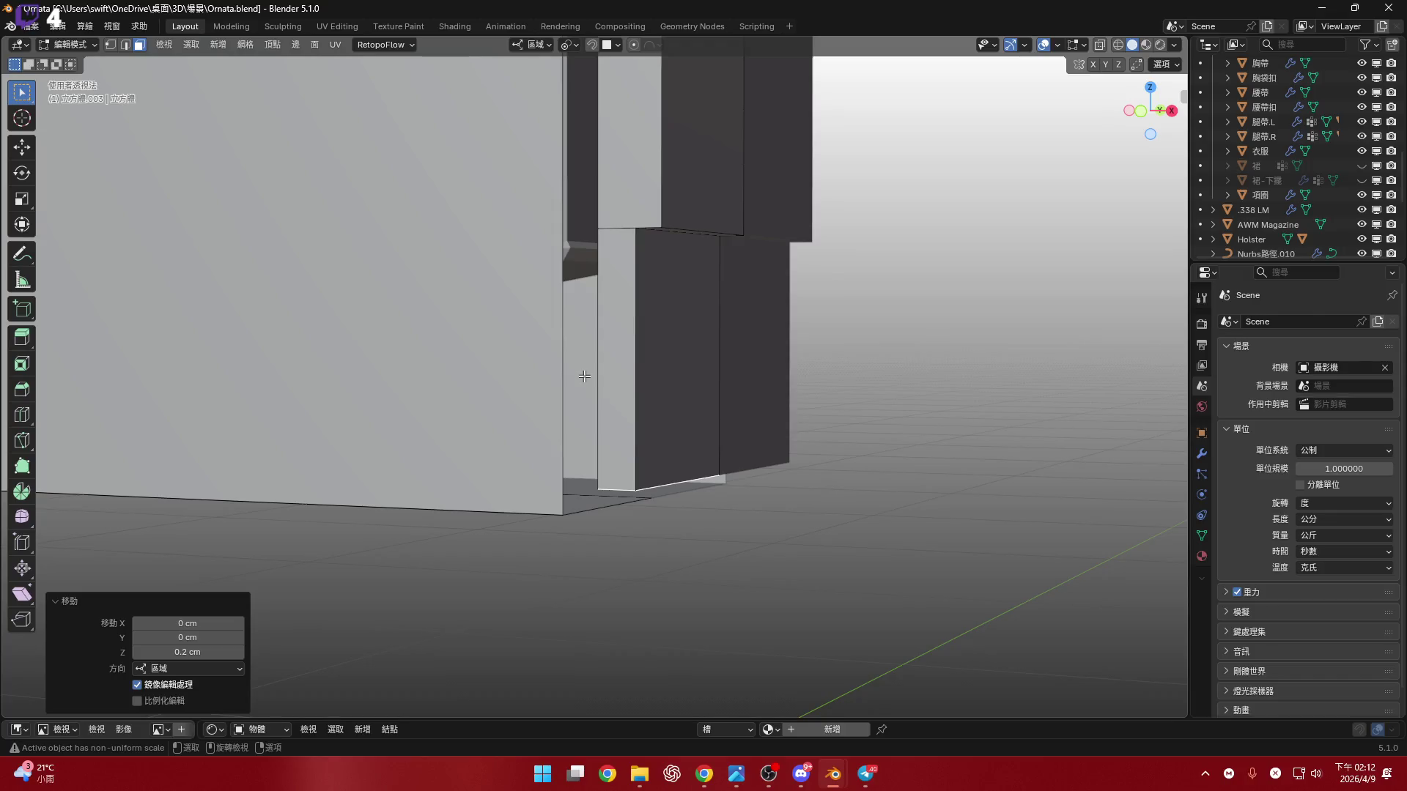
- Add three evenly spaced horizontal loop cuts across the lower rail block
scroll(596, 342, "up", 5)
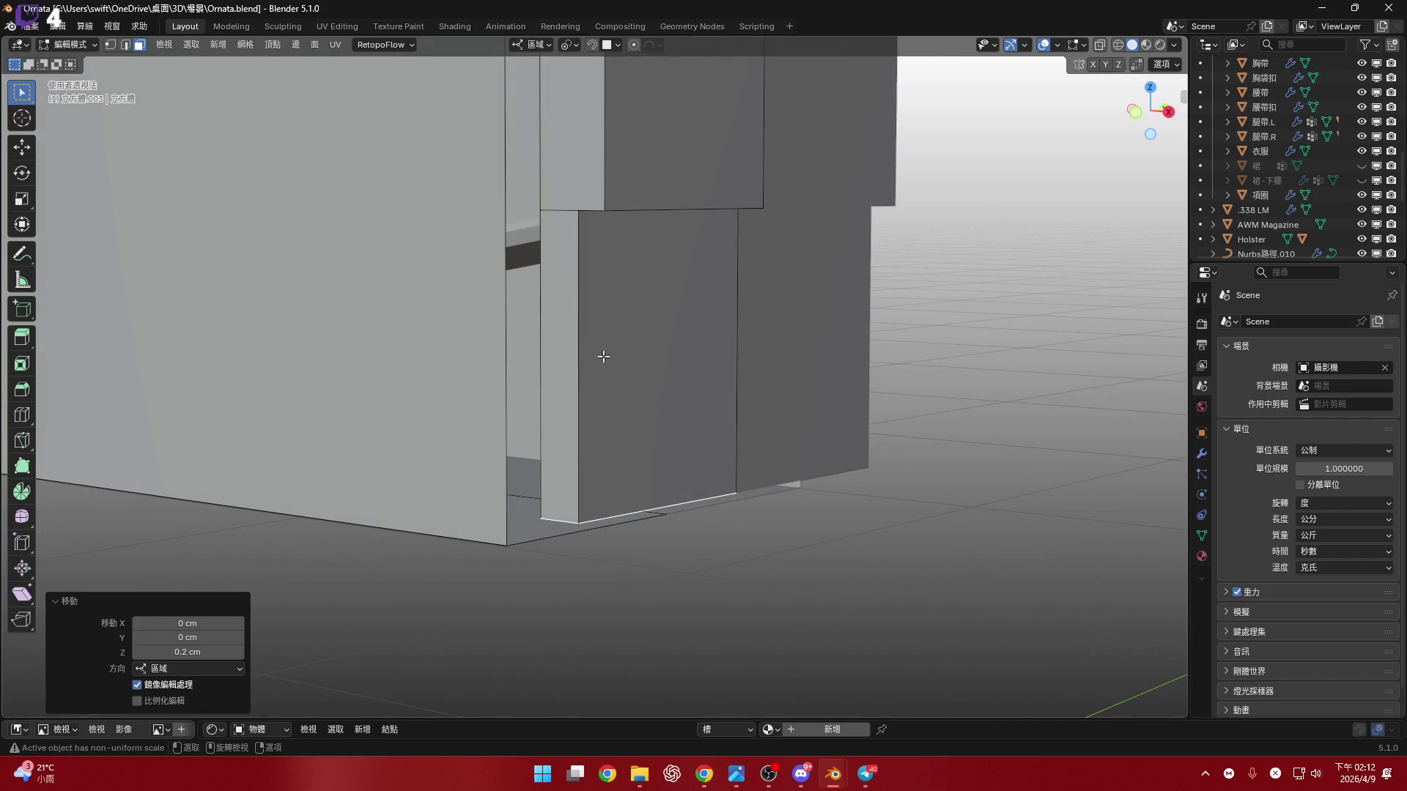
scroll(603, 359, "up", 1)
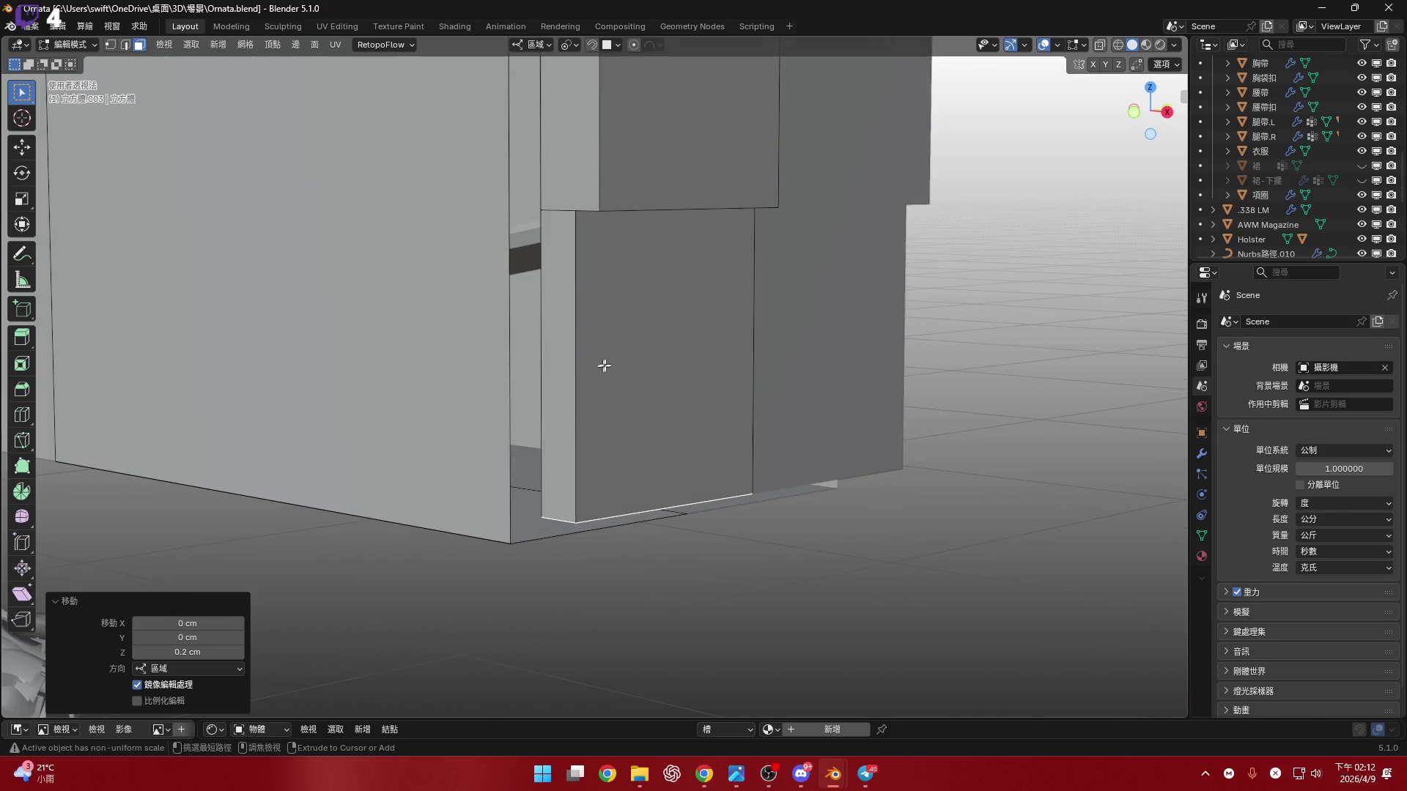
key("ctrl+r")
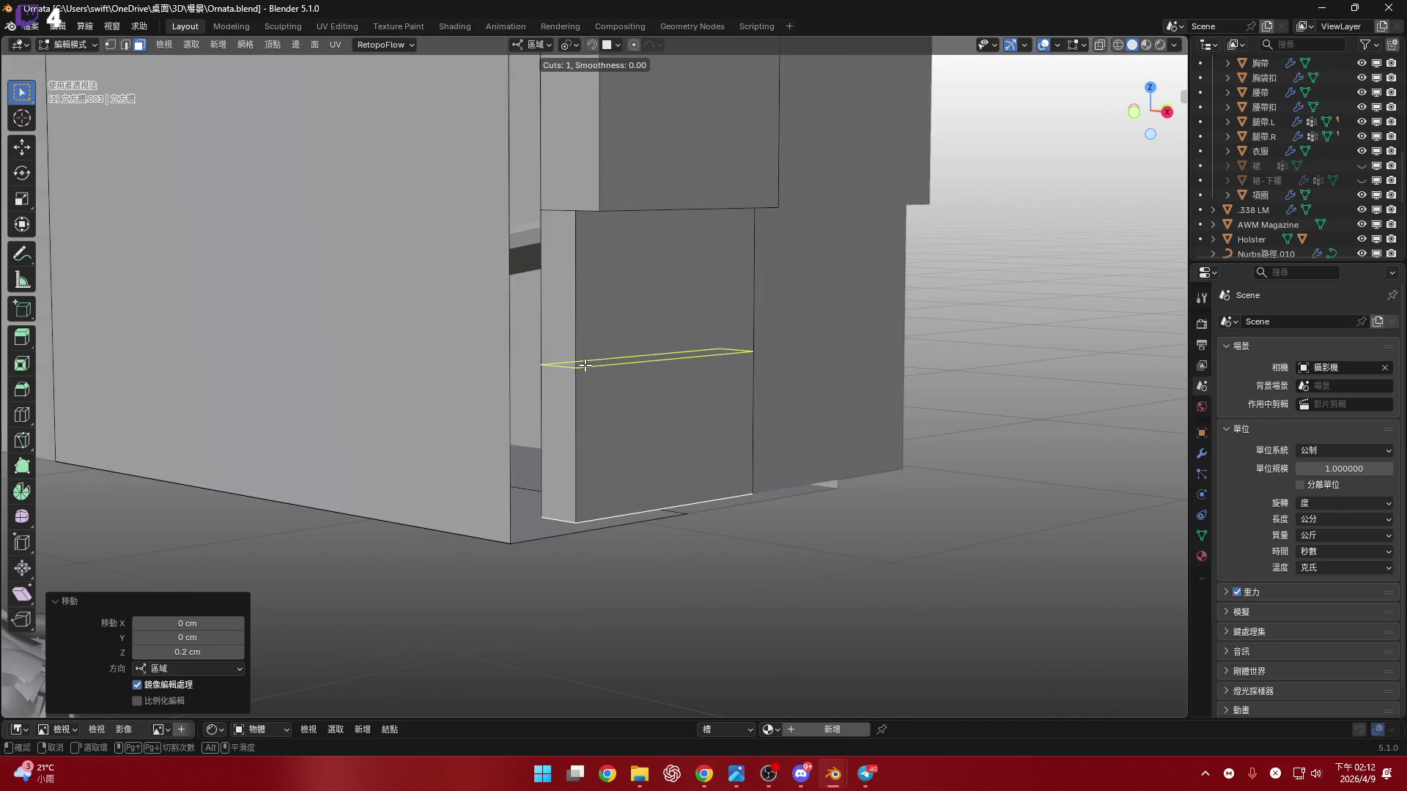
scroll(584, 365, "up", 2)
left_click(583, 366)
right_click(582, 367)
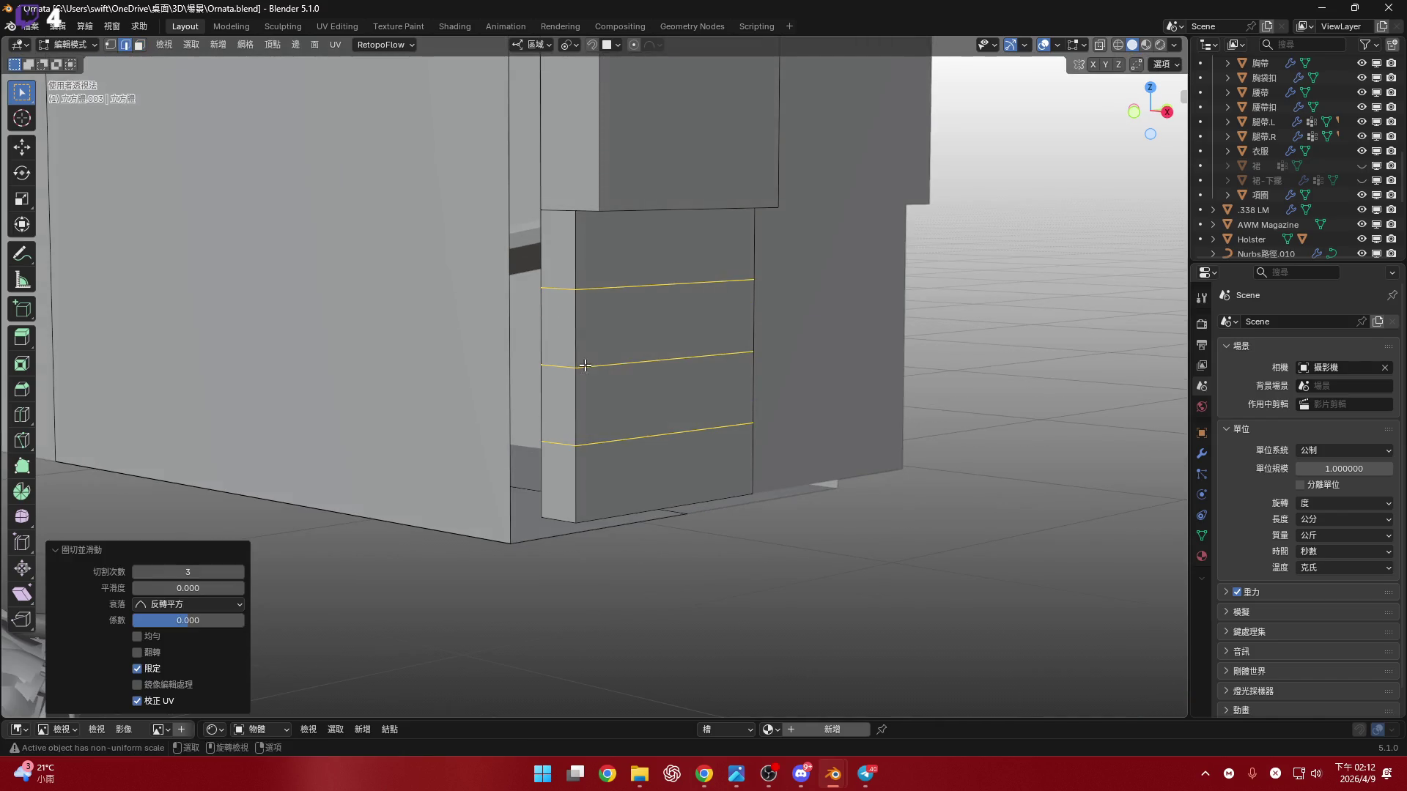
- Select the middle edge loop and check it in front view without moving it
left_click(623, 373, "alt")
middle_click_drag(623, 373, 843, 351)
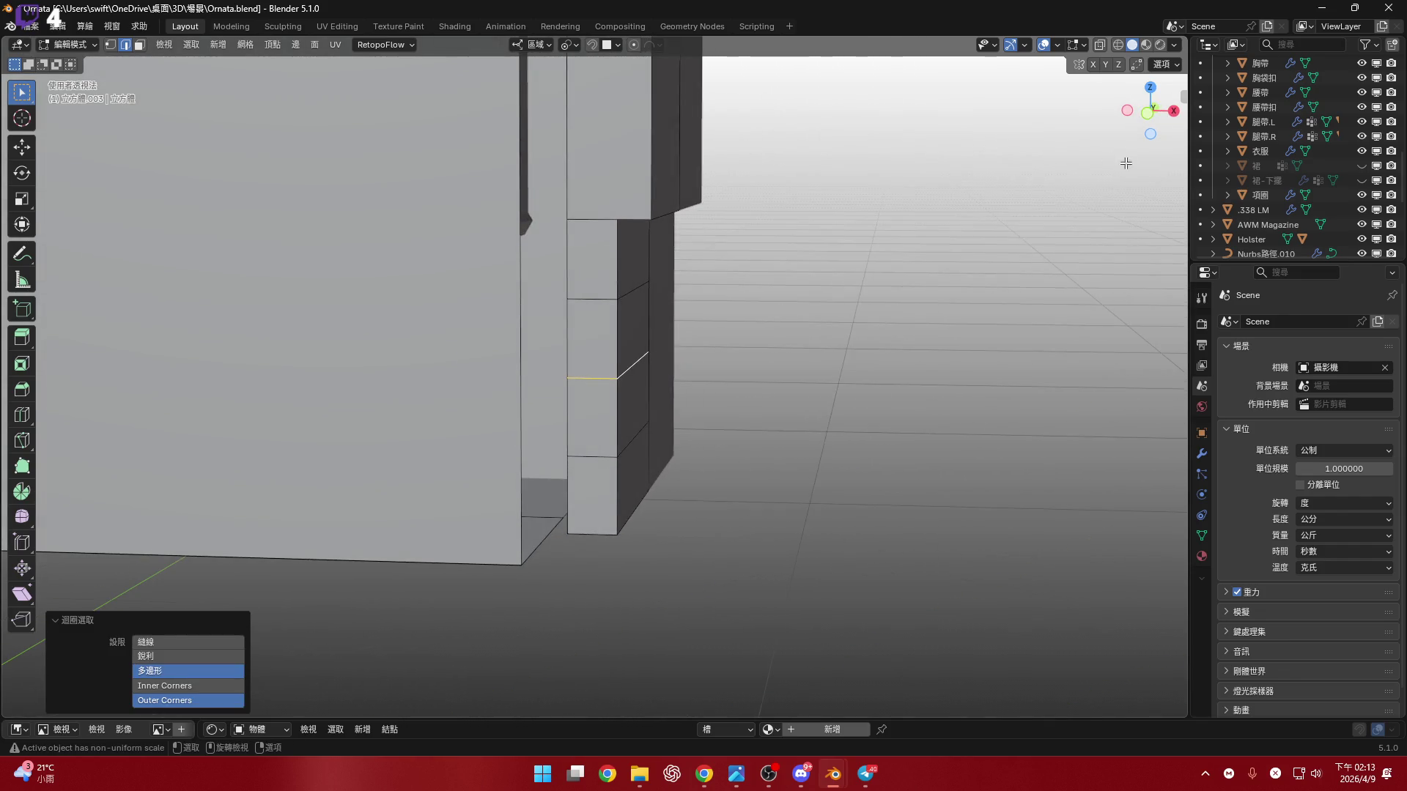
left_click(1149, 118)
key("g")
right_click(704, 428)
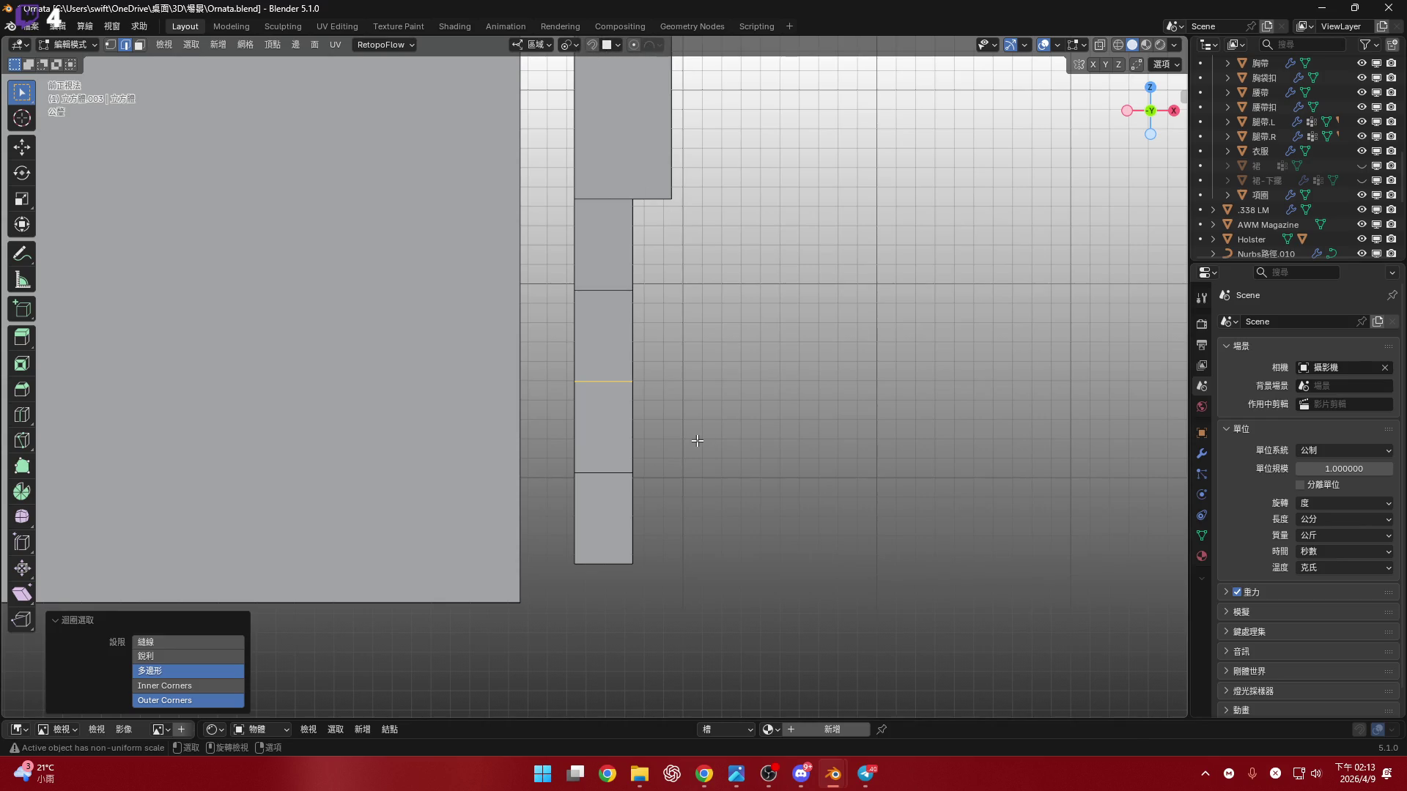
key("o")
key("g")
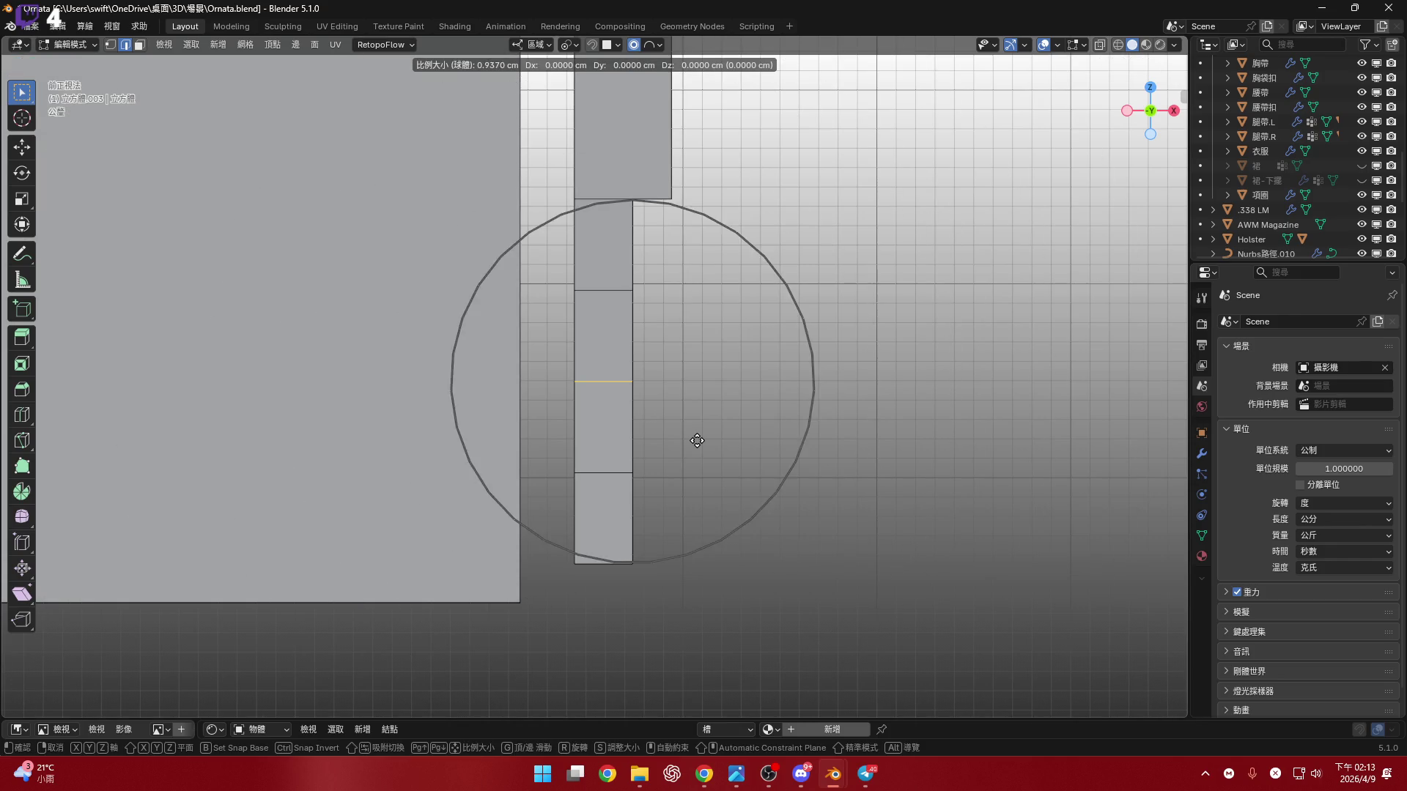
scroll(696, 440, "up", 6)
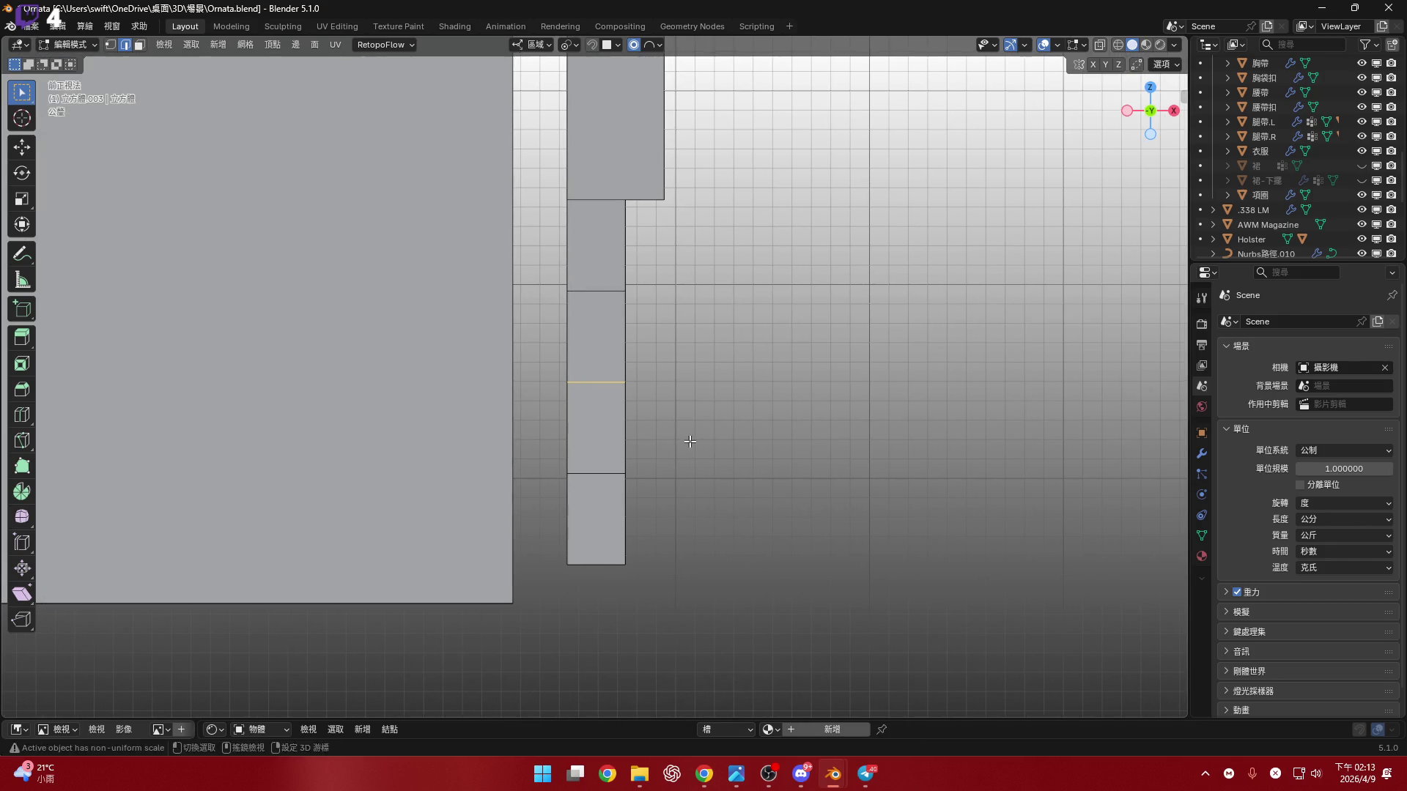
key("x")
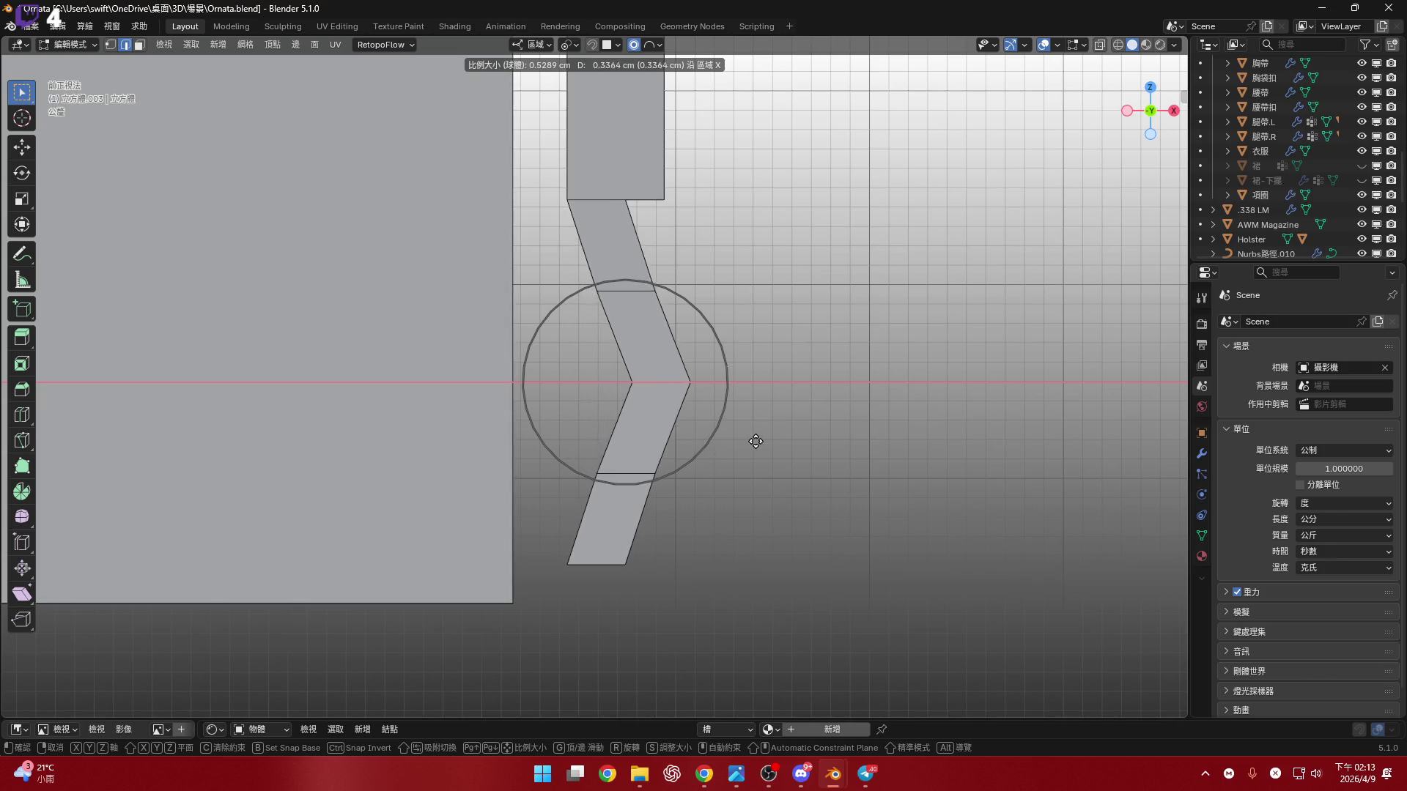
scroll(790, 441, "up", 1)
scroll(803, 443, "down", 3)
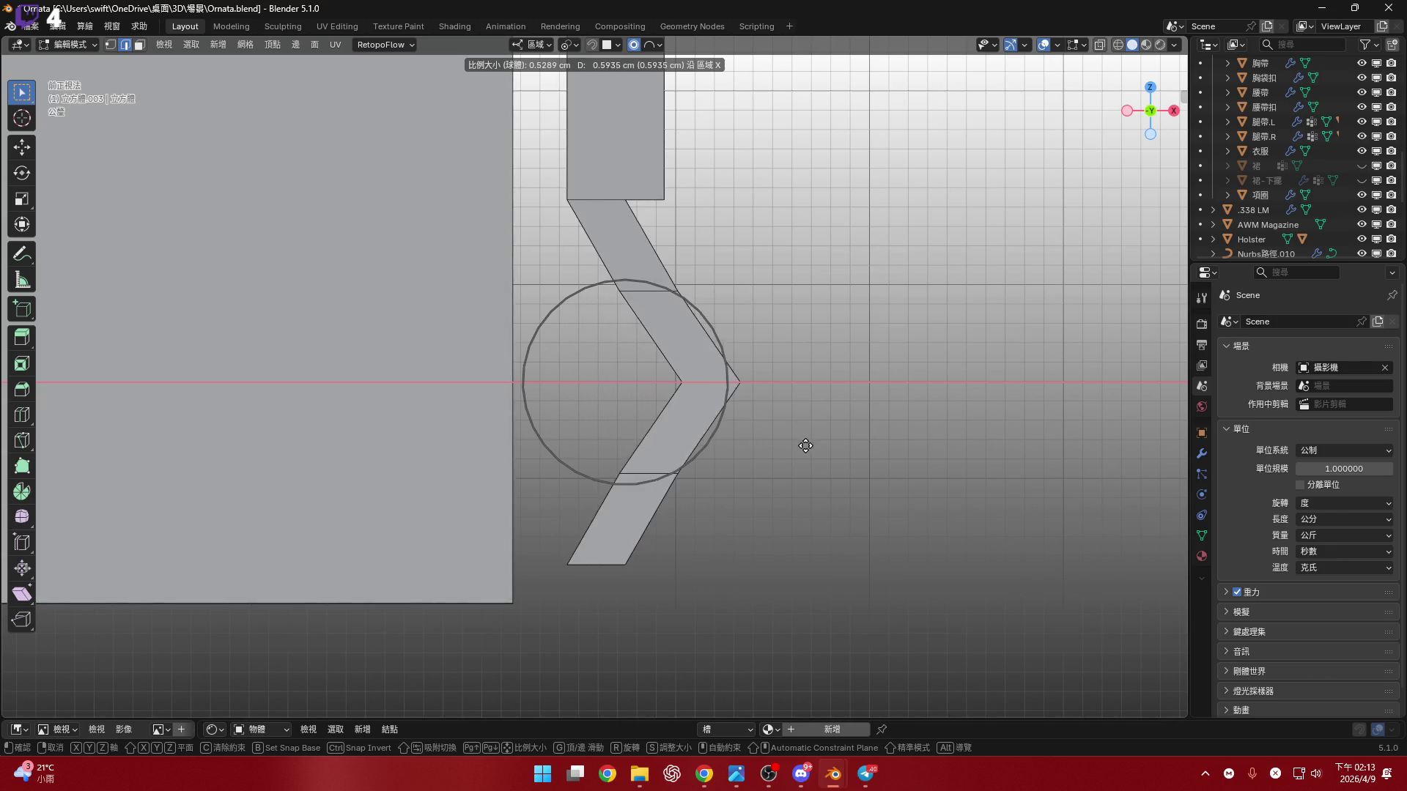
scroll(824, 452, "down", 3)
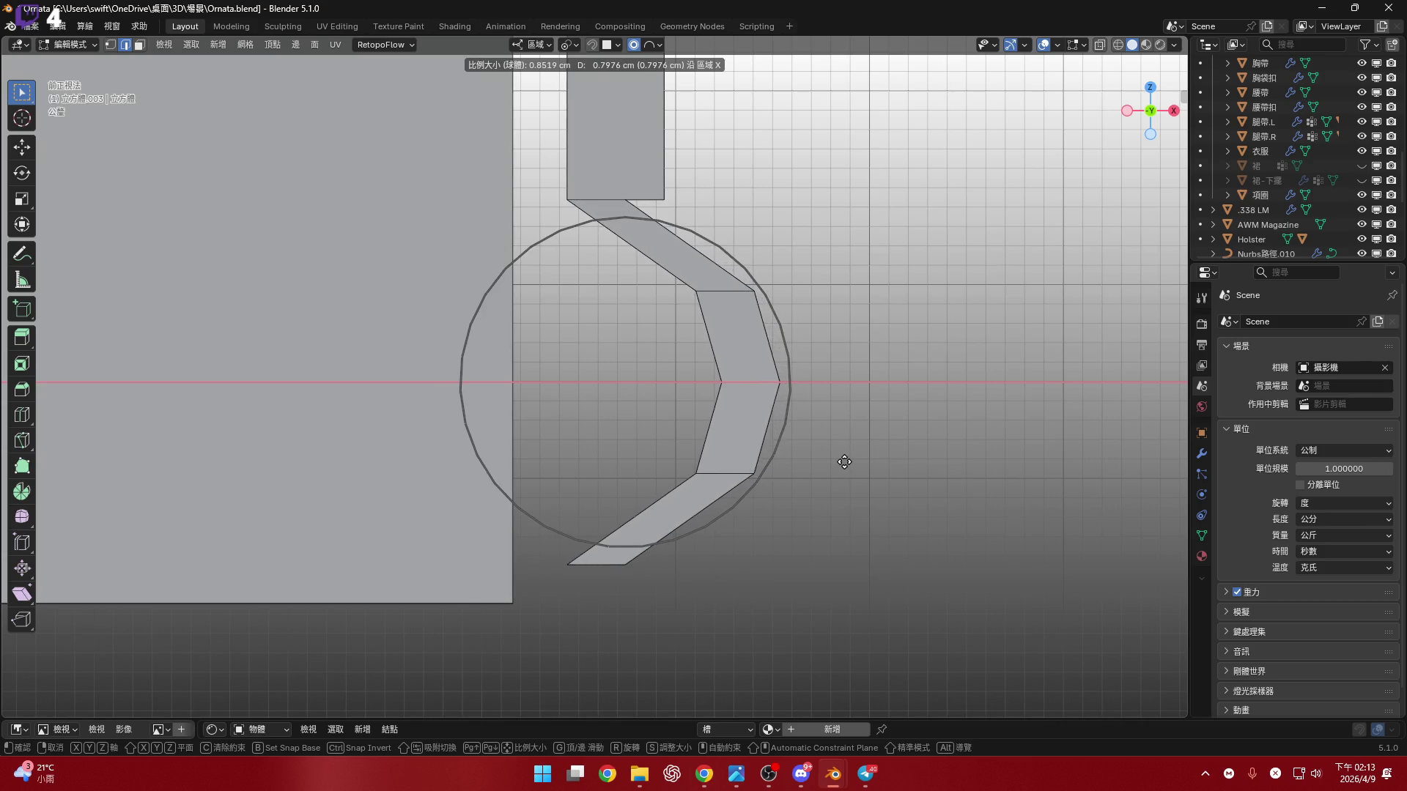
left_click(843, 462)
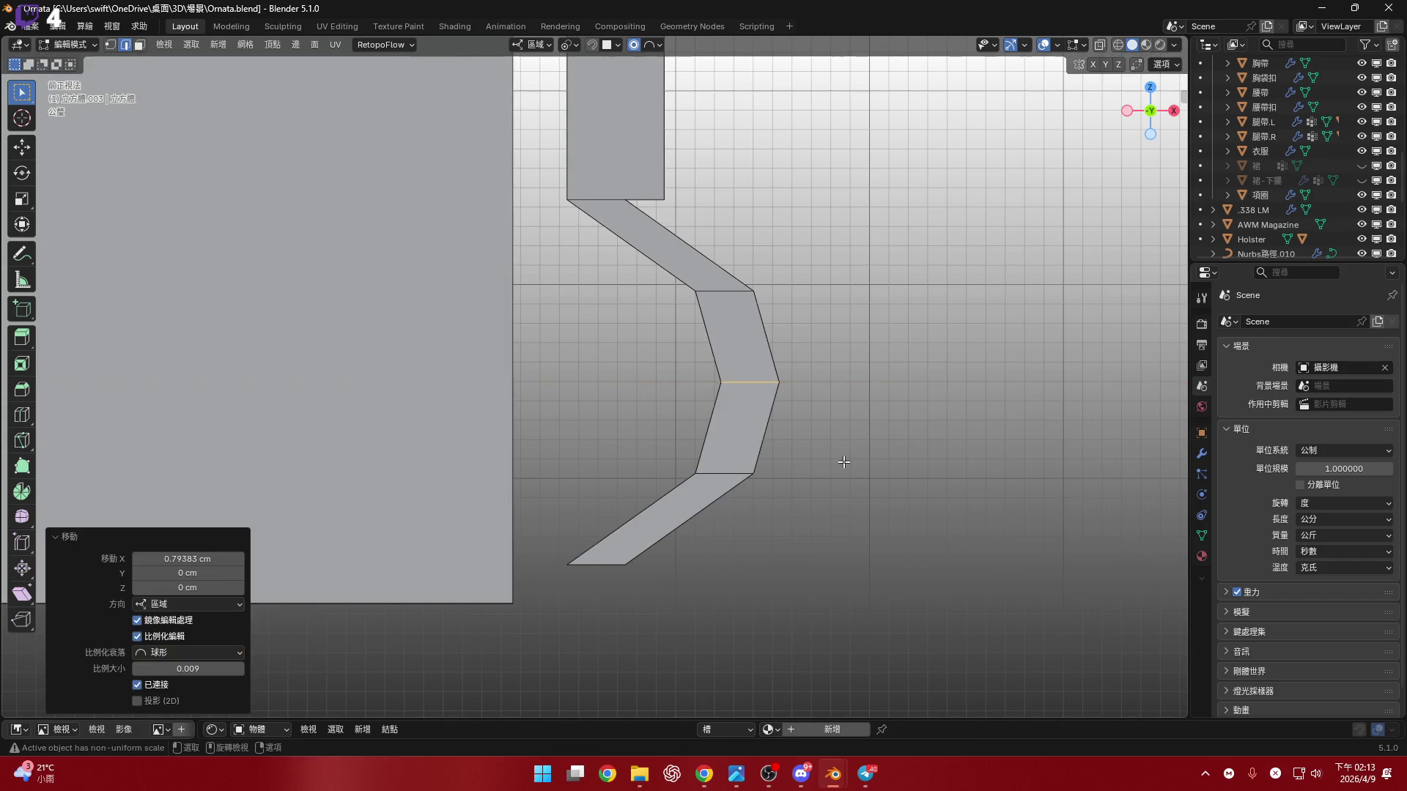
mouse_move(722, 403)
middle_mouse_down()
mouse_move(552, 352)
mouse_move(616, 362)
middle_mouse_up()
scroll(648, 400, "down", 4)
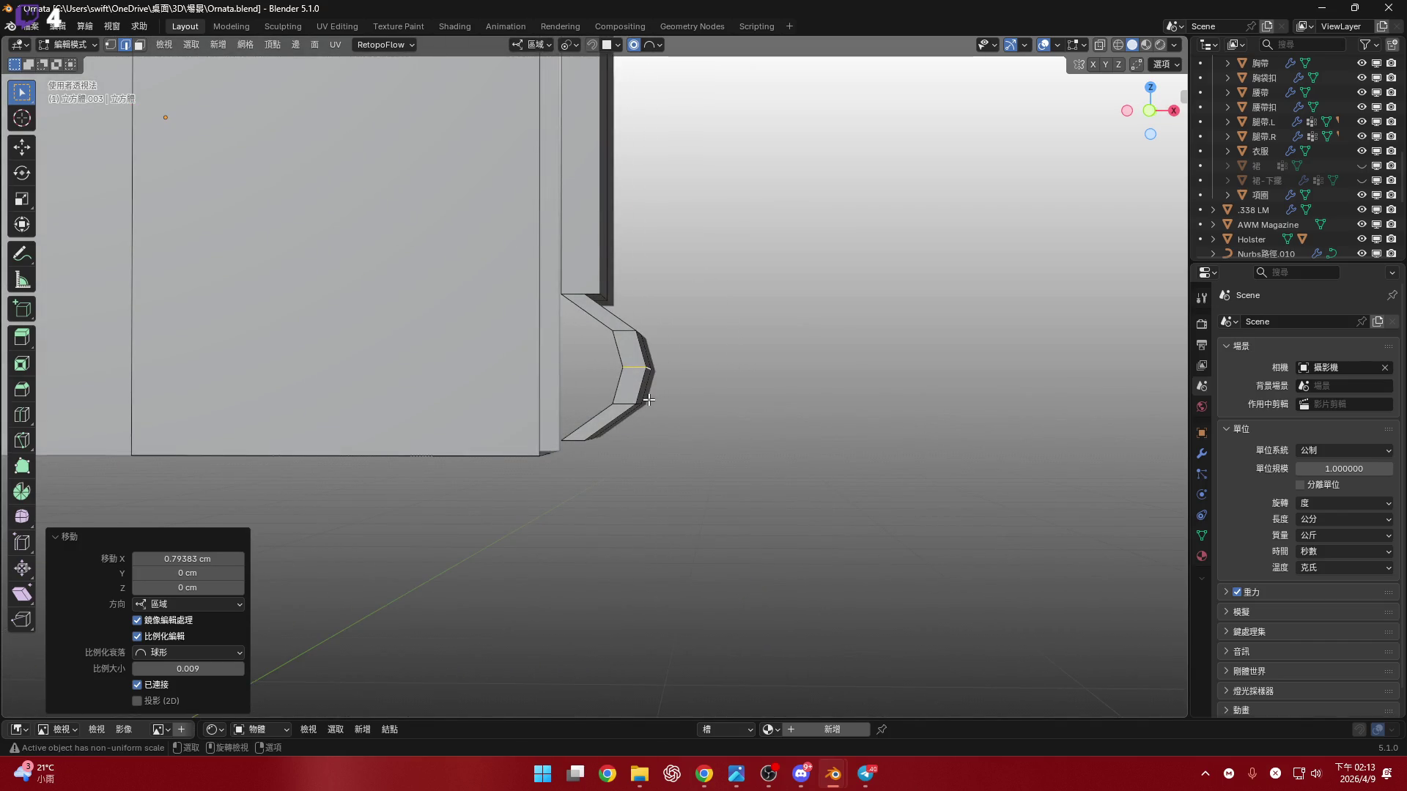
key("ctrl+z")
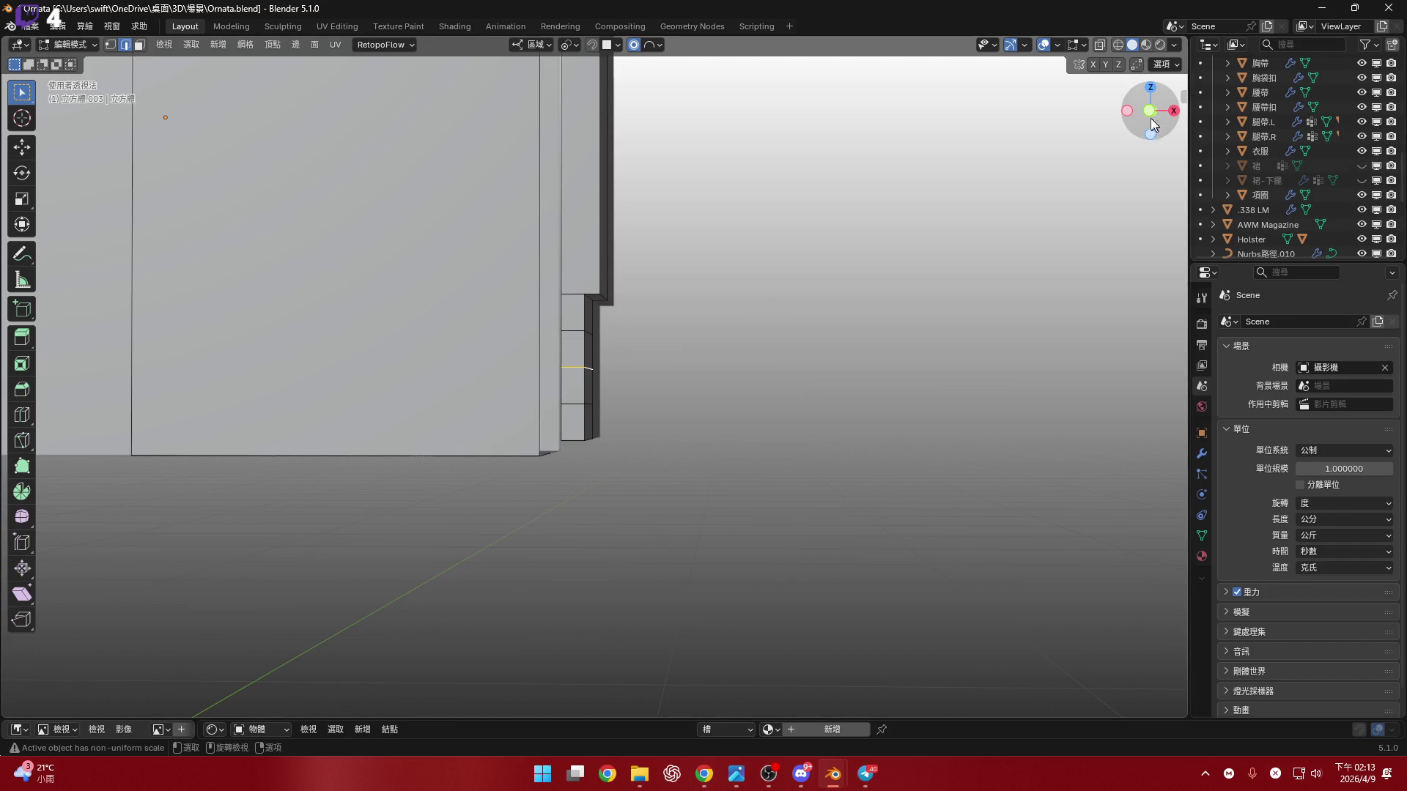
left_click(1149, 111)
- Select the upper and lower middle faces of the rail strip in front view
scroll(680, 404, "up", 2)
scroll(680, 404, "up", 3)
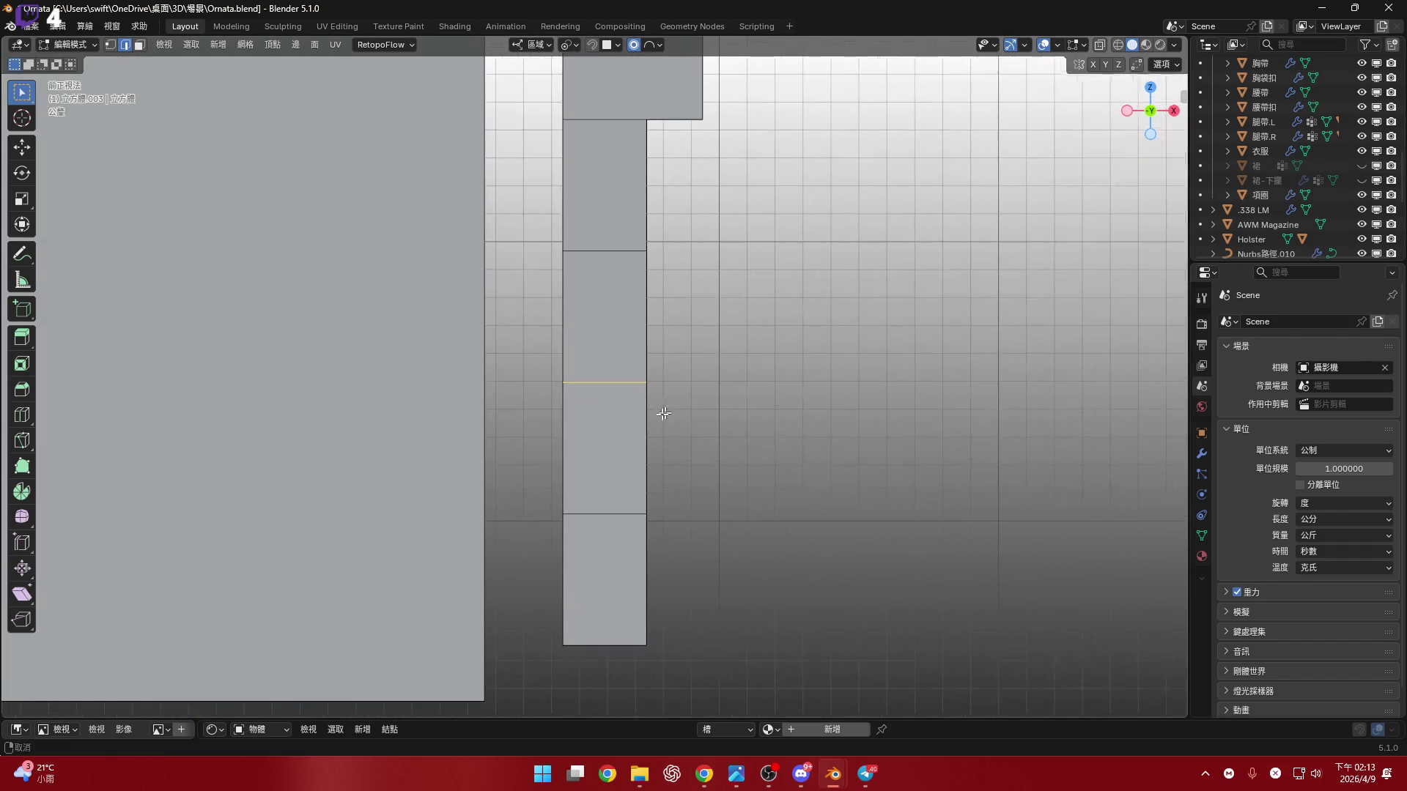
scroll(660, 412, "down", 2)
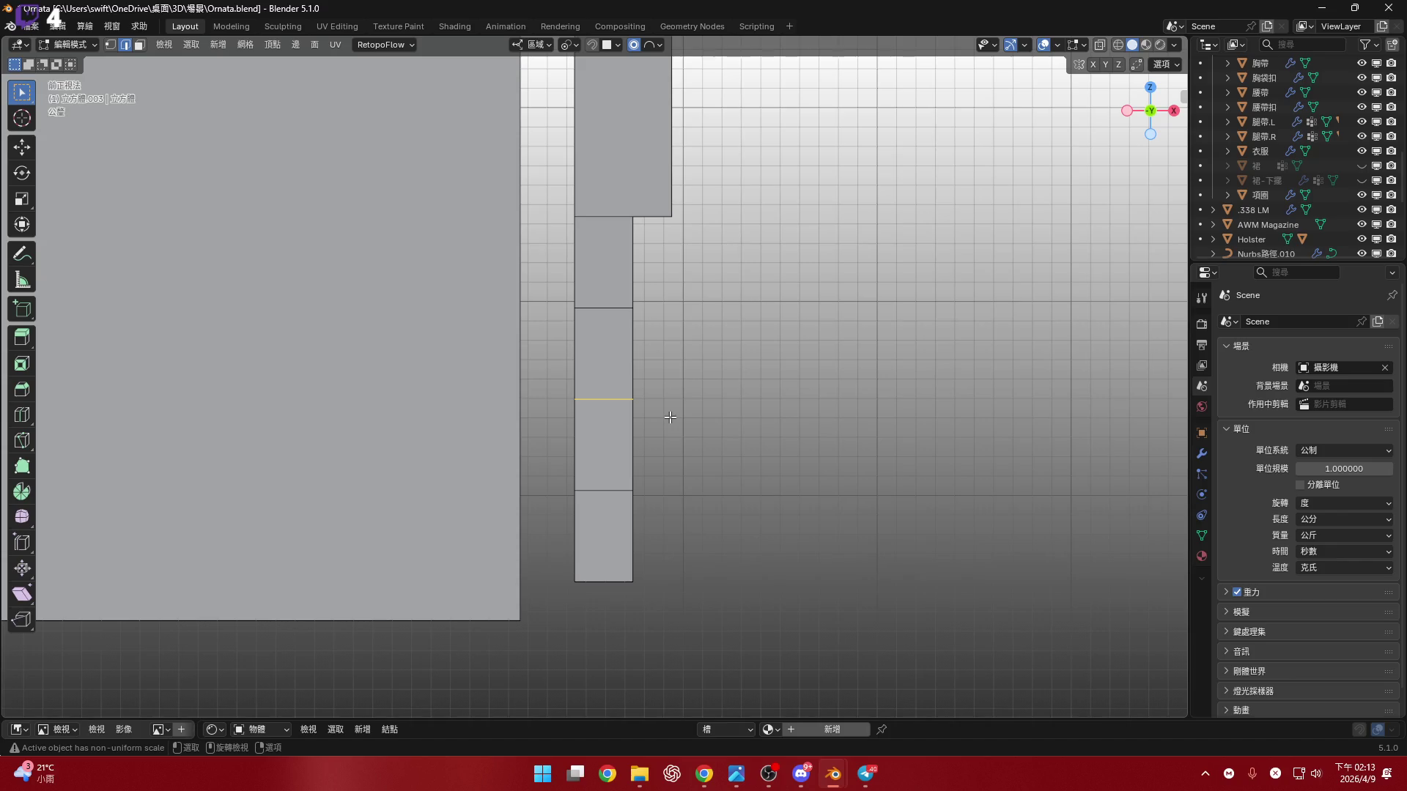
middle_click_drag(714, 522, 747, 586, "shift")
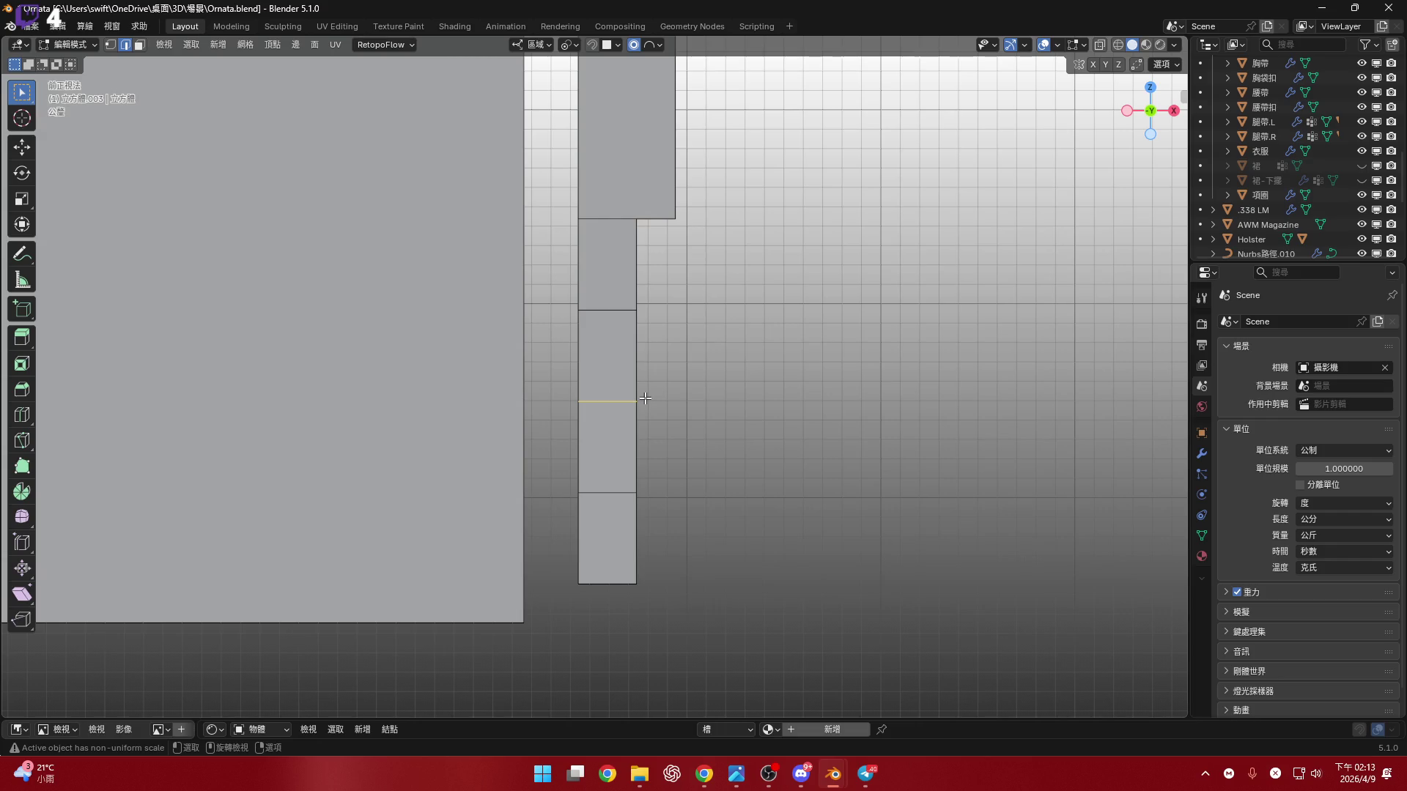
left_click(608, 364)
left_click(608, 447, "shift")
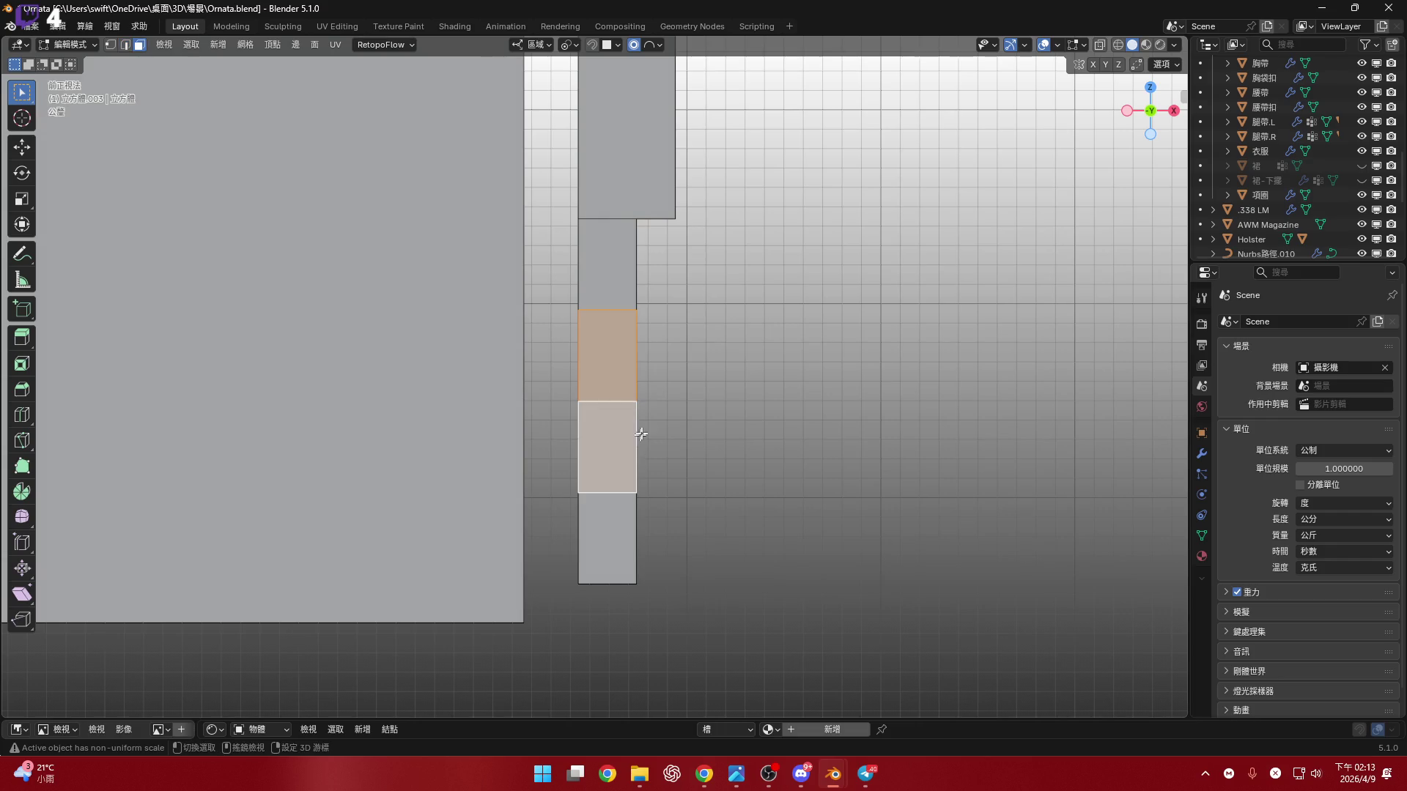
- Delete the two selected faces with X-ray on, then view the gap in perspective
key("alt+z")
key("b")
key("Escape")
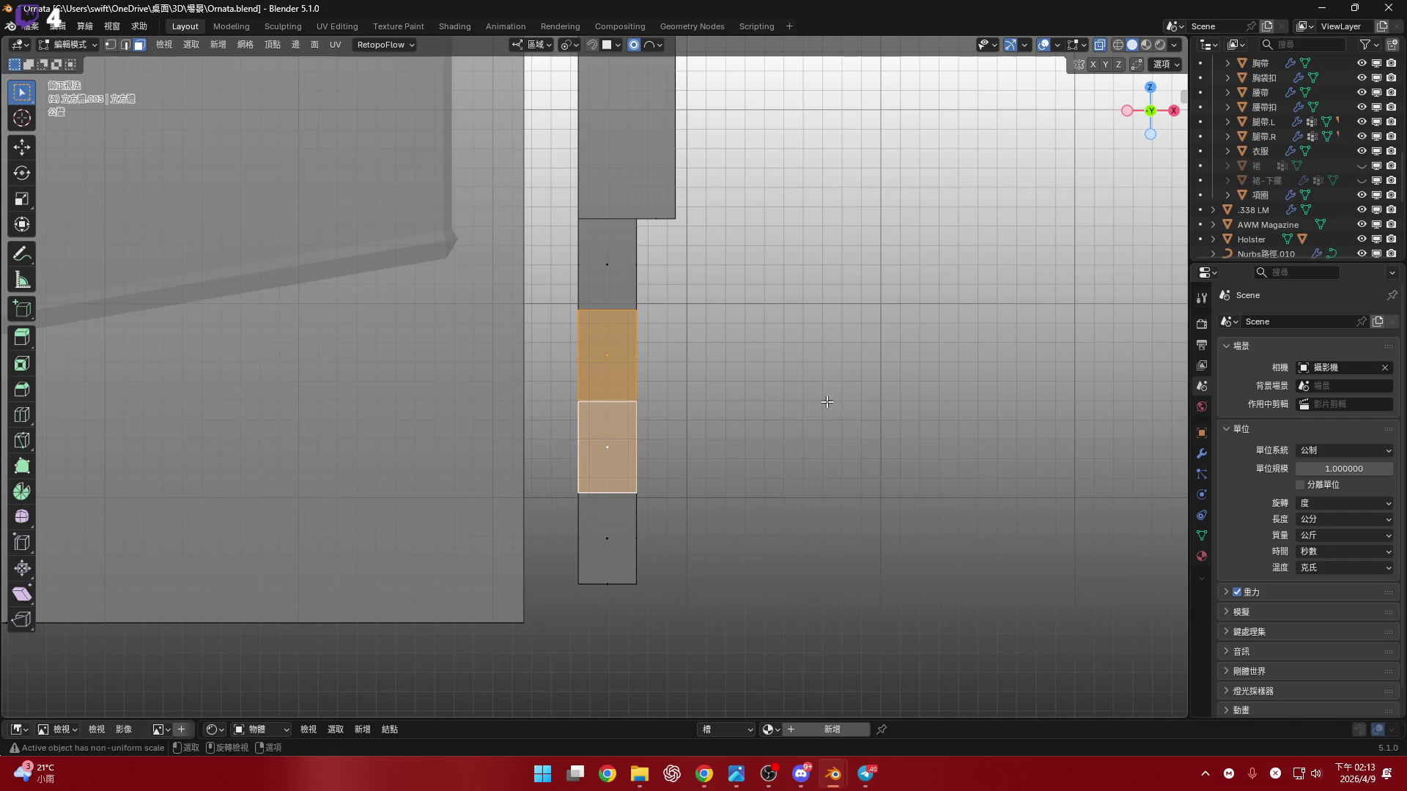
key("x")
left_click(825, 404)
left_click(1100, 47)
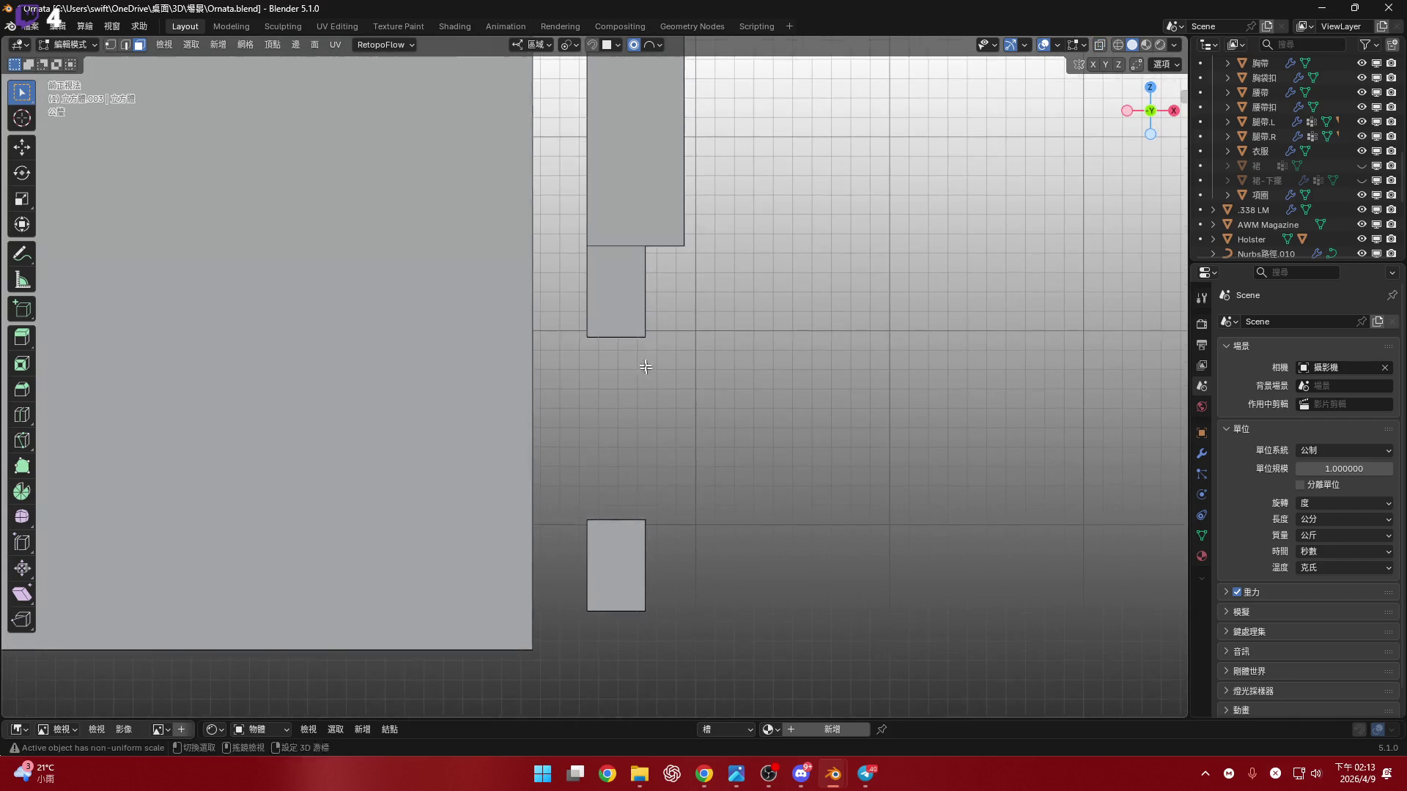
scroll(590, 313, "up", 4)
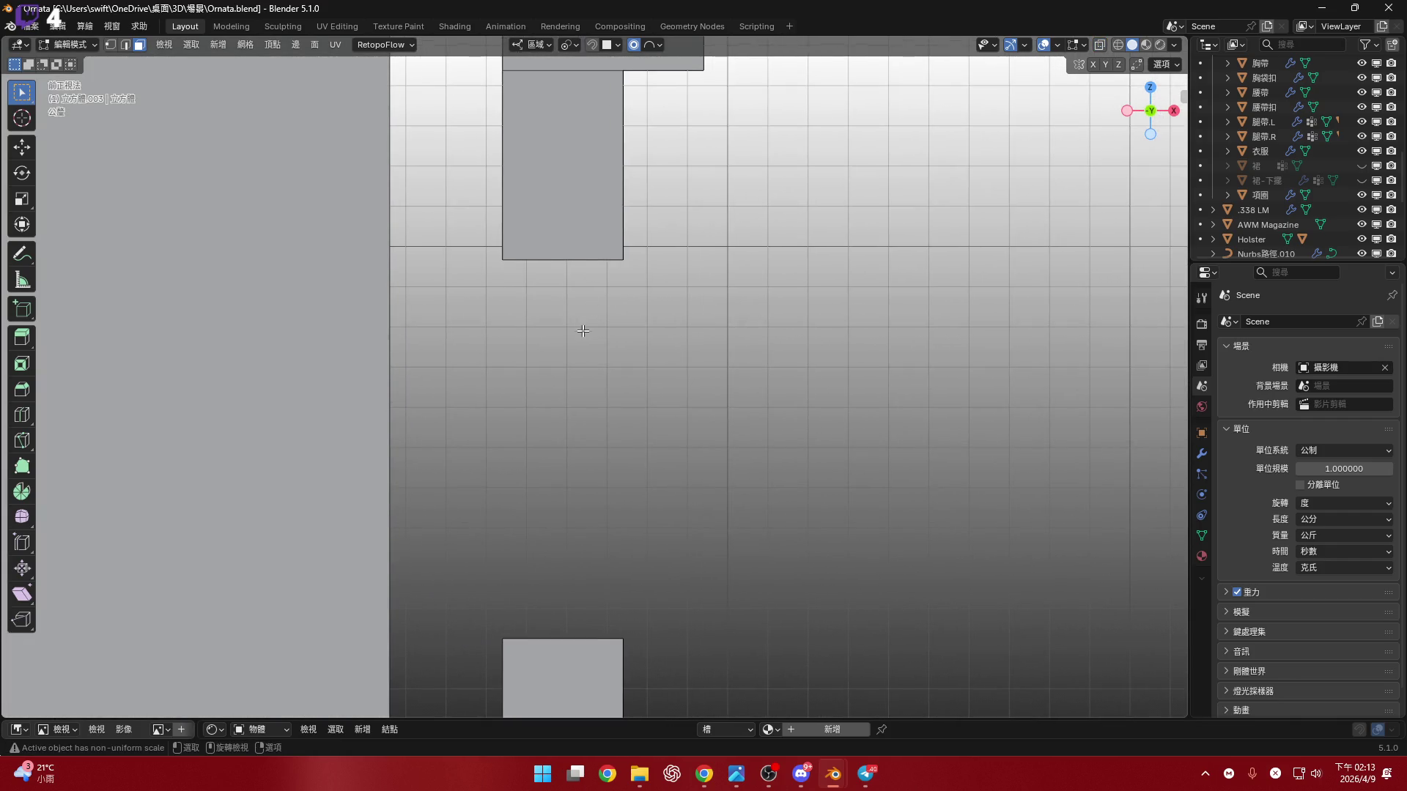
mouse_move(582, 332)
middle_mouse_down("shift")
mouse_move(574, 217)
mouse_move(576, 241)
middle_mouse_up("shift")
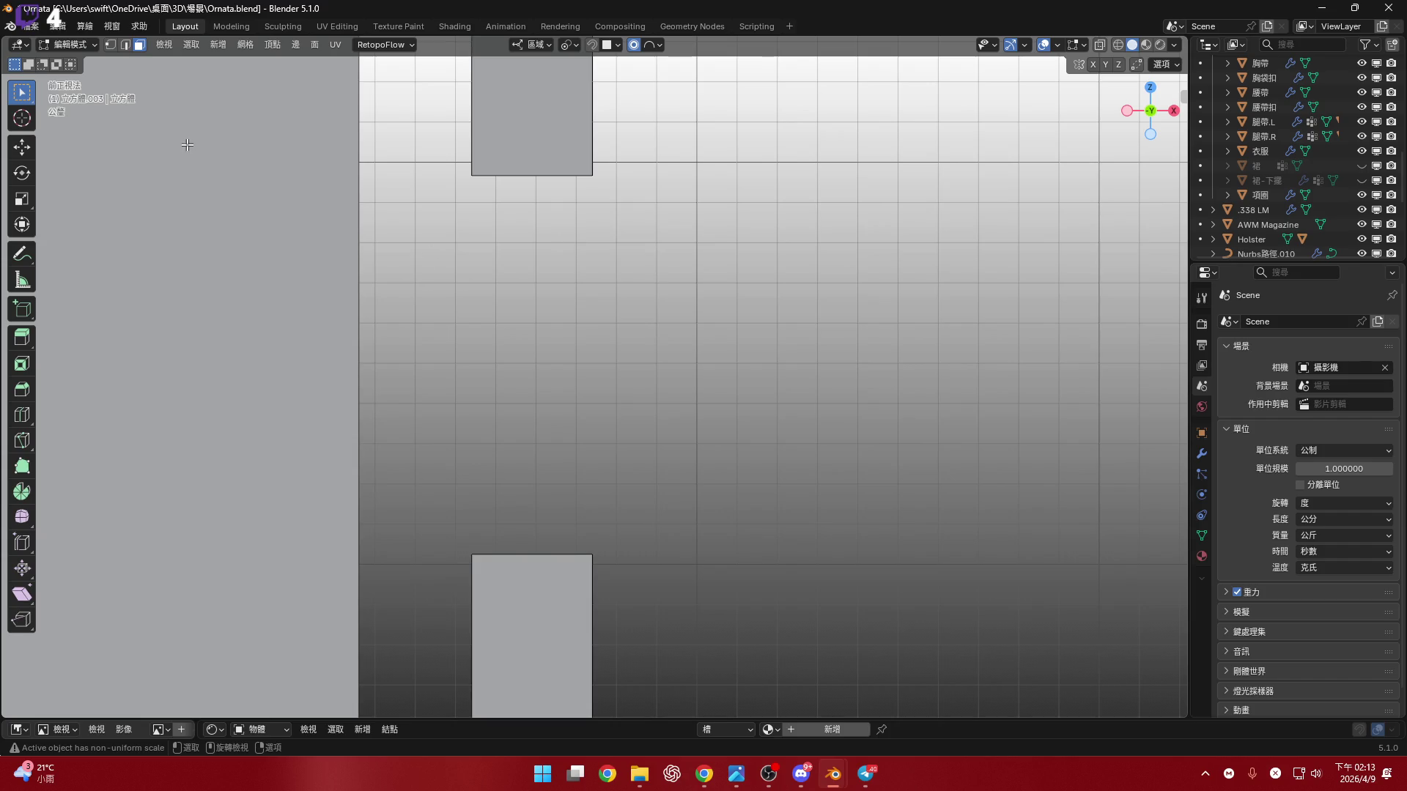
mouse_move(470, 146)
middle_mouse_down()
mouse_move(601, 245)
mouse_move(635, 251)
middle_mouse_up()
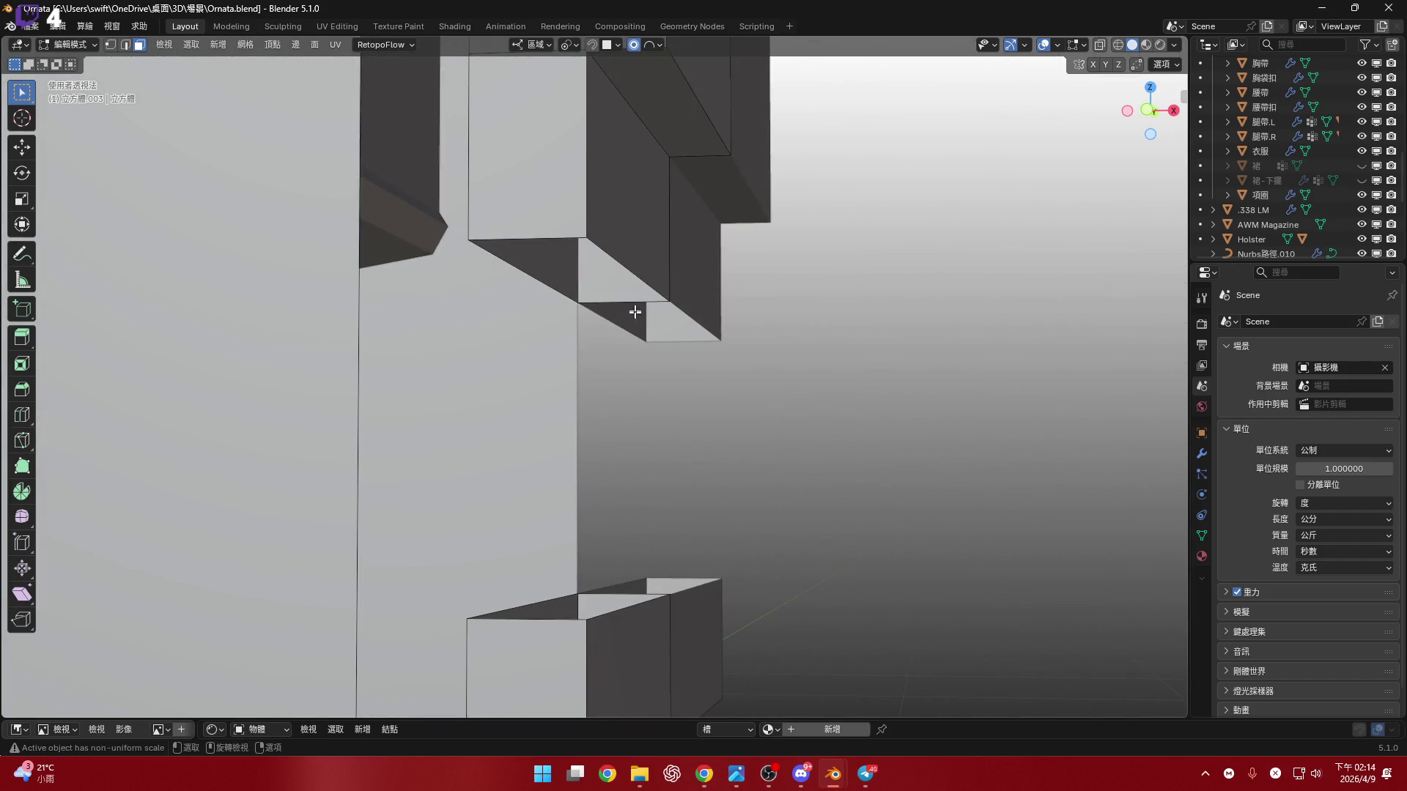
- Fill the gap between the blocks with new faces and clear the selection
mouse_move(634, 312)
middle_mouse_down()
mouse_move(606, 298)
mouse_move(651, 394)
middle_mouse_up()
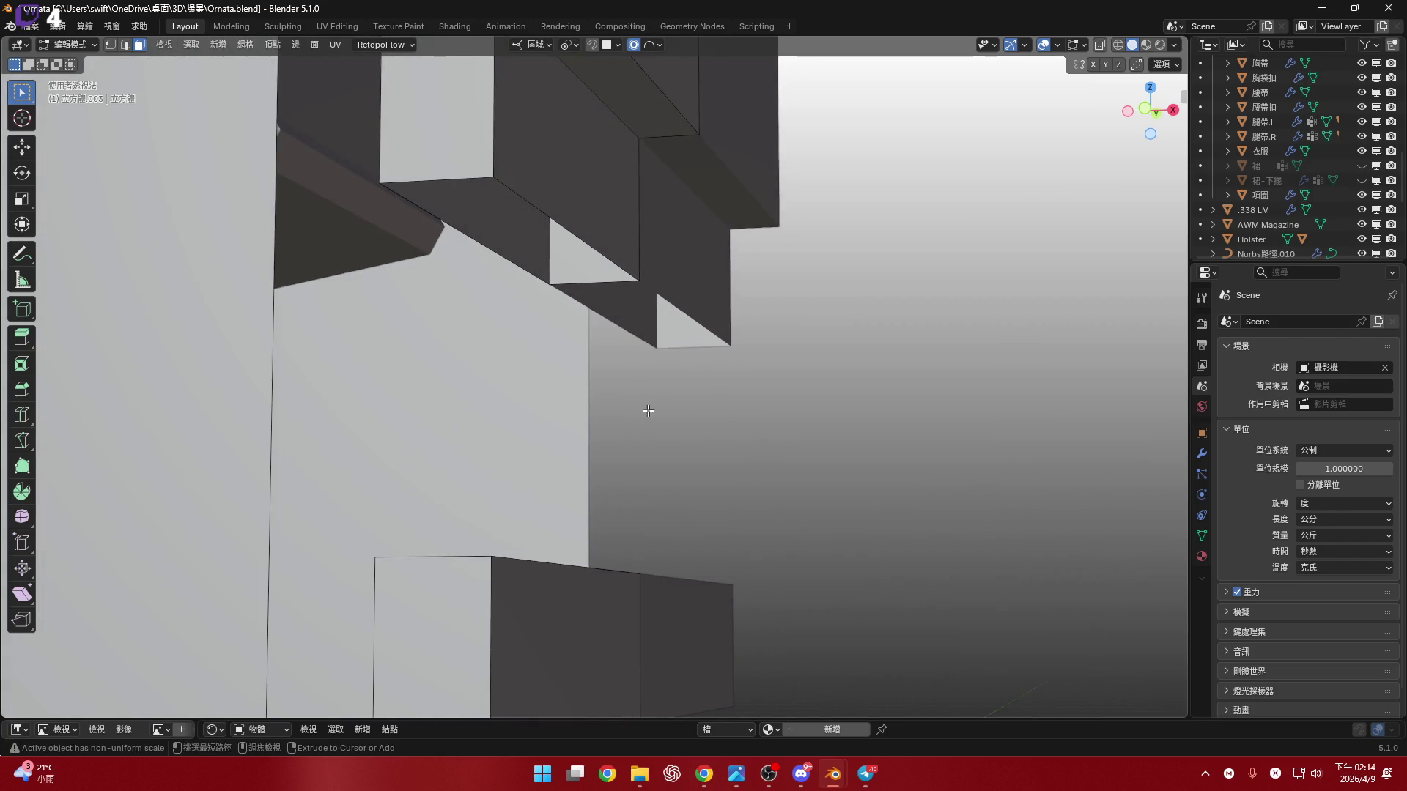
right_click(617, 416, "ctrl")
key("2")
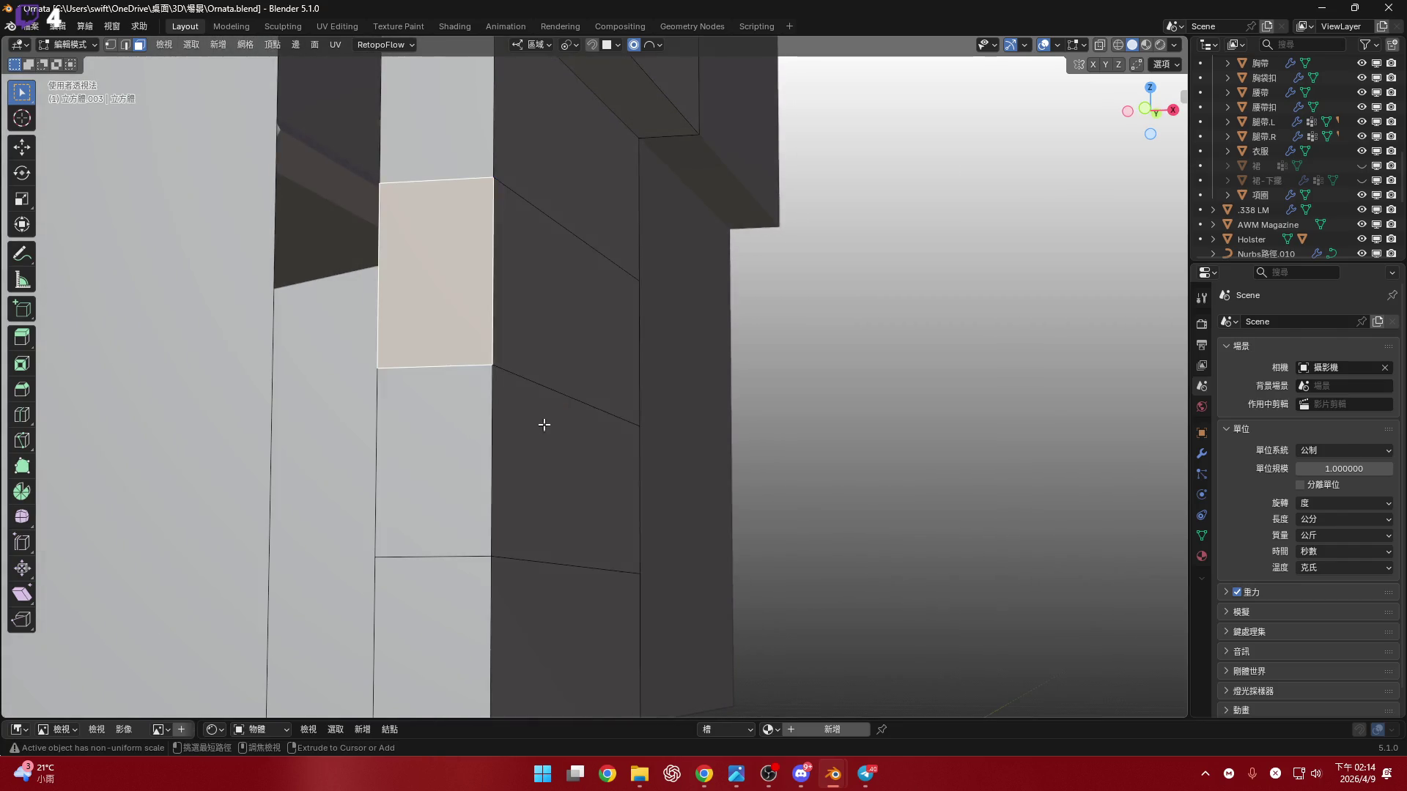
left_click(532, 372, "alt")
left_click(532, 364, "ctrl+alt")
key("alt+a")
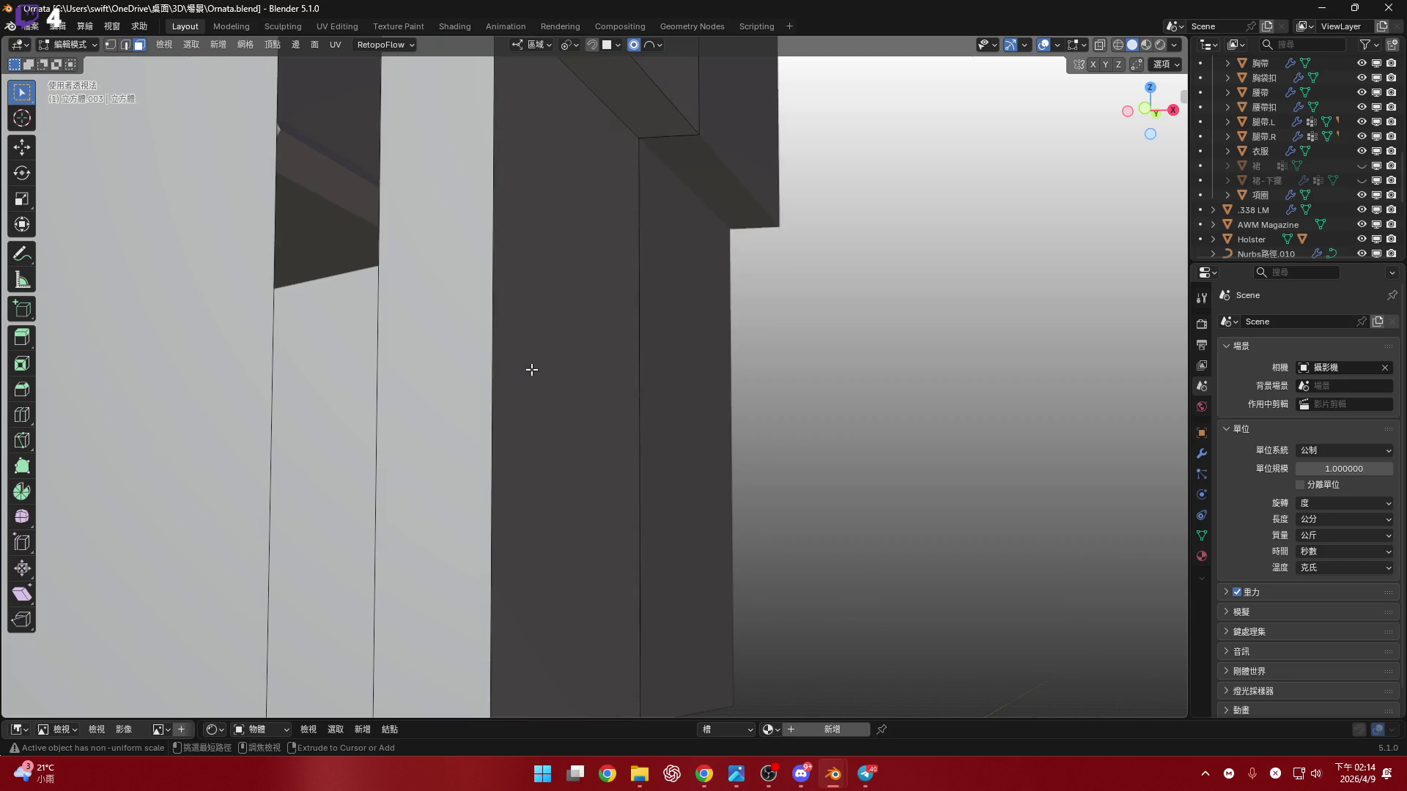
key("3")
left_click(1138, 111)
middle_click_drag(666, 425, 603, 370, "shift")
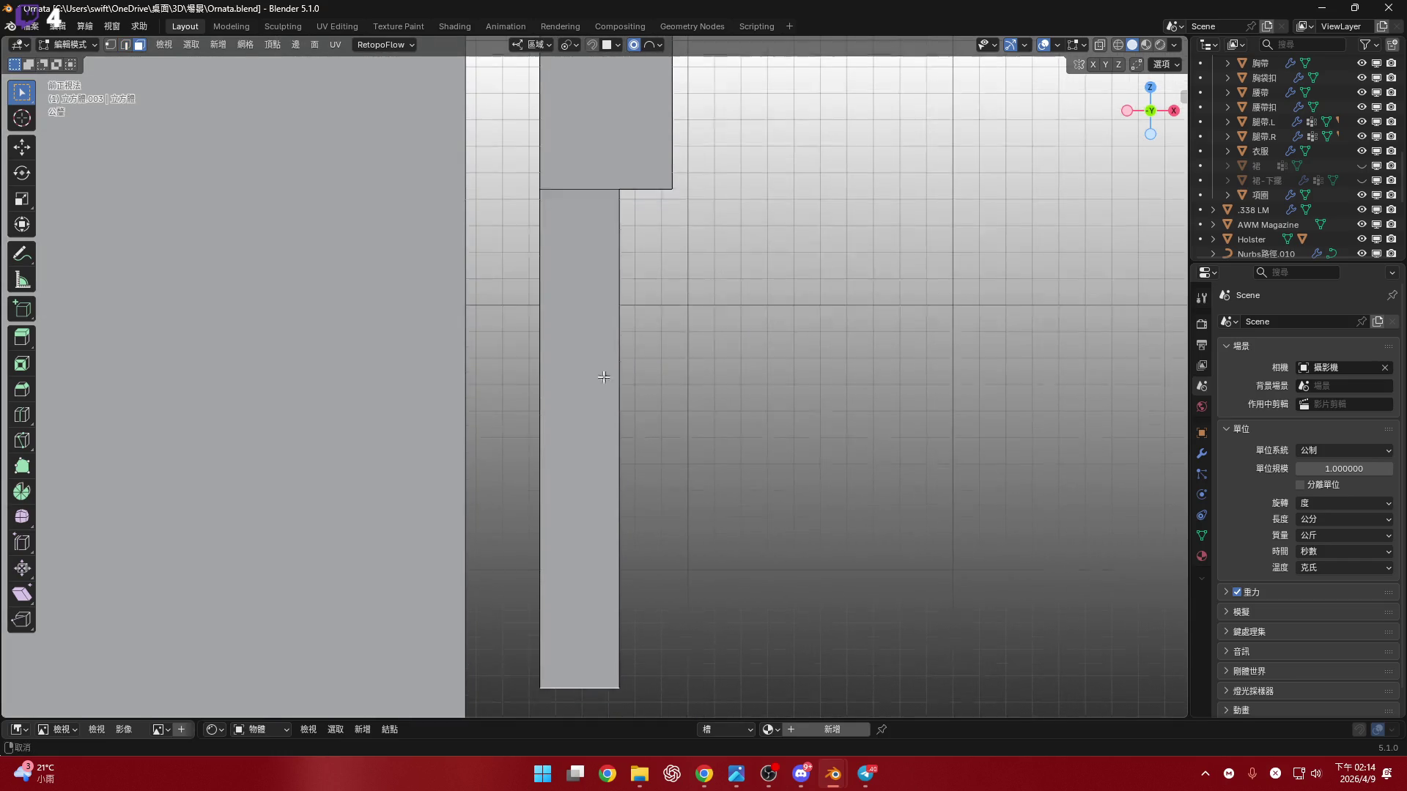
- Add four evenly spaced loop cuts across the rail strip
key("ctrl+r")
scroll(591, 419, "up", 1)
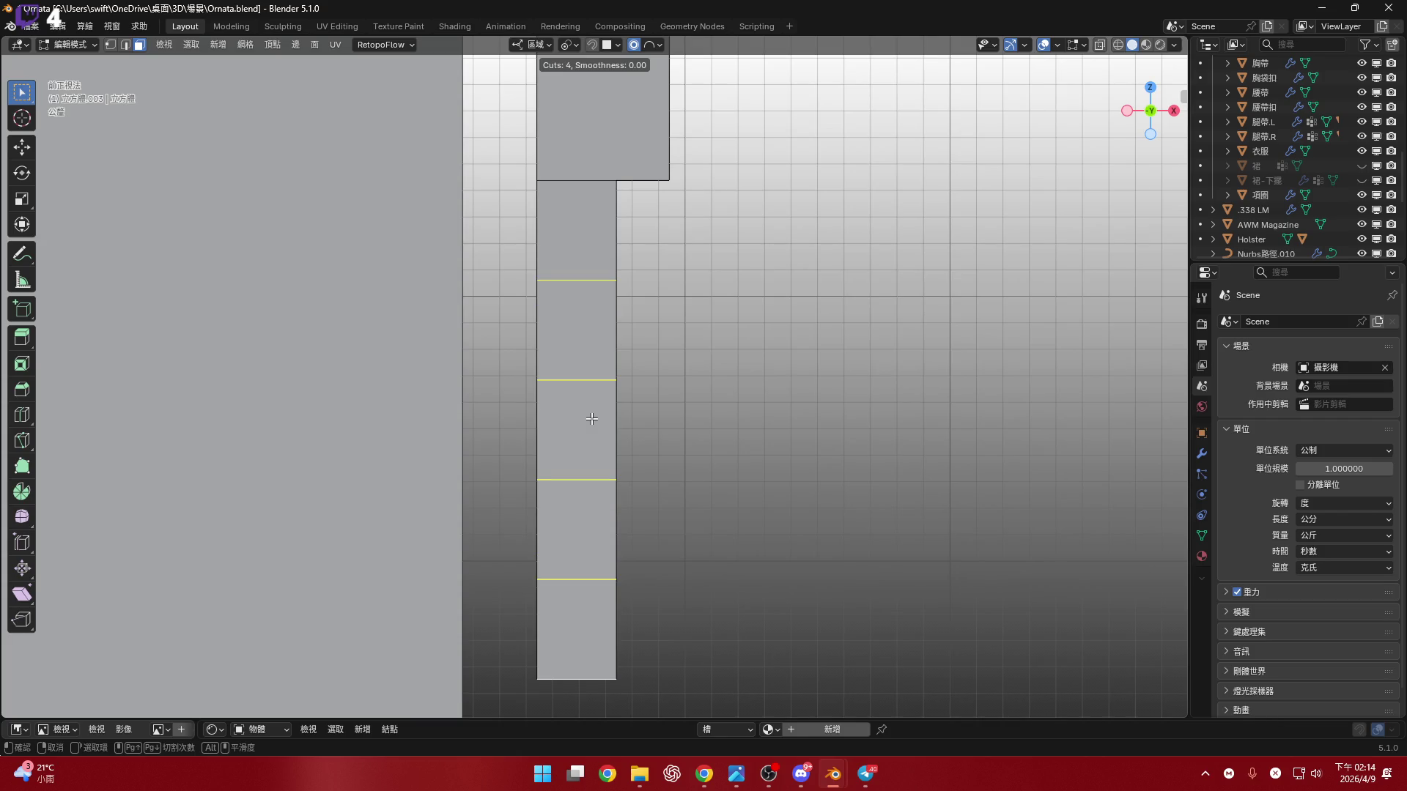
left_click(591, 418)
right_click(591, 418)
mouse_move(563, 429)
middle_mouse_down()
mouse_move(408, 402)
mouse_move(443, 415)
mouse_move(352, 410)
mouse_move(502, 415)
mouse_move(1099, 139)
middle_mouse_up()
- Select faces and edge rings along the rail strip to pick the section to split
left_click(408, 402)
left_click(352, 411, "alt")
left_click(389, 408, "alt")
key("KP_1")
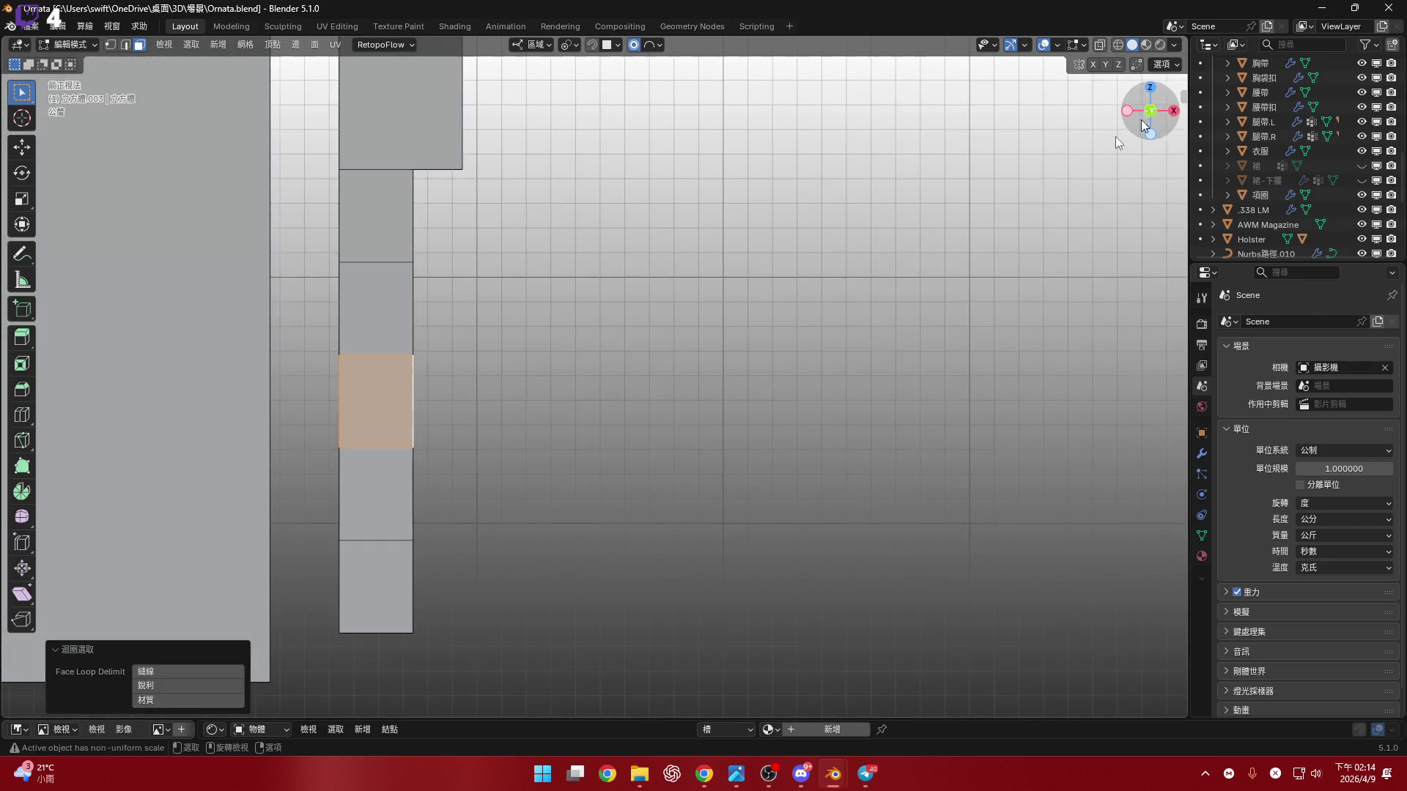
scroll(417, 421, "up", 2)
scroll(475, 409, "up", 1)
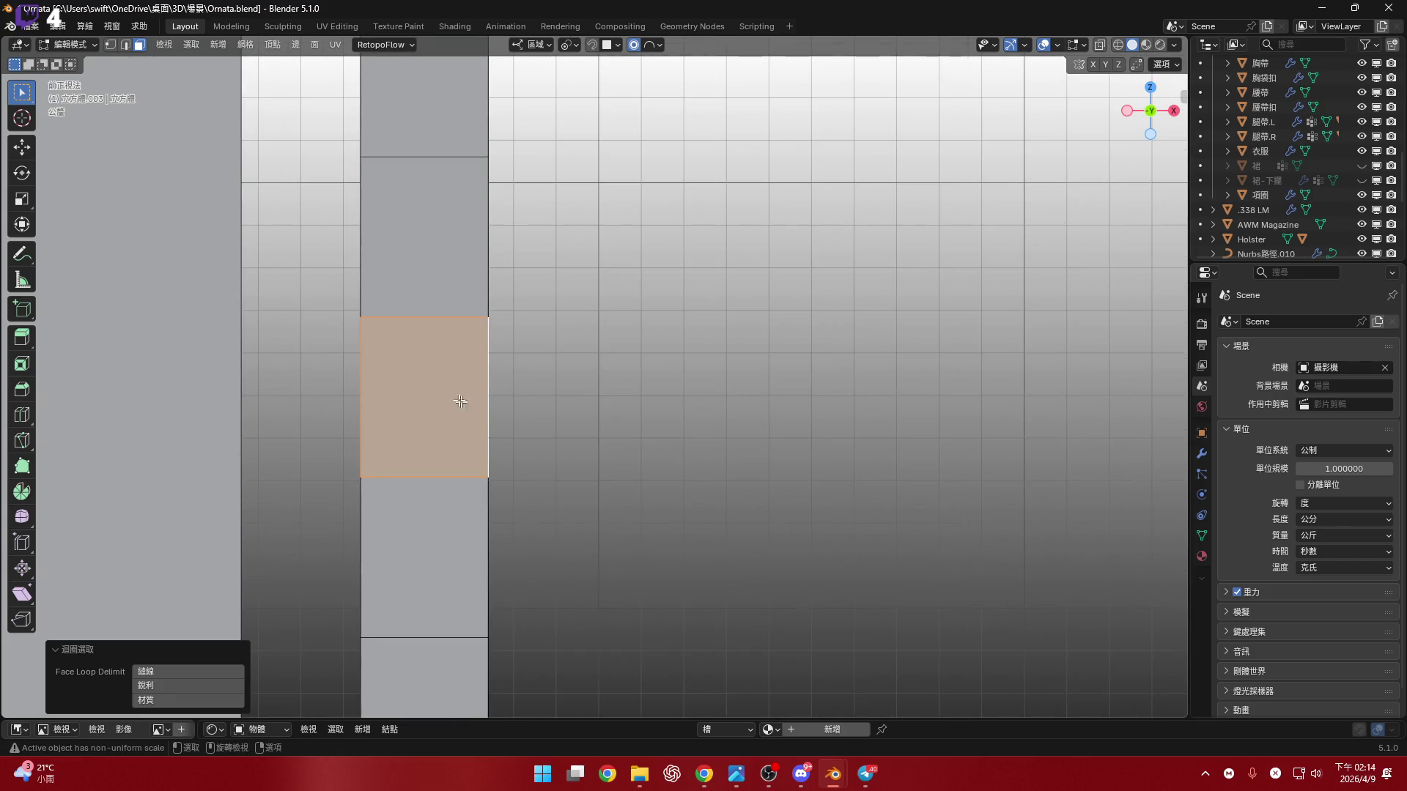
left_click(466, 391, "shift")
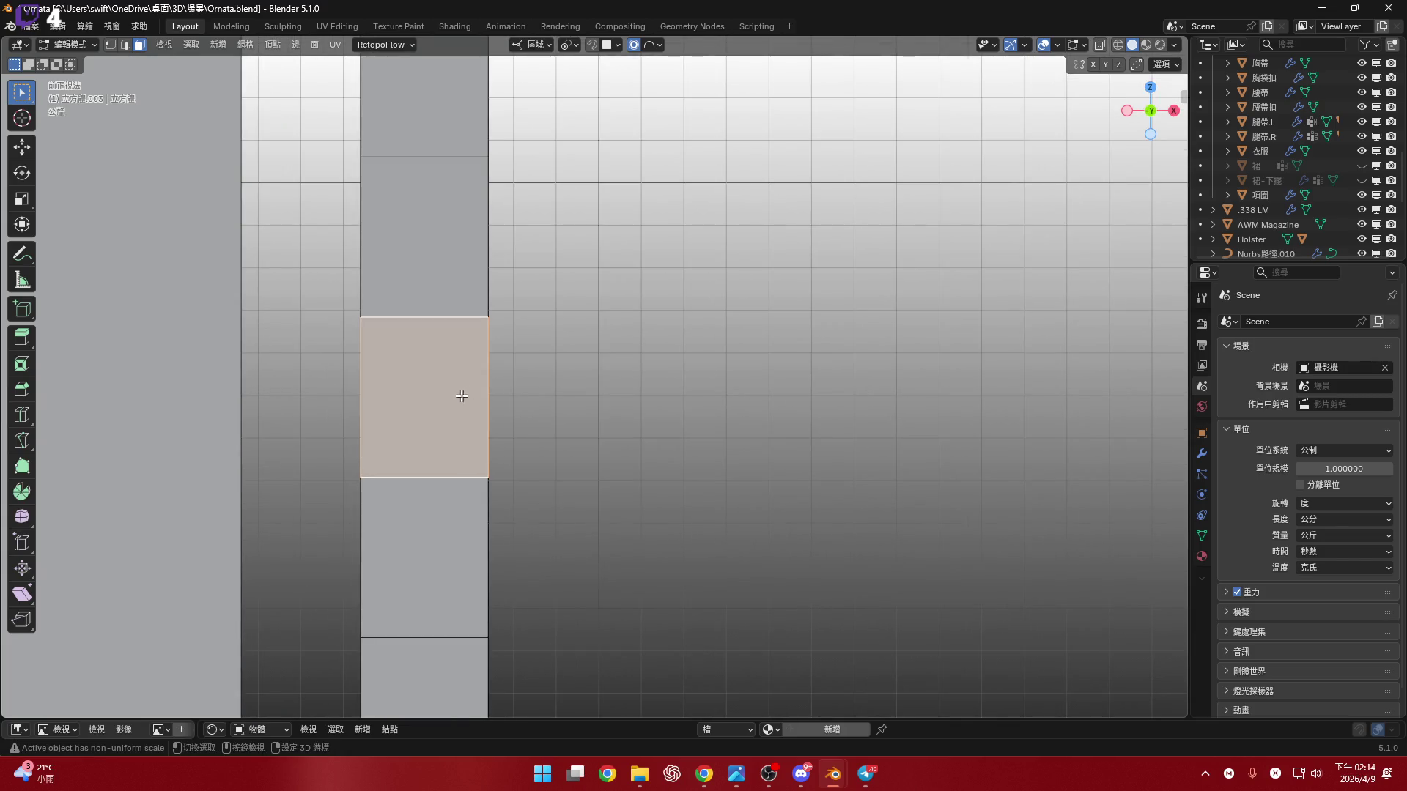
left_click(462, 396, "shift")
key("2")
left_click(366, 401, "ctrl+alt")
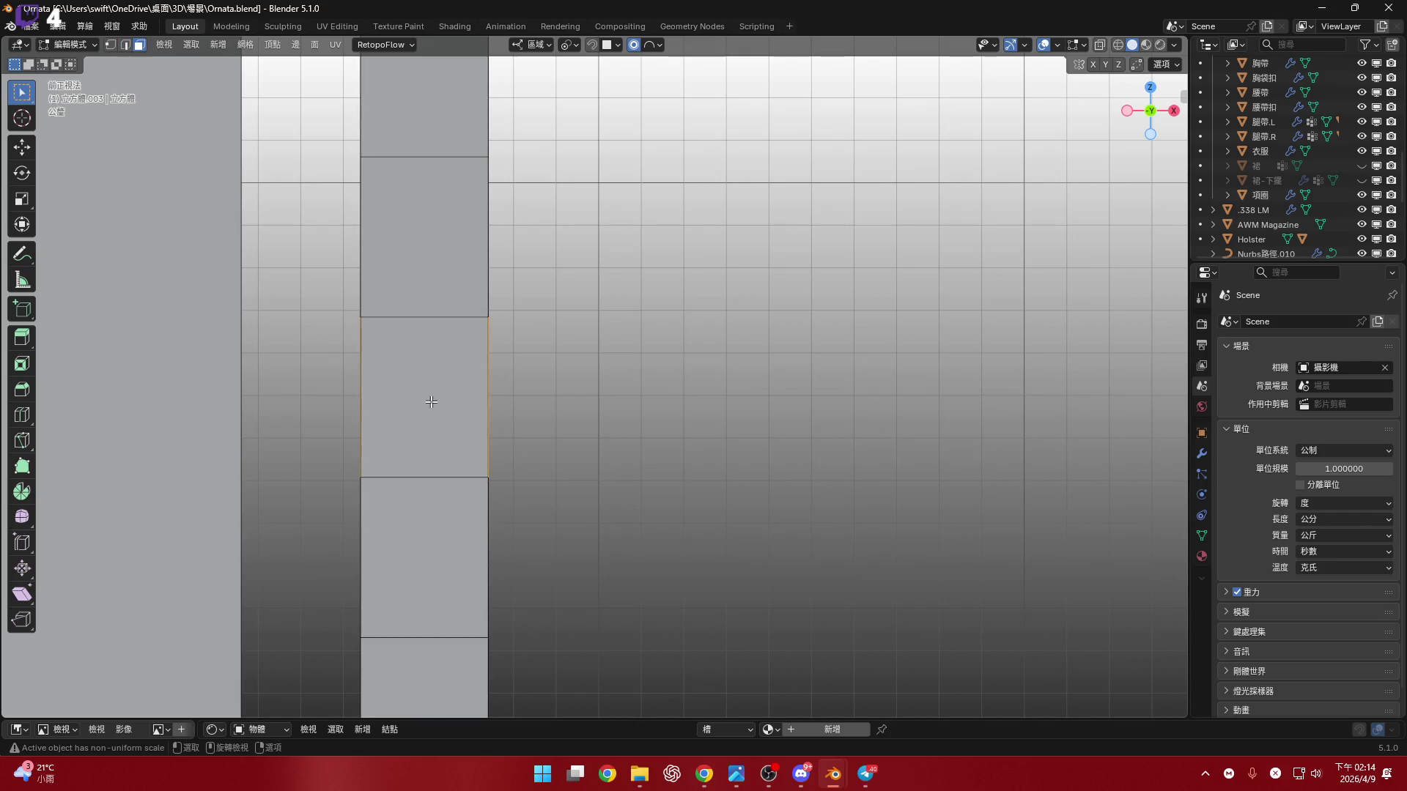
left_click(431, 402, "shift")
- Select the upper and lower edge loops around the rail and rip the mesh along them
mouse_move(471, 408)
middle_mouse_down()
mouse_move(411, 408)
mouse_move(448, 415)
mouse_move(565, 352)
middle_mouse_up()
left_click(566, 349)
key("2")
left_click(572, 315, "alt")
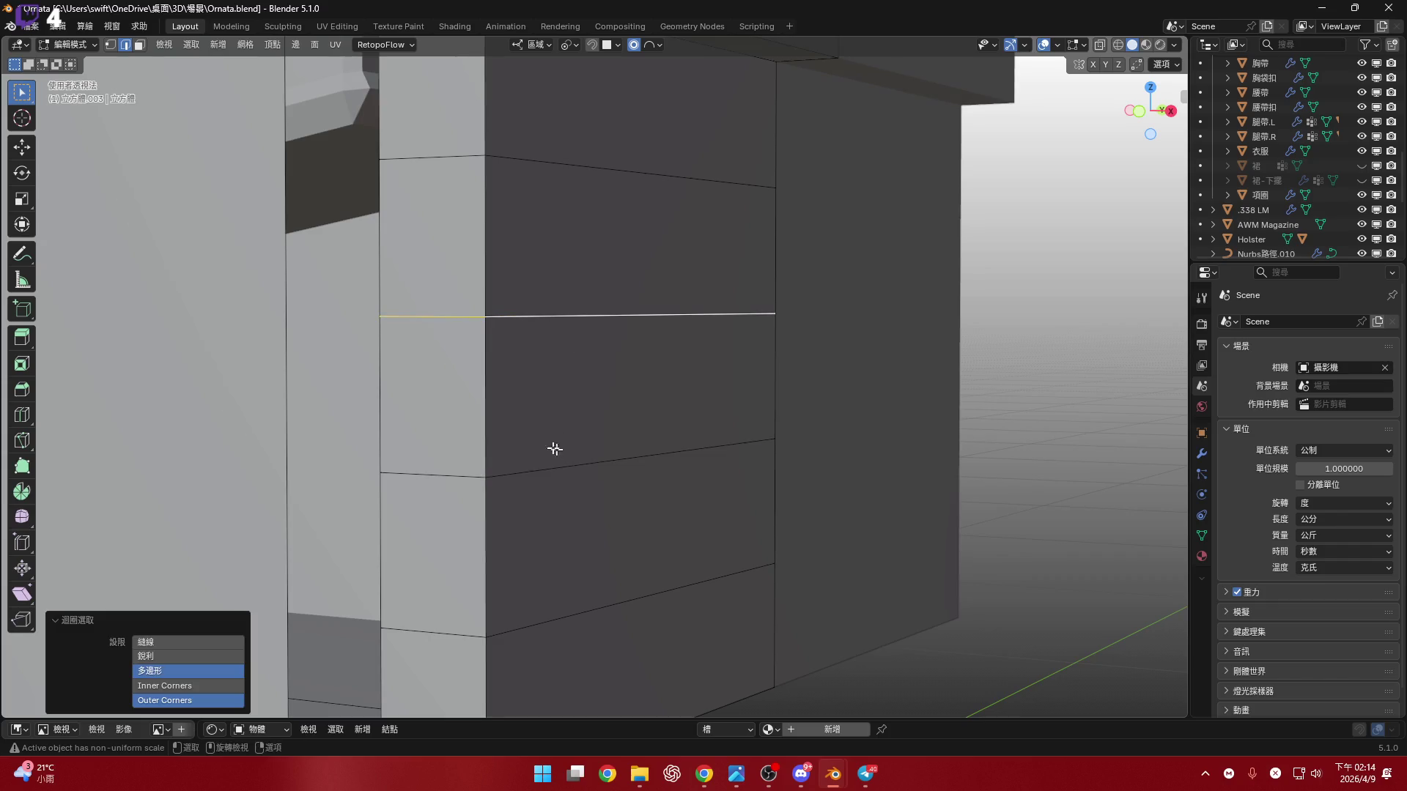
mouse_move(555, 449)
middle_mouse_down()
mouse_move(581, 471)
mouse_move(606, 440)
mouse_move(569, 439)
mouse_move(580, 442)
middle_mouse_up()
left_click(581, 471, "alt+shift")
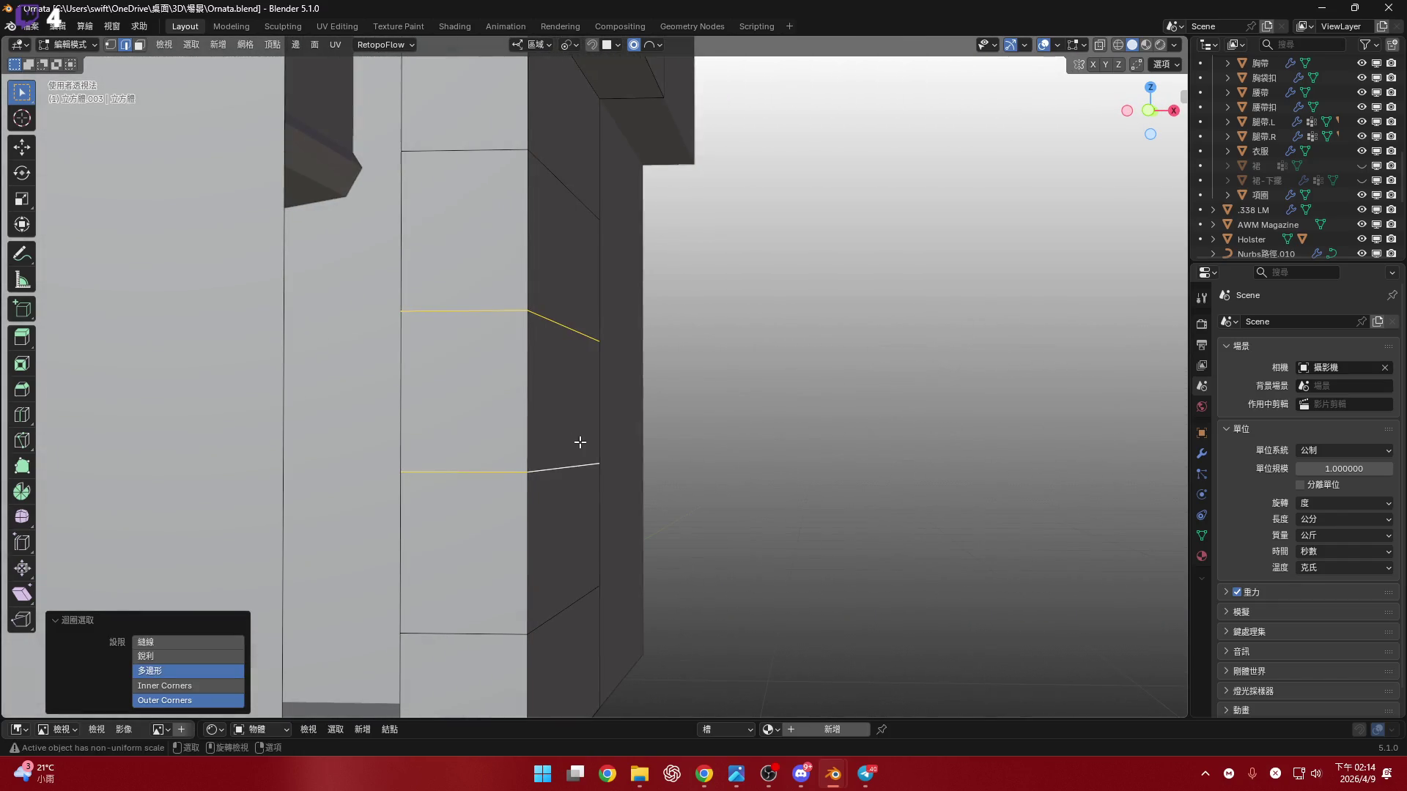
key("v")
right_click(590, 443)
left_click(1149, 111)
- Move the ripped section 2 mm along the X axis
scroll(530, 436, "up", 2)
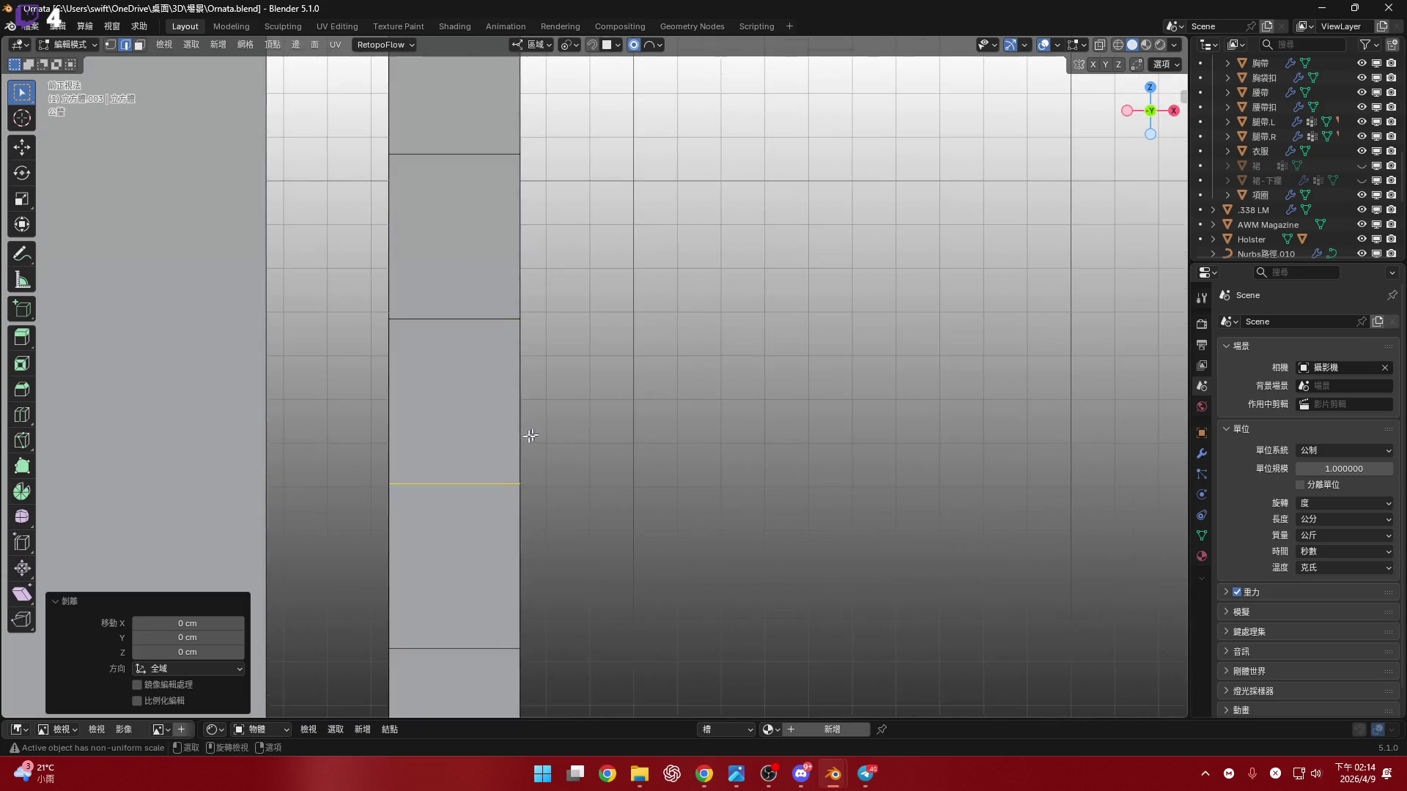
key("g")
key("x")
right_click(537, 443)
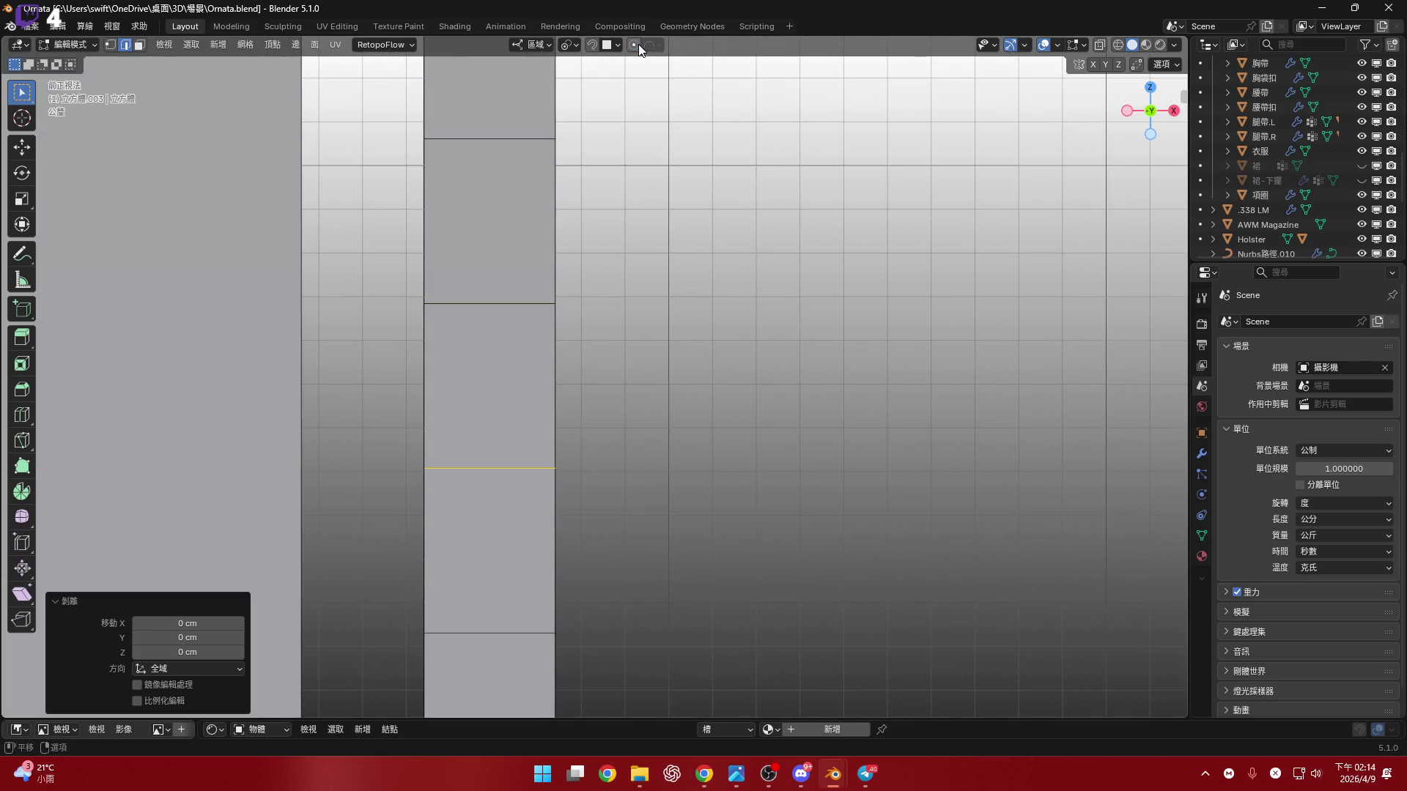
key("g")
key("x")
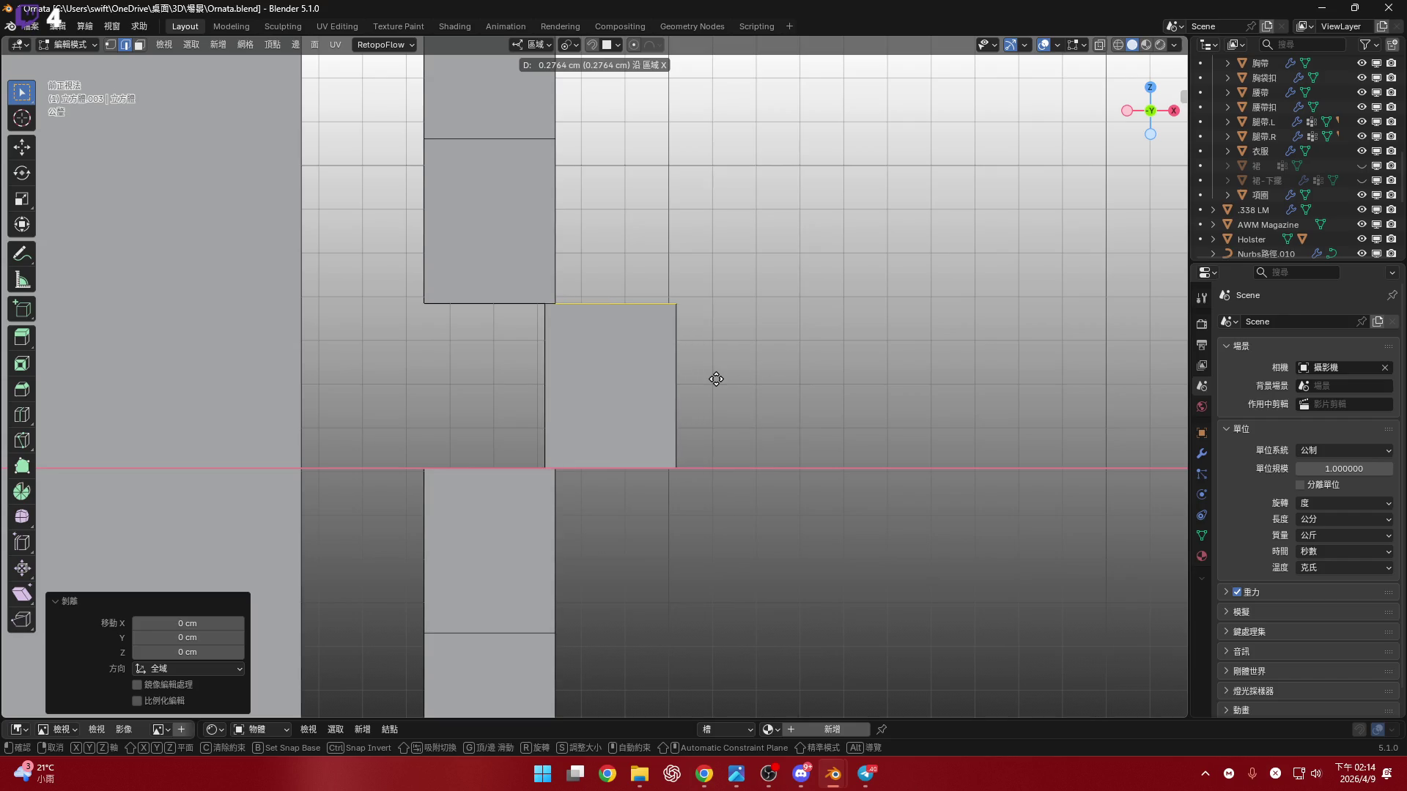
key("period")
key("2")
key("Return")
- Delete the rail faces directly above and below the shifted section using X-ray
middle_click_drag(713, 351, 720, 461, "shift")
left_click(540, 367)
middle_click_drag(554, 439, 544, 355, "shift")
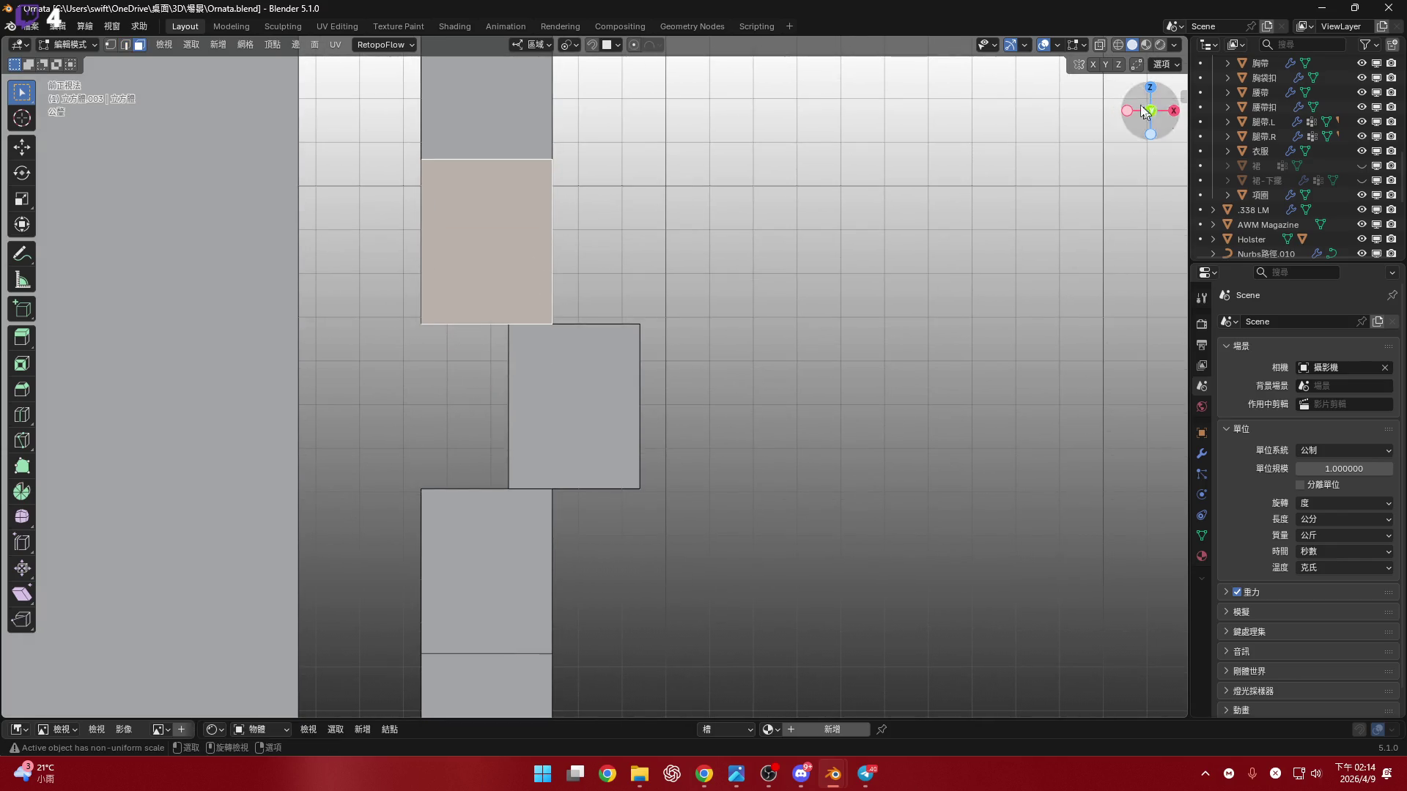
left_click(1100, 44)
mouse_move(592, 256)
middle_mouse_down("shift")
mouse_move(646, 295)
mouse_move(641, 210)
middle_mouse_up("shift")
mouse_move(465, 477)
left_mouse_down("shift")
mouse_move(518, 503)
mouse_move(557, 546)
left_mouse_up("shift")
key("x")
left_click(884, 444)
middle_click_drag(780, 246, 756, 308, "shift")
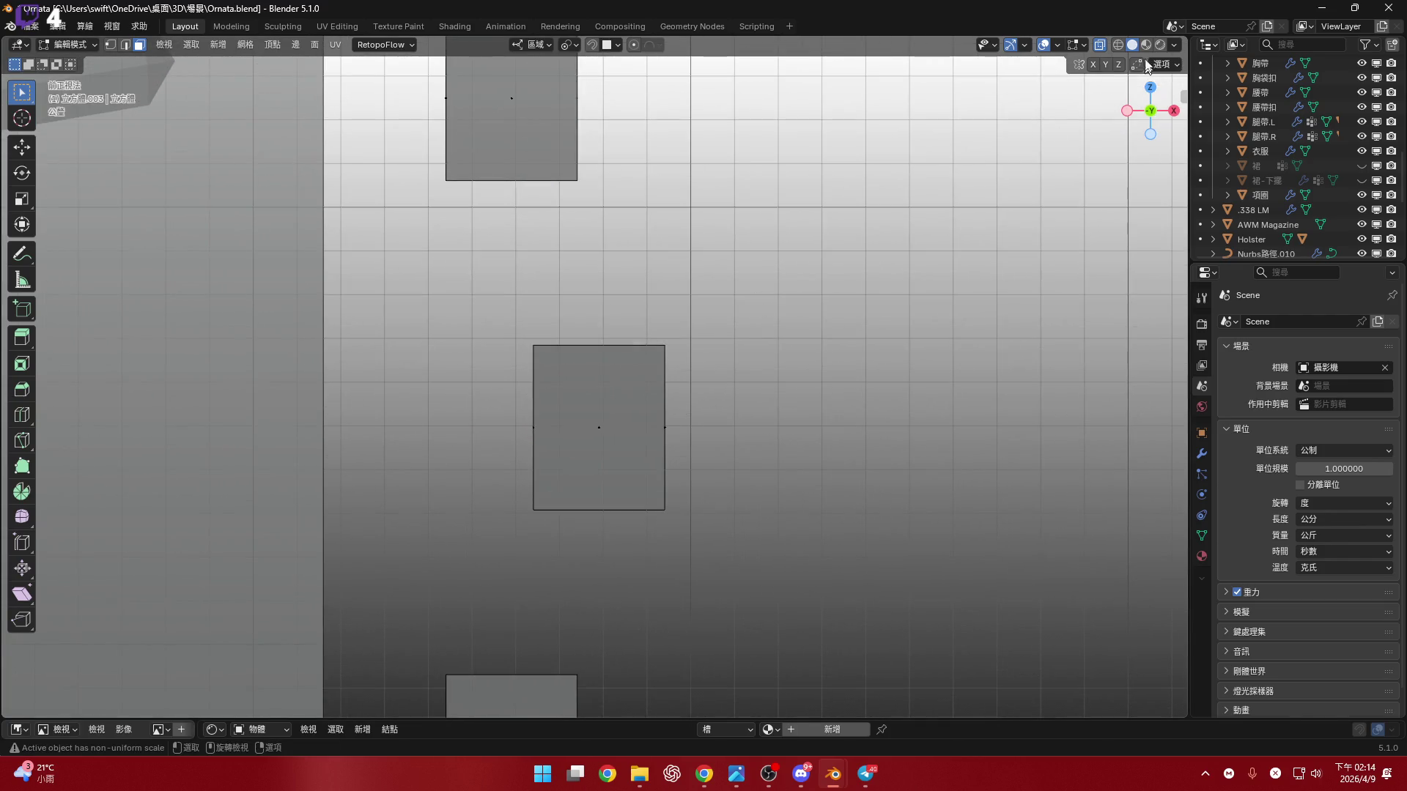
key("alt+z")
mouse_move(581, 333)
middle_mouse_down()
mouse_move(576, 413)
mouse_move(551, 335)
mouse_move(524, 369)
mouse_move(668, 357)
mouse_move(709, 422)
mouse_move(613, 267)
mouse_move(631, 257)
mouse_move(618, 242)
mouse_move(647, 359)
mouse_move(646, 302)
middle_mouse_up()
- Bridge the two facing edge loops with Bridge Edge Loops, adjusting Number of Cuts
left_click(561, 337, "alt")
key("2")
left_click(579, 367, "alt")
left_click(646, 301, "alt")
key("KP_Decimal")
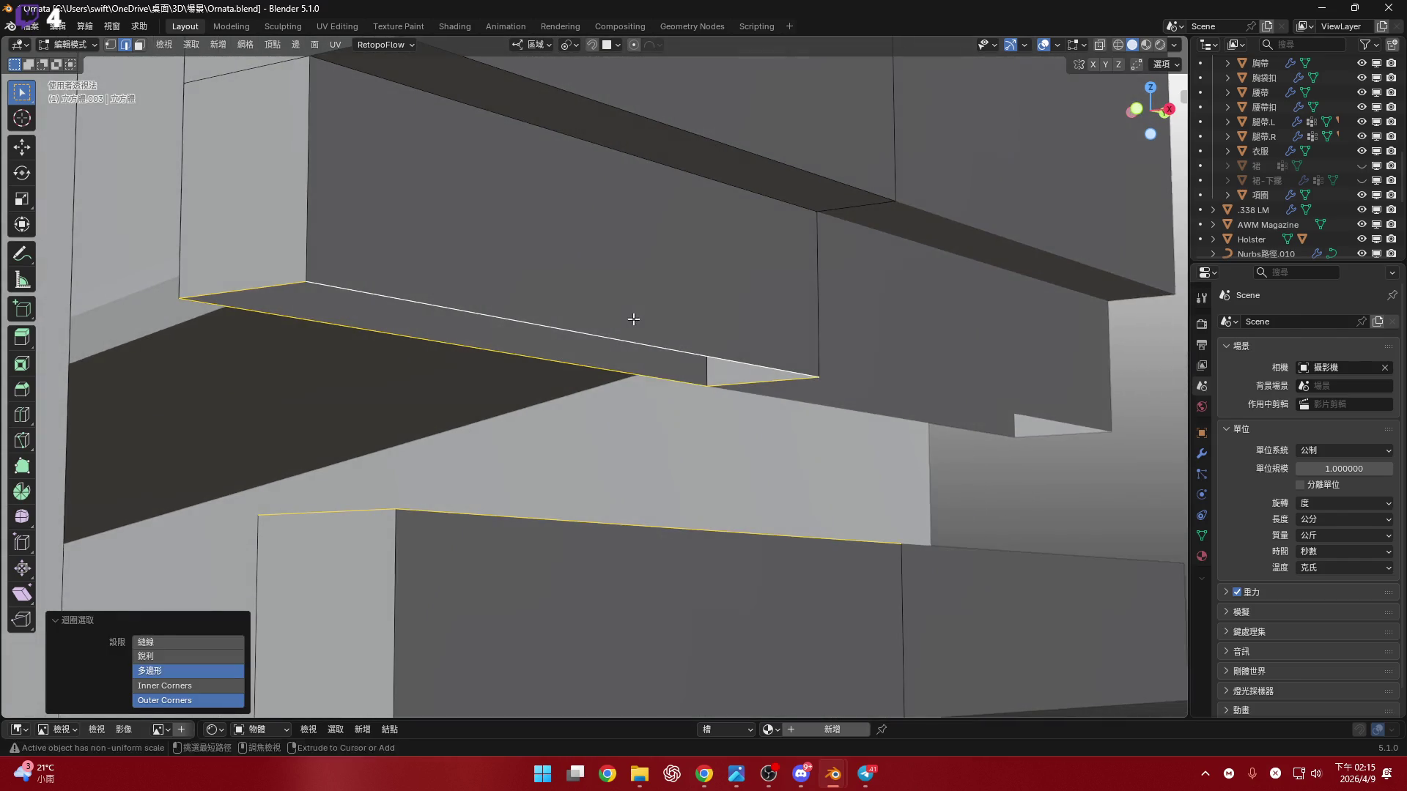
key("ctrl+e")
left_click(634, 347)
middle_click_drag(716, 367, 700, 410)
mouse_move(187, 636)
left_mouse_down()
mouse_move(234, 636)
mouse_move(176, 641)
left_mouse_up()
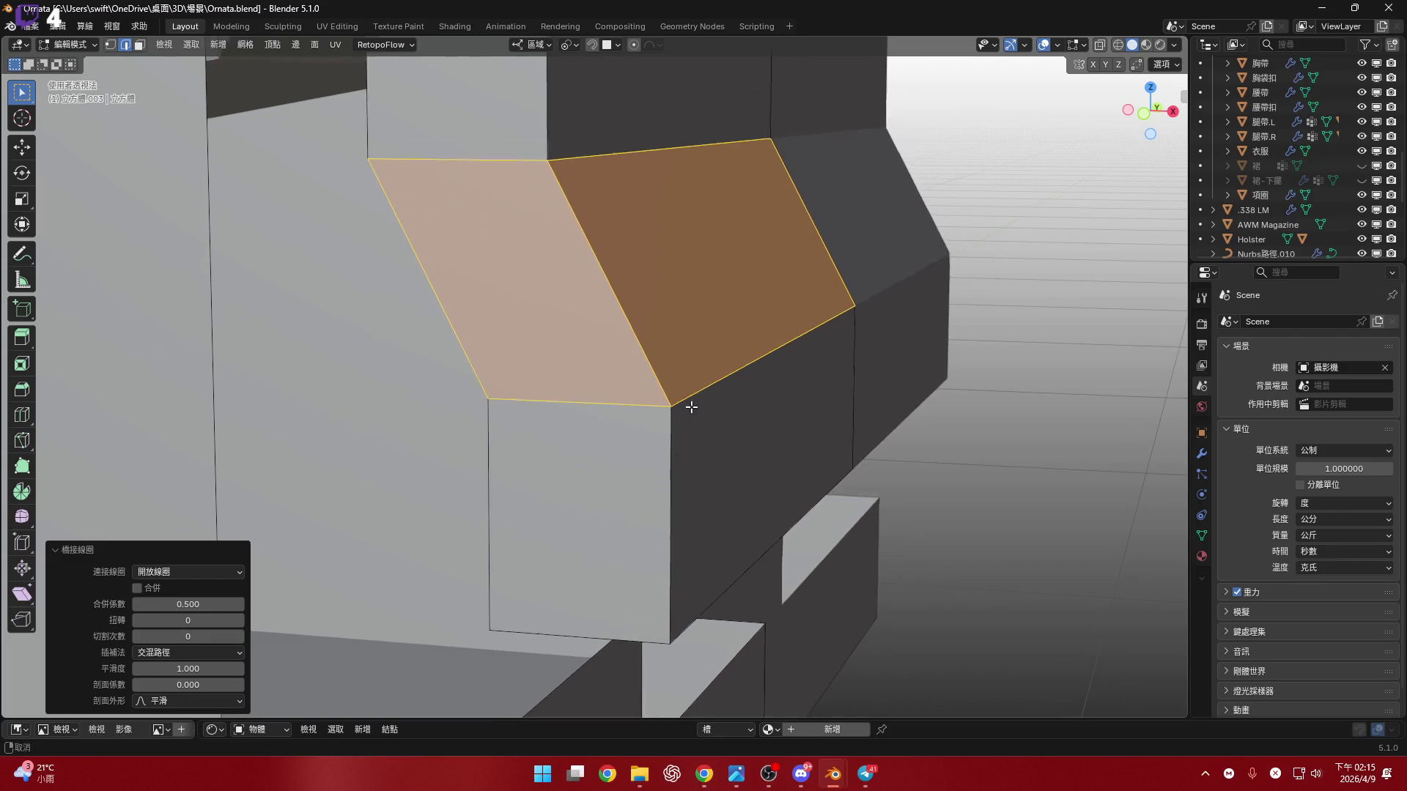
- In front view, bridge the two rectangles' facing edges with Bridge Edge Loops
scroll(688, 402, "up", 8)
scroll(987, 598, "down", 5)
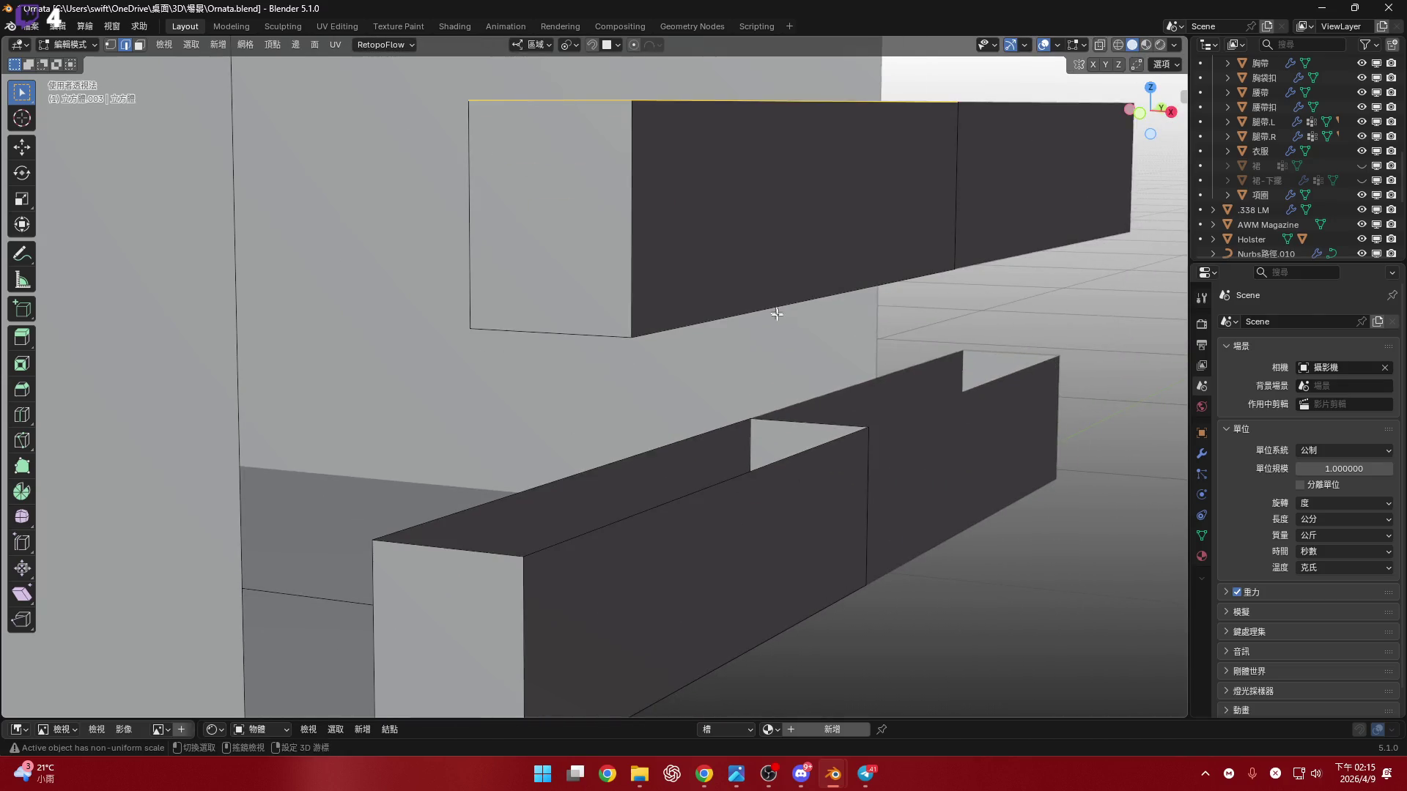
left_click(1139, 112)
scroll(688, 475, "up", 2)
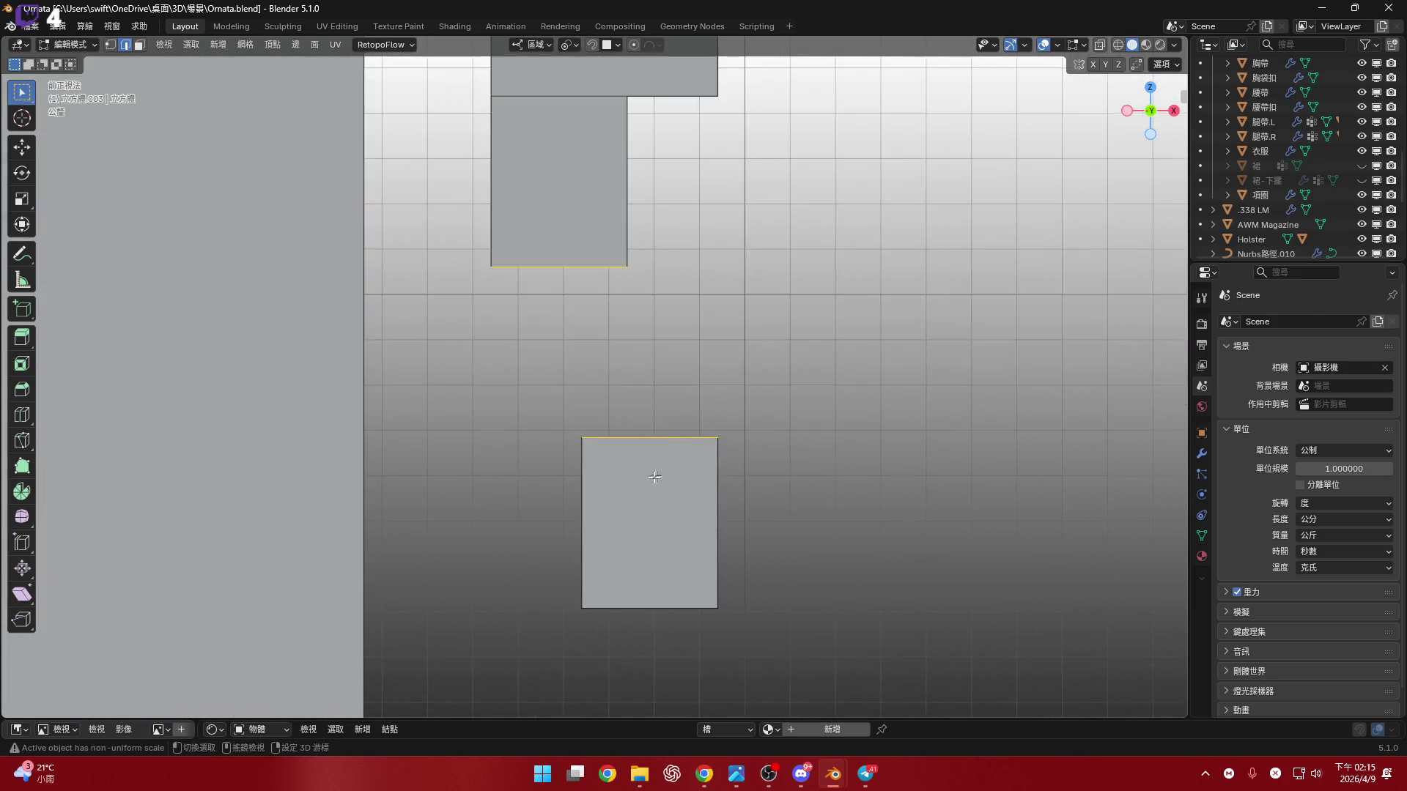
middle_click_drag(657, 477, 663, 523, "shift")
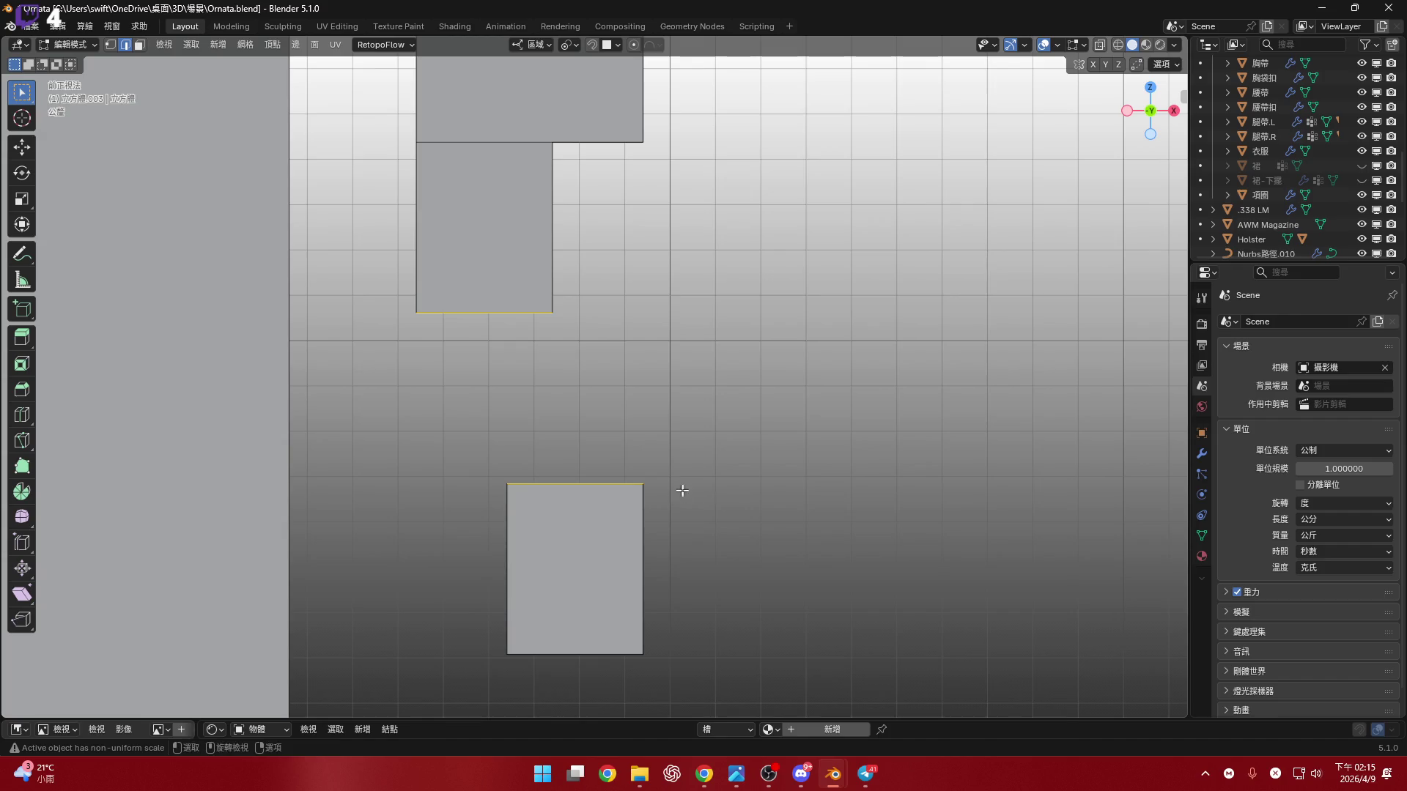
key("ctrl+e")
left_click(684, 409)
- Try 3 bridge cuts, merge factor 0.500 and smoothness 1.000 in the redo panel
scroll(637, 559, "up", 1)
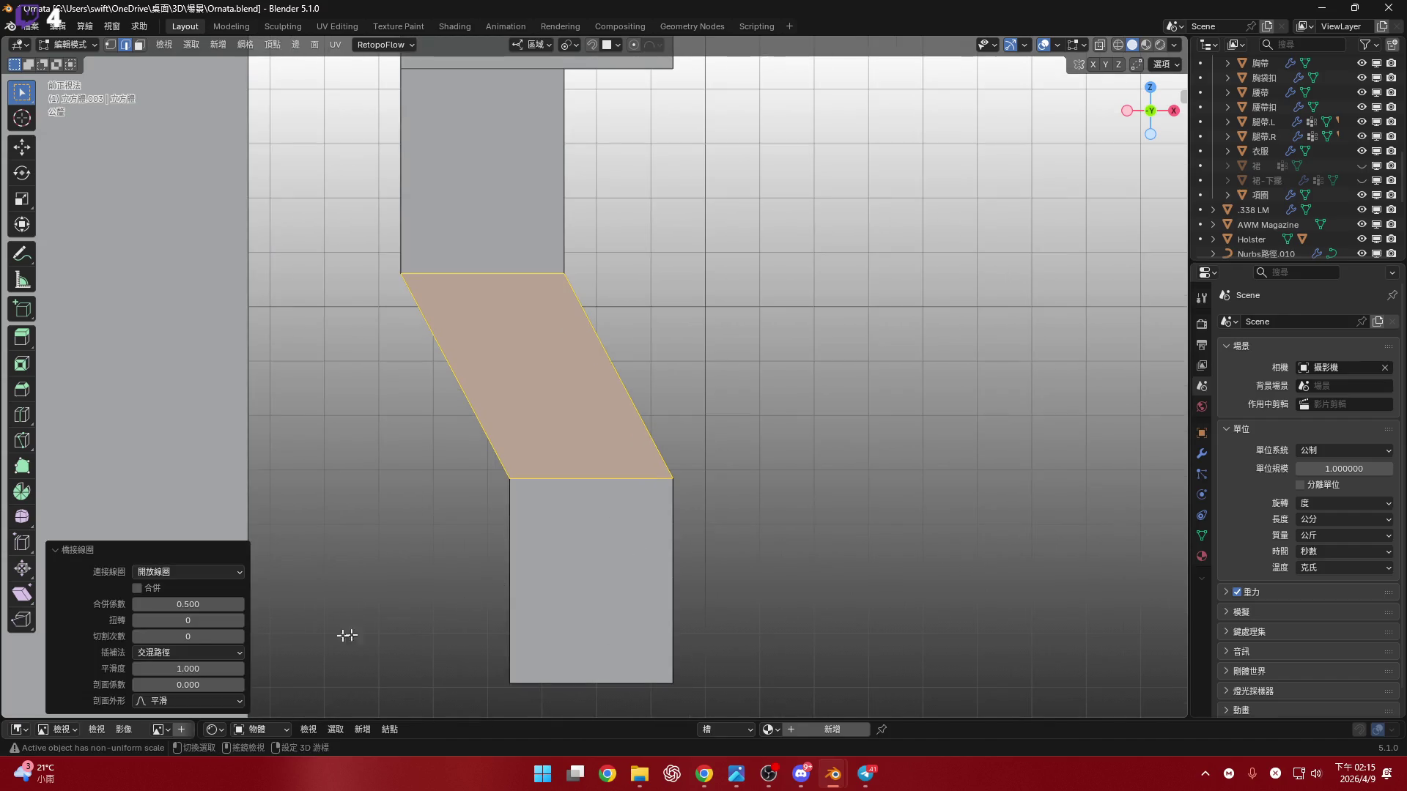
left_click(239, 637)
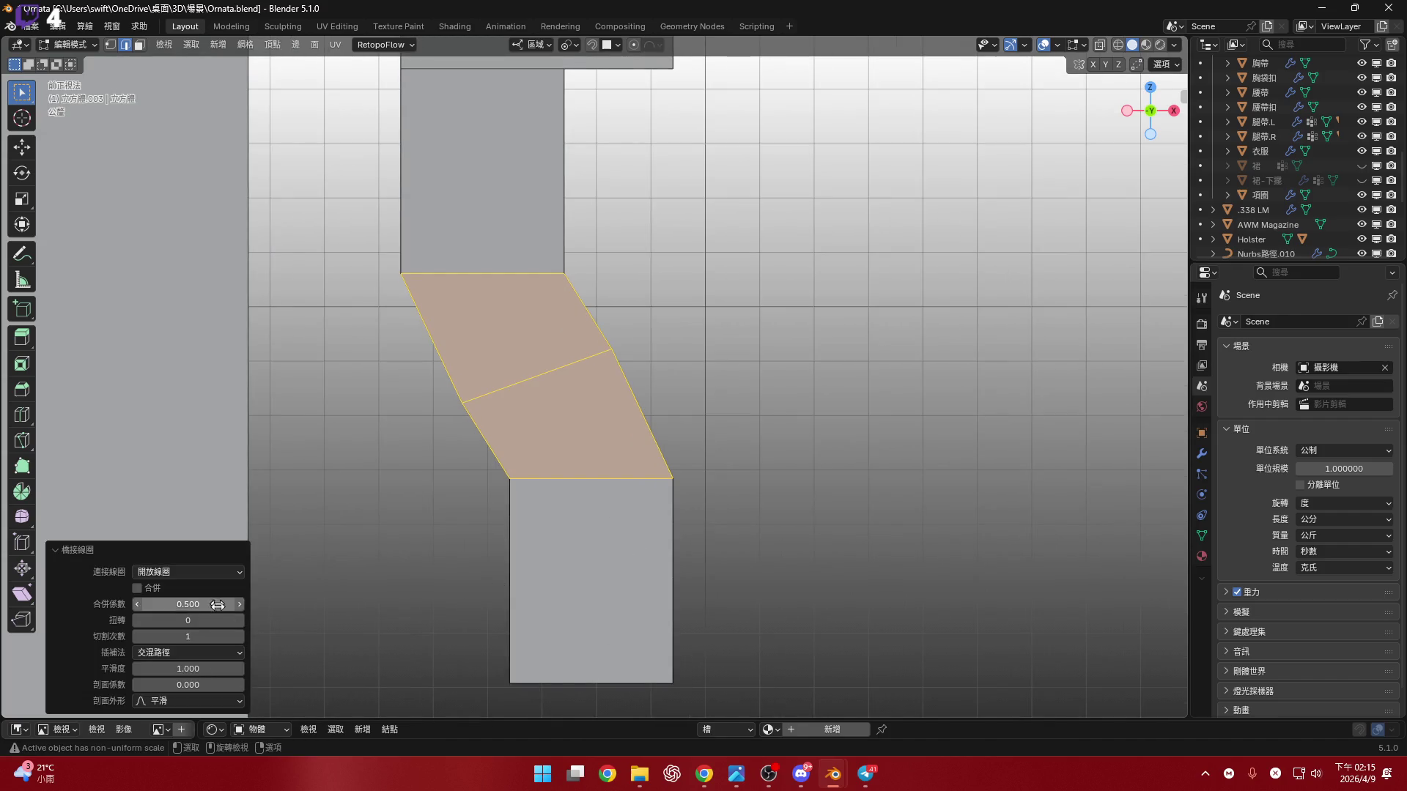
left_click(242, 638)
left_click(241, 639)
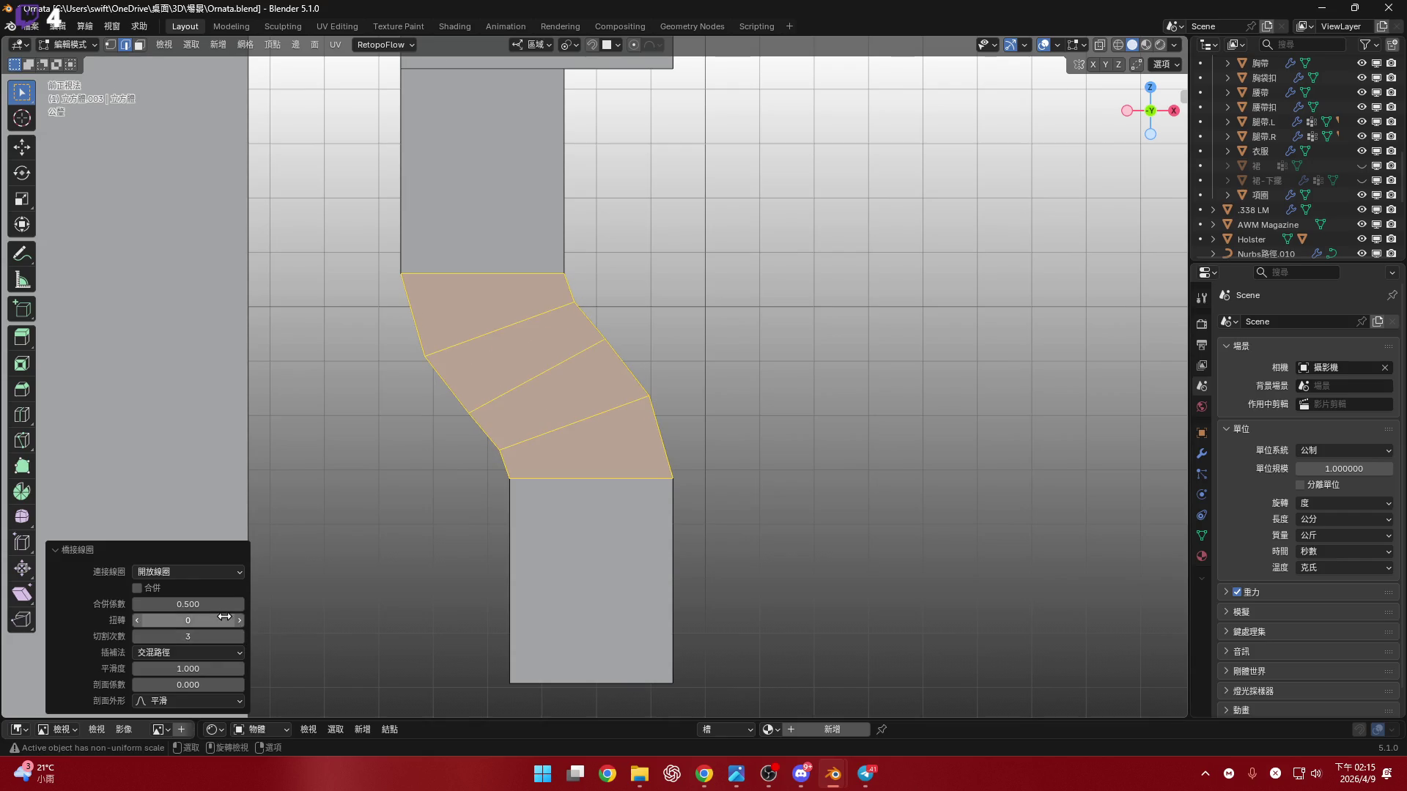
key("BackSpace")
mouse_move(188, 668)
left_mouse_down()
mouse_move(141, 668)
mouse_move(189, 668)
left_mouse_up()
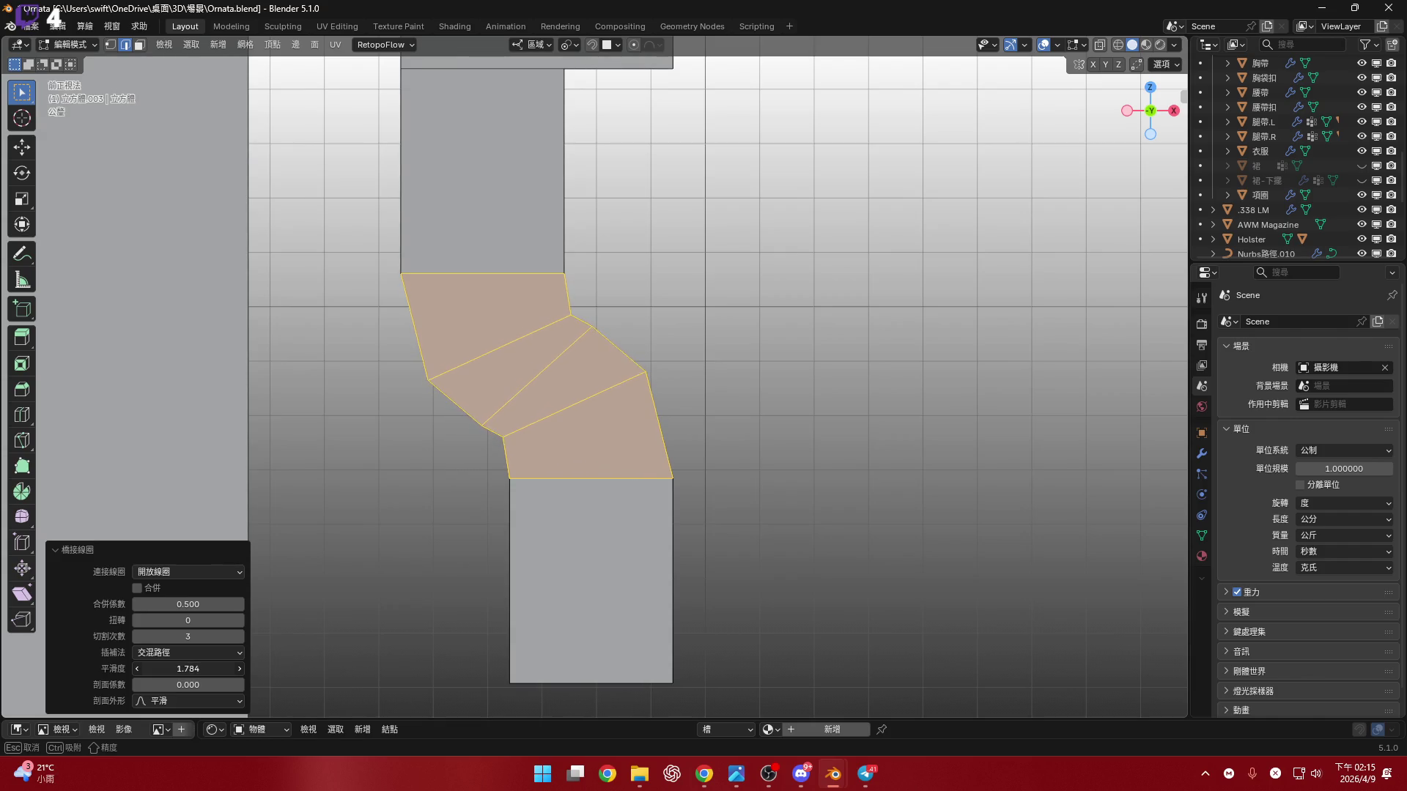
key("Escape")
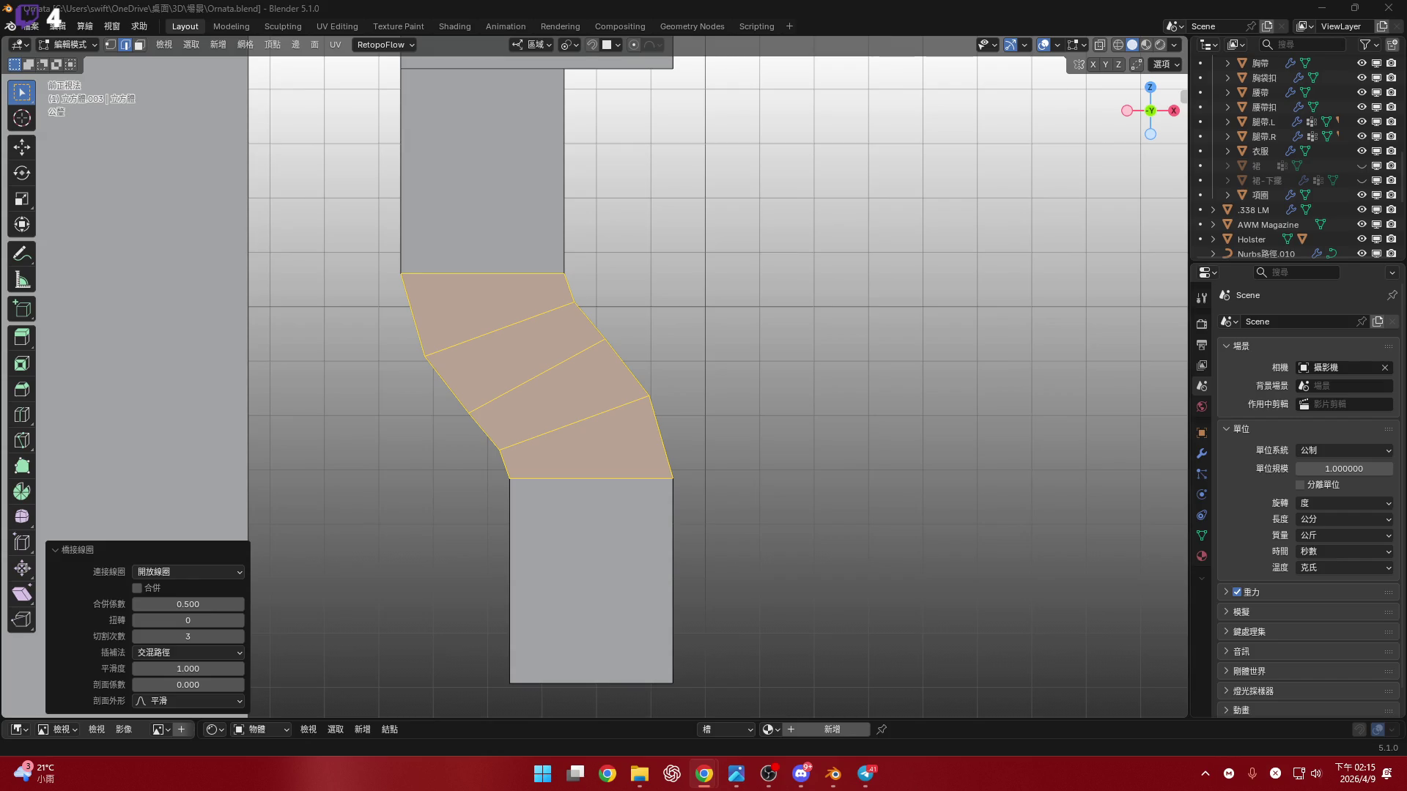
- Delete the bridged faces to reopen the gap
middle_click_drag(614, 468, 662, 519, "shift")
key("x")
left_click(663, 519)
middle_click_drag(658, 593, 650, 486, "shift")
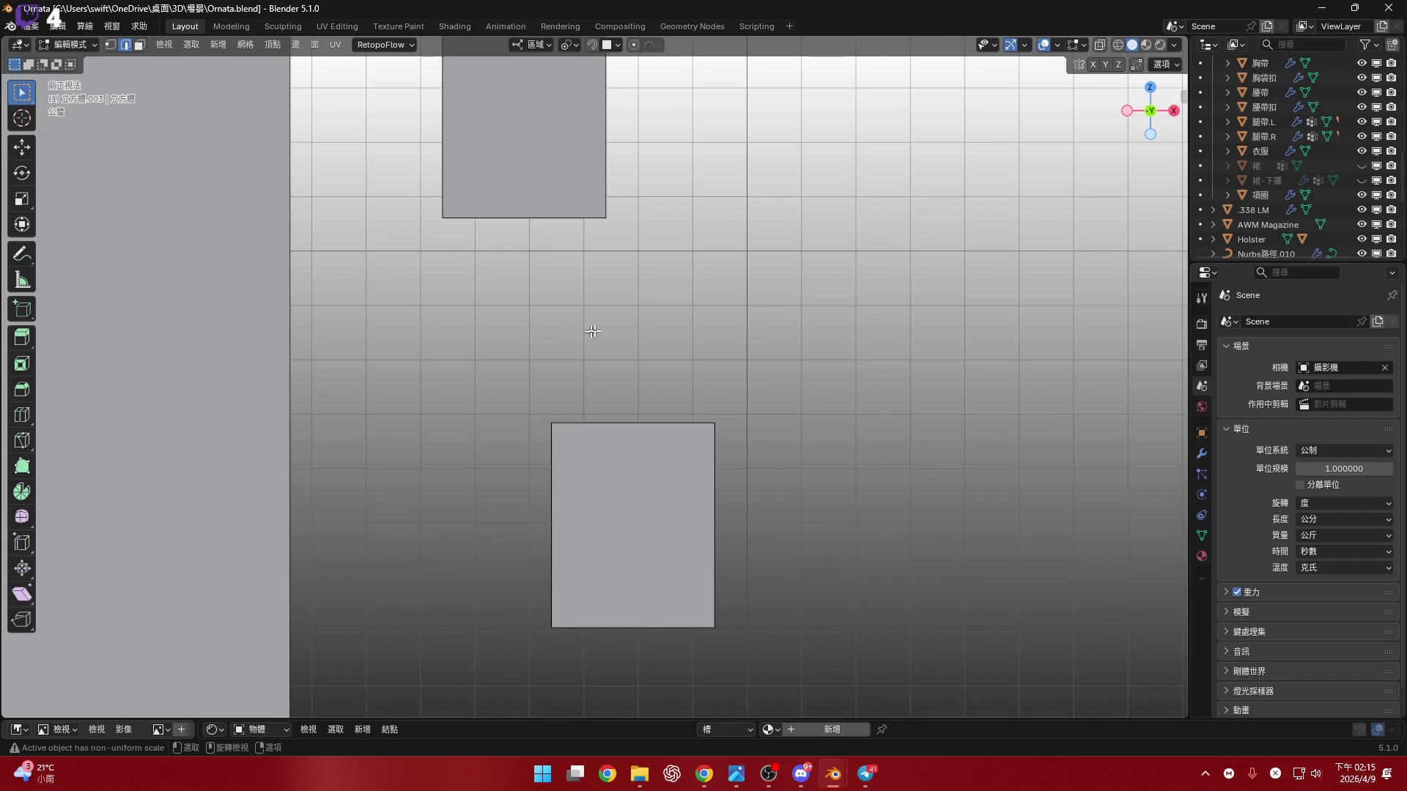
- Box-select the lower rectangle in X-ray and delete its face
key("alt+z")
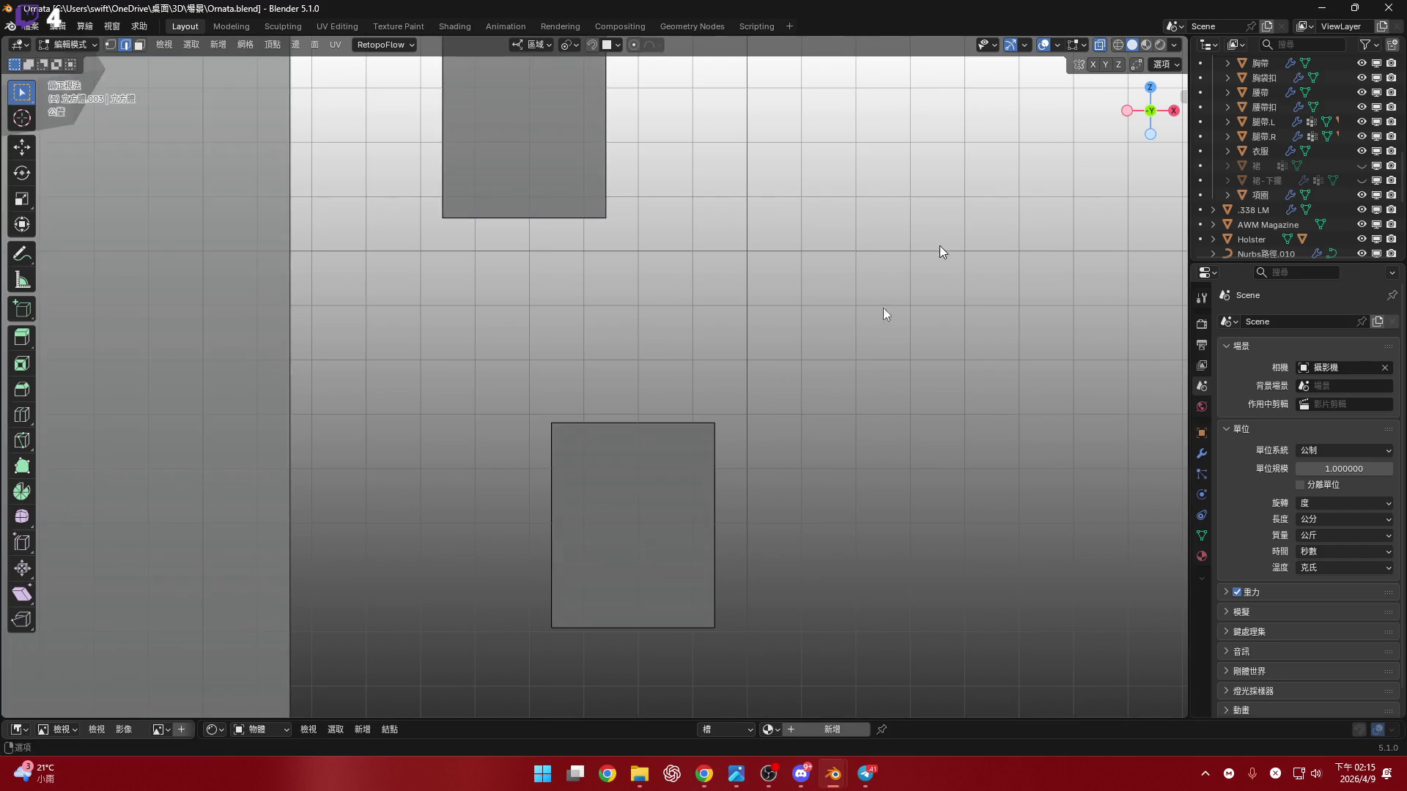
middle_click_drag(690, 438, 703, 366, "shift")
left_click_drag(409, 285, 776, 634)
key("x")
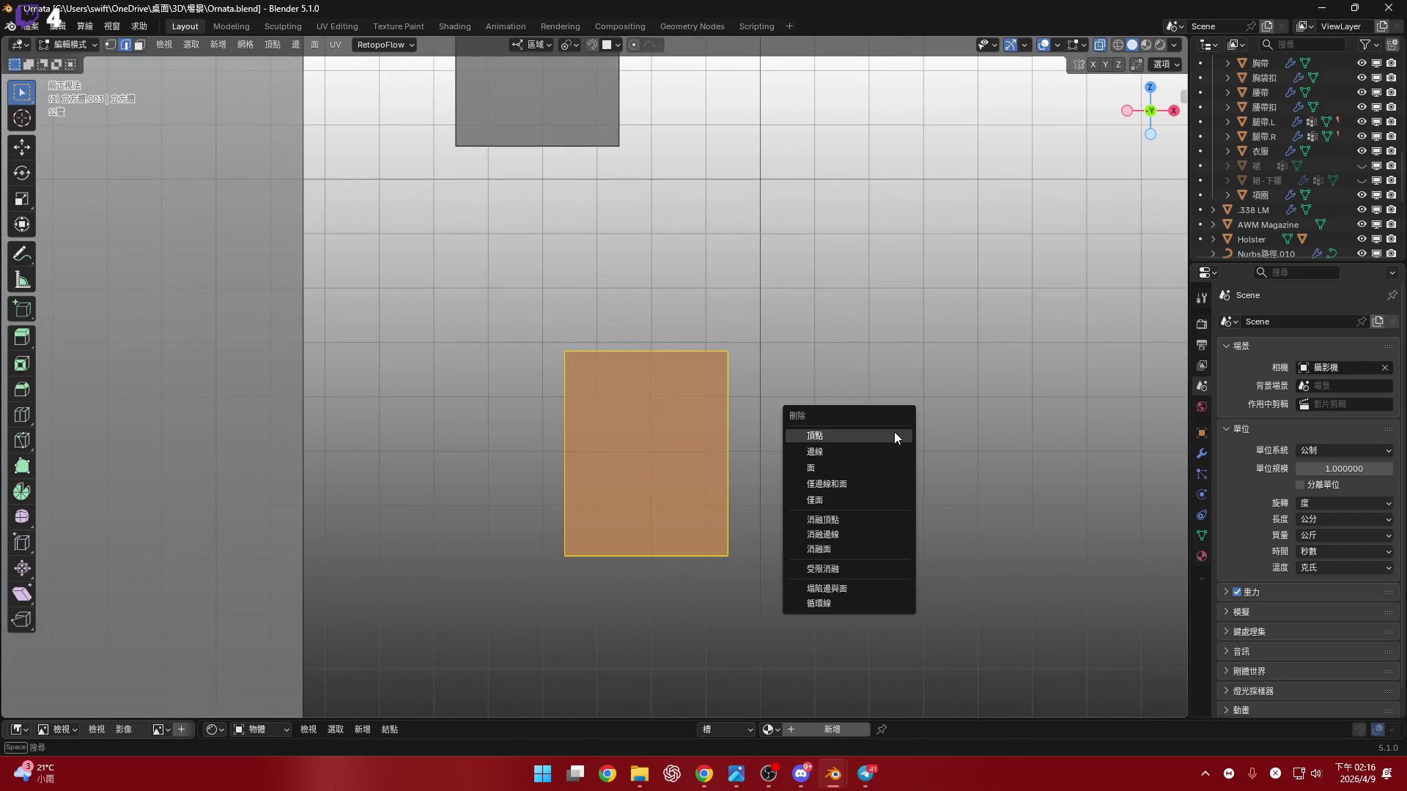
left_click(893, 432)
left_click(1099, 45)
mouse_move(493, 216)
middle_mouse_down()
mouse_move(562, 292)
mouse_move(525, 279)
middle_mouse_up()
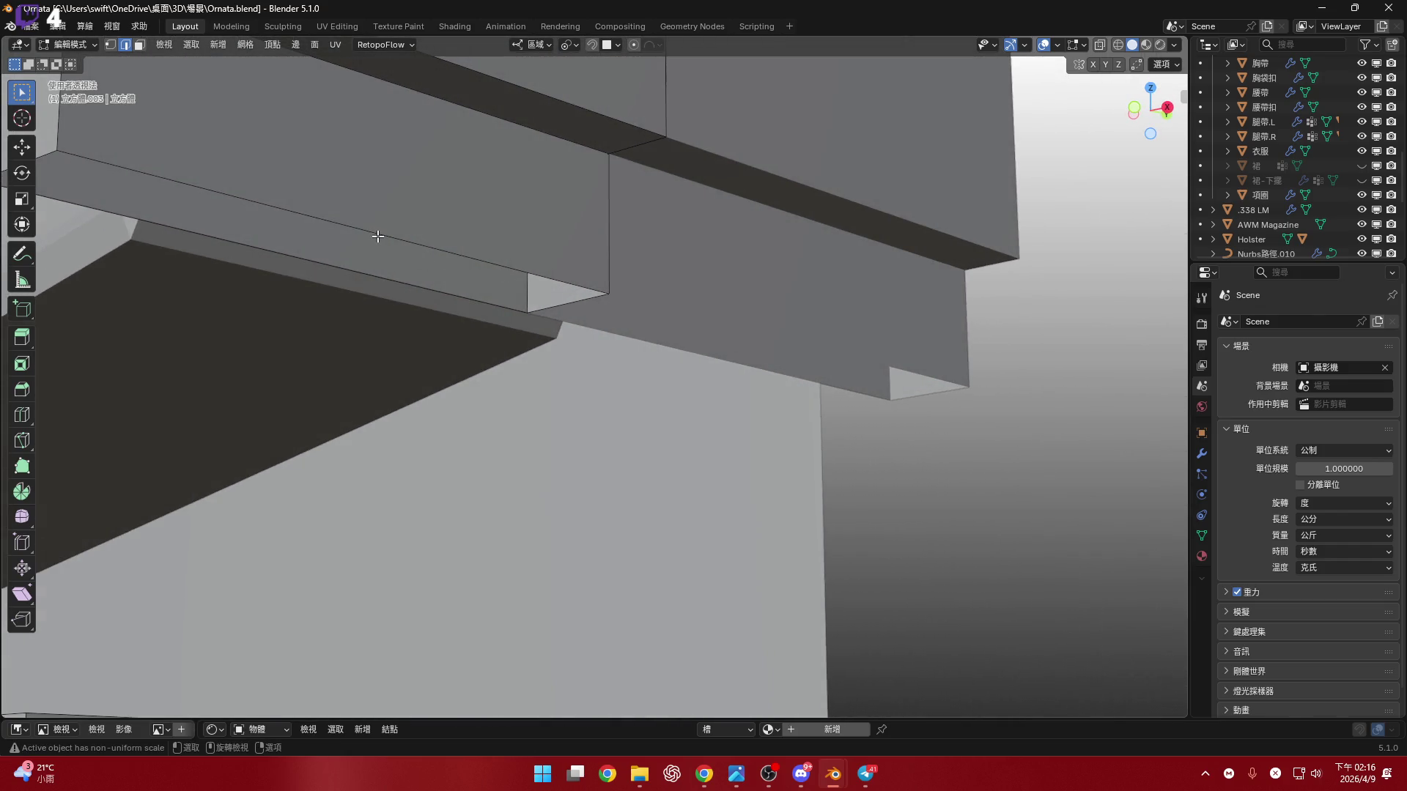
middle_click_drag(377, 236, 523, 256, "shift")
- Snap the 3D cursor to the selected bottom edge and set Pivot Point to 3D Cursor
key("shift+s")
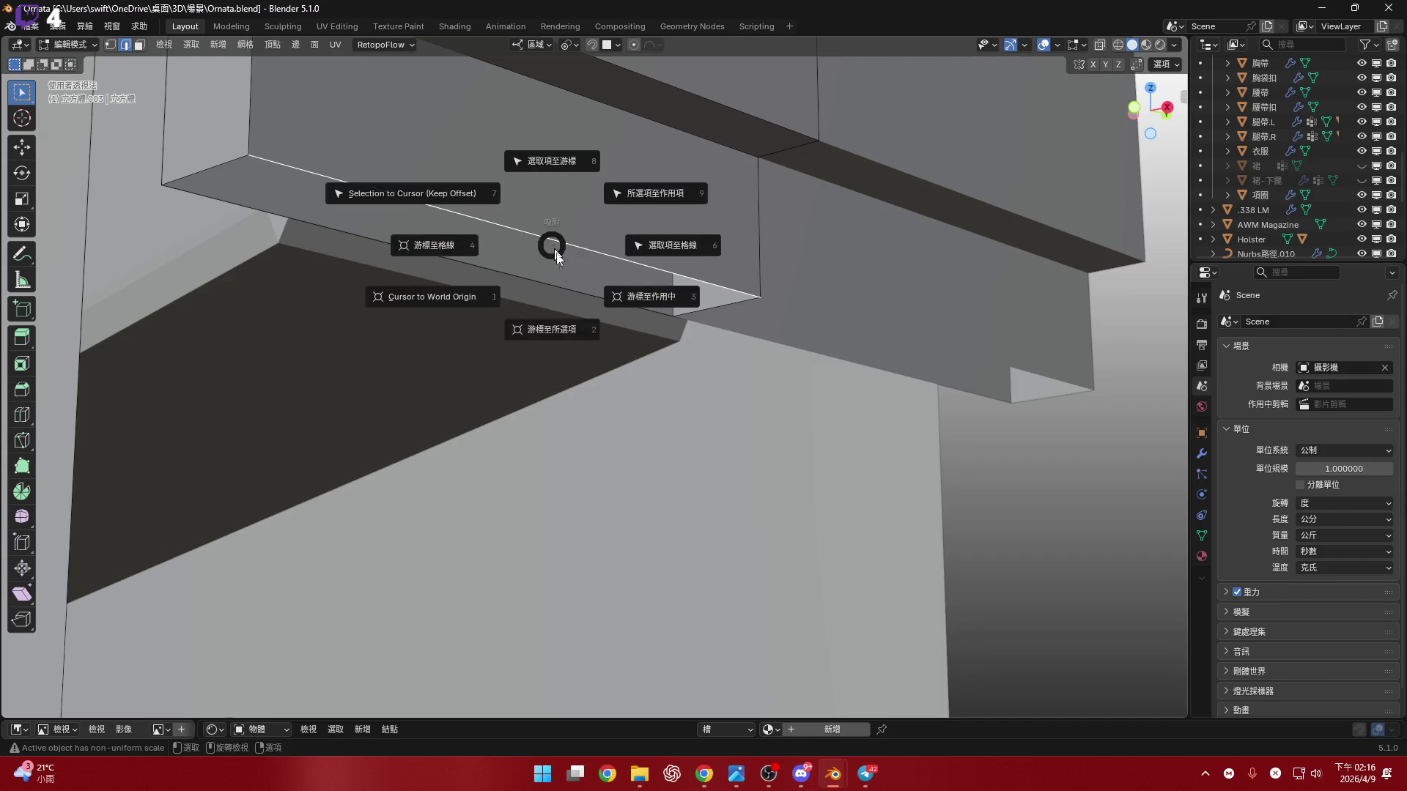
left_click(503, 298)
middle_click_drag(502, 298, 557, 95)
left_click(570, 45)
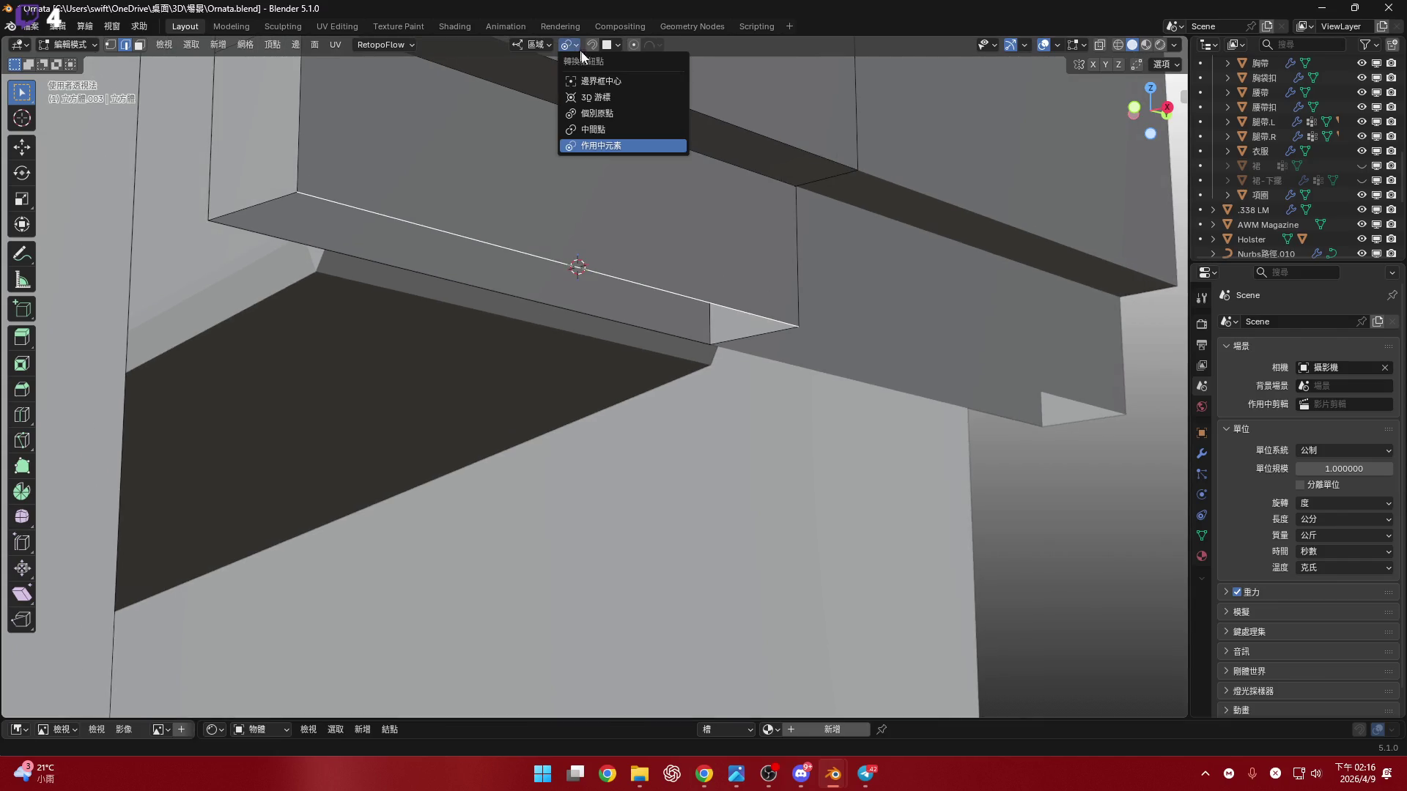
left_click(595, 98)
middle_click_drag(531, 256, 550, 267, "shift")
left_click(550, 267, "alt")
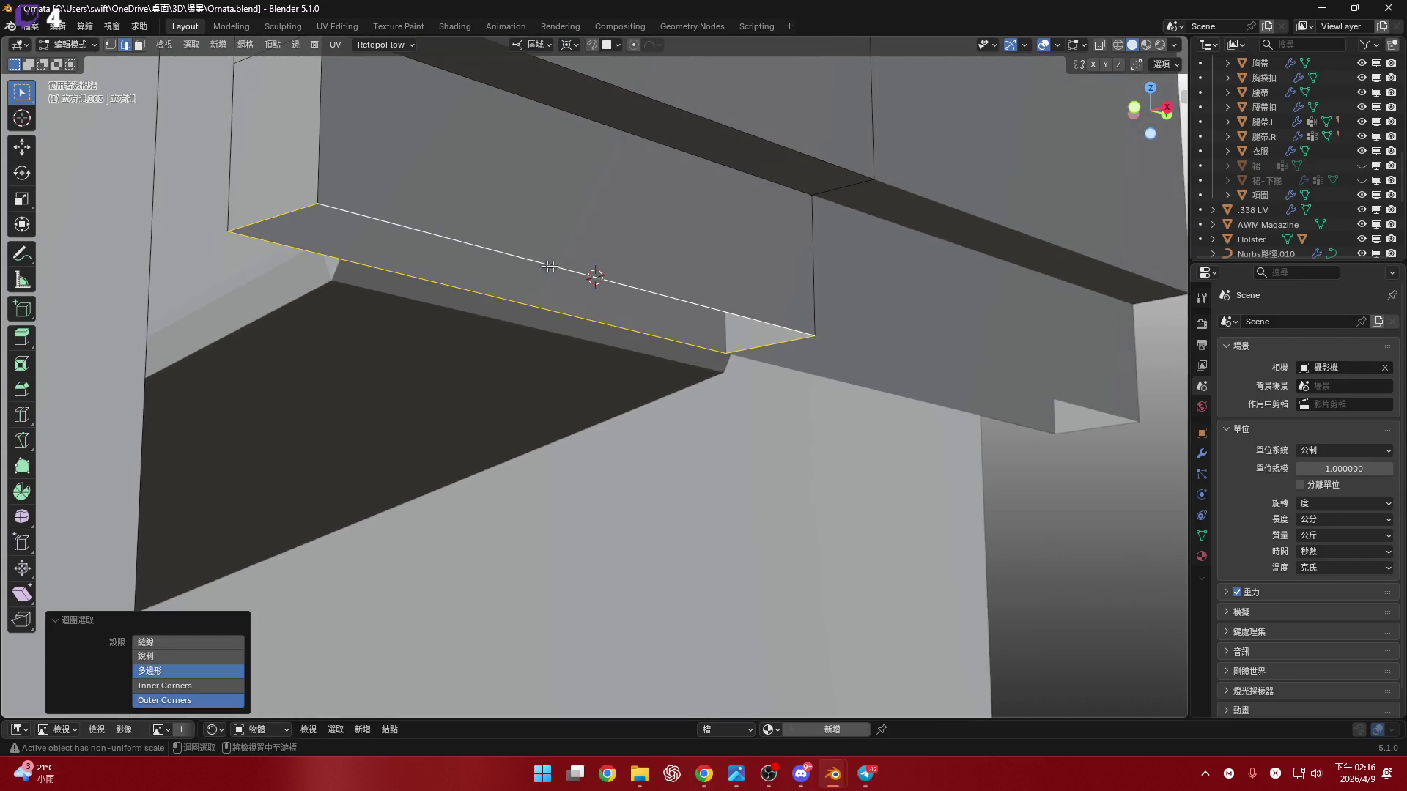
left_click(1135, 108)
- Spin the upper block's bottom edge around the 3D cursor with fewer steps
left_click(22, 491)
middle_click_drag(726, 254, 701, 347, "shift")
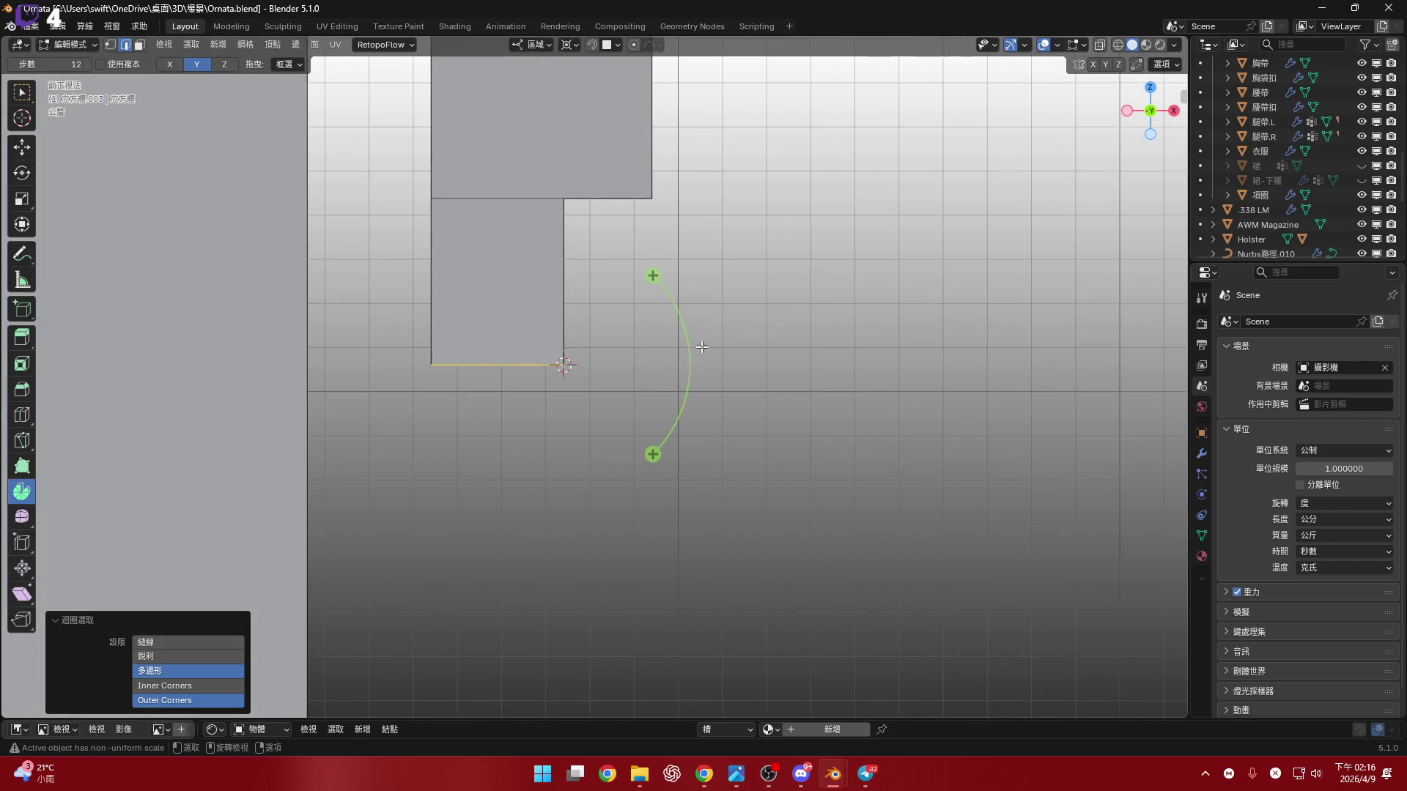
mouse_move(652, 276)
left_mouse_down()
mouse_move(559, 204)
mouse_move(440, 185)
mouse_move(389, 227)
mouse_move(419, 219)
left_mouse_up()
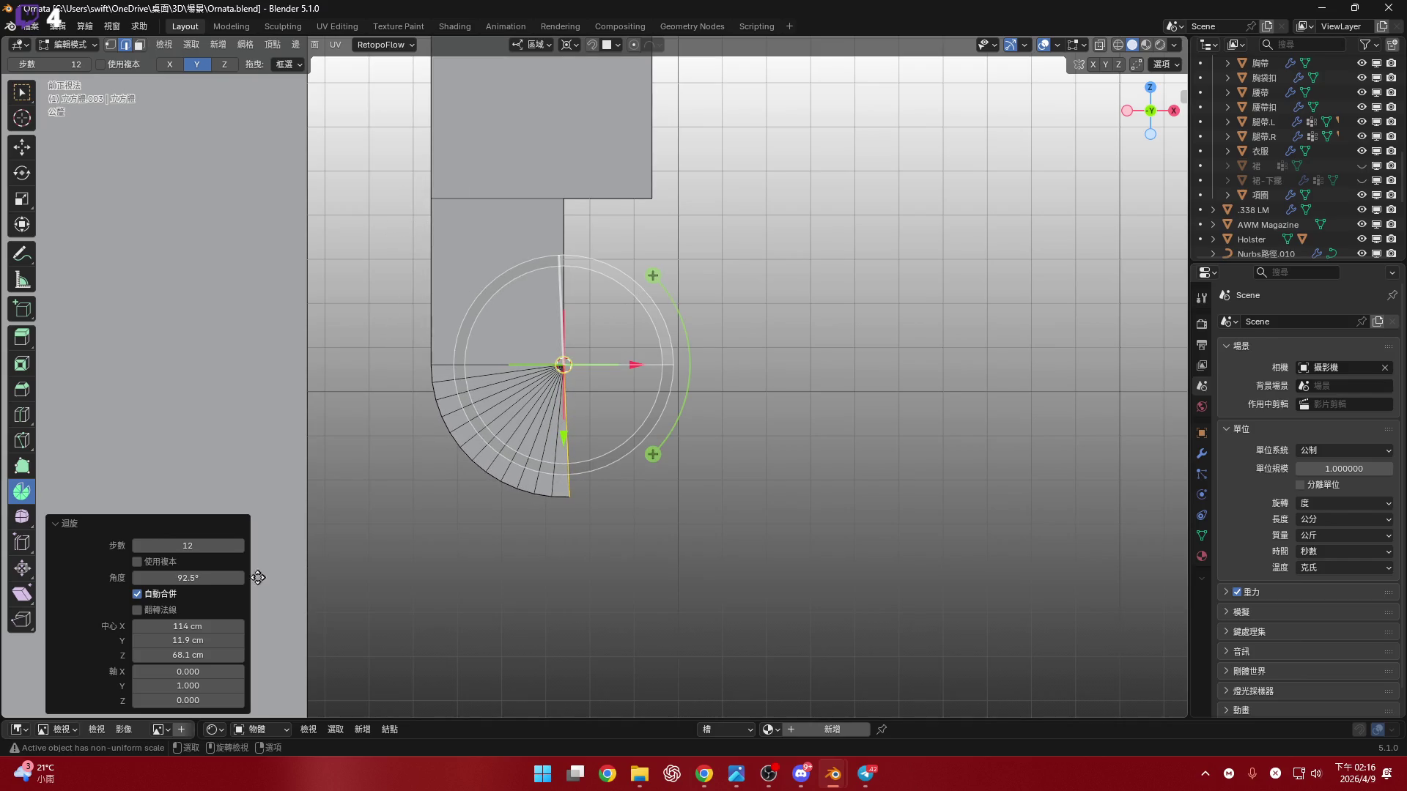
mouse_move(207, 545)
left_mouse_down()
mouse_move(170, 545)
mouse_move(208, 545)
left_mouse_up()
type("3")
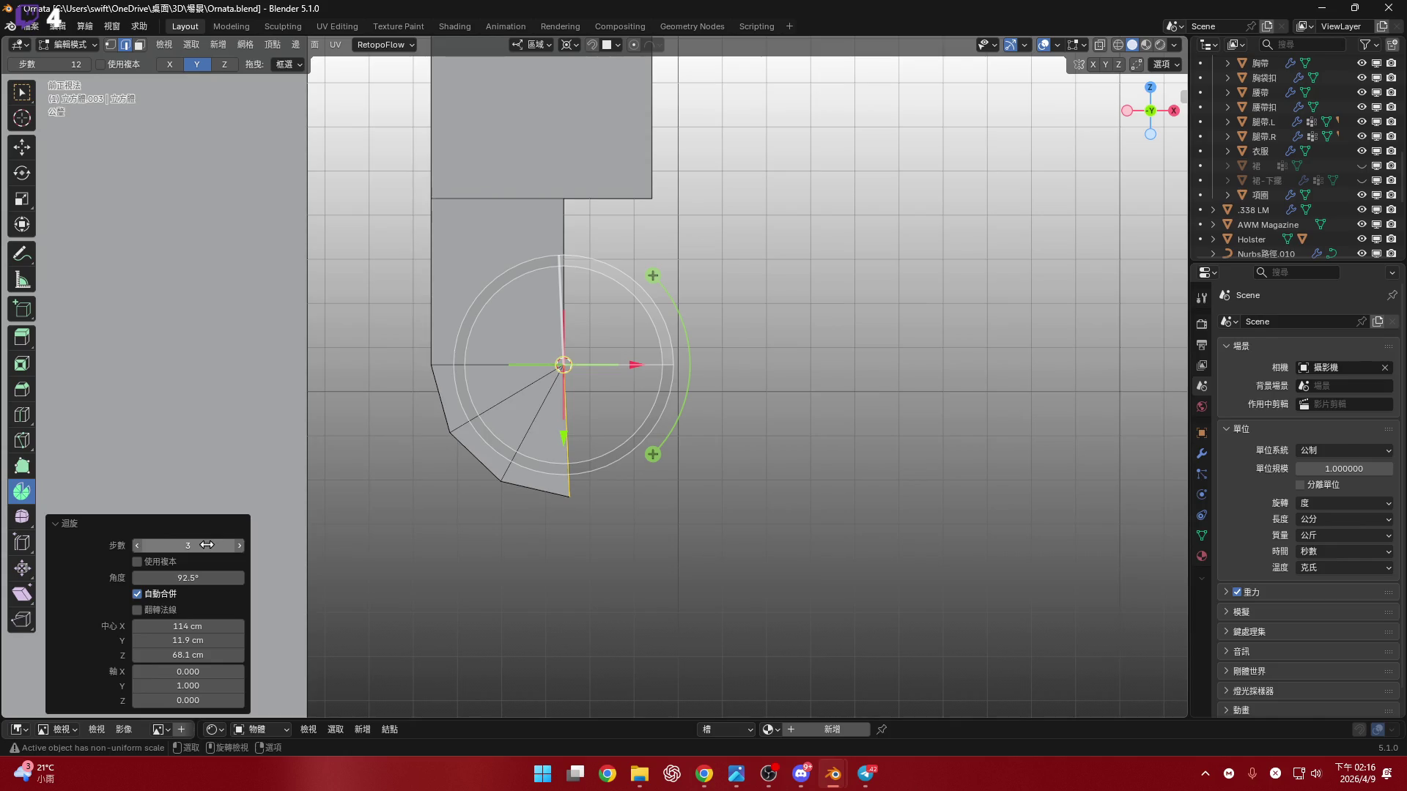
- Set the upper spin's angle to 25°, after trying 80°, 60° and 15°
left_click(209, 574)
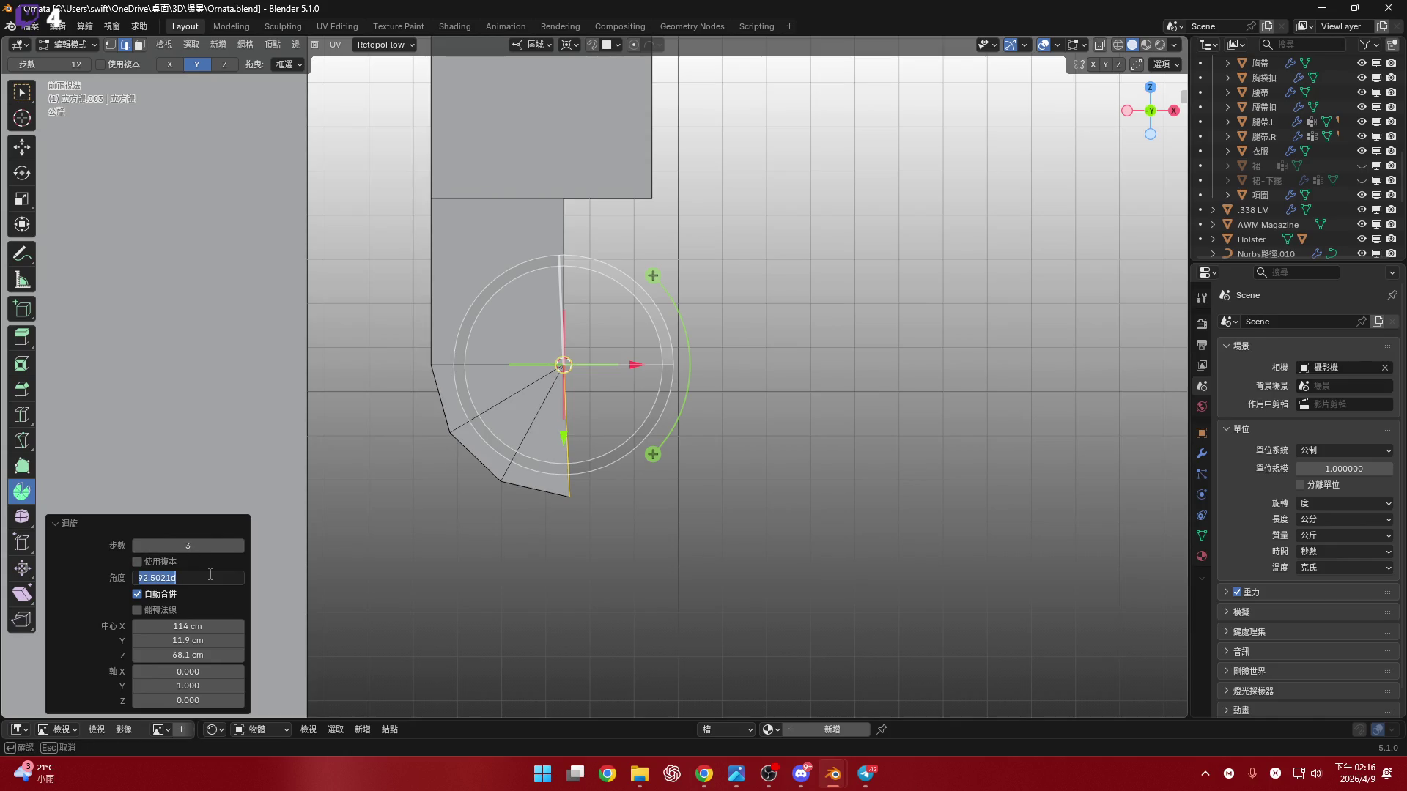
type("80")
key("Return")
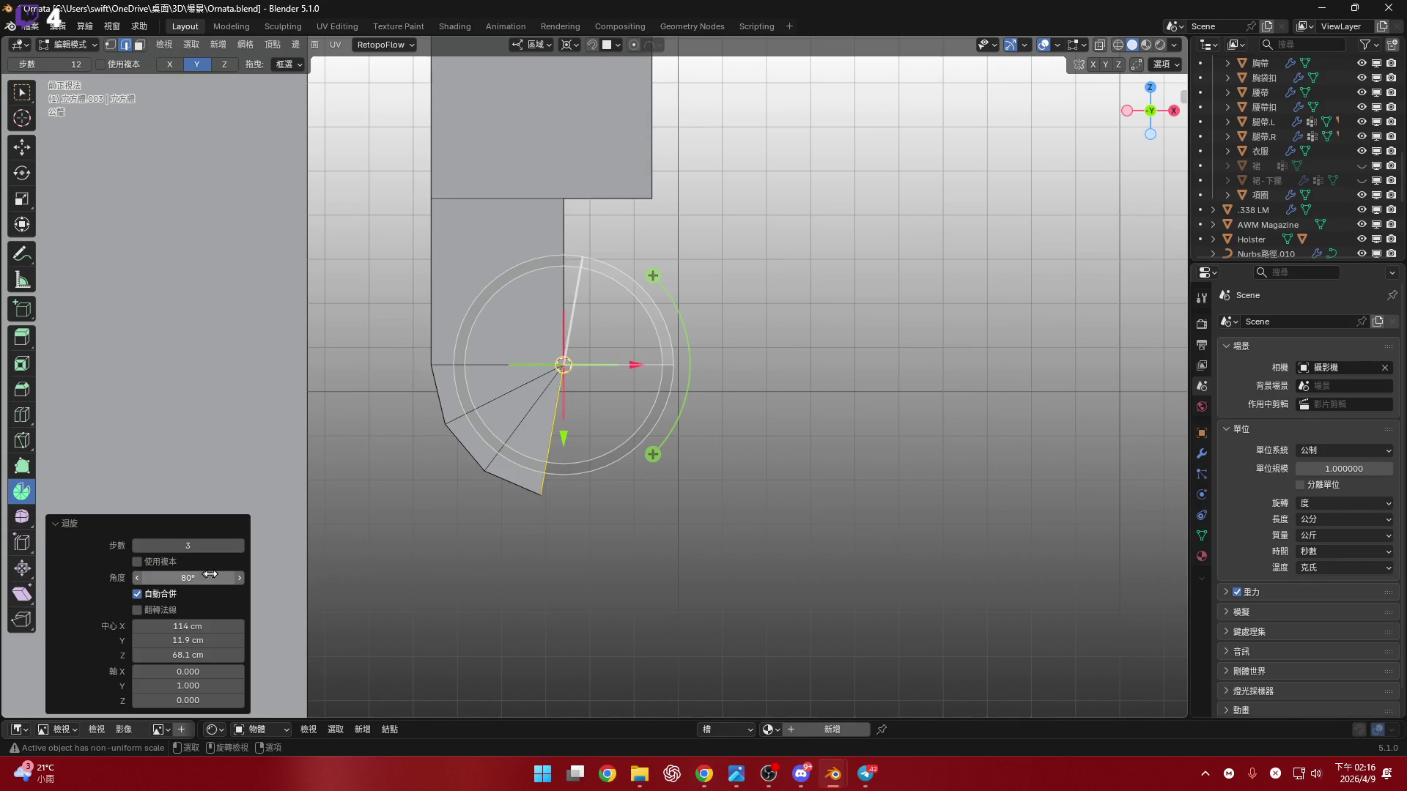
left_click(201, 574)
type("60")
key("Return")
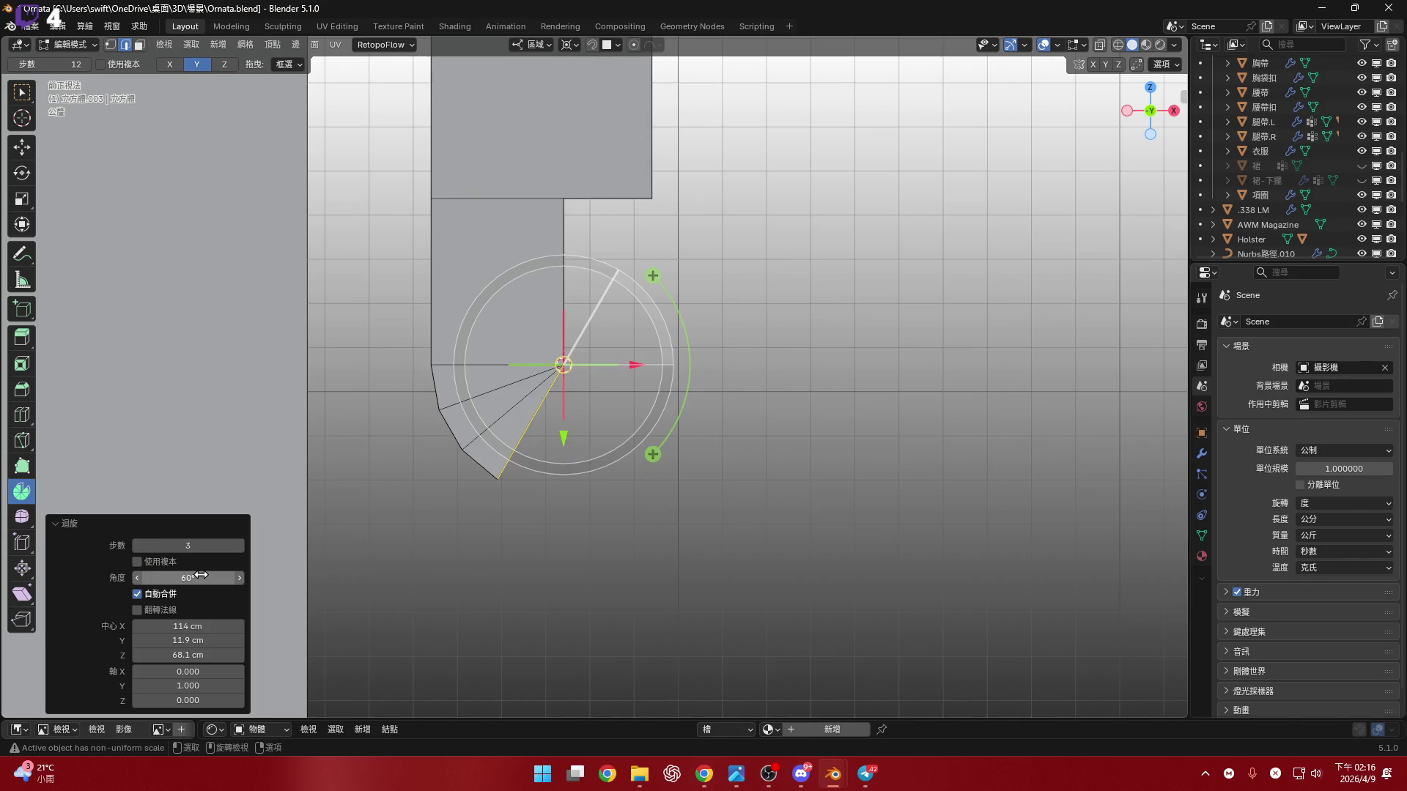
left_click(193, 577)
type("15")
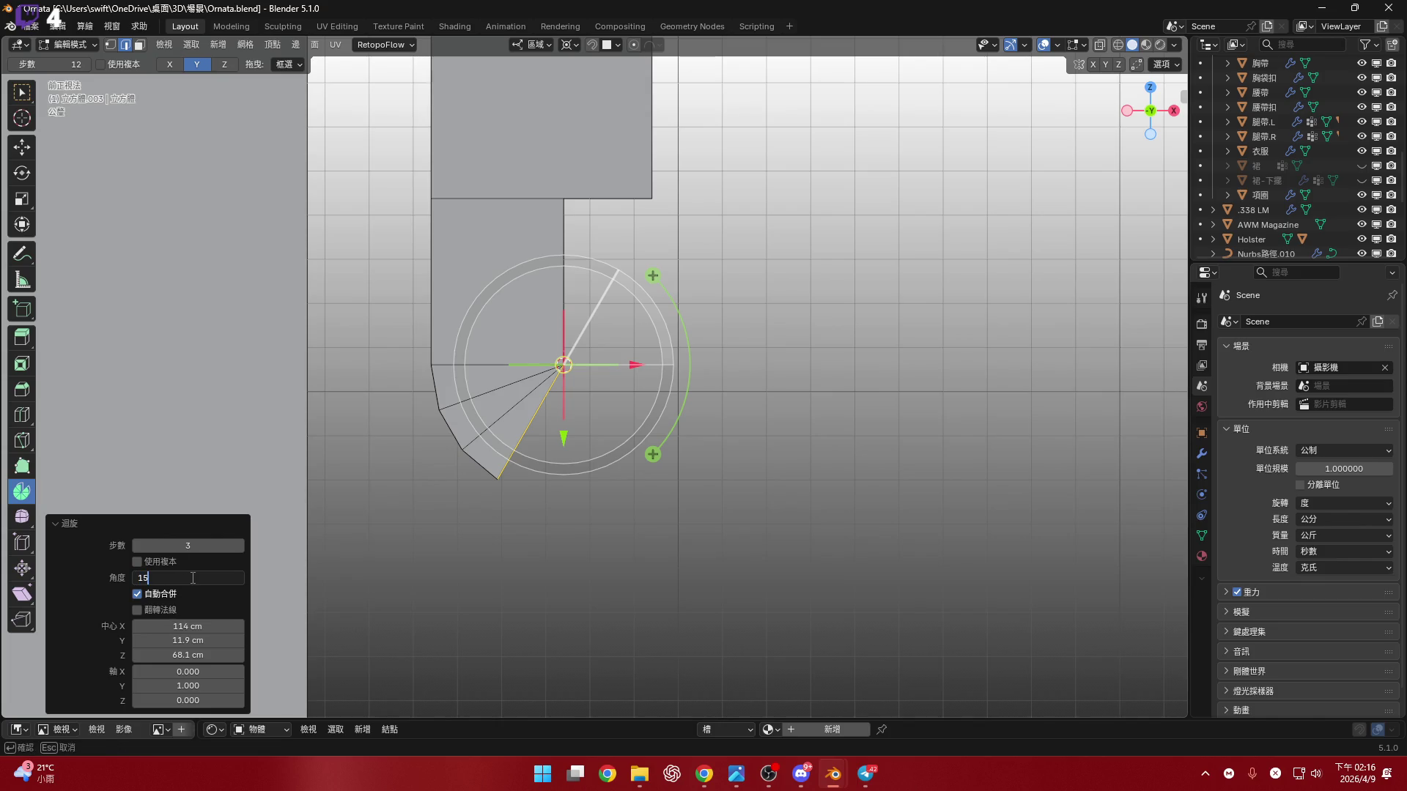
key("Return")
left_click(191, 577)
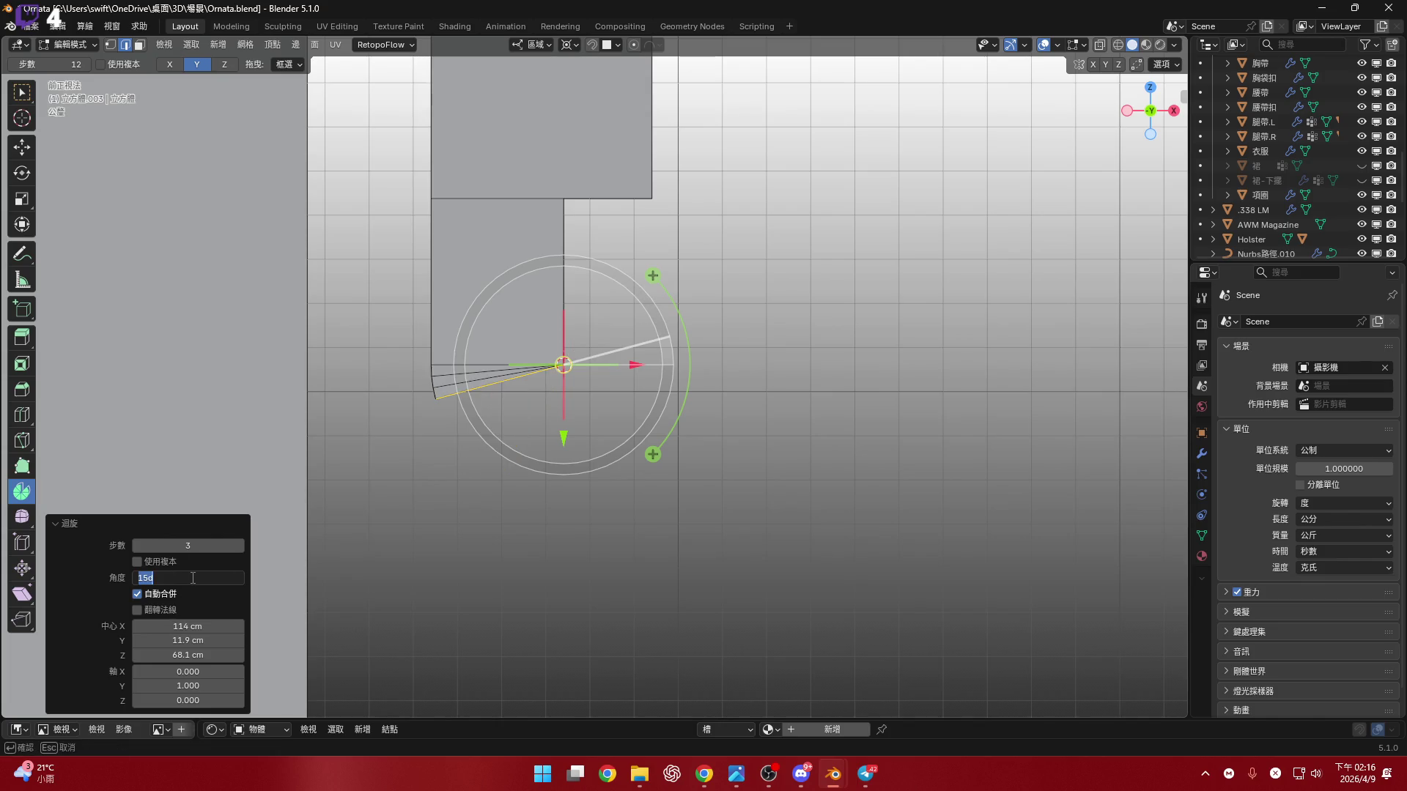
type("25")
key("Return")
- Snap the 3D cursor to the lower box's top edge and return to front view
scroll(542, 538, "down", 3)
mouse_move(542, 539)
middle_mouse_down("shift")
mouse_move(511, 548)
mouse_move(520, 444)
mouse_move(531, 501)
mouse_move(509, 517)
mouse_move(469, 505)
mouse_move(487, 478)
middle_mouse_up("shift")
scroll(520, 444, "up", 3)
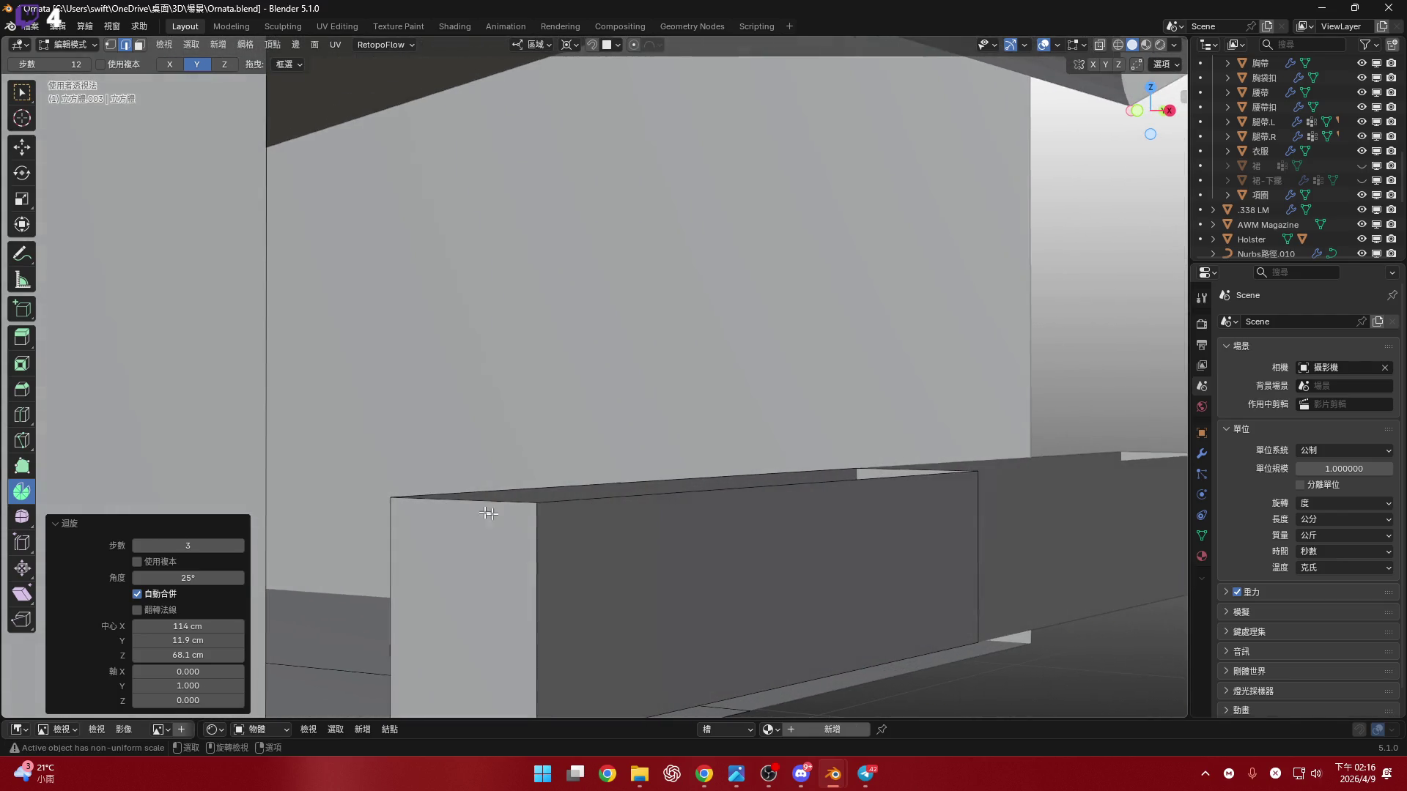
key("shift+s")
left_click(812, 586)
middle_click_drag(812, 586, 711, 509)
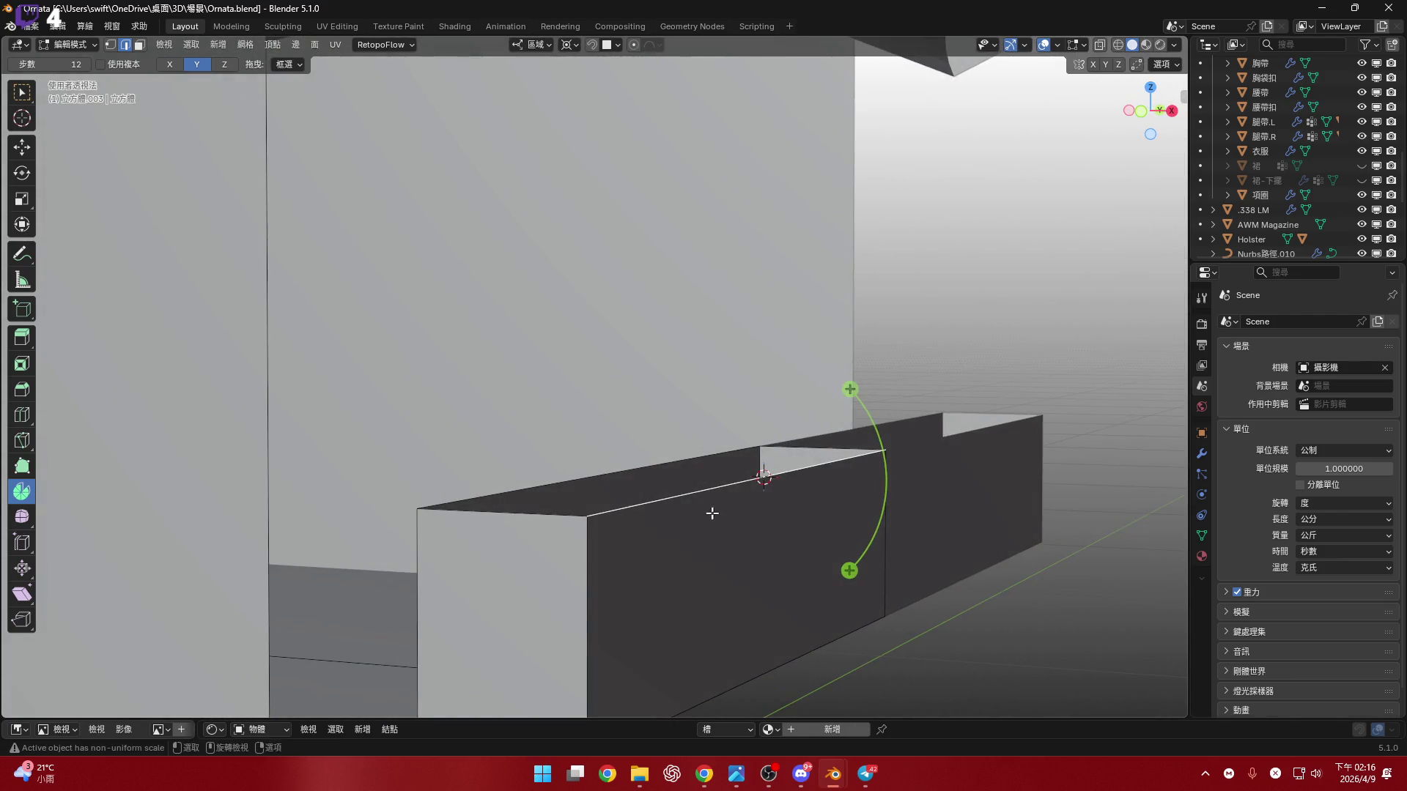
left_click(1149, 138)
middle_click_drag(824, 362, 703, 417, "shift")
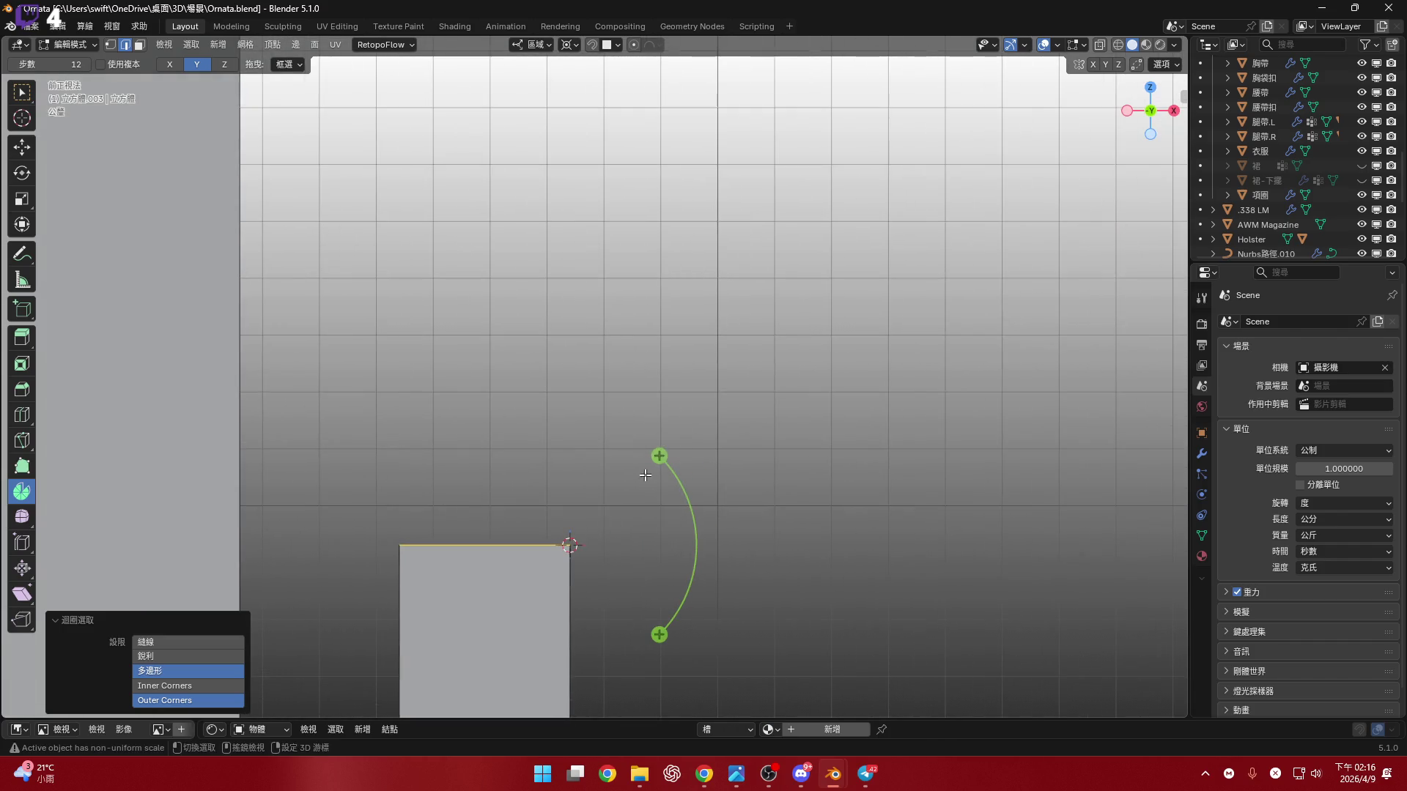
- Spin the lower box's top edge by -25° and select the upper fan's end loop
left_click_drag(660, 456, 684, 464)
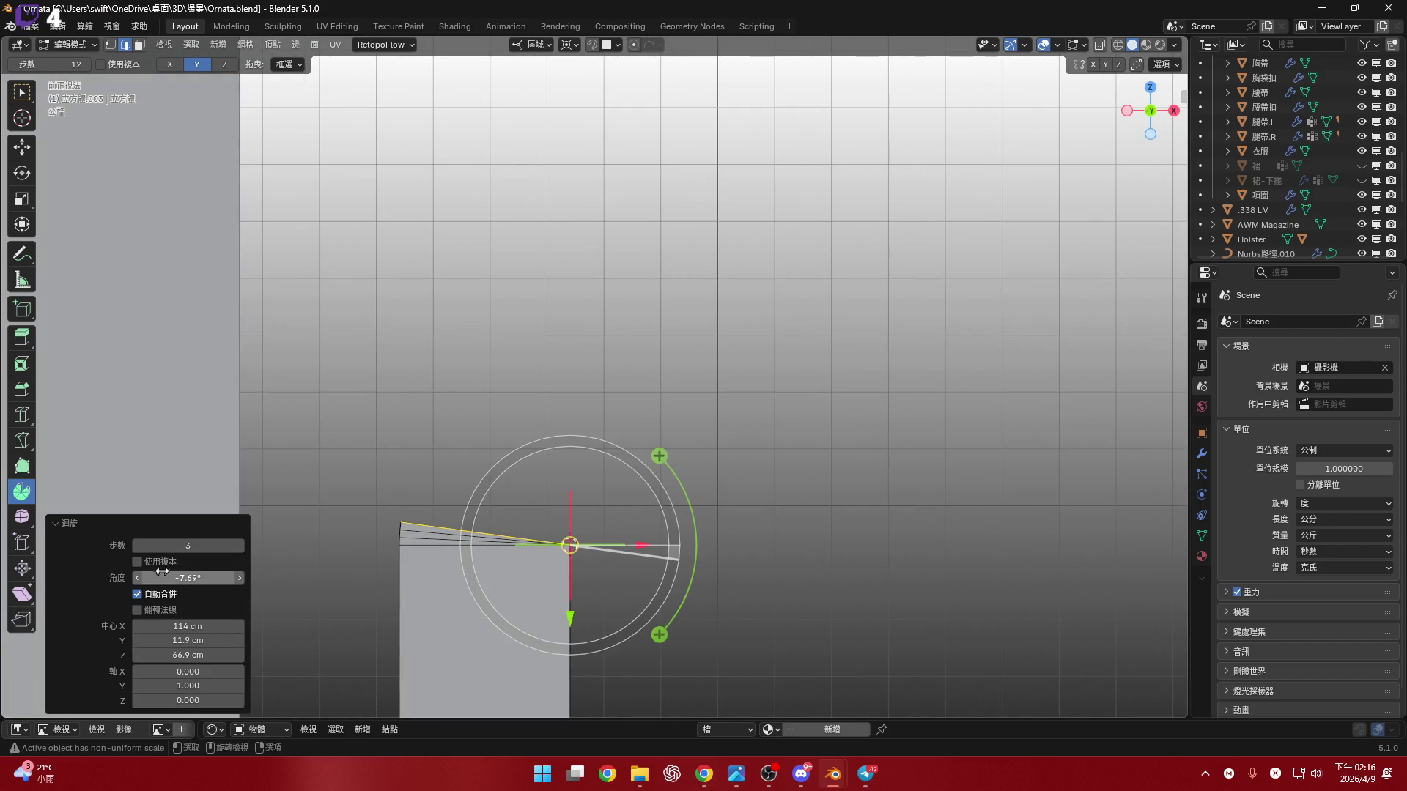
left_click(174, 575)
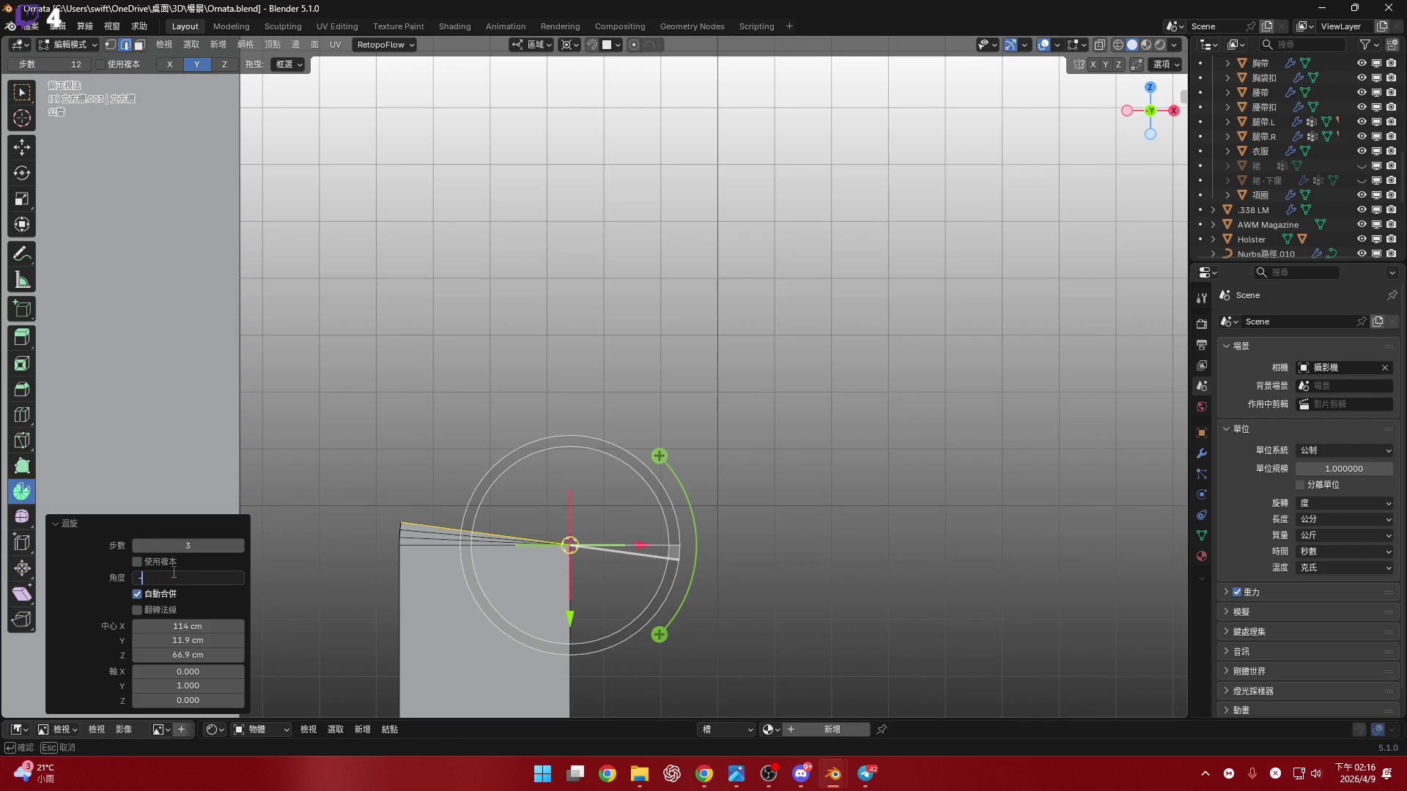
type("25")
key("Return")
mouse_move(540, 410)
middle_mouse_down("shift")
mouse_move(534, 330)
mouse_move(534, 487)
mouse_move(525, 386)
mouse_move(560, 350)
middle_mouse_up("shift")
scroll(540, 386, "up", 2)
left_click(556, 429, "alt")
- Bridge the two fans' end edge loops with 3 cuts into a bent strip
middle_click_drag(584, 408, 578, 443, "shift")
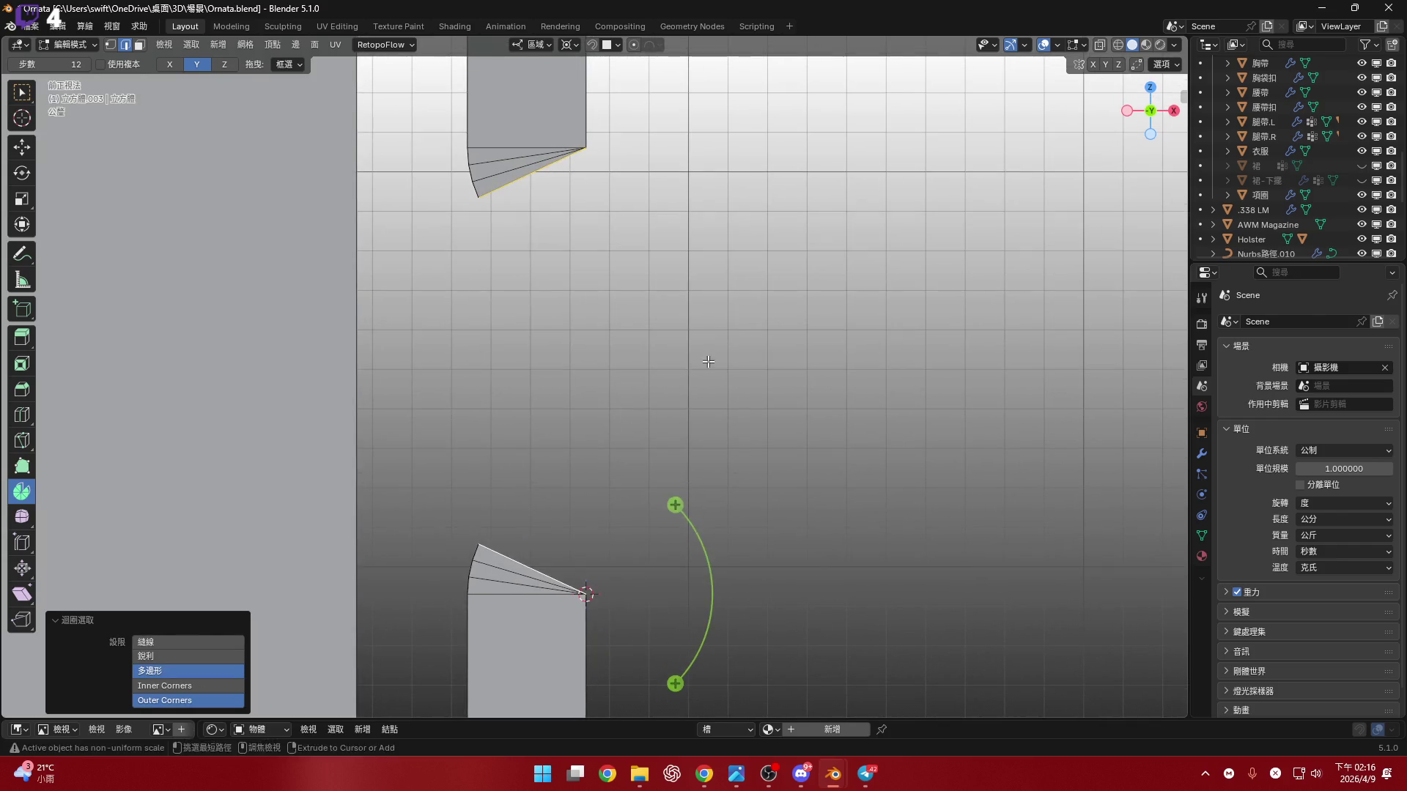
key("ctrl+e")
left_click(708, 362)
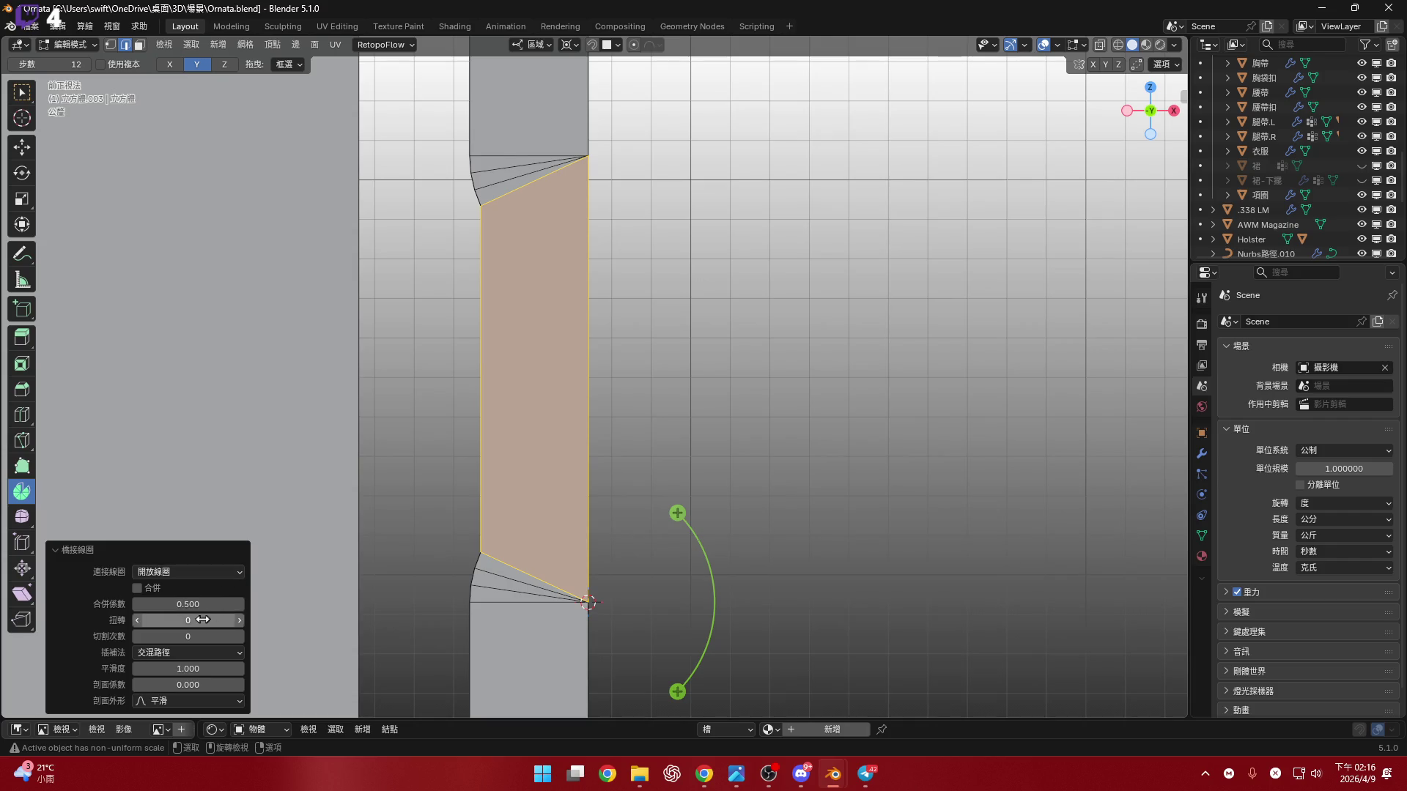
left_click(239, 637)
left_click(239, 637)
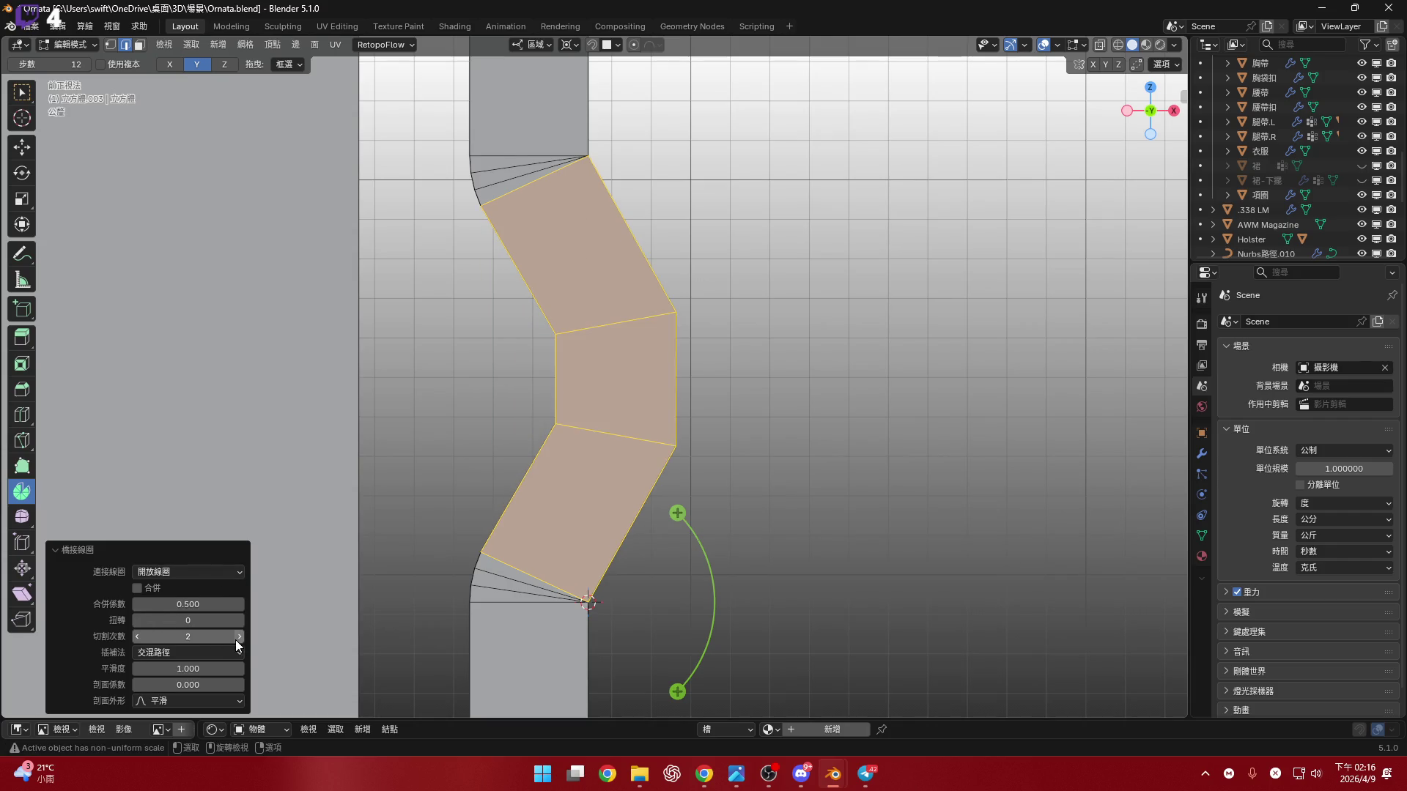
left_click(238, 637)
middle_click_drag(601, 569, 626, 444, "shift")
scroll(625, 444, "down", 3)
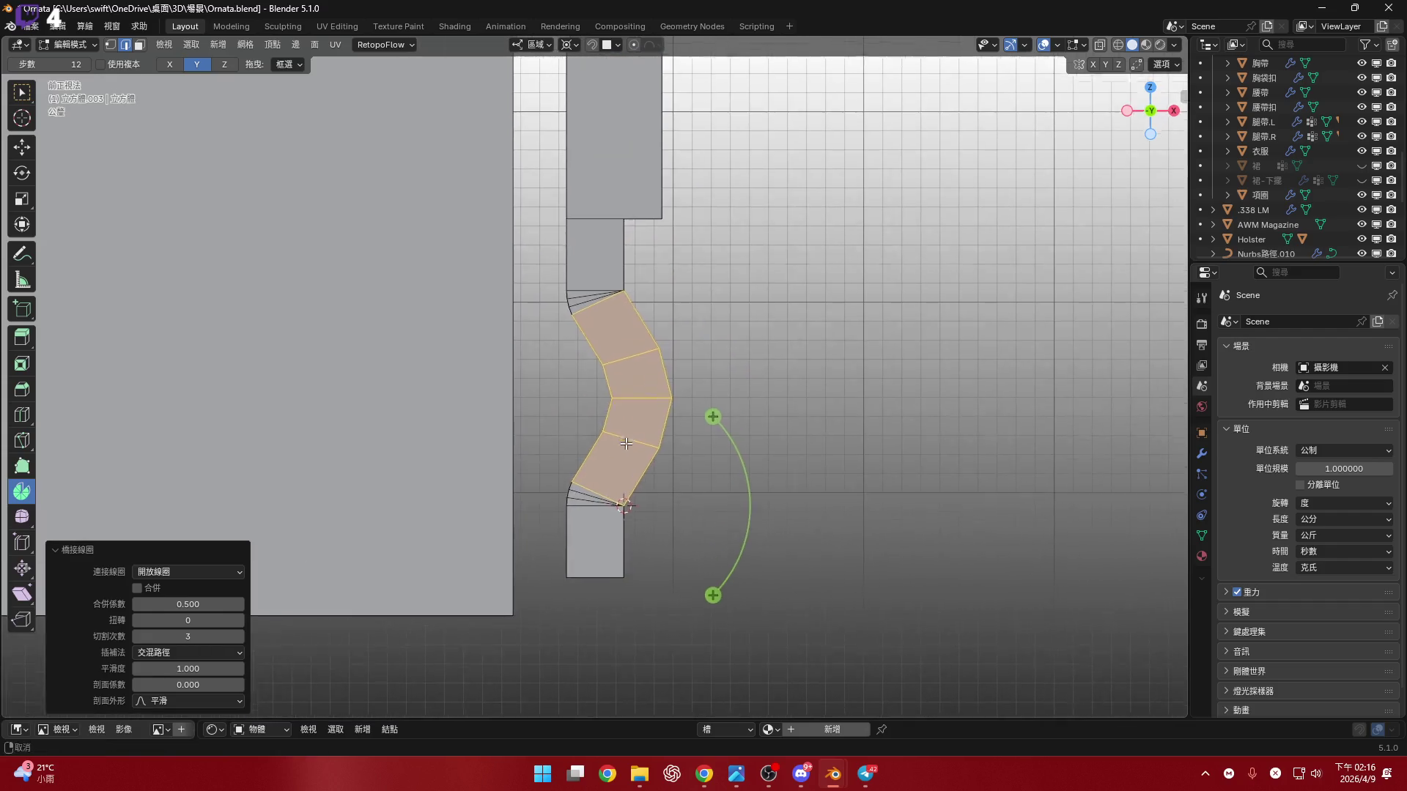
scroll(625, 444, "up", 10)
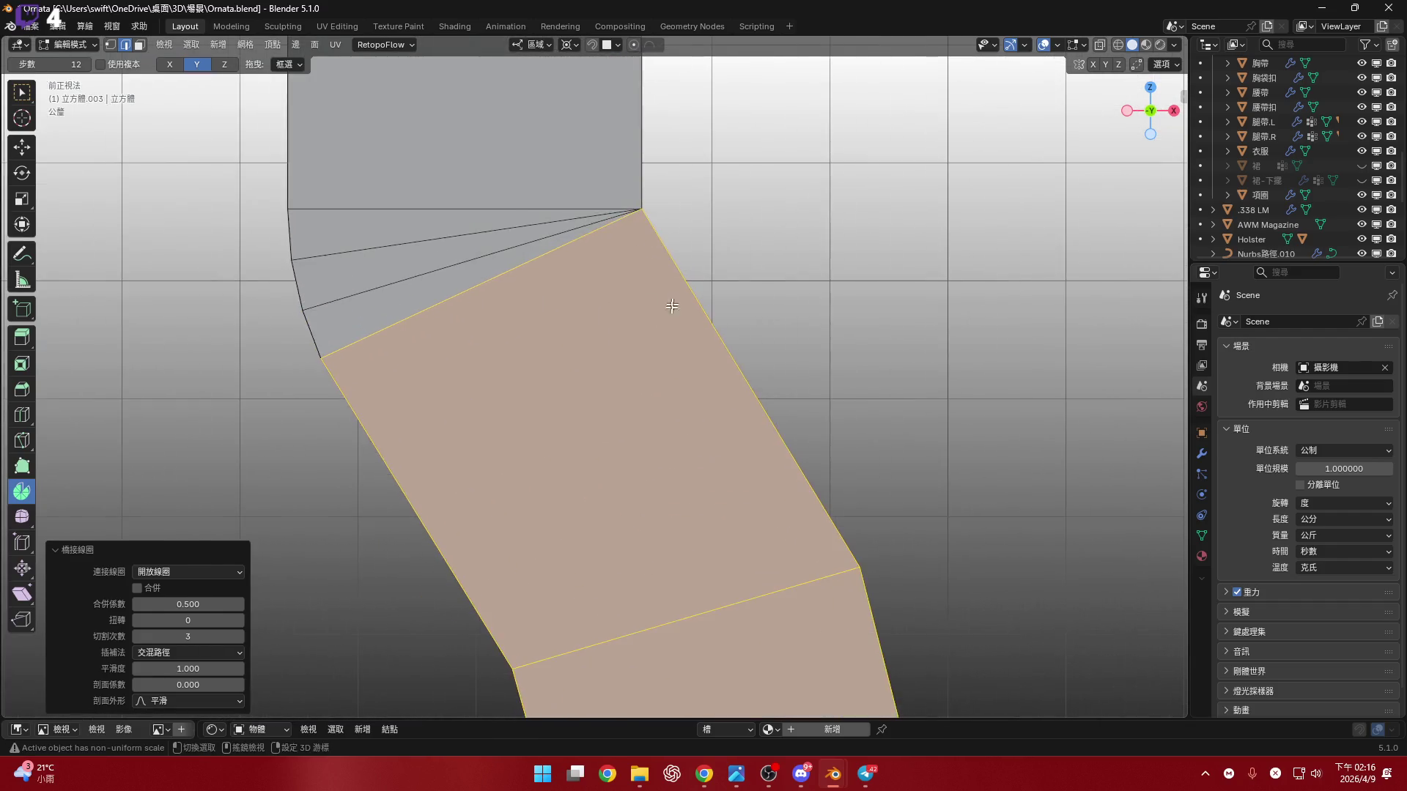
mouse_move(672, 305)
middle_mouse_down()
mouse_move(534, 367)
mouse_move(565, 377)
mouse_move(651, 331)
mouse_move(650, 415)
mouse_move(785, 390)
mouse_move(692, 414)
middle_mouse_up()
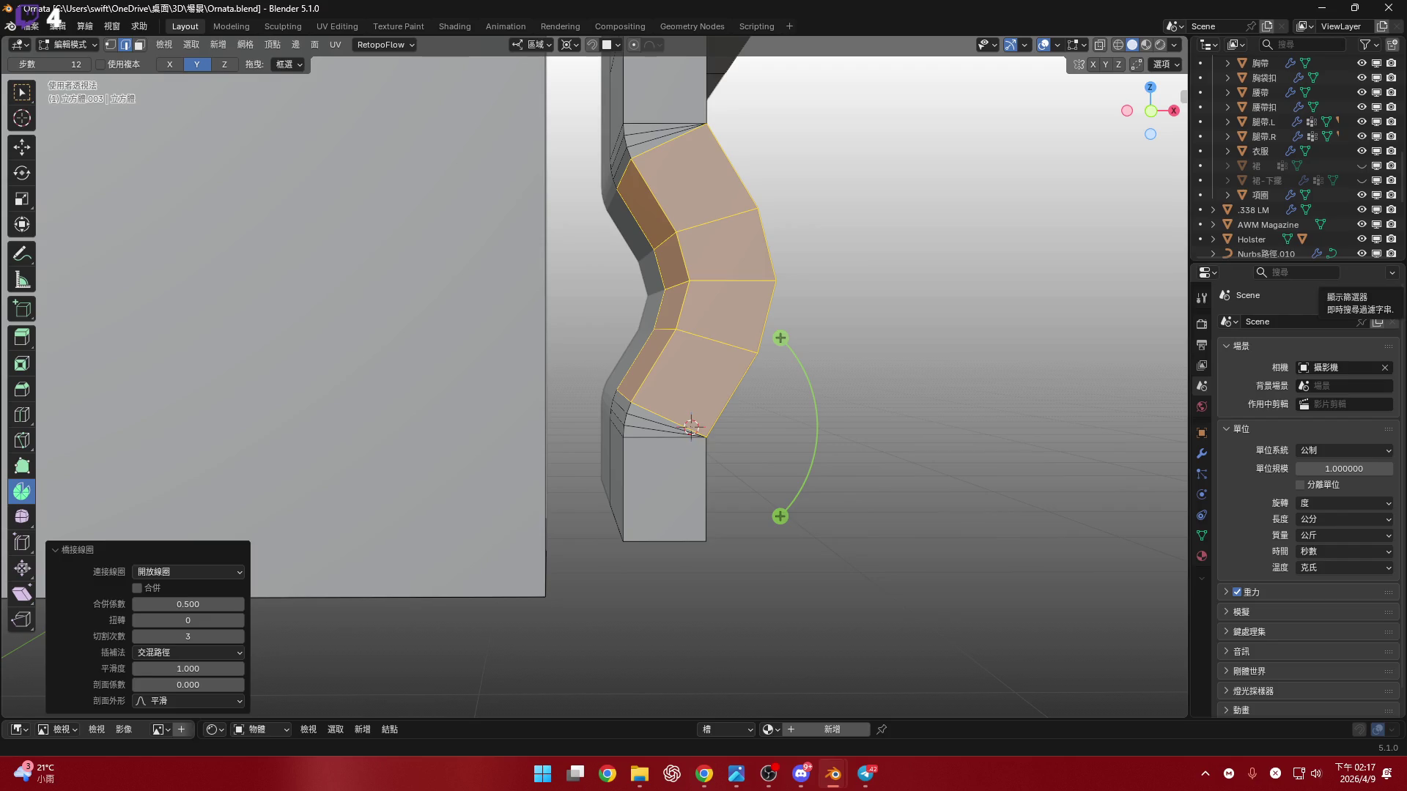
key("alt+Tab")
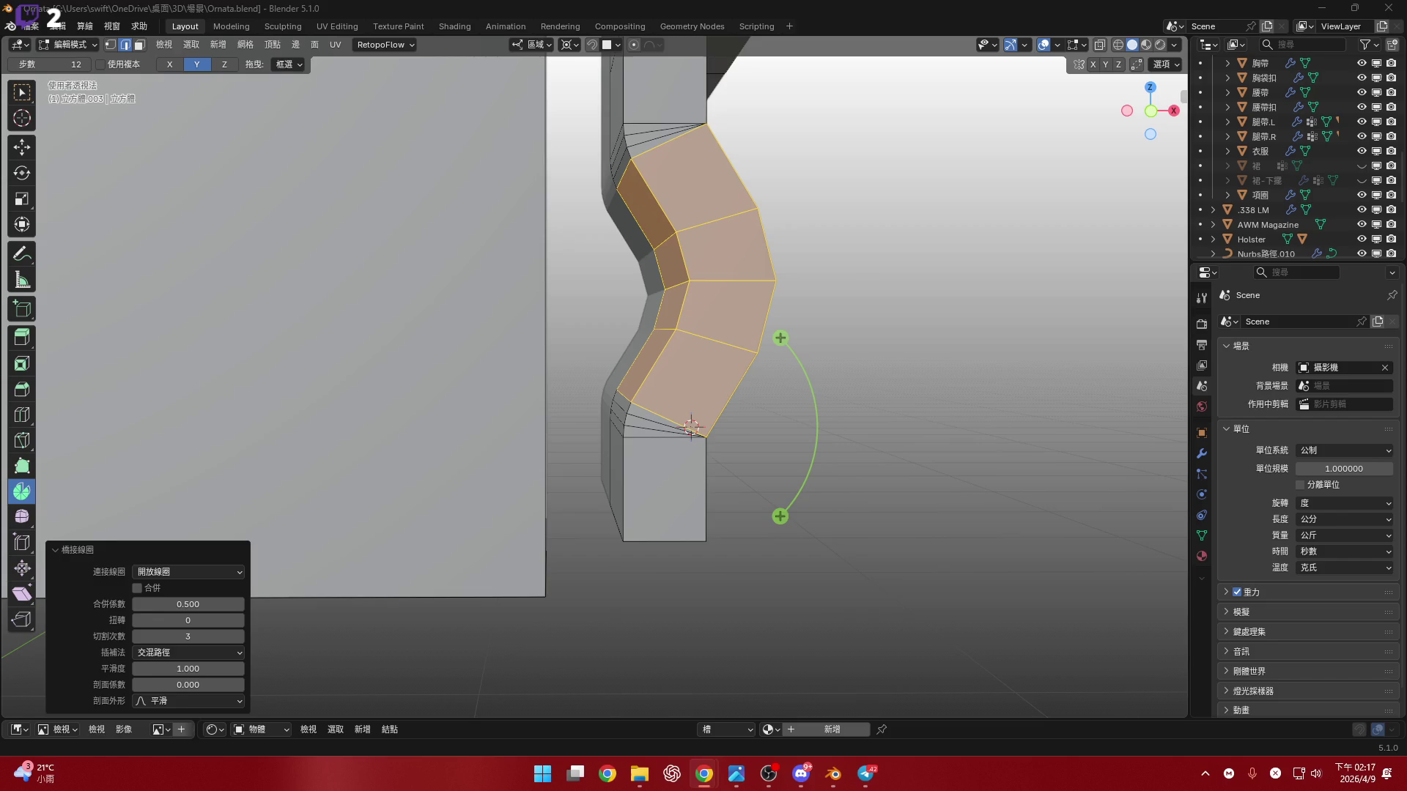
mouse_move(474, 473)
middle_mouse_down()
mouse_move(616, 511)
mouse_move(645, 506)
mouse_move(674, 469)
middle_mouse_up()
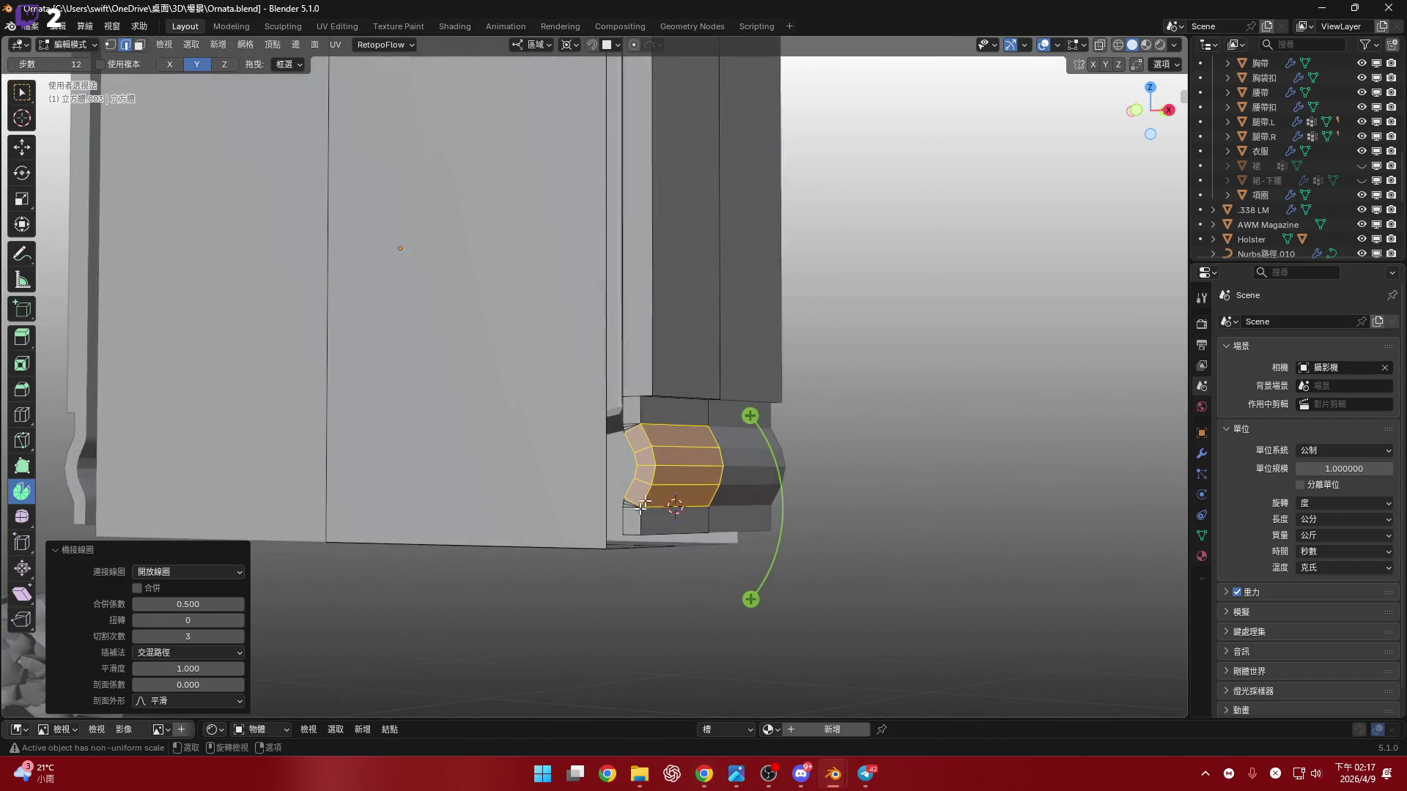
scroll(695, 415, "up", 5)
scroll(695, 415, "down", 5)
mouse_move(703, 410)
middle_mouse_down()
mouse_move(747, 408)
mouse_move(714, 450)
middle_mouse_up()
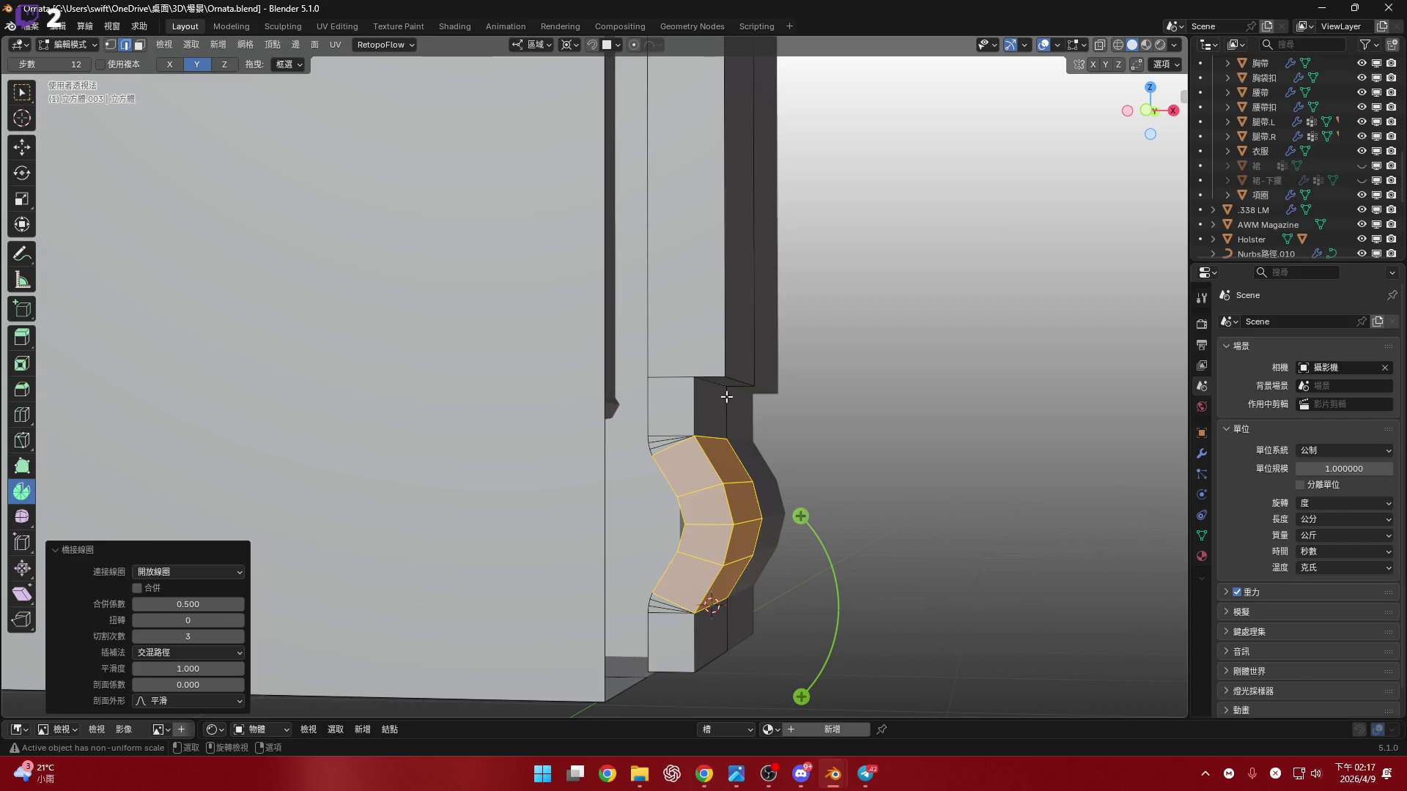
scroll(726, 397, "up", 5)
mouse_move(726, 397)
middle_mouse_down()
mouse_move(619, 352)
mouse_move(641, 341)
mouse_move(574, 339)
mouse_move(670, 513)
mouse_move(674, 484)
middle_mouse_up()
scroll(674, 484, "down", 4)
scroll(625, 483, "up", 8)
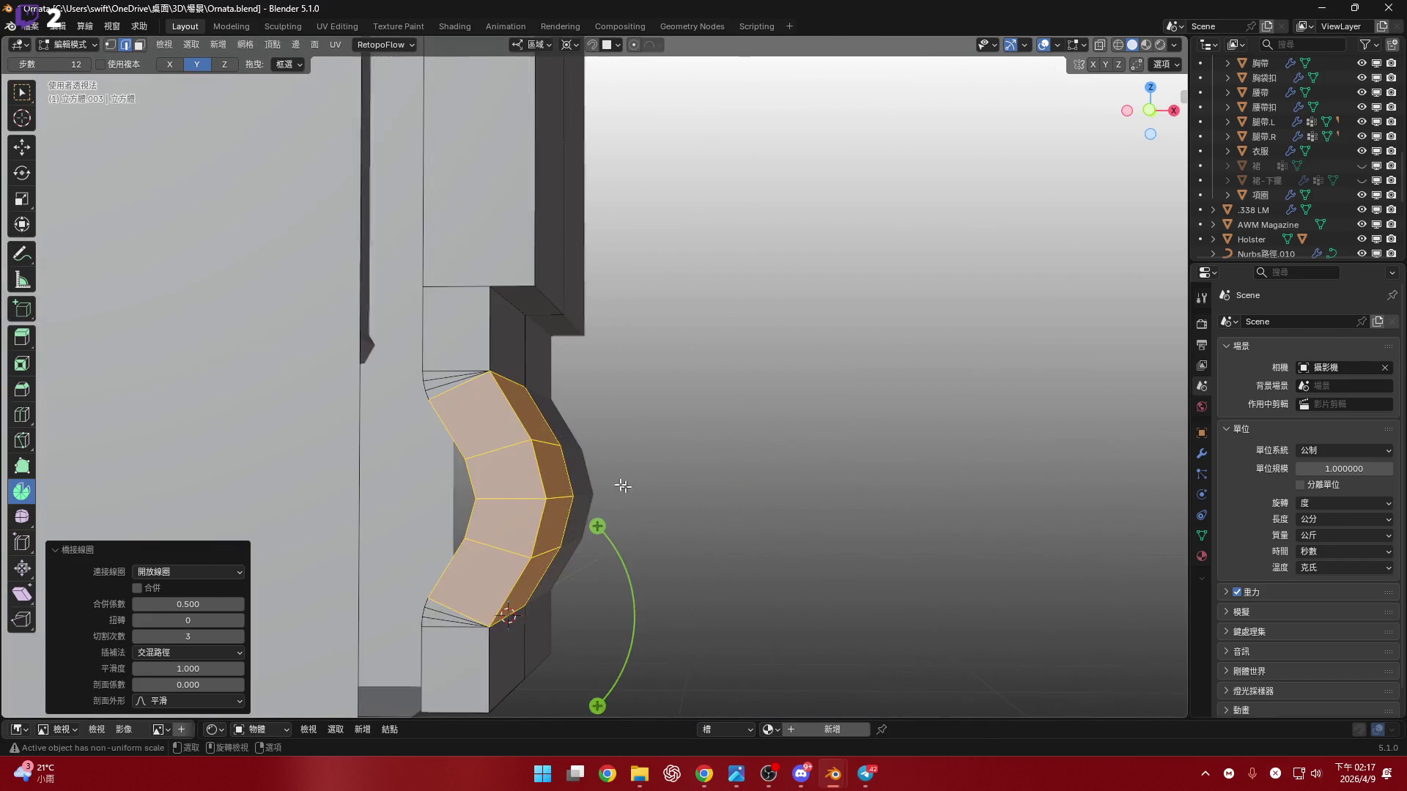
middle_click_drag(572, 464, 524, 358)
- In front view, select the edge loop along the top of the dark rail strip
left_click(606, 359, "alt")
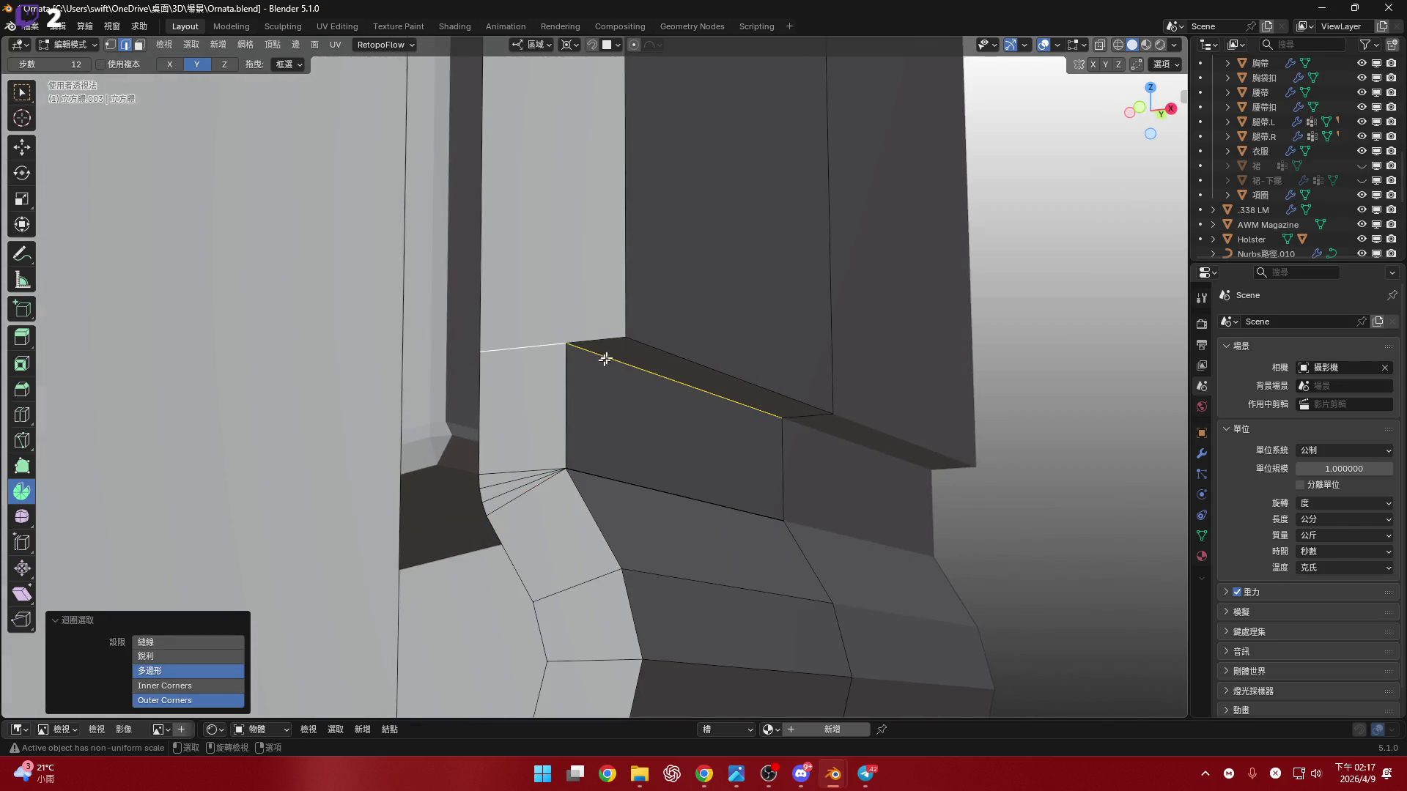
left_click(1137, 111)
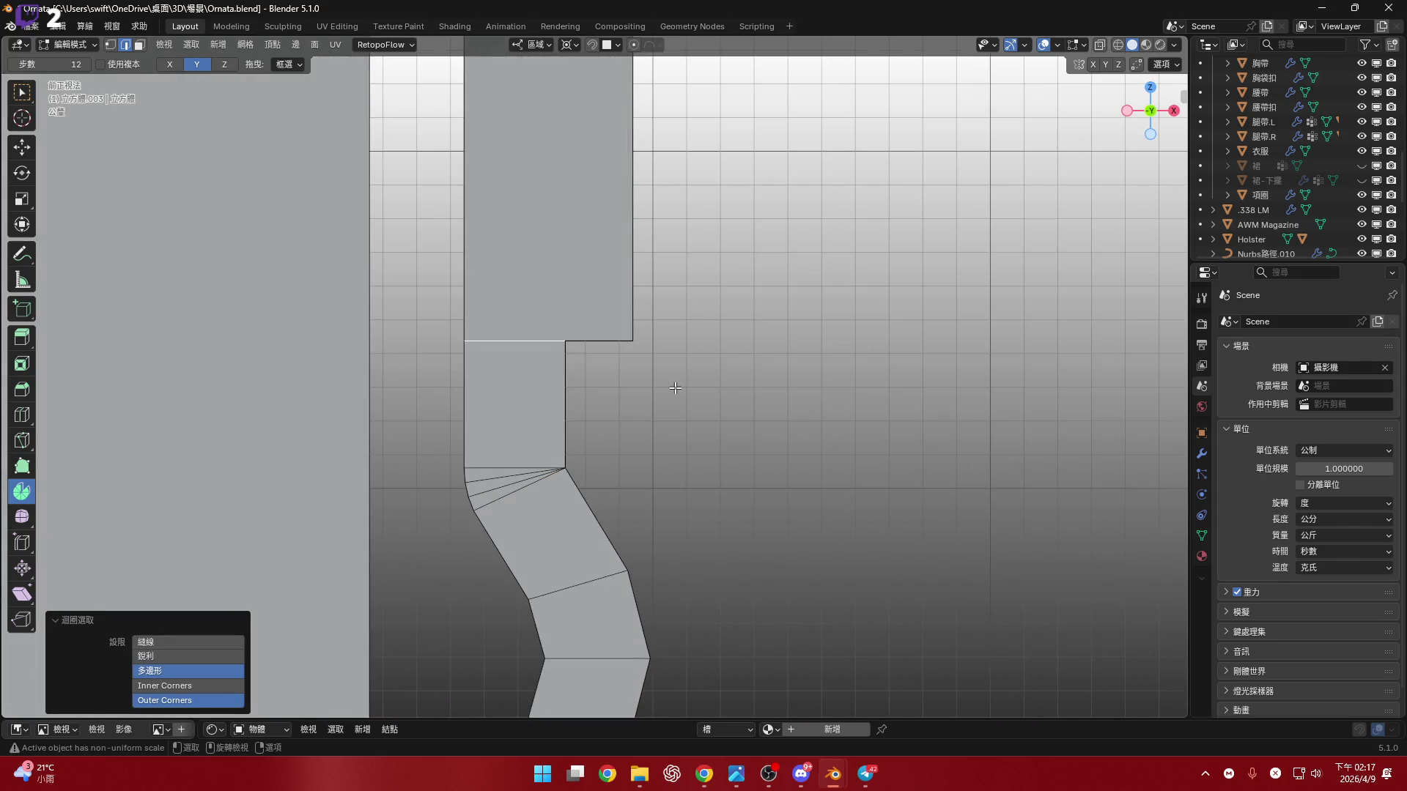
mouse_move(567, 362)
middle_mouse_down("shift")
mouse_move(616, 379)
mouse_move(556, 327)
mouse_move(659, 374)
mouse_move(628, 362)
middle_mouse_up("shift")
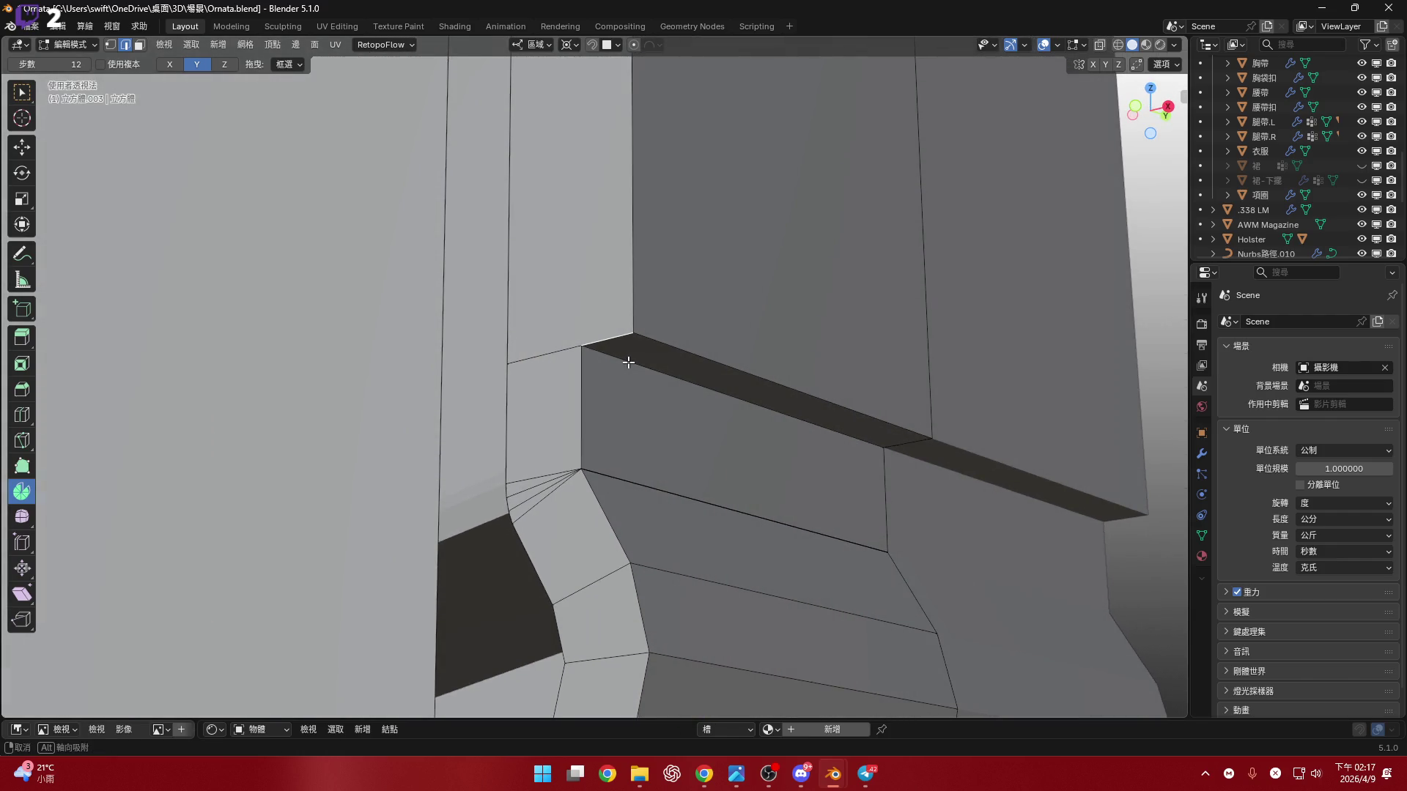
left_click(581, 356, "alt")
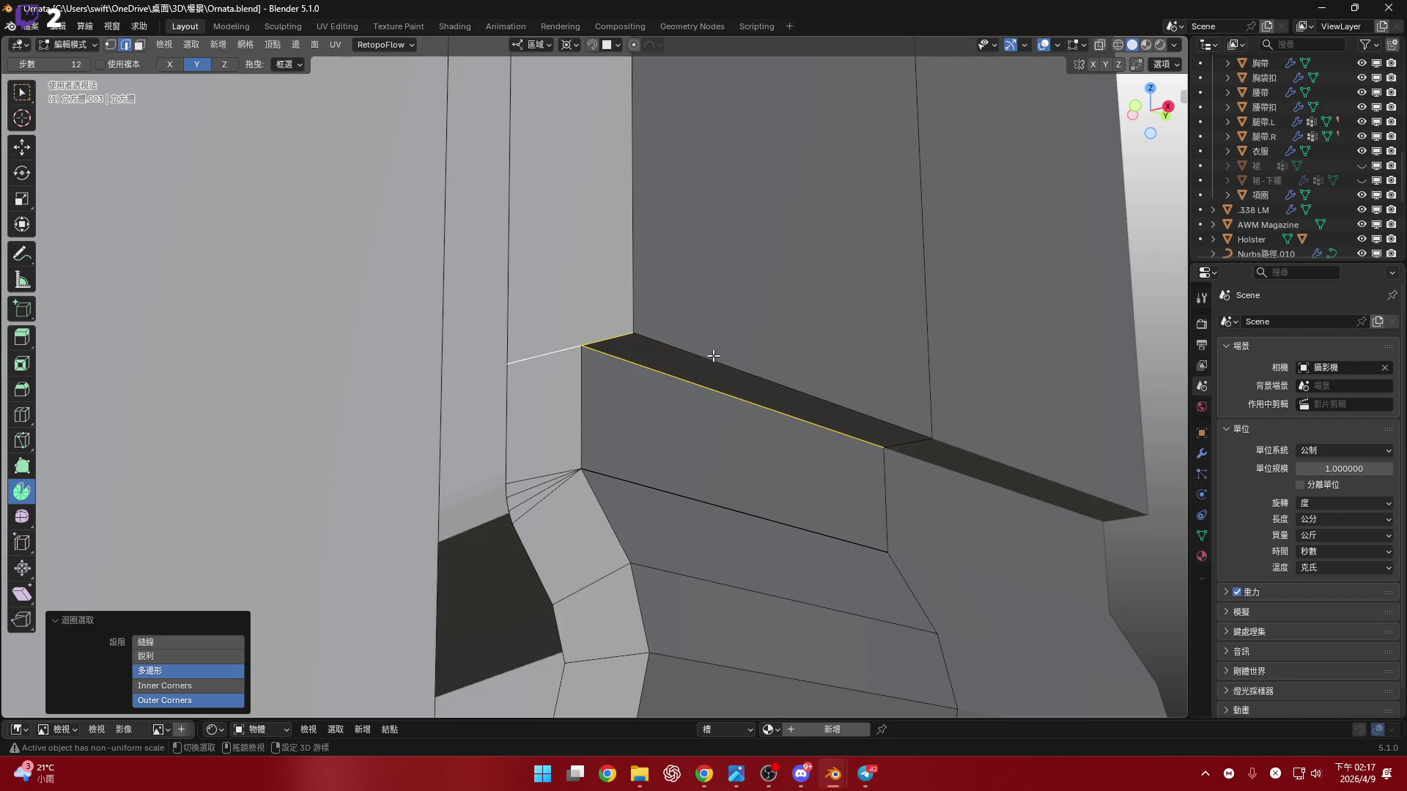
left_click(831, 419, "alt+shift")
mouse_move(831, 418)
middle_mouse_down()
mouse_move(776, 400)
mouse_move(833, 408)
middle_mouse_up()
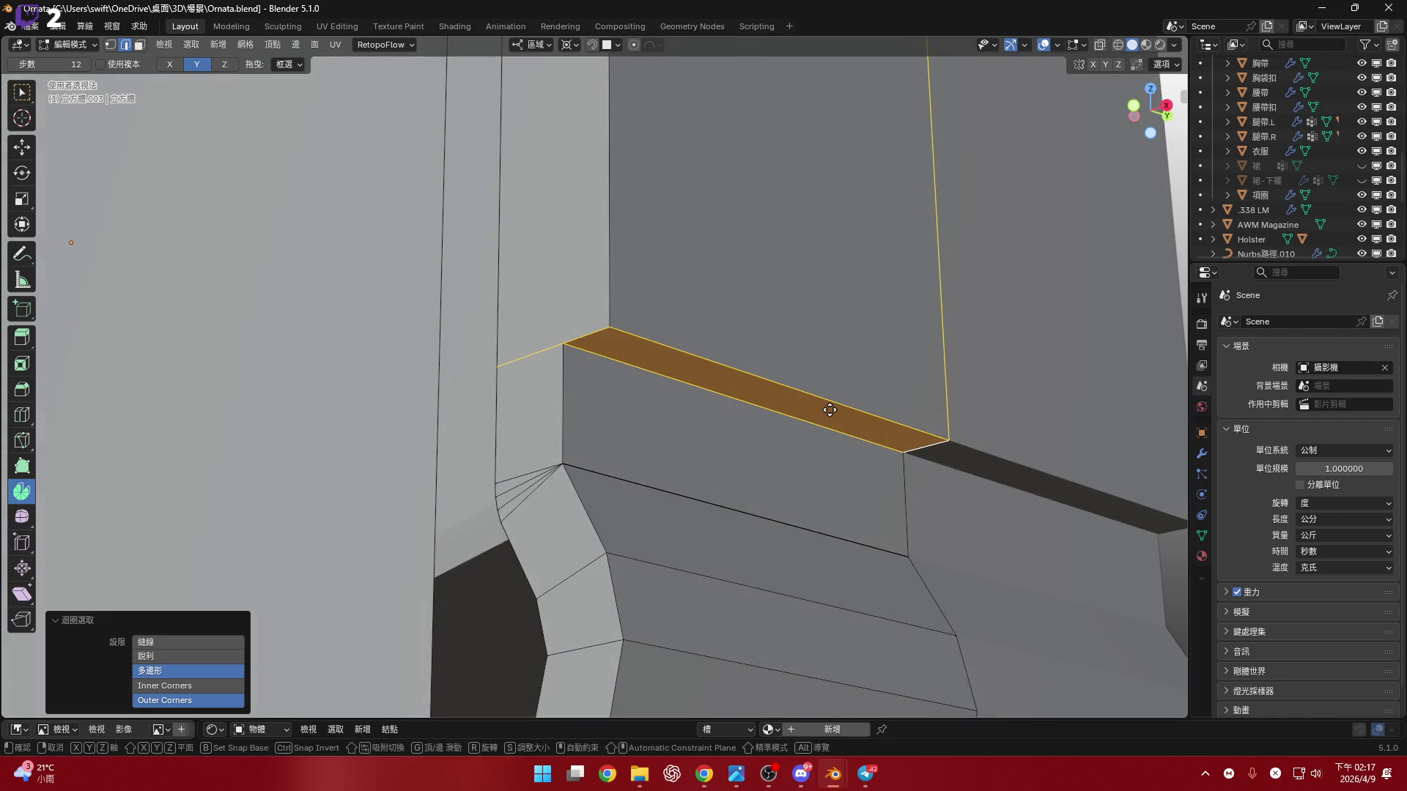
- Move the selected edge along Z, retrying from the front view after cancelling
key("g")
key("z")
key("Escape")
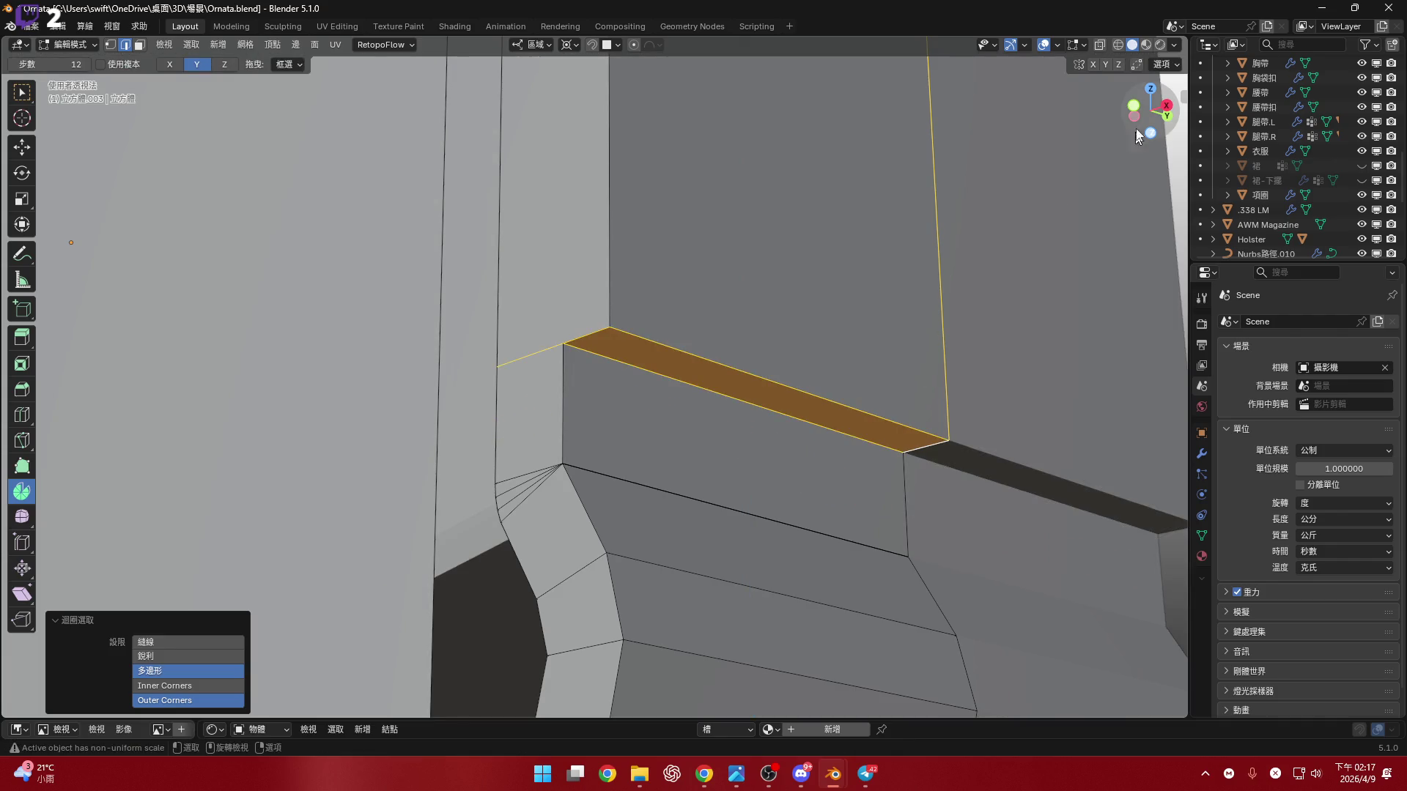
left_click(1136, 108)
key("g")
key("z")
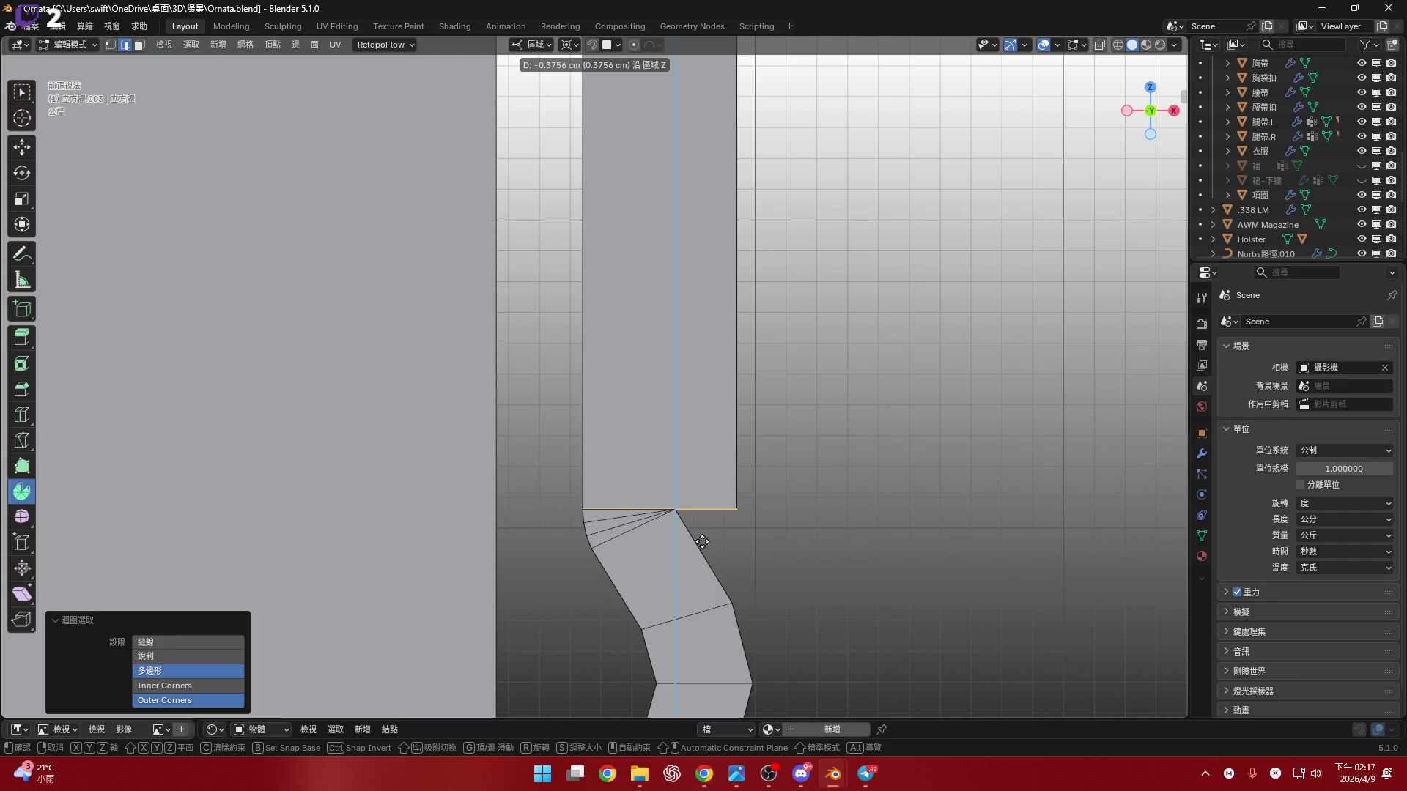
- Confirm the edge's Z move, then lower it again along Z
left_click(650, 455)
middle_click_drag(650, 455, 606, 383, "shift")
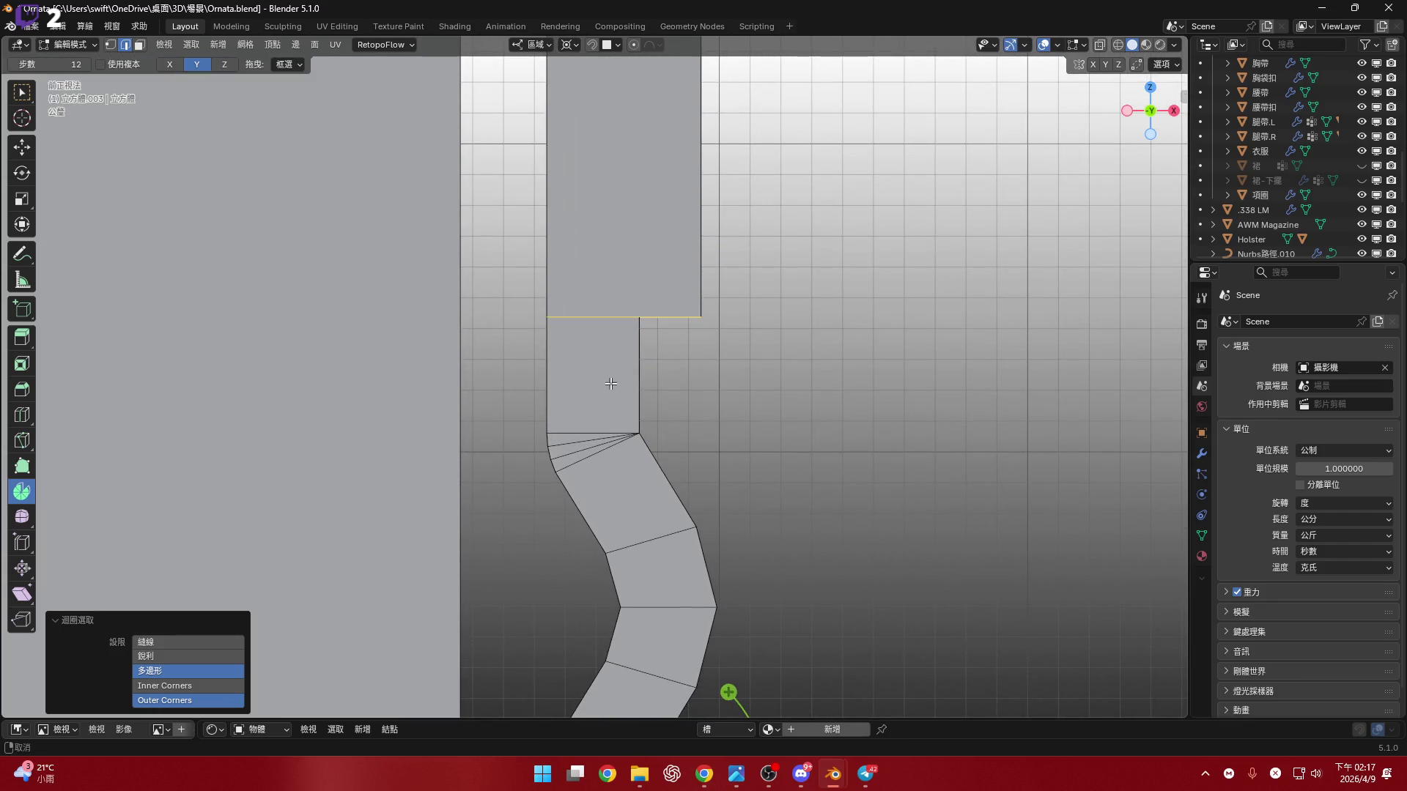
scroll(618, 412, "down", 4)
scroll(629, 463, "up", 5)
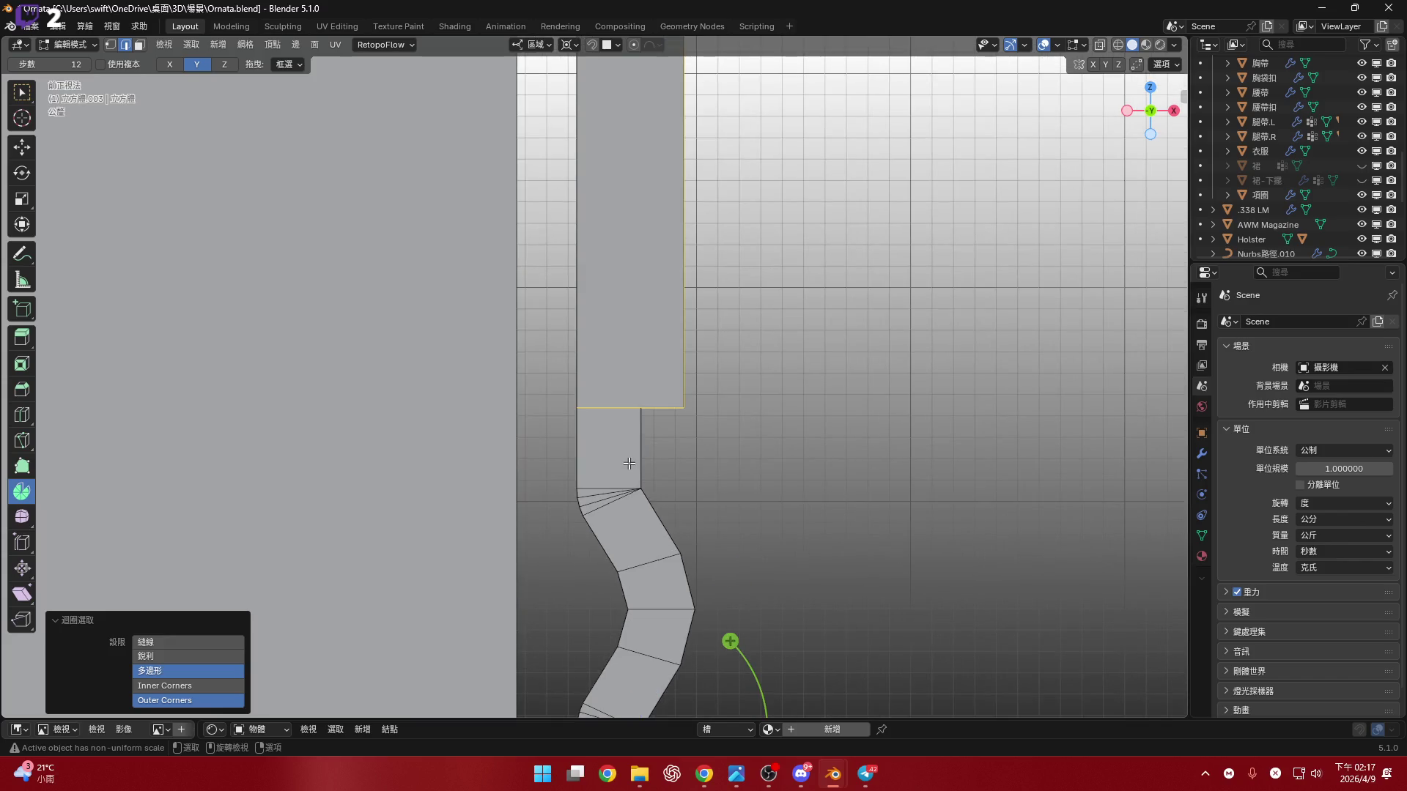
scroll(629, 463, "up", 4)
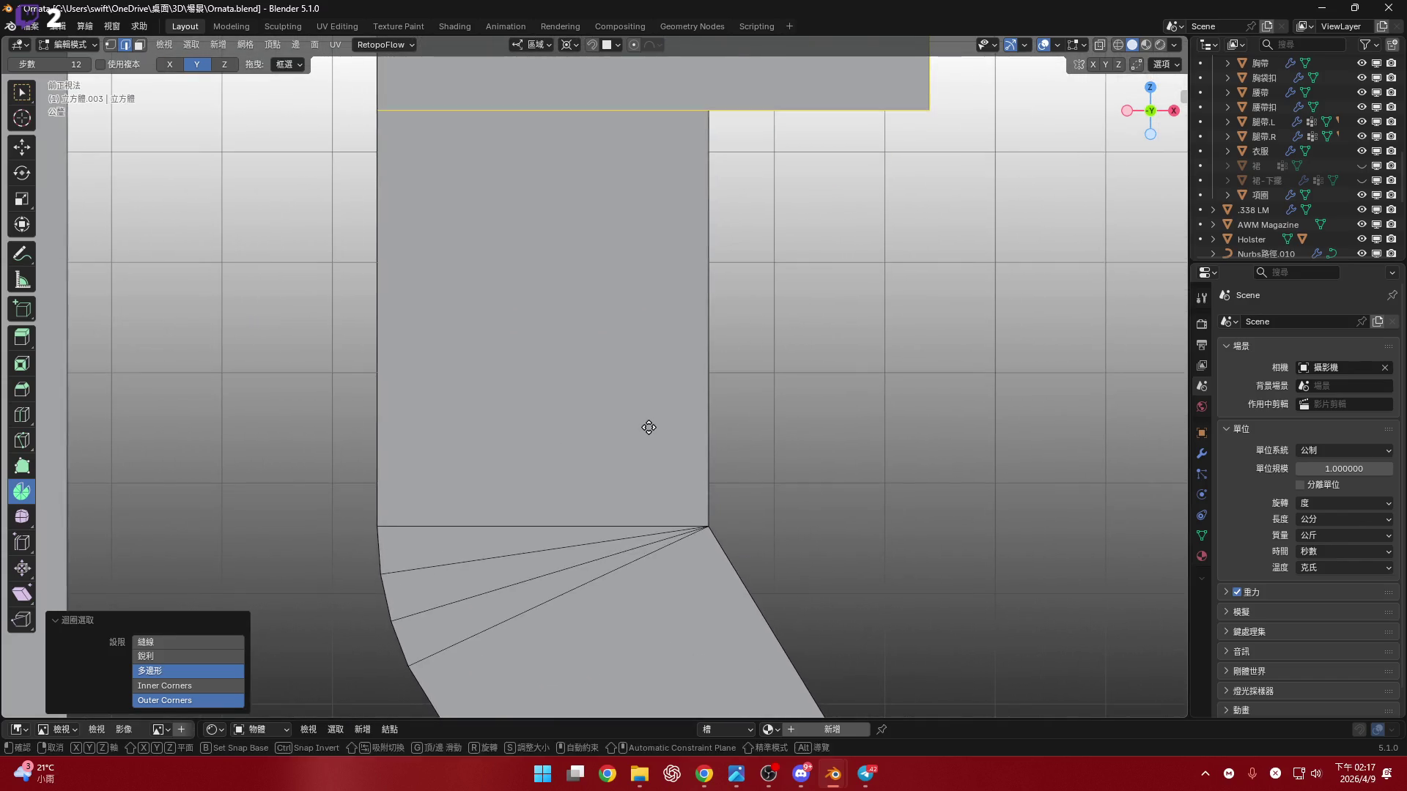
key("g")
key("z")
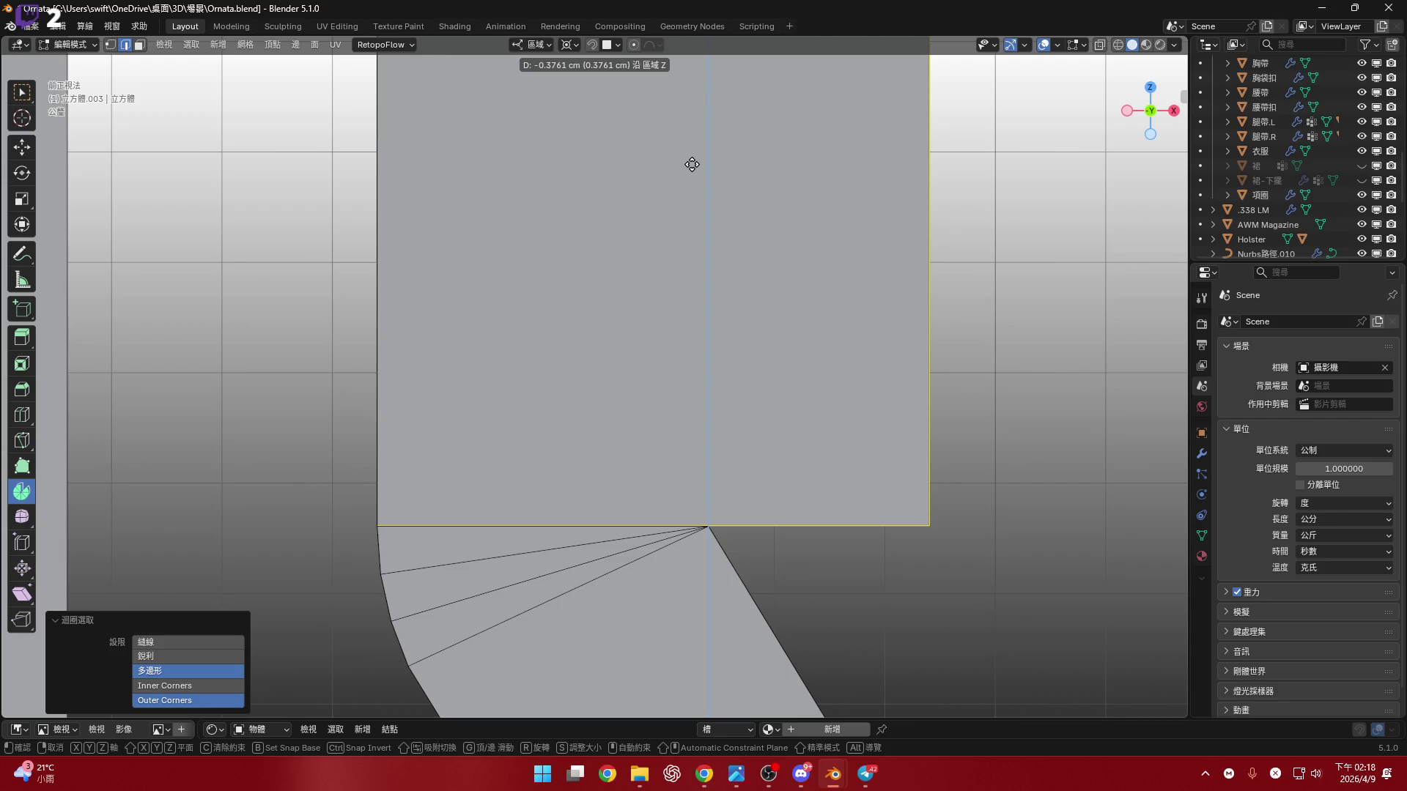
left_click(695, 94)
- Readjust the edge's height vertically on the narrow rail strip
scroll(733, 397, "down", 6)
mouse_move(769, 141)
middle_mouse_down("shift")
mouse_move(734, 490)
mouse_move(725, 474)
mouse_move(772, 461)
middle_mouse_up("shift")
key("g")
key("z")
left_click(737, 444)
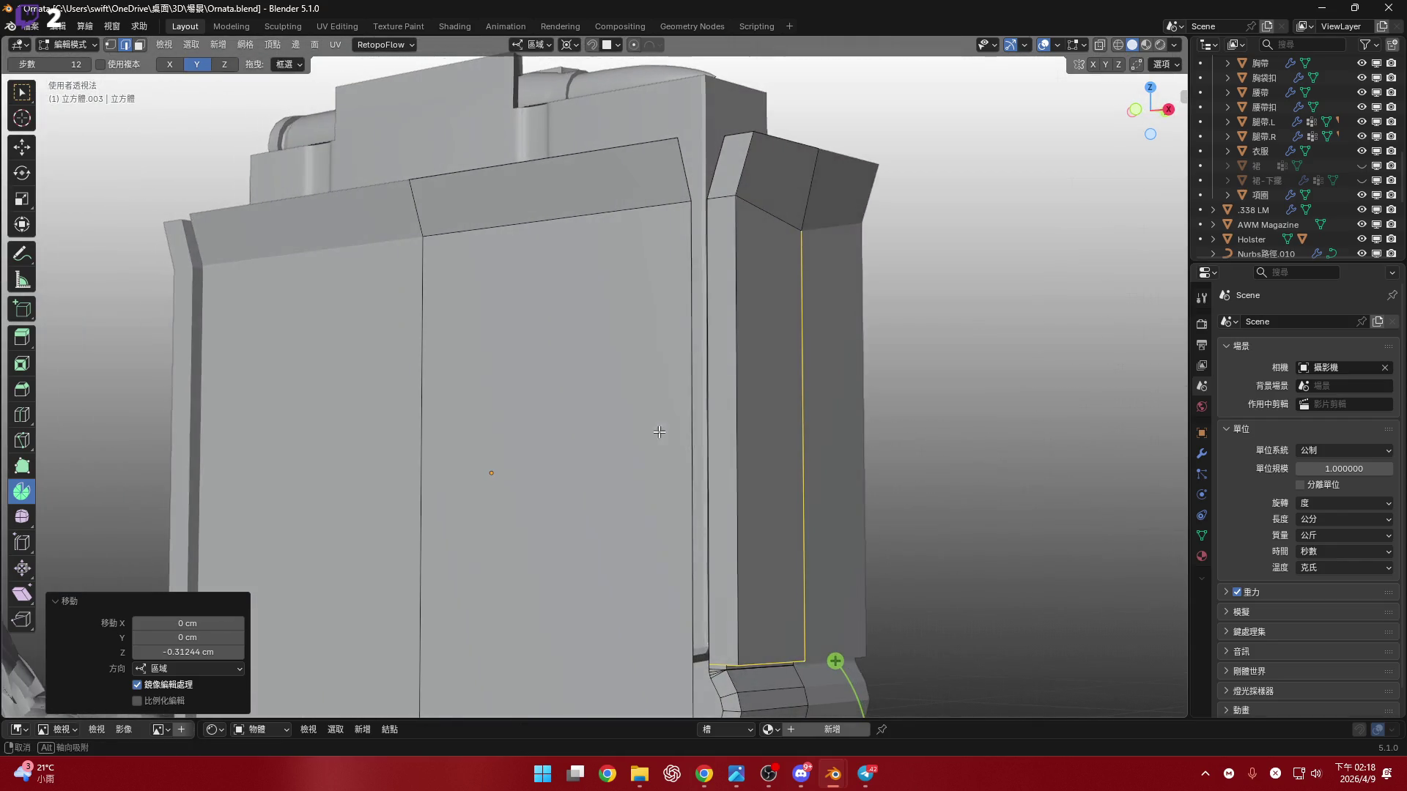
- Lower the edge a little further along Z from a lower viewing angle
scroll(759, 404, "up", 2)
scroll(744, 518, "up", 1)
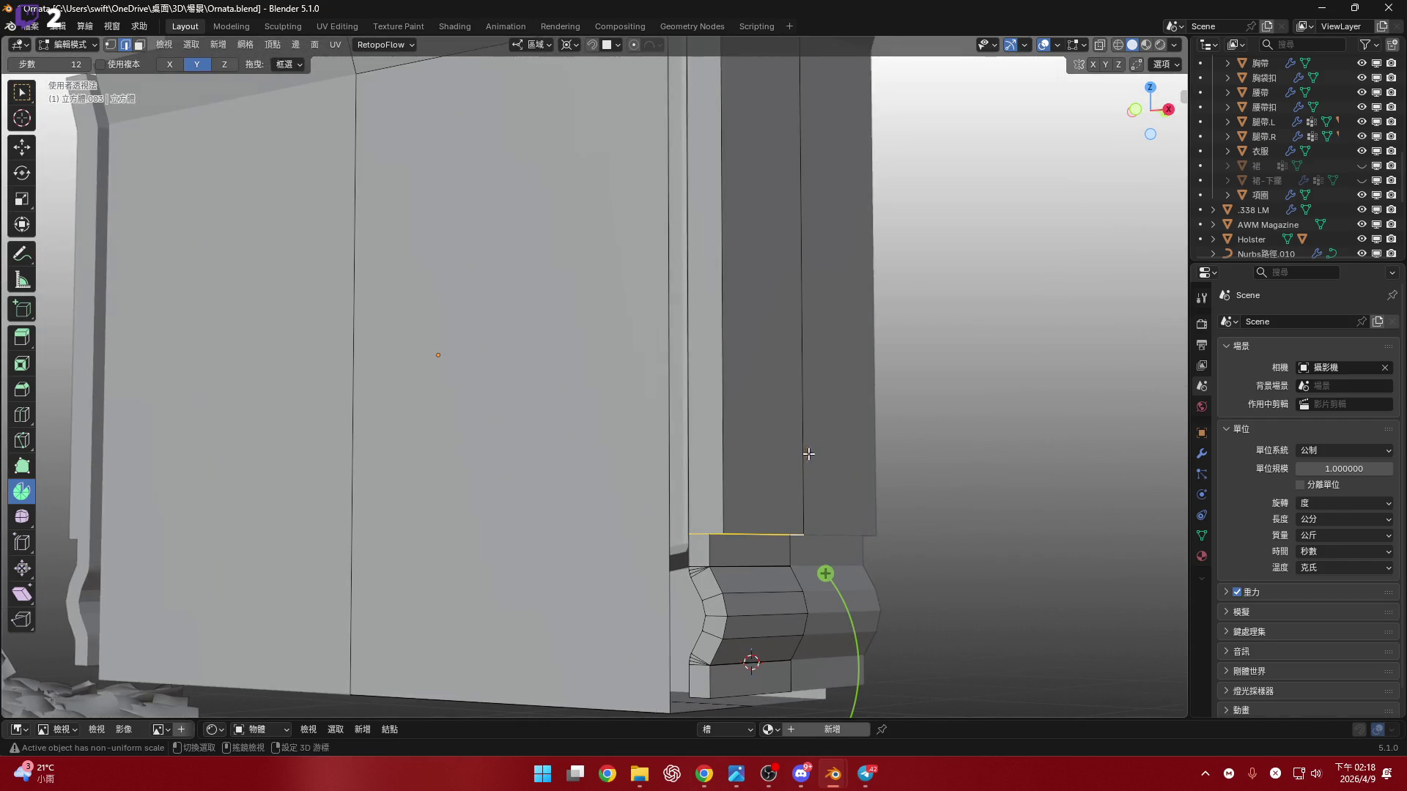
scroll(808, 454, "down", 1)
middle_click_drag(769, 434, 770, 487)
key("g")
key("z")
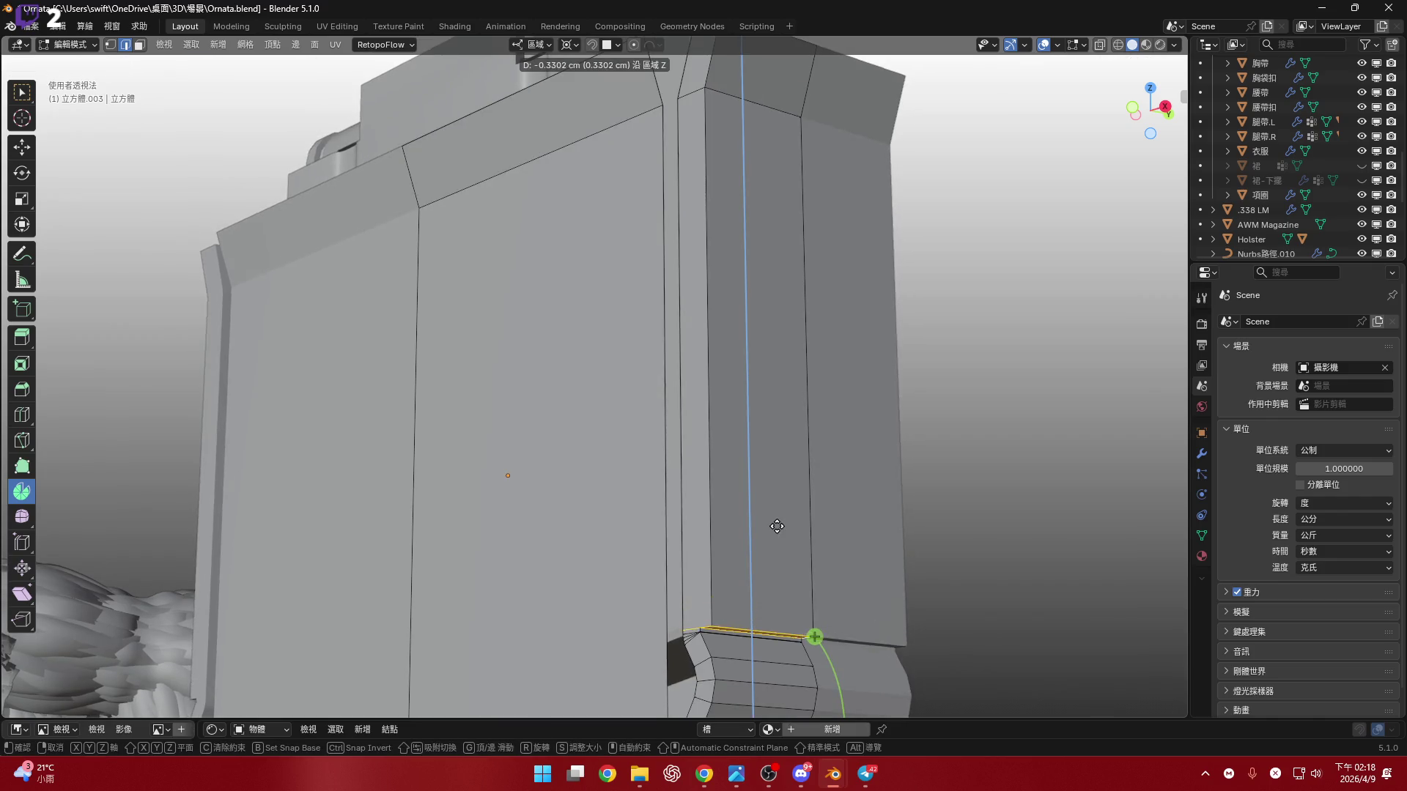
left_click(776, 526)
- In front view, settle the edge about 0.3 cm lower (0.2955 cm) along Z
middle_click_drag(794, 433, 695, 582)
key("KP_1")
scroll(695, 582, "up", 2)
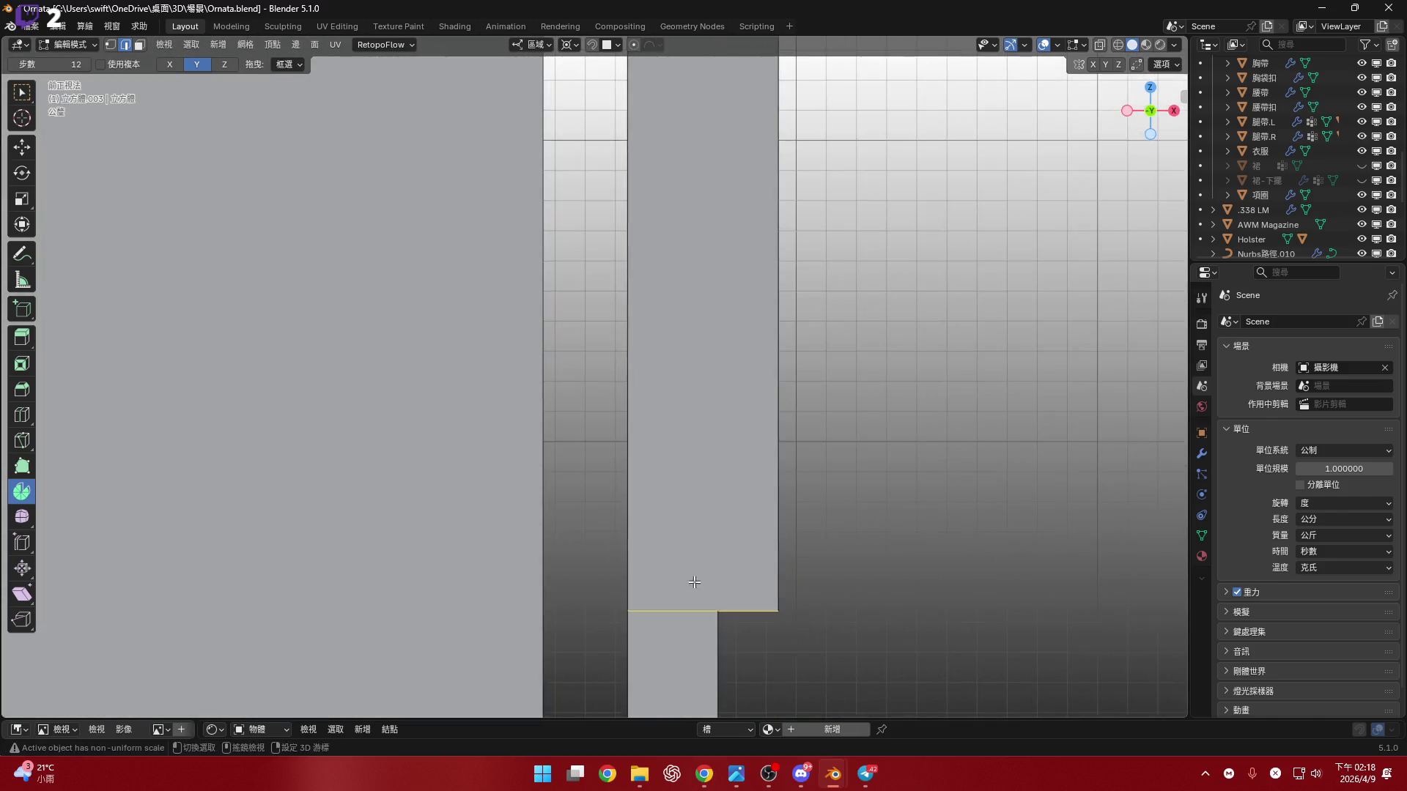
scroll(695, 582, "up", 3)
key("g")
key("z")
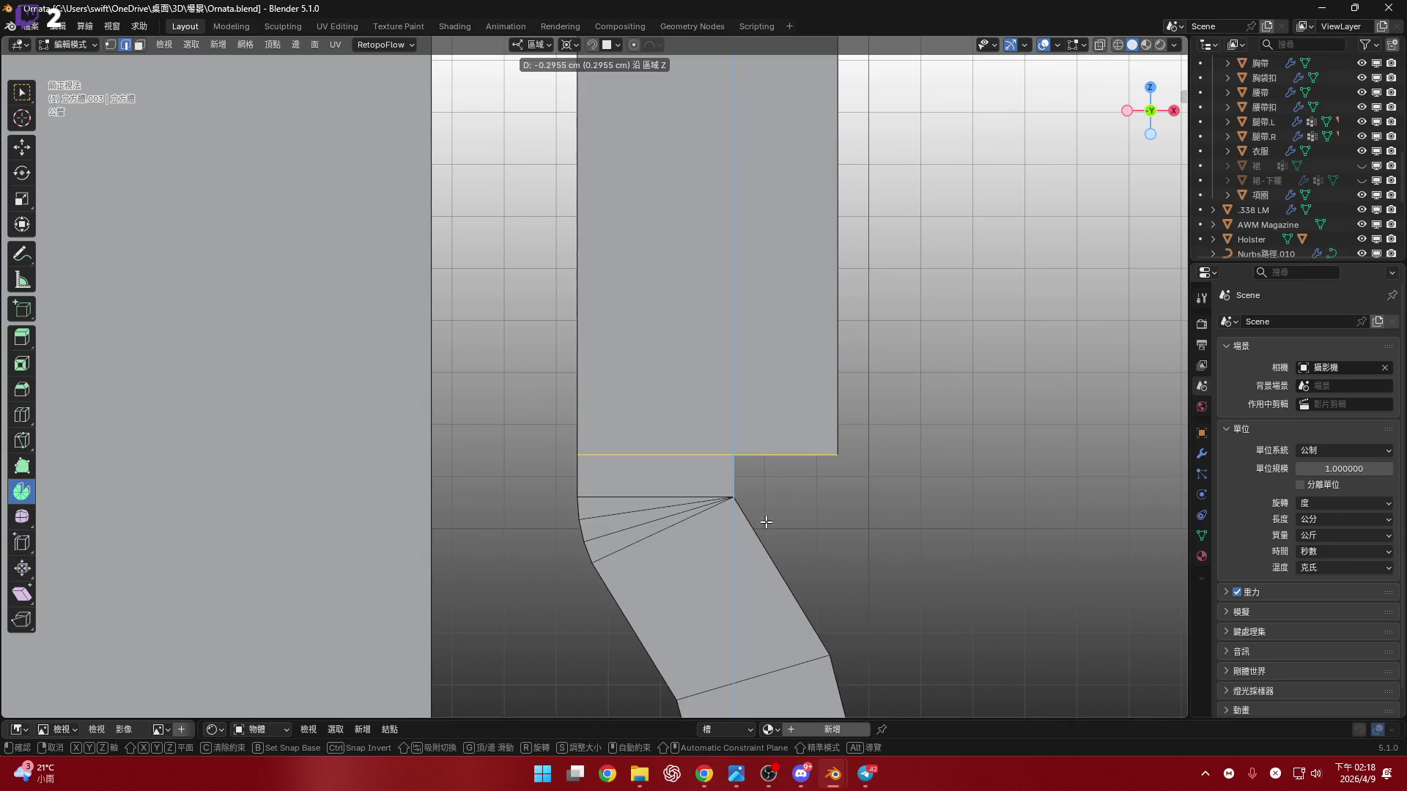
left_click(766, 521)
- Orbit and zoom in close on the rail foot from the front
scroll(766, 521, "down", 3)
middle_click_drag(766, 522, 1119, 173)
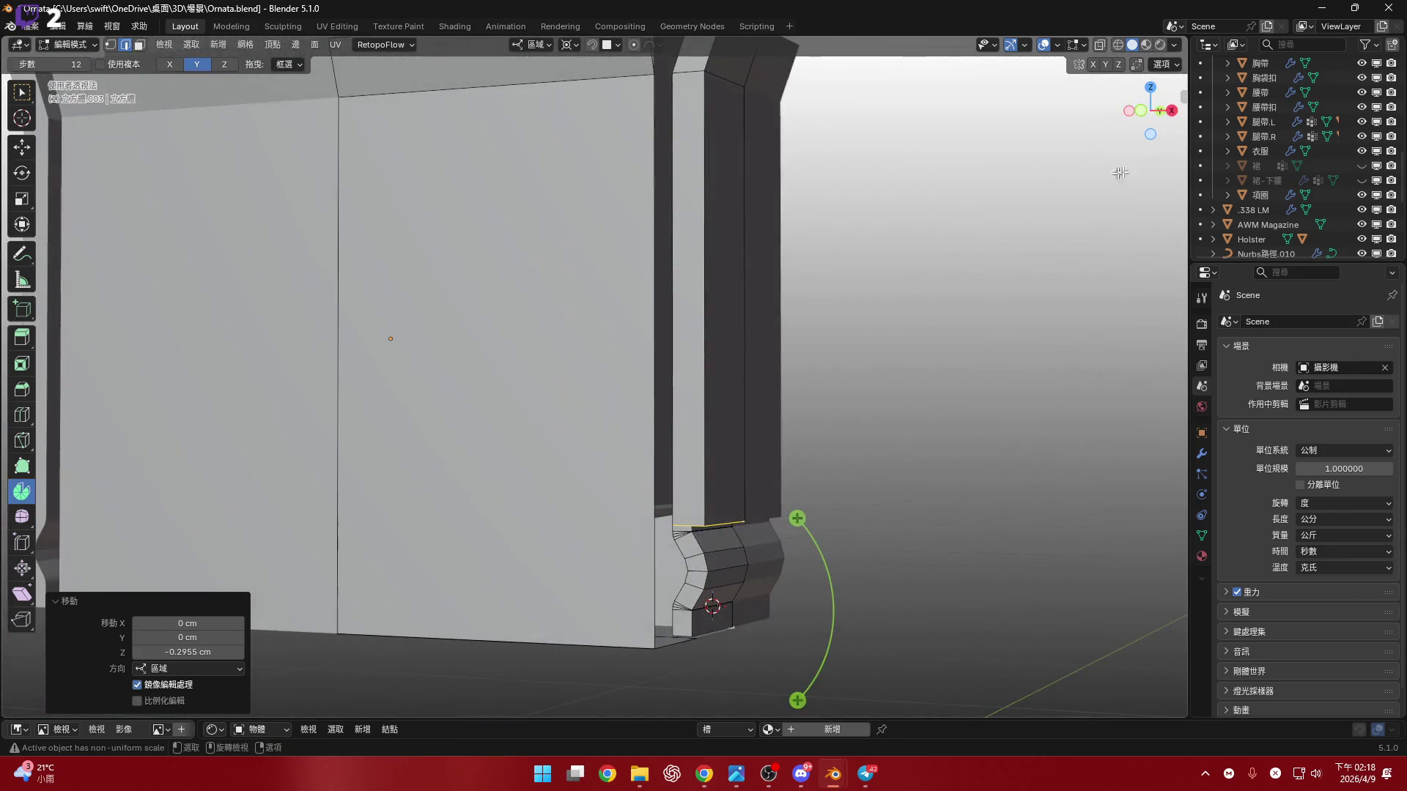
left_click(1142, 111)
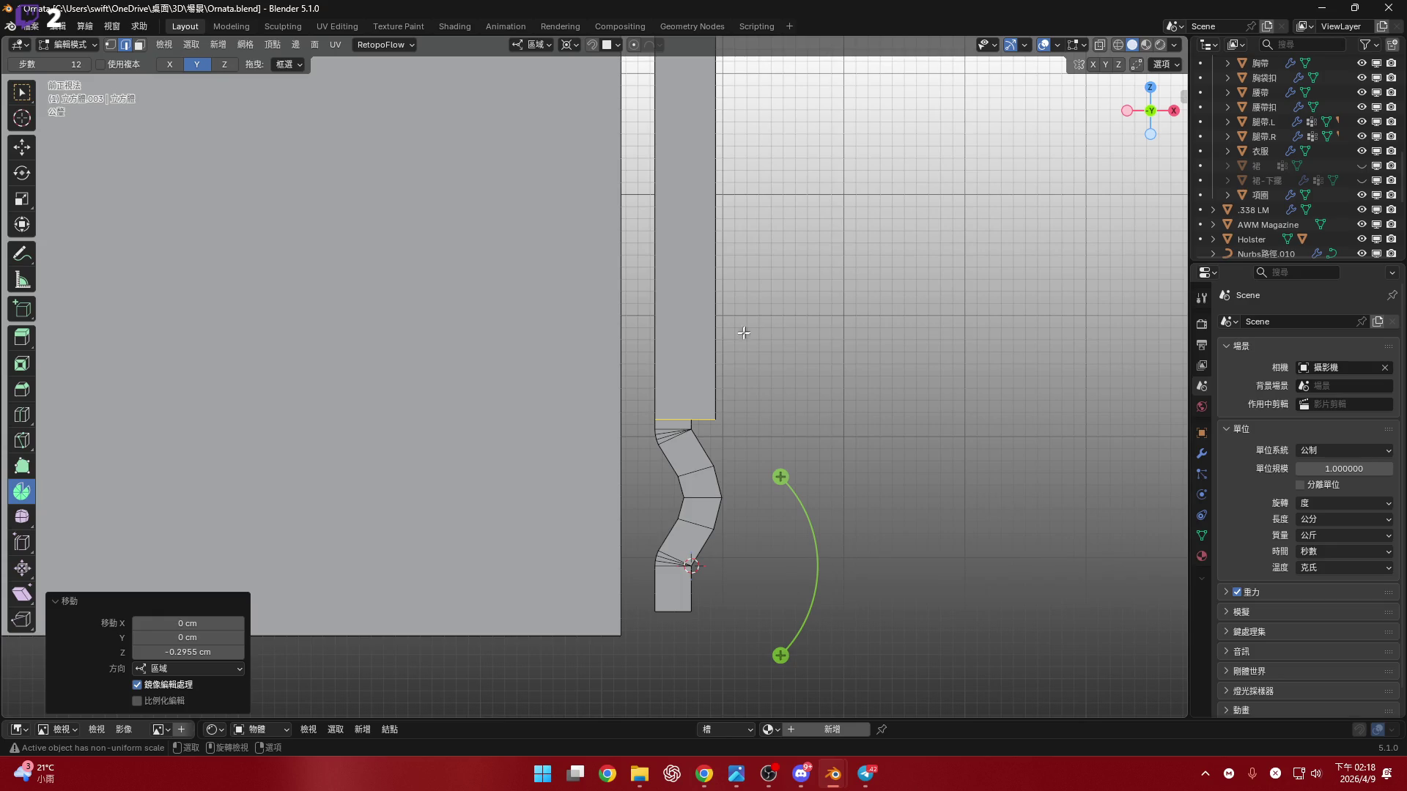
scroll(743, 332, "up", 3)
mouse_move(743, 332)
middle_mouse_down()
mouse_move(608, 341)
mouse_move(718, 376)
middle_mouse_up()
scroll(608, 341, "up", 4)
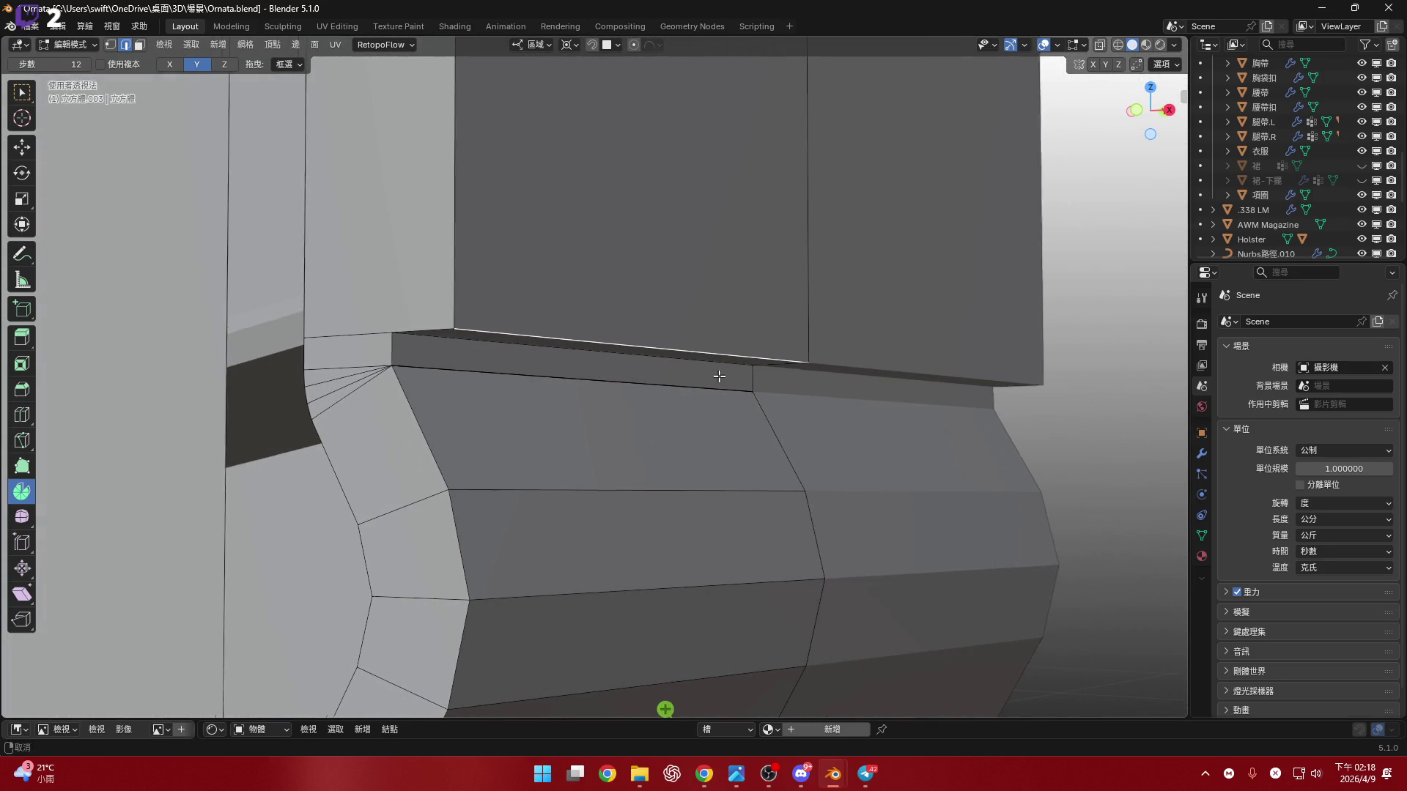
key("ctrl+b")
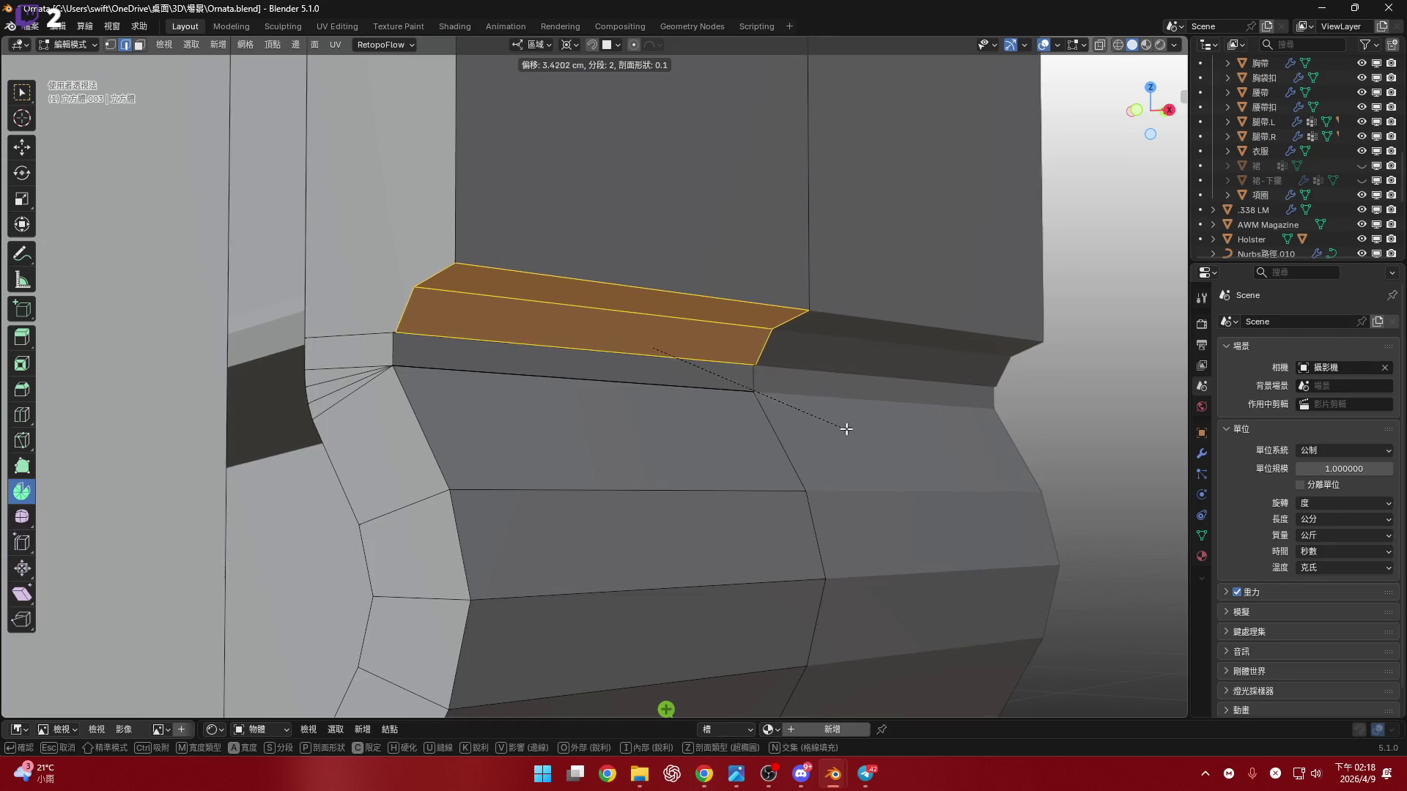
left_click(853, 435)
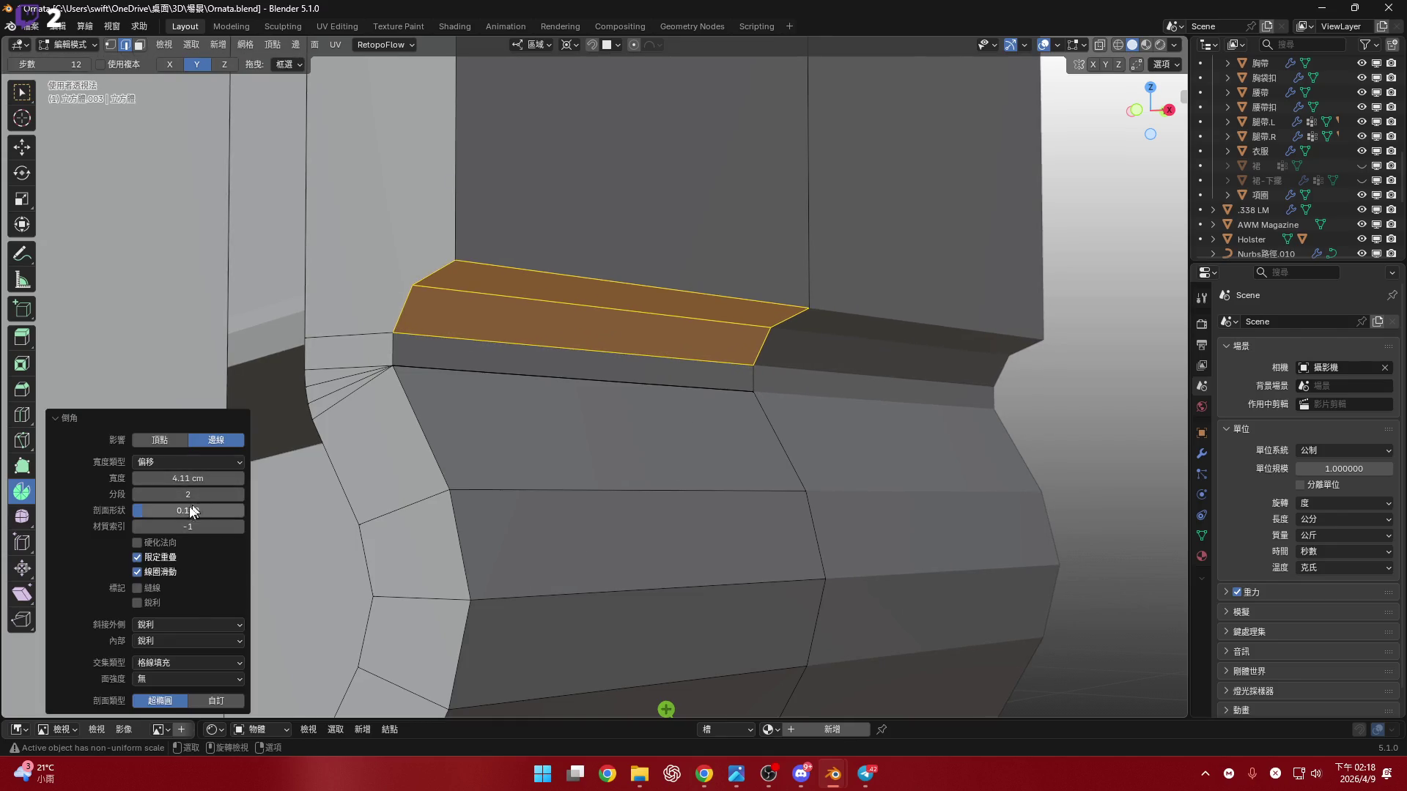
mouse_move(187, 510)
left_mouse_down()
mouse_move(242, 510)
mouse_move(195, 510)
mouse_move(196, 494)
left_mouse_up()
left_click(1136, 111)
scroll(683, 394, "up", 5)
middle_click_drag(471, 514, 466, 502, "shift")
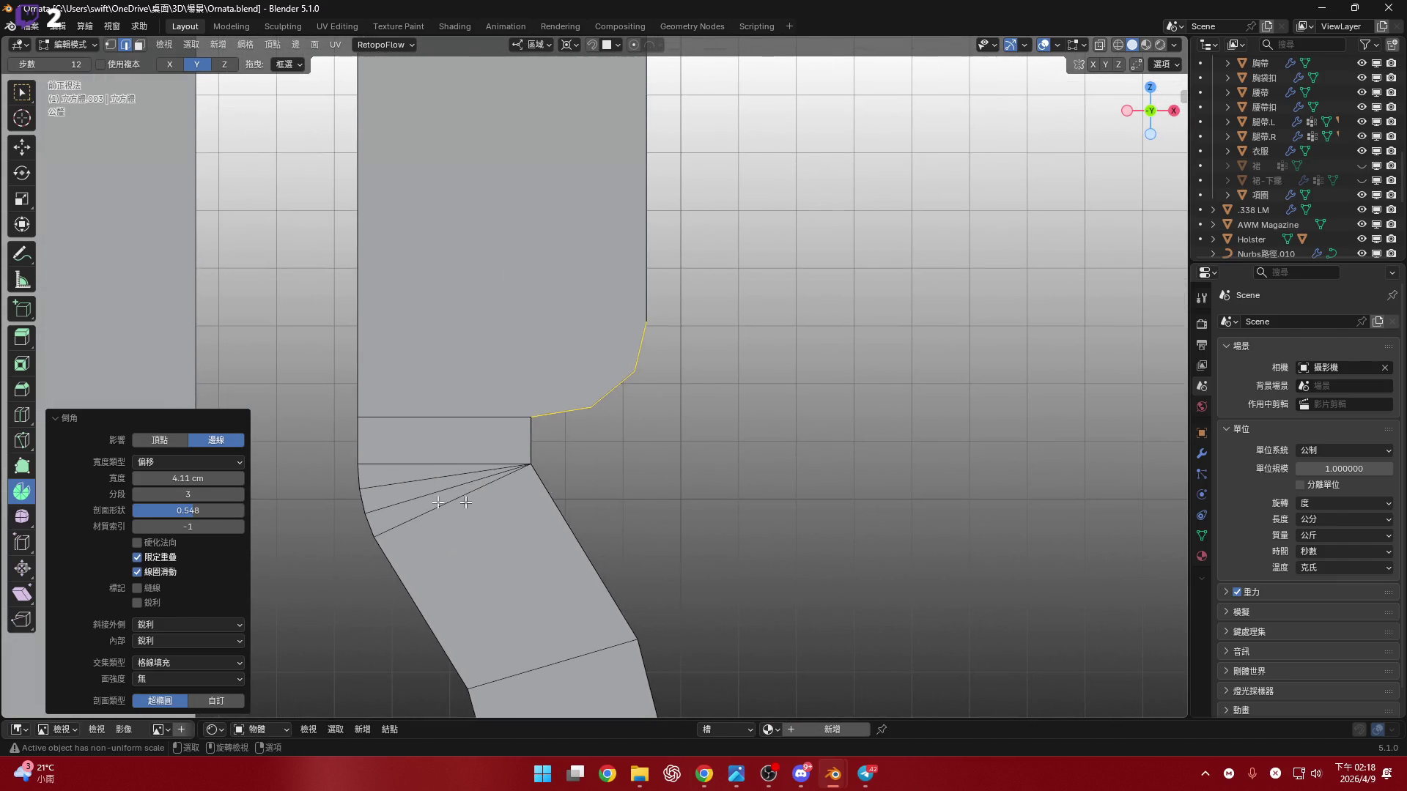
left_click(202, 508)
type("0.5")
key("Return")
mouse_move(533, 463)
middle_mouse_down("shift")
mouse_move(627, 660)
mouse_move(659, 591)
mouse_move(594, 415)
middle_mouse_up("shift")
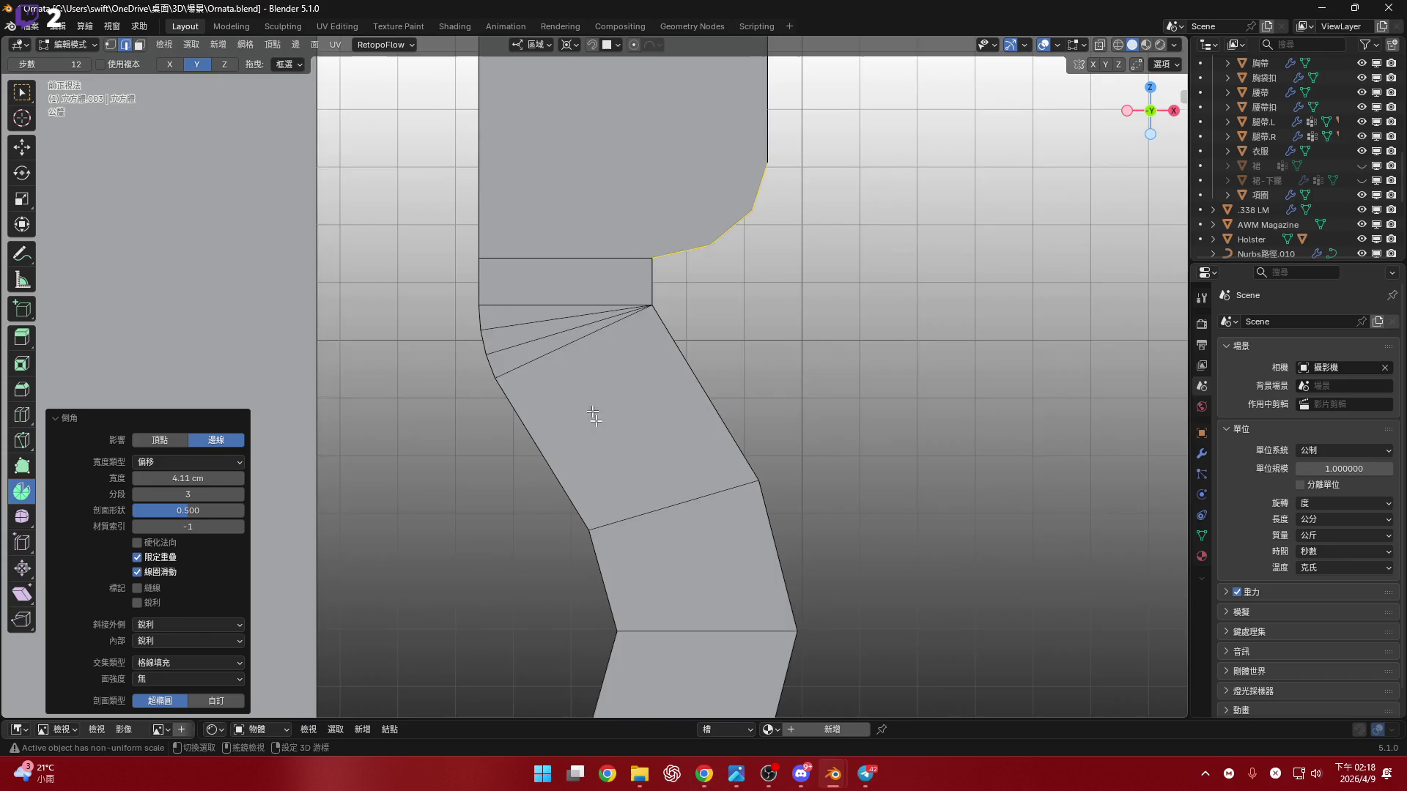
scroll(593, 416, "down", 3, "shift")
scroll(597, 439, "down", 6, "shift")
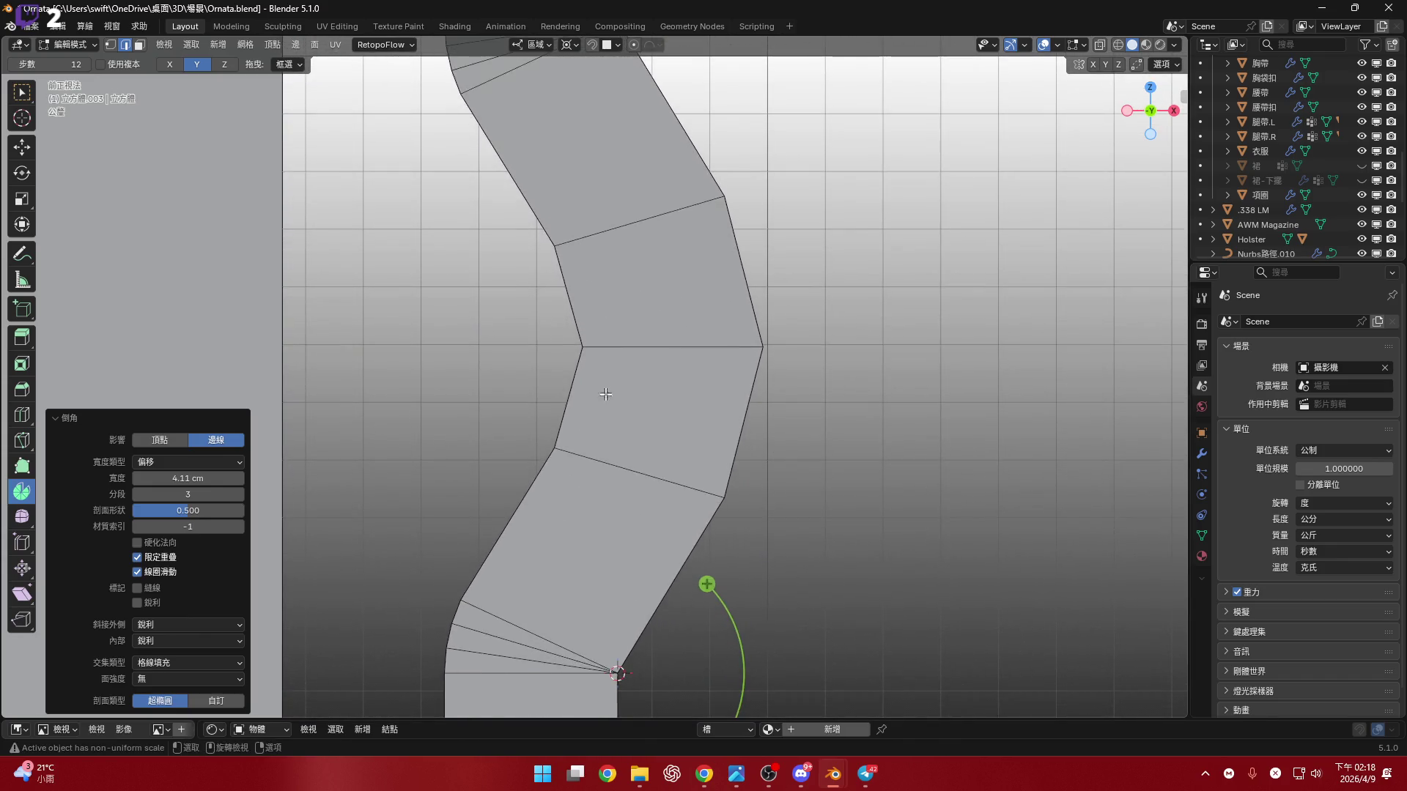
scroll(605, 395, "down", 2)
mouse_move(605, 394)
middle_mouse_down("shift")
mouse_move(595, 549)
mouse_move(589, 412)
mouse_move(586, 485)
mouse_move(515, 465)
mouse_move(587, 391)
middle_mouse_up("shift")
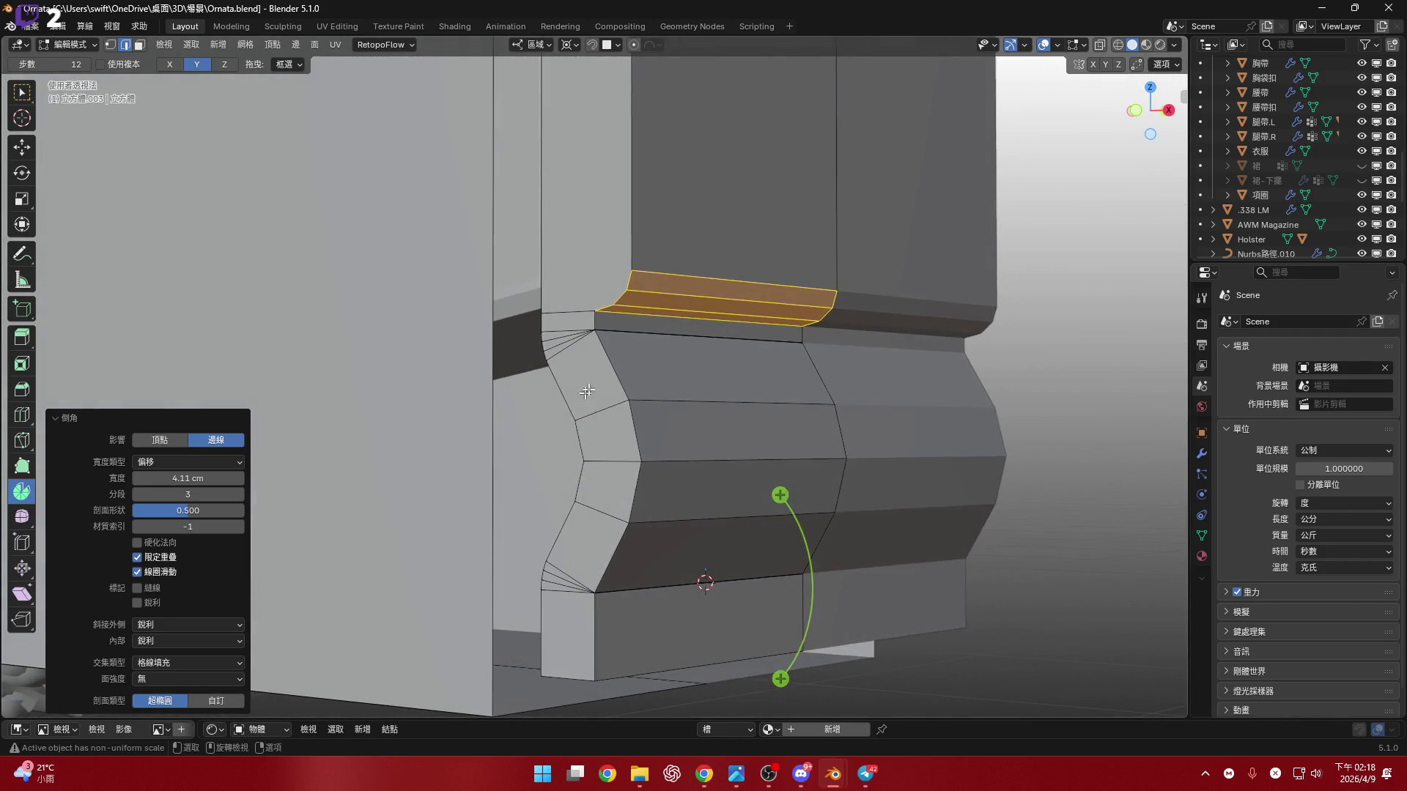
scroll(615, 339, "up", 5)
mouse_move(618, 340)
middle_mouse_down()
mouse_move(618, 323)
mouse_move(631, 411)
mouse_move(659, 423)
mouse_move(648, 416)
middle_mouse_up()
scroll(611, 351, "down", 3)
- Undo the bevel and dissolve the edge loop across the foot's top
key("ctrl+z")
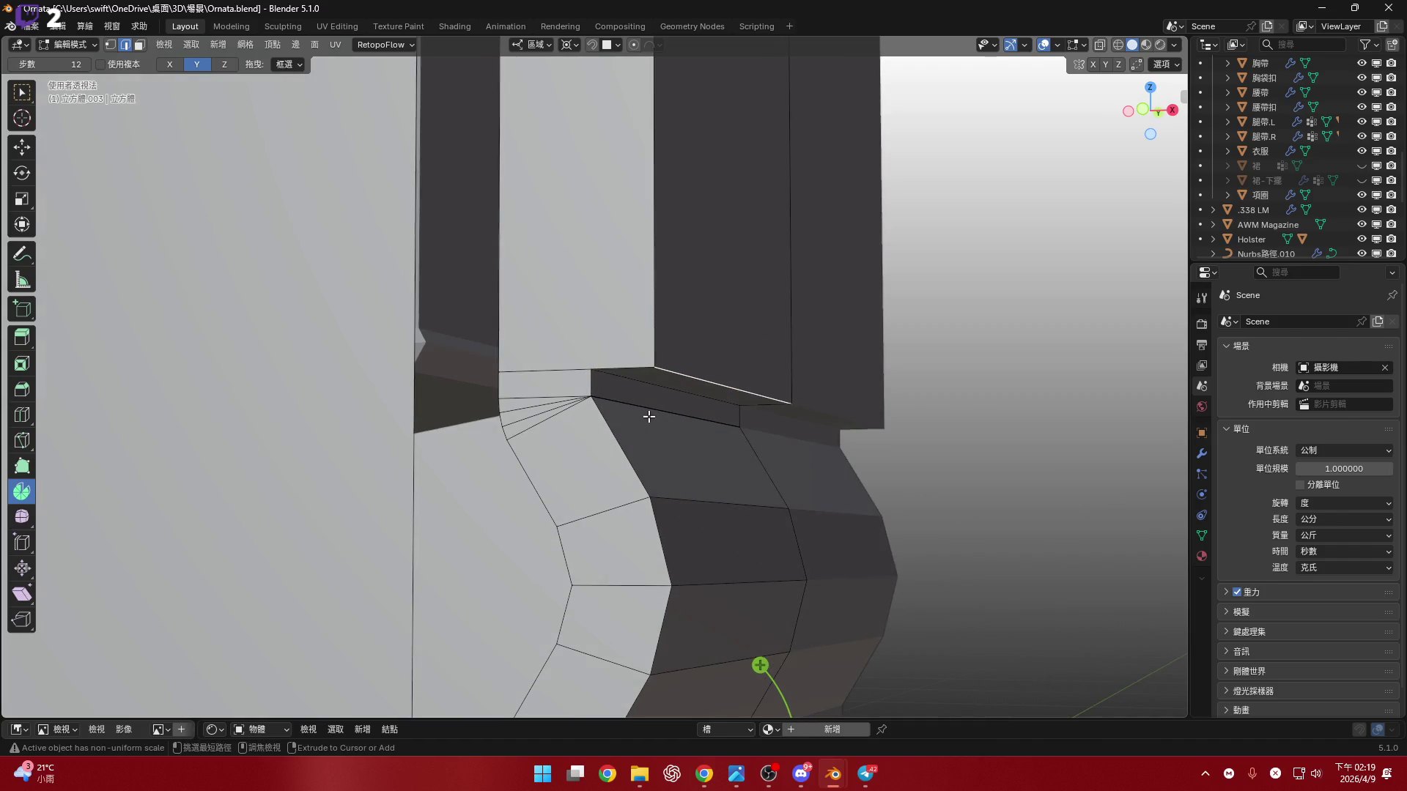
left_click(578, 371, "alt")
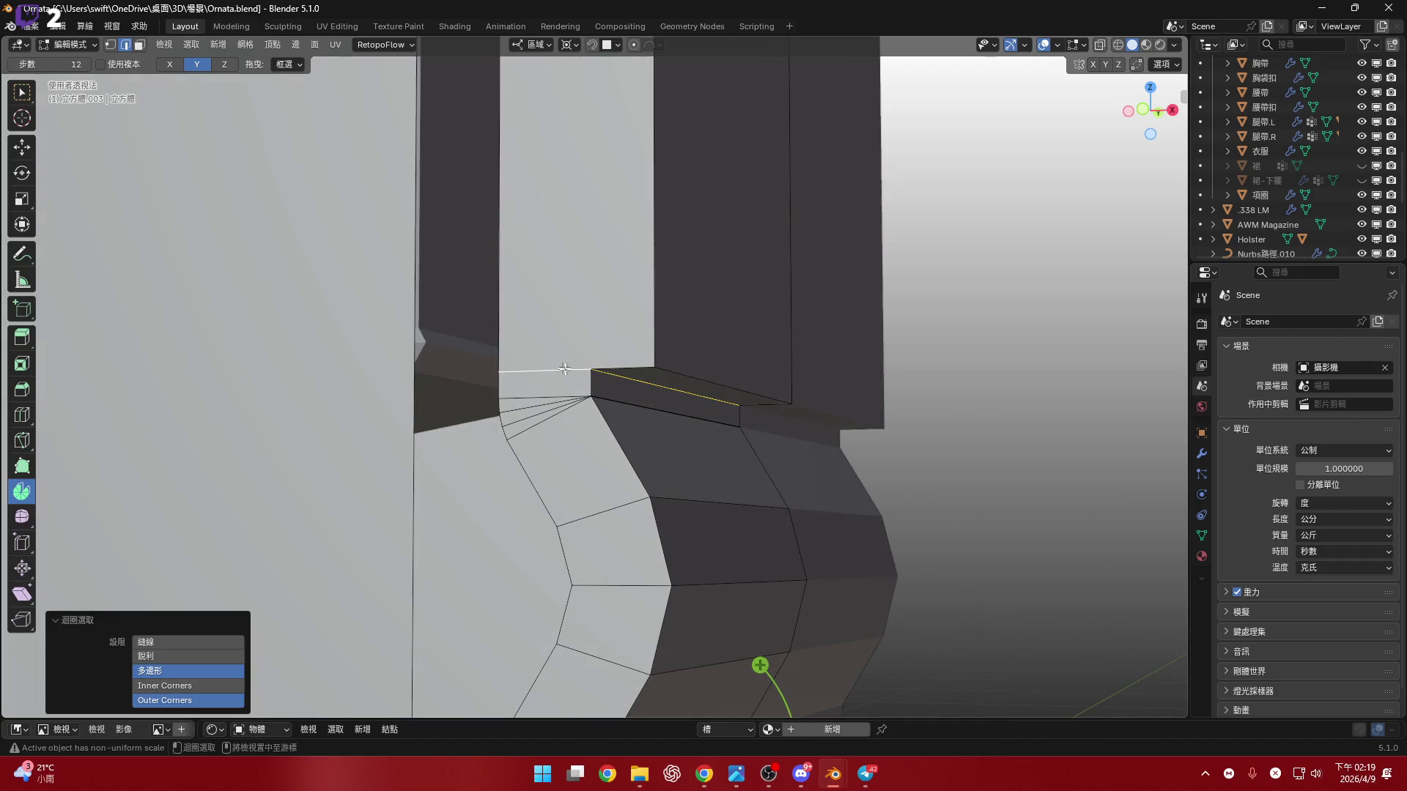
key("x")
left_click(639, 511)
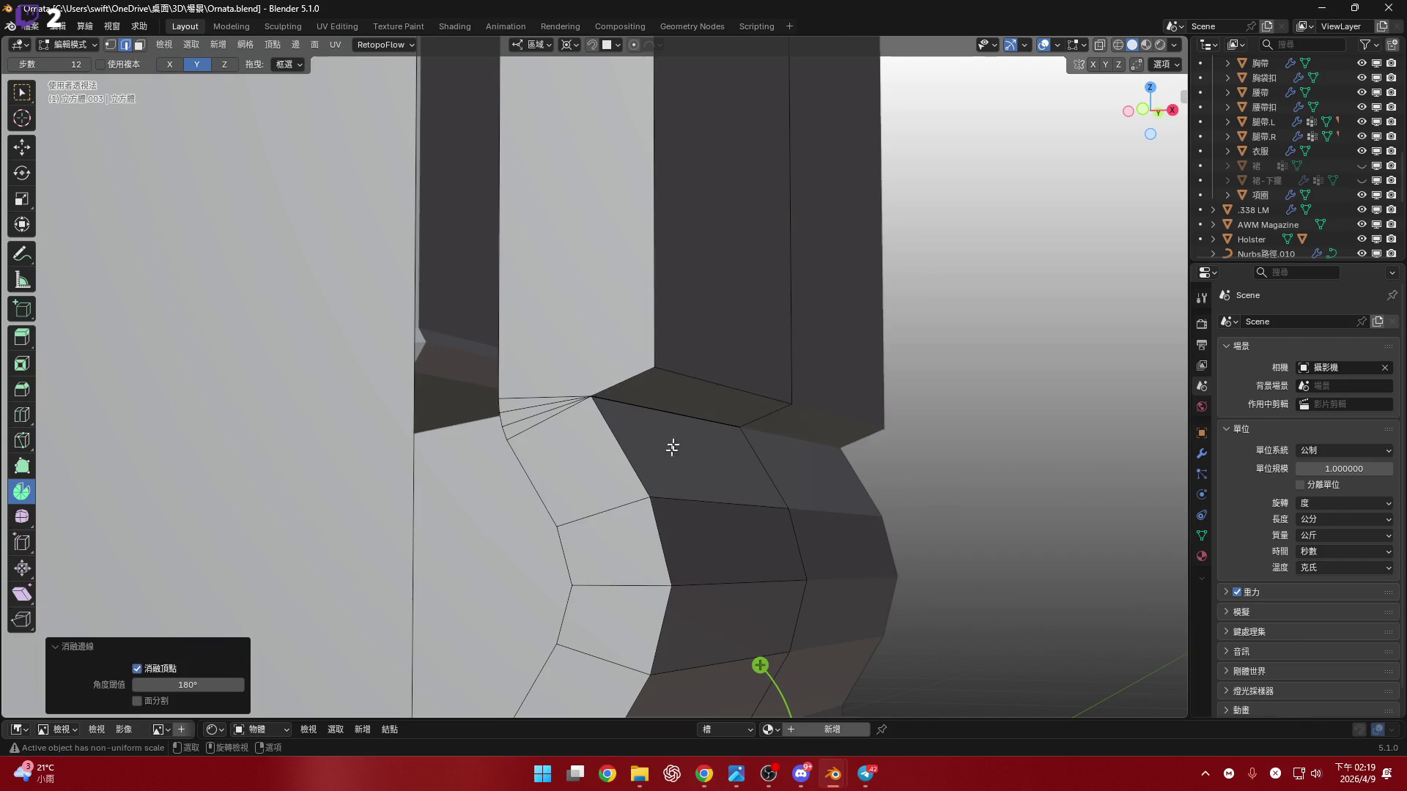
mouse_move(669, 449)
middle_mouse_down()
mouse_move(675, 408)
mouse_move(657, 403)
mouse_move(694, 380)
mouse_move(724, 397)
middle_mouse_up()
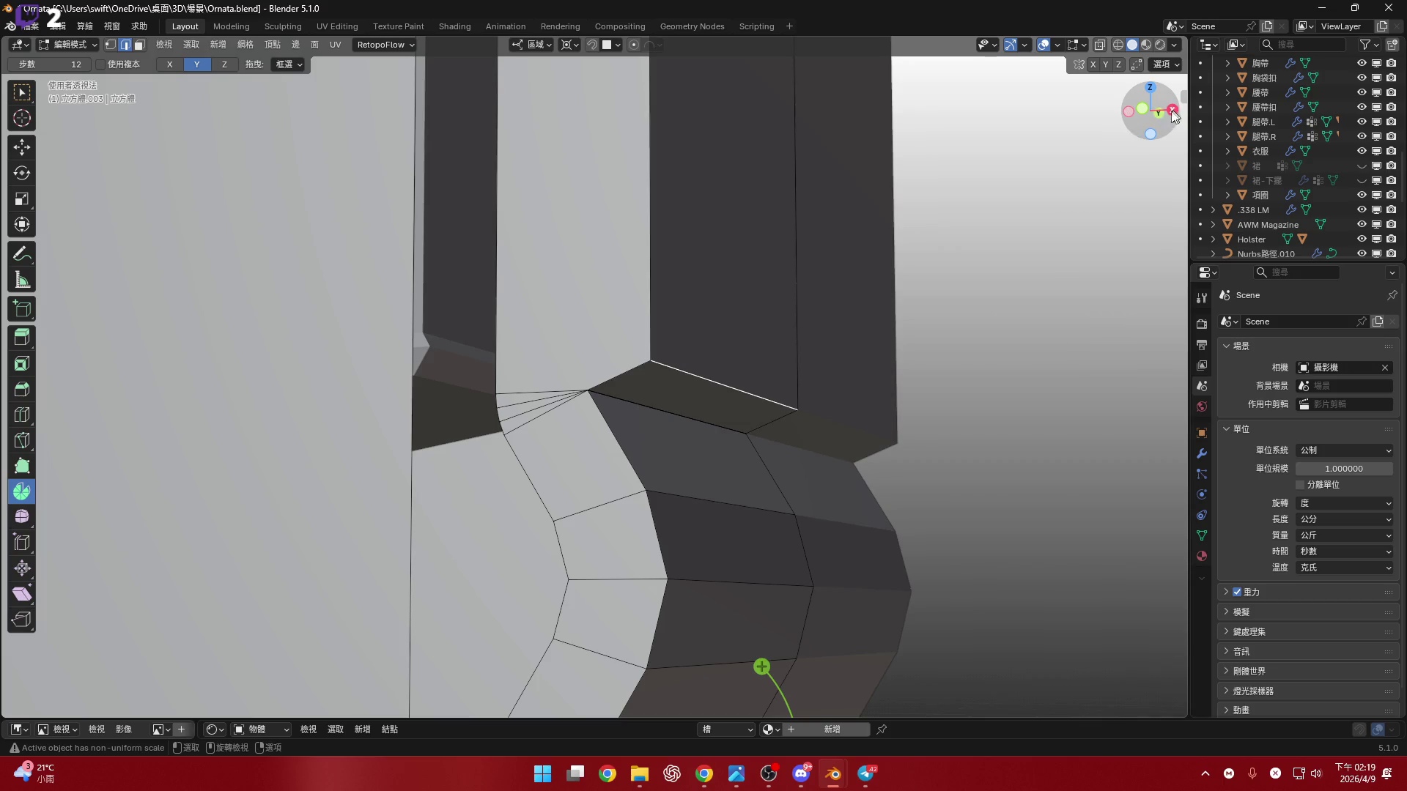
key("KP_1")
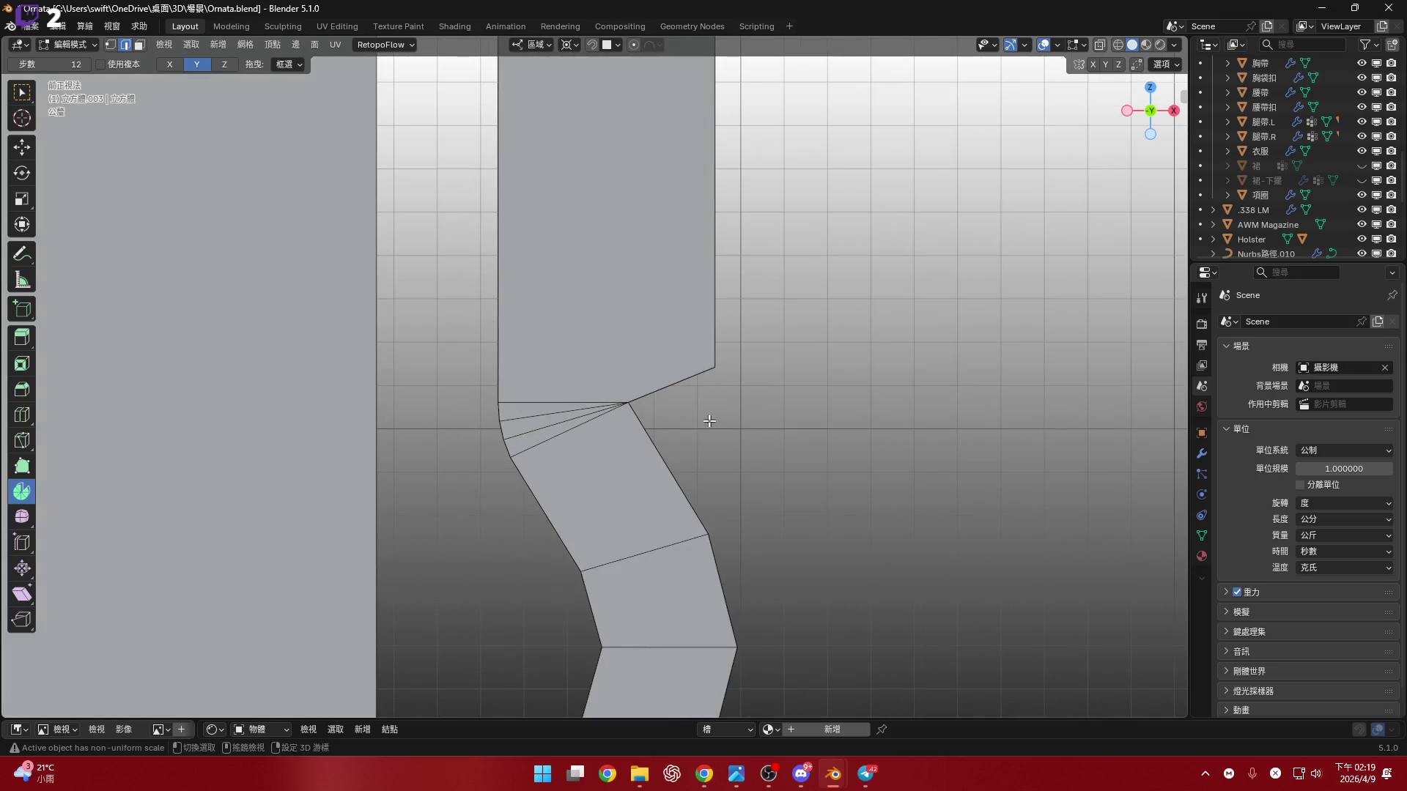
- Bevel the foot's top corner edge 5.62 cm with 3 segments
key("ctrl+b")
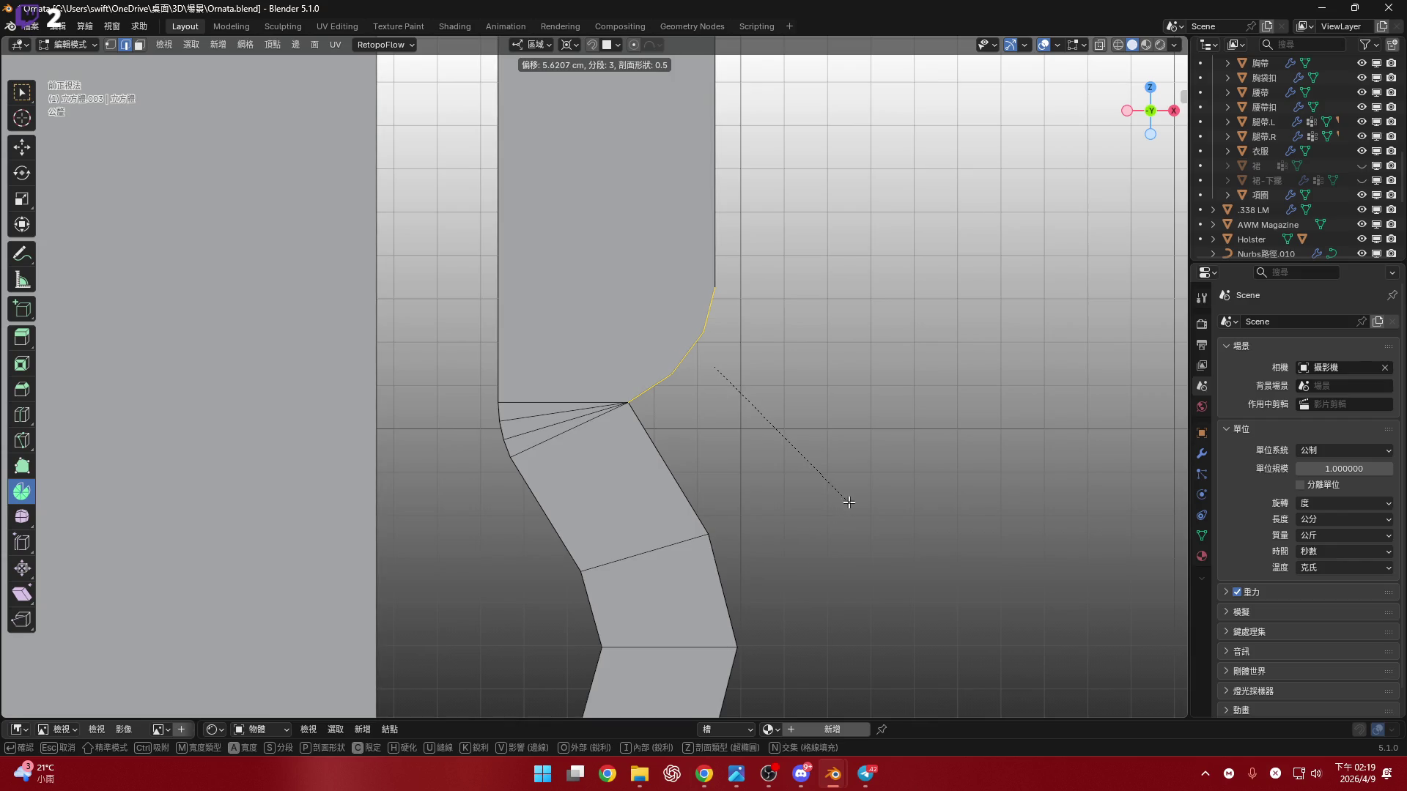
left_click(849, 502)
mouse_move(848, 502)
middle_mouse_down()
mouse_move(719, 643)
mouse_move(669, 606)
mouse_move(525, 413)
middle_mouse_up()
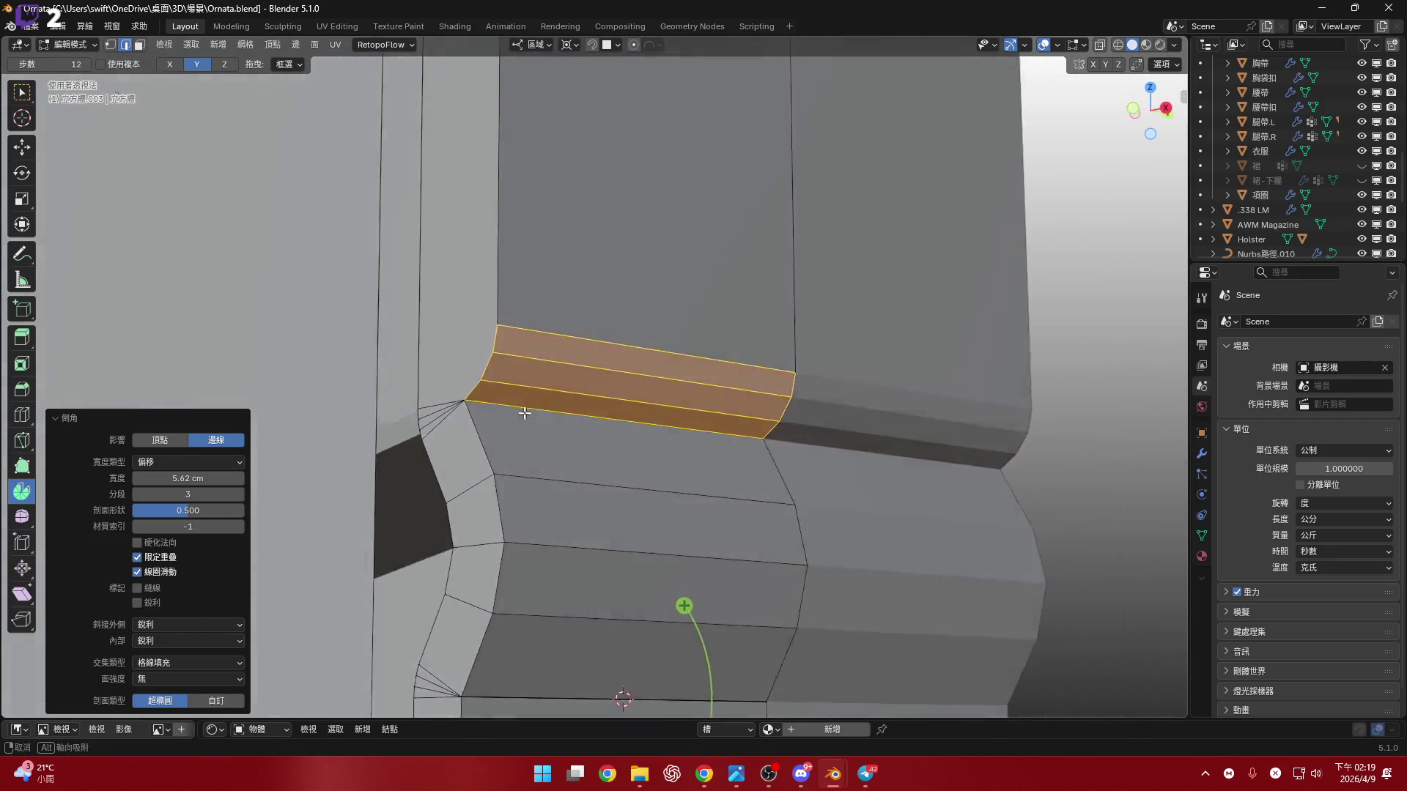
scroll(524, 413, "down", 6)
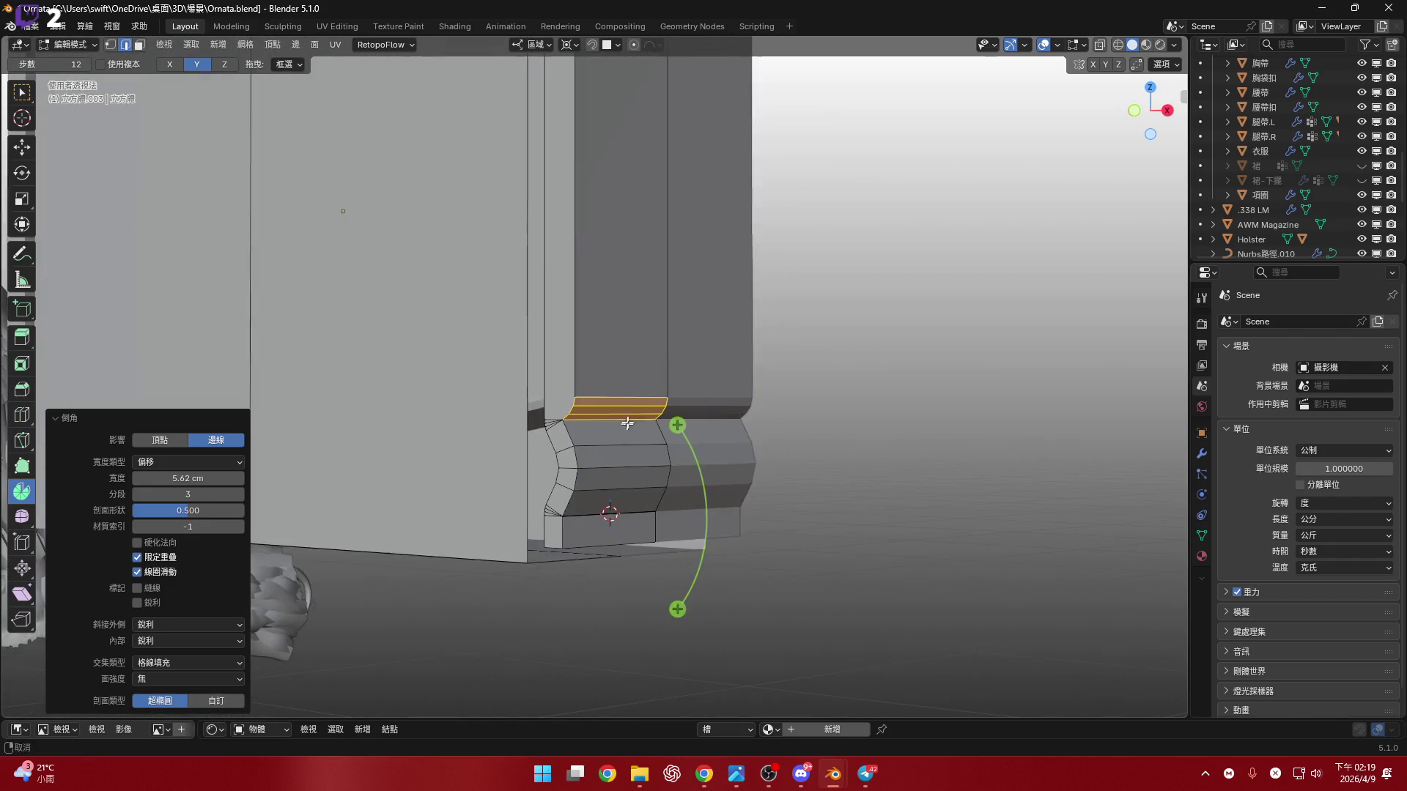
left_click(21, 92)
scroll(598, 434, "up", 5)
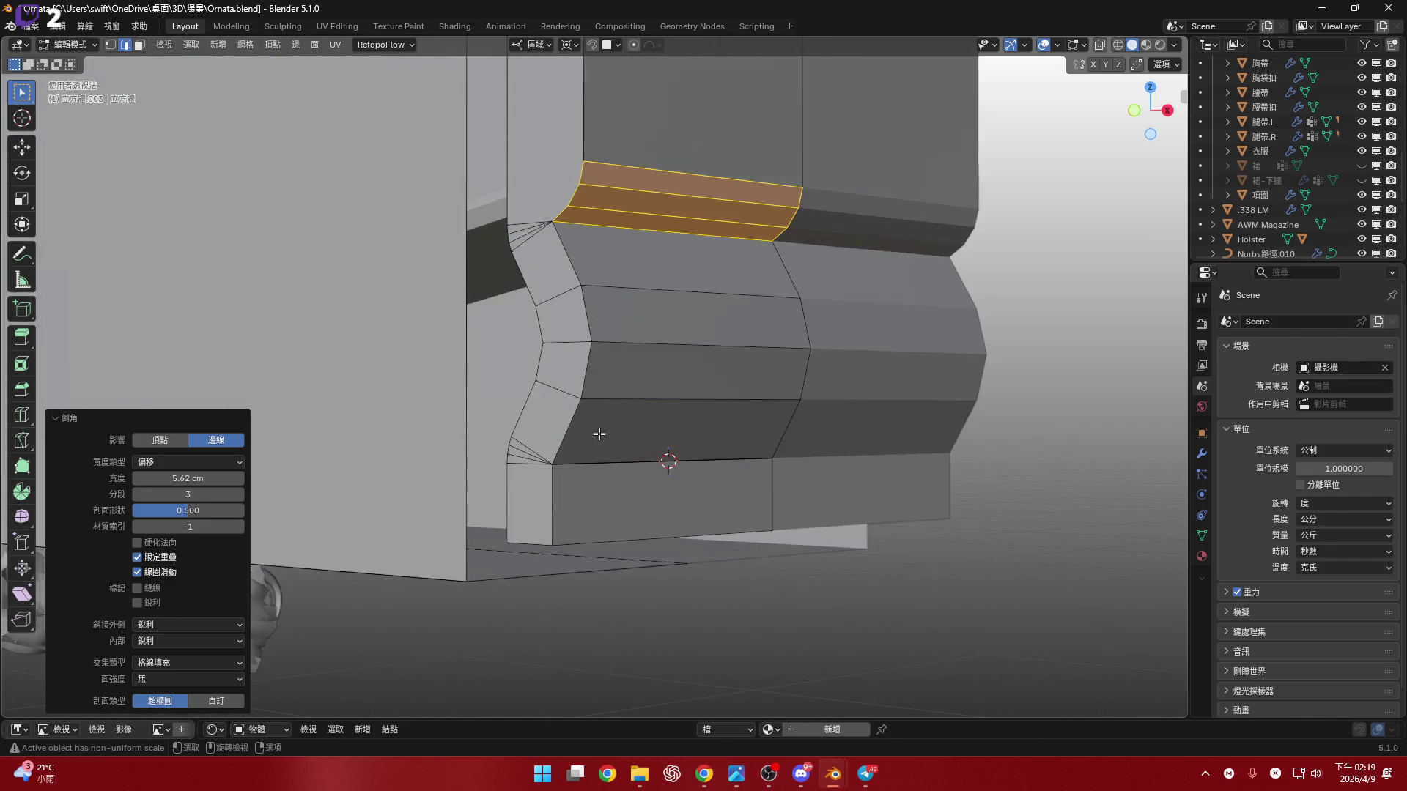
mouse_move(599, 434)
middle_mouse_down()
mouse_move(652, 402)
mouse_move(702, 419)
mouse_move(87, 387)
middle_mouse_up()
- Replace the foot's bottom face with a new fill and snap the 3D cursor to its edge
left_click(62, 420)
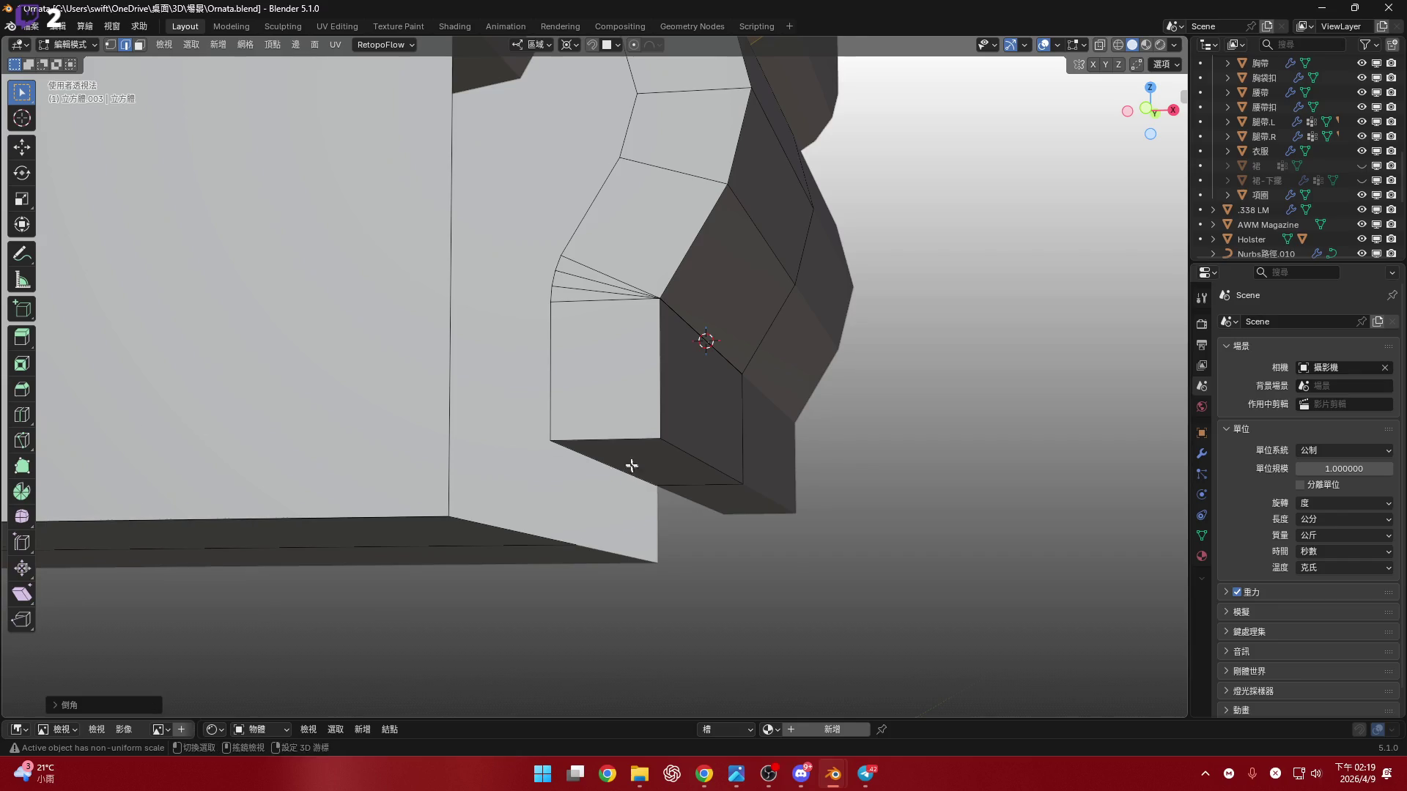
mouse_move(628, 483)
middle_mouse_down()
mouse_move(652, 429)
mouse_move(642, 385)
middle_mouse_up()
key("3")
left_click(725, 444)
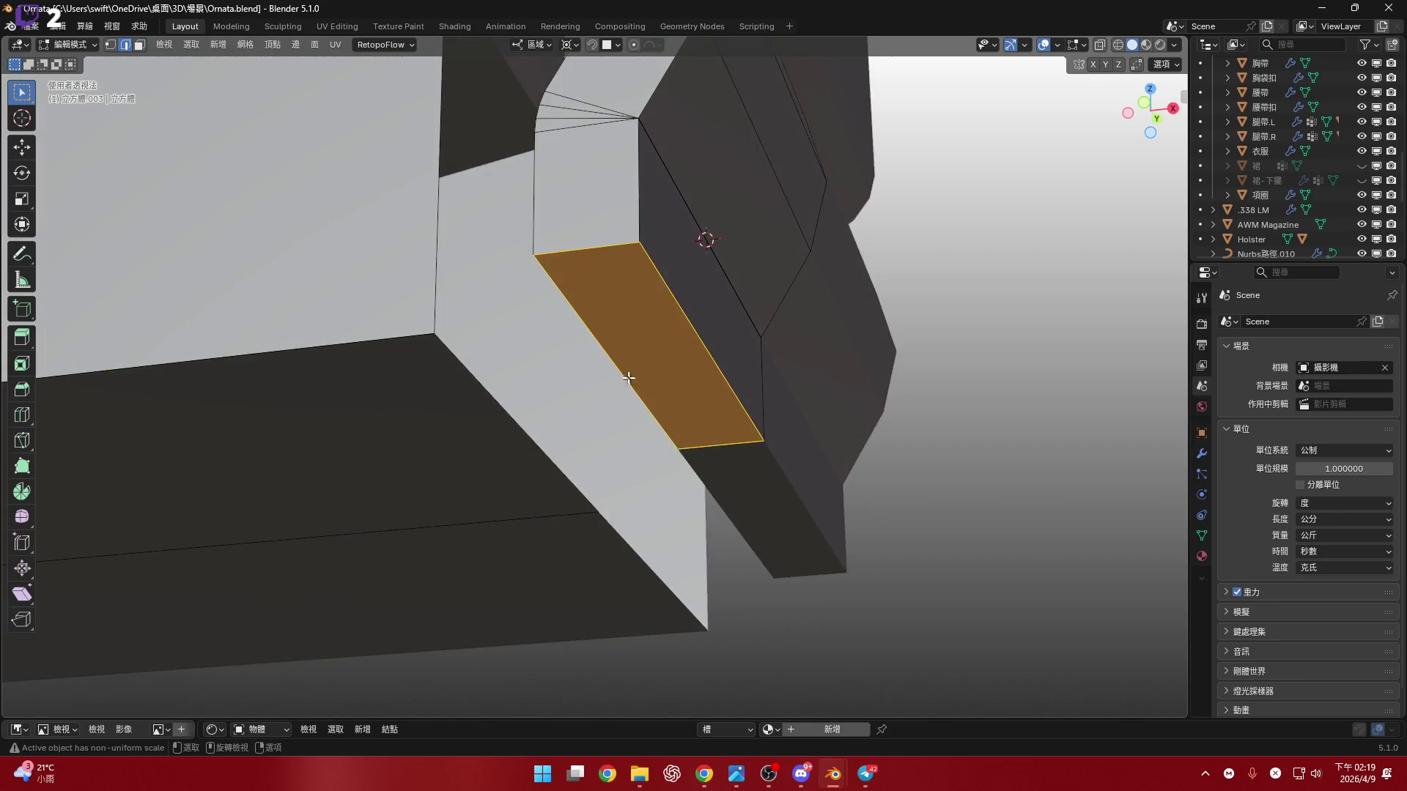
key("x")
key("f")
key("2")
key("shift+s")
left_click(687, 432)
middle_click_drag(687, 433, 663, 439)
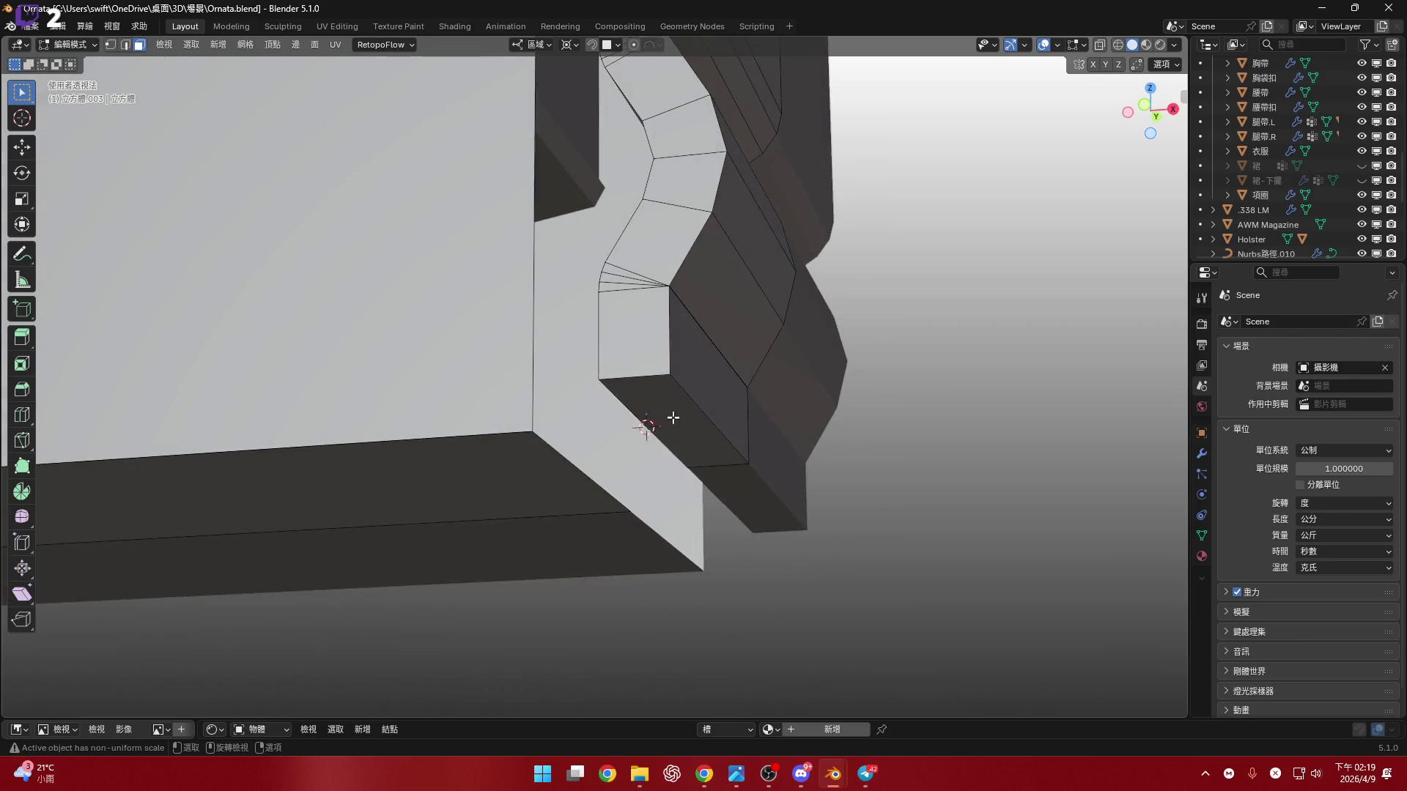
key("f")
key("3")
- Spin the bottom face 90° around the 3D cursor in 3 steps
left_click(22, 496)
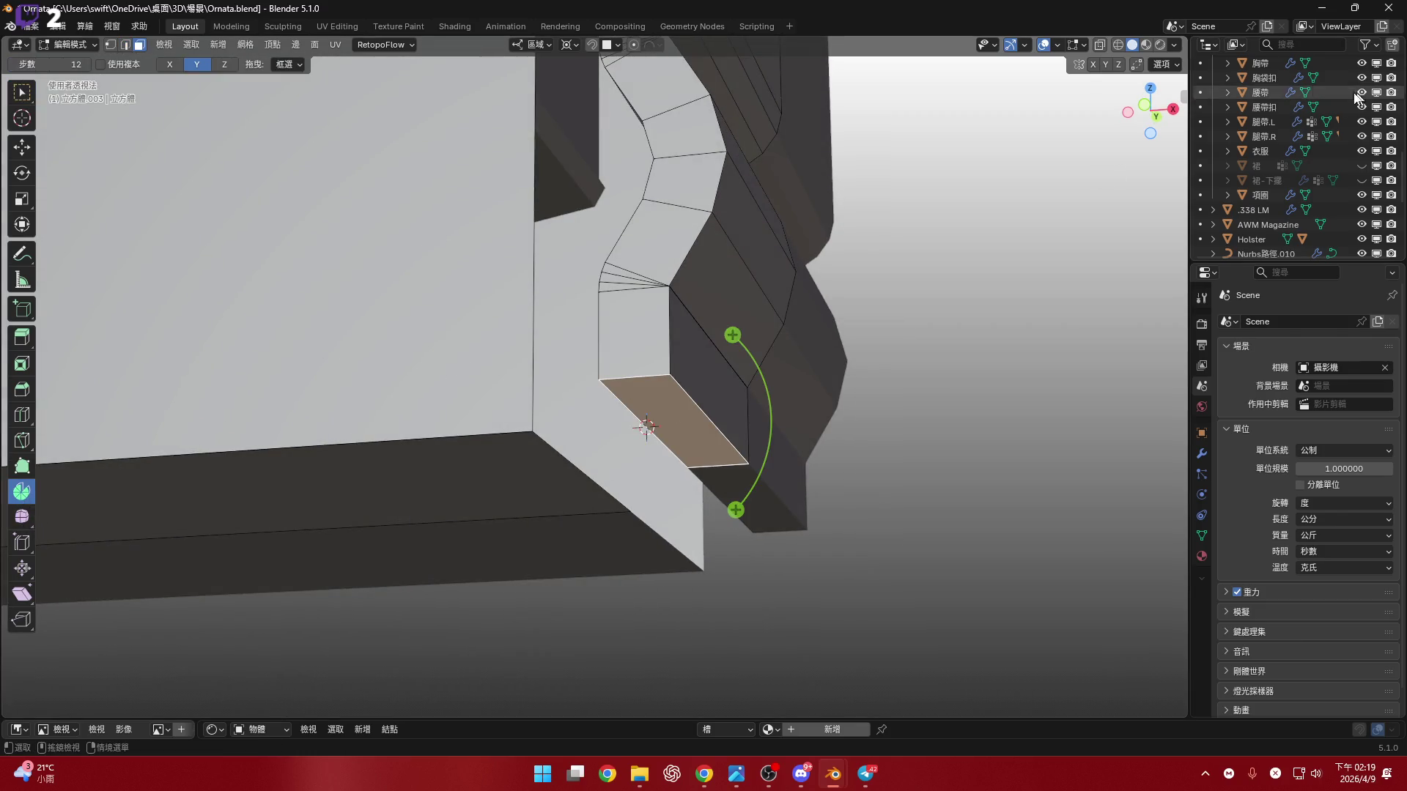
key("KP_1")
middle_click_drag(748, 505, 811, 520, "shift")
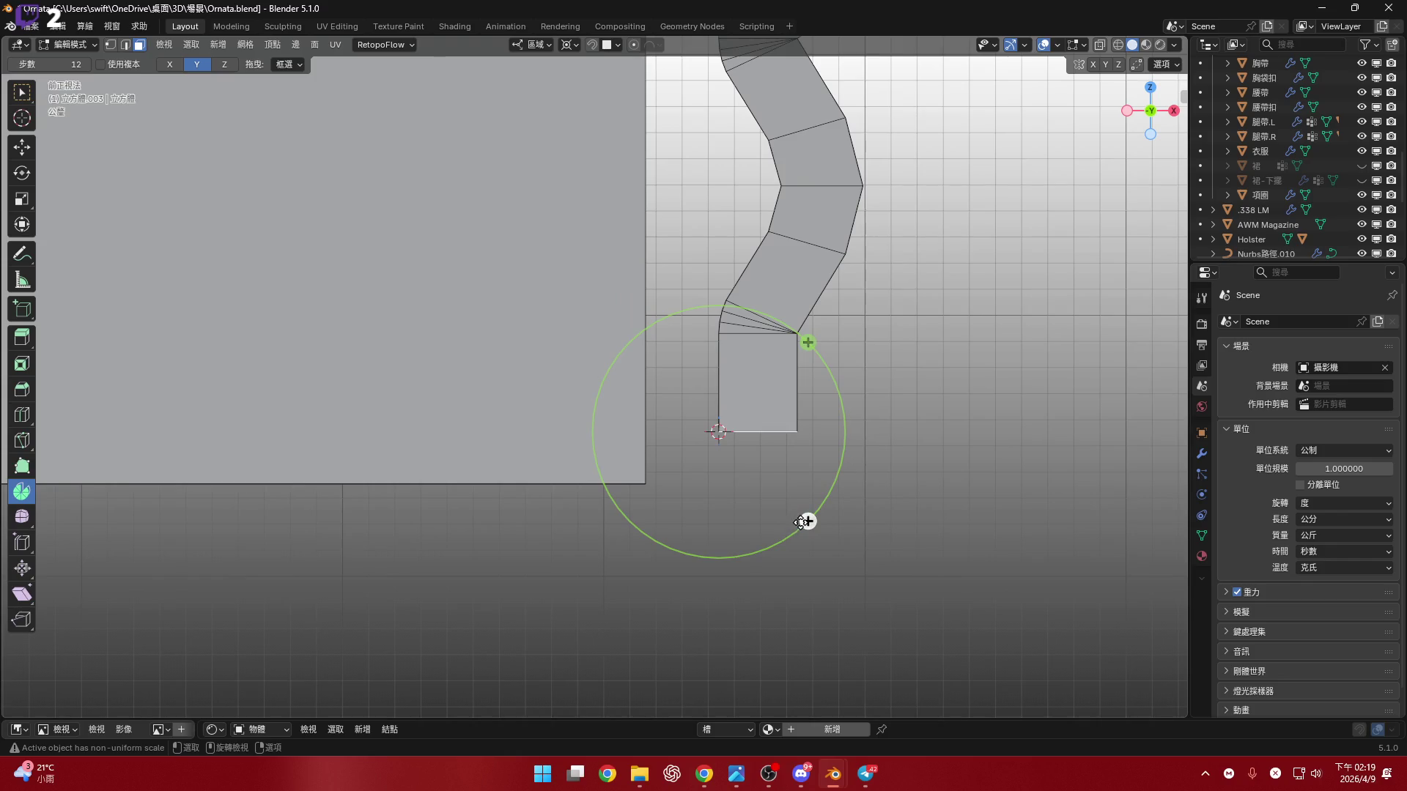
mouse_move(810, 521)
left_mouse_down()
mouse_move(666, 540)
mouse_move(599, 519)
mouse_move(707, 556)
left_mouse_up()
left_click(80, 704)
left_click(200, 577)
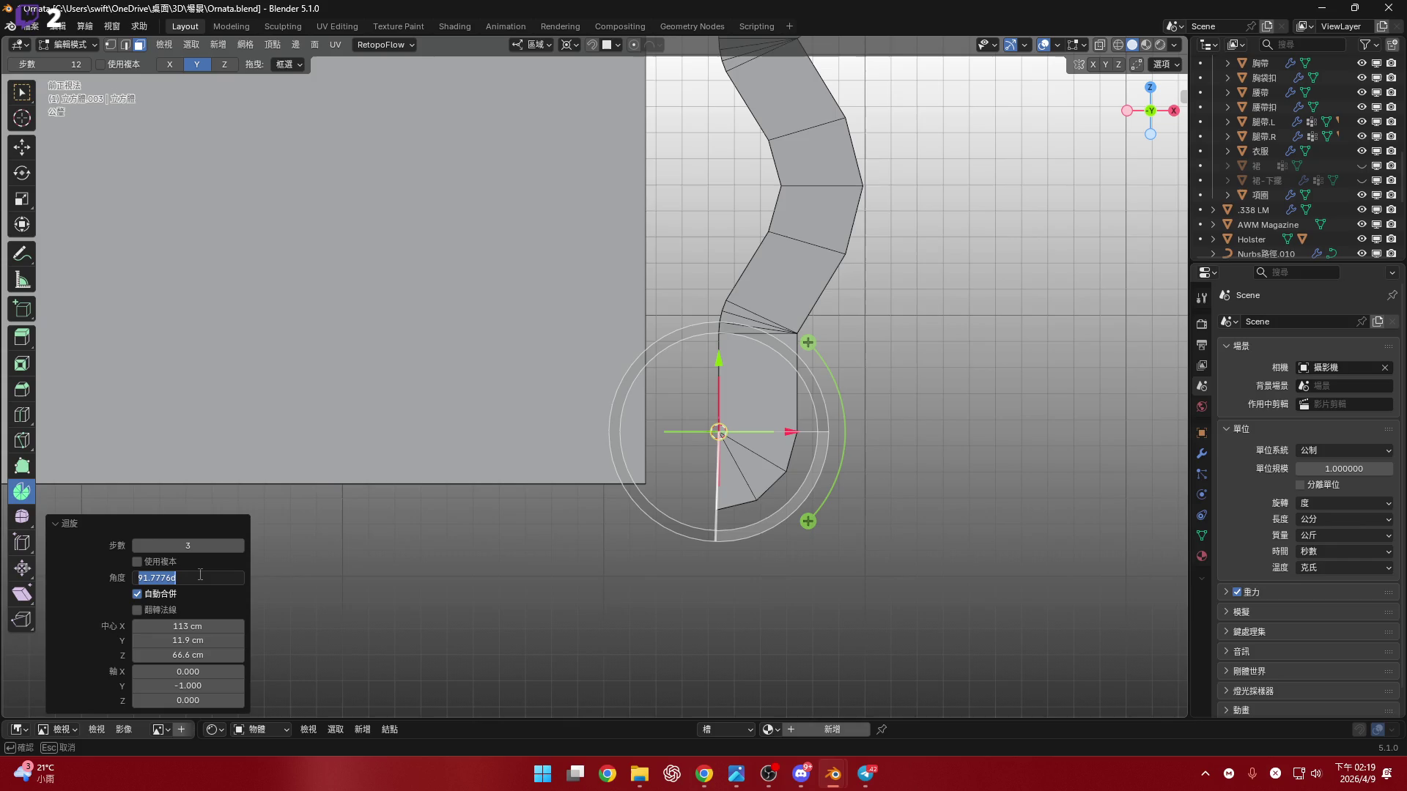
type("90")
key("Return")
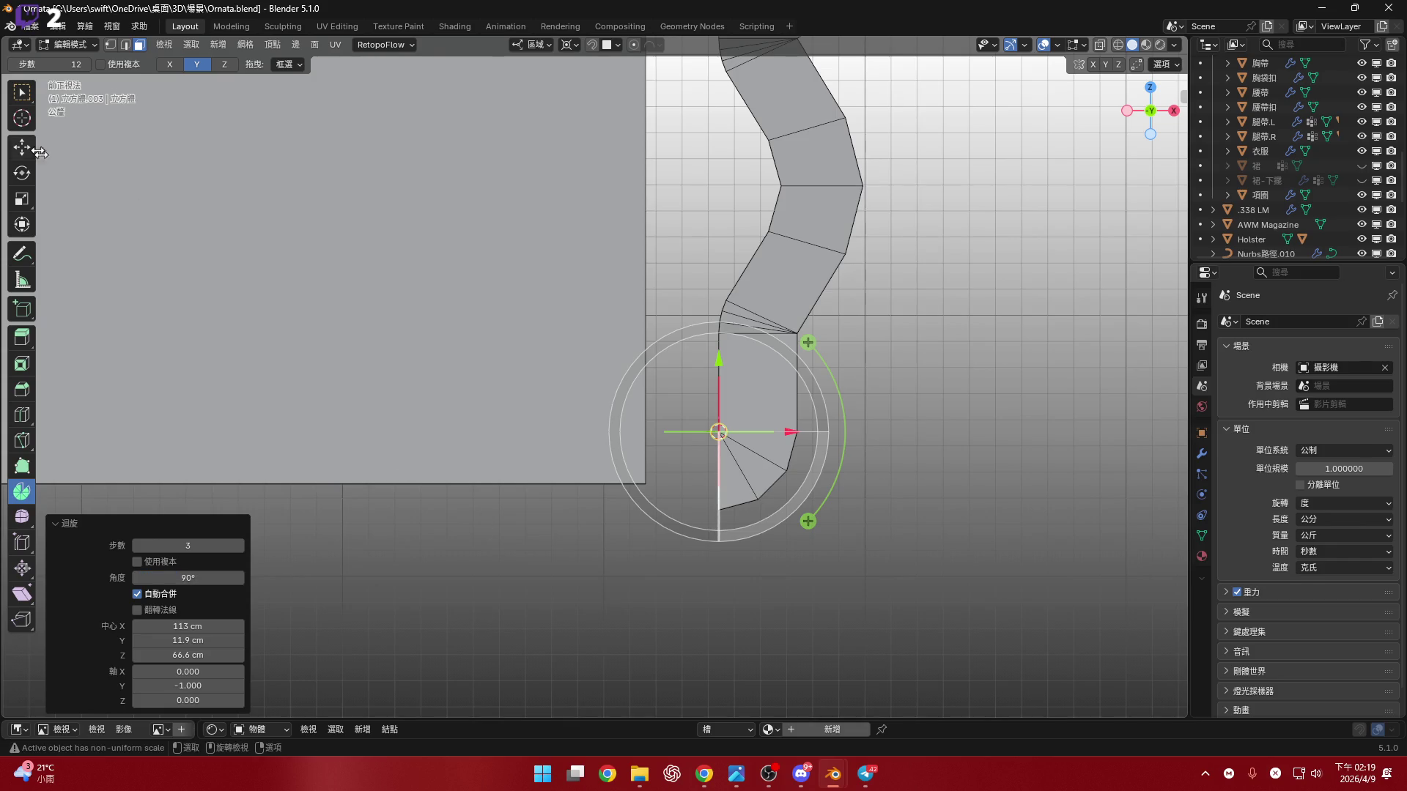
middle_click_drag(247, 503, 196, 478, "shift")
left_click(139, 548)
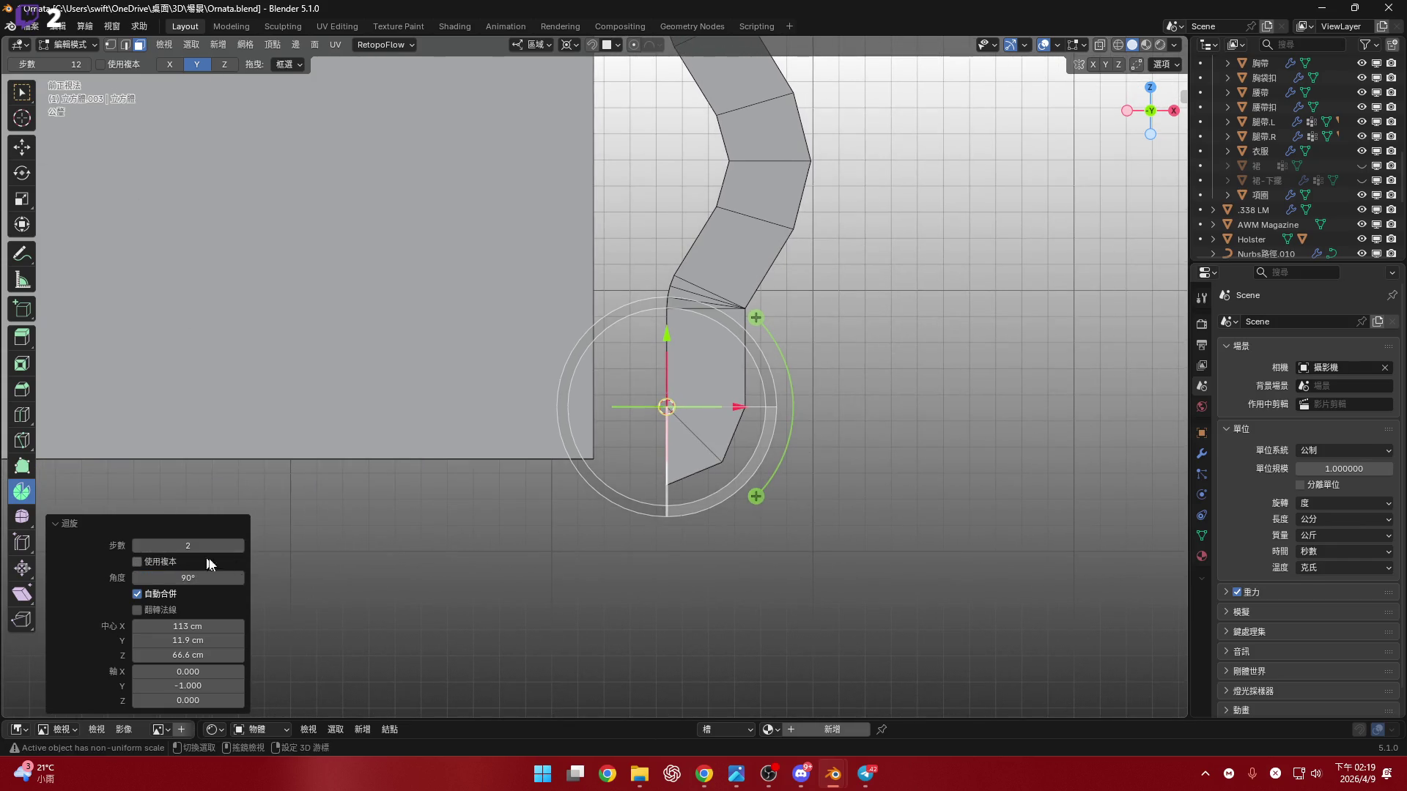
left_click(240, 546)
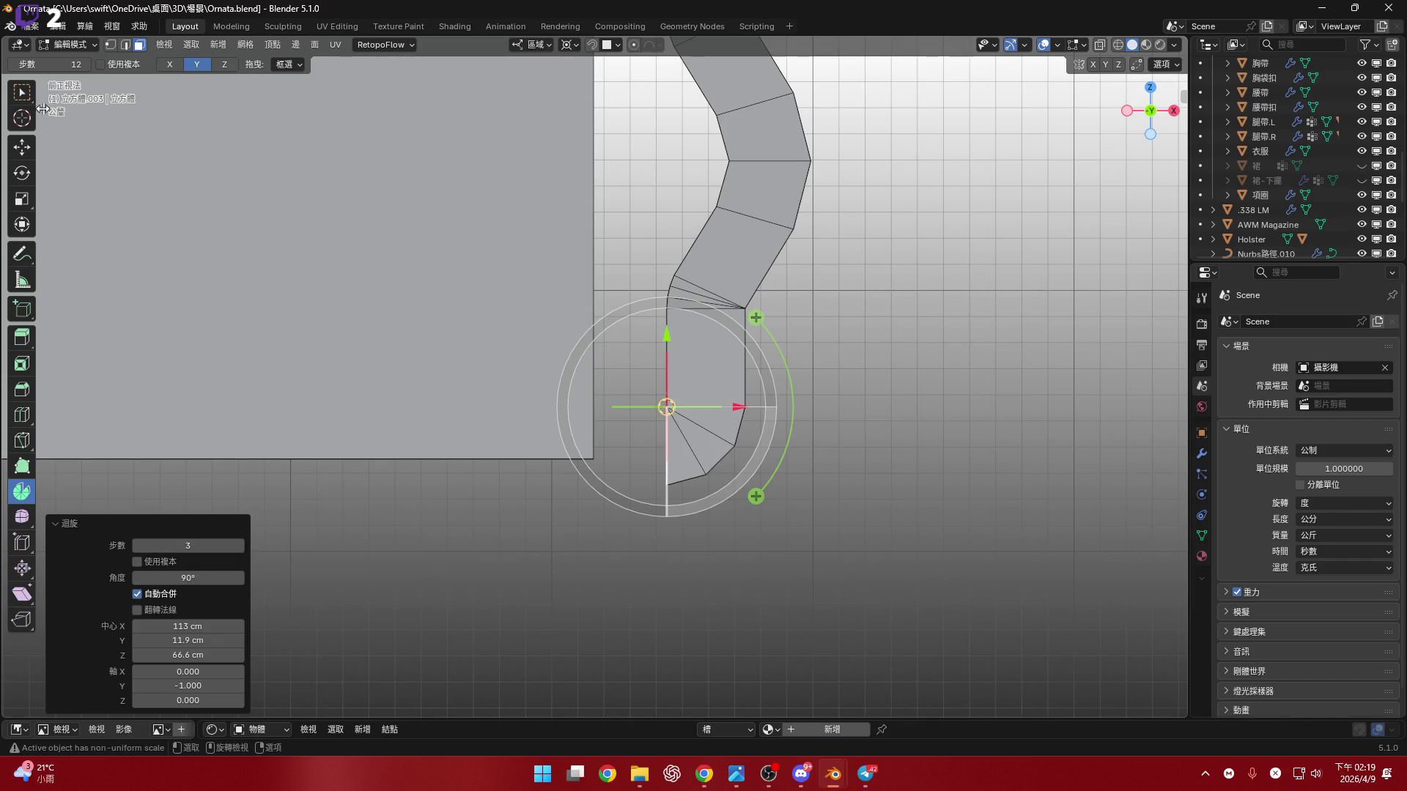
left_click(22, 92)
- Enable X-ray and box-select only the bottom fan faces
middle_click_drag(692, 412, 660, 413, "shift")
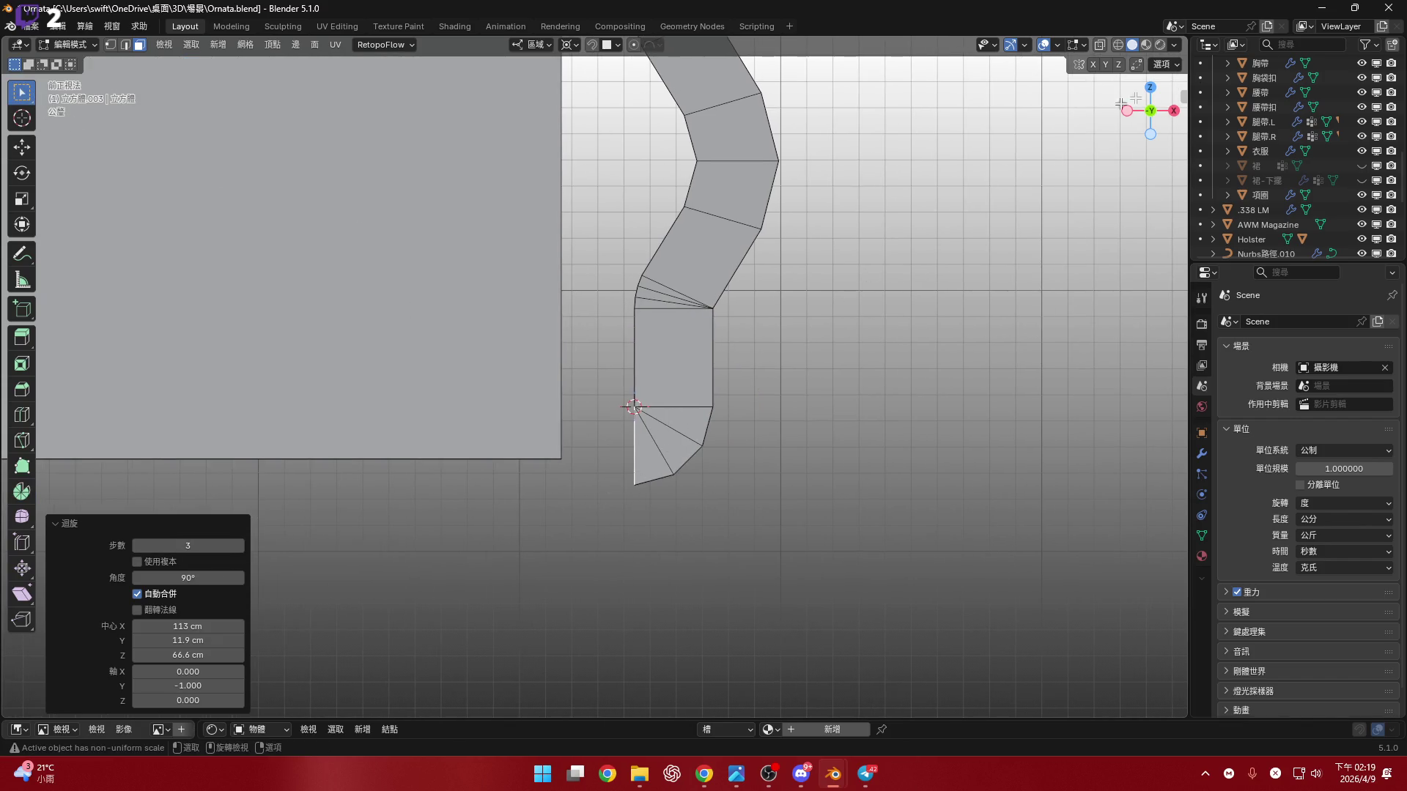
key("alt+z")
middle_click_drag(748, 536, 763, 534, "shift")
left_click_drag(810, 565, 502, 340)
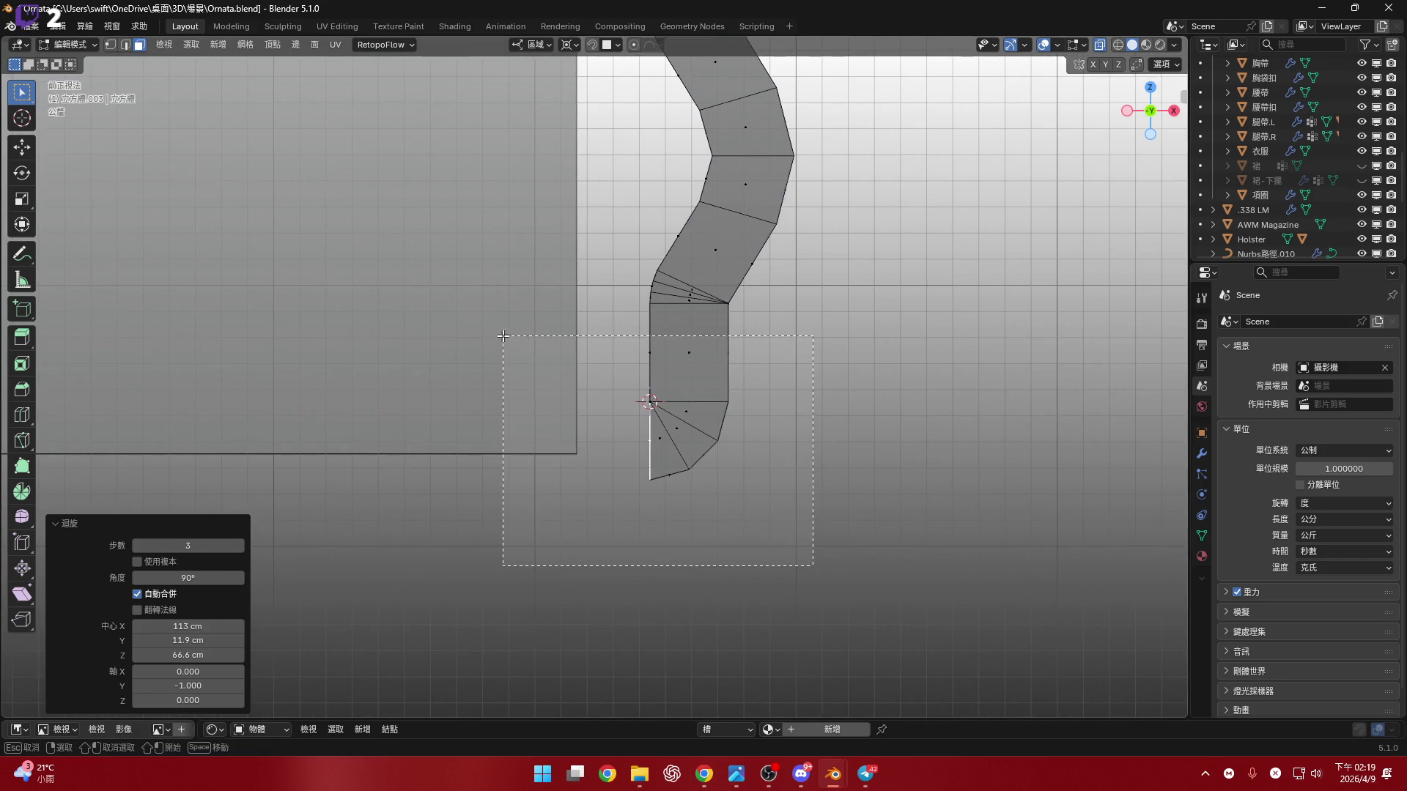
middle_click_drag(722, 420, 686, 460, "shift")
scroll(687, 459, "up", 2)
left_click_drag(765, 586, 464, 418)
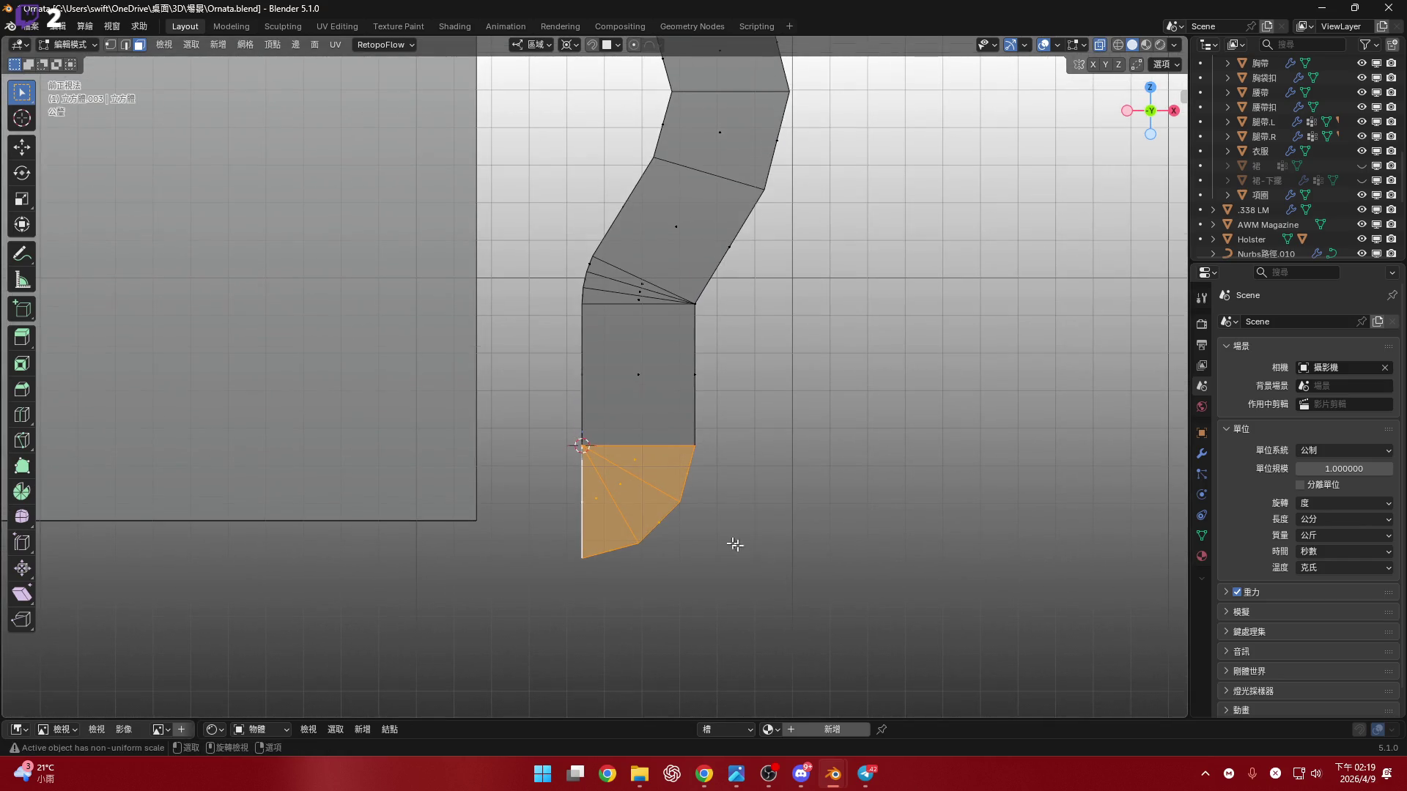
- Raise the selected fan faces 0.265 cm along Z
key("g")
key("z")
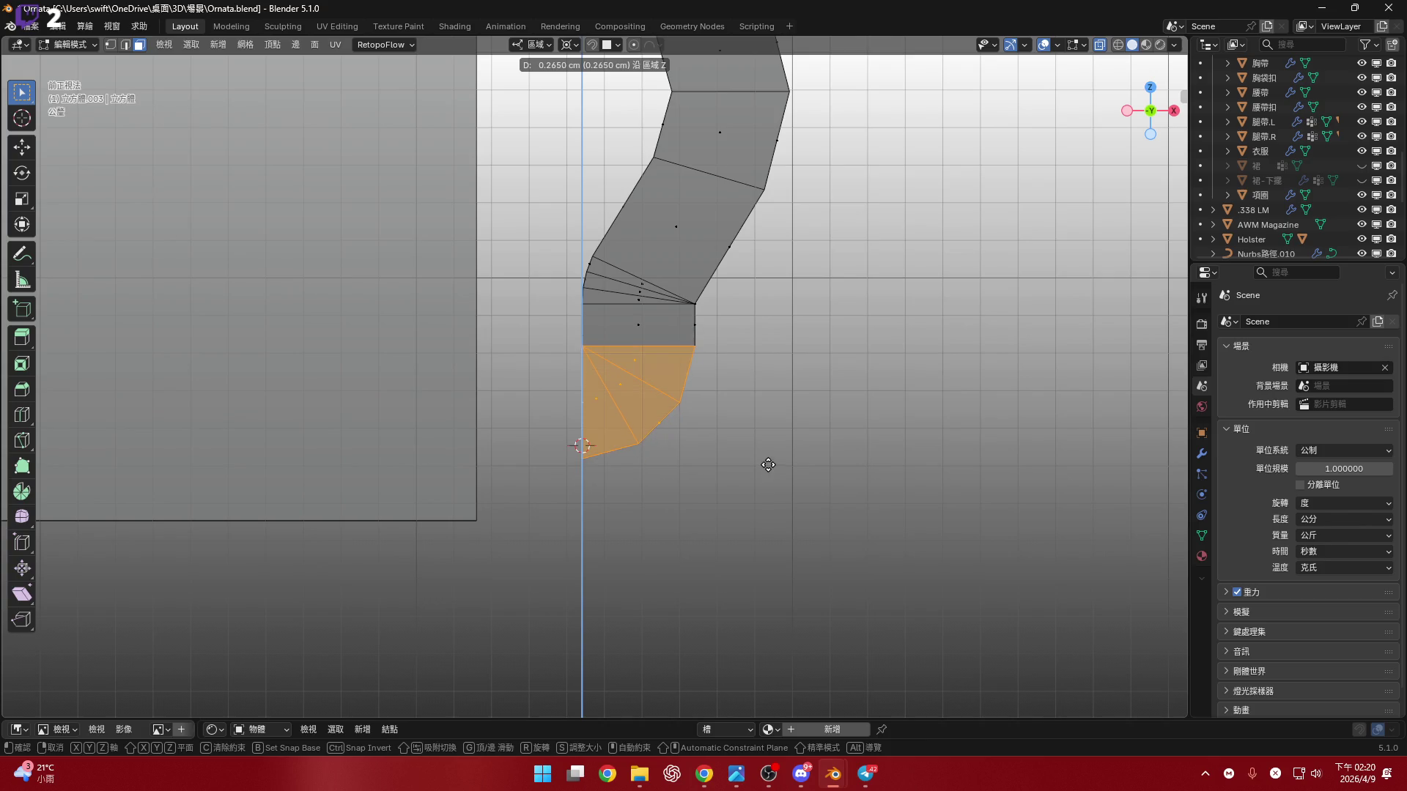
left_click(763, 465)
- Select only the lower section's front face and turn off X-ray
mouse_move(763, 465)
middle_mouse_down()
mouse_move(547, 402)
mouse_move(524, 444)
mouse_move(643, 448)
middle_mouse_up()
left_click(575, 412)
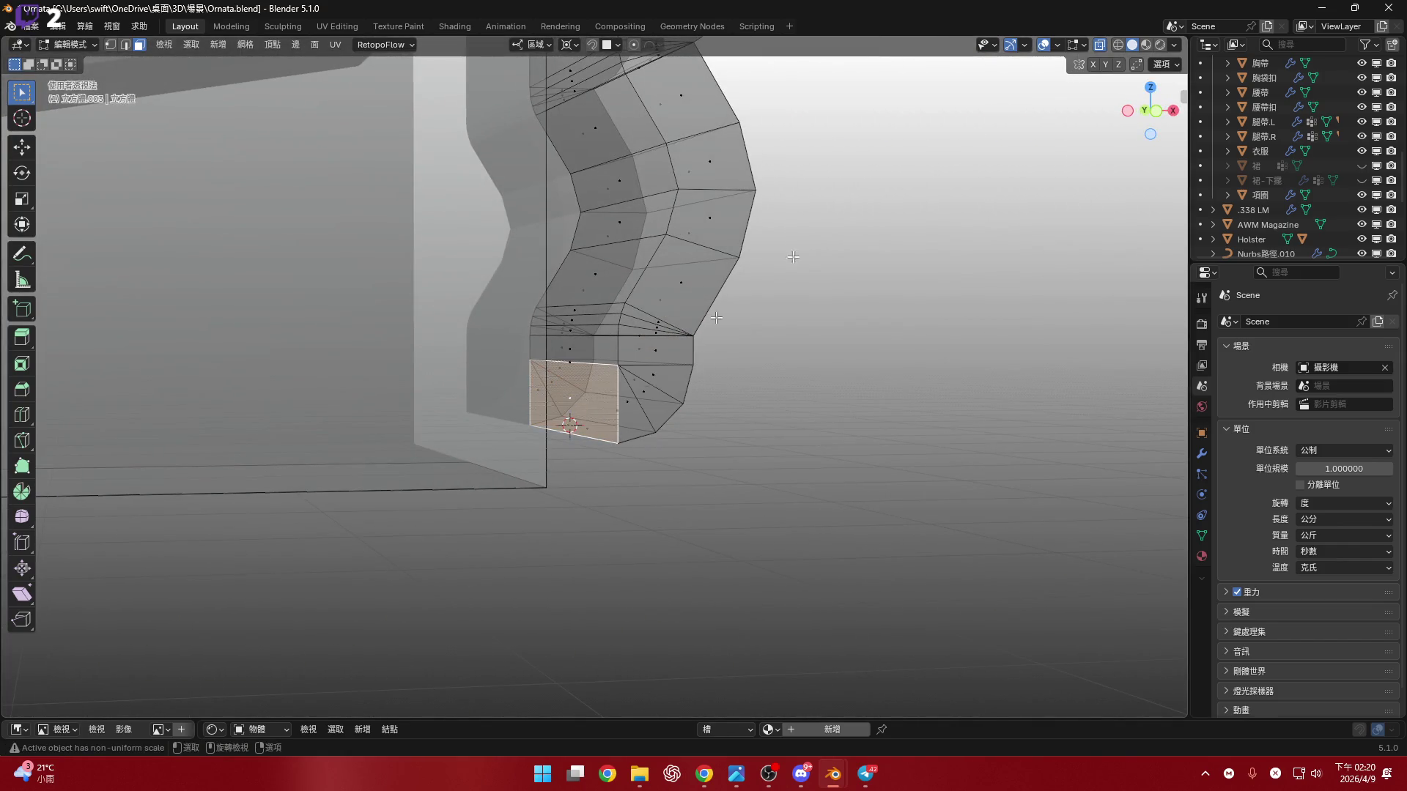
key("alt+z")
mouse_move(576, 412)
middle_mouse_down("shift")
mouse_move(630, 353)
mouse_move(740, 351)
middle_mouse_up("shift")
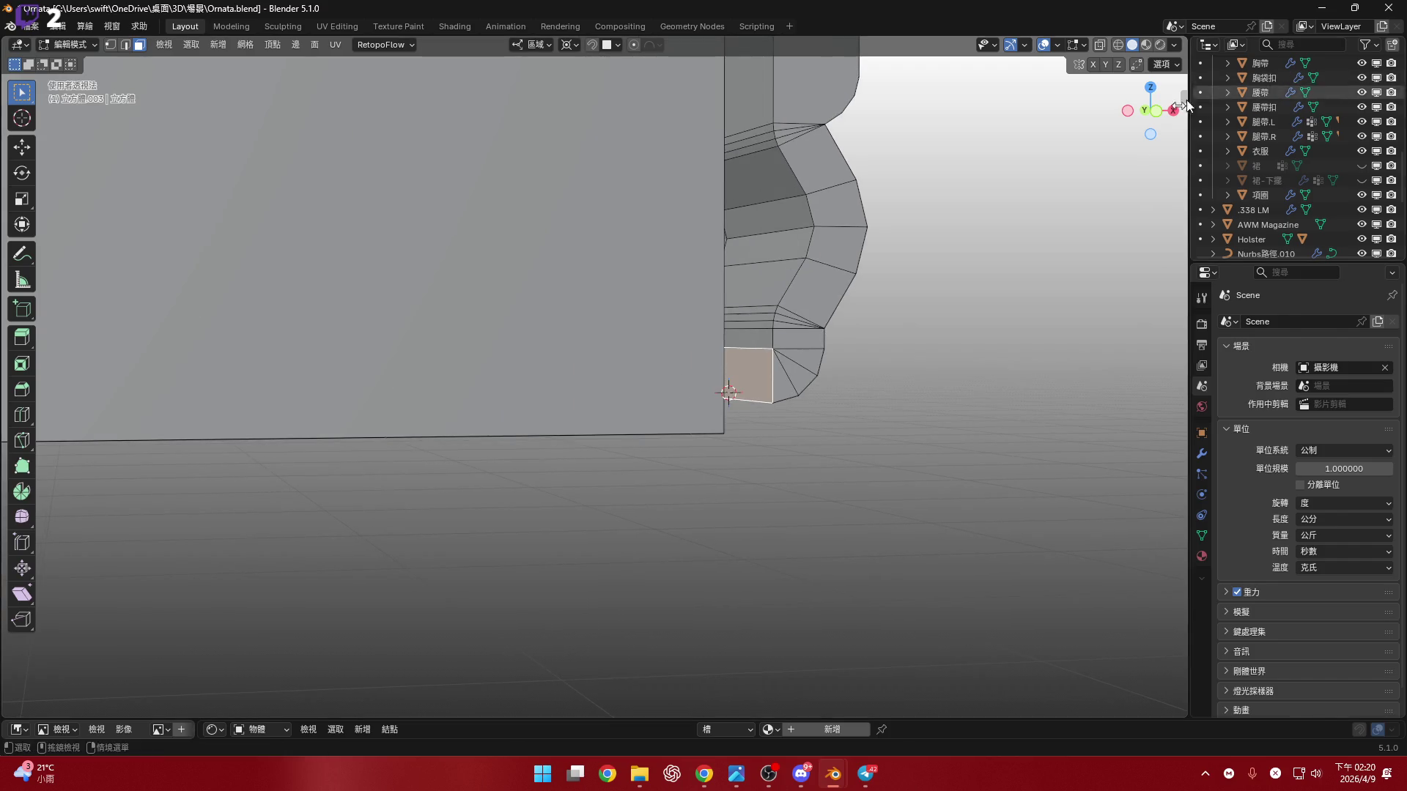
- Switch to front orthographic view with X-ray on, framing both rail profiles
key("KP_1")
key("alt+z")
scroll(874, 434, "down", 2)
mouse_move(874, 434)
middle_mouse_down("shift")
mouse_move(1012, 421)
mouse_move(914, 465)
mouse_move(855, 449)
mouse_move(868, 458)
middle_mouse_up("shift")
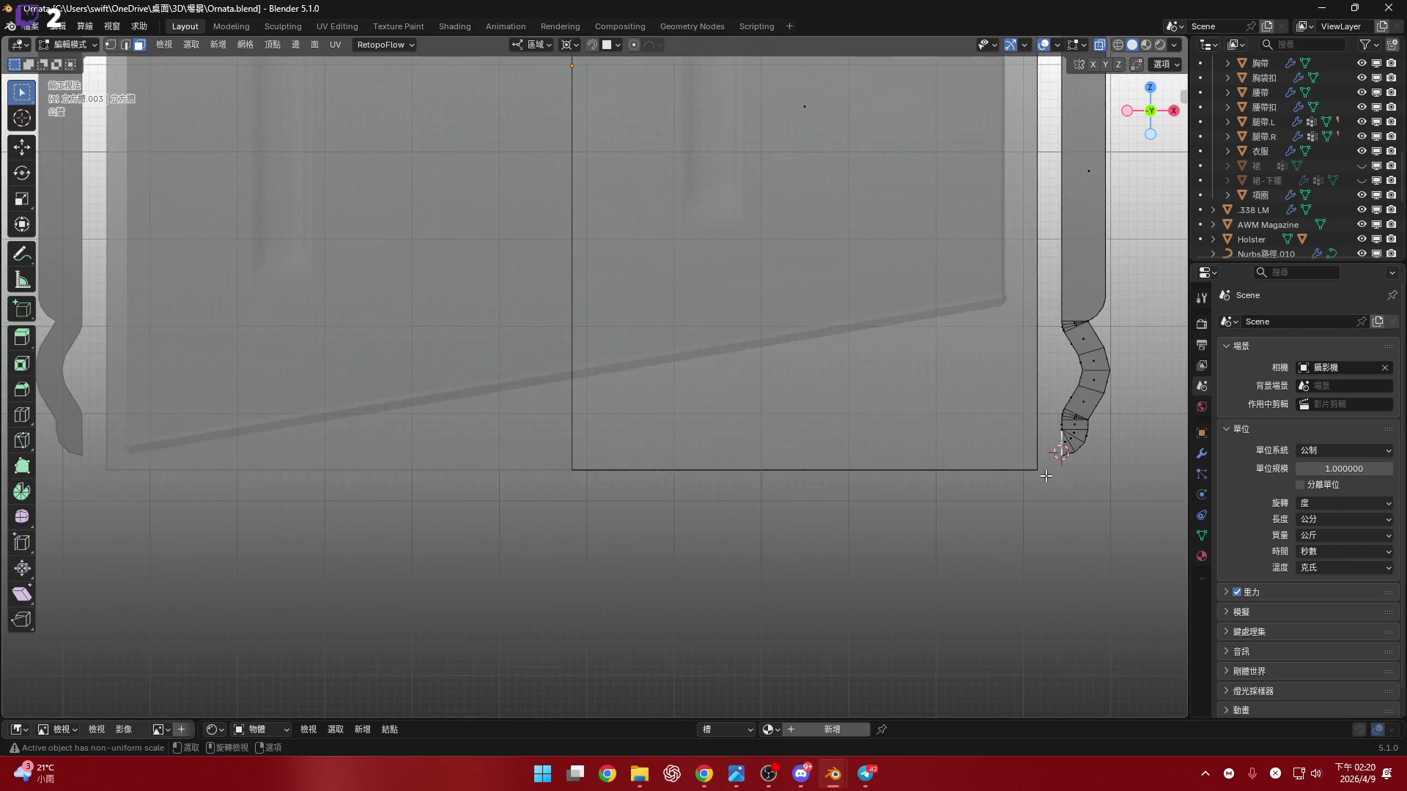
scroll(1055, 483, "up", 1)
- Extrude the bottom face about 5.616 cm along its normal into a flat strip
key("g")
key("x")
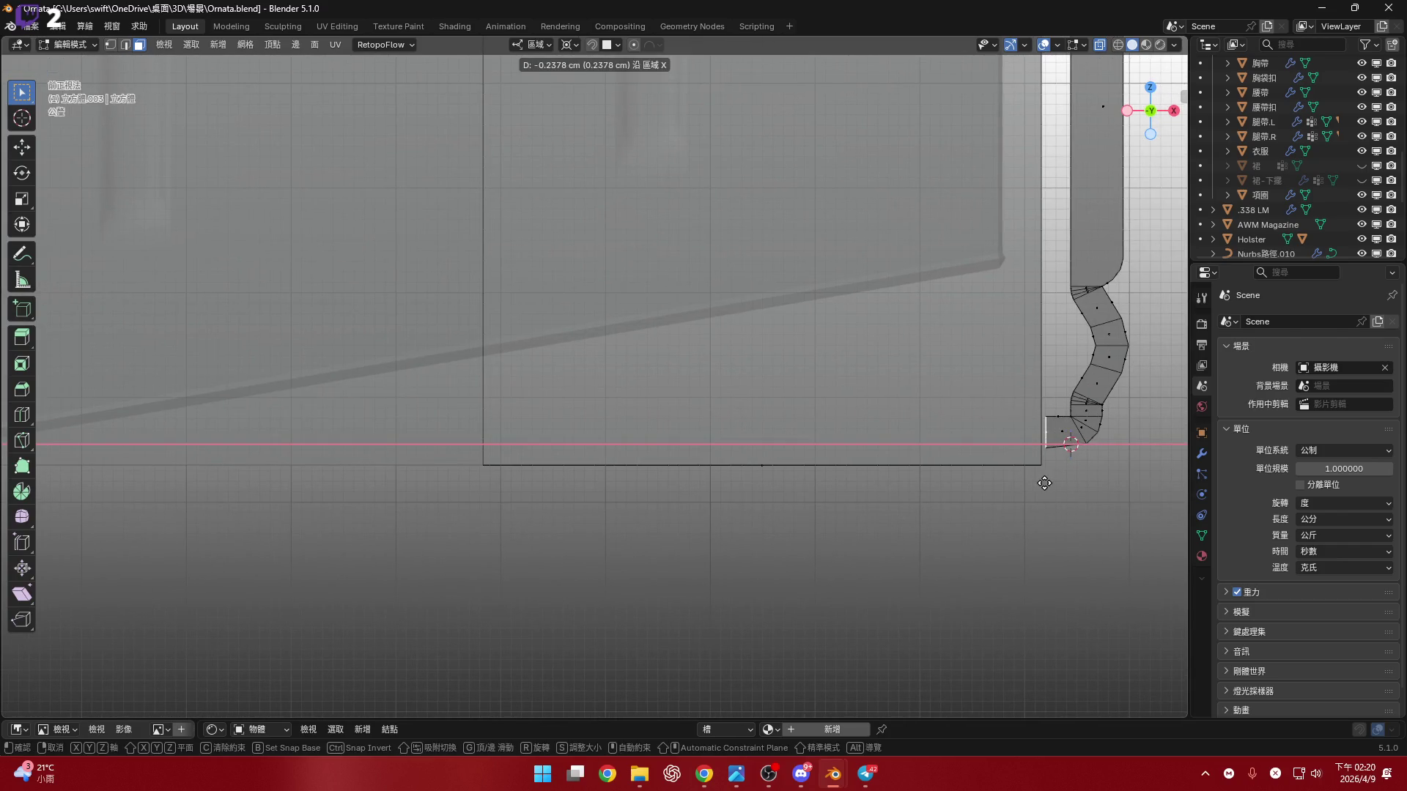
key("x")
key("x")
key("x")
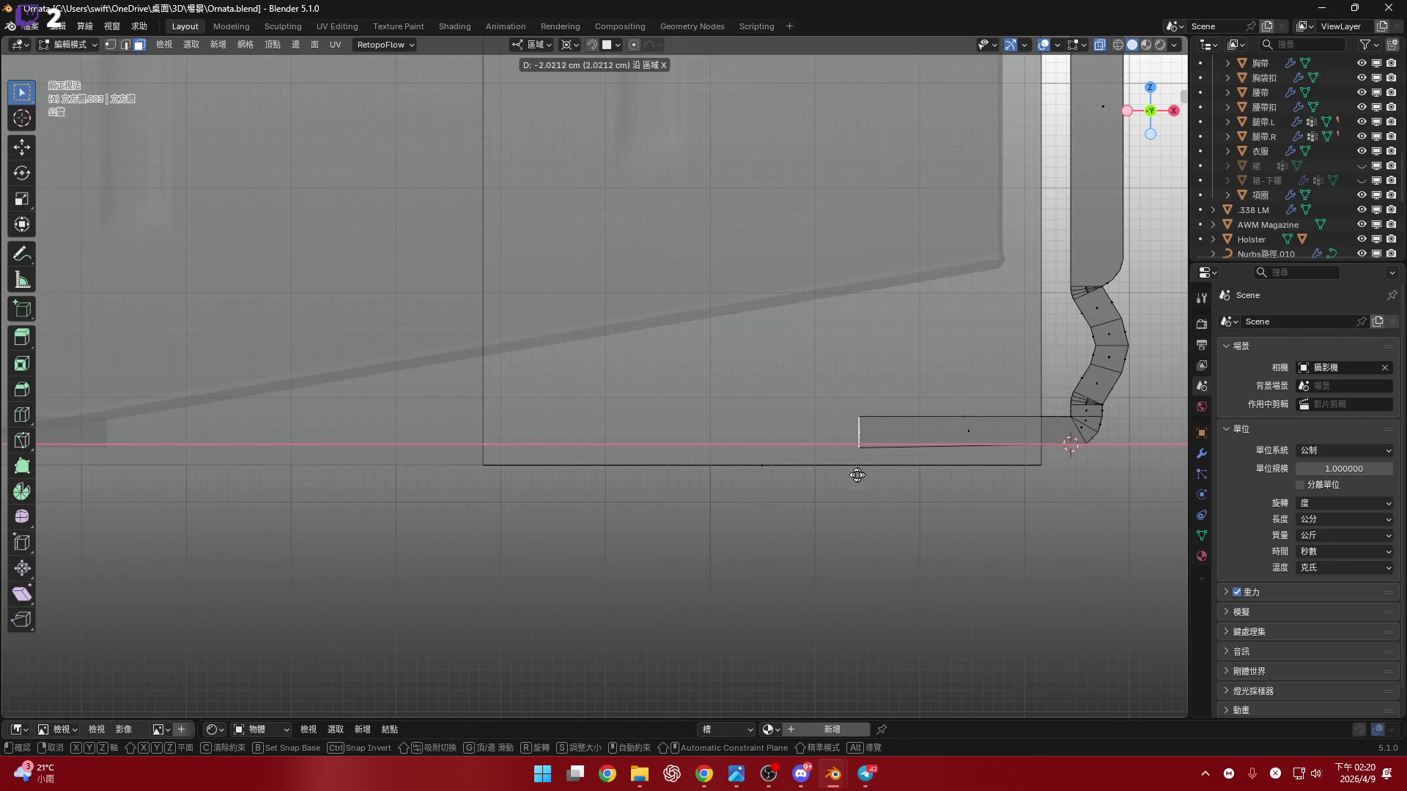
key("x")
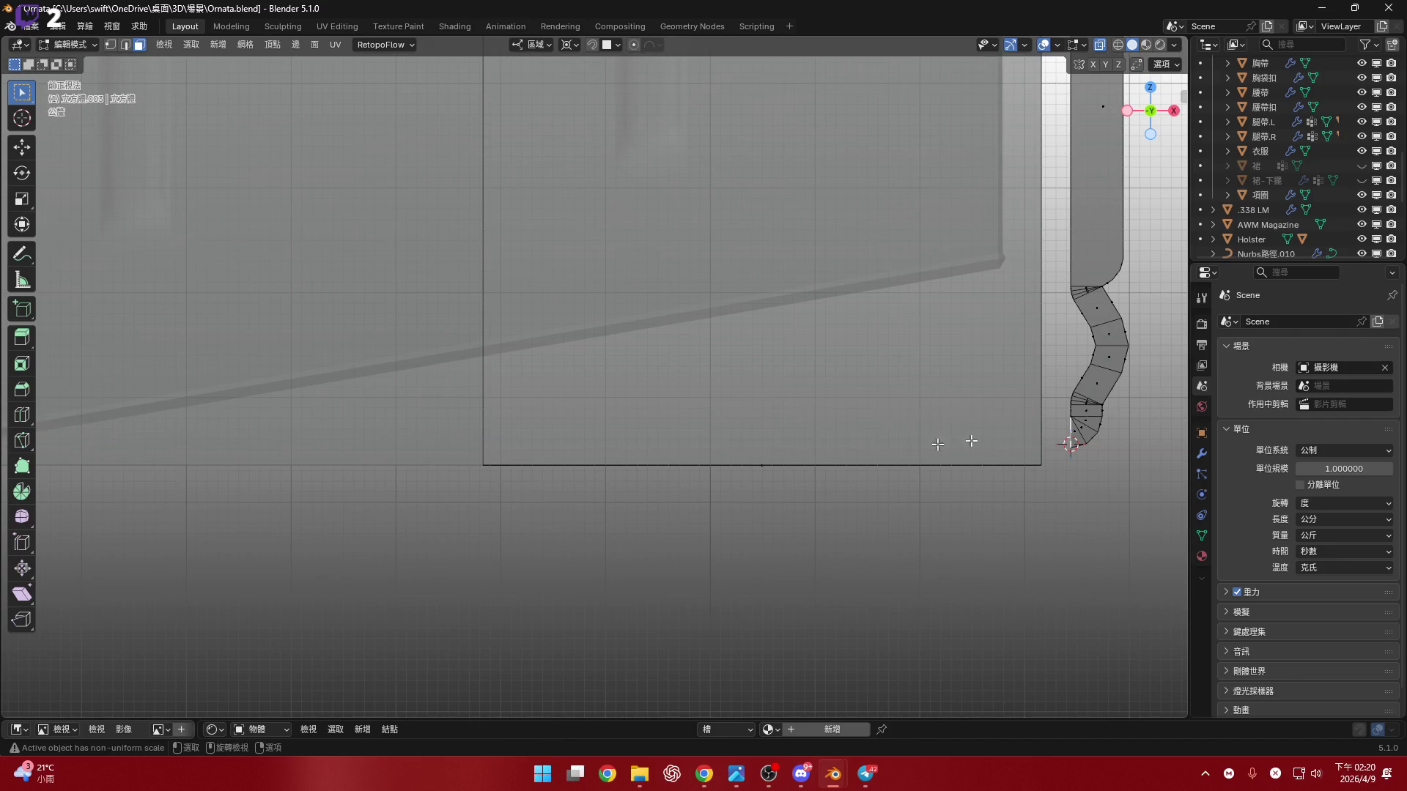
key("z")
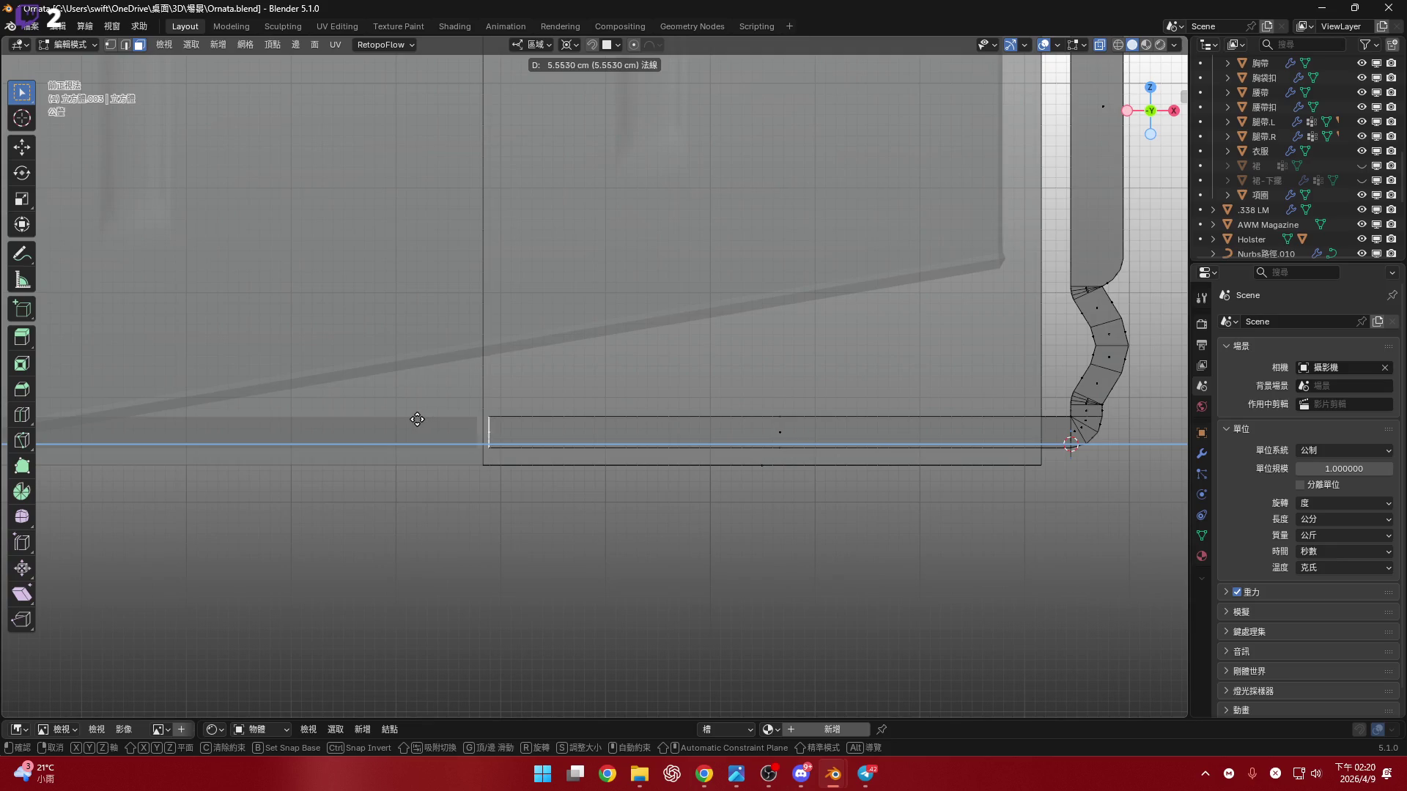
left_click(411, 418)
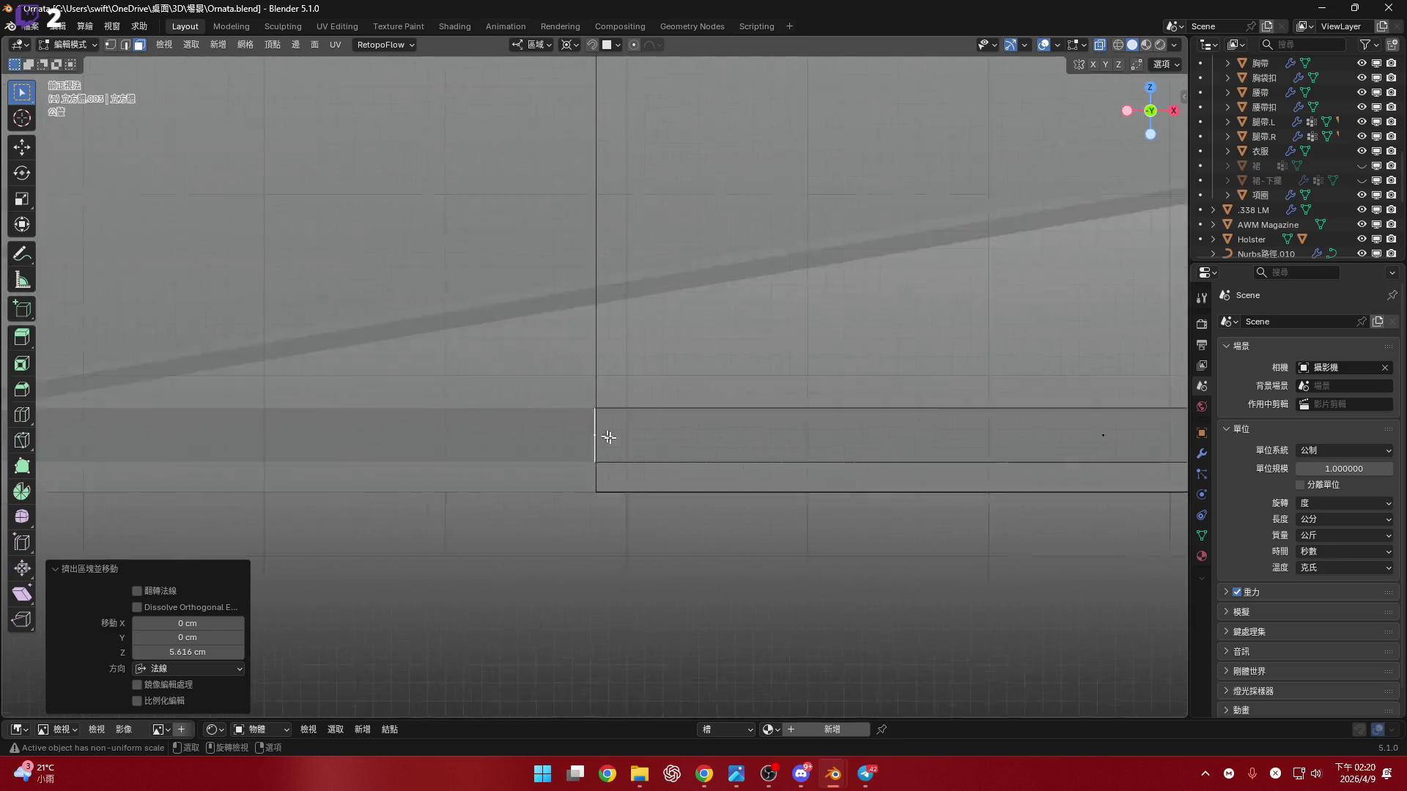
- Nudge the strip's end edge 0.007248 cm along X to align it, then turn X-ray off
scroll(609, 436, "up", 10)
key("g")
key("x")
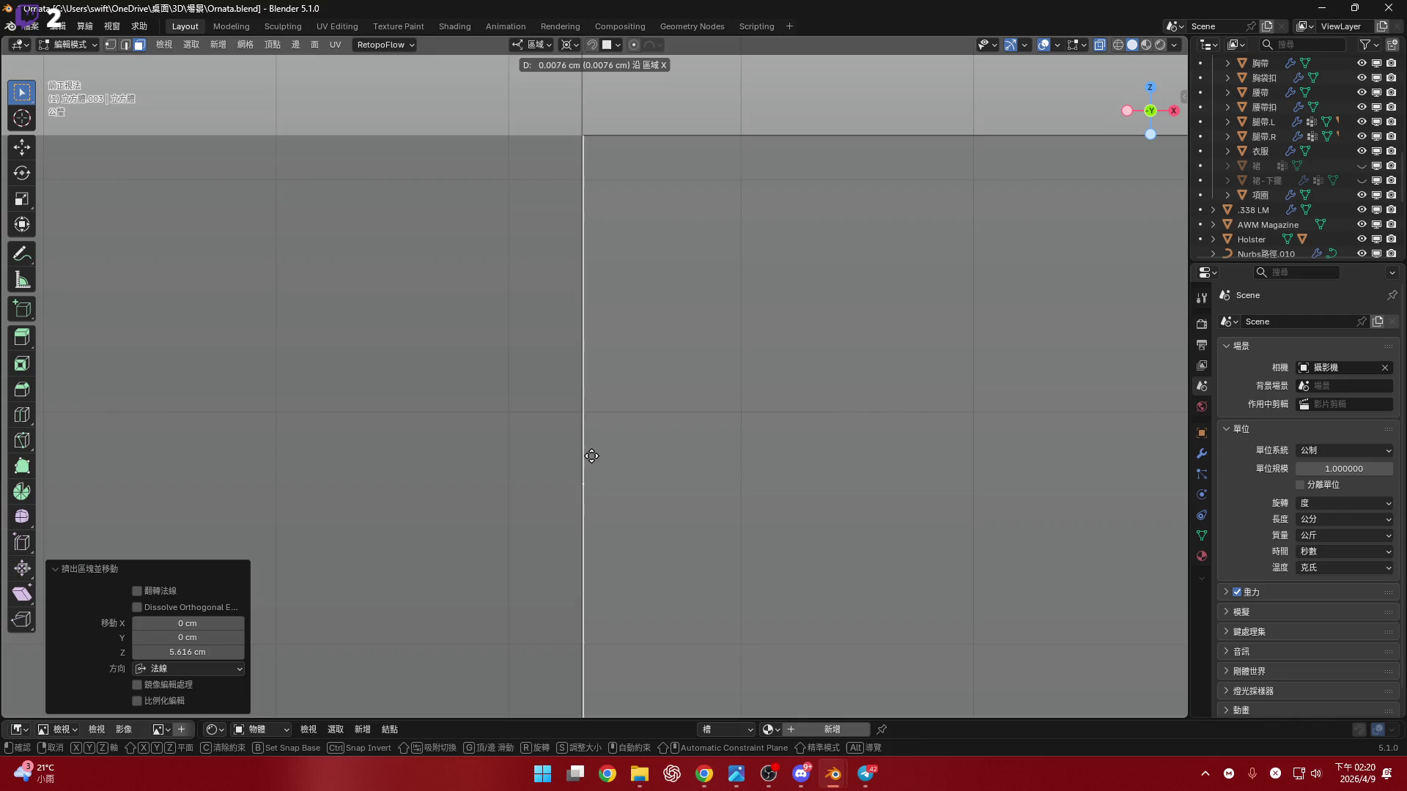
left_click(590, 465)
scroll(605, 467, "down", 3)
scroll(606, 467, "down", 5)
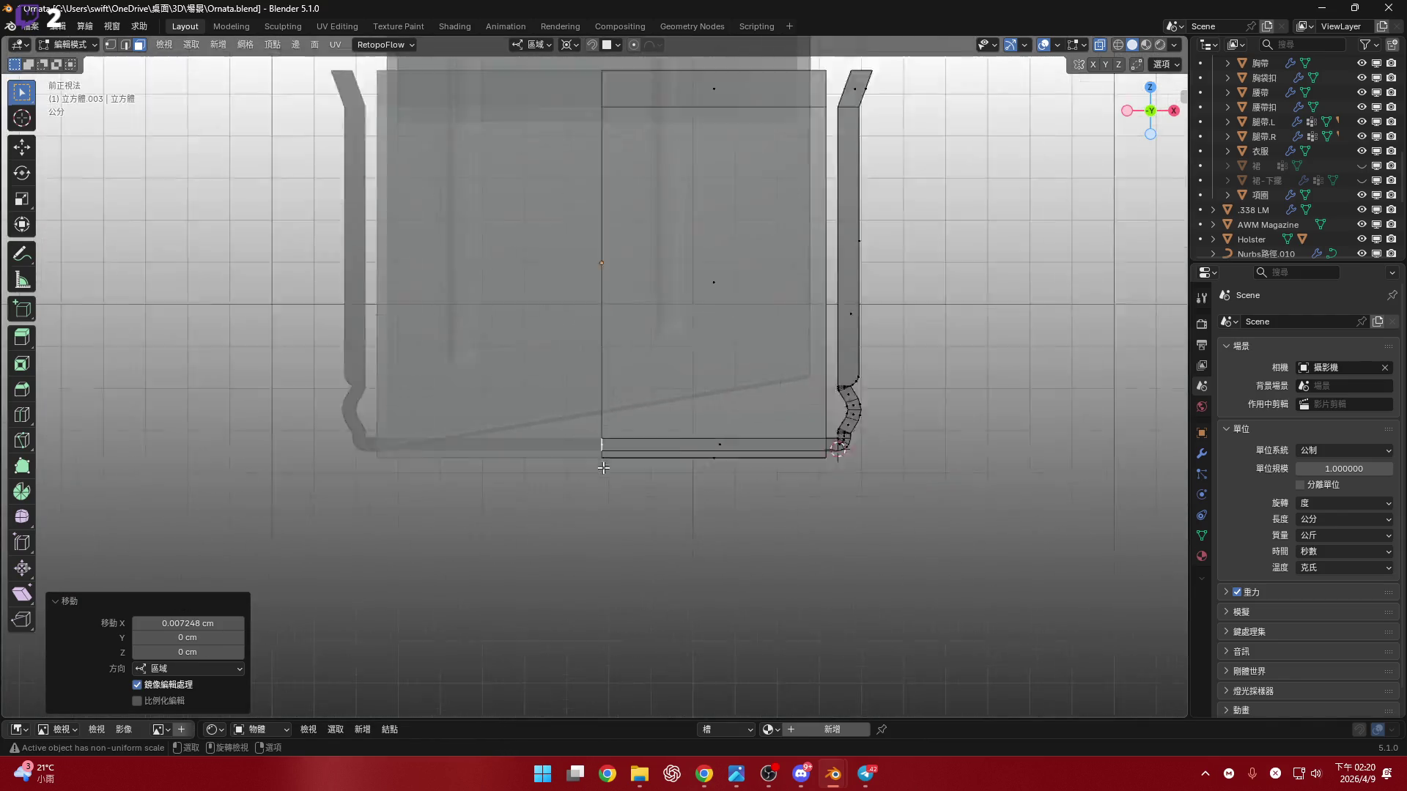
scroll(547, 469, "up", 8)
scroll(535, 475, "down", 5)
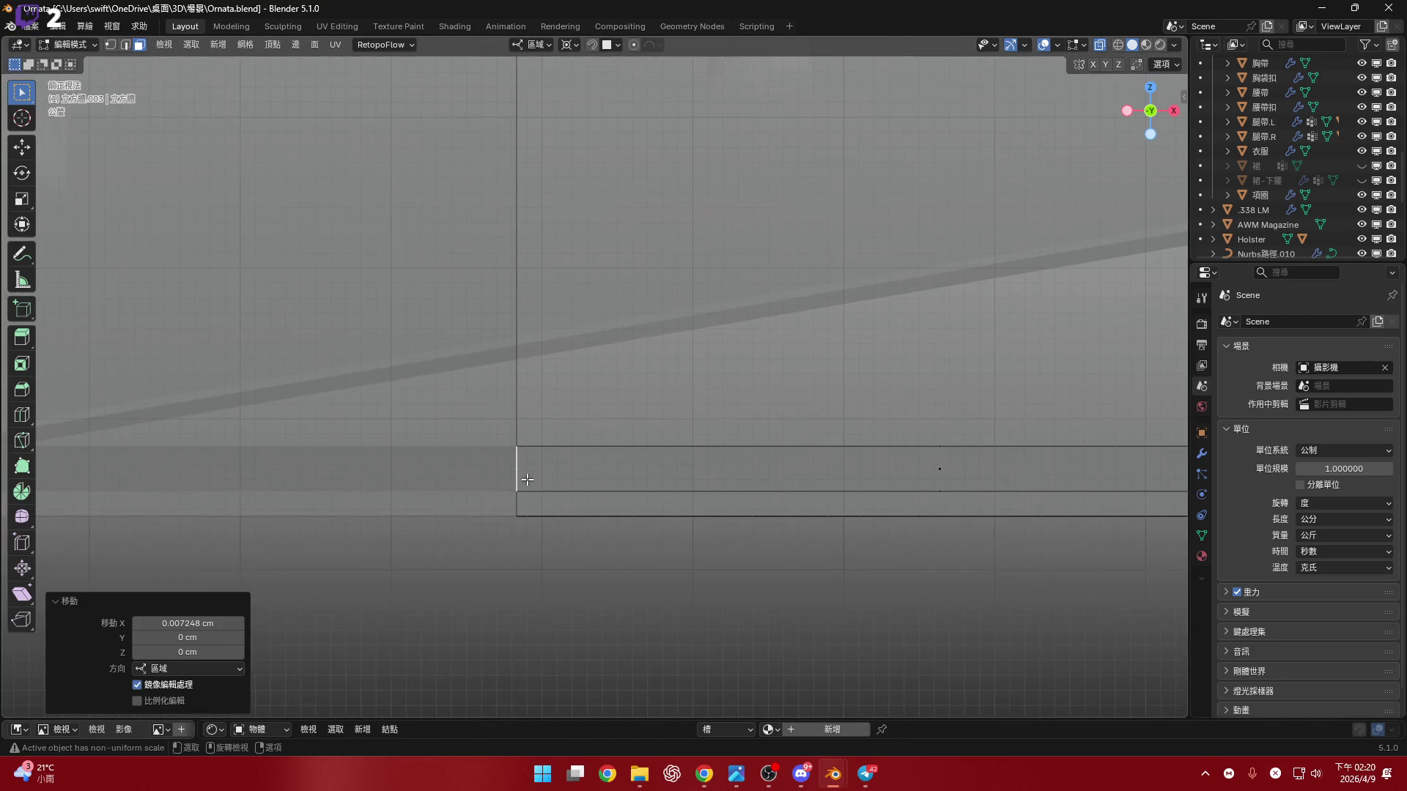
scroll(625, 477, "down", 1)
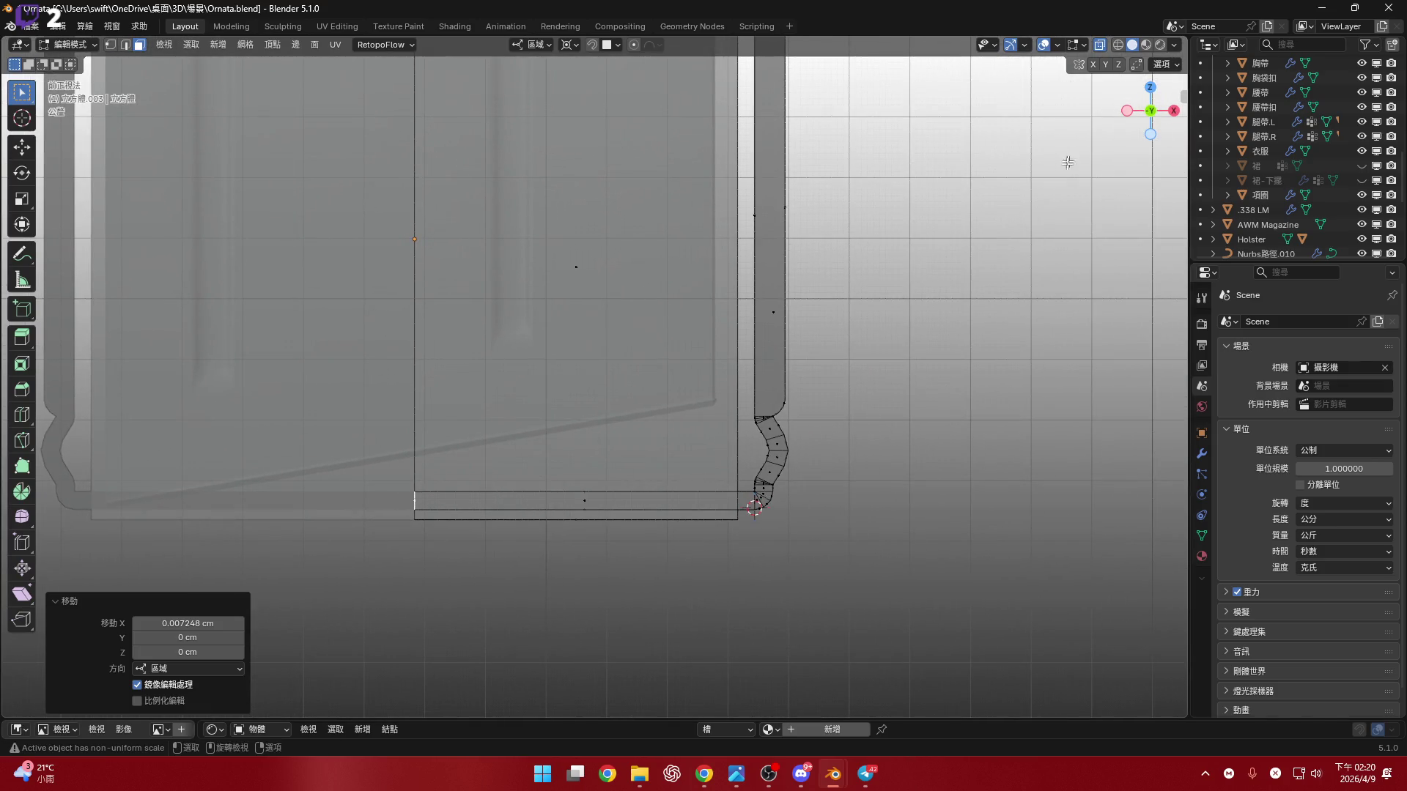
left_click(1100, 44)
middle_click_drag(762, 453, 771, 499, "shift")
scroll(770, 499, "up", 2)
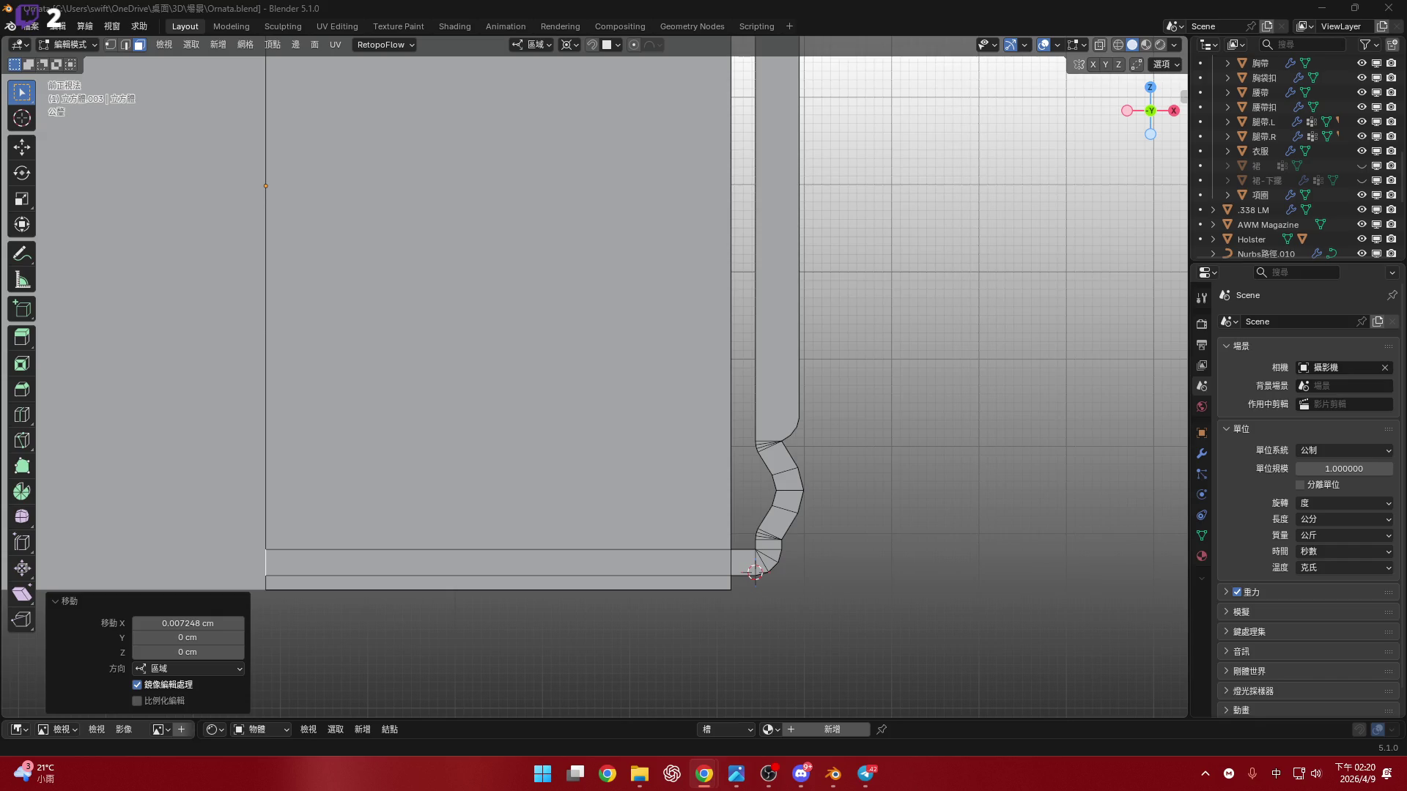
key("shift")
- Orbit into perspective around the side rail and select its slanted top face
middle_click_drag(612, 399, 645, 477, "shift")
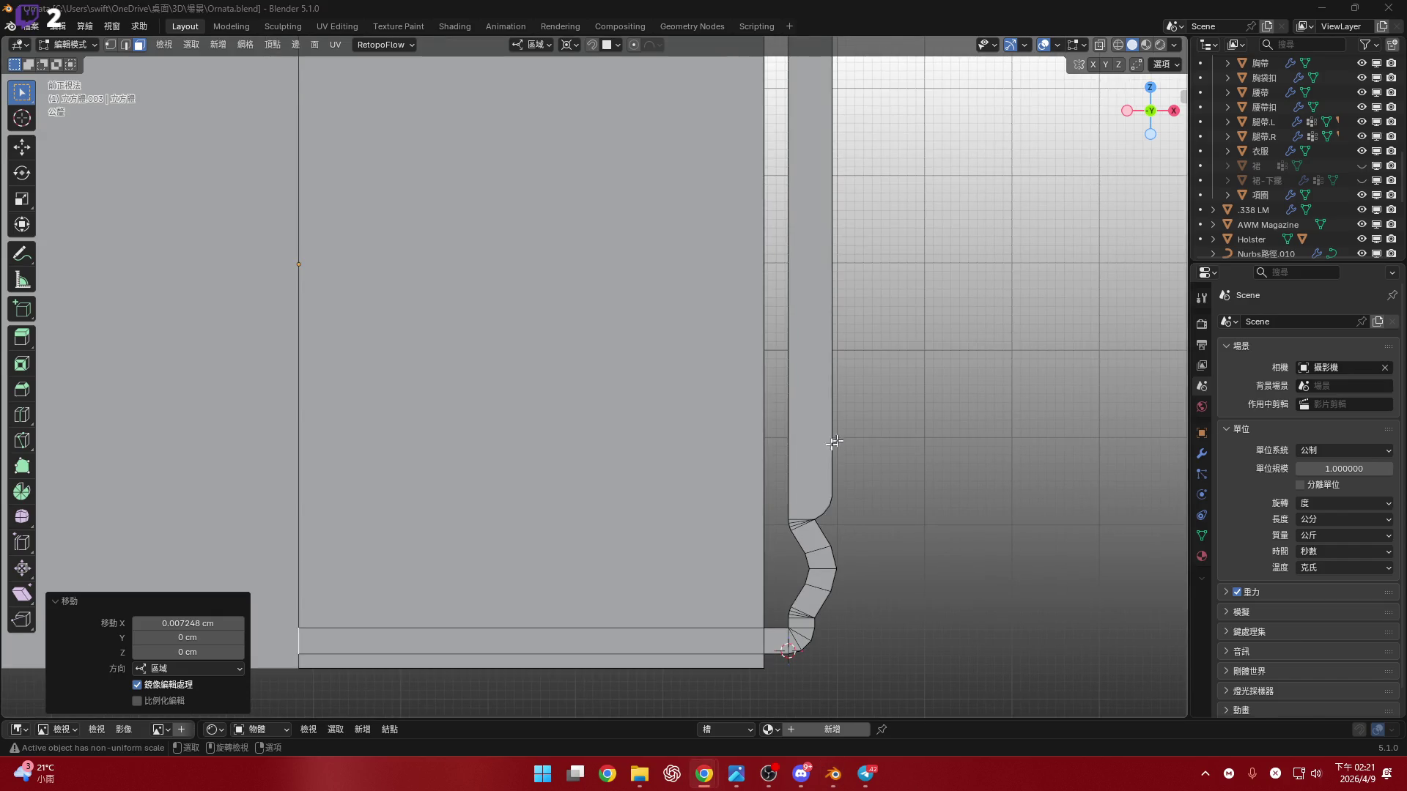
scroll(802, 484, "down", 4)
mouse_move(802, 485)
middle_mouse_down()
mouse_move(818, 461)
mouse_move(801, 564)
mouse_move(820, 395)
mouse_move(814, 376)
mouse_move(812, 426)
mouse_move(807, 354)
middle_mouse_up()
scroll(810, 473, "up", 5)
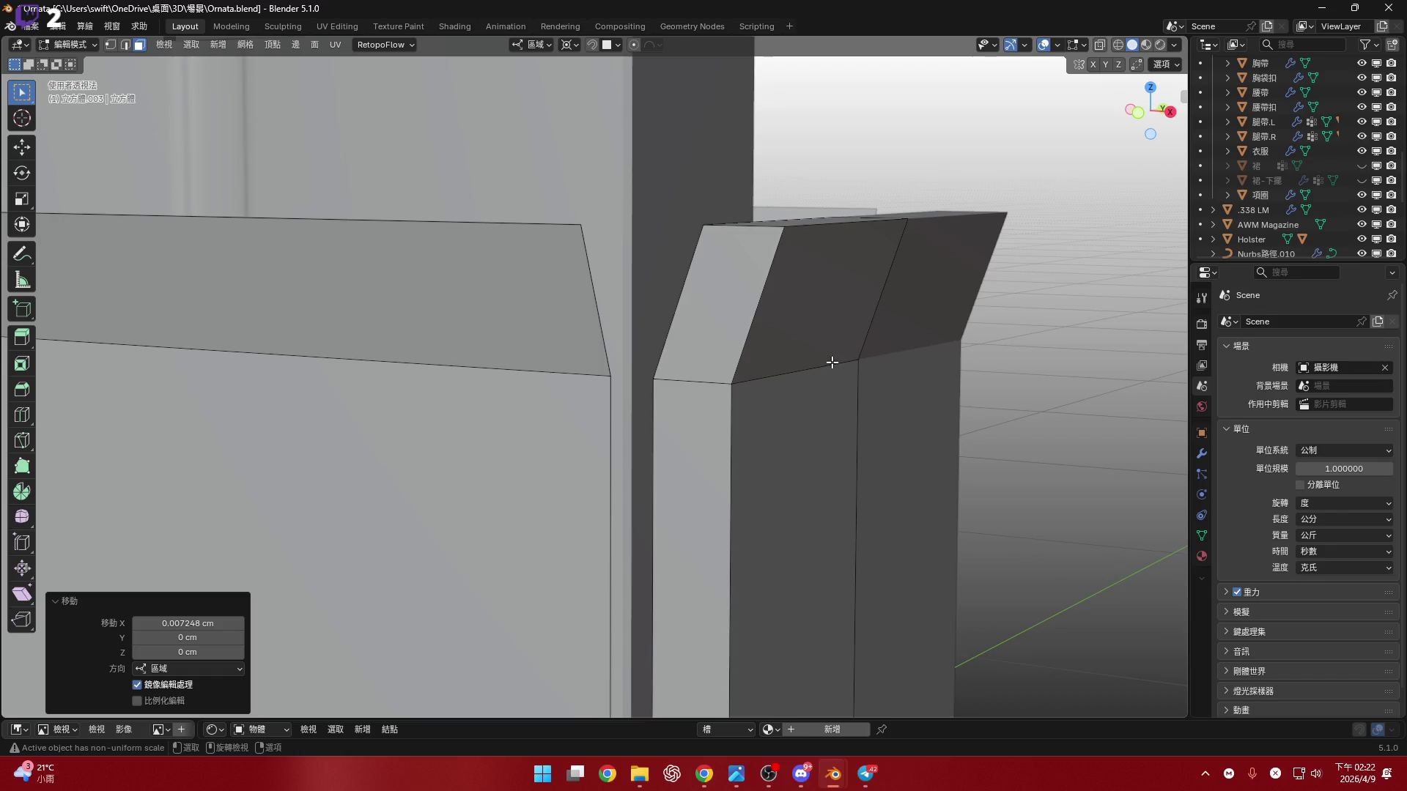
scroll(825, 364, "down", 2)
left_click(819, 296)
mouse_move(818, 295)
middle_mouse_down()
mouse_move(803, 503)
mouse_move(851, 352)
mouse_move(1035, 240)
mouse_move(952, 293)
mouse_move(798, 354)
mouse_move(771, 184)
mouse_move(773, 252)
middle_mouse_up()
- Select the rail's long narrow face in face mode and inset it by about 2 cm
key("2")
scroll(818, 370, "up", 4)
scroll(818, 359, "down", 2)
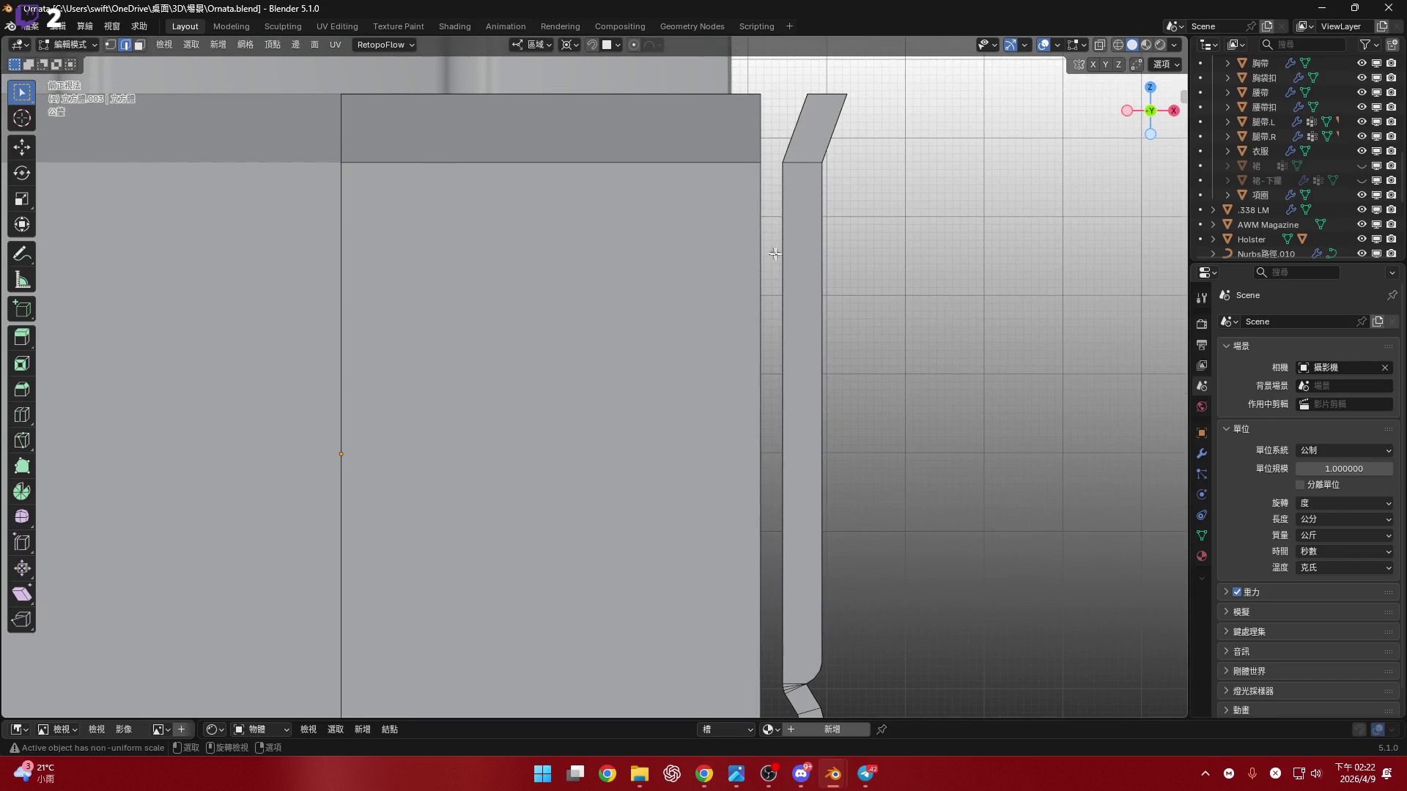
key("3")
left_click(818, 351)
mouse_move(818, 356)
middle_mouse_down("shift")
mouse_move(794, 255)
mouse_move(792, 303)
mouse_move(788, 283)
middle_mouse_up("shift")
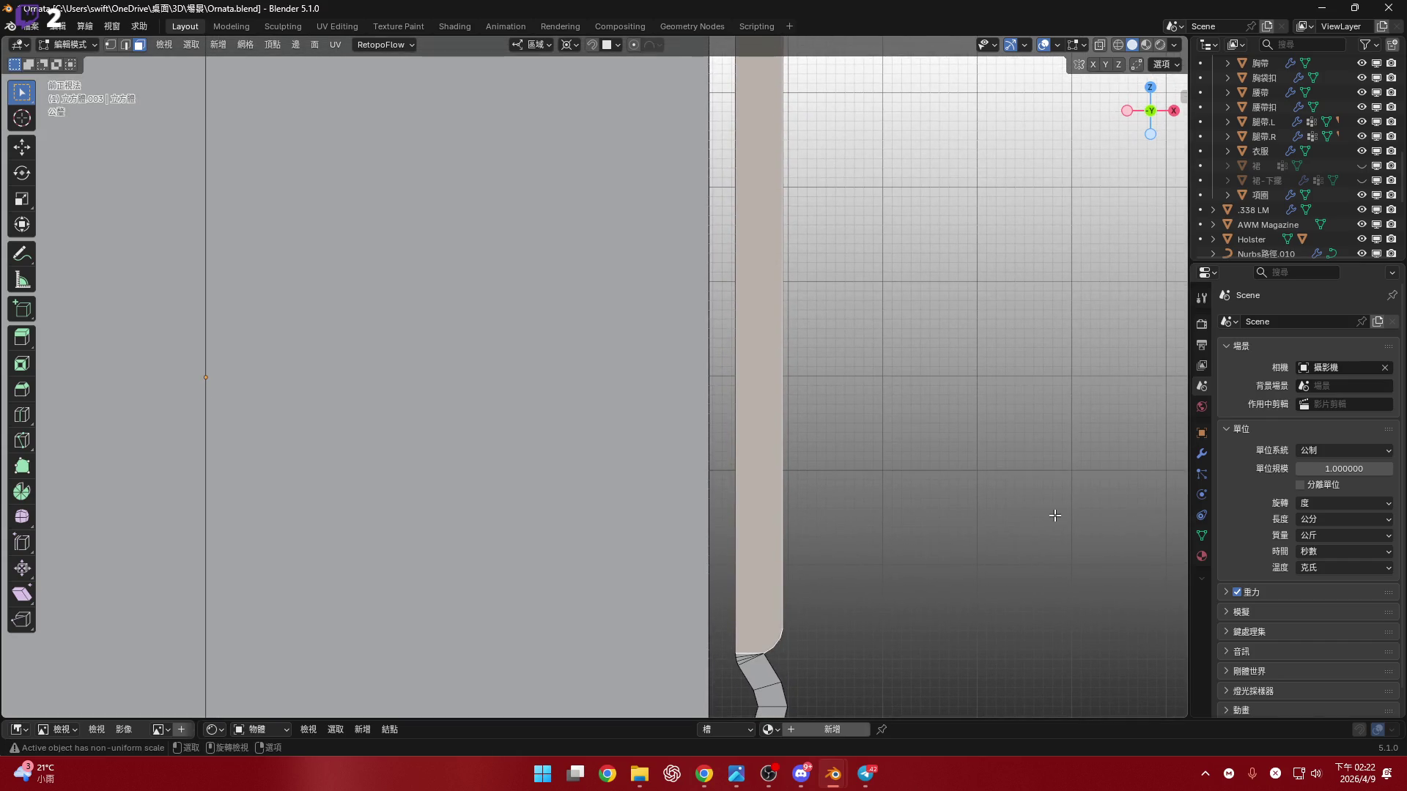
key("i")
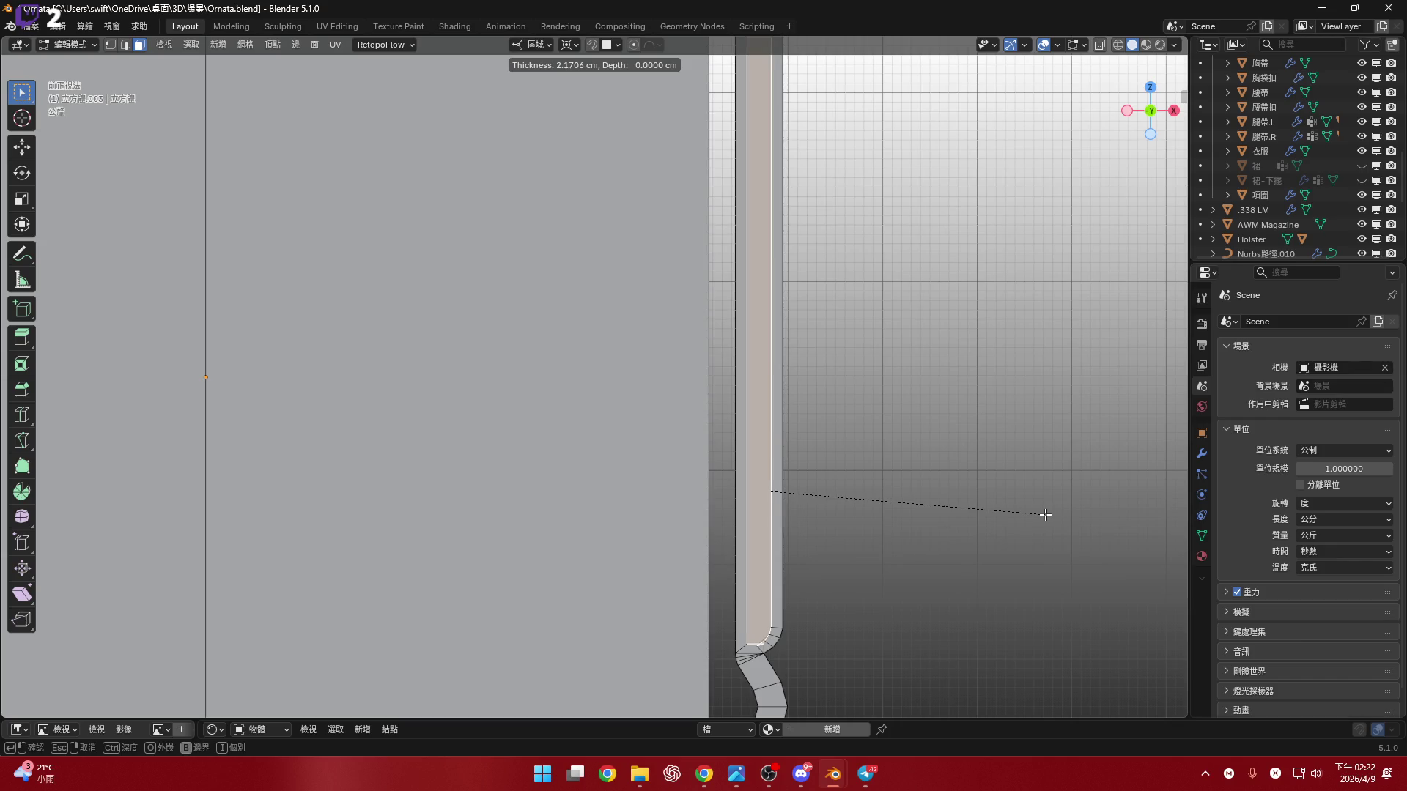
left_click(938, 559)
scroll(819, 527, "up", 3)
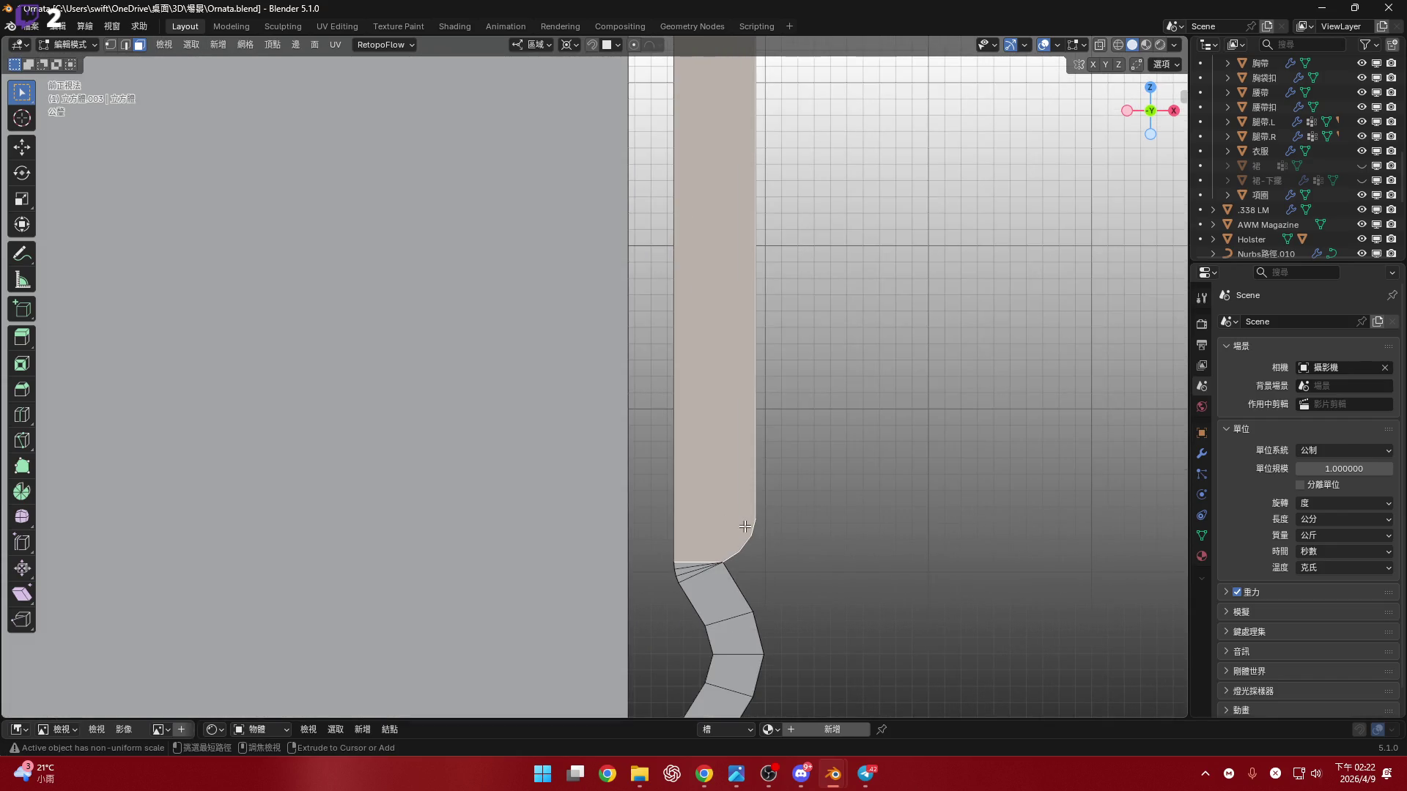
key("alt+a")
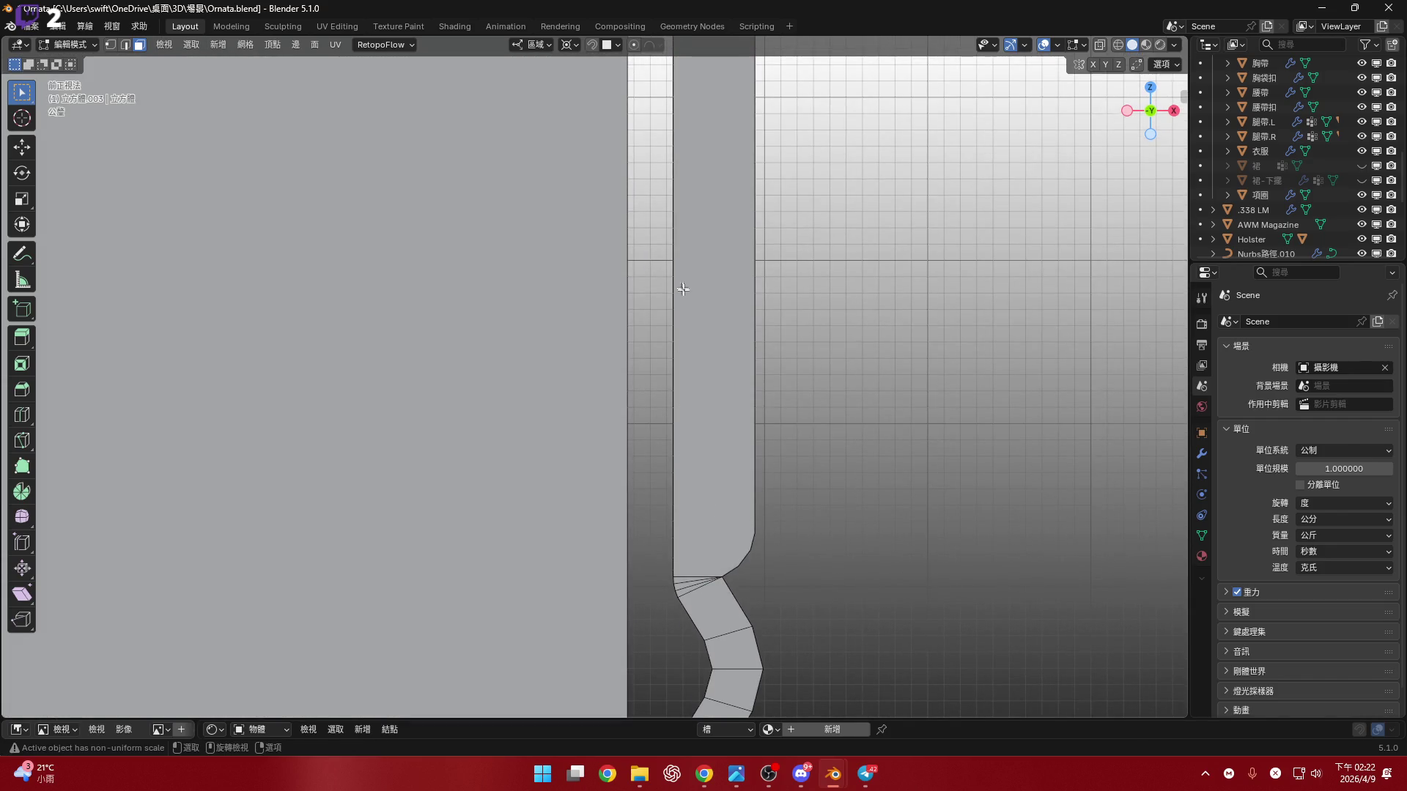
scroll(712, 359, "down", 2)
scroll(712, 359, "up", 2, "shift")
key("ctrl+r")
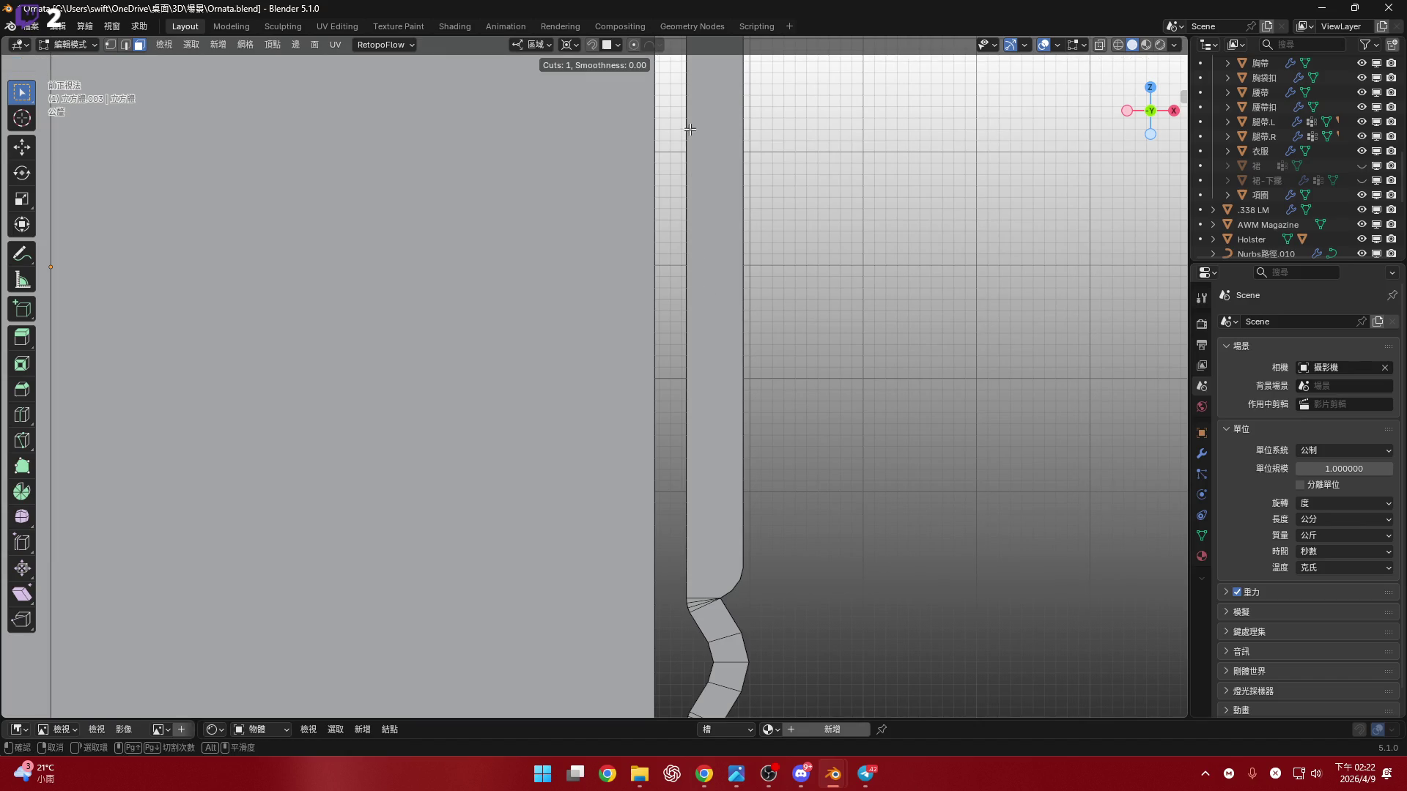
scroll(719, 298, "down", 3)
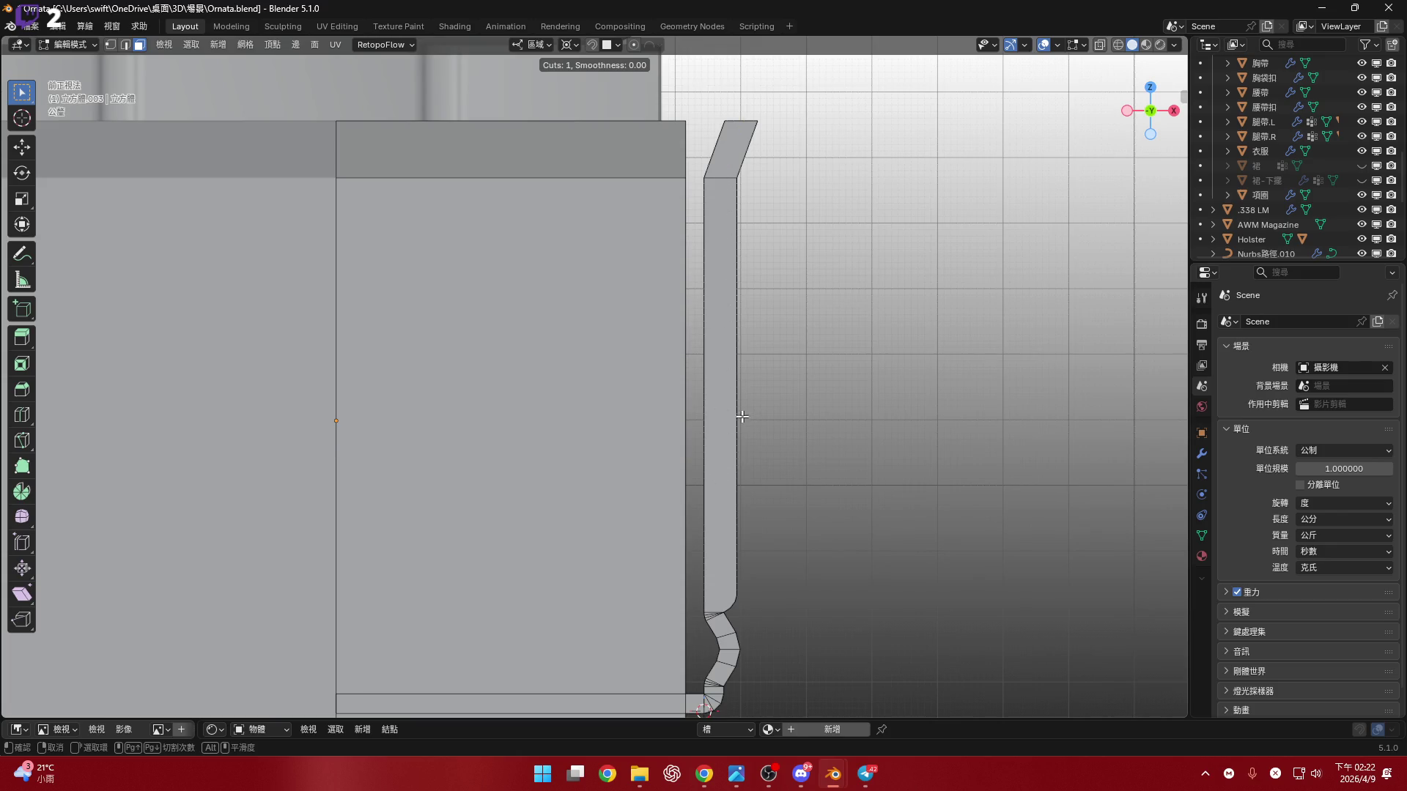
key("Escape")
middle_click_drag(725, 416, 738, 392)
key("ctrl+r")
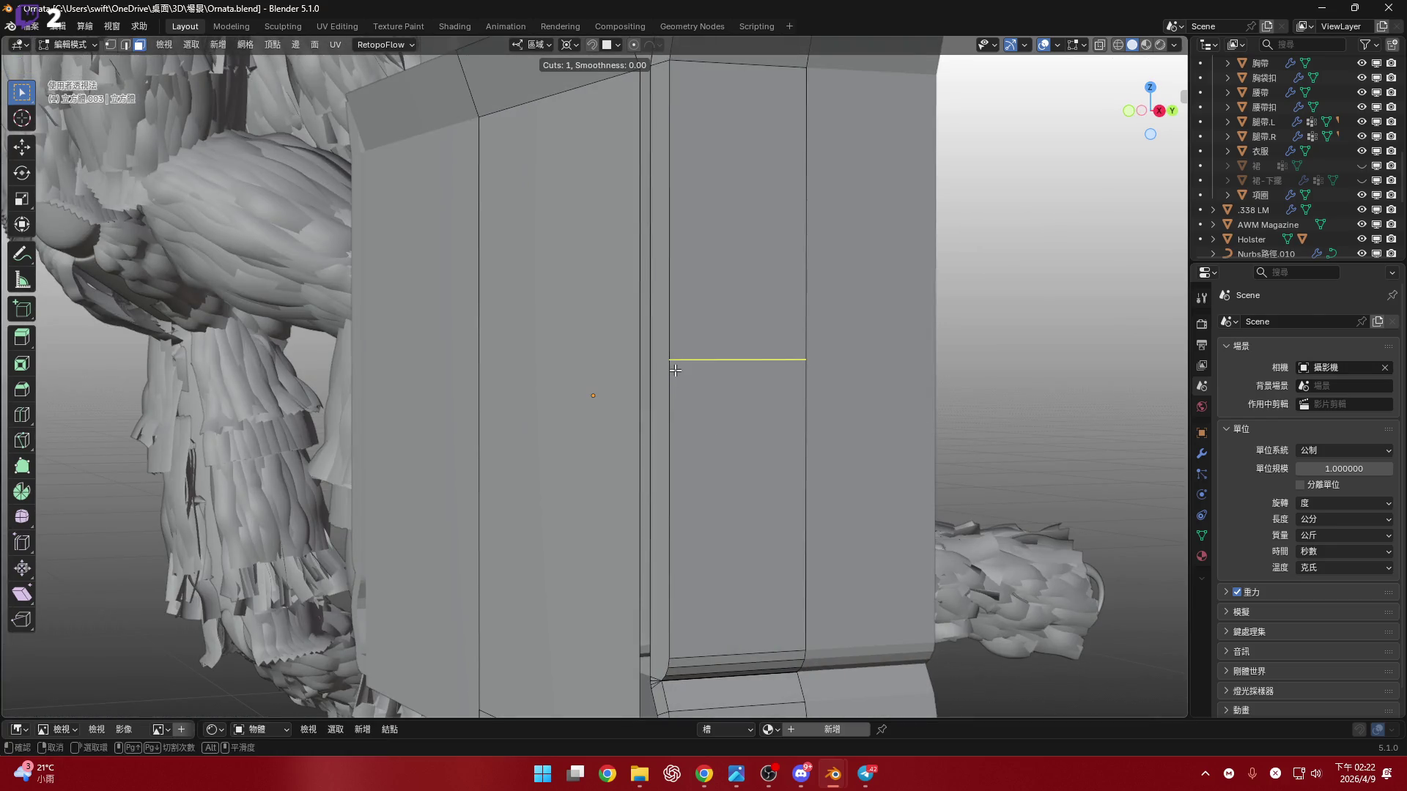
key("Escape")
middle_click_drag(675, 370, 716, 394)
scroll(697, 367, "up", 3)
- Subdivide the long edges of the narrow inset strip
left_click(687, 343)
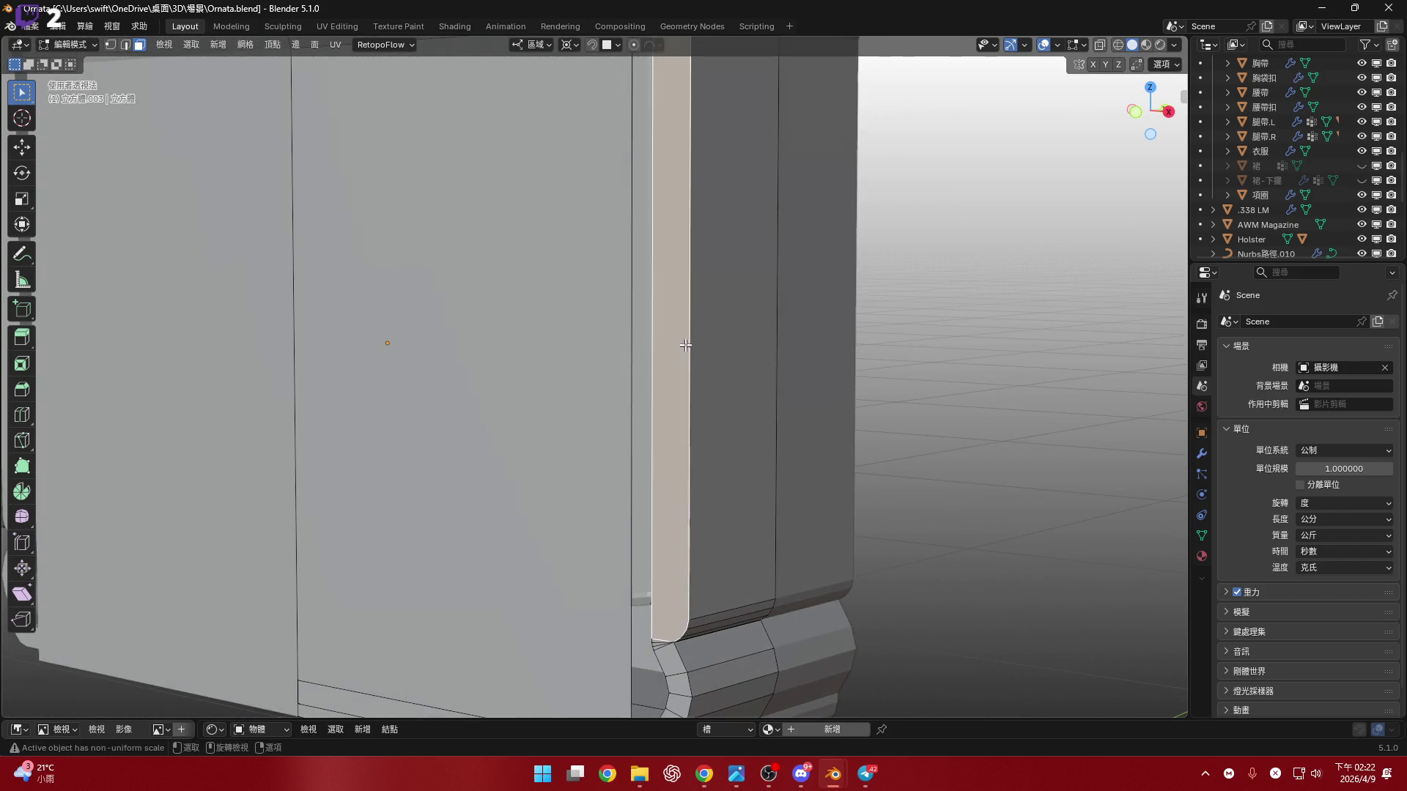
middle_click_drag(687, 343, 715, 402)
right_click(715, 401)
middle_click_drag(712, 481, 726, 510, "shift")
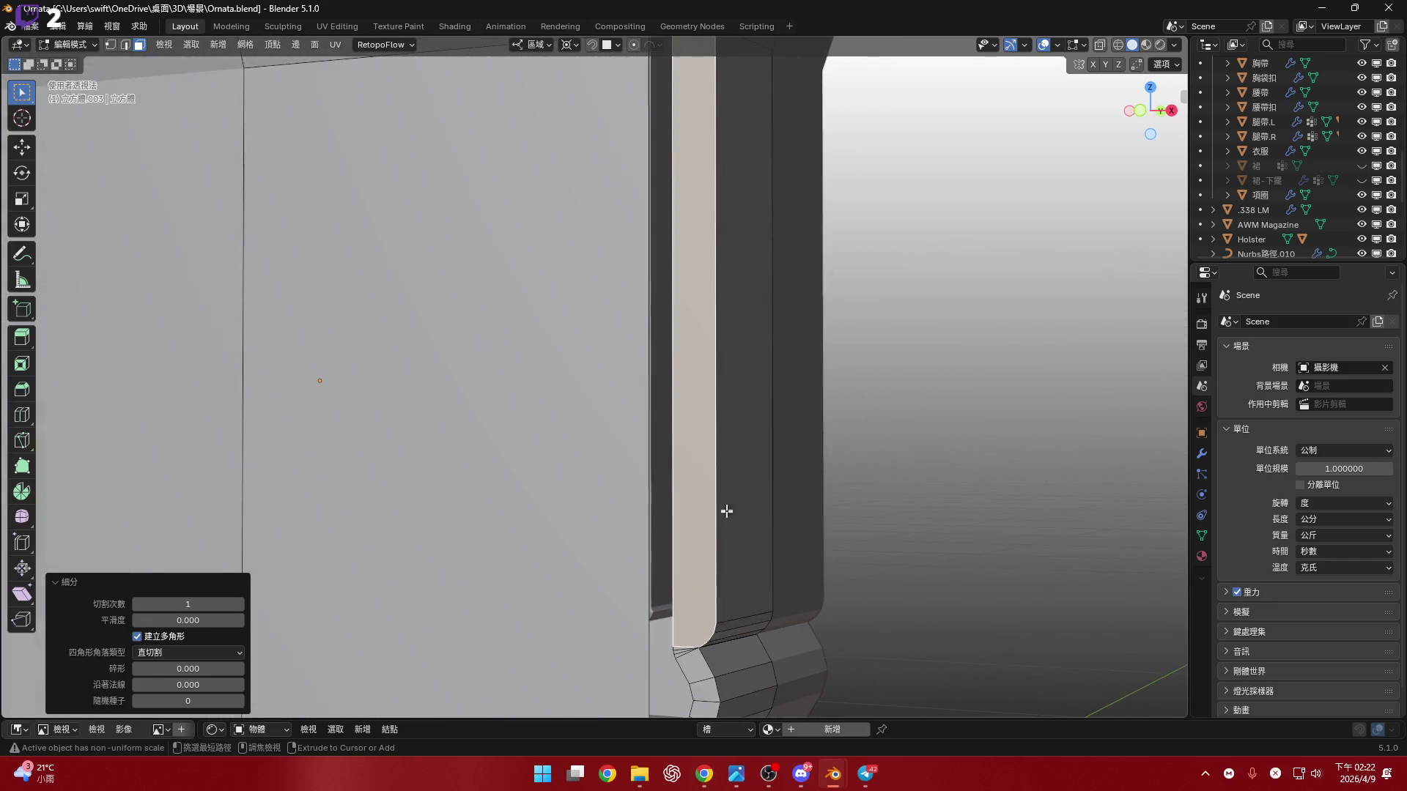
scroll(726, 509, "down", 2)
scroll(726, 439, "up", 4)
key("2")
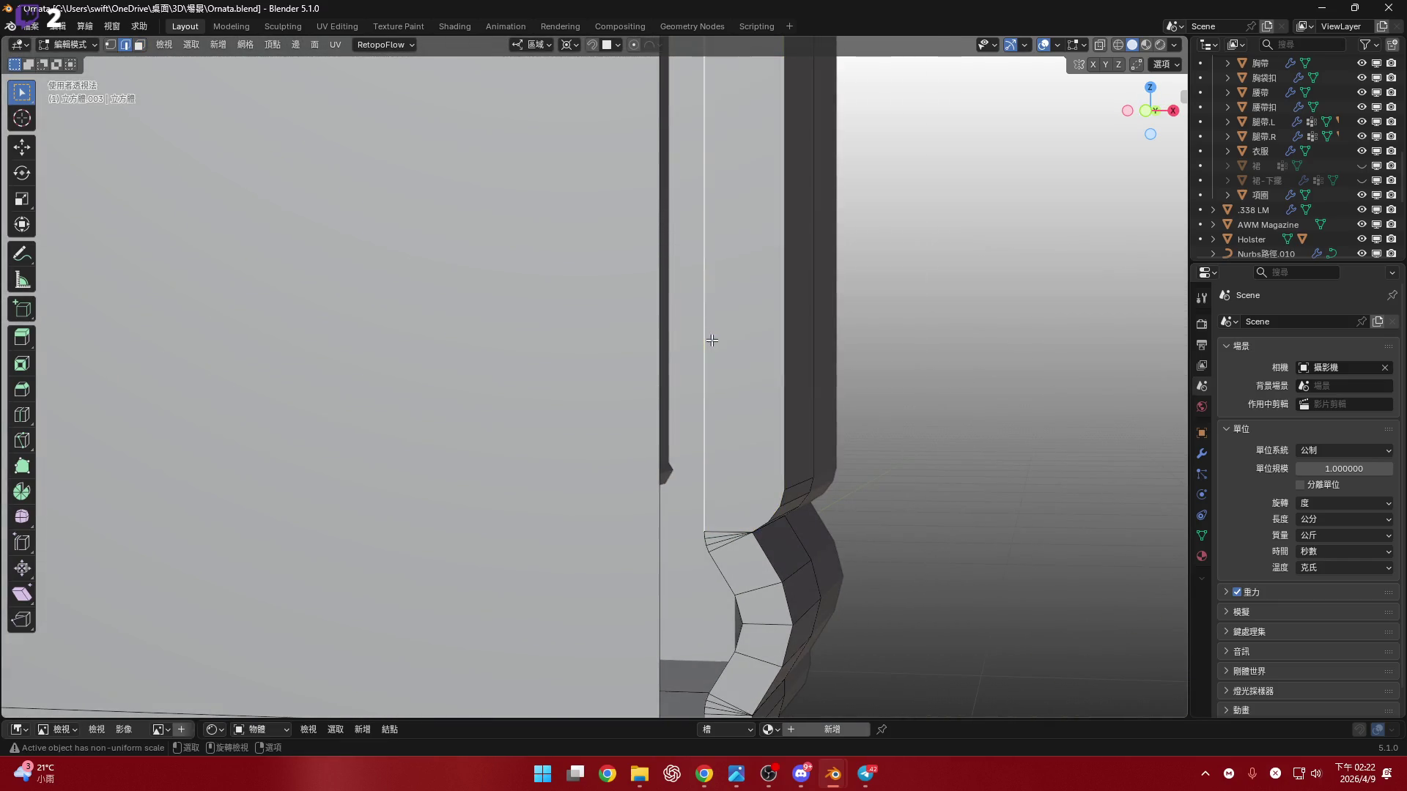
scroll(732, 366, "down", 5)
right_click(759, 367)
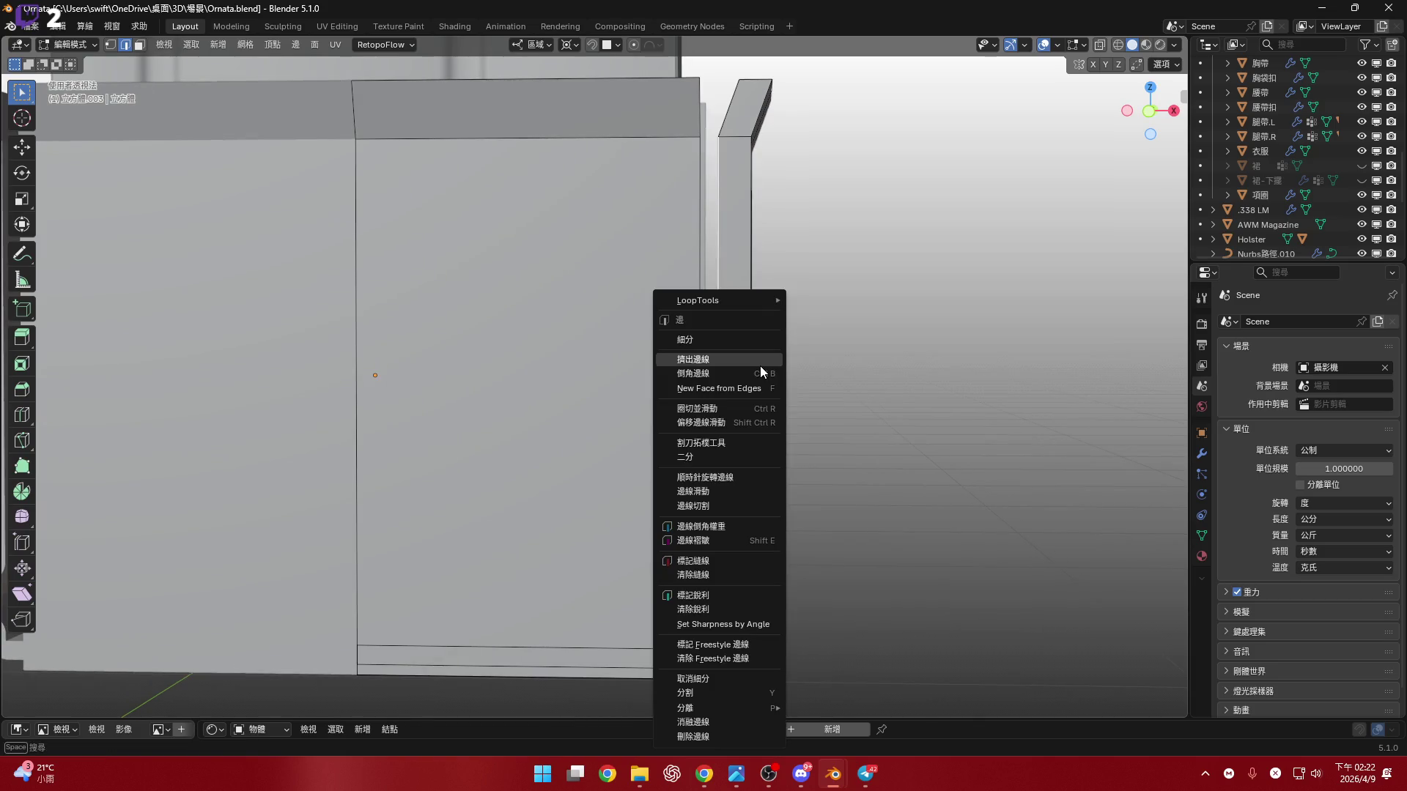
left_click(759, 343)
- Scale the new points to 0 along Z with S Z 0 to flatten them
scroll(724, 352, "up", 5)
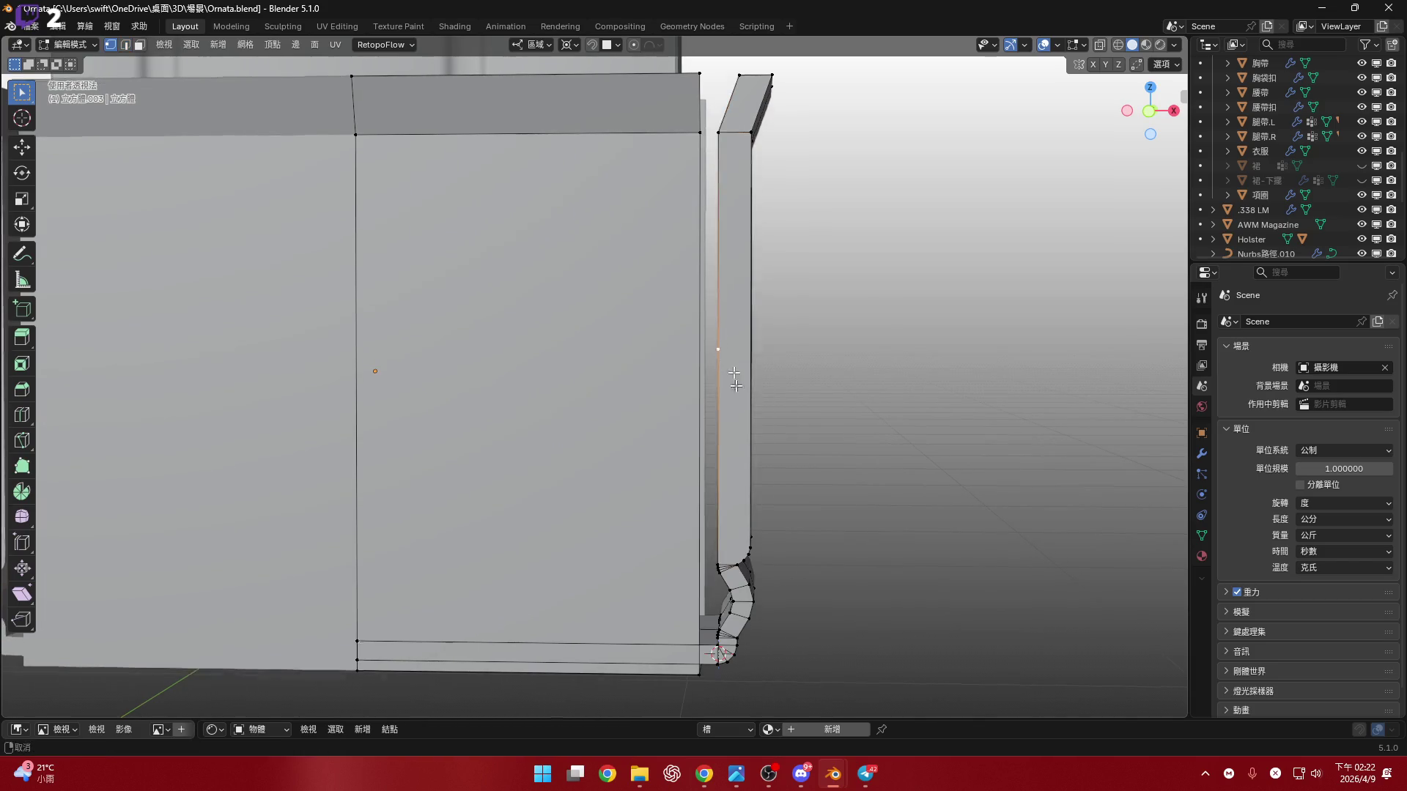
mouse_move(747, 485)
middle_mouse_down()
mouse_move(752, 497)
mouse_move(794, 414)
mouse_move(854, 462)
mouse_move(867, 455)
middle_mouse_up()
type("sz")
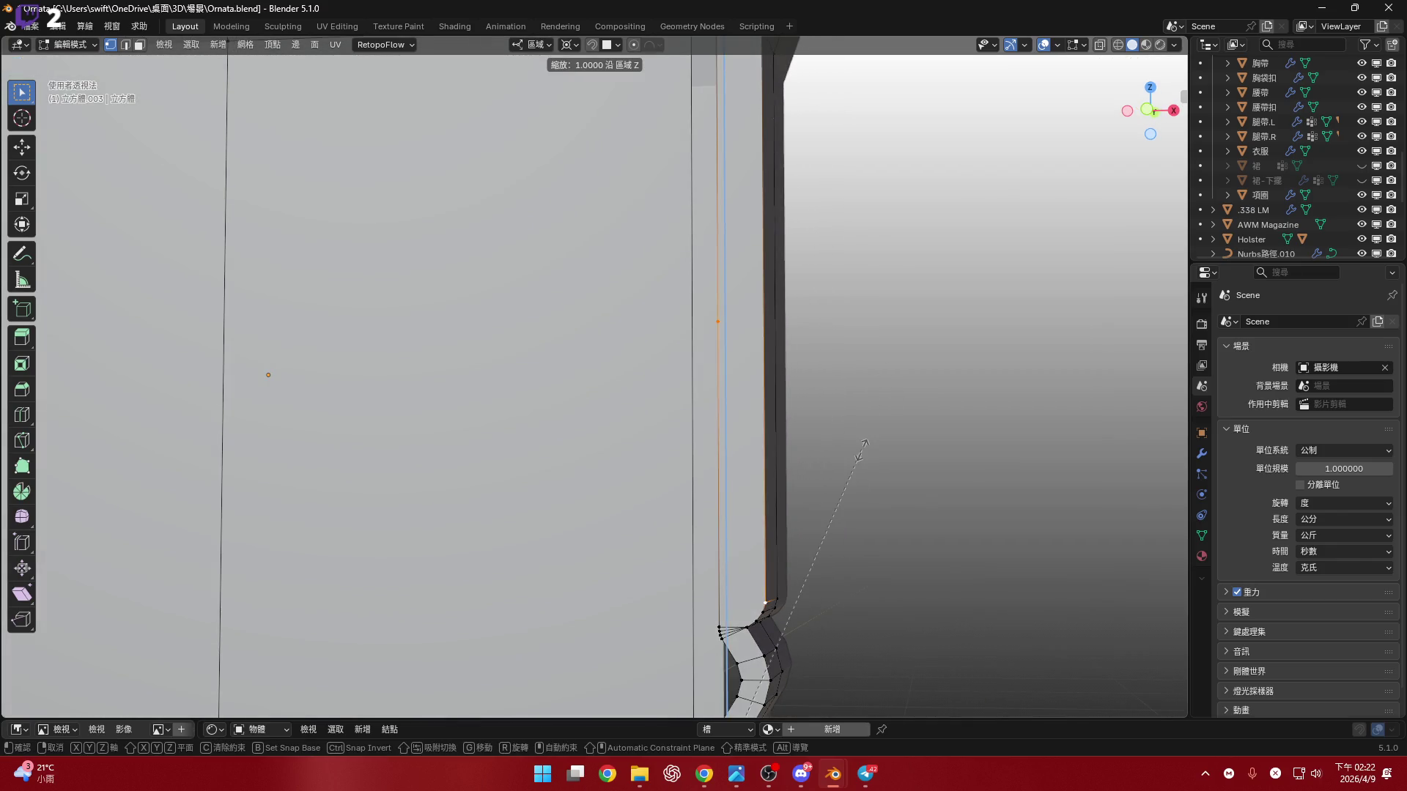
type("0")
key("Return")
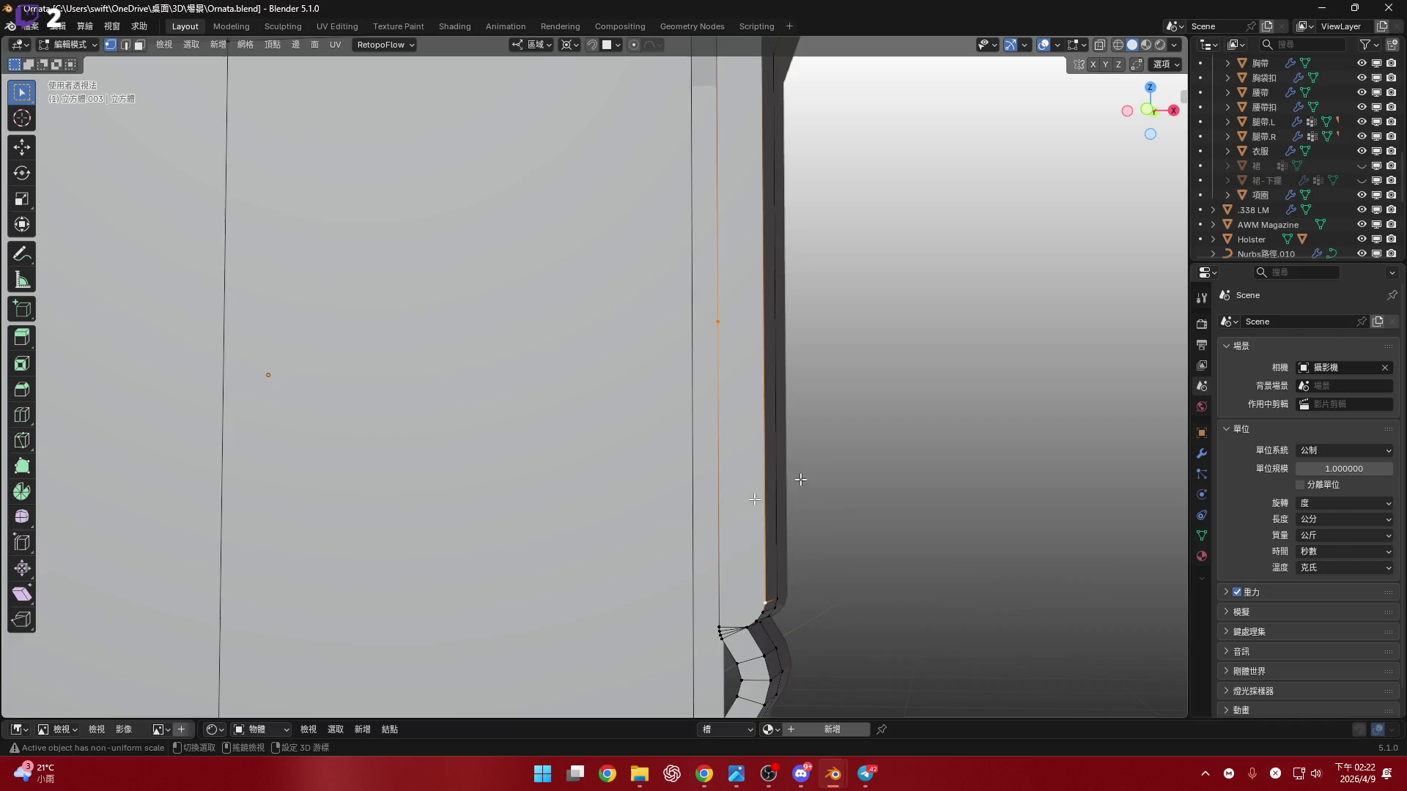
mouse_move(797, 476)
middle_mouse_down()
mouse_move(678, 364)
mouse_move(670, 491)
middle_mouse_up()
- Change the scaling pivot point setting and snap to the front orthographic view
left_click(566, 44)
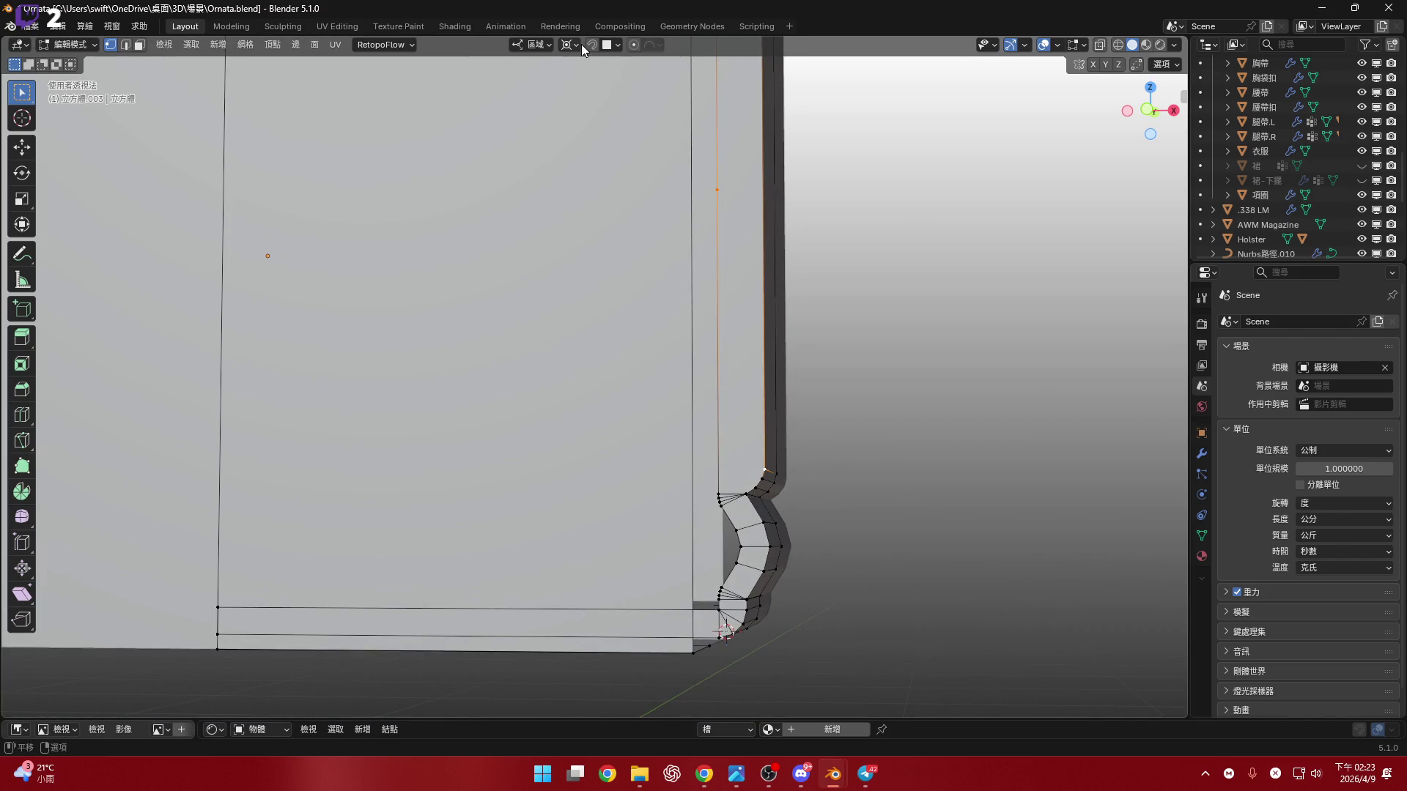
left_click(608, 96)
middle_click_drag(725, 359, 719, 417, "shift")
key("s")
right_click(818, 413)
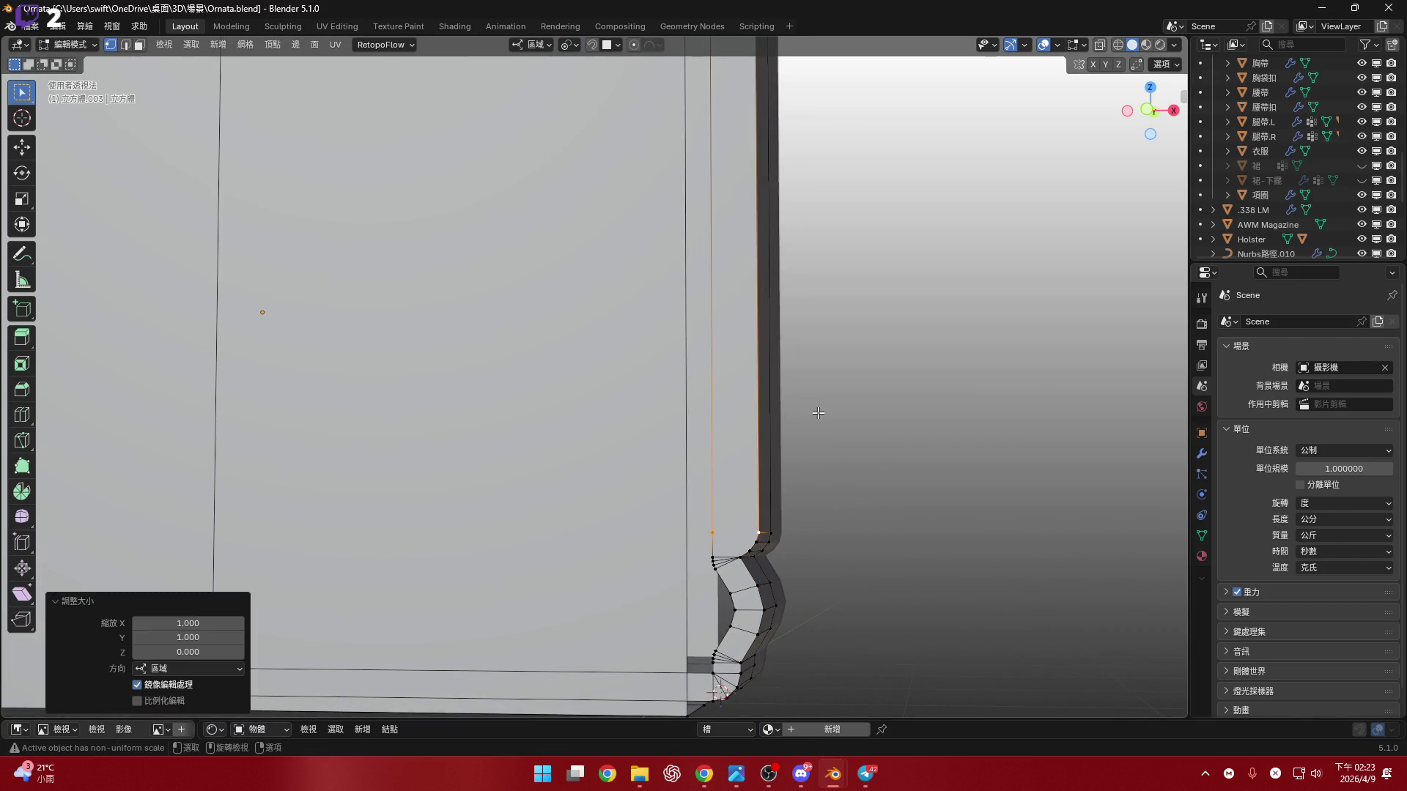
left_click(1149, 110)
- Knife-cut a horizontal edge across the strip starting from its right corner point
scroll(801, 456, "up", 10)
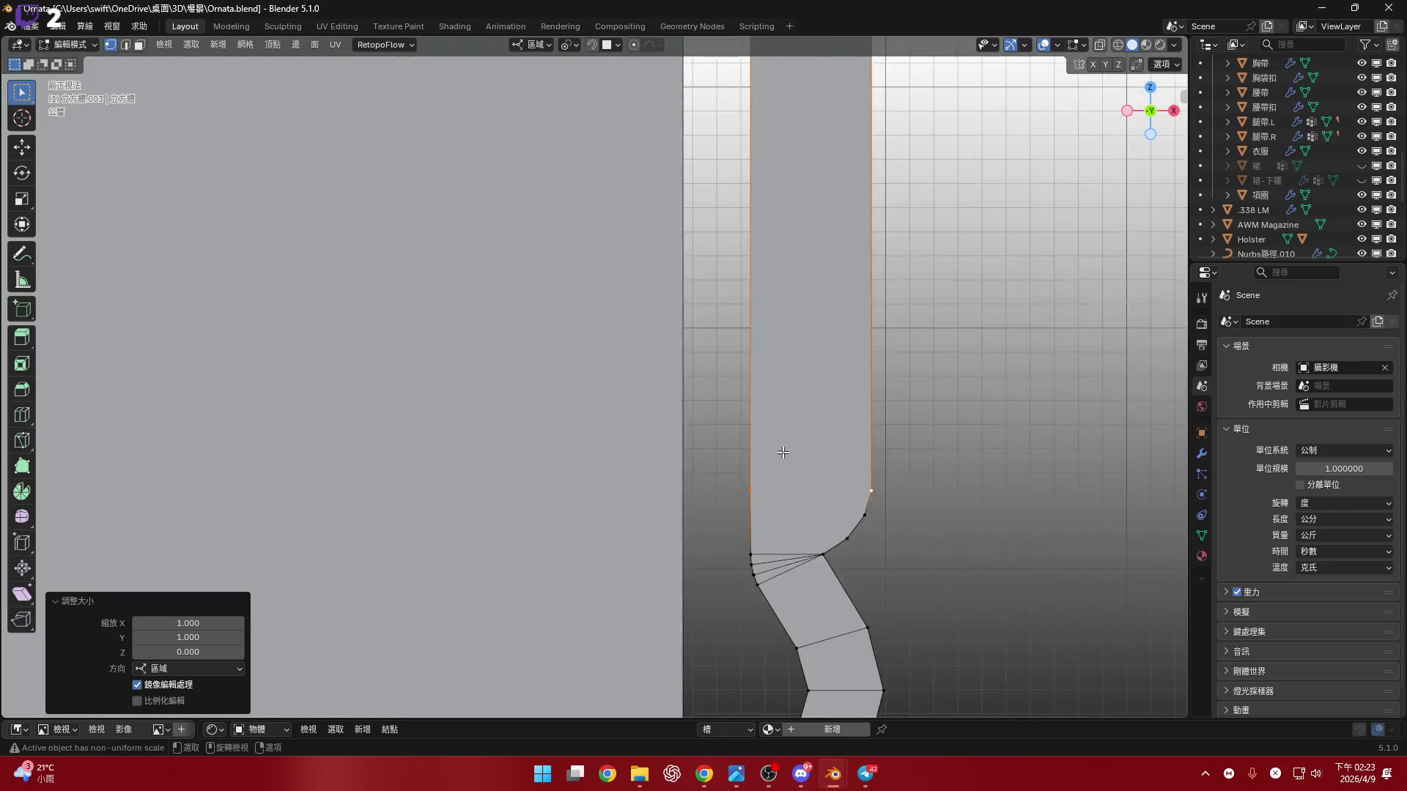
left_click(23, 447)
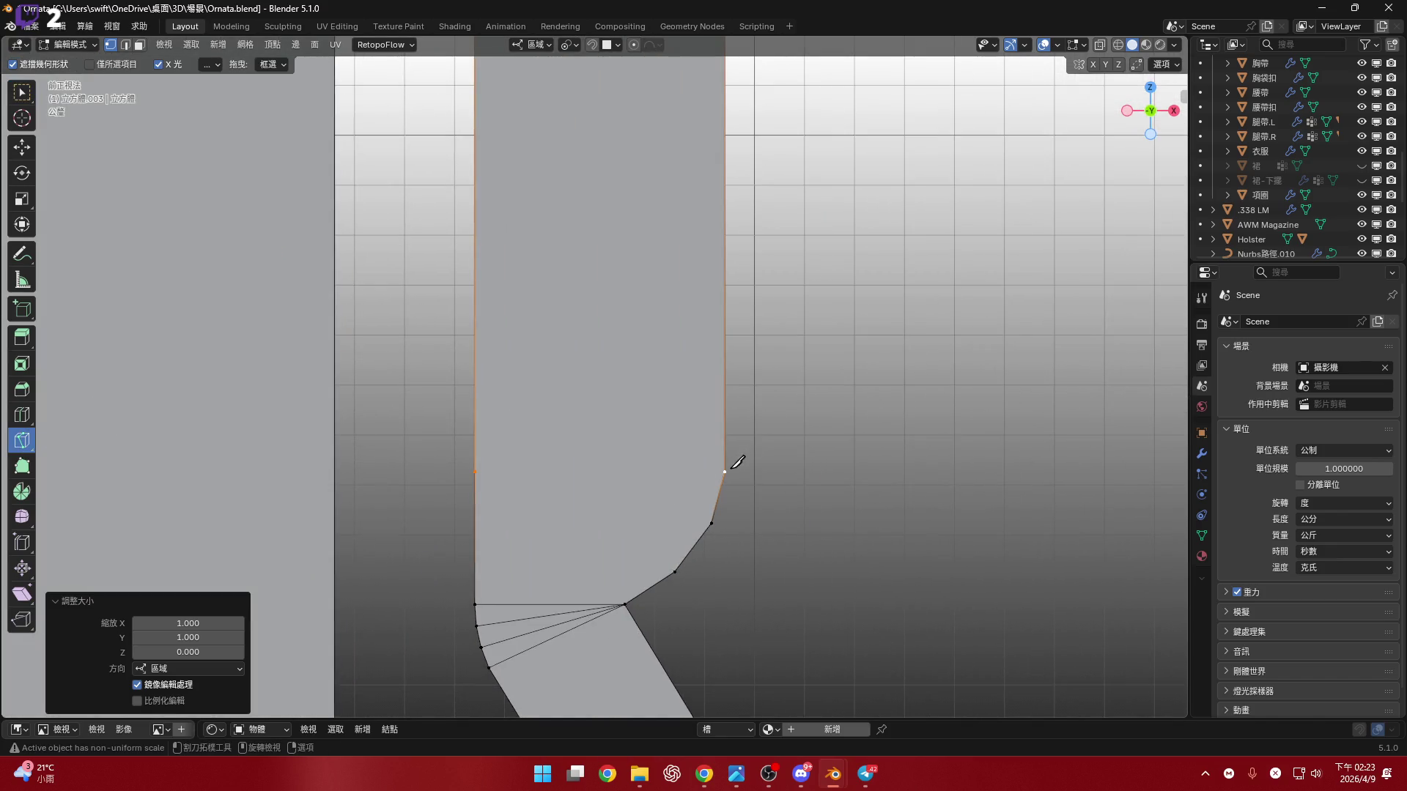
left_click(725, 471)
key("Escape")
left_click(726, 471)
key("Return")
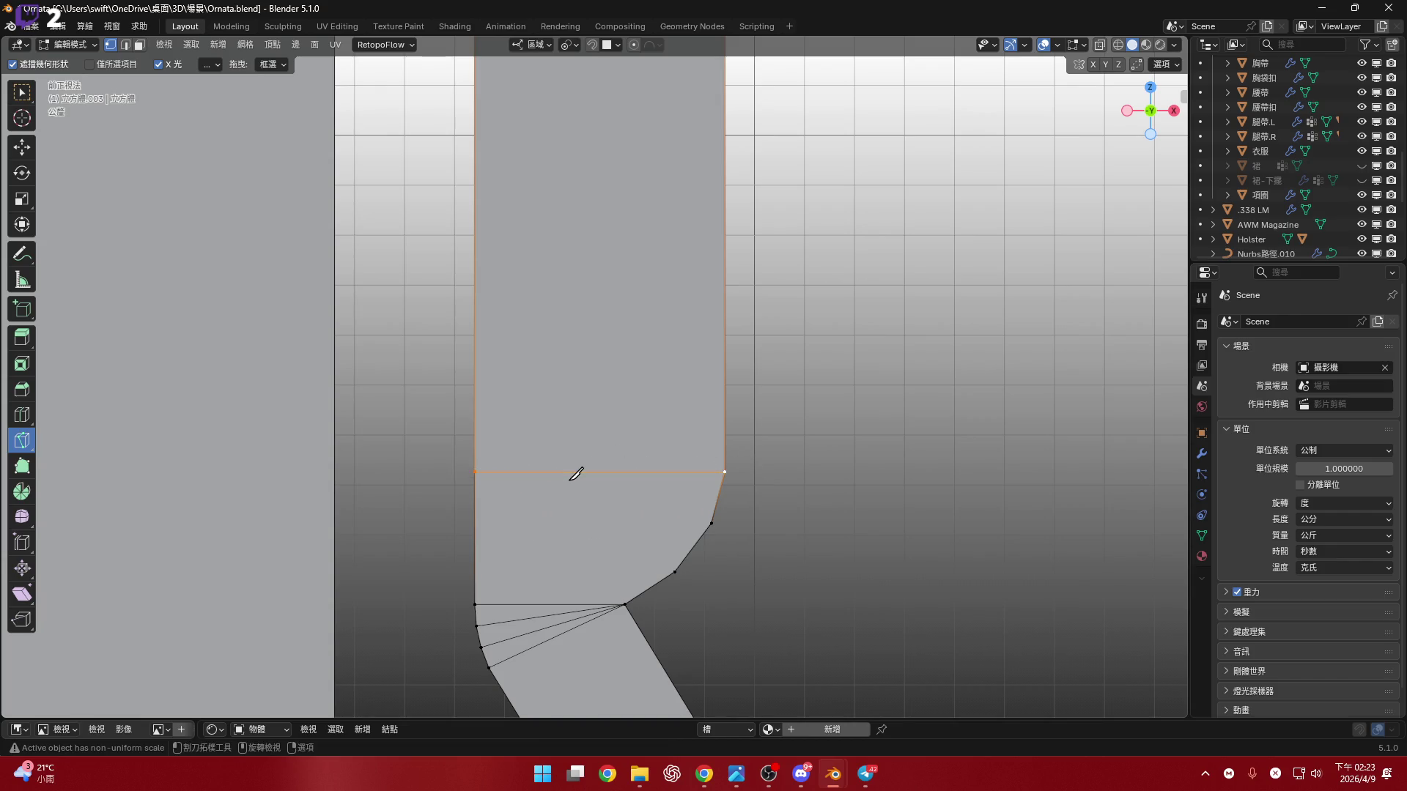
- Back in normal select mode, select the strip's long vertical edge for editing
mouse_move(643, 468)
middle_mouse_down()
mouse_move(717, 446)
mouse_move(791, 469)
mouse_move(685, 418)
mouse_move(684, 389)
mouse_move(609, 414)
mouse_move(620, 410)
mouse_move(393, 436)
mouse_move(439, 422)
mouse_move(418, 443)
mouse_move(400, 393)
mouse_move(449, 392)
mouse_move(462, 418)
mouse_move(449, 442)
mouse_move(448, 340)
mouse_move(448, 376)
mouse_move(481, 375)
middle_mouse_up()
key("w")
key("2")
left_click(400, 390)
key("ctrl+e")
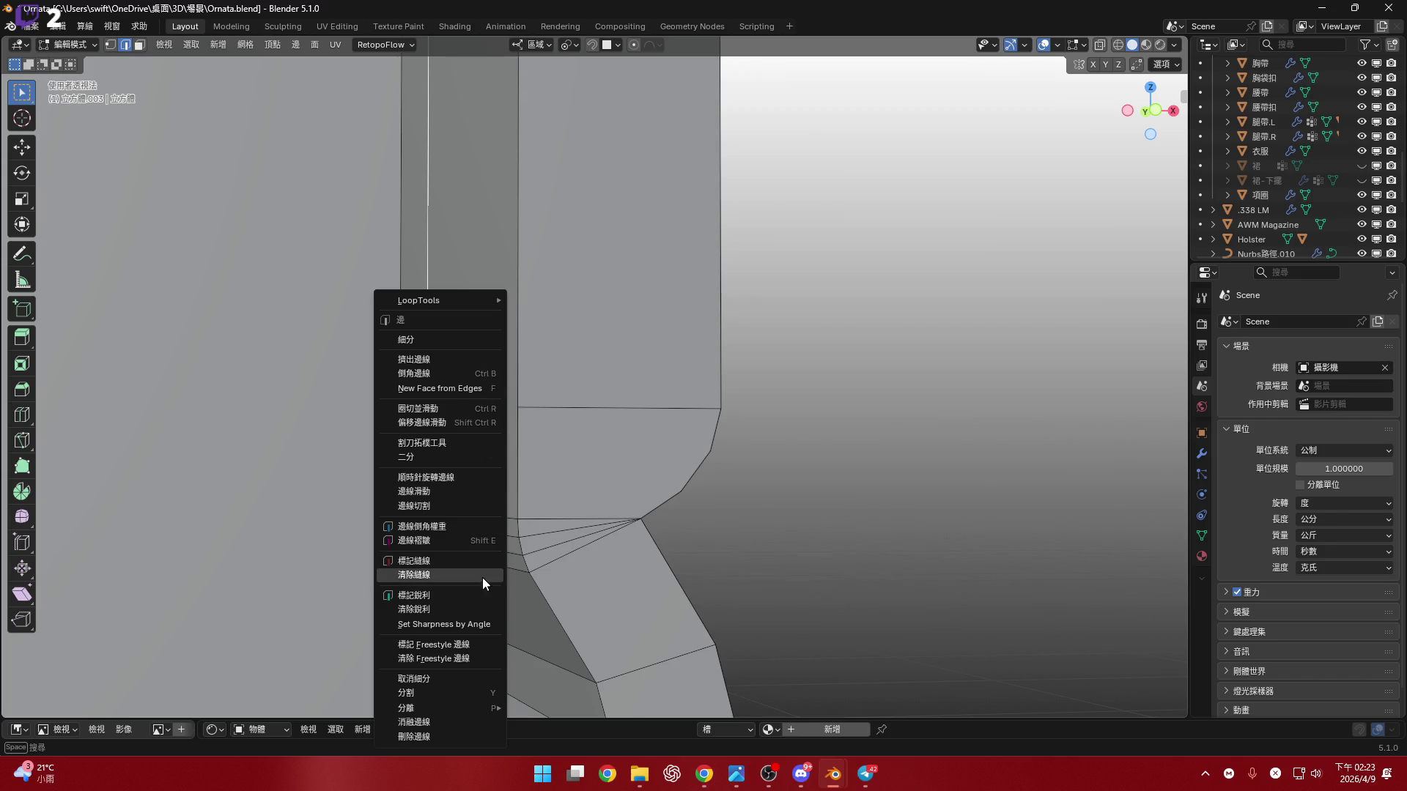
- Subdivide the strip's other long edge with 1 cut, then select its inner vertical edge
mouse_move(617, 341)
middle_mouse_down("shift")
mouse_move(623, 418)
mouse_move(591, 366)
middle_mouse_up("shift")
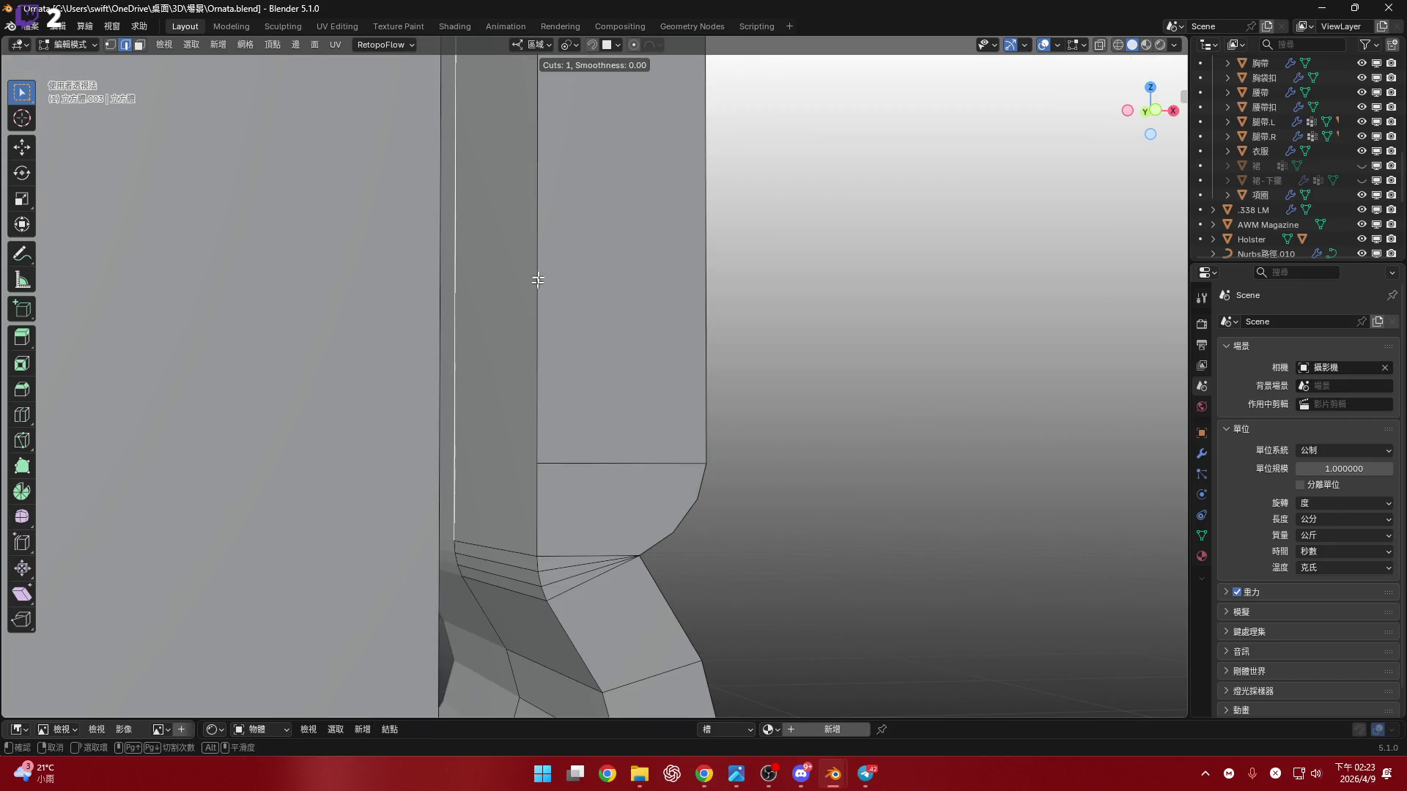
mouse_move(539, 283)
middle_mouse_down()
mouse_move(597, 281)
mouse_move(558, 385)
mouse_move(525, 386)
mouse_move(546, 285)
mouse_move(538, 362)
middle_mouse_up()
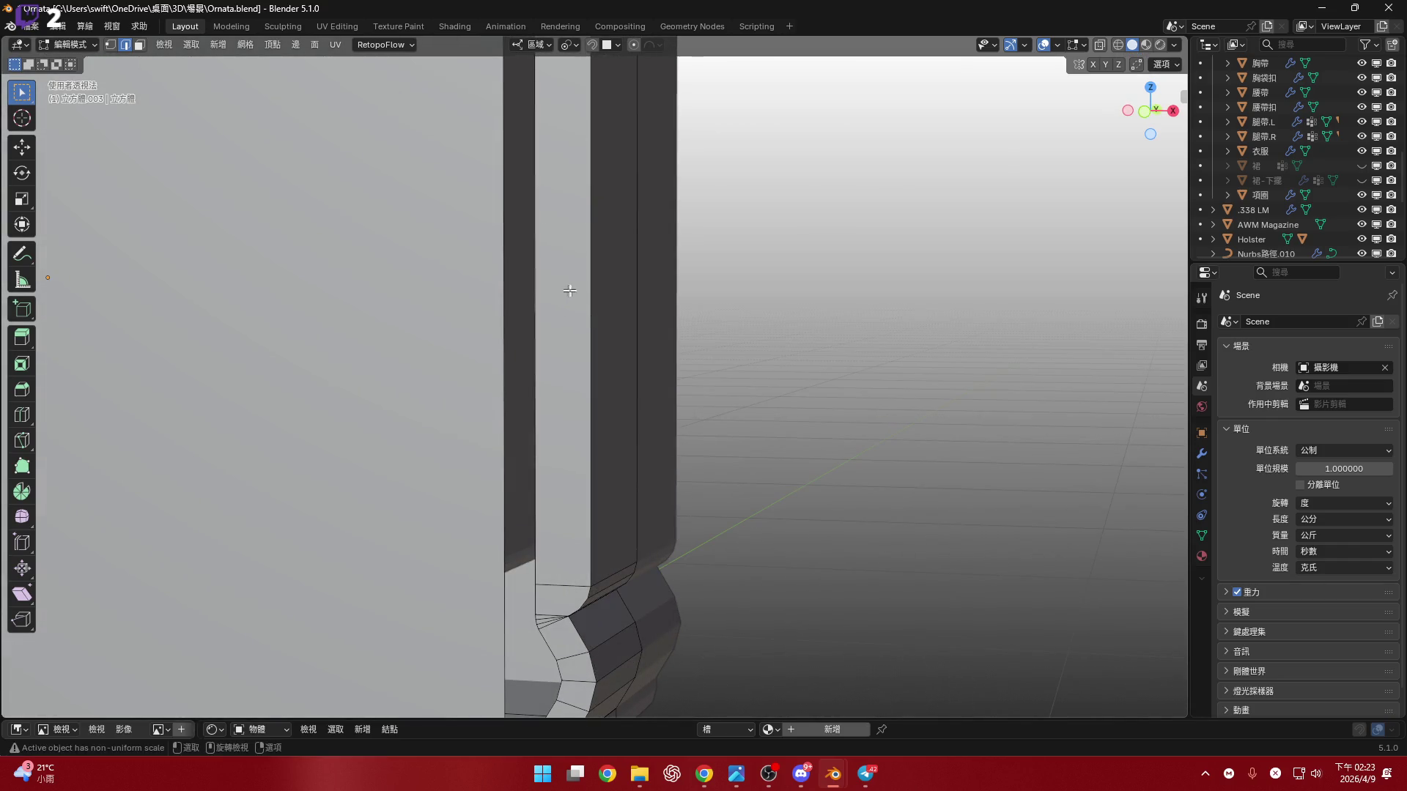
mouse_move(569, 289)
middle_mouse_down()
mouse_move(586, 282)
mouse_move(587, 220)
mouse_move(584, 337)
middle_mouse_up()
left_click(1148, 116)
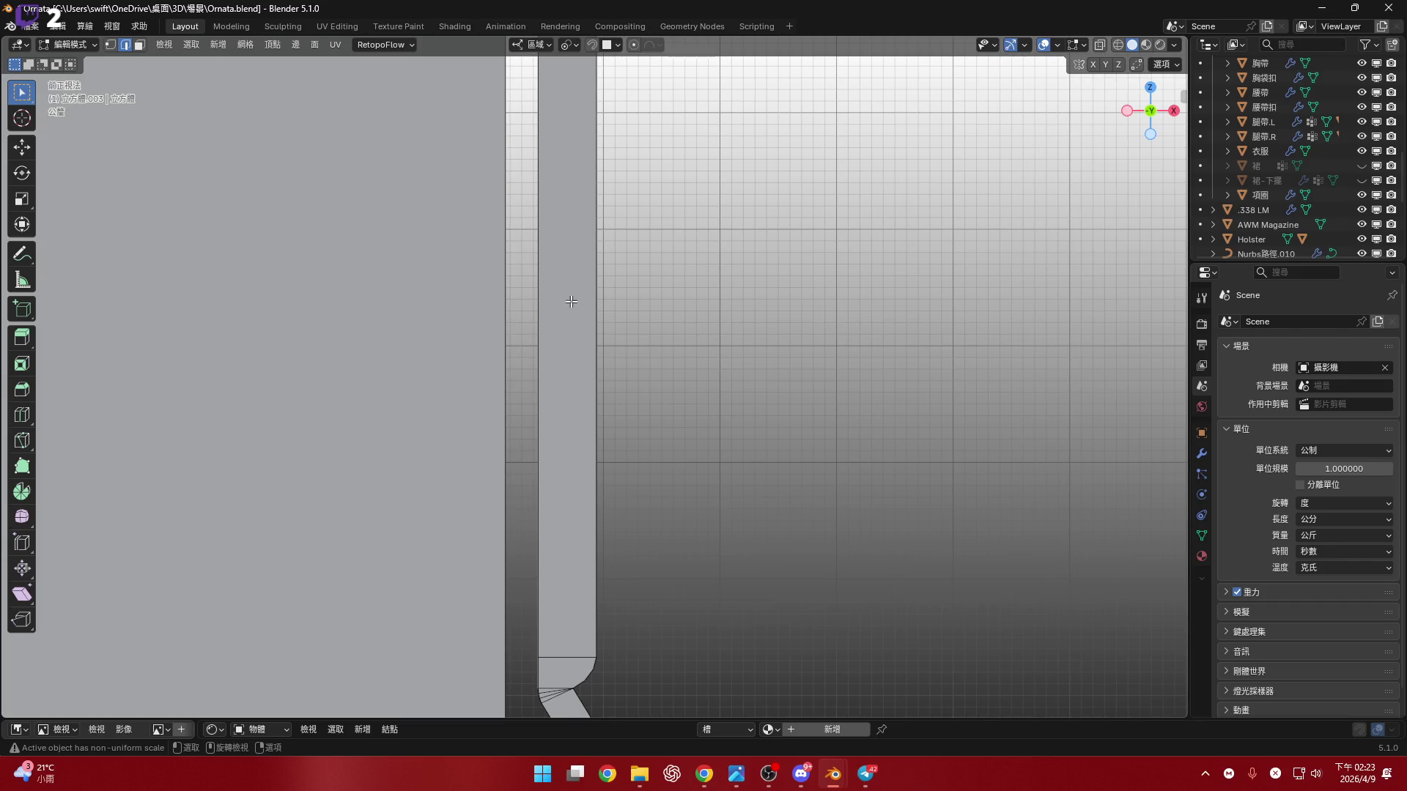
mouse_move(571, 301)
middle_mouse_down("shift")
mouse_move(637, 283)
mouse_move(636, 420)
mouse_move(612, 409)
mouse_move(614, 461)
middle_mouse_up("shift")
scroll(637, 293, "up", 2)
right_click(615, 394)
left_click(609, 340)
left_click(599, 317)
middle_click_drag(580, 211, 594, 364, "shift")
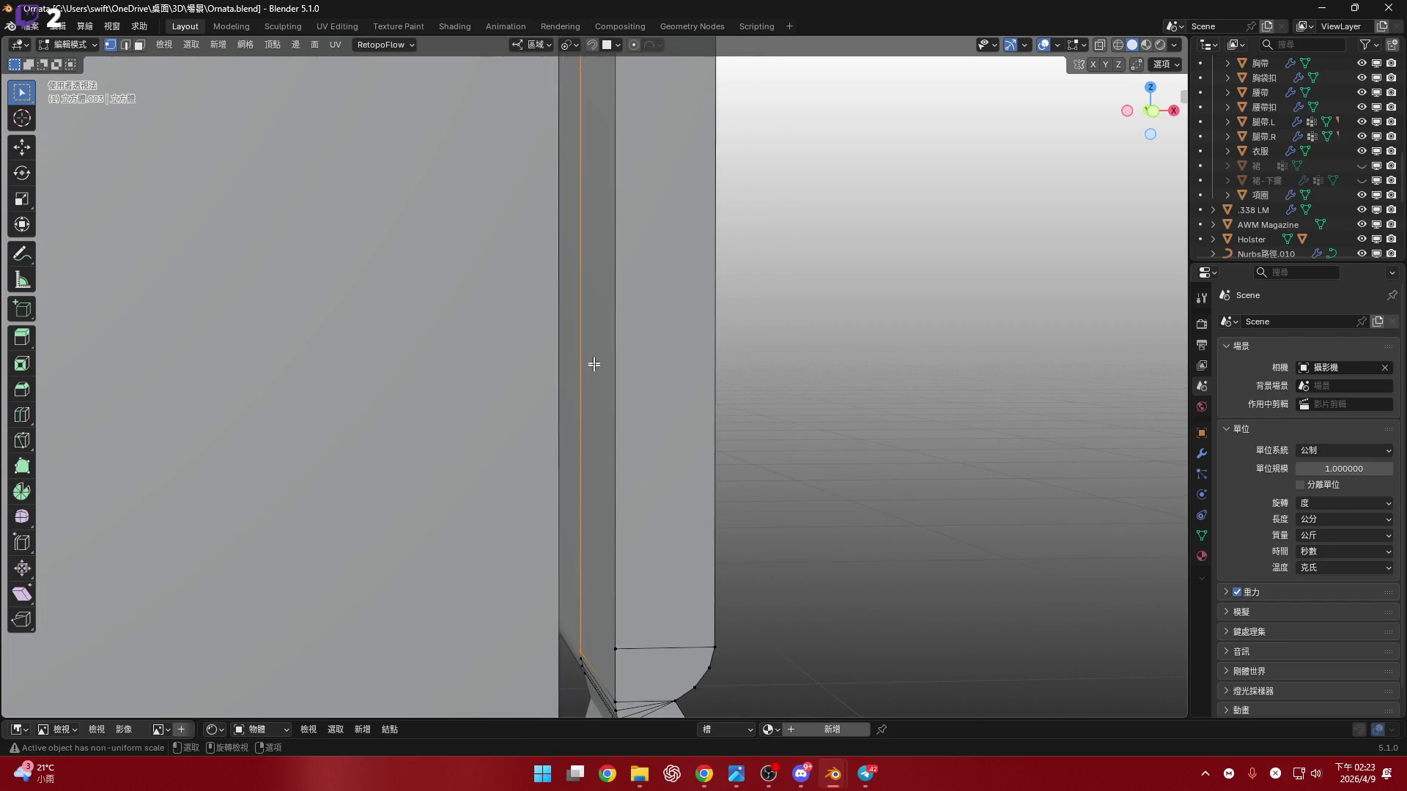
- Scale the selected new points to 0 along Z so they sit level
scroll(593, 365, "down", 3, "shift")
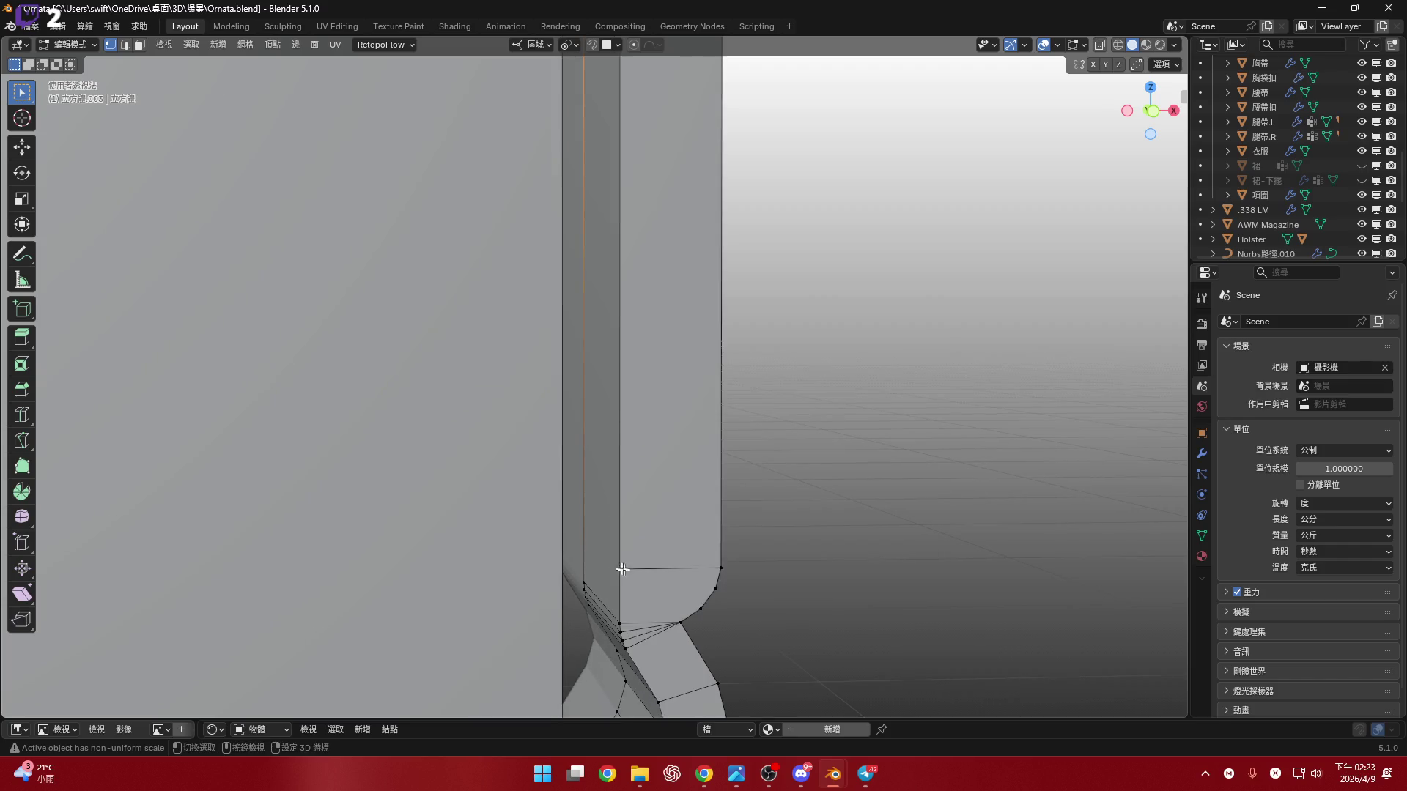
scroll(622, 569, "down", 2, "shift")
key("s")
key("z")
key("0")
key("Return")
scroll(627, 449, "down", 2, "shift")
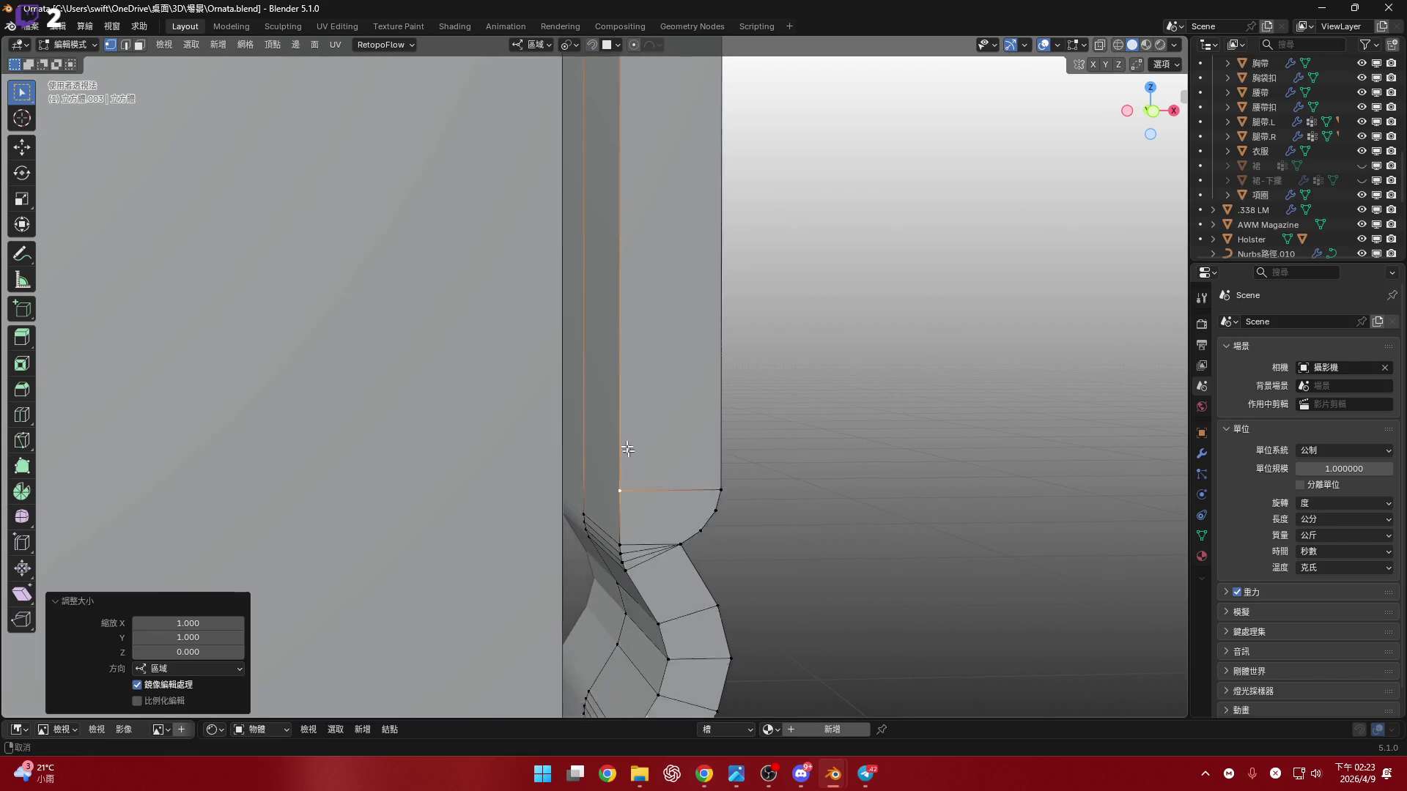
- Knife-cut an edge across the inner face from the outer edge to the levelled point
key("k")
scroll(671, 379, "up", 4)
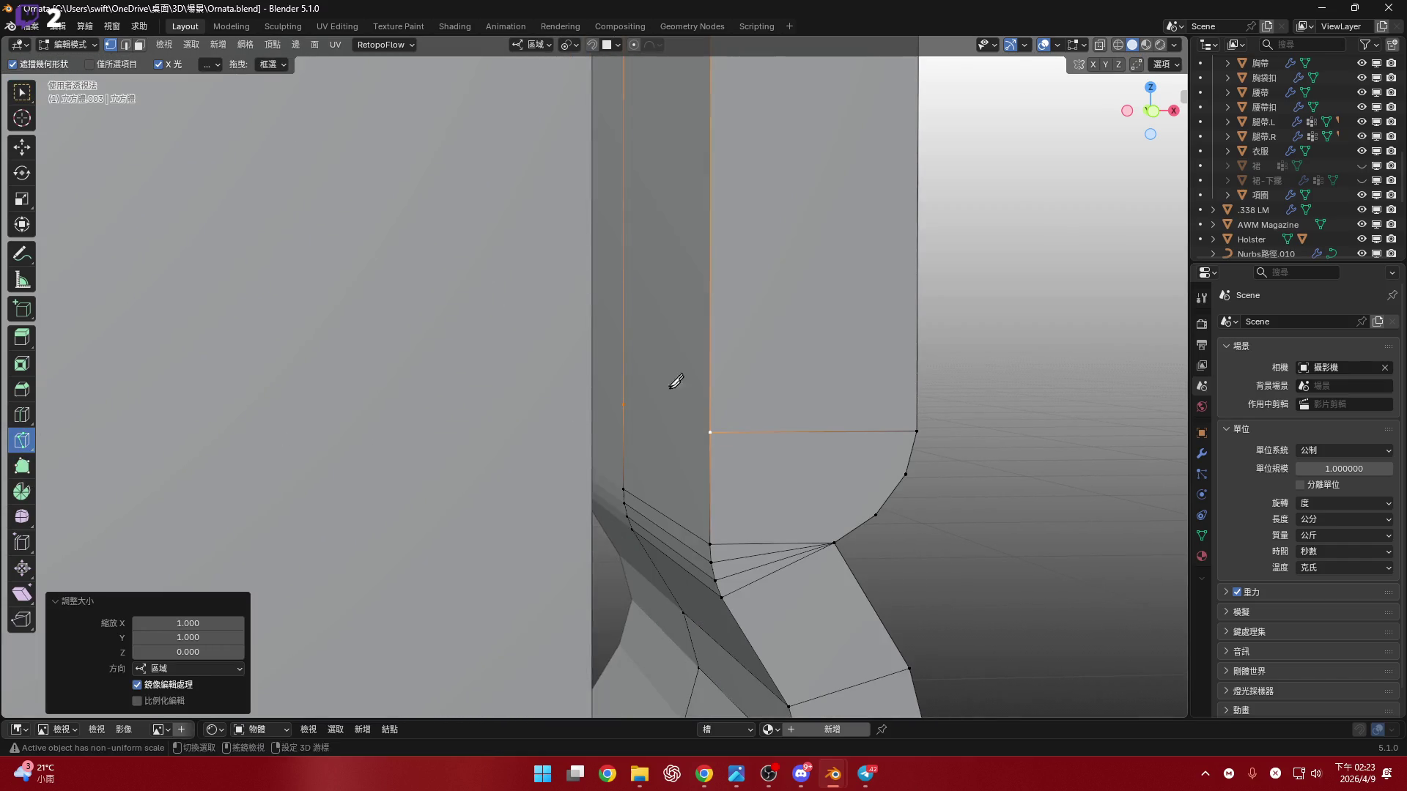
left_click(614, 403)
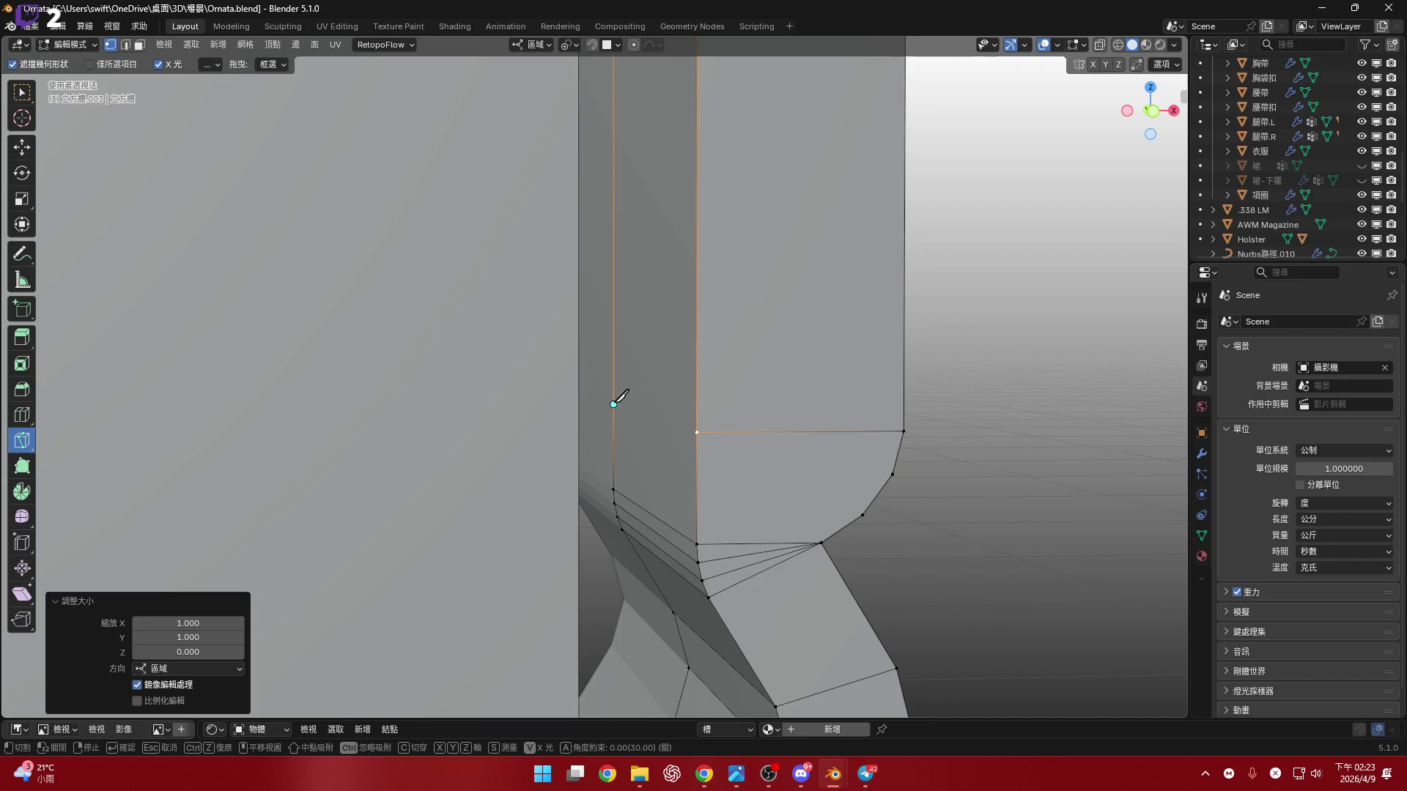
left_click(696, 433)
key("Return")
mouse_move(813, 385)
middle_mouse_down("shift")
mouse_move(503, 402)
mouse_move(619, 403)
mouse_move(625, 489)
middle_mouse_up("shift")
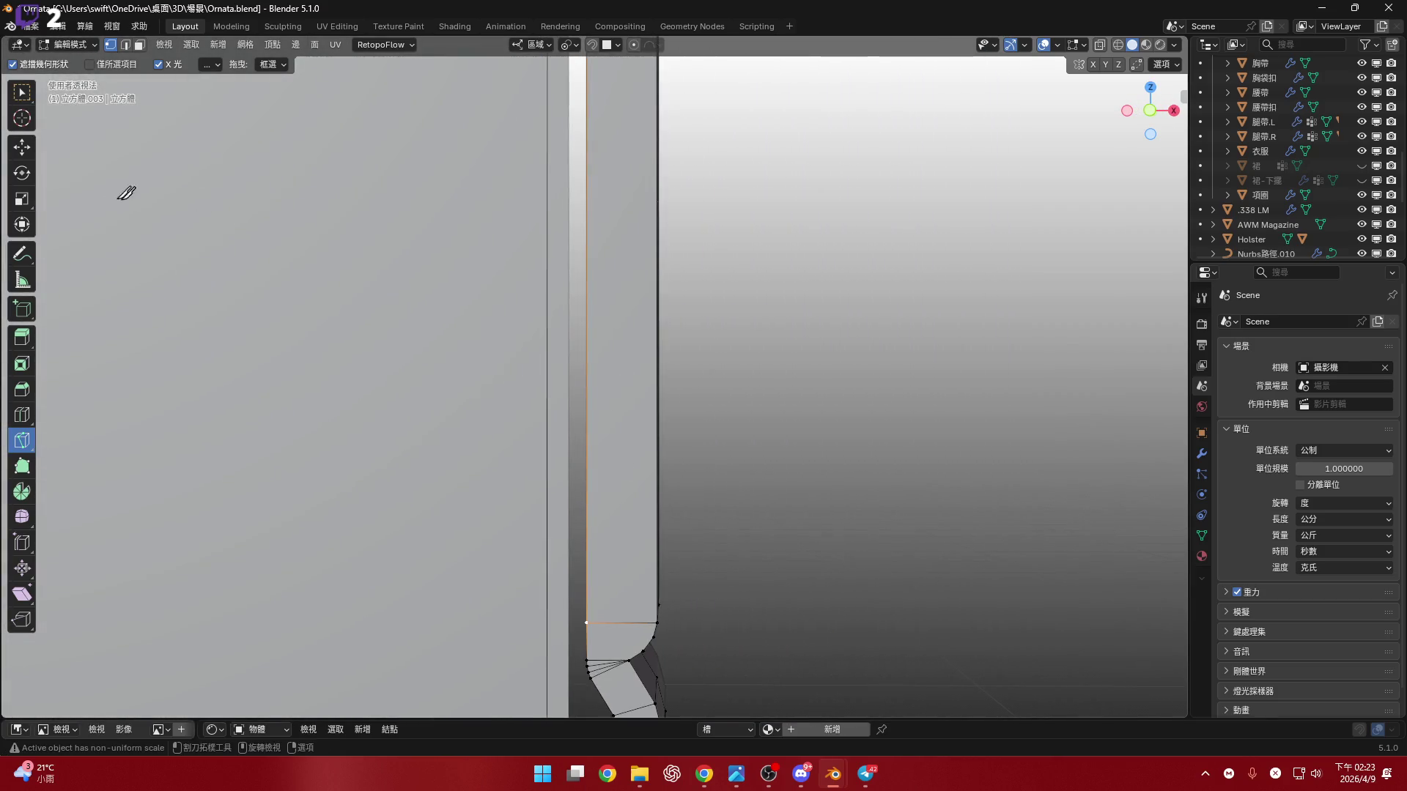
- Select the strip's long face in face mode and snap to front view
left_click(22, 93)
key("3")
left_click(660, 387)
left_click_drag(1126, 145, 1150, 111)
left_click(1150, 111)
- Dissolve the unneeded edge on the side strip after abandoning a first inset attempt
scroll(934, 534, "down", 1, "ctrl")
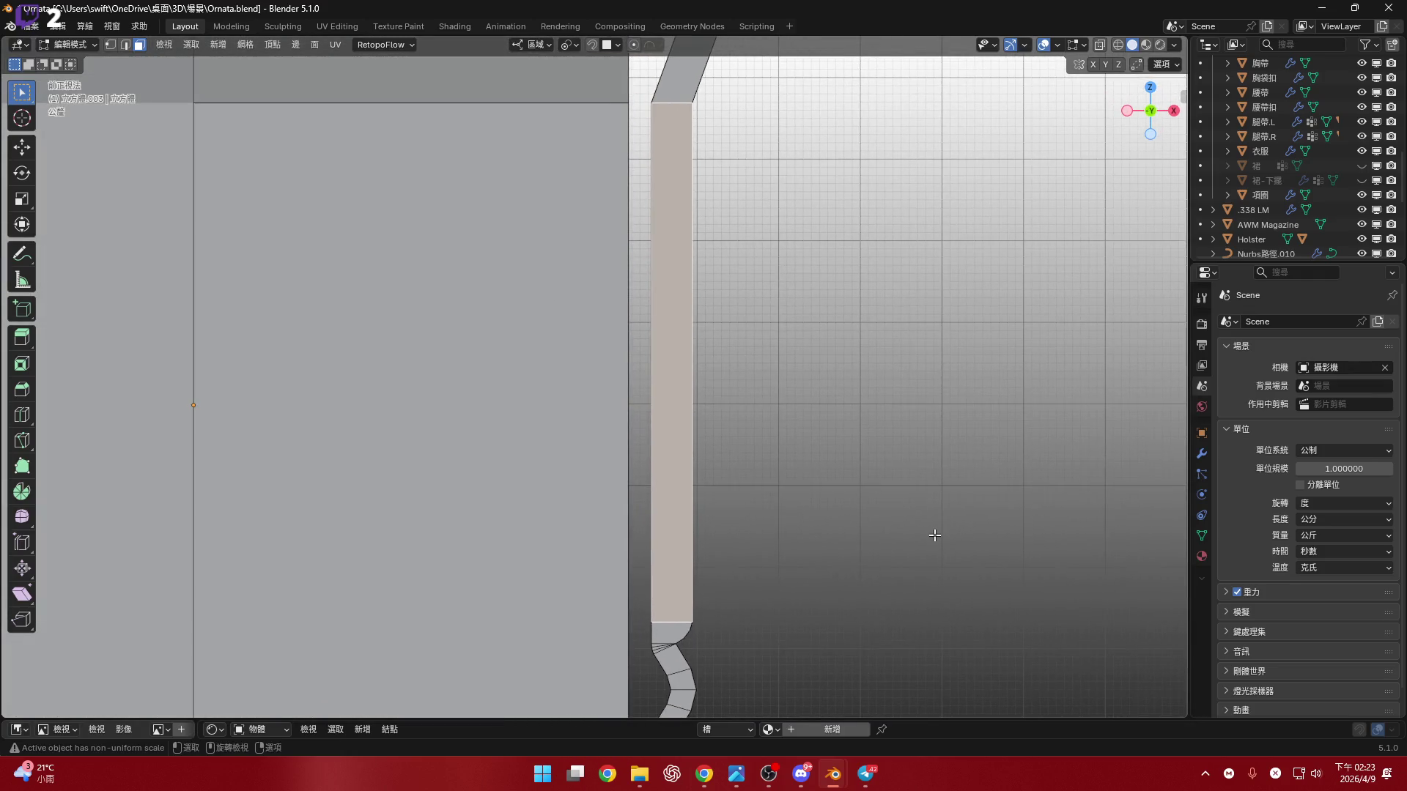
scroll(911, 513, "down", 1, "shift")
key("u")
key("Escape")
scroll(929, 431, "down", 1, "ctrl")
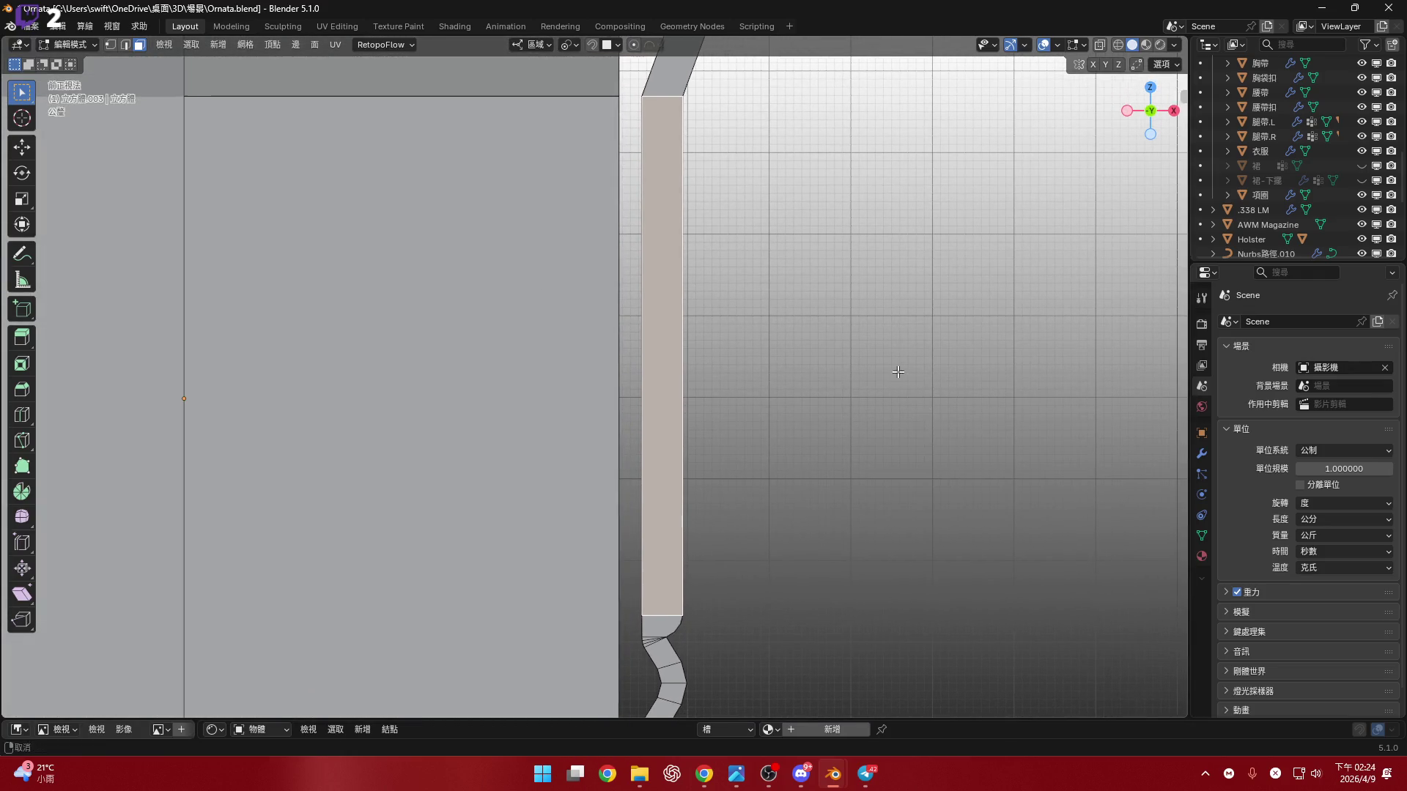
key("i")
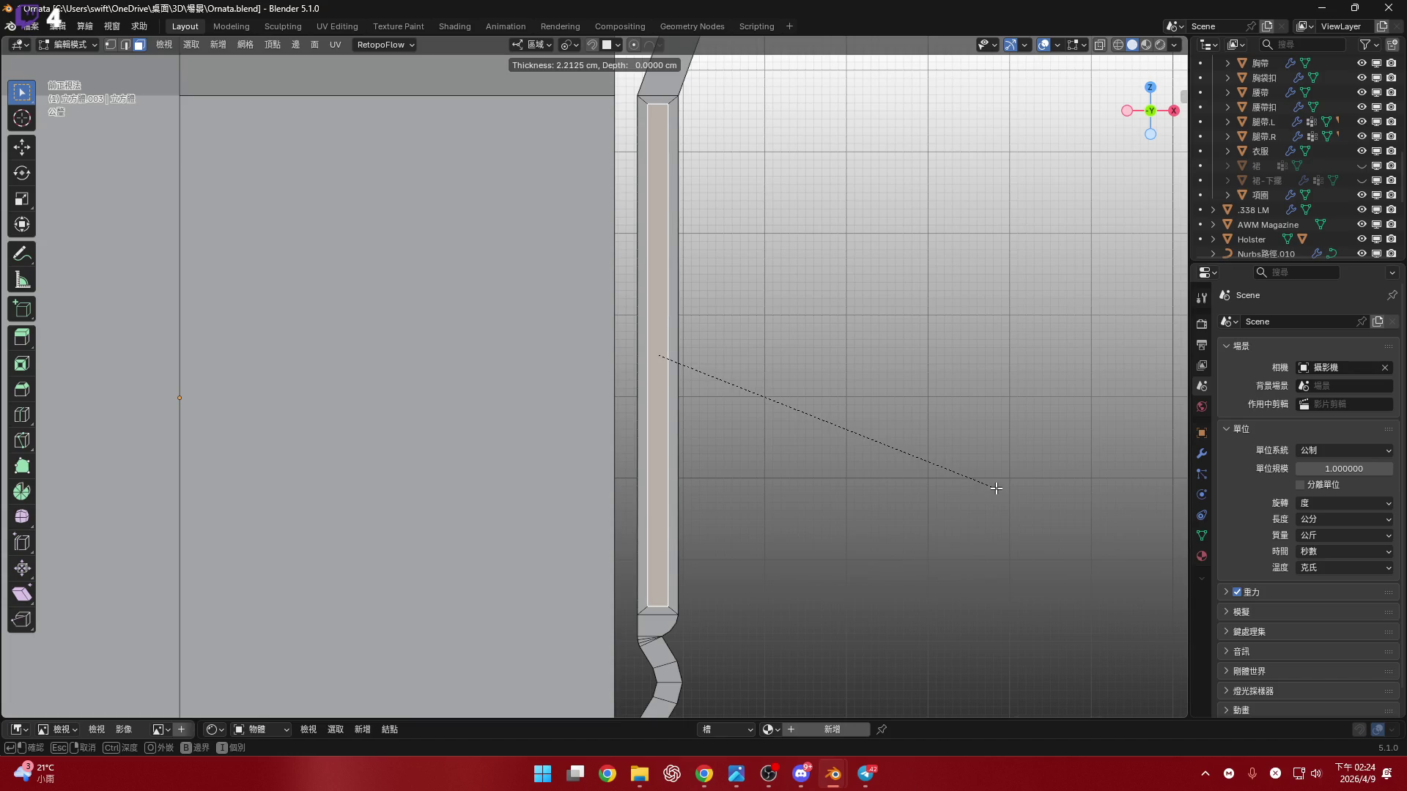
key("Escape")
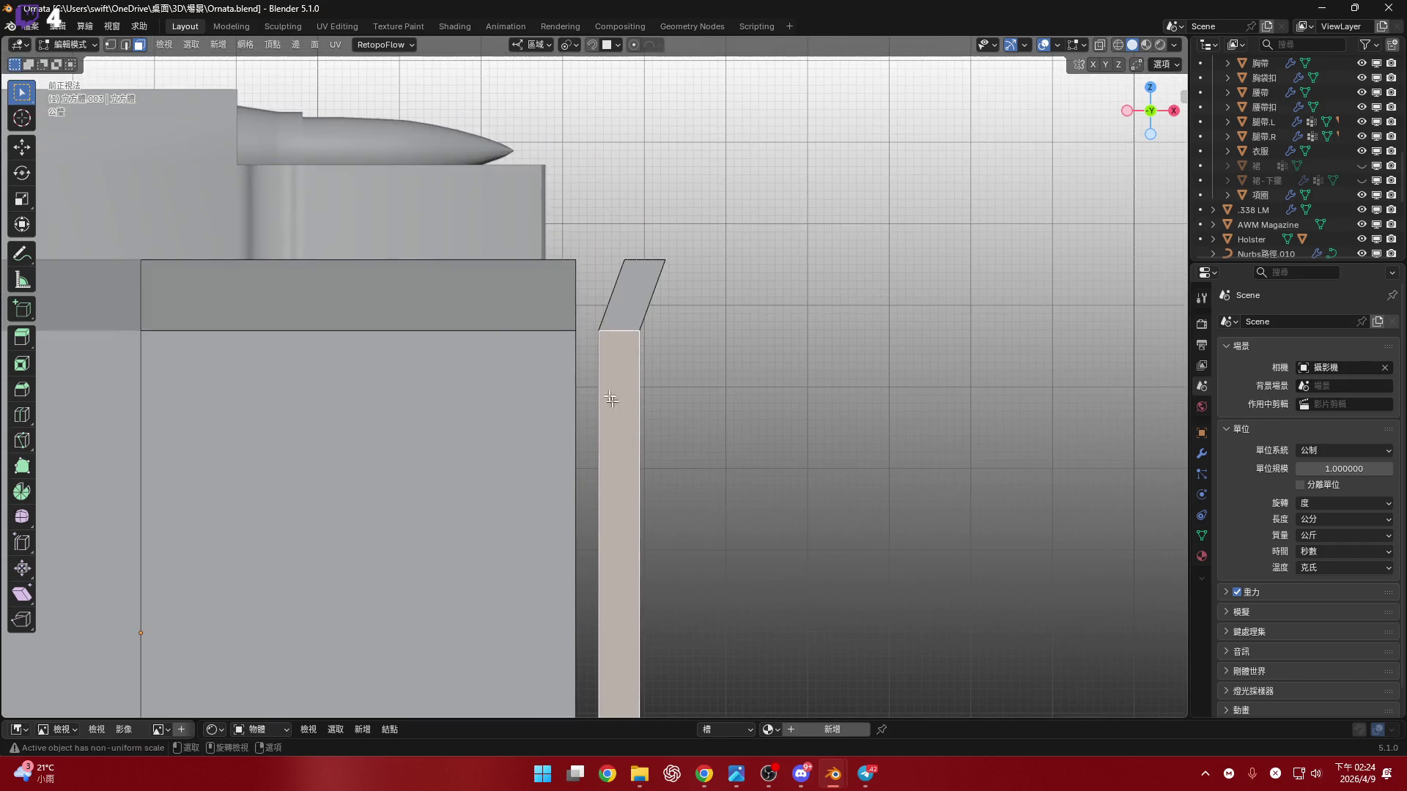
scroll(625, 344, "up", 2)
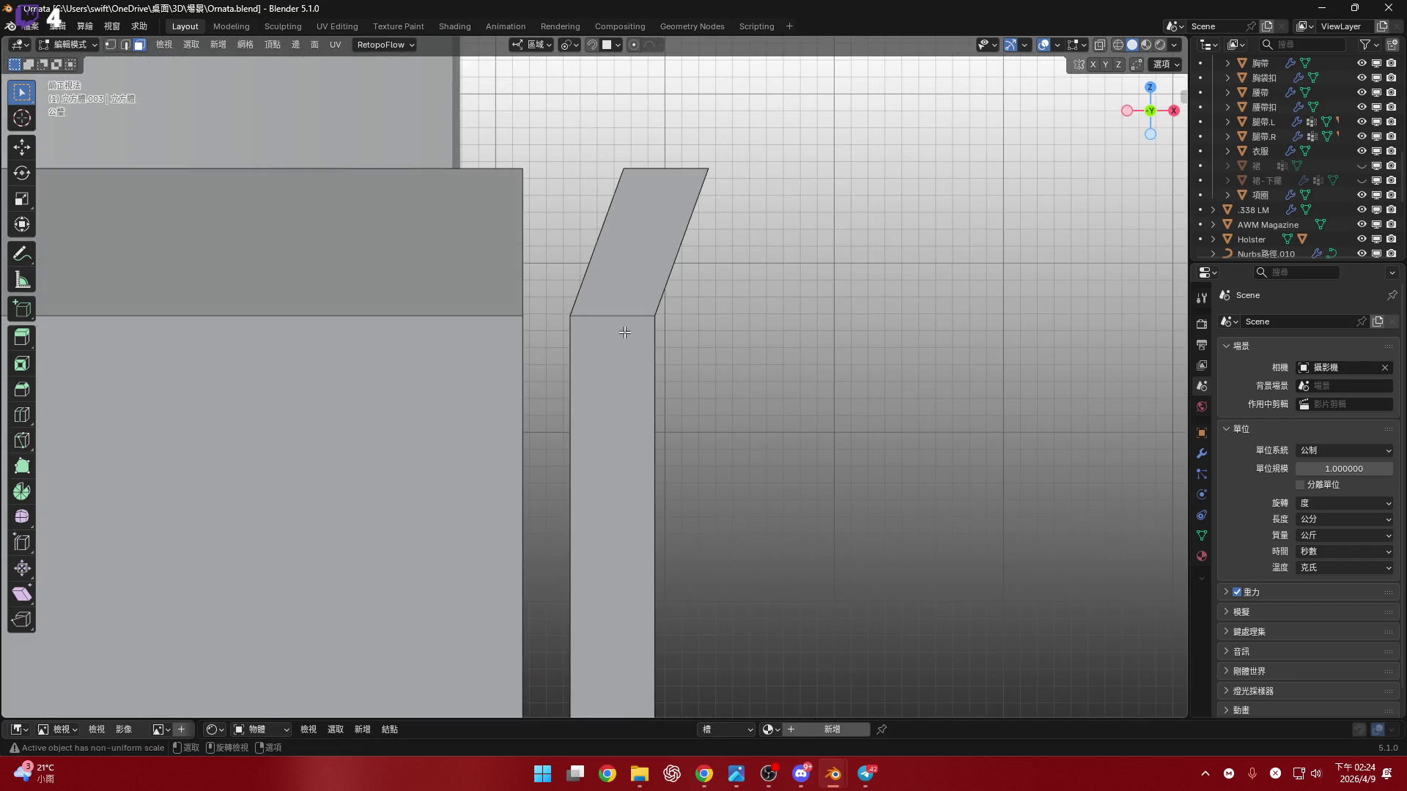
middle_click_drag(788, 394, 779, 325, "shift")
key("x")
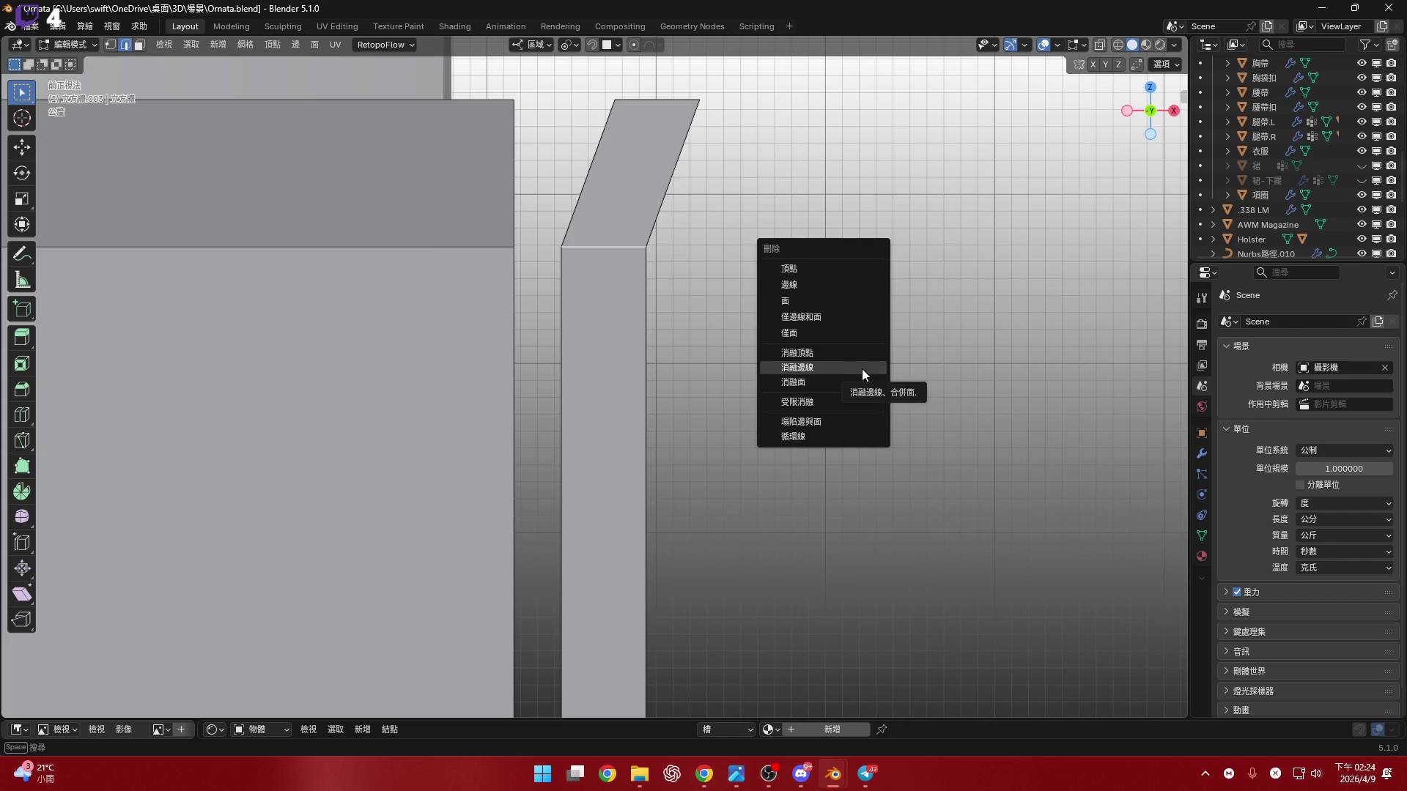
left_click(862, 367)
scroll(853, 370, "down", 3)
- Select the whole strip and inset its faces by 2.341 cm
key("a")
mouse_move(734, 477)
middle_mouse_down("shift")
mouse_move(736, 345)
mouse_move(676, 415)
middle_mouse_up("shift")
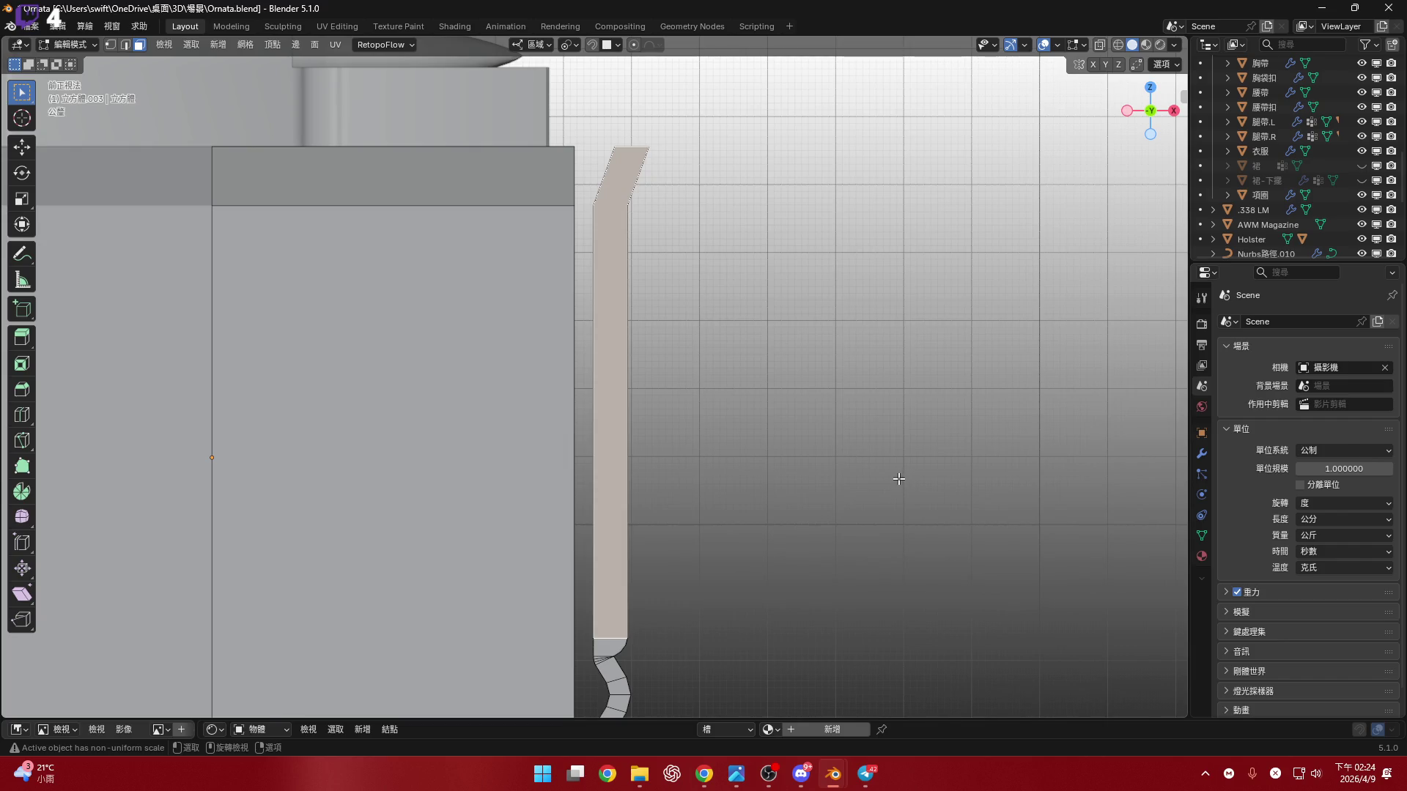
key("i")
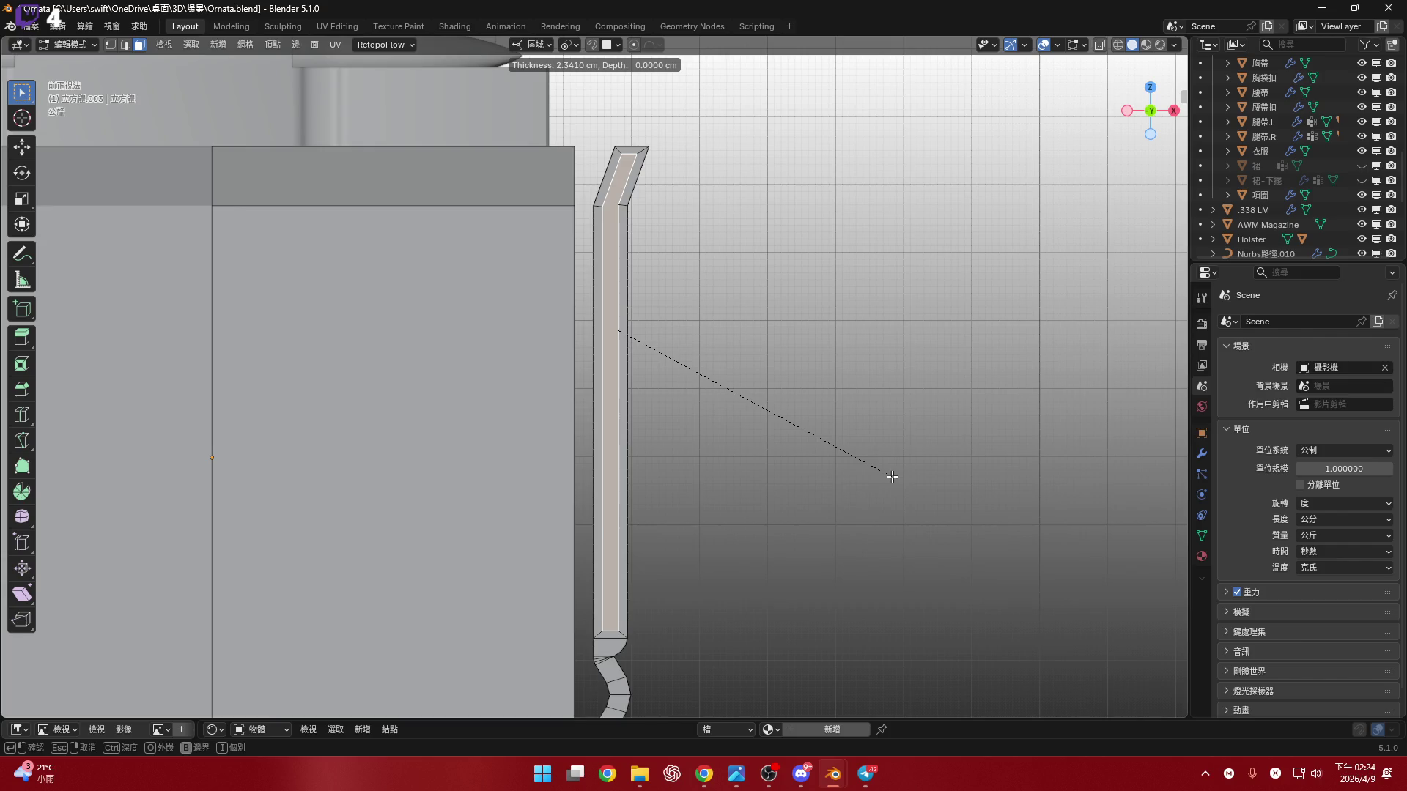
left_click(892, 477)
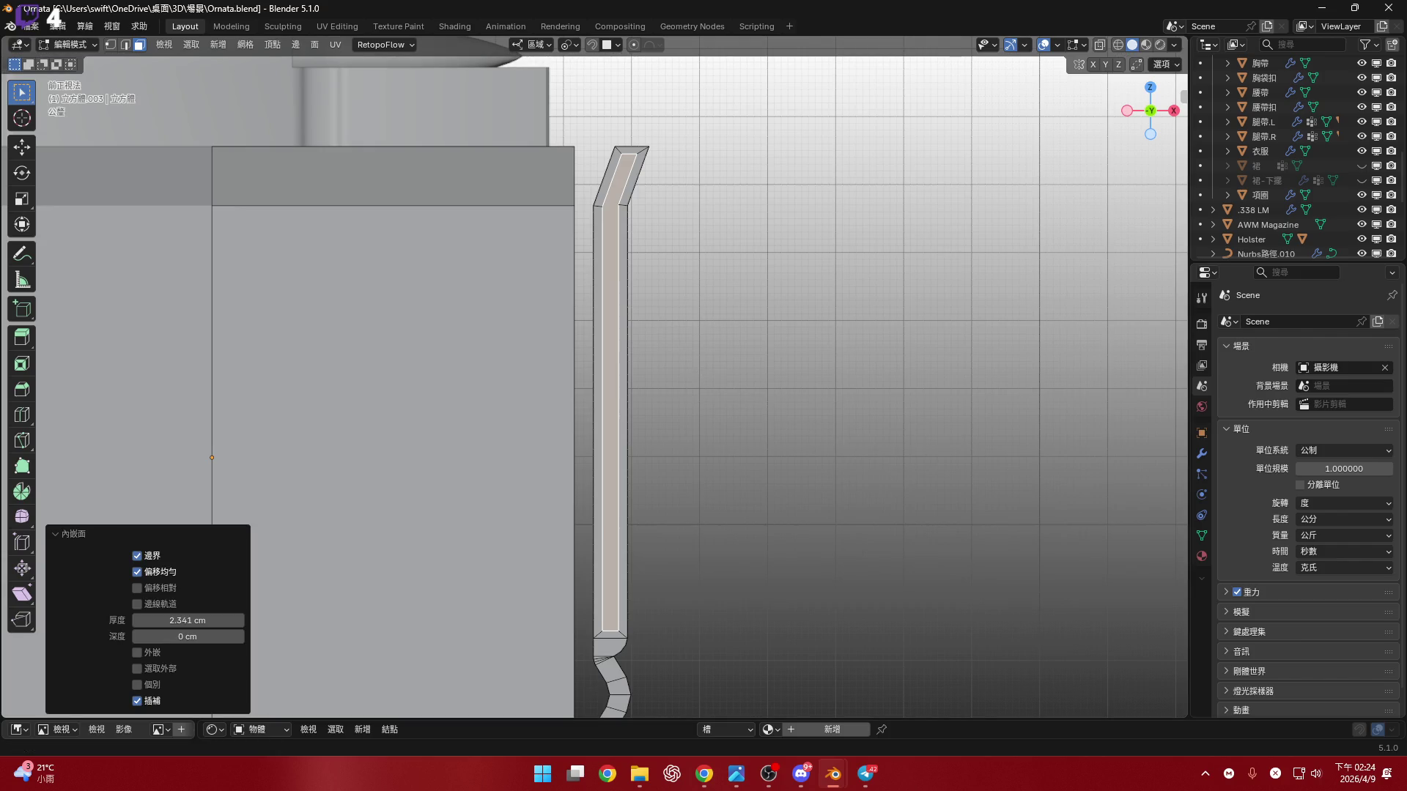
key("alt+Tab")
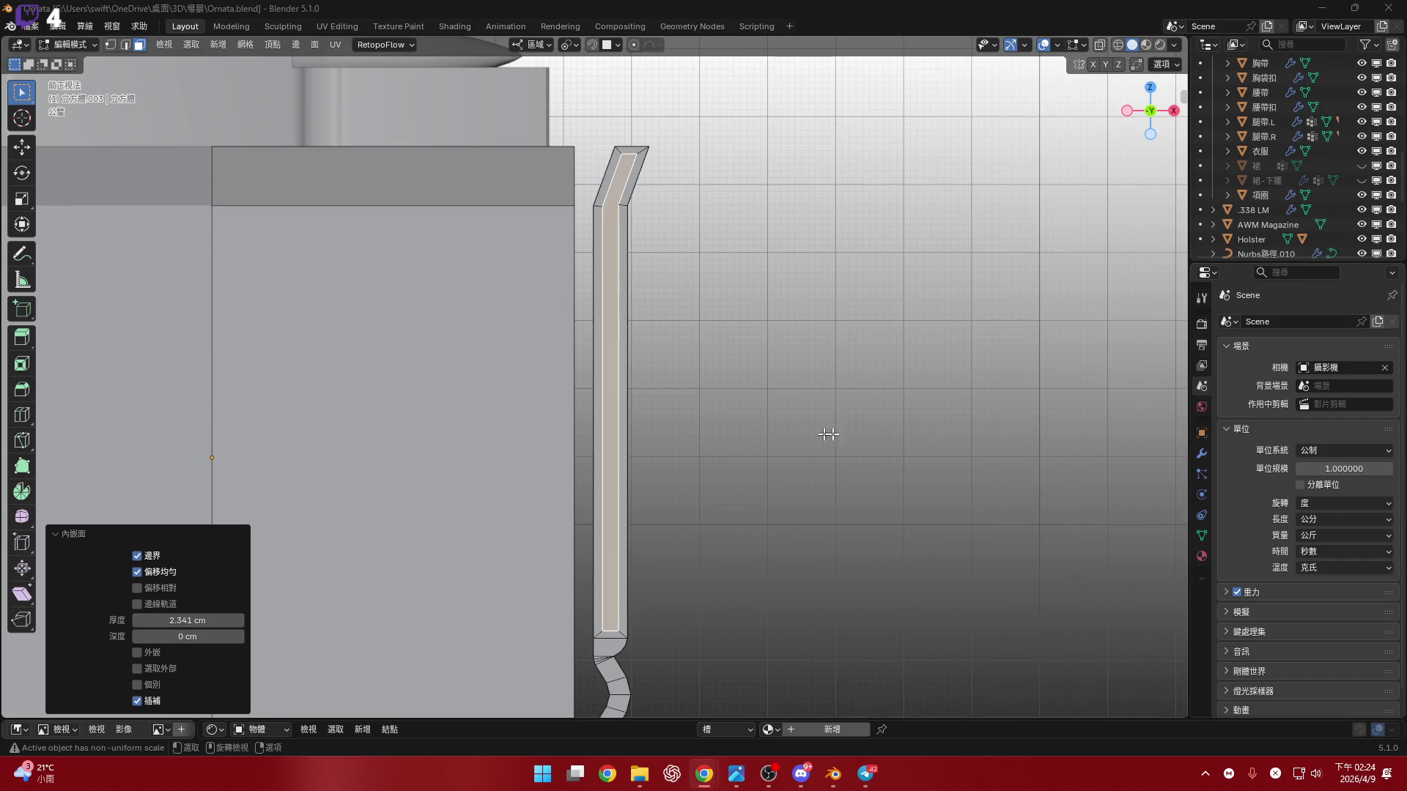
- Zoom and orbit to inspect the 2.341 cm inset border on the right side rail
scroll(644, 314, "up", 3)
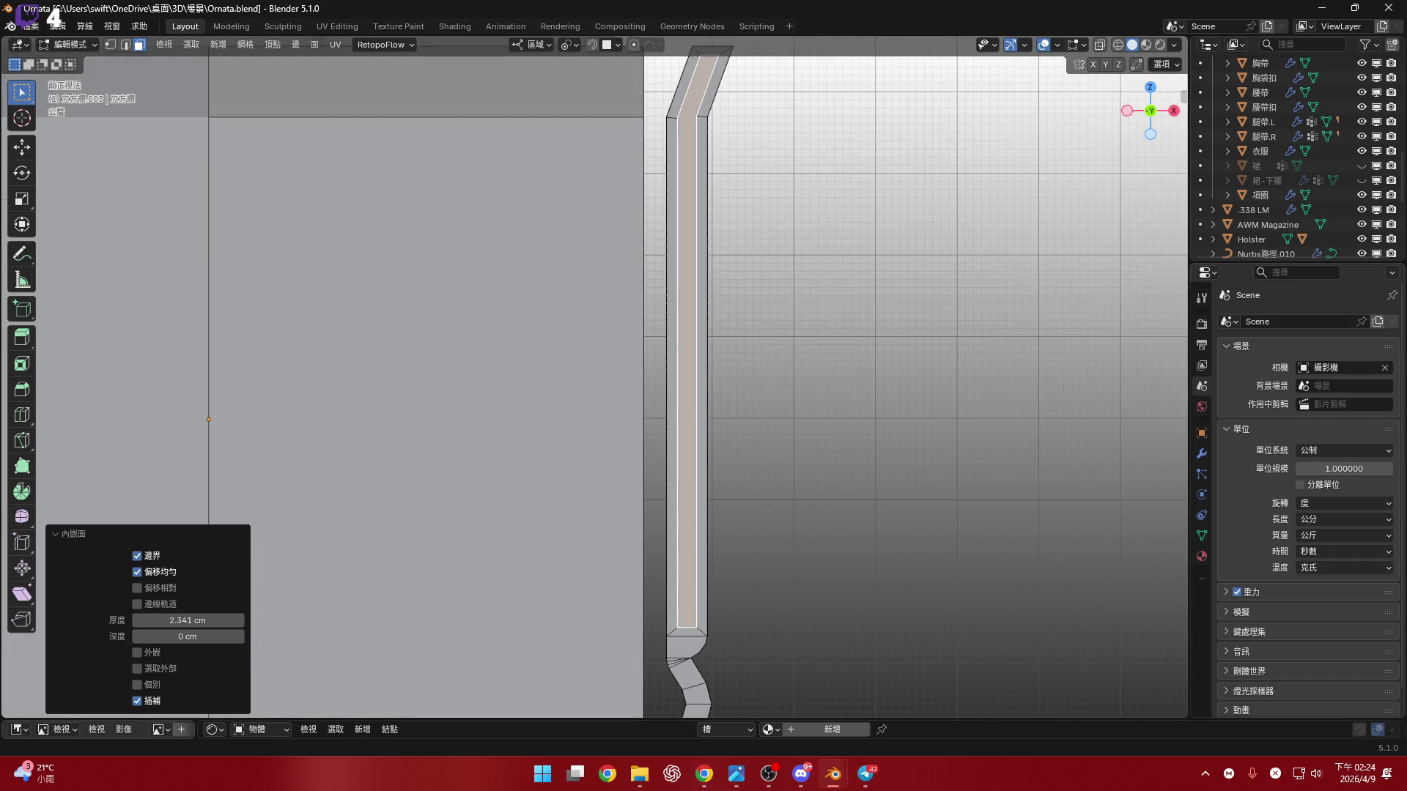
mouse_move(943, 282)
middle_mouse_down("ctrl")
mouse_move(831, 429)
mouse_move(785, 353)
mouse_move(204, 374)
mouse_move(628, 352)
mouse_move(663, 399)
mouse_move(656, 414)
mouse_move(634, 408)
mouse_move(693, 427)
mouse_move(507, 418)
mouse_move(740, 432)
mouse_move(1143, 146)
middle_mouse_up("ctrl")
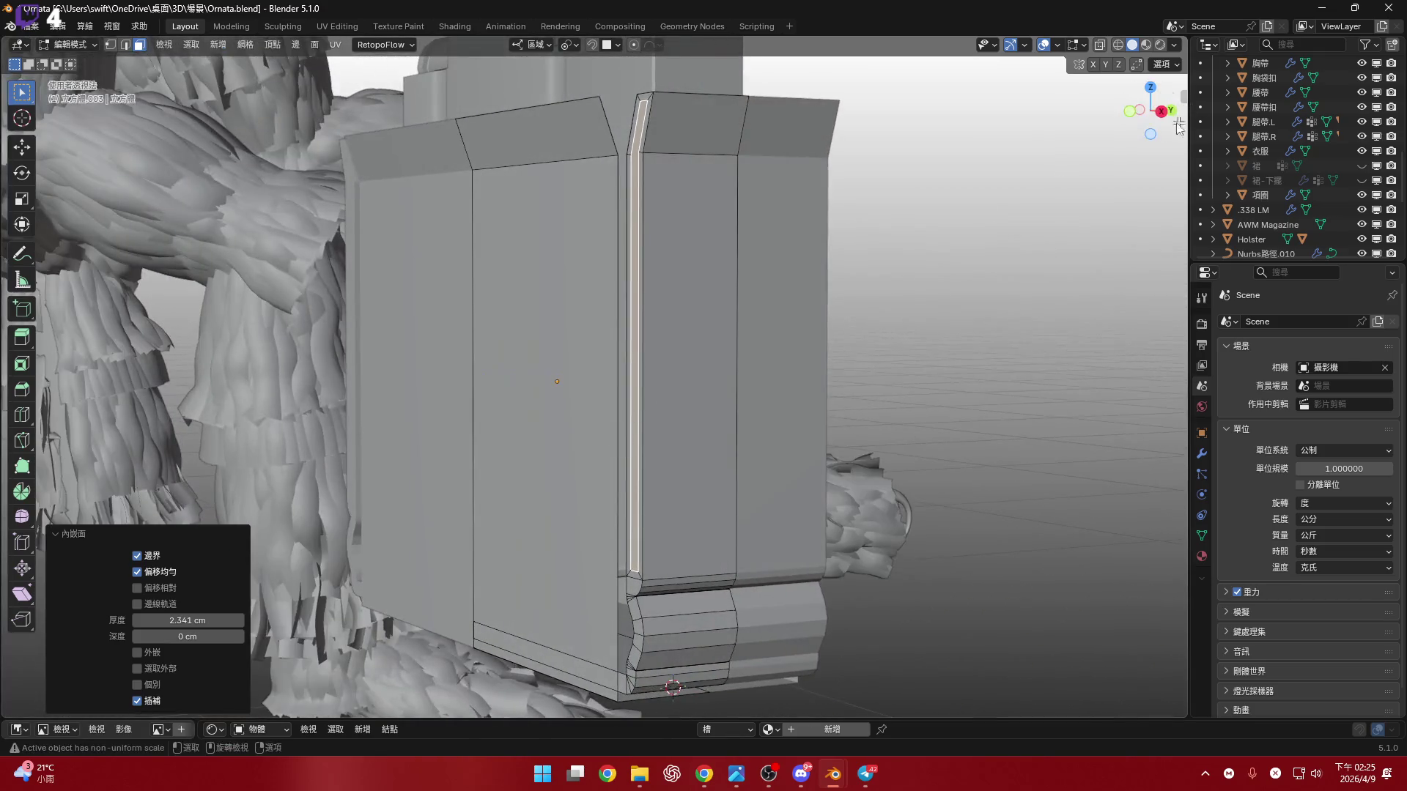
- Line up a straight Right Ortho side view of the rail column, cancelling a stray Y move
left_click(1161, 113)
scroll(659, 469, "up", 4)
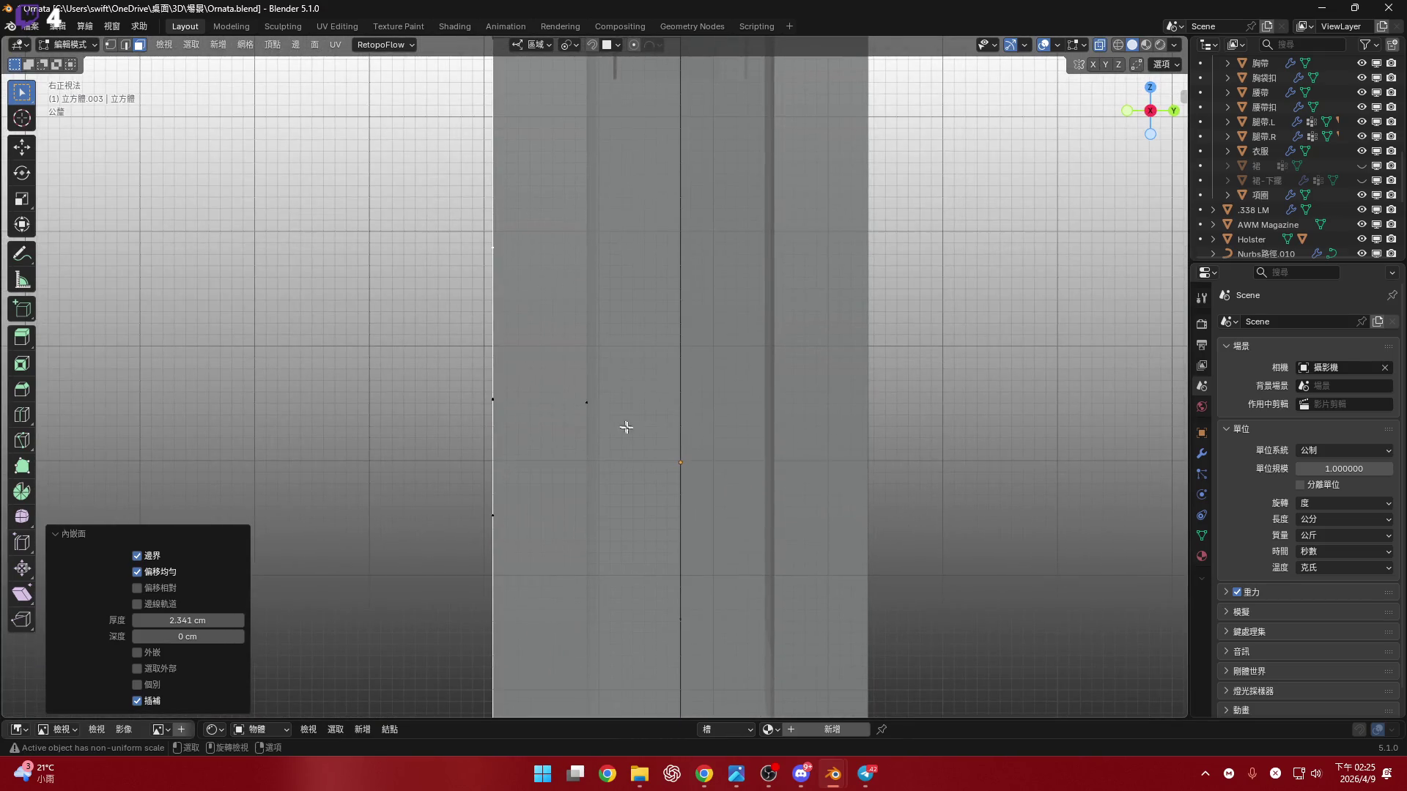
scroll(610, 445, "down", 2)
mouse_move(609, 444)
middle_mouse_down("shift")
mouse_move(647, 443)
mouse_move(665, 403)
mouse_move(690, 408)
middle_mouse_up("shift")
key("g")
key("y")
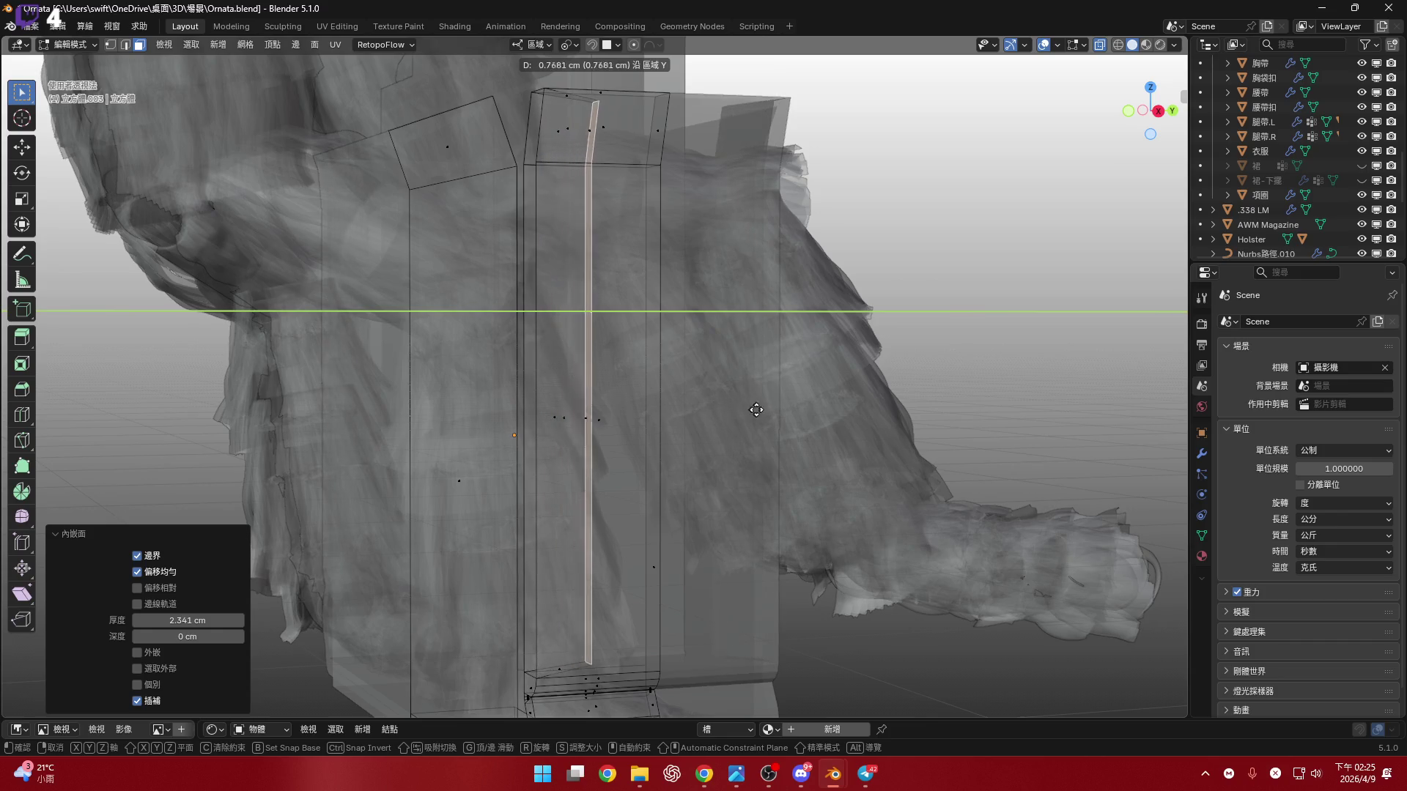
key("Escape")
middle_click_drag(785, 408, 694, 385)
scroll(694, 385, "up", 1)
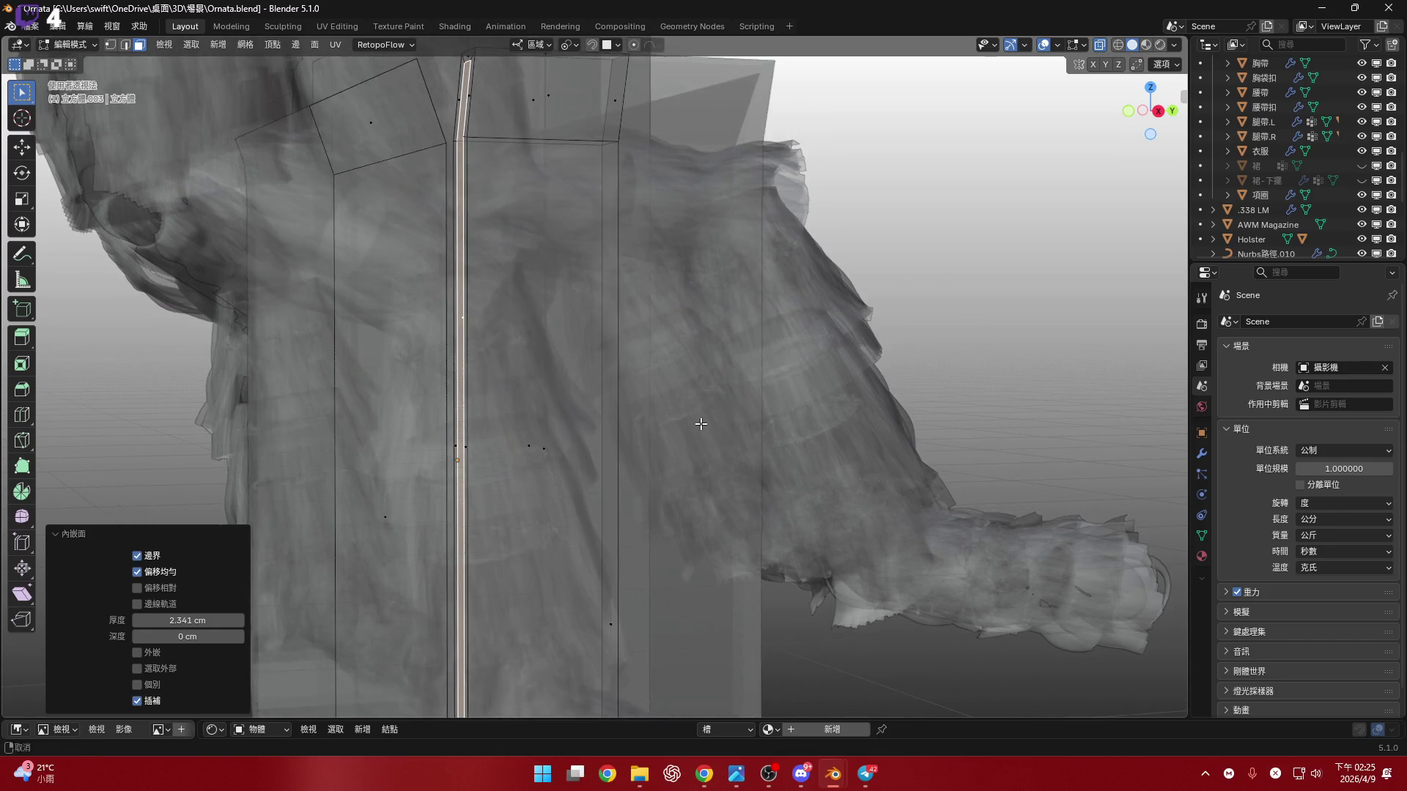
left_click(1156, 113)
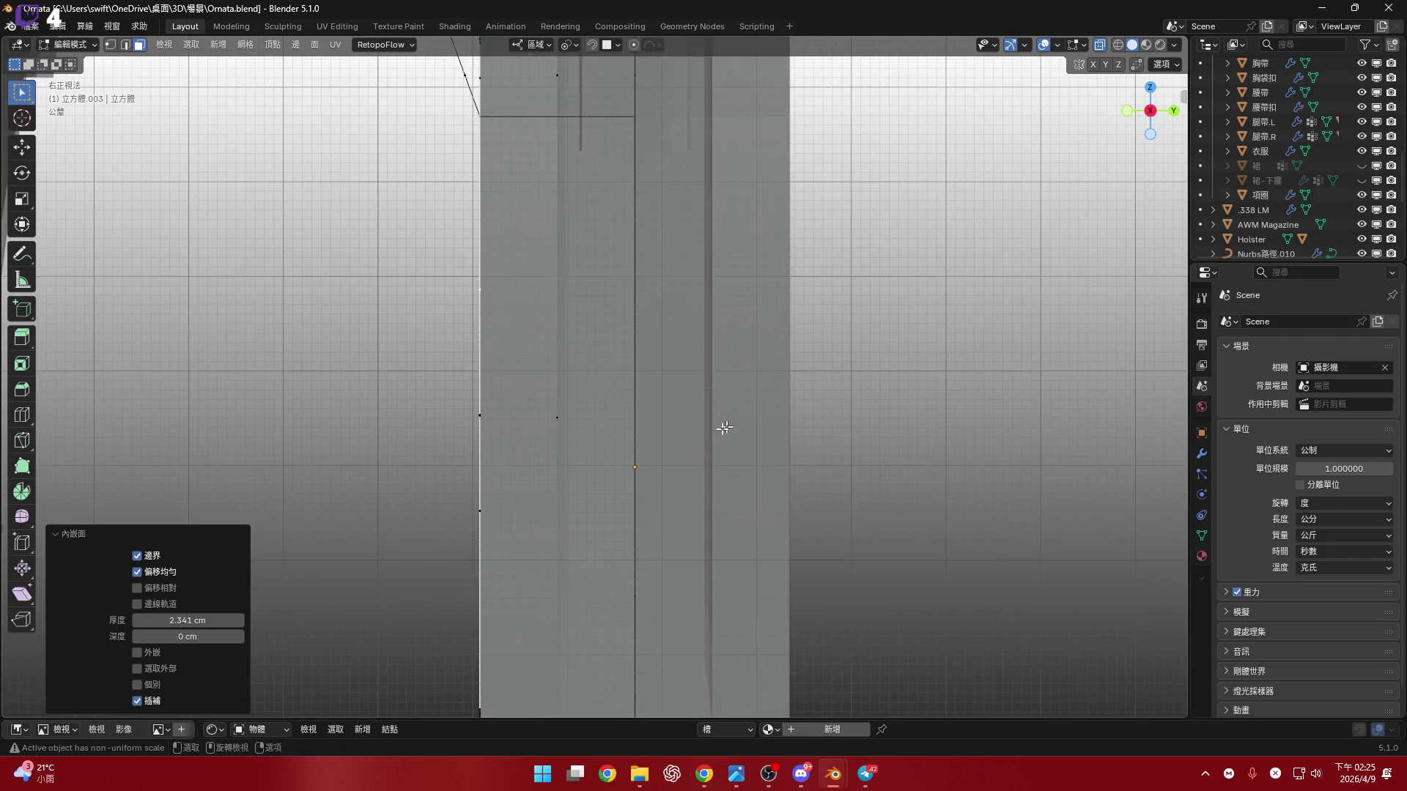
- Sink the rail's inset strip about 1.64 cm inward along Z, then nudge it slightly
key("g")
key("z")
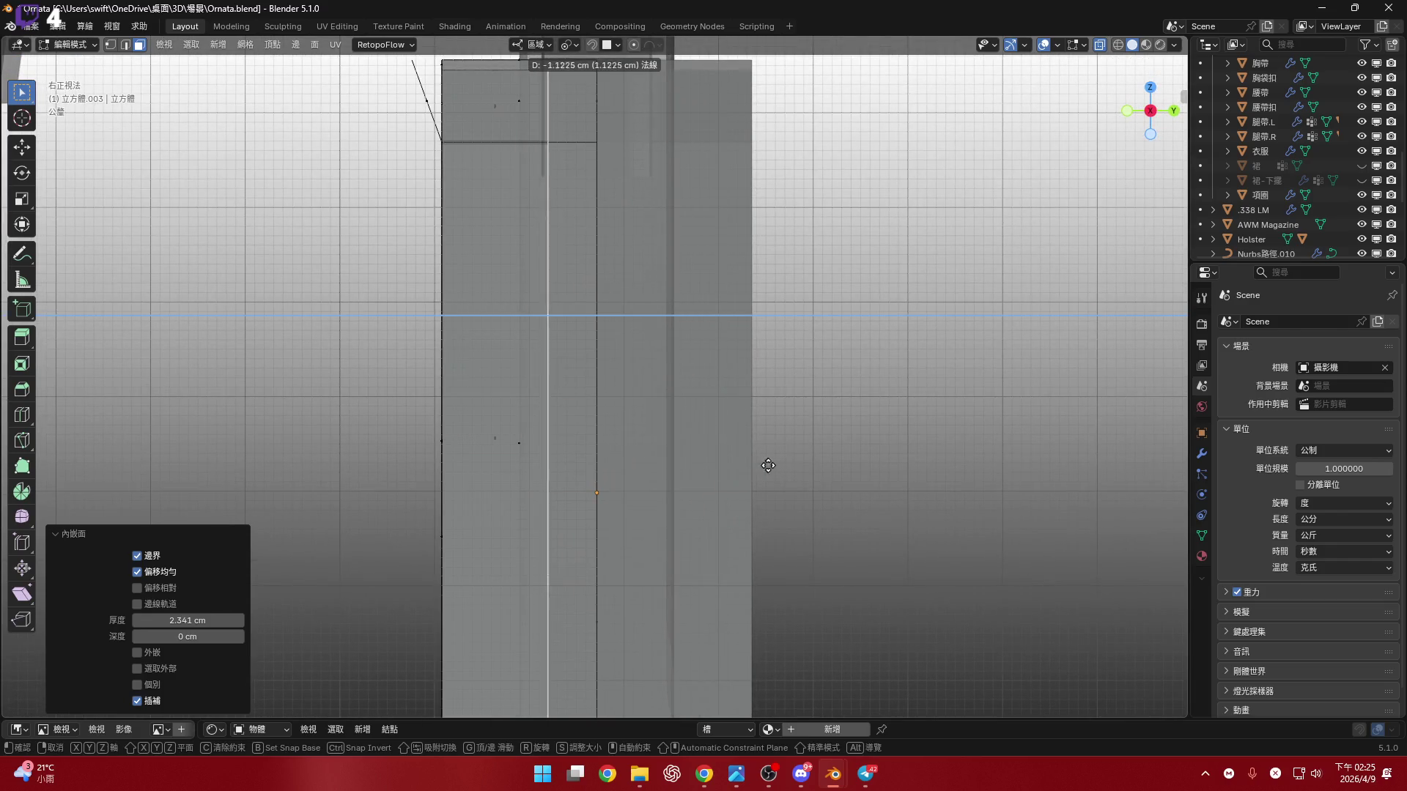
left_click(815, 466)
scroll(651, 365, "up", 5)
scroll(609, 319, "down", 2)
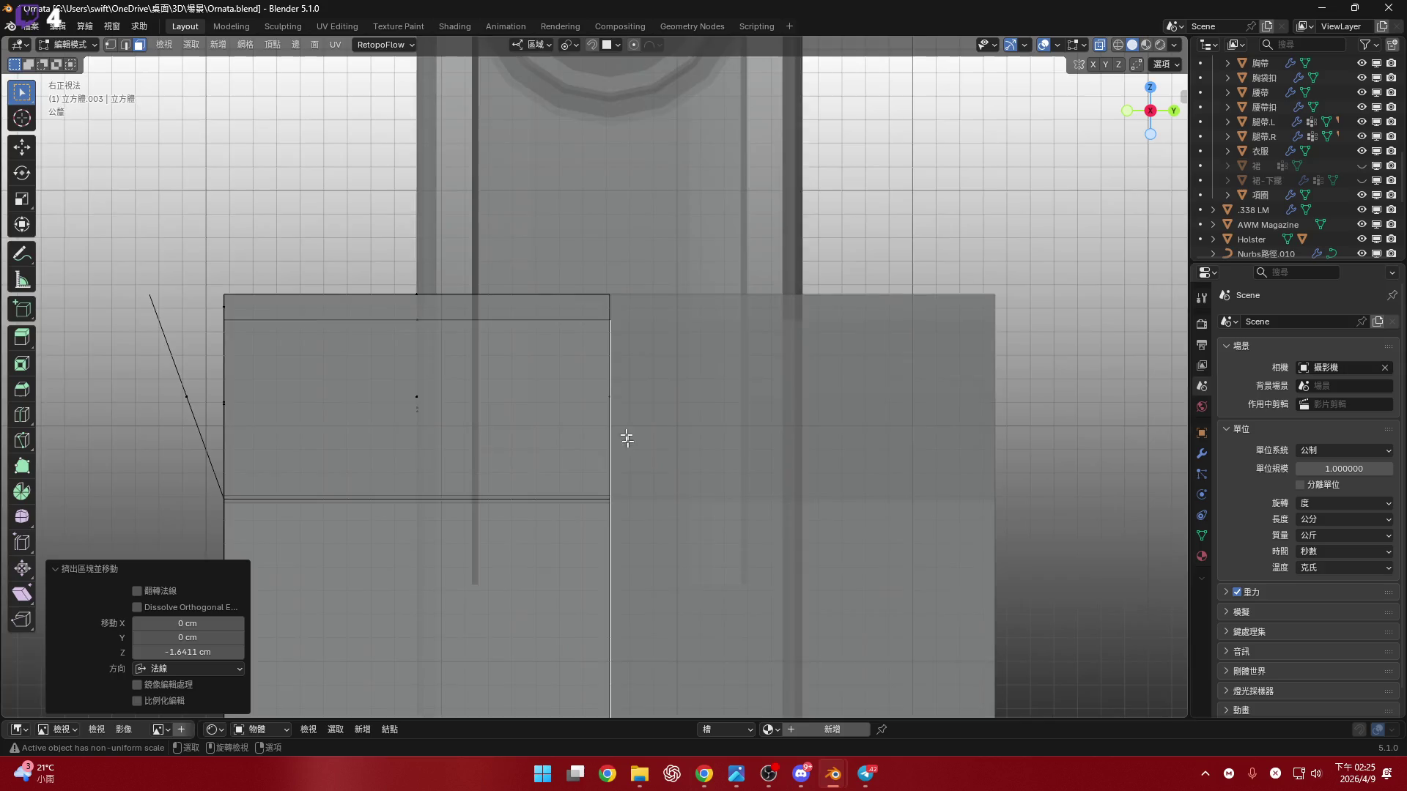
scroll(625, 436, "up", 6)
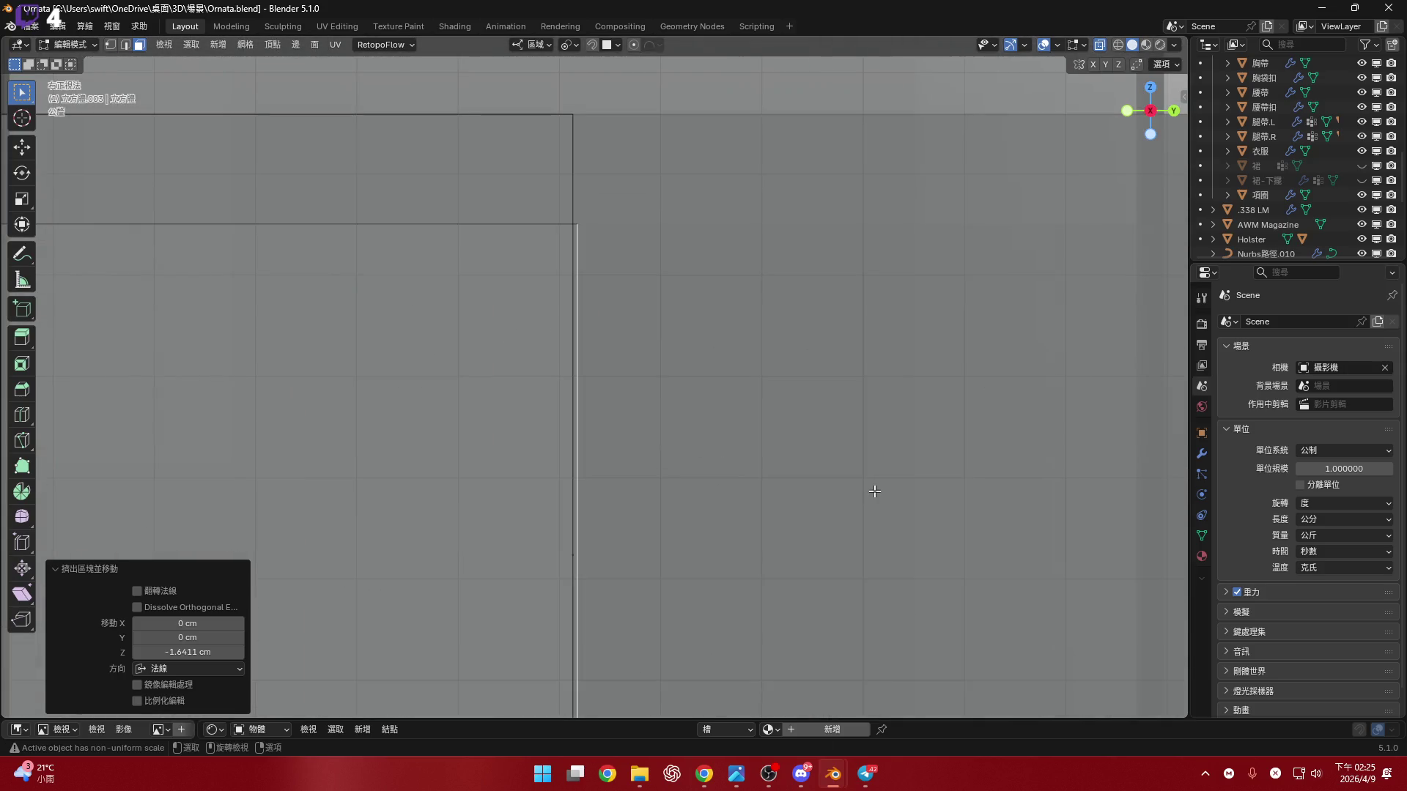
key("g")
left_click(872, 496)
scroll(870, 497, "down", 3)
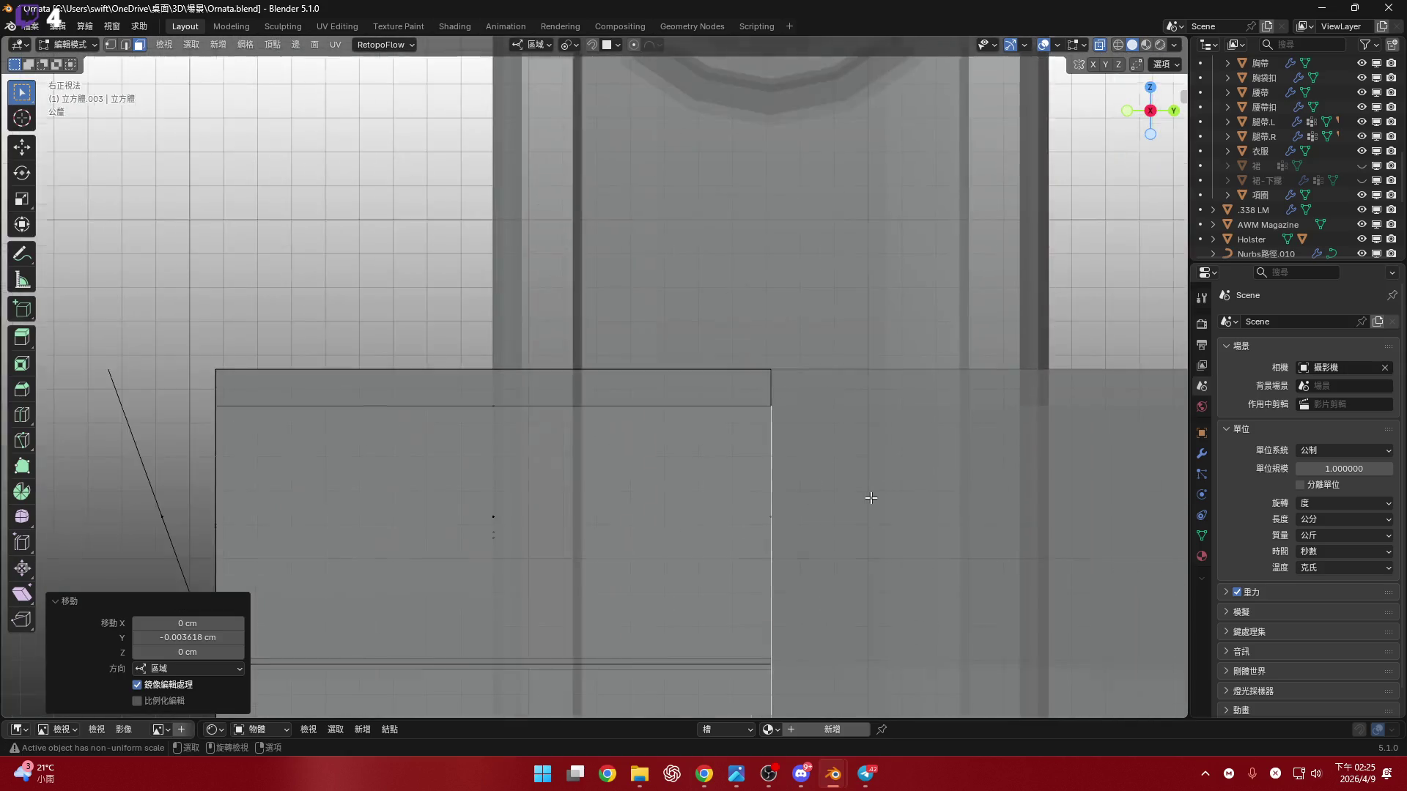
scroll(871, 498, "down", 2)
mouse_move(917, 283)
middle_mouse_down()
mouse_move(980, 392)
mouse_move(938, 383)
middle_mouse_up()
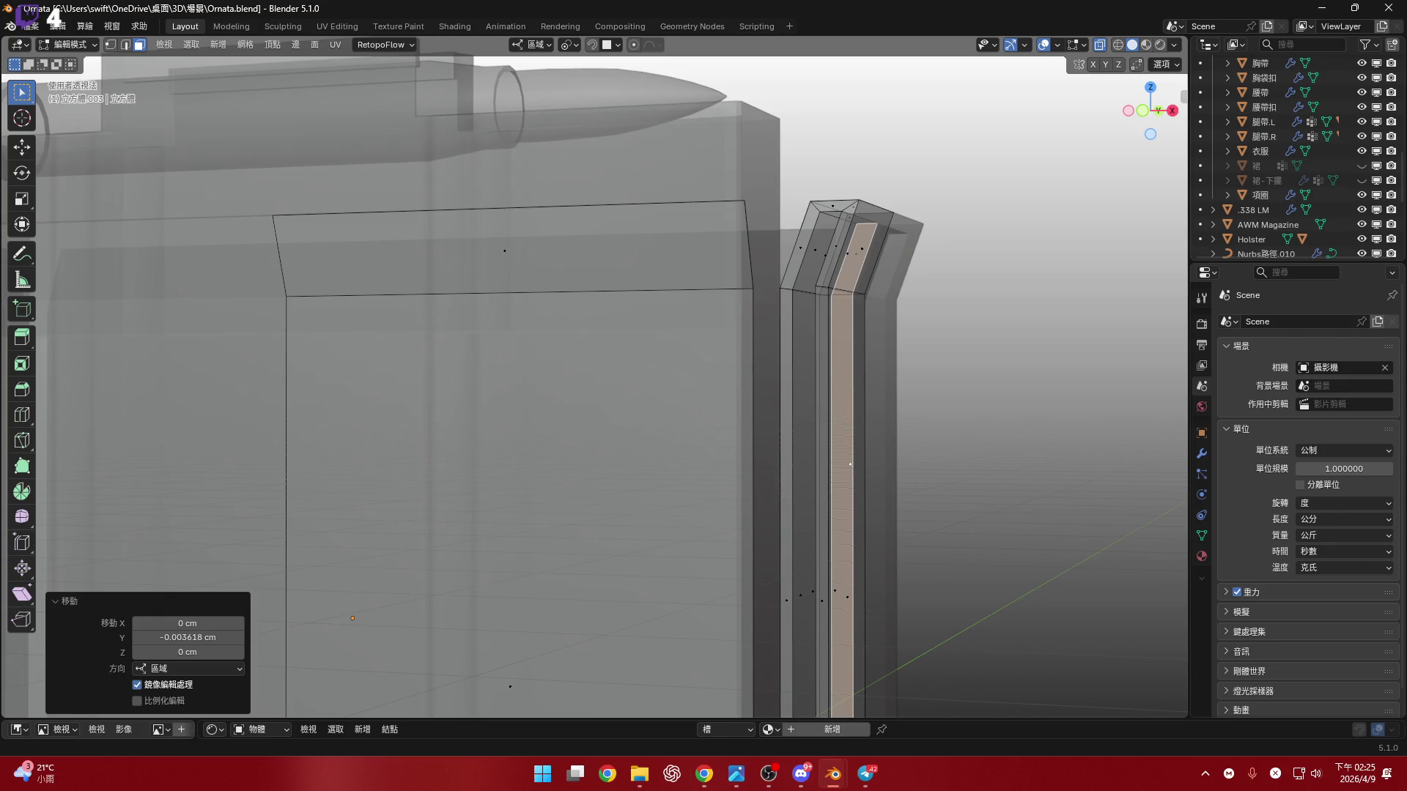
- Turn X-ray off and orbit to inspect the recessed groove on the rail front
key("alt+Tab")
key("alt+Tab")
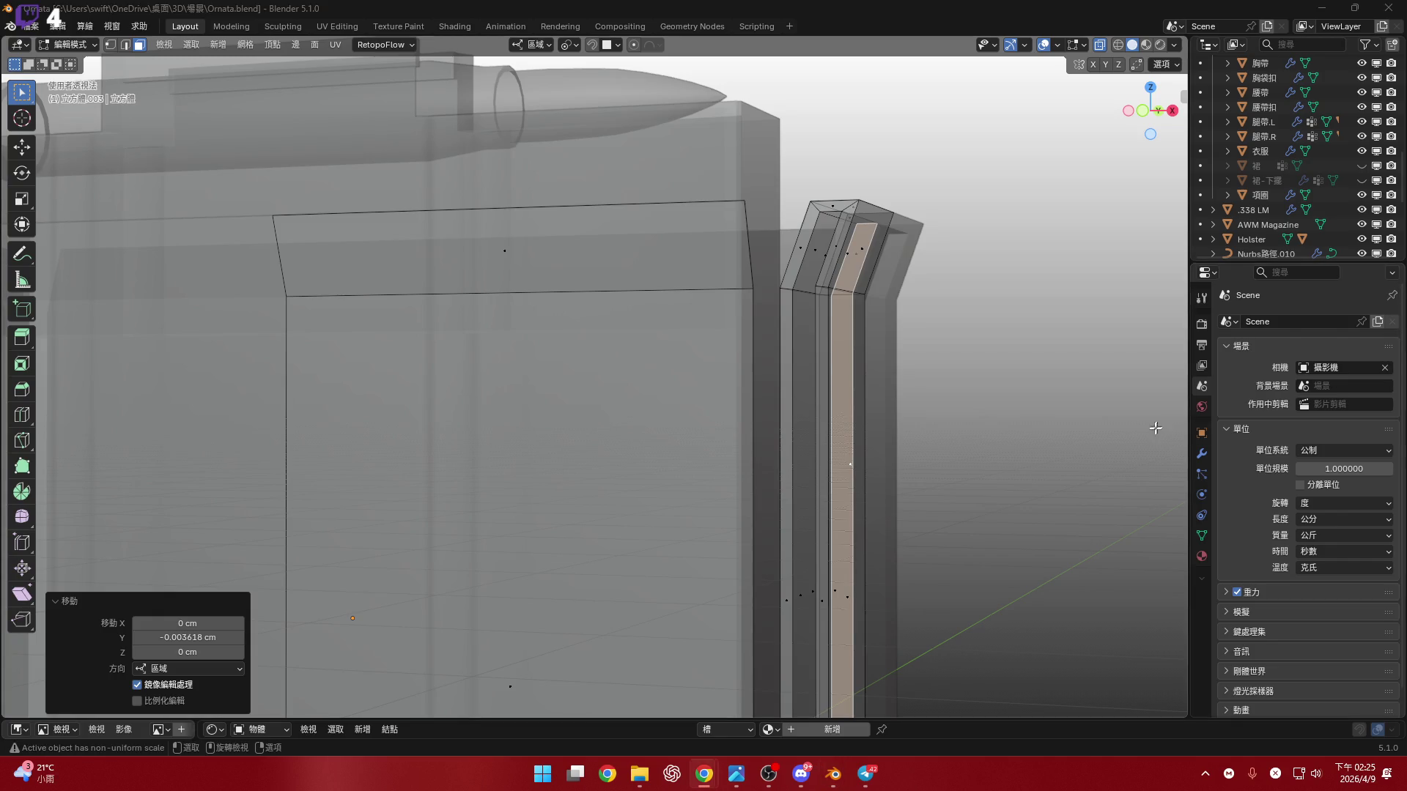
scroll(1077, 436, "down", 3)
left_click(1104, 50)
scroll(778, 322, "up", 5)
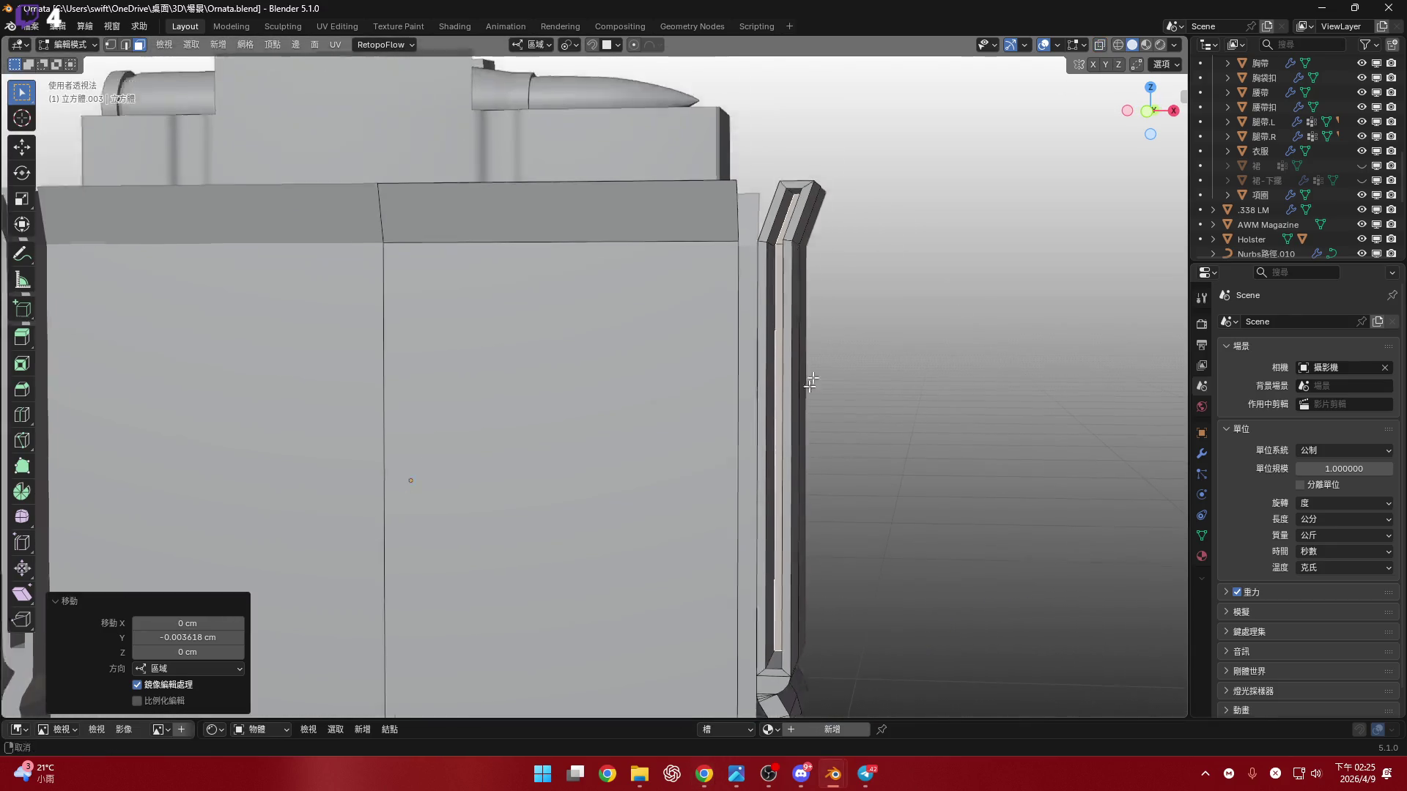
scroll(778, 340, "up", 5)
middle_click_drag(779, 340, 797, 336)
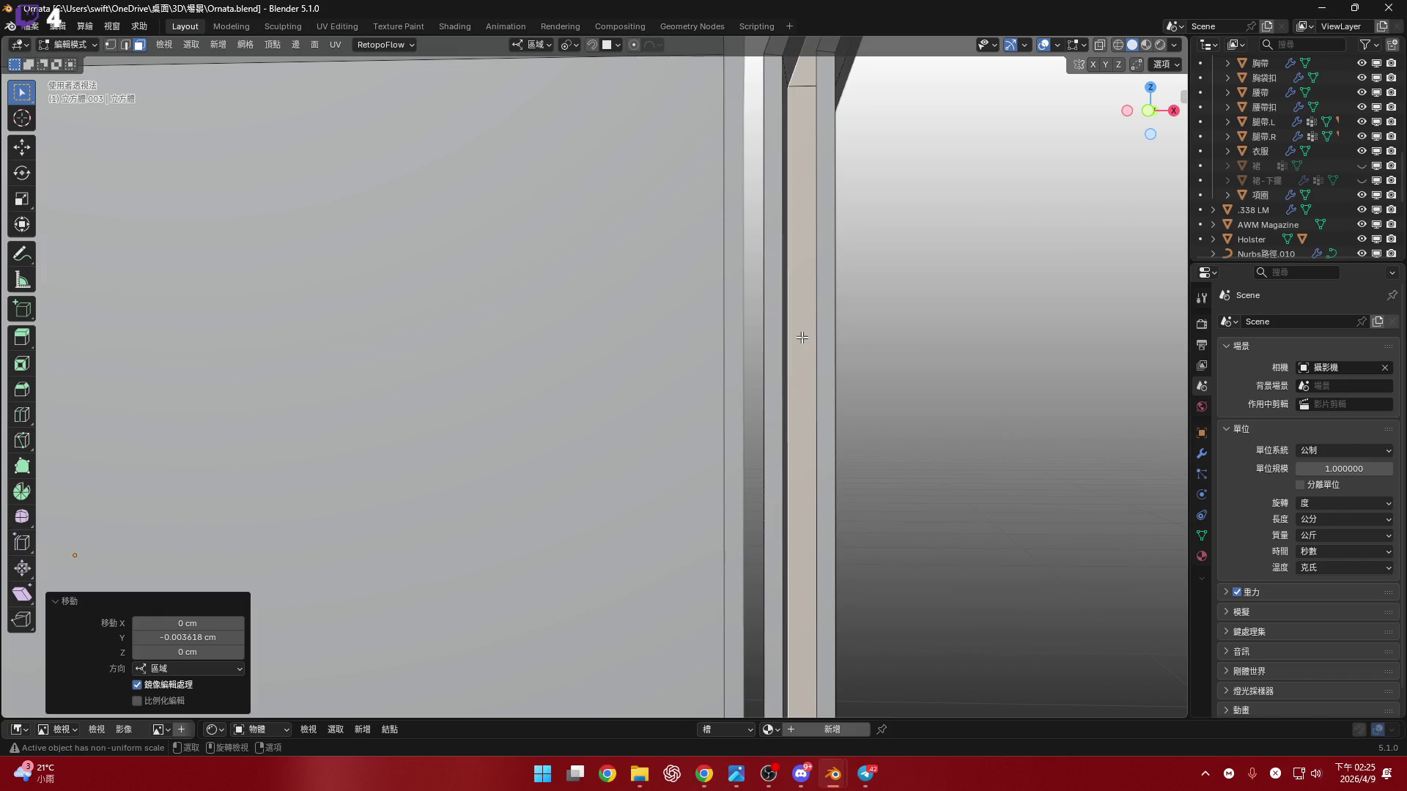
scroll(803, 337, "down", 10)
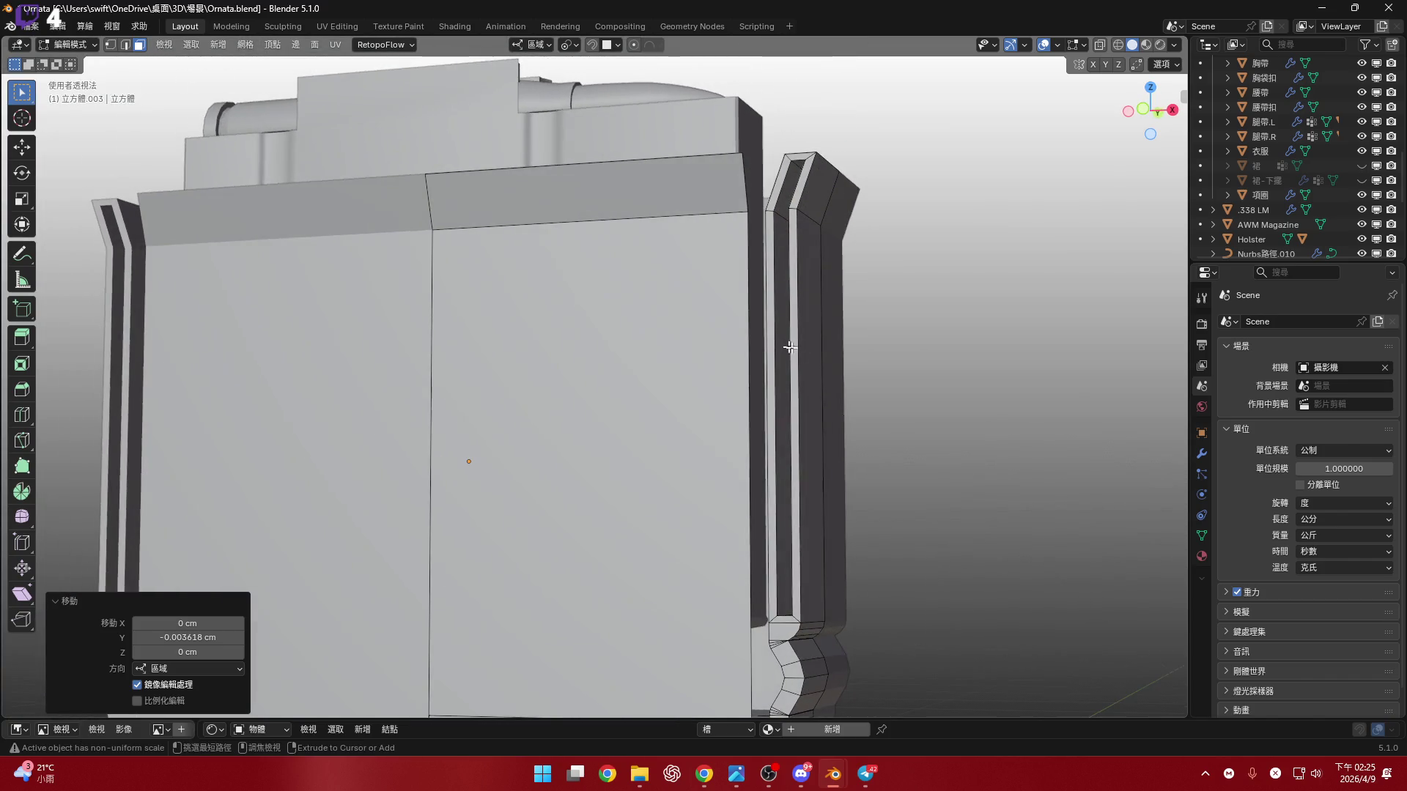
scroll(801, 314, "up", 6)
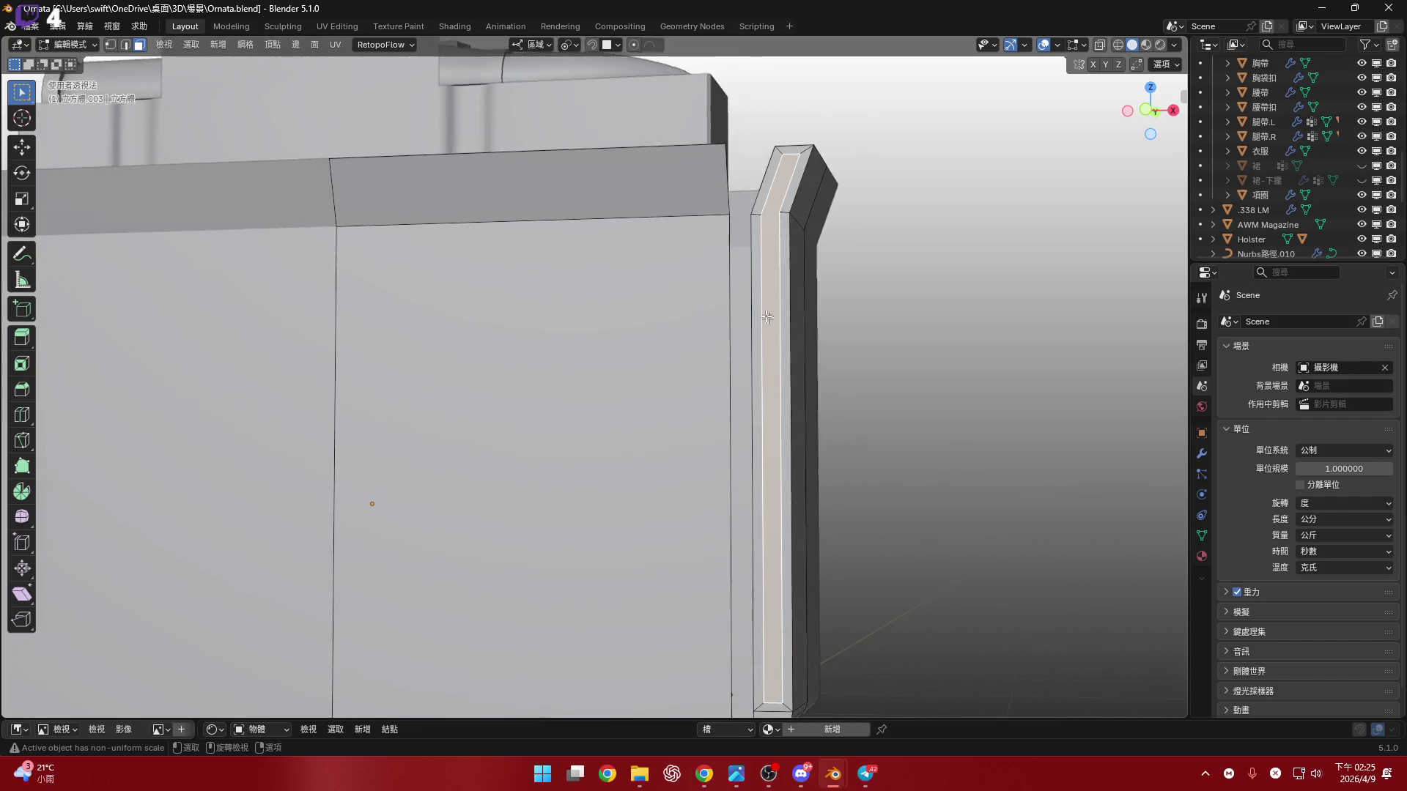
mouse_move(795, 268)
middle_mouse_down()
mouse_move(769, 273)
mouse_move(755, 317)
mouse_move(757, 302)
middle_mouse_up()
- Try a loop cut across the rail, abandoning the first attempts and starting again
key("ctrl+r")
key("Escape")
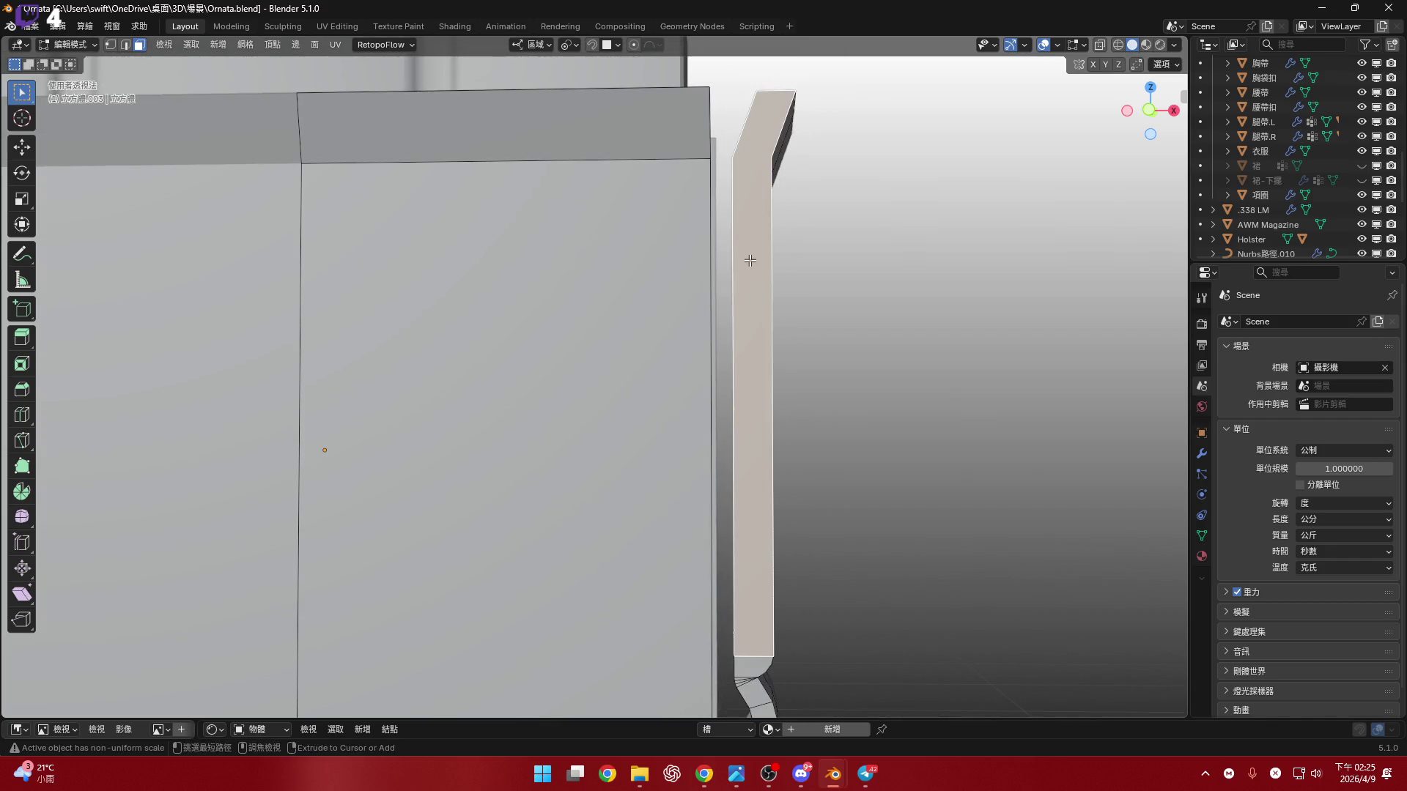
key("ctrl+r")
key("Escape")
mouse_move(742, 186)
middle_mouse_down()
mouse_move(751, 320)
mouse_move(727, 247)
middle_mouse_up()
key("ctrl+r")
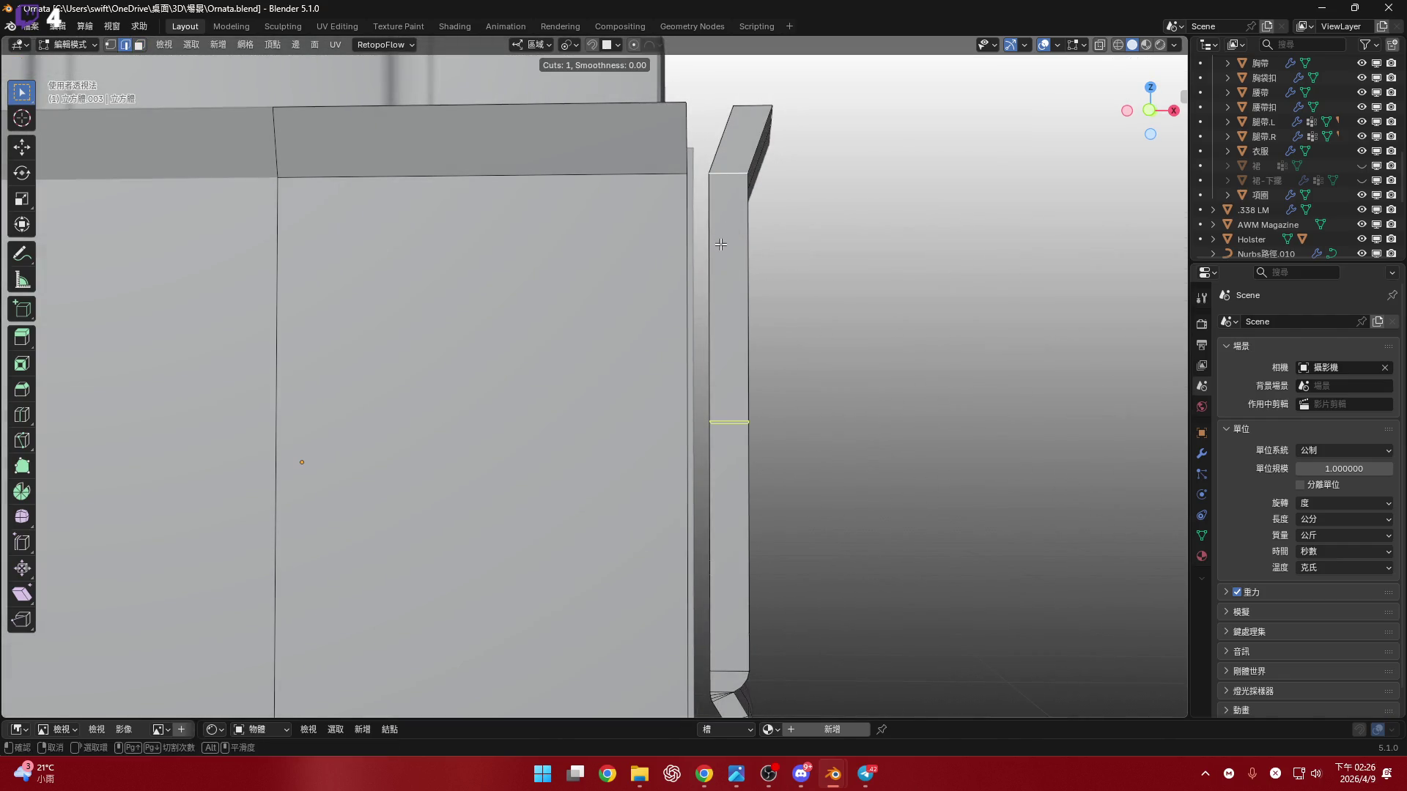
- In Front Ortho, add evenly spaced horizontal loop cuts across the rail without sliding
key("Escape")
left_click(1148, 111)
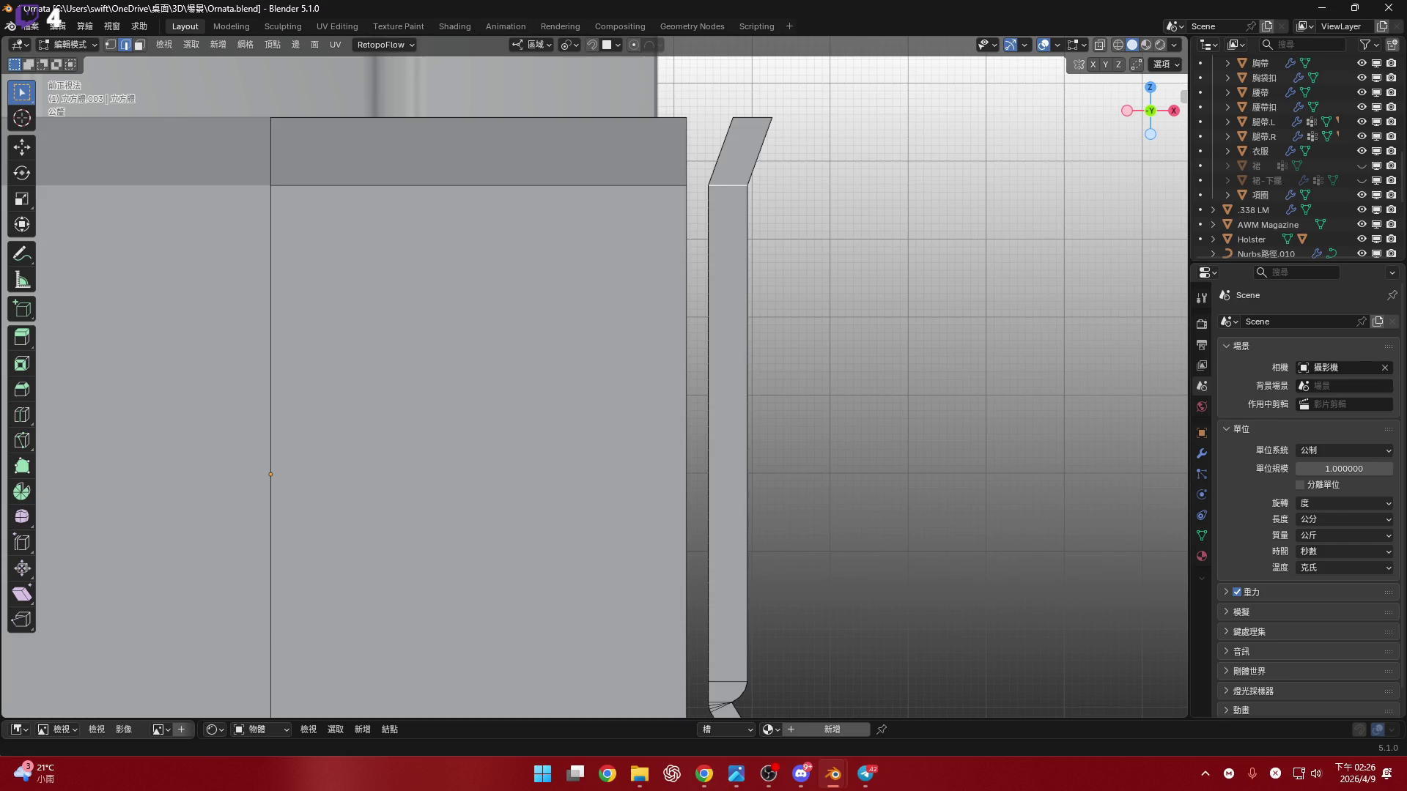
middle_click_drag(728, 376, 694, 365, "shift")
key("ctrl+r")
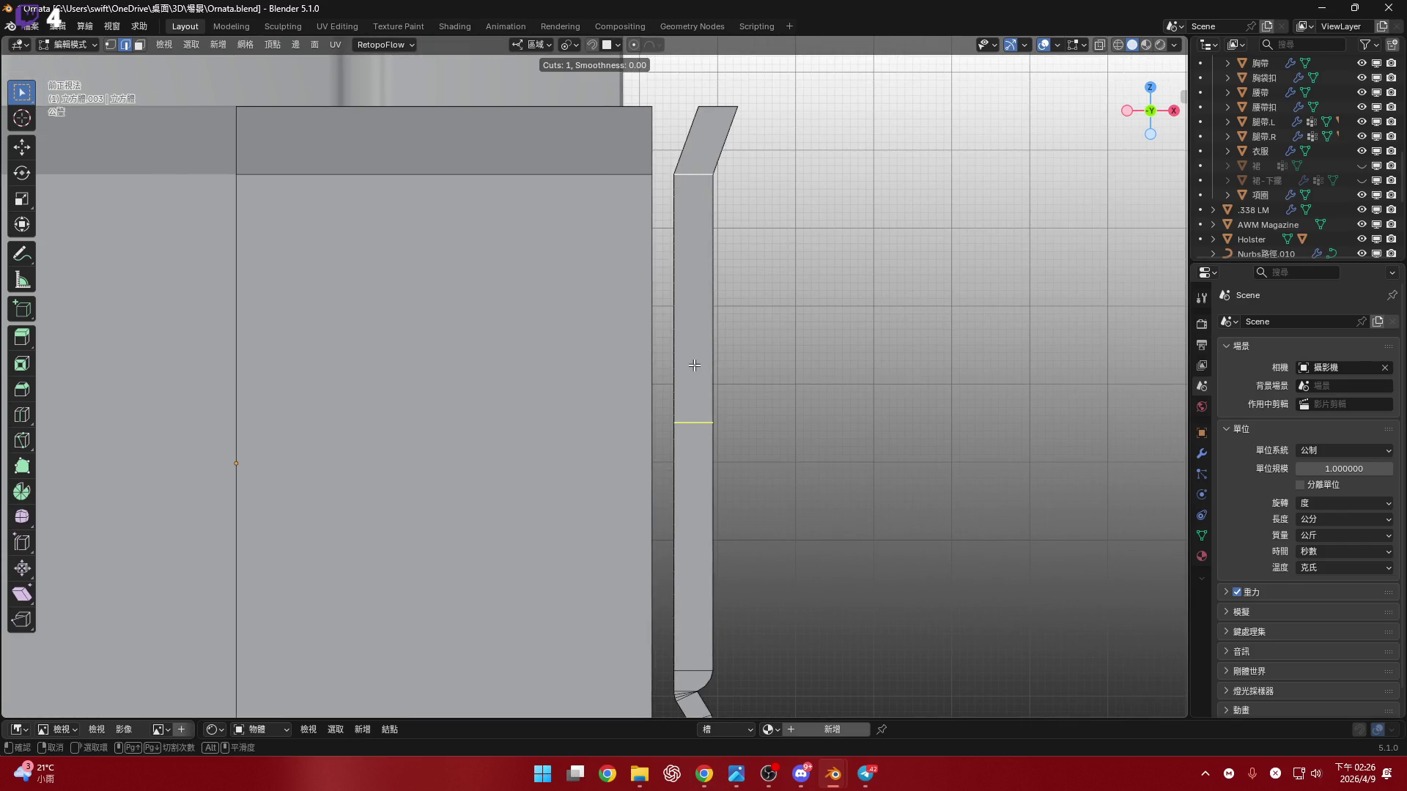
scroll(693, 365, "up", 4)
left_click(694, 365)
right_click(694, 364)
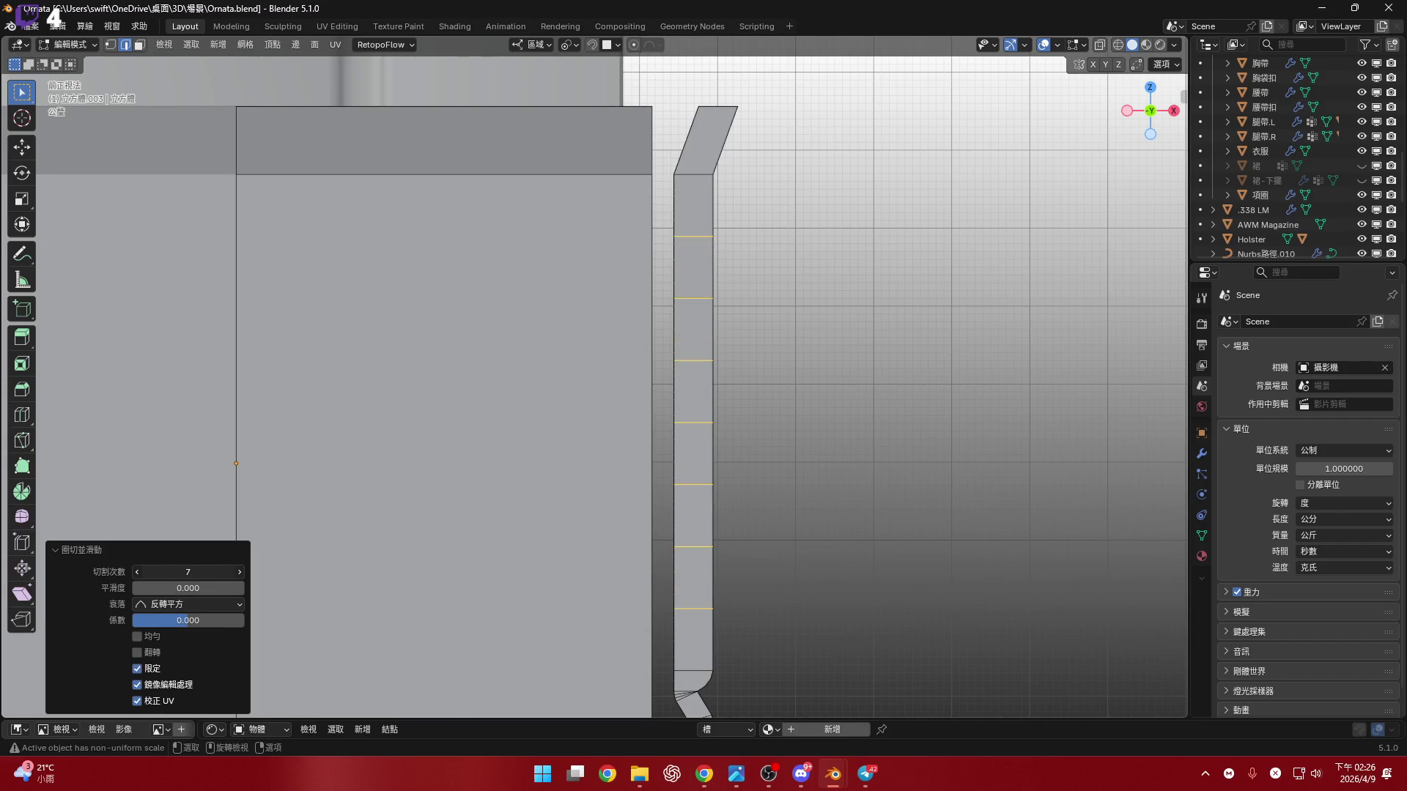
- Set Number of Cuts to 6, check them in perspective, then select the rail's top segment
left_click(240, 572)
mouse_move(697, 545)
middle_mouse_down("shift")
mouse_move(677, 519)
mouse_move(664, 597)
mouse_move(666, 570)
middle_mouse_up("shift")
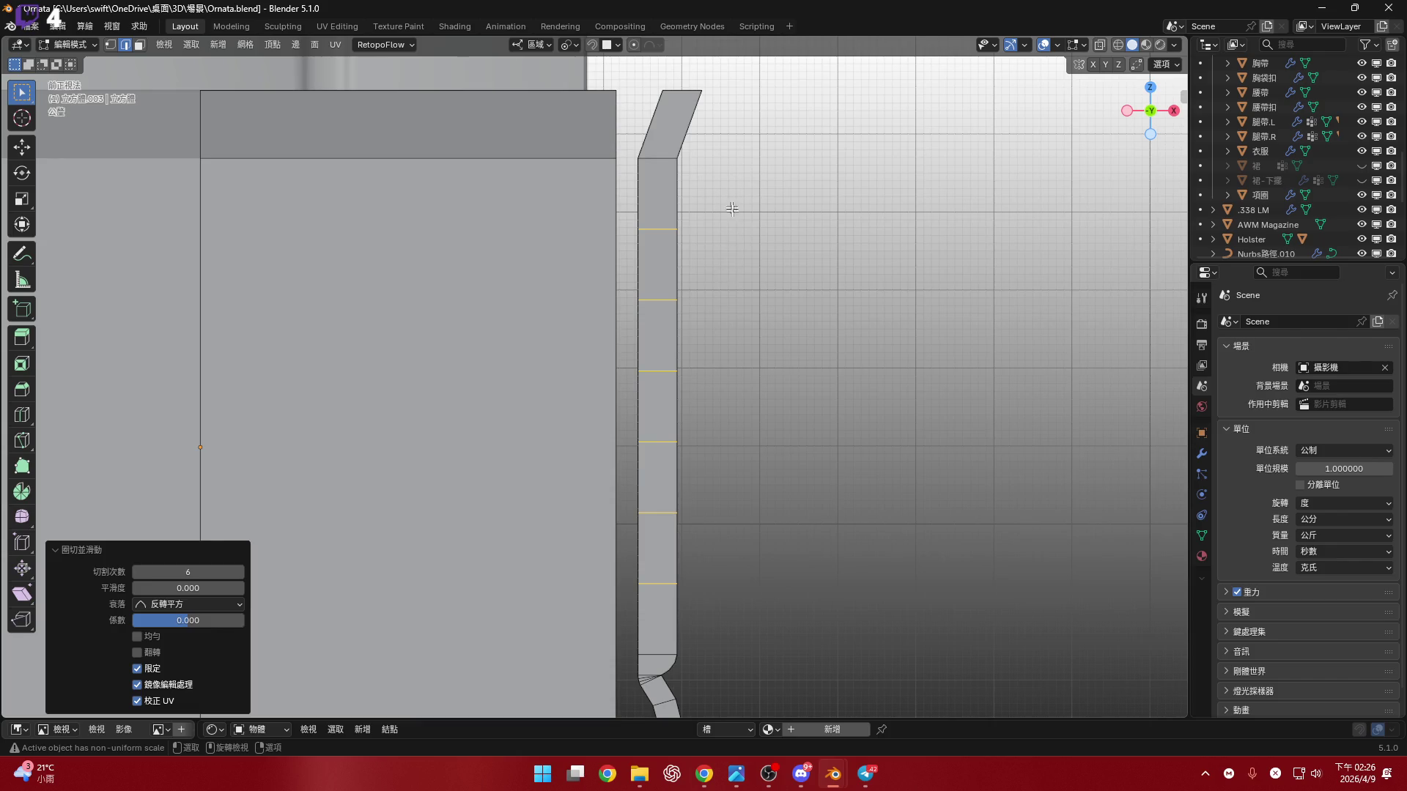
mouse_move(731, 209)
middle_mouse_down("shift")
mouse_move(713, 273)
mouse_move(666, 202)
middle_mouse_up("shift")
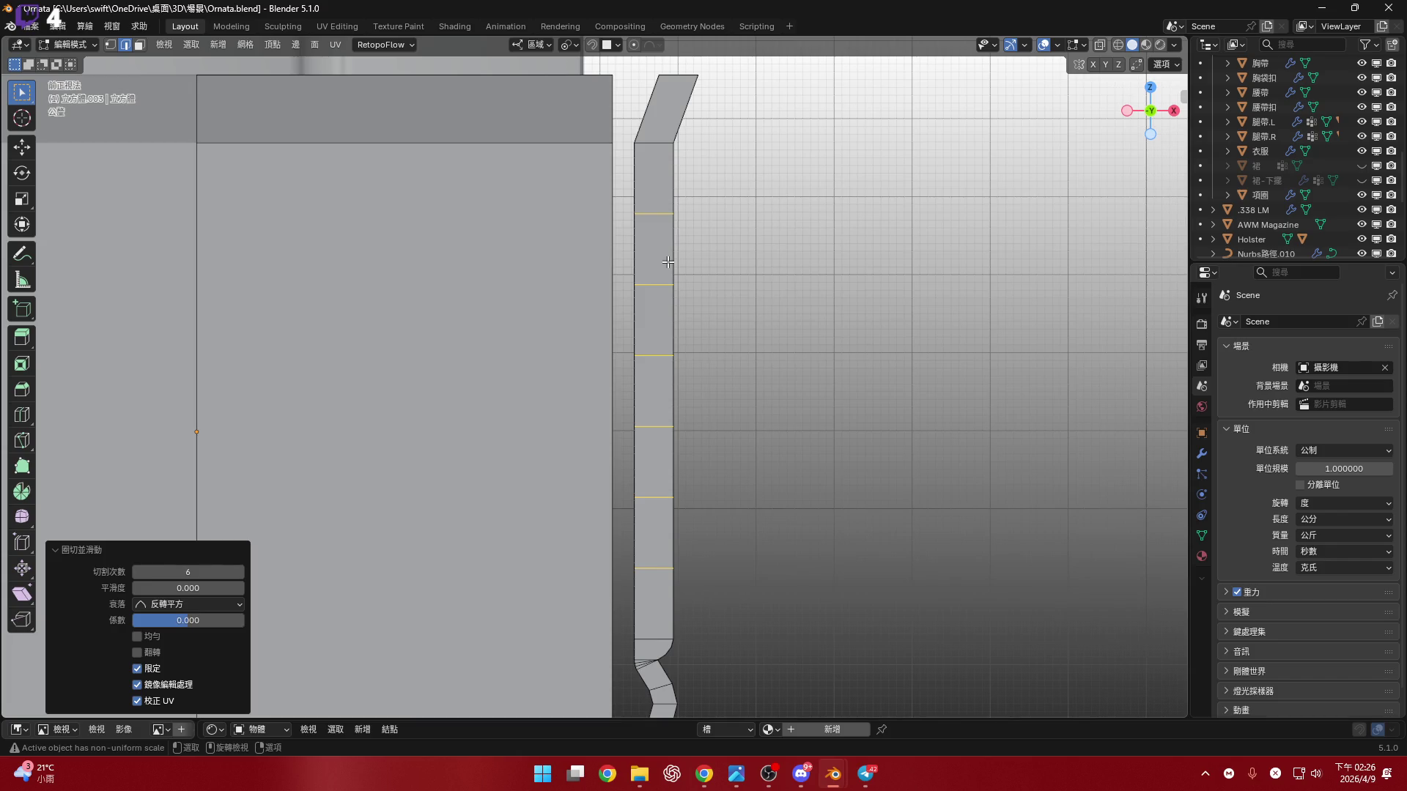
scroll(667, 261, "down", 3)
mouse_move(667, 262)
middle_mouse_down()
mouse_move(842, 220)
mouse_move(733, 234)
mouse_move(1243, 125)
middle_mouse_up()
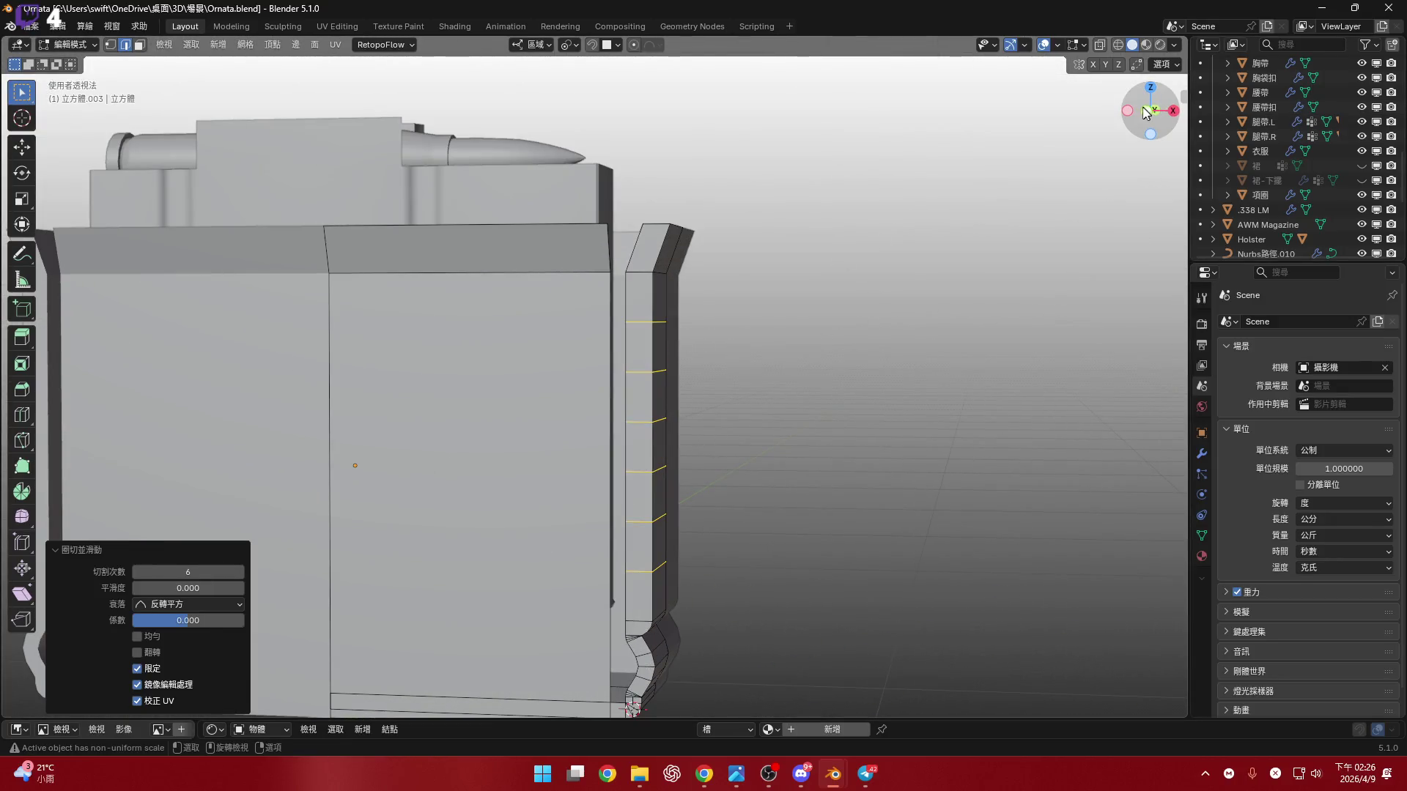
left_click(1148, 109)
scroll(663, 220, "up", 5)
key("3")
left_click(664, 185)
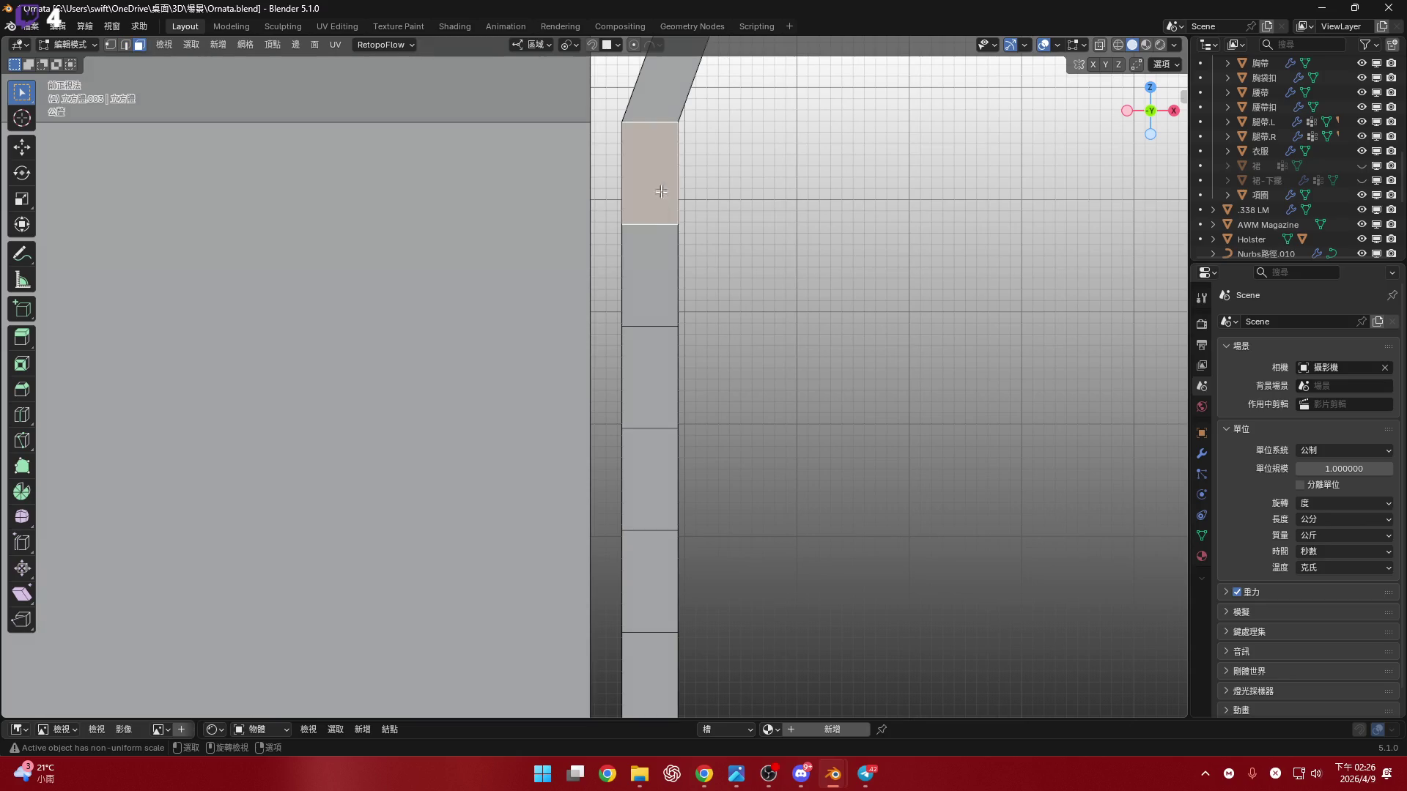
- Select the whole column of rail segment faces
scroll(664, 185, "down", 3)
left_click(635, 487, "ctrl")
key("ctrl+z")
left_click(635, 487, "ctrl")
scroll(635, 487, "up", 2)
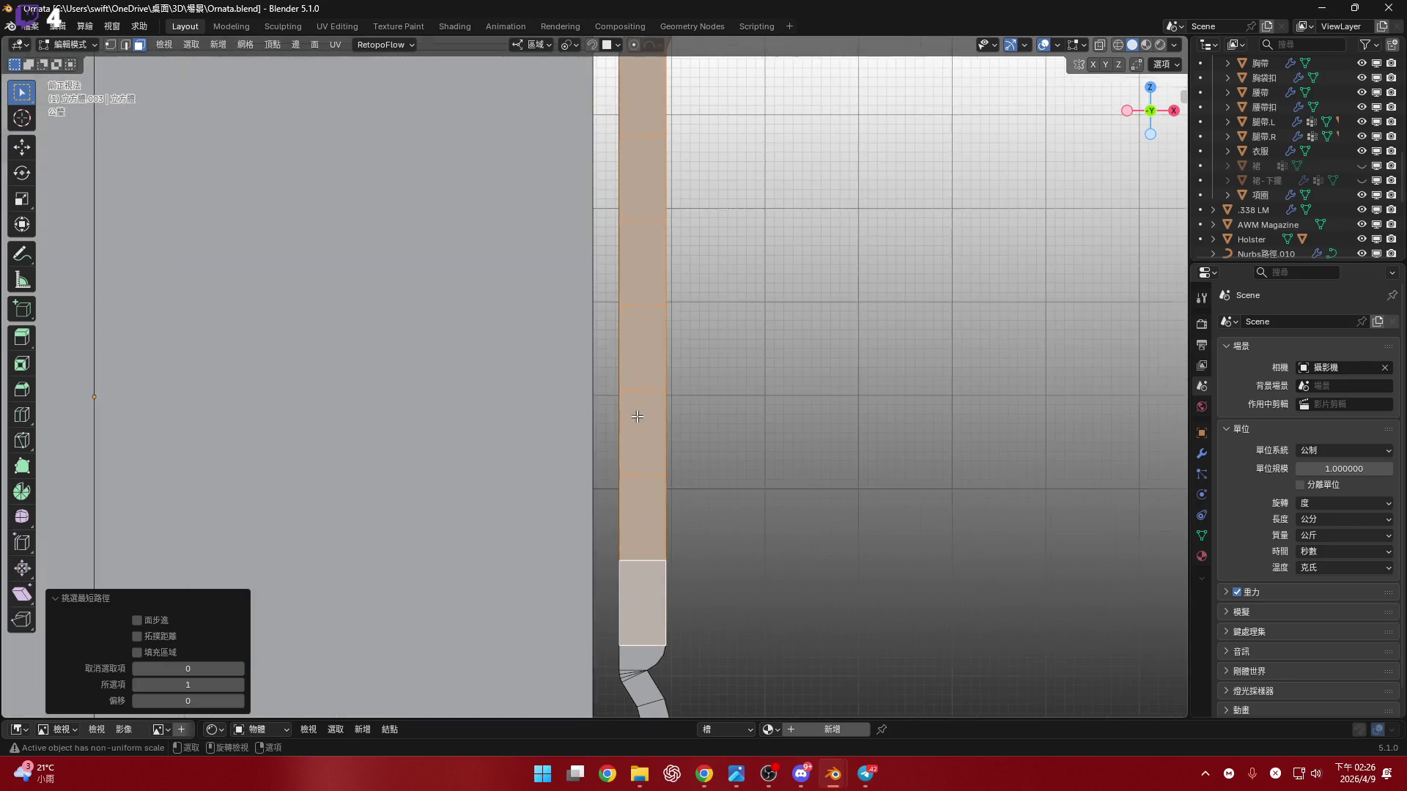
right_click(901, 457)
key("Escape")
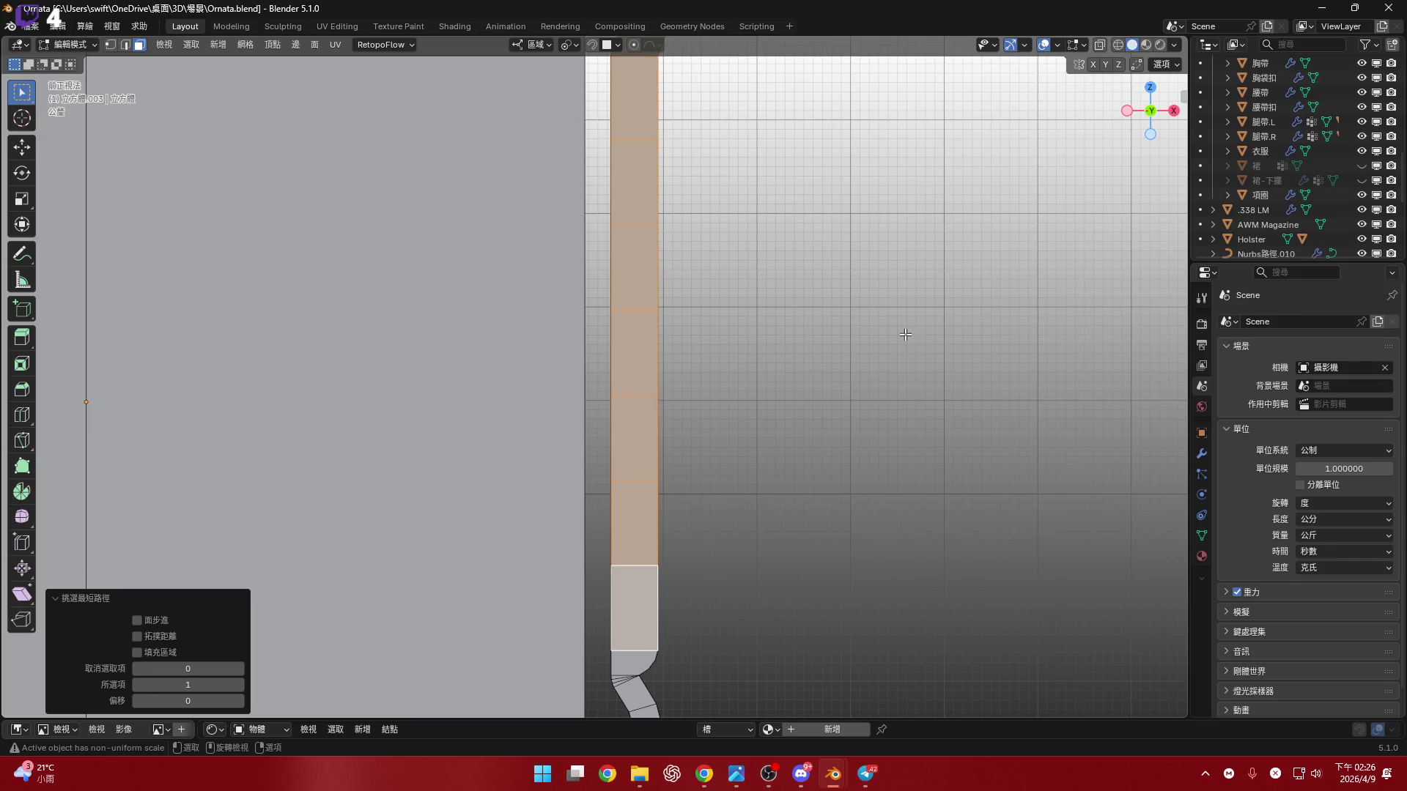
- Inset each selected rail face individually by 2 cm
key("i")
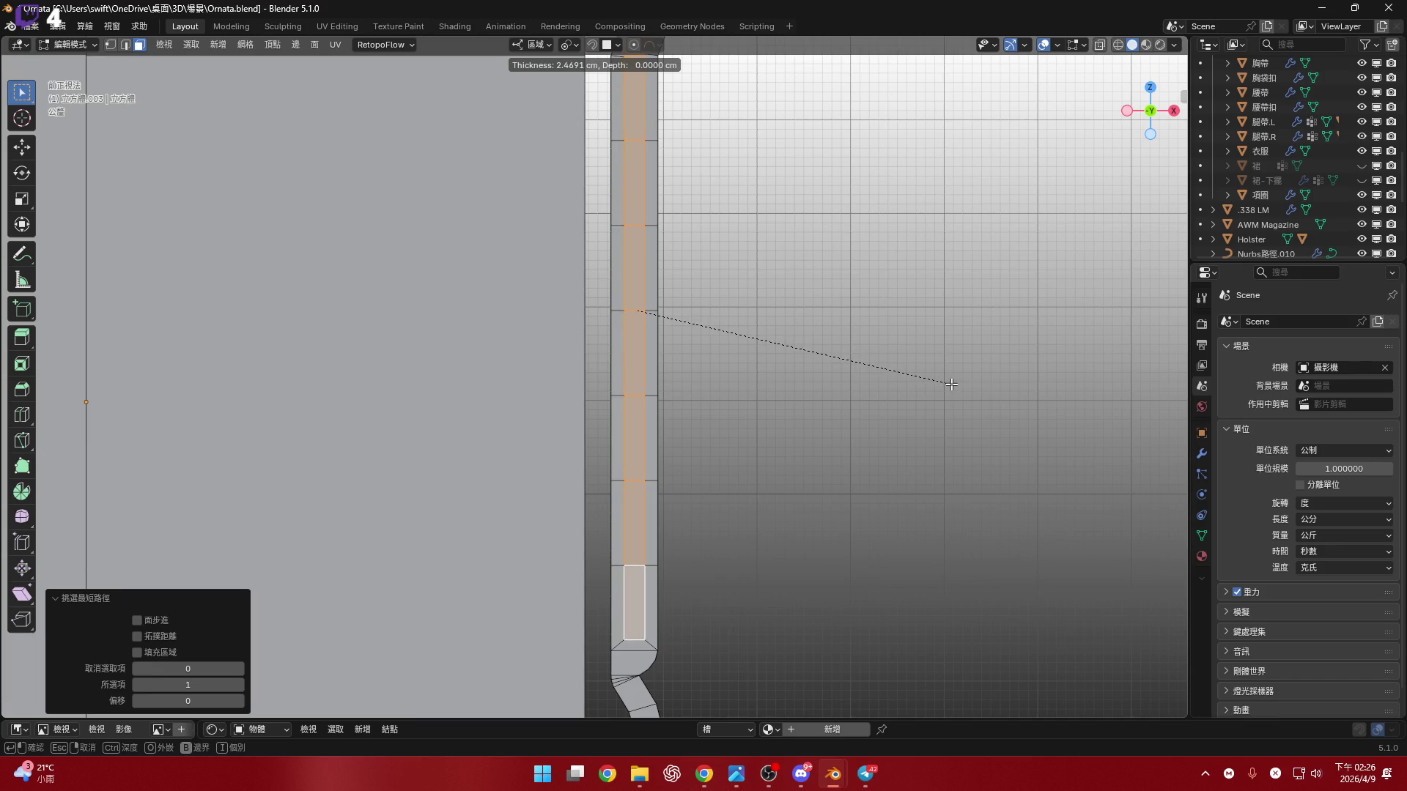
key("i")
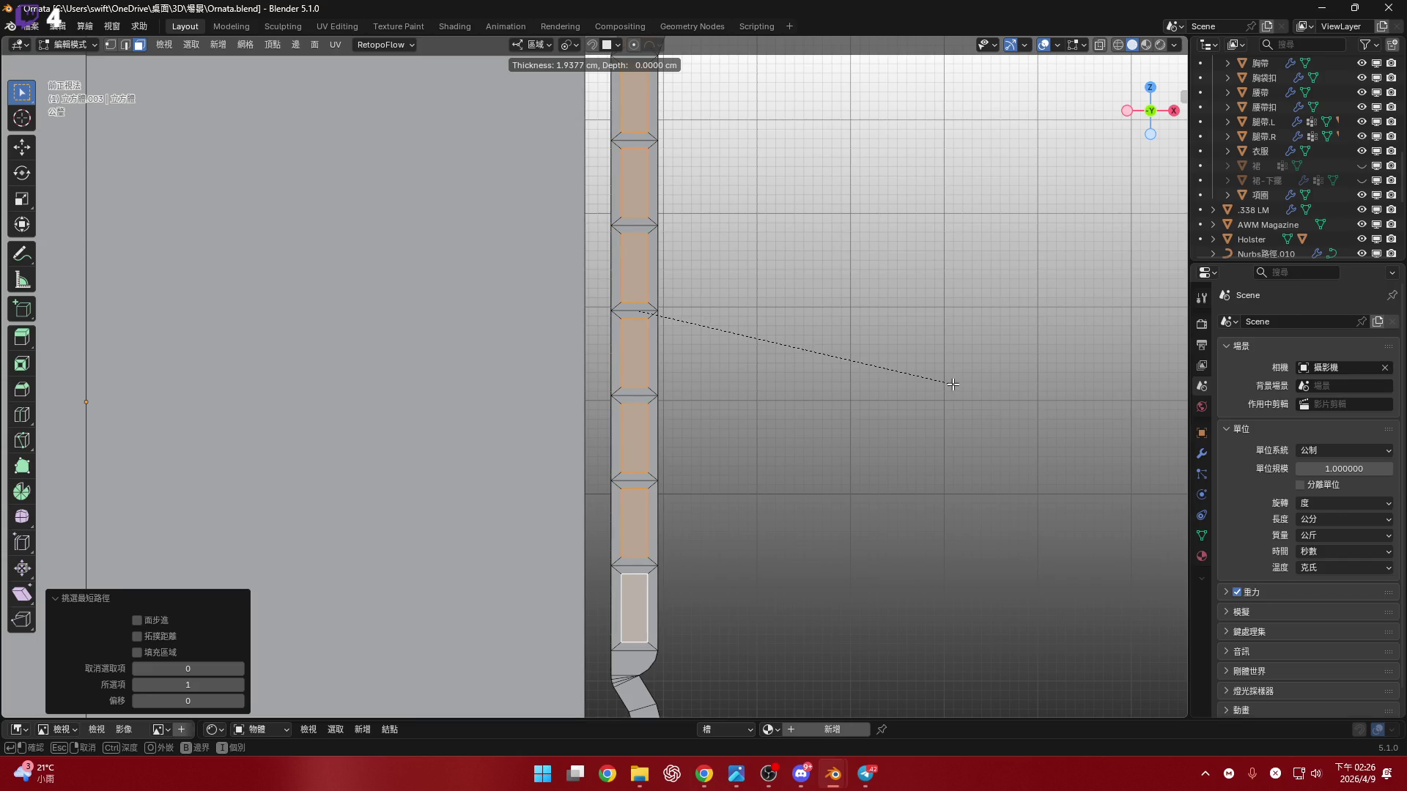
type("2")
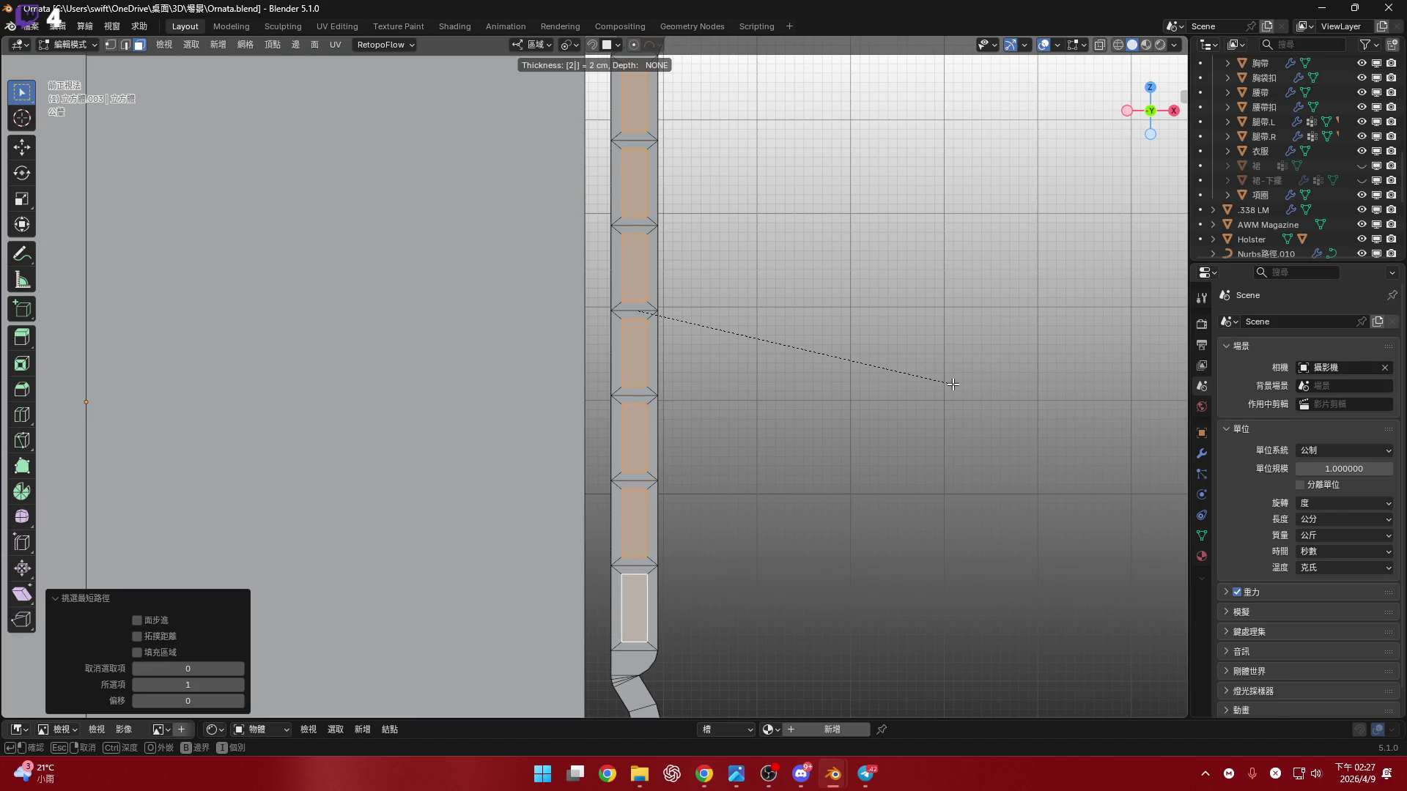
key("Return")
mouse_move(777, 381)
middle_mouse_down()
mouse_move(1058, 181)
mouse_move(895, 257)
middle_mouse_up()
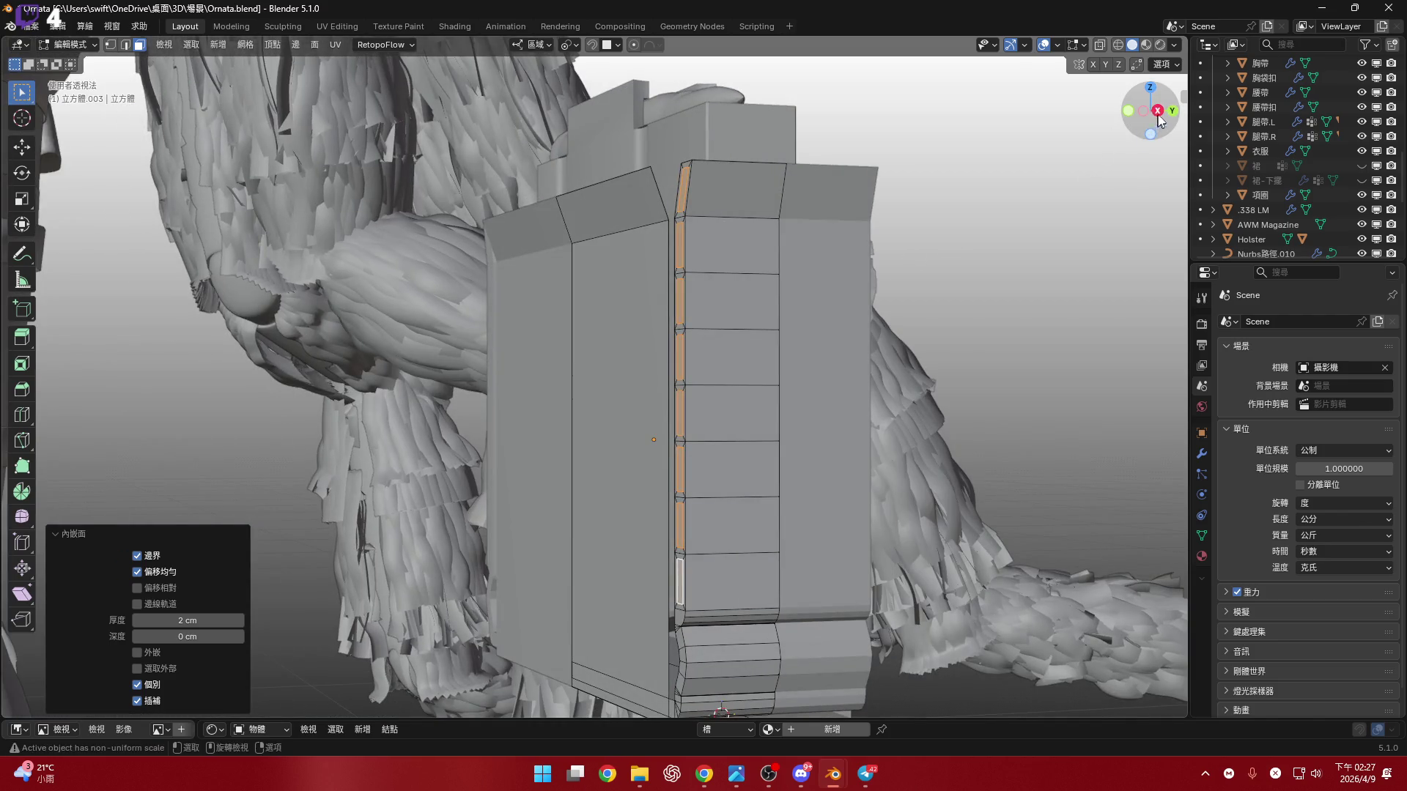
- Push the inset slot faces 1.6315 cm inward along their normals, then nudge them 0.005294 cm along Y
left_click(1156, 121)
scroll(875, 264, "up", 3)
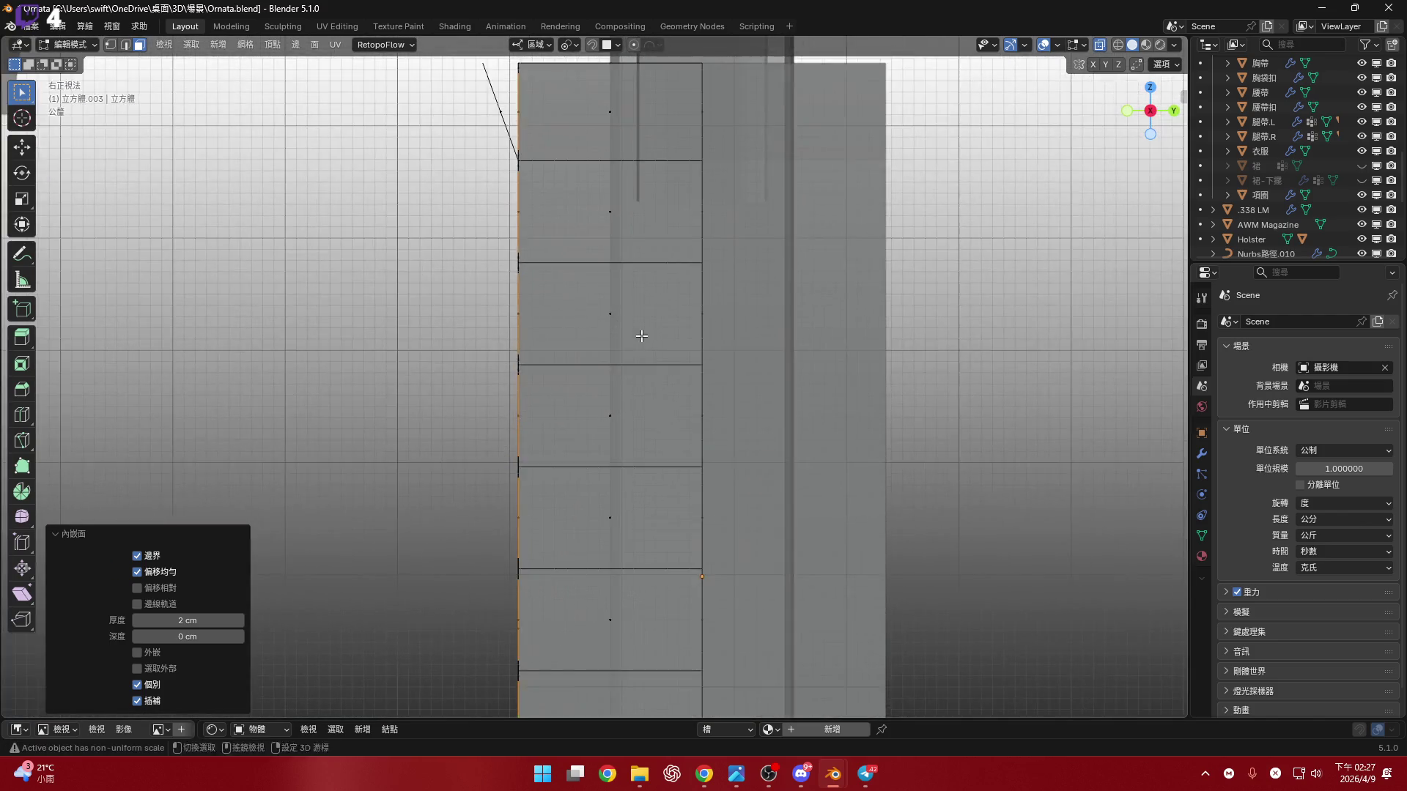
key("g")
key("z")
key("z")
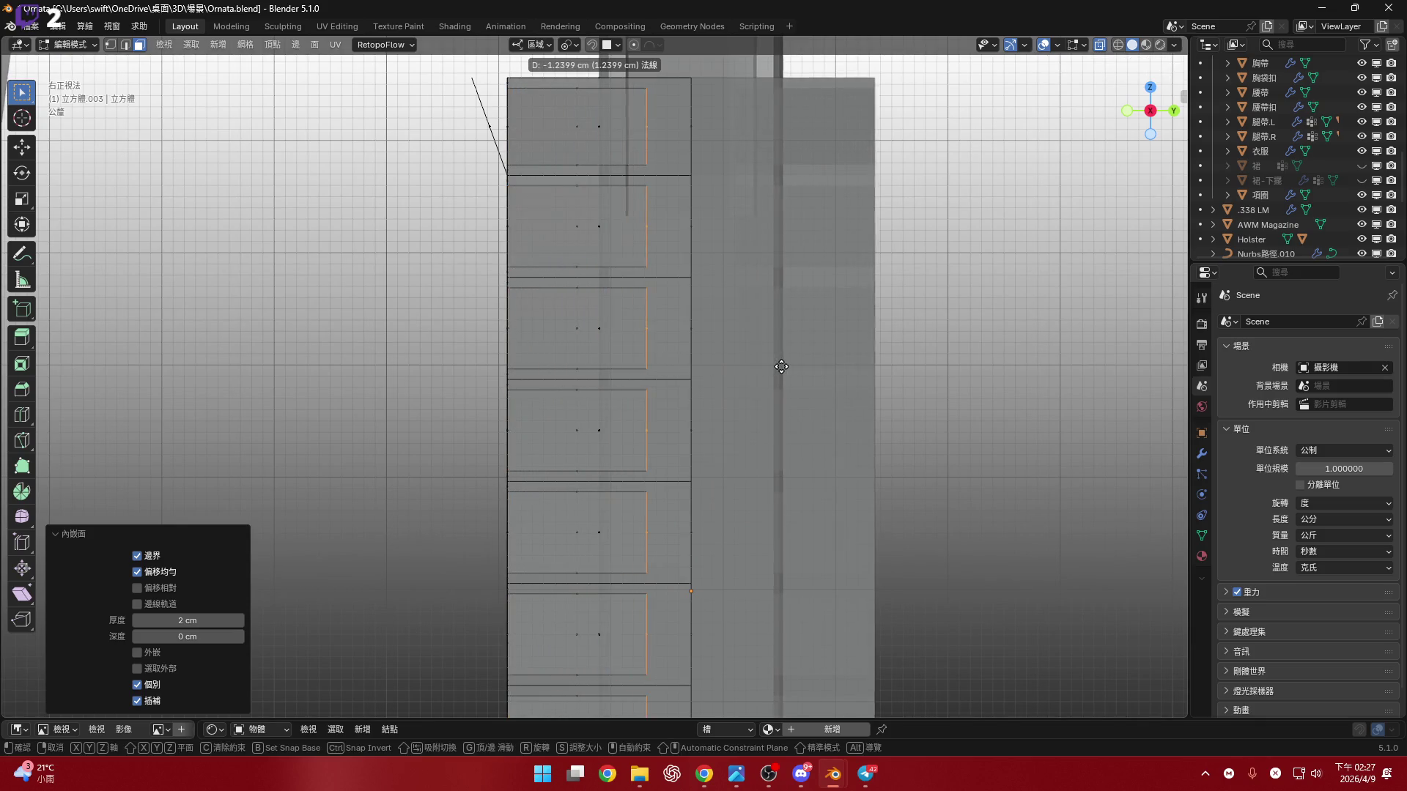
left_click(822, 330)
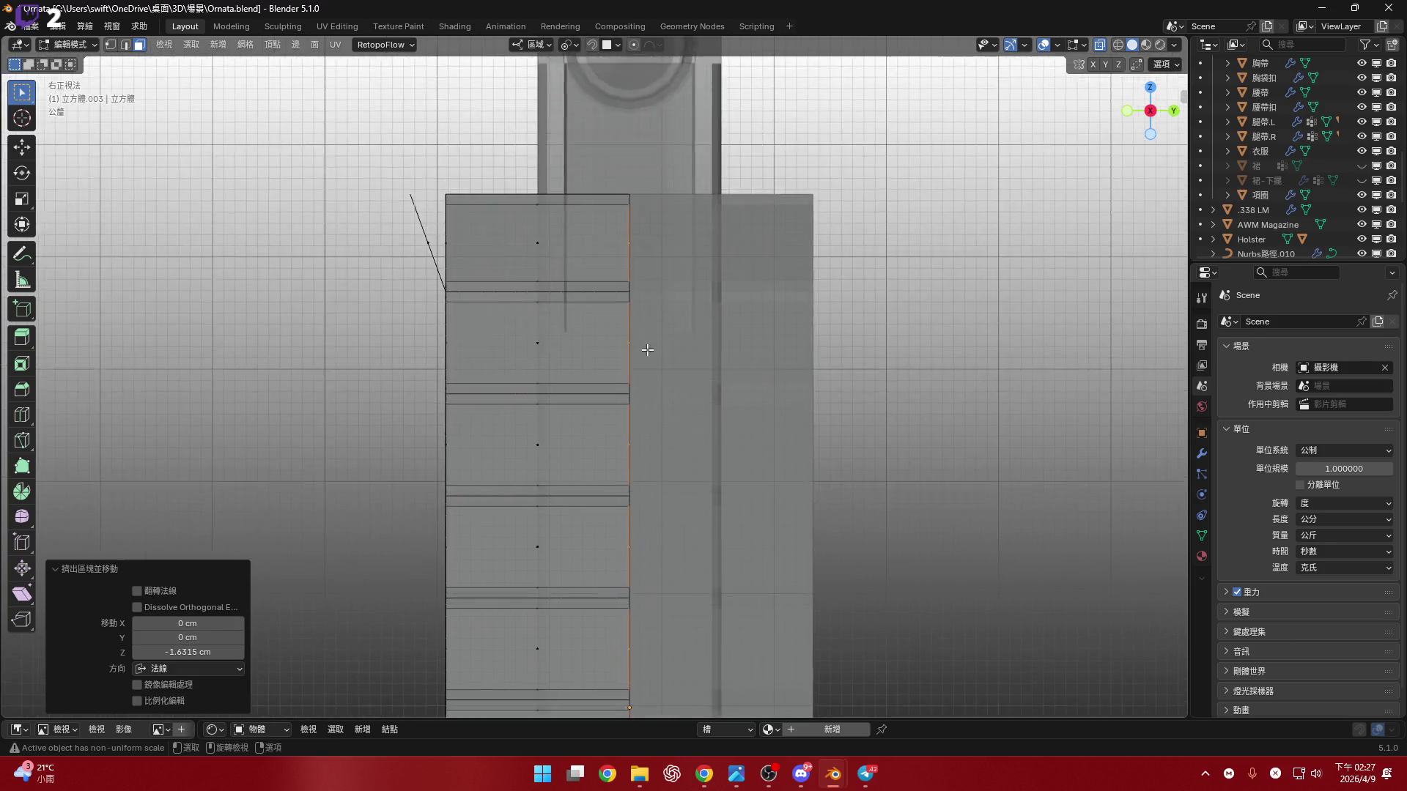
scroll(526, 348, "up", 5)
key("g")
key("y")
left_click(658, 383)
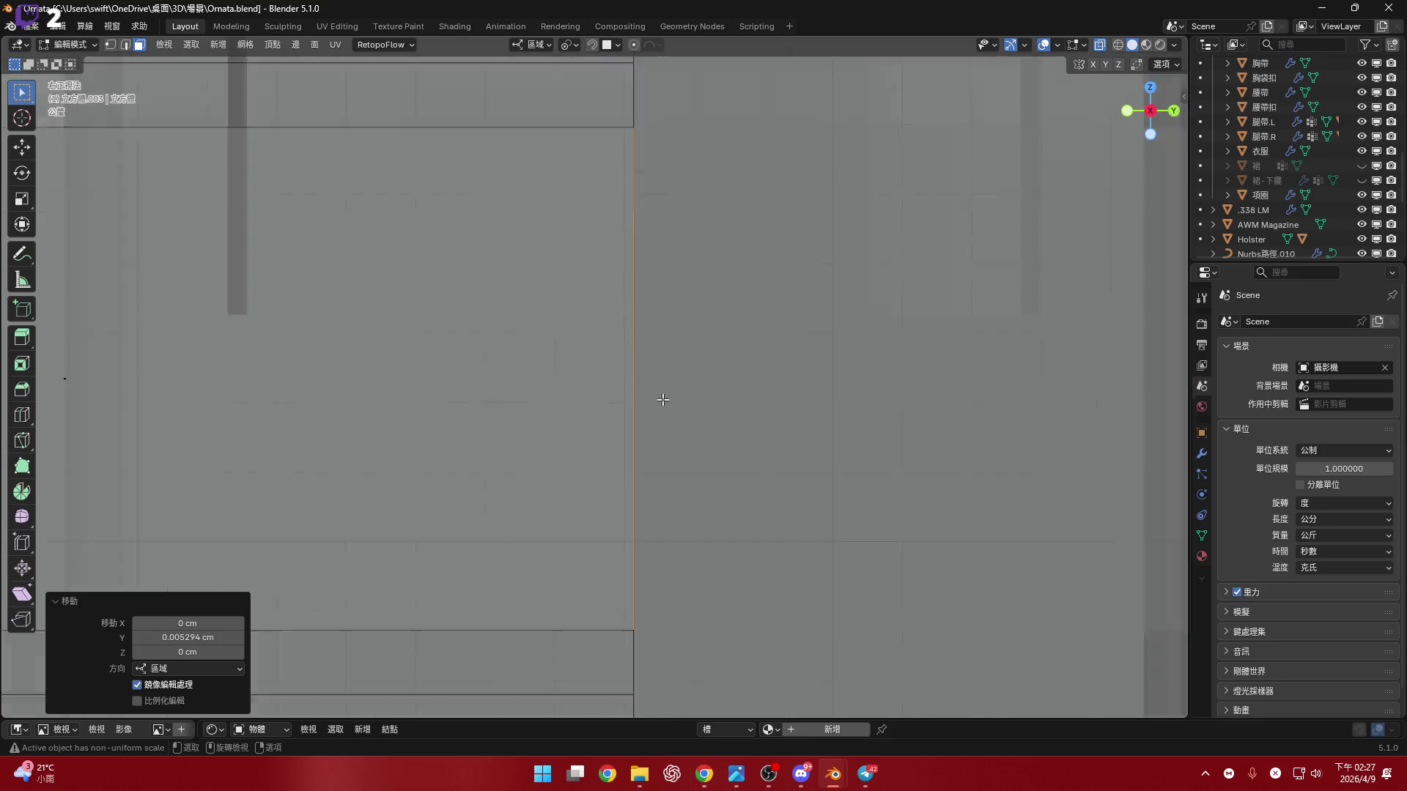
scroll(645, 351, "down", 5)
middle_click_drag(638, 333, 574, 340)
scroll(574, 340, "down", 5)
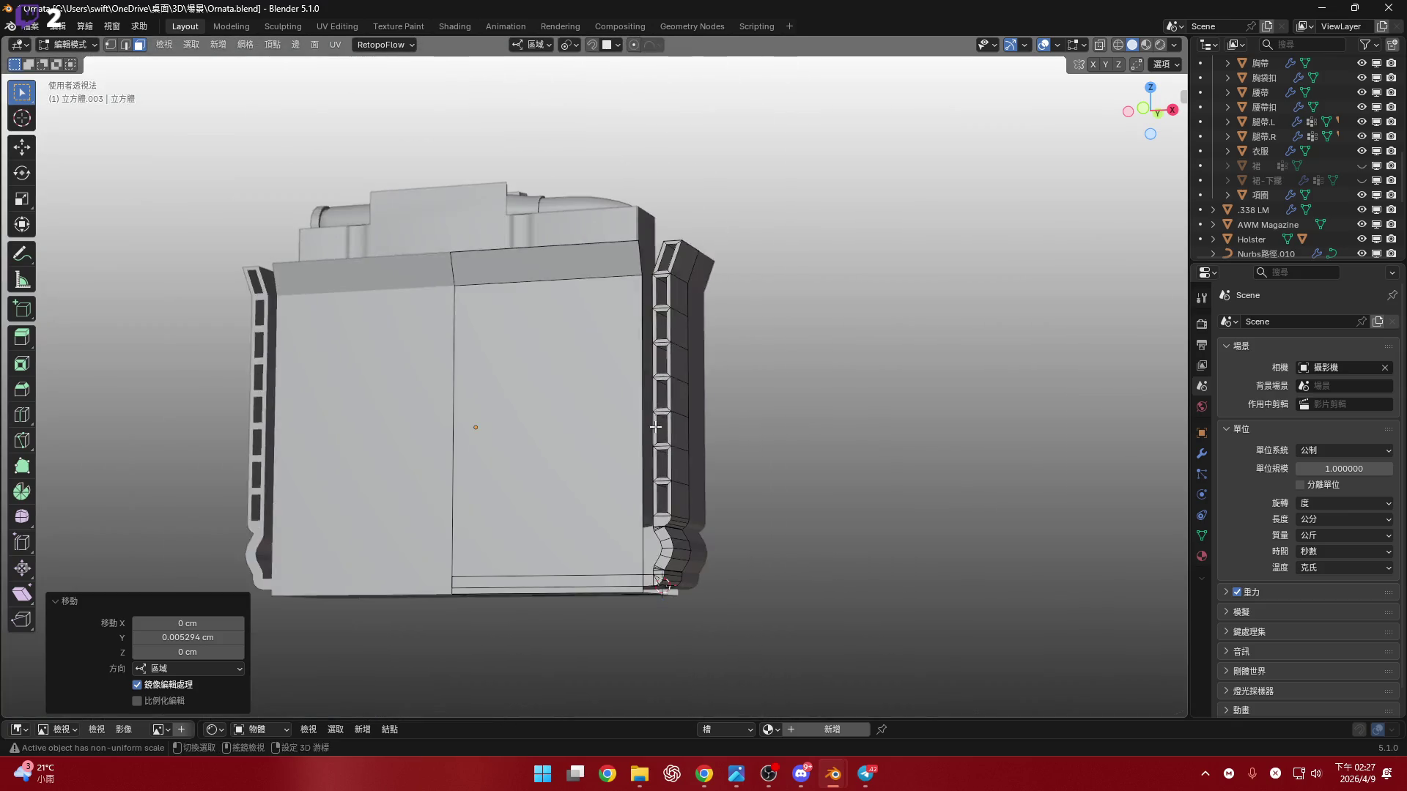
- Check the rail's side depth, then frame the panel in the front orthographic view
scroll(660, 414, "up", 8)
middle_click_drag(660, 413, 649, 415)
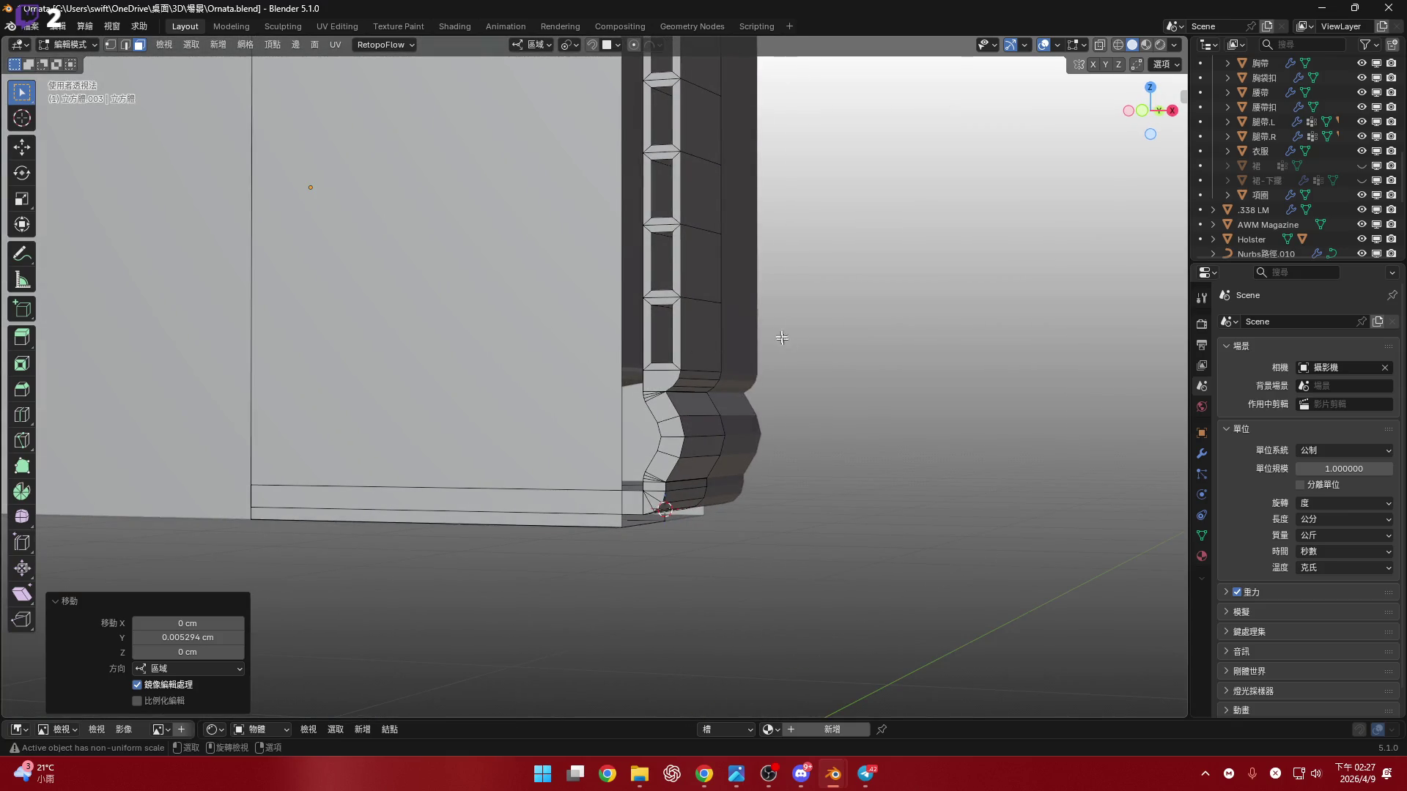
scroll(764, 273, "down", 6)
middle_click_drag(764, 272, 721, 279)
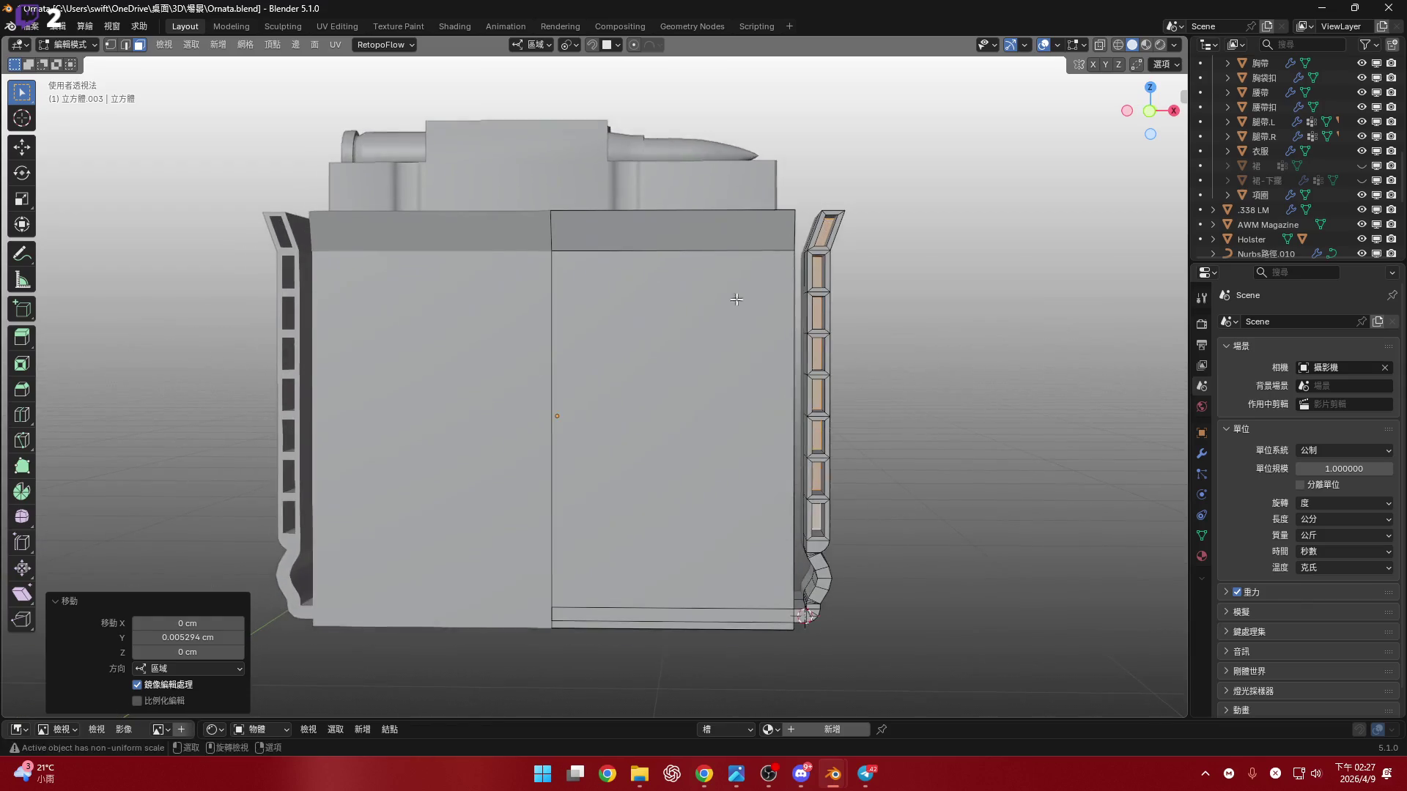
left_click(1151, 110)
left_click(1150, 111)
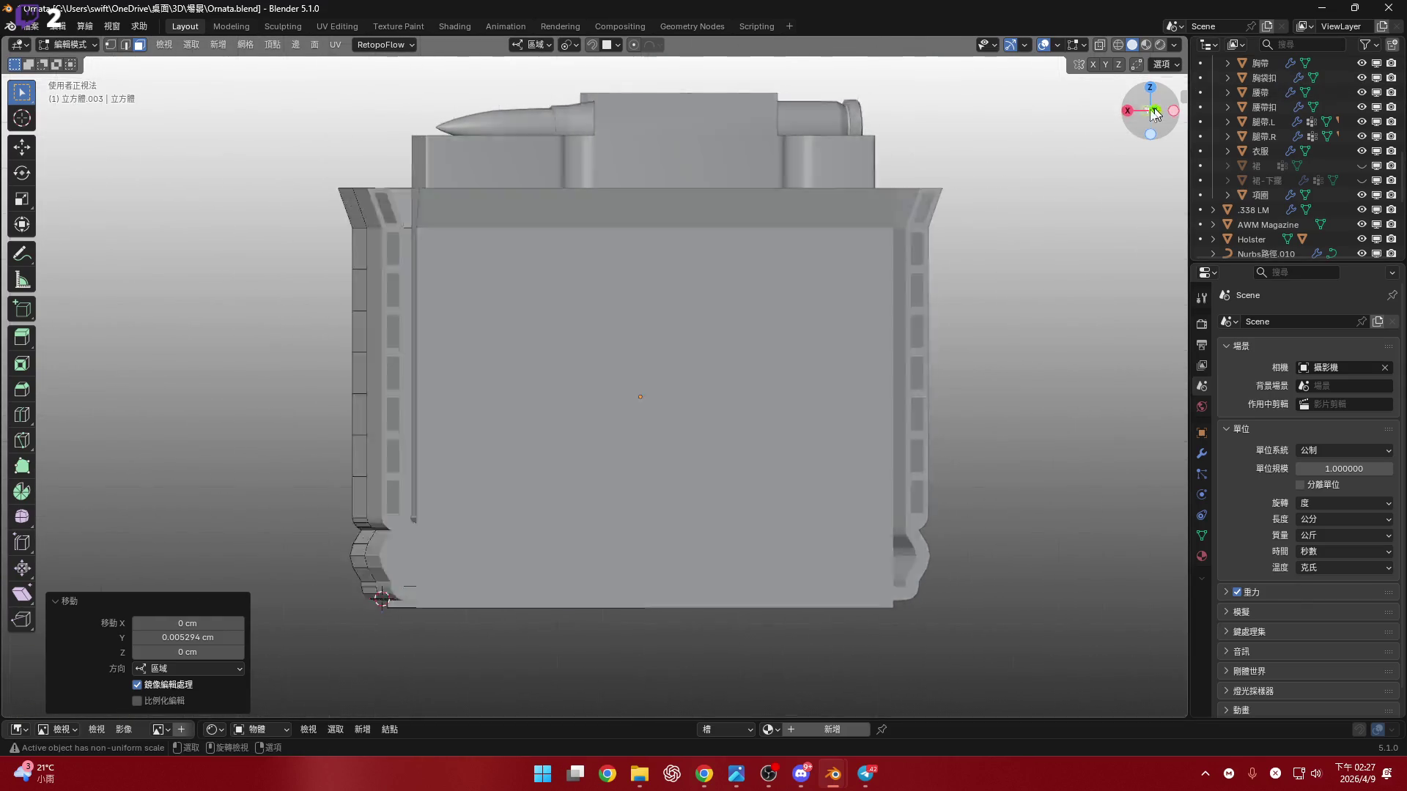
middle_click_drag(665, 327, 703, 310, "shift")
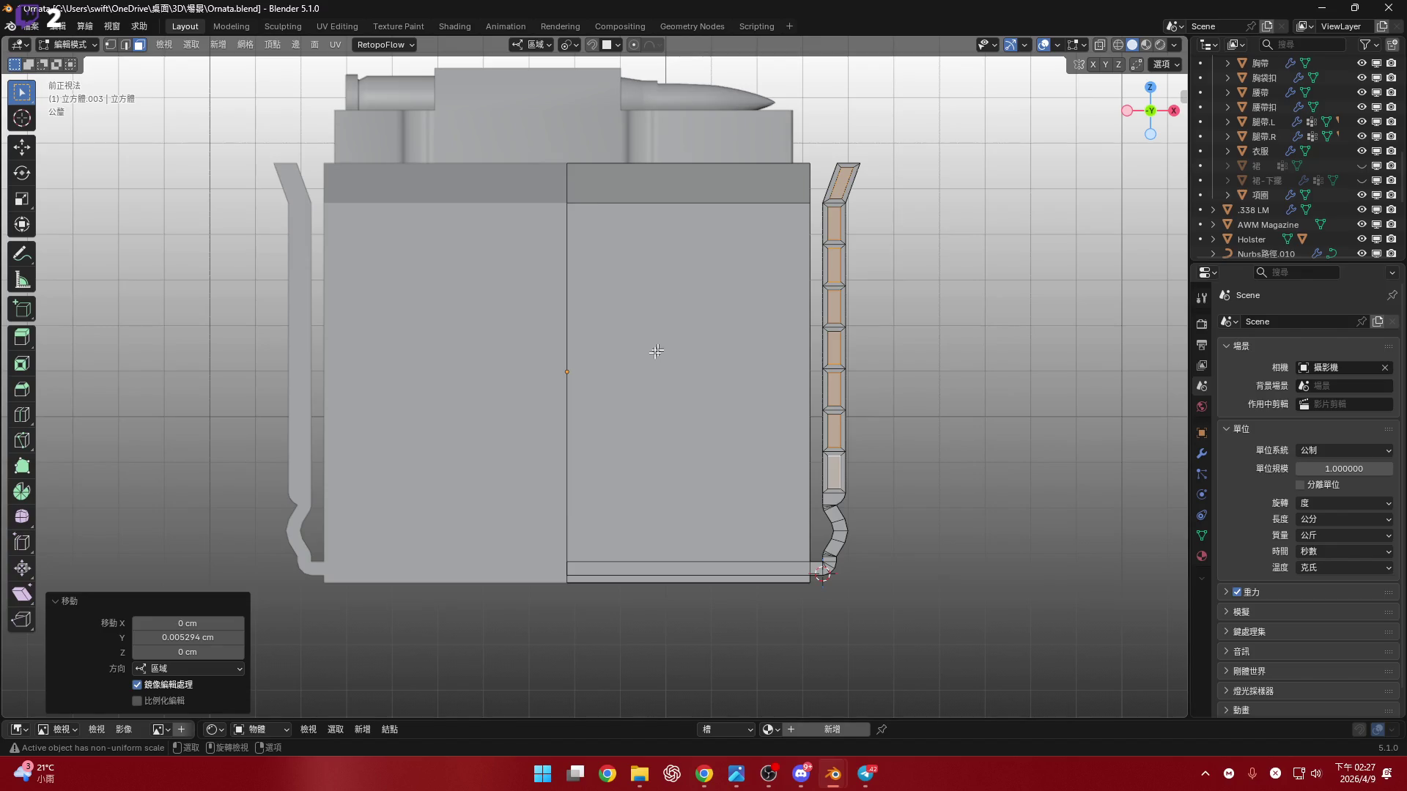
scroll(575, 371, "up", 2)
- Snap the 3D cursor to the large right front face using Cursor to Selected
left_click(581, 372)
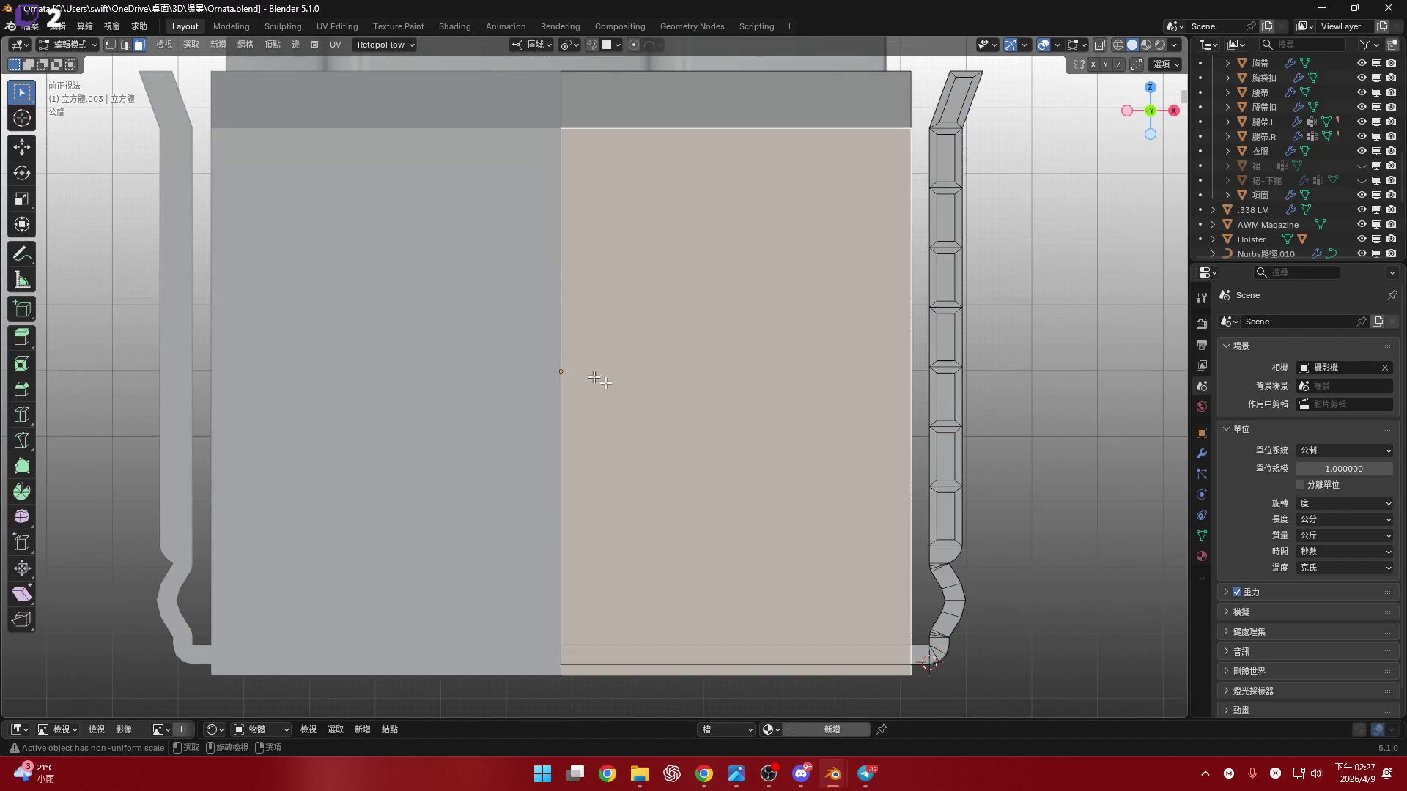
key("1")
left_click(583, 377)
key("2")
left_click(648, 378)
key("shift+s")
left_click(744, 462)
scroll(675, 417, "down", 2)
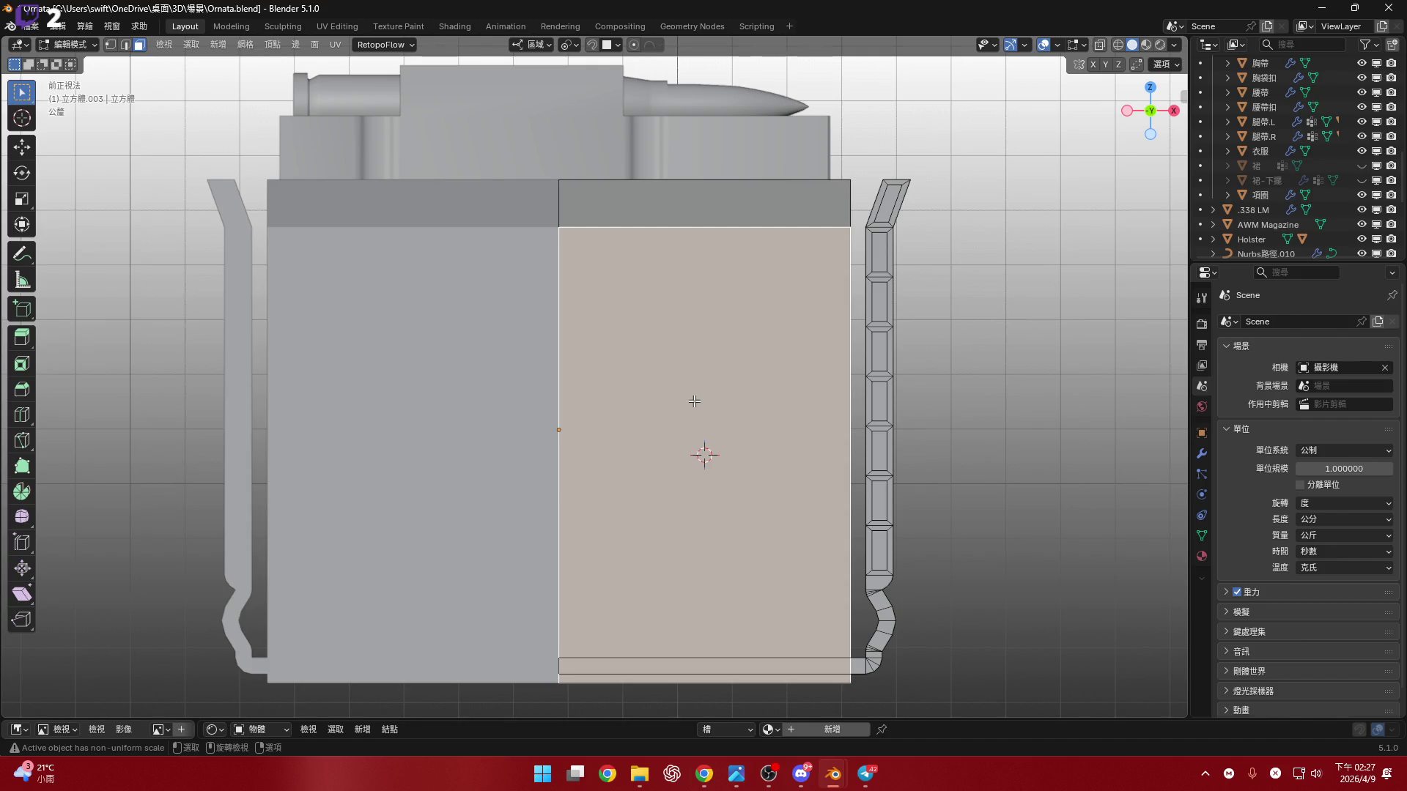
- Select the panel's slanted top face together with its front face
mouse_move(697, 401)
middle_mouse_down()
mouse_move(713, 336)
mouse_move(650, 367)
middle_mouse_up()
scroll(715, 339, "up", 4)
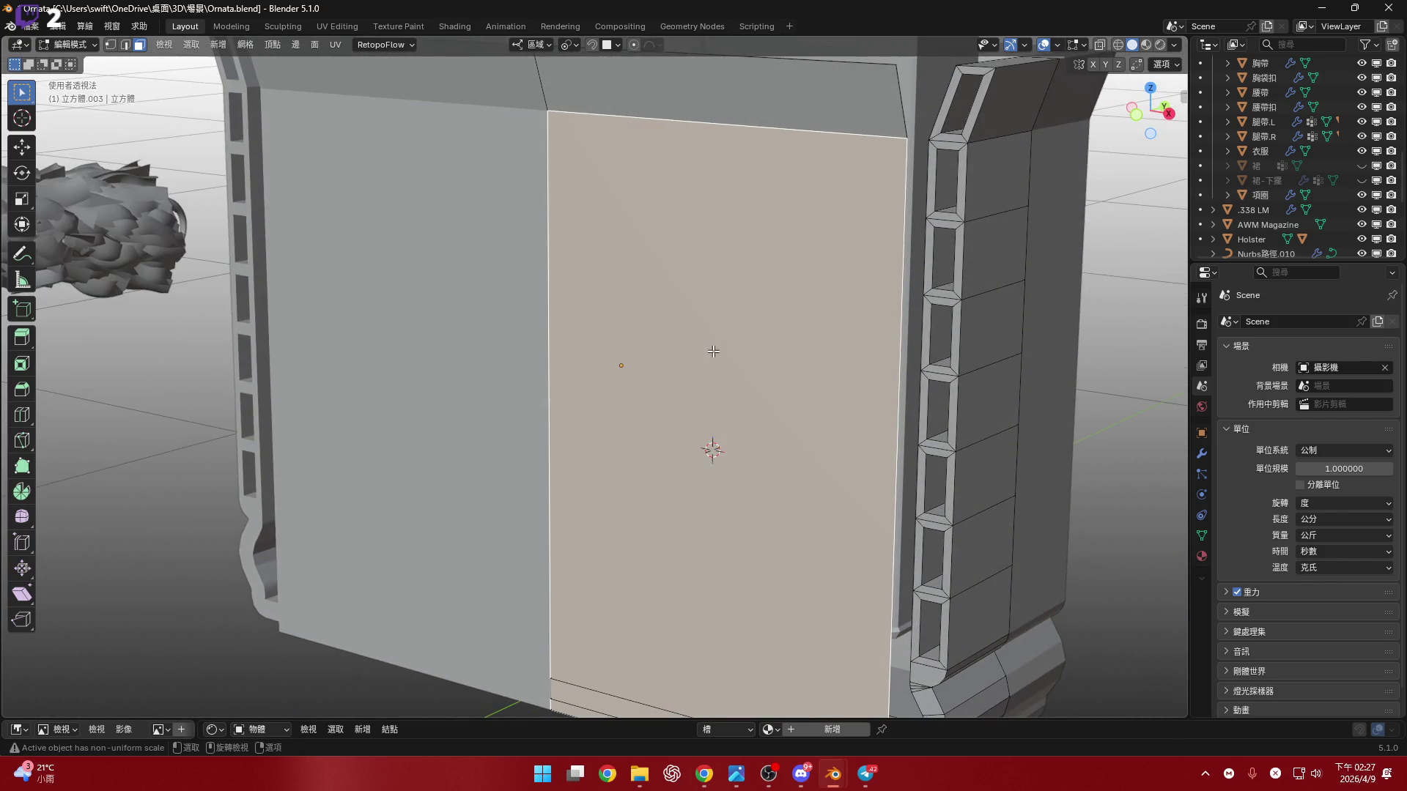
mouse_move(713, 352)
middle_mouse_down()
mouse_move(662, 335)
mouse_move(729, 466)
mouse_move(744, 275)
mouse_move(729, 283)
middle_mouse_up()
left_click(728, 466, "shift")
left_click(740, 391, "shift")
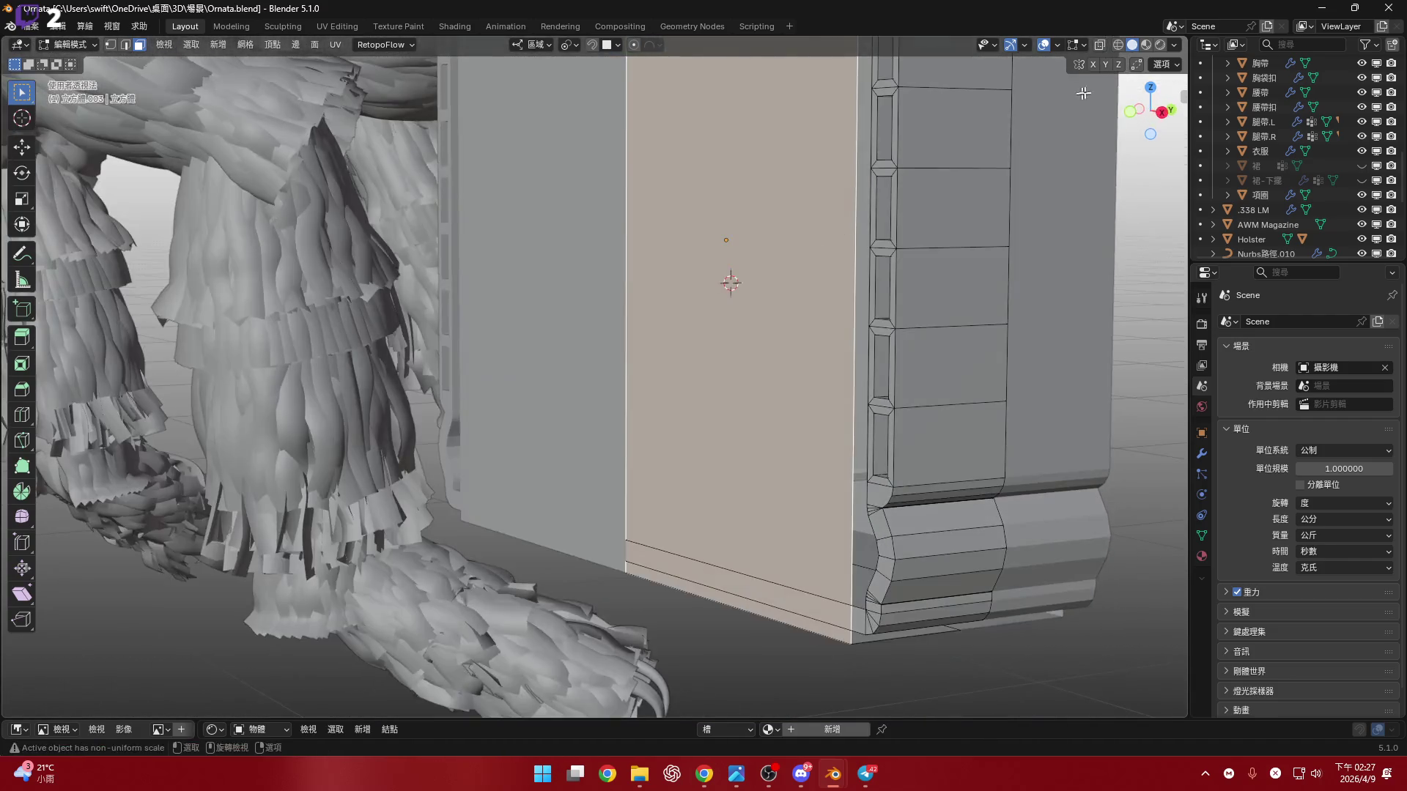
left_click(1156, 108)
- With X-ray on in the side view, extrude the top and front faces .5 (5 mm)
scroll(824, 360, "up", 2)
mouse_move(824, 359)
middle_mouse_down("shift")
mouse_move(850, 362)
mouse_move(875, 405)
middle_mouse_up("shift")
key("alt+z")
scroll(908, 381, "down", 2)
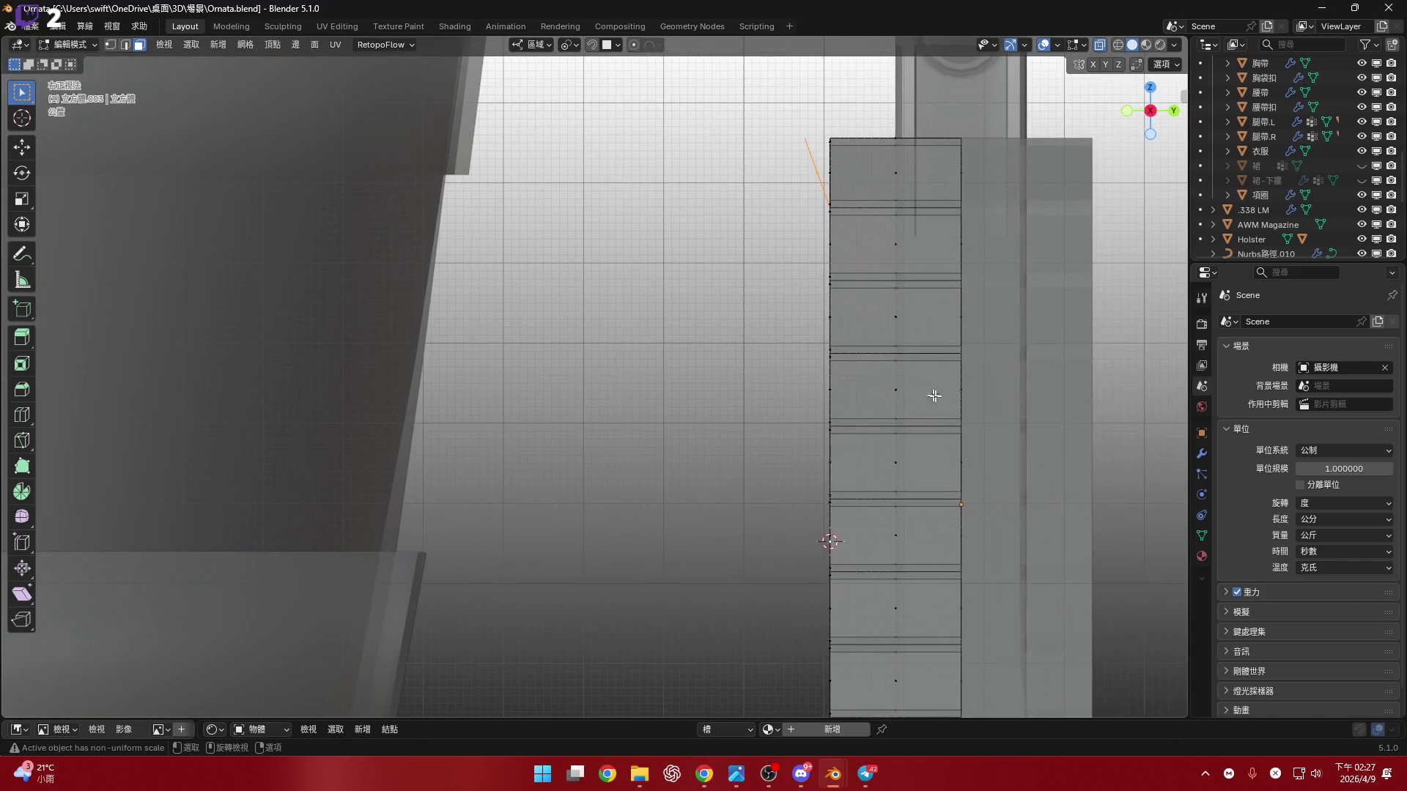
key("e")
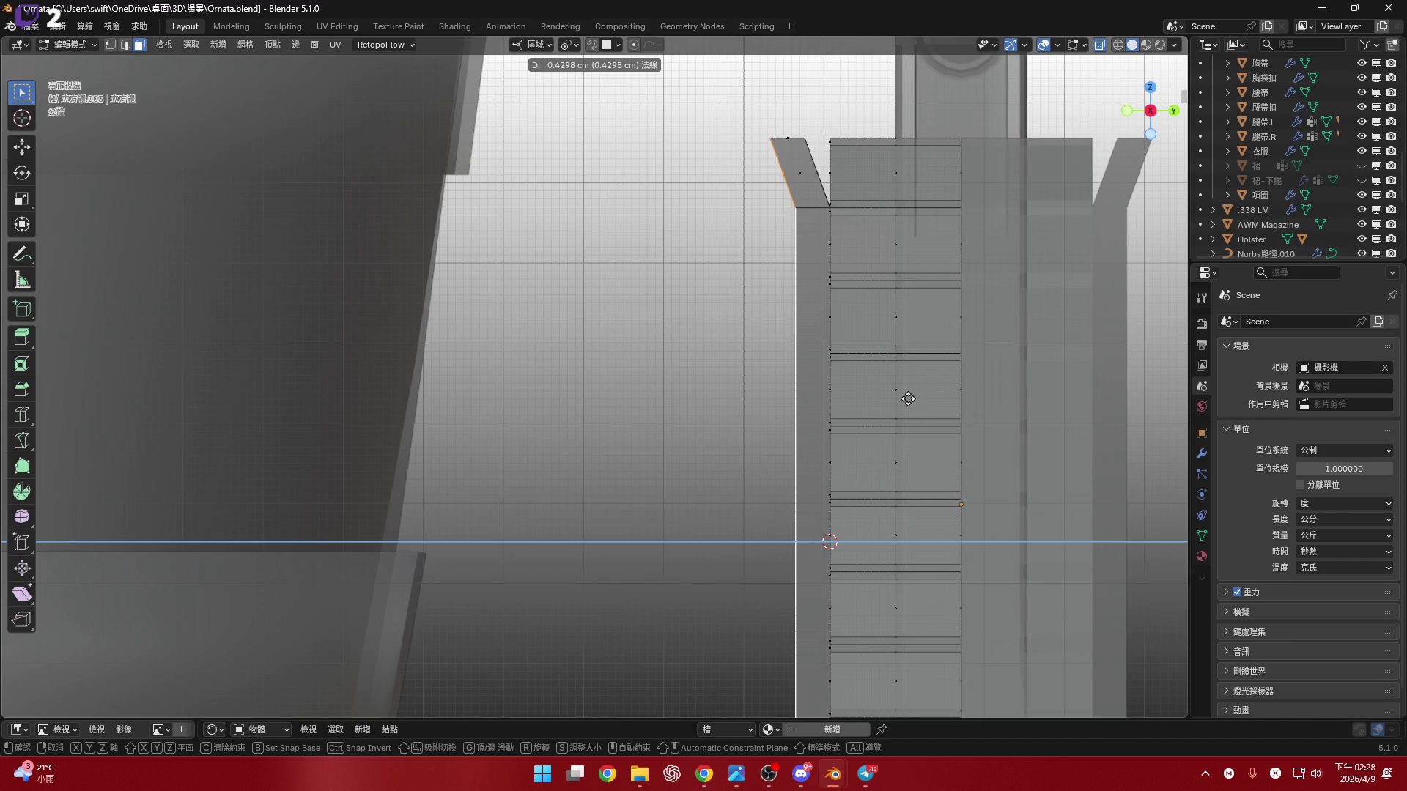
type(".5")
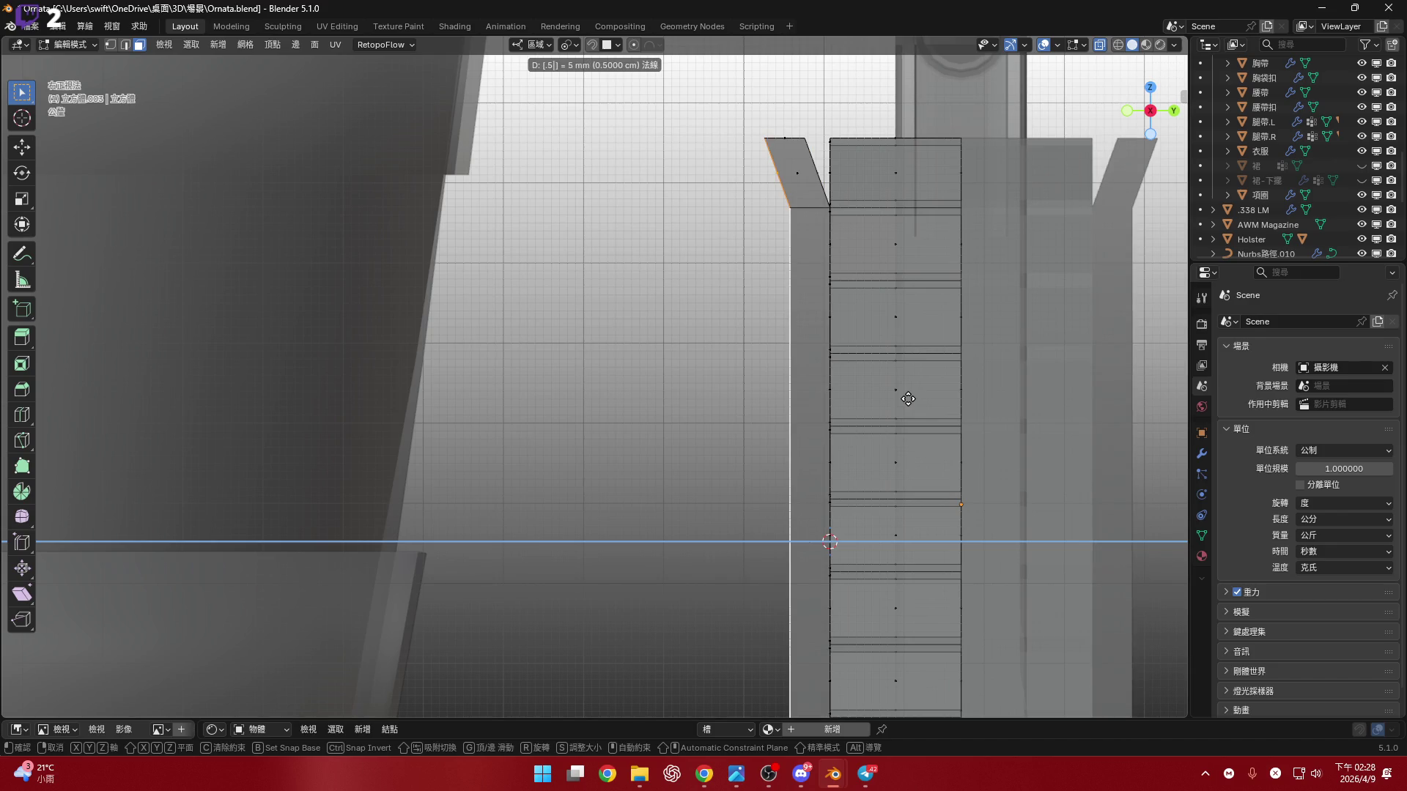
key("Return")
- Turn X-ray off, orbit to inspect the extrusion, and select a panel face
scroll(908, 399, "down", 3)
mouse_move(907, 398)
middle_mouse_down()
mouse_move(805, 366)
mouse_move(765, 381)
mouse_move(790, 381)
mouse_move(793, 399)
mouse_move(866, 408)
mouse_move(813, 385)
mouse_move(892, 398)
mouse_move(923, 447)
mouse_move(914, 496)
mouse_move(958, 341)
mouse_move(849, 335)
mouse_move(923, 408)
mouse_move(938, 446)
mouse_move(898, 414)
mouse_move(884, 474)
mouse_move(855, 443)
mouse_move(896, 532)
mouse_move(898, 288)
middle_mouse_up()
left_click(1099, 45)
left_click(914, 480)
scroll(854, 445, "down", 3)
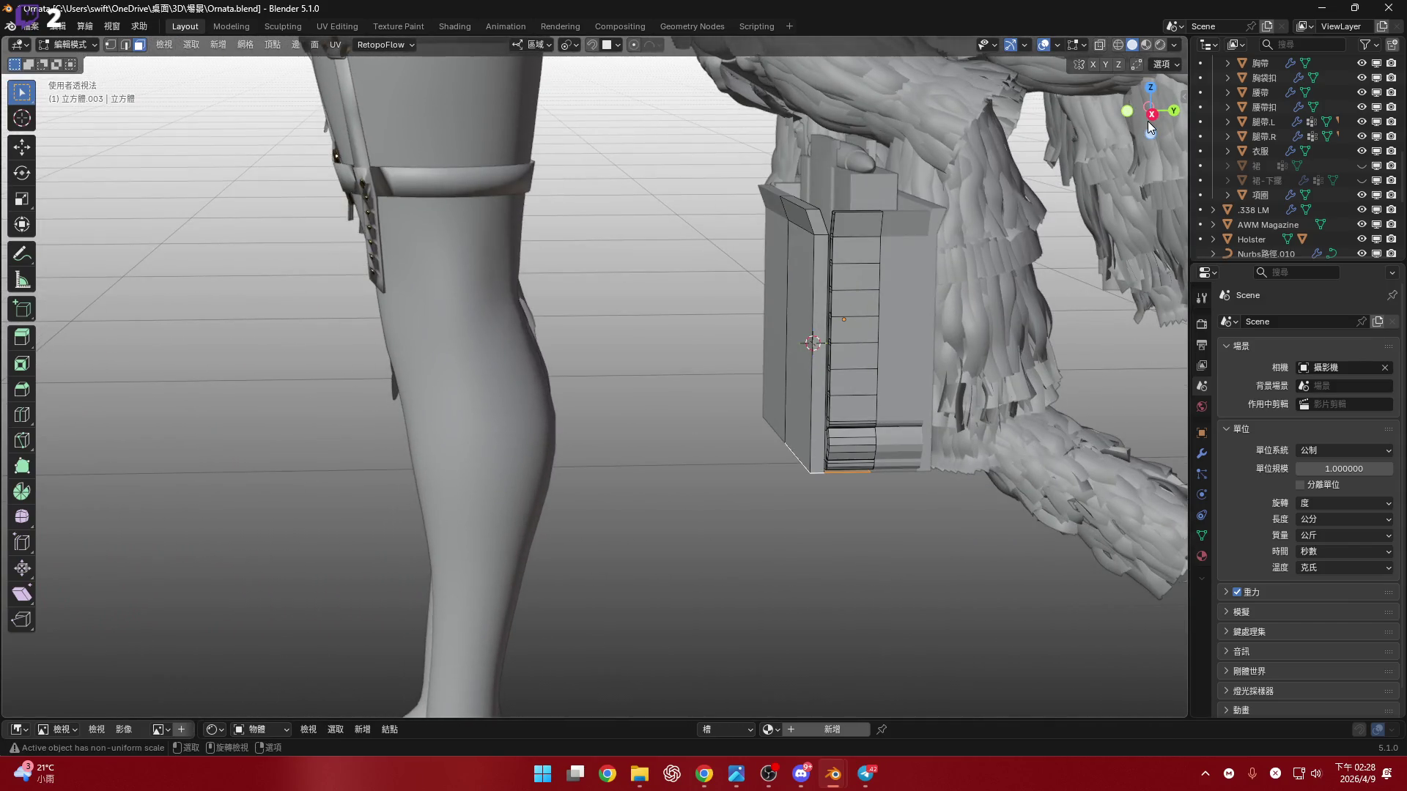
- In Right Ortho, raise the box's bottom edge slightly along Z
left_click(1151, 115)
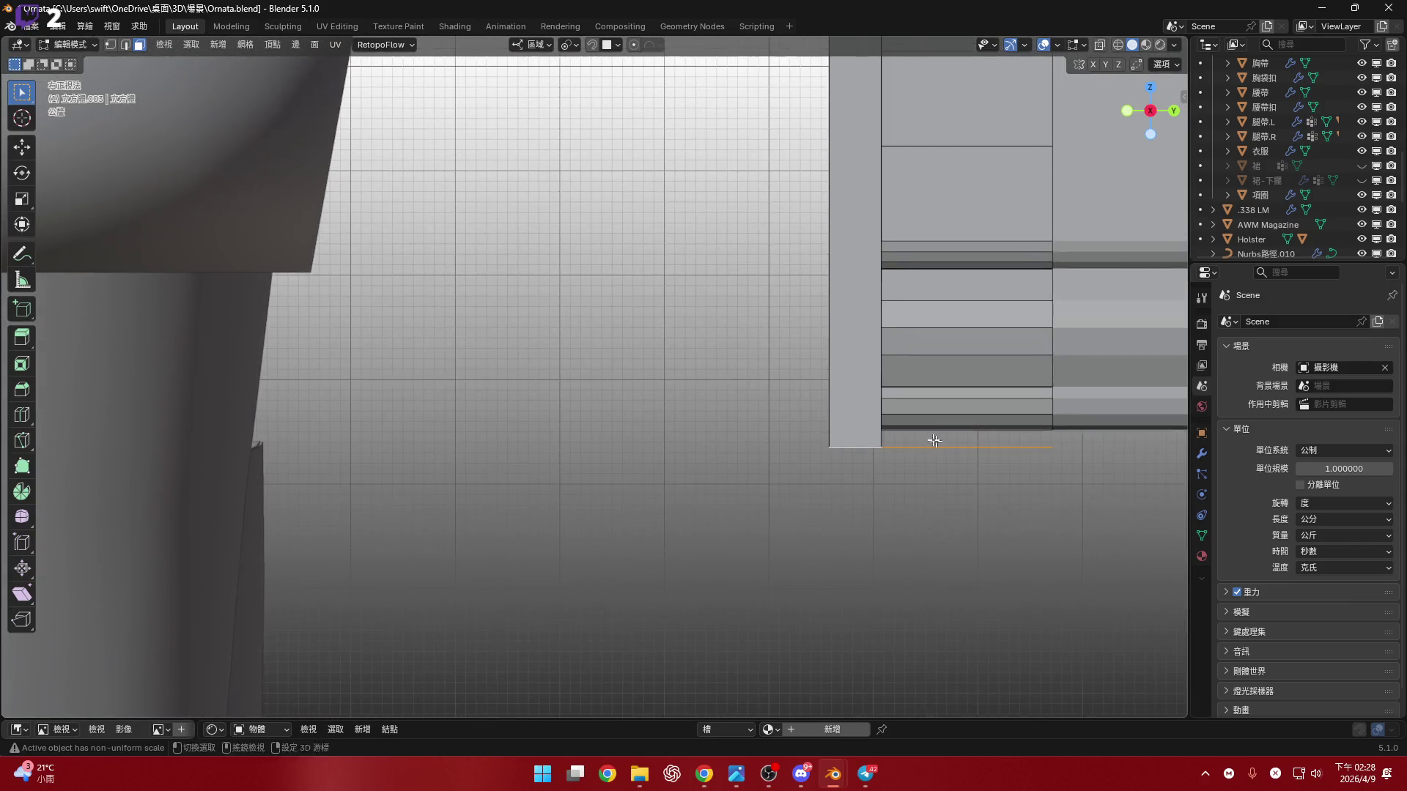
scroll(937, 441, "up", 5)
key("g")
key("z")
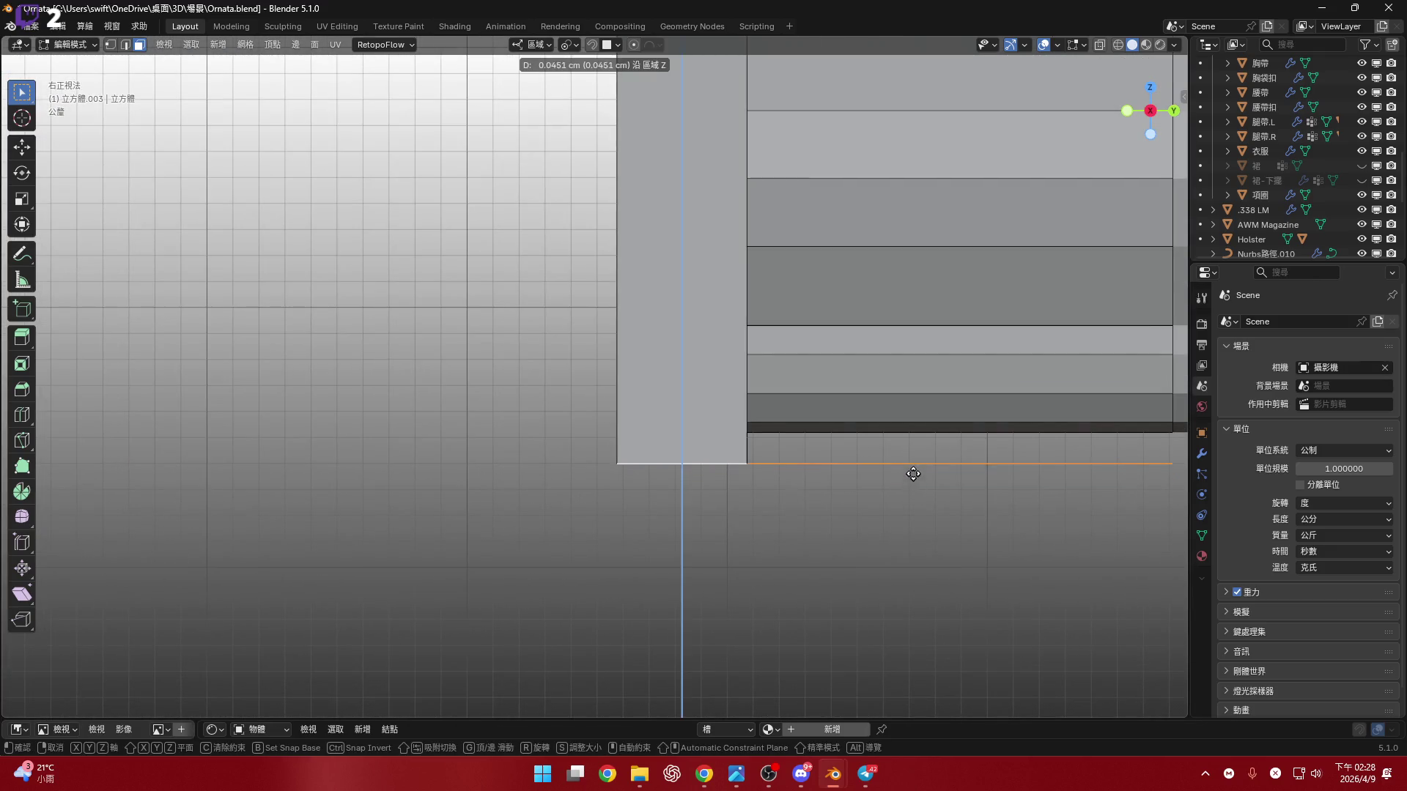
left_click(913, 446)
middle_click_drag(913, 446, 868, 416, "shift")
- Extrude the bottom edge 0.1 cm (1 mm) downward along Z
key("g")
key("z")
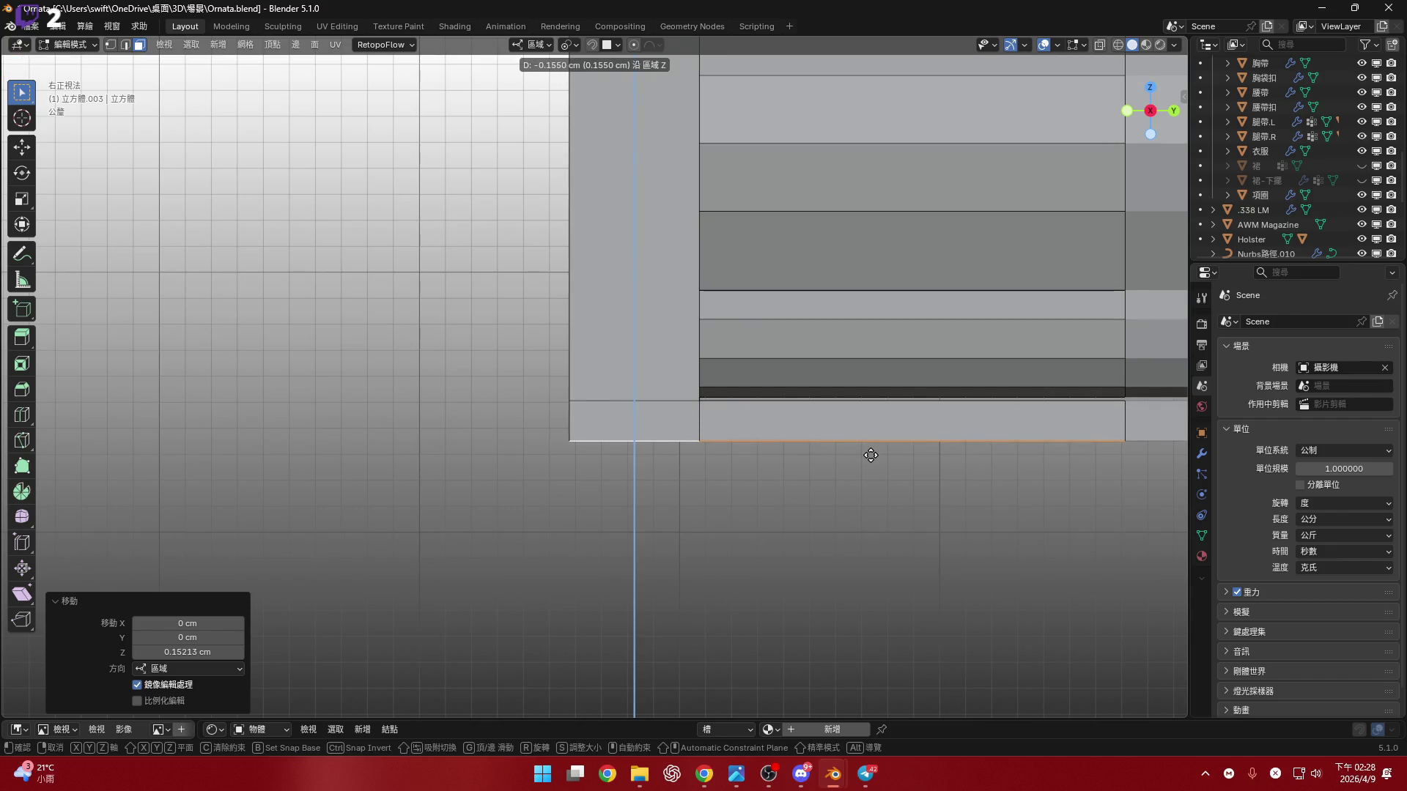
type("0.3")
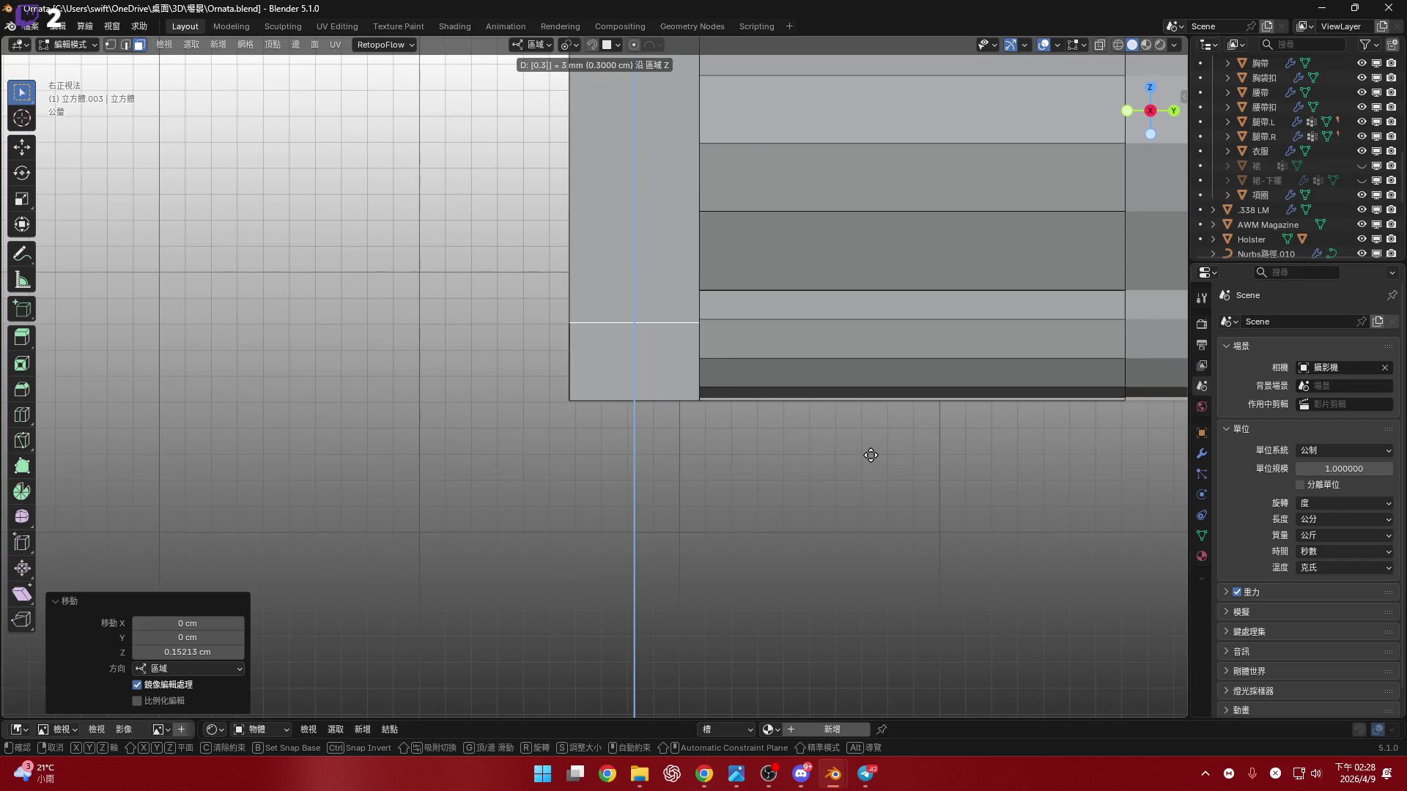
key("minus")
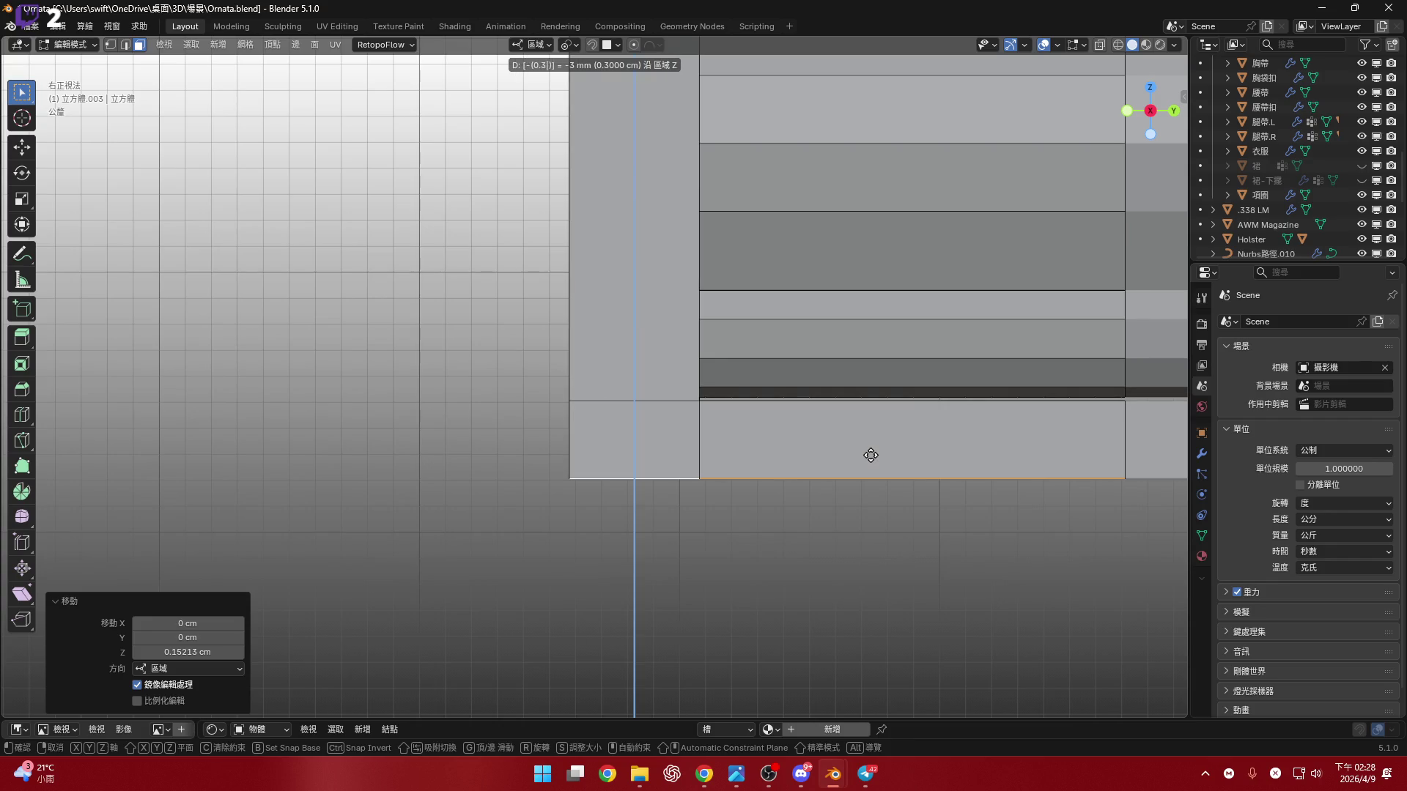
key("BackSpace")
type("2")
key("BackSpace")
type("1")
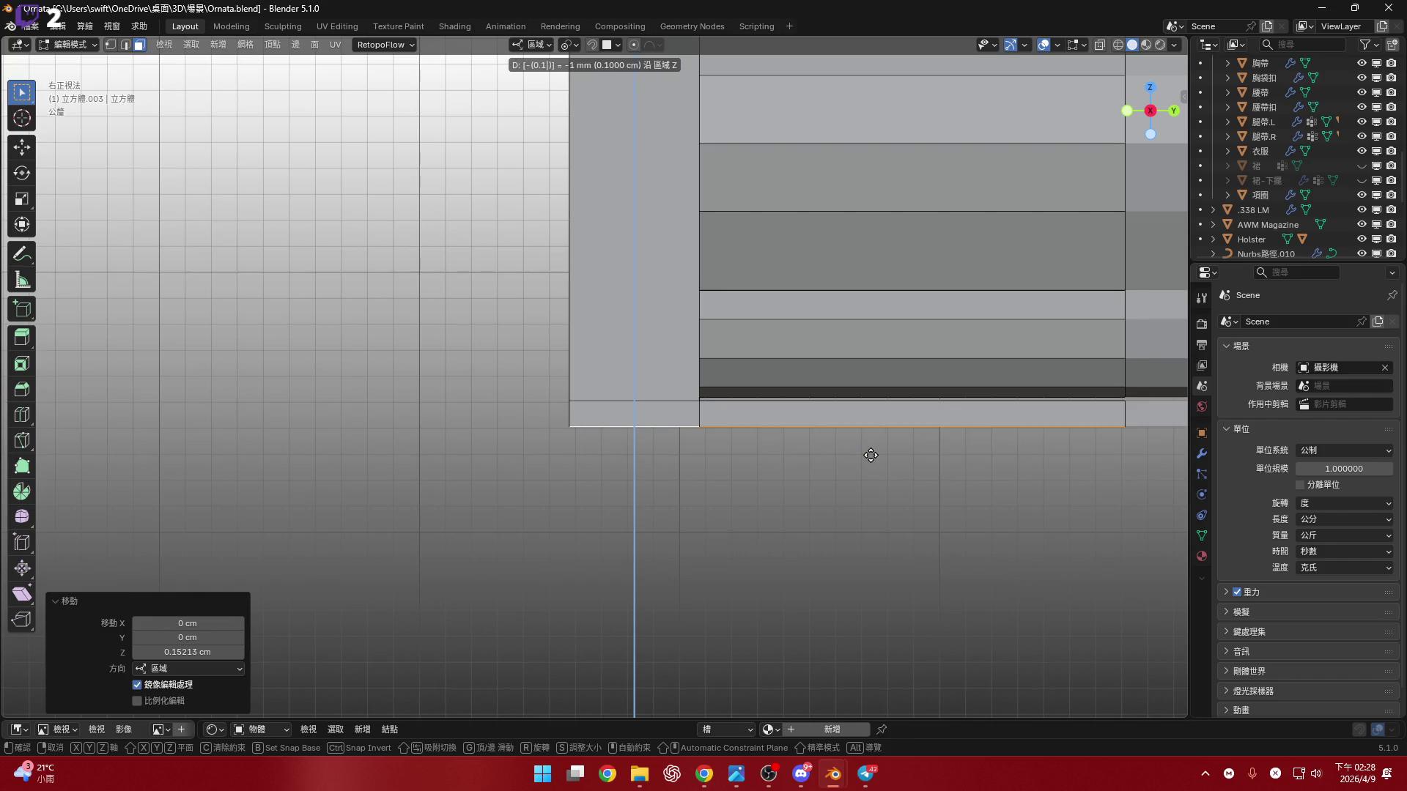
key("Return")
- Select the panel's right front face and top face in Front Ortho
mouse_move(870, 455)
middle_mouse_down()
mouse_move(797, 378)
mouse_move(794, 398)
mouse_move(843, 423)
mouse_move(763, 414)
mouse_move(839, 435)
mouse_move(842, 474)
mouse_move(750, 267)
mouse_move(748, 494)
mouse_move(718, 480)
middle_mouse_up()
left_click(769, 322)
scroll(769, 322, "up", 1)
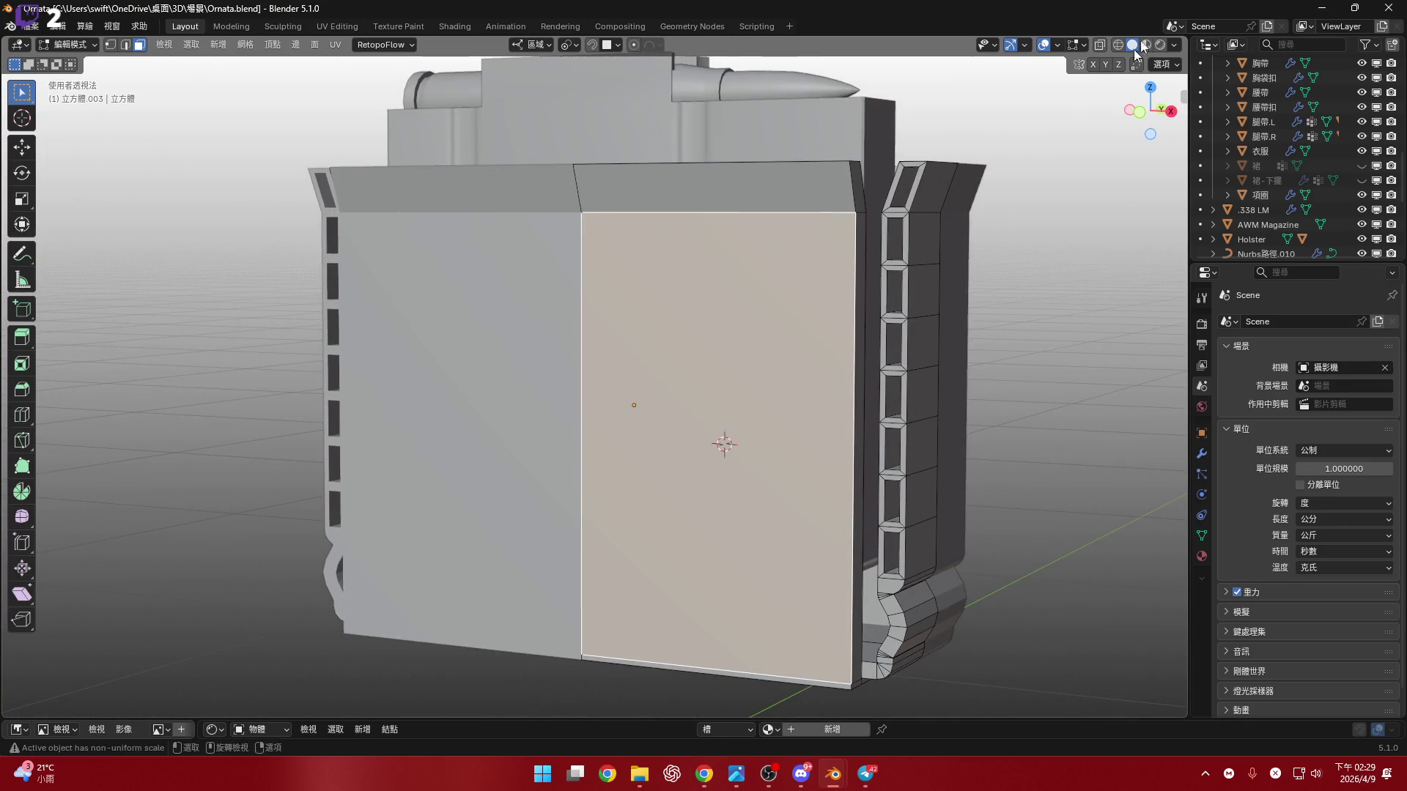
left_click(1139, 112)
scroll(738, 272, "up", 1)
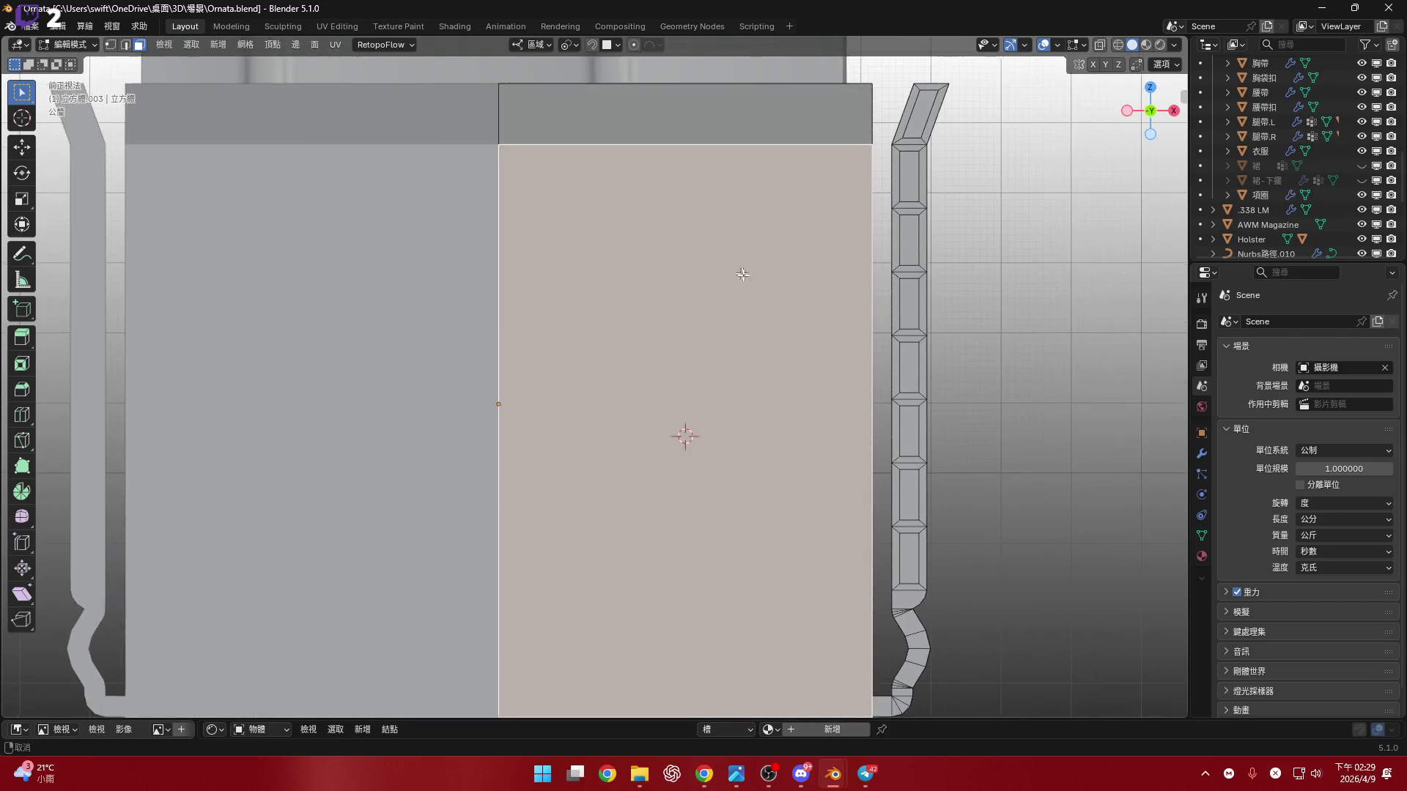
left_click(719, 132, "shift")
scroll(731, 270, "up", 1)
mouse_move(731, 270)
middle_mouse_down("shift")
mouse_move(731, 229)
mouse_move(746, 252)
middle_mouse_up("shift")
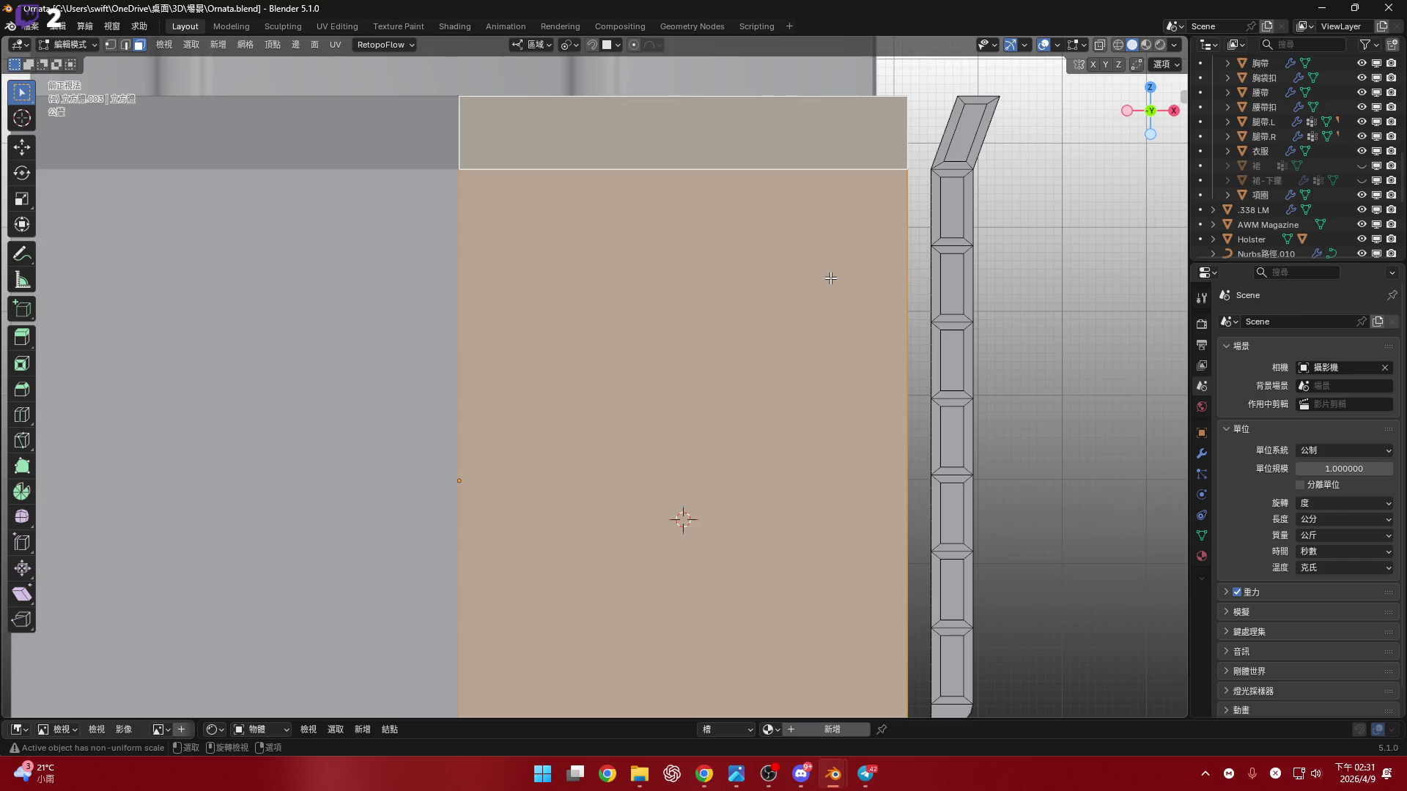
- Duplicate the right front face and push the copy about -0.44 cm along Y
scroll(656, 314, "down", 4)
mouse_move(685, 322)
middle_mouse_down()
mouse_move(755, 225)
mouse_move(704, 264)
middle_mouse_up()
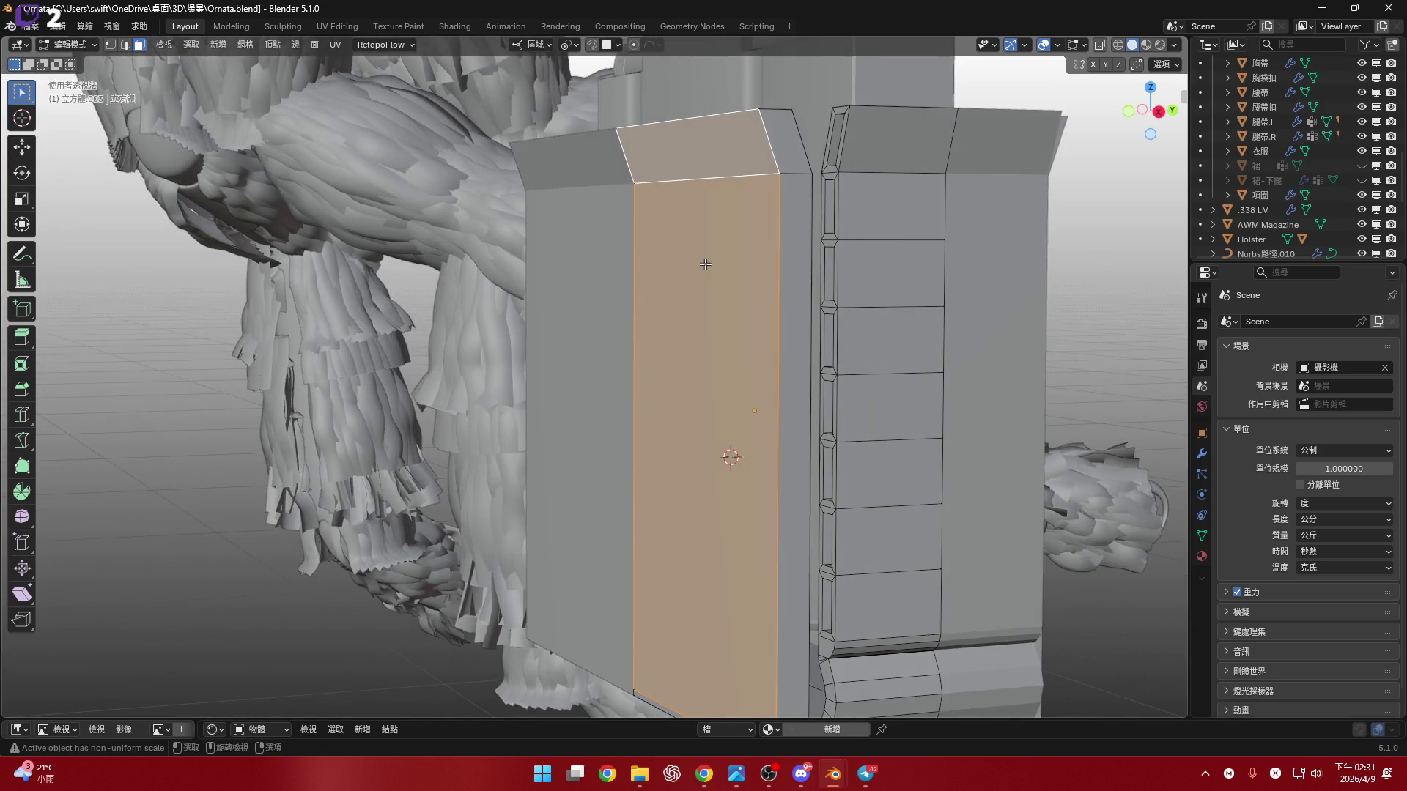
left_click(1159, 112)
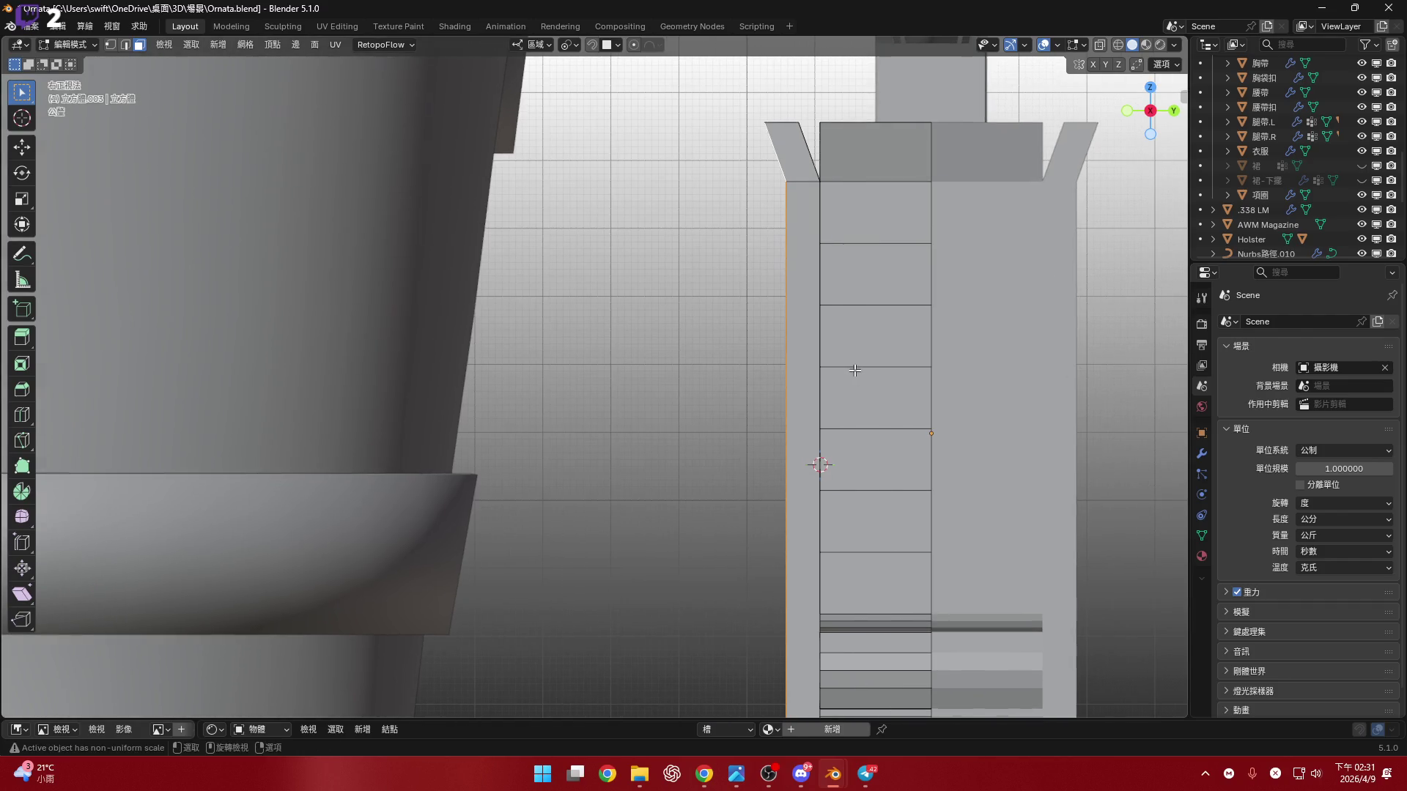
key("g")
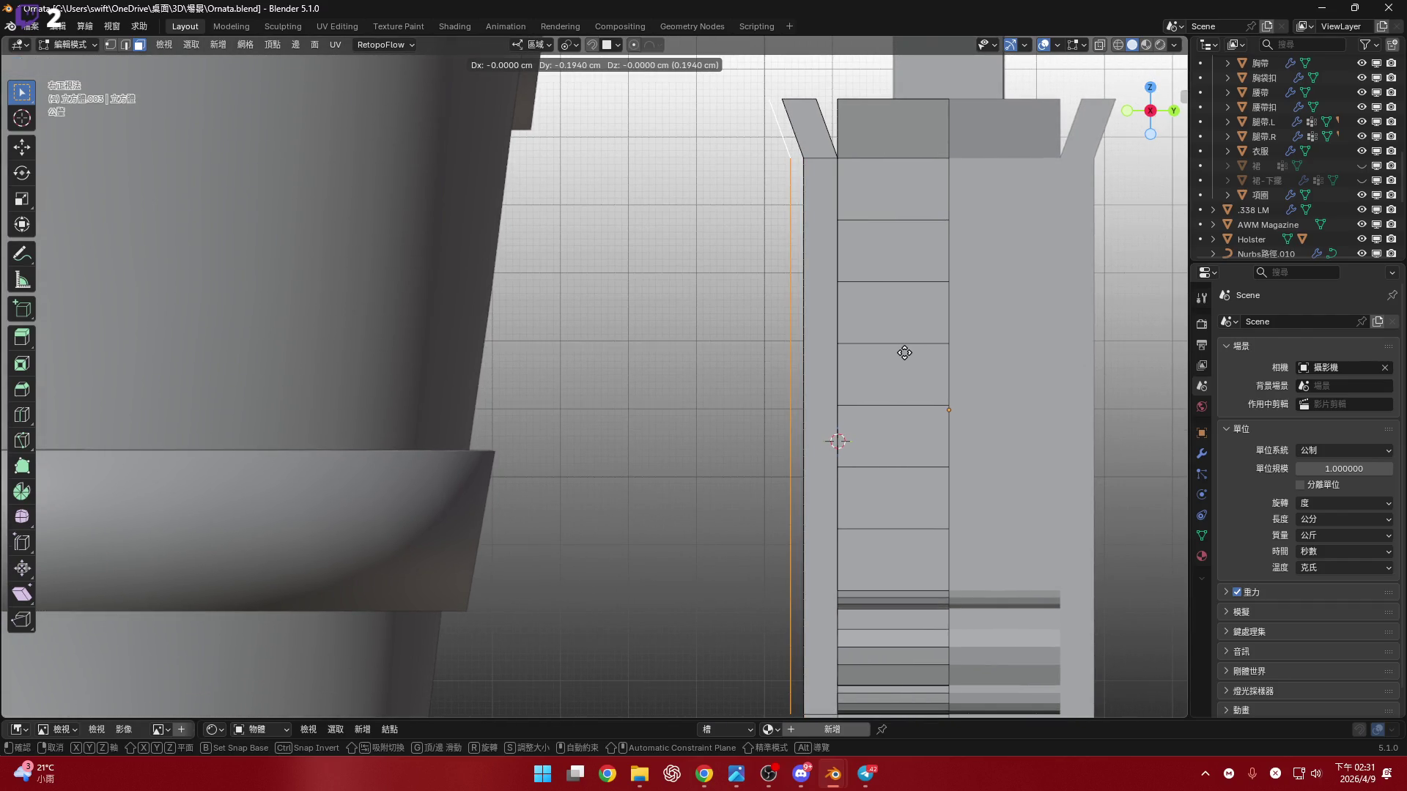
key("y")
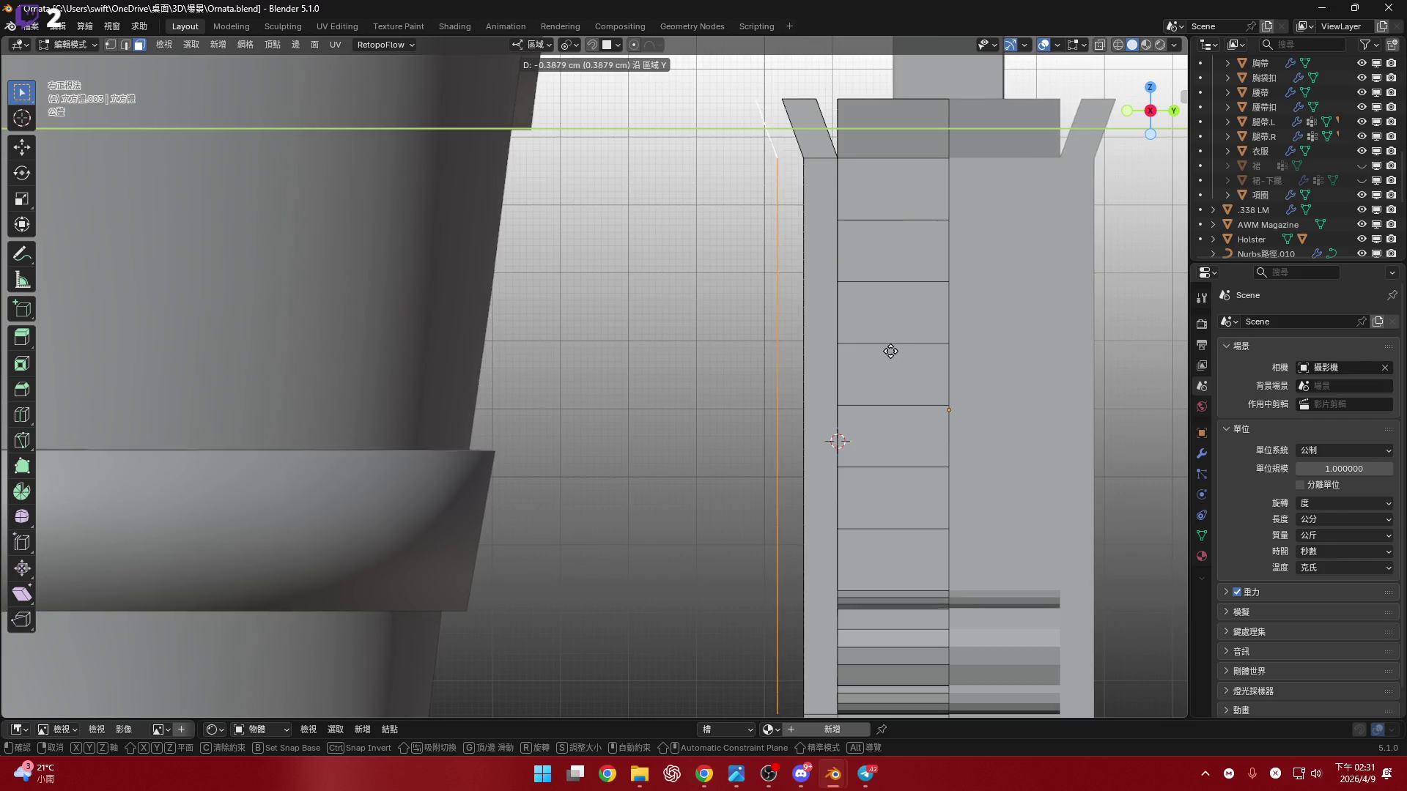
left_click(890, 351)
- Inspect the duplicated face from the front and try shrinking it, then cancel
middle_click_drag(890, 351, 1067, 155)
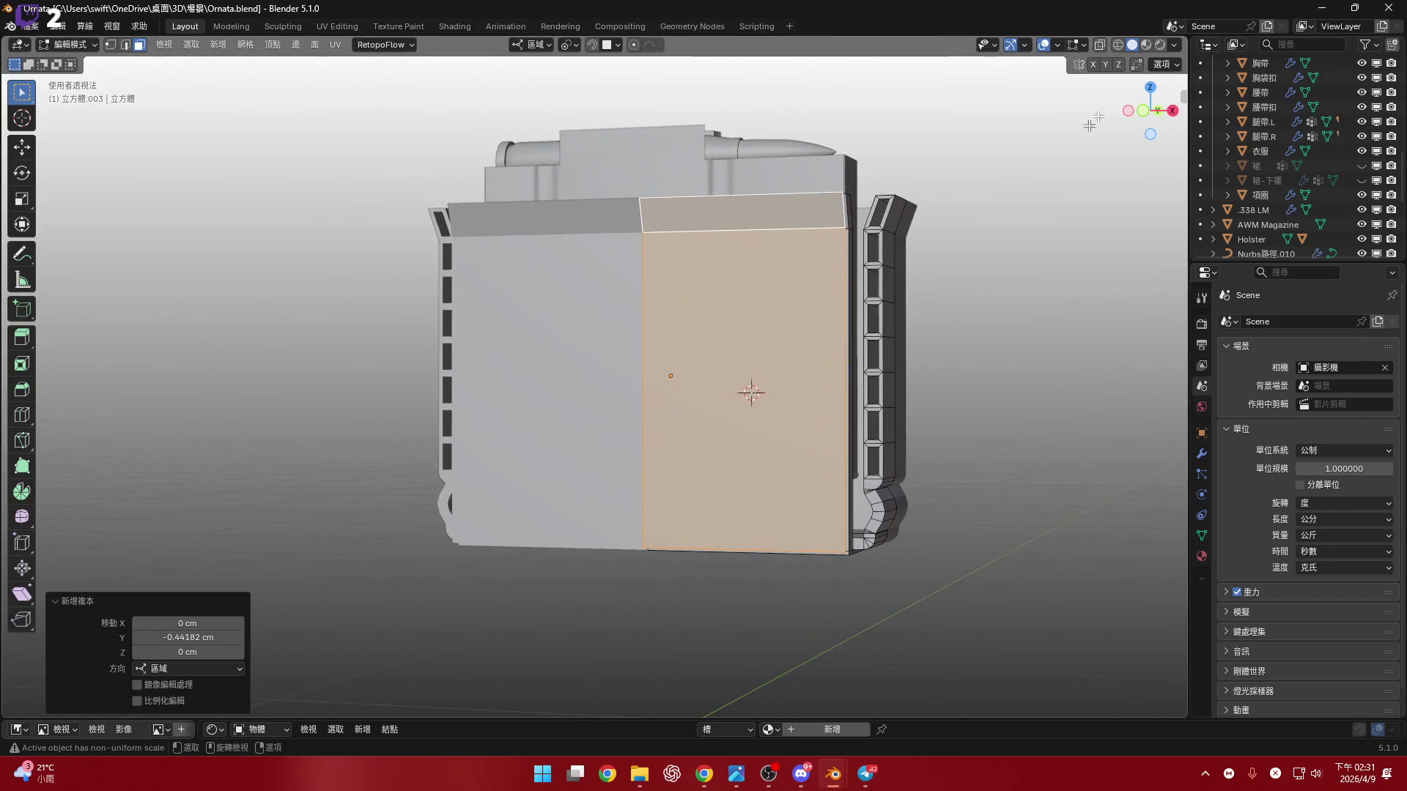
left_click(1141, 111)
scroll(907, 457, "up", 3)
scroll(907, 456, "down", 3)
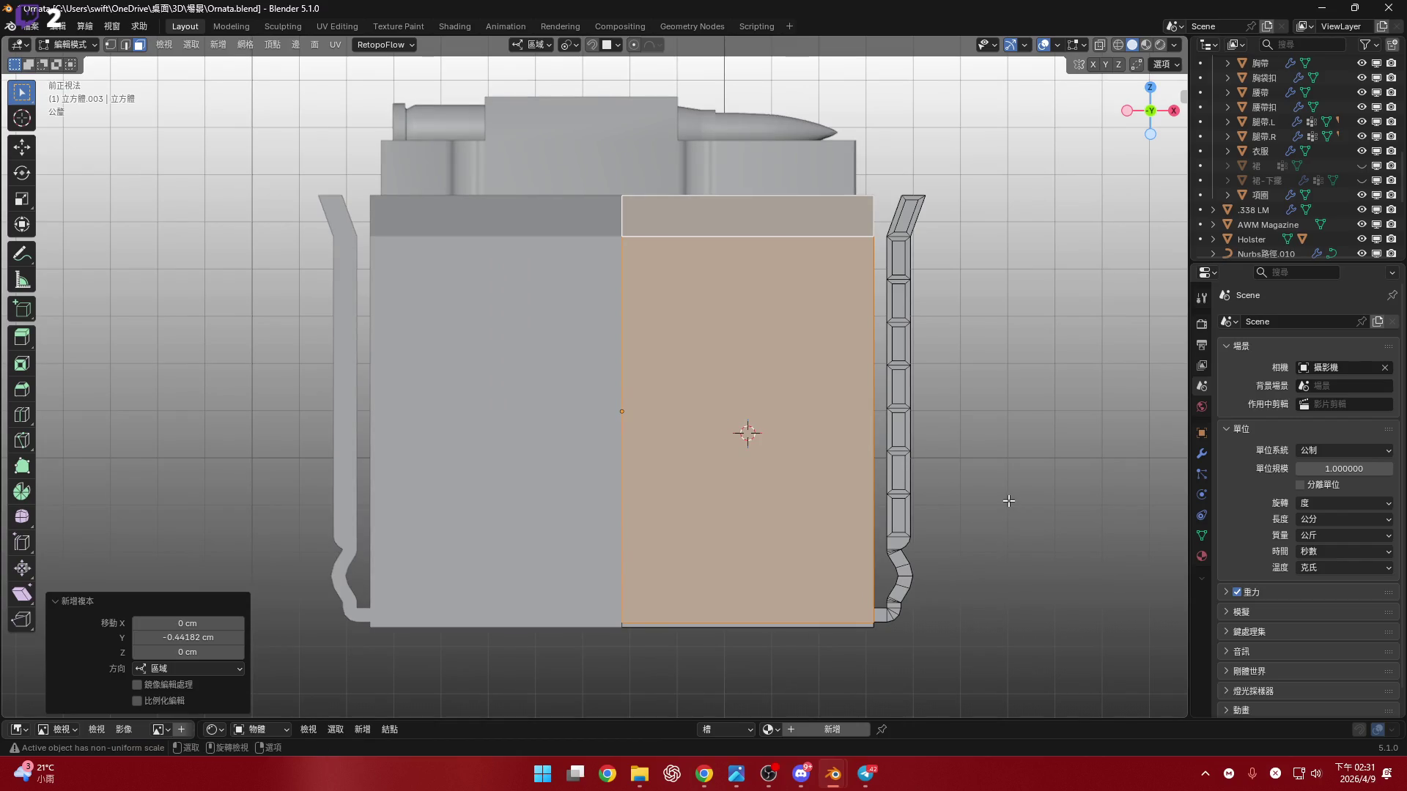
key("s")
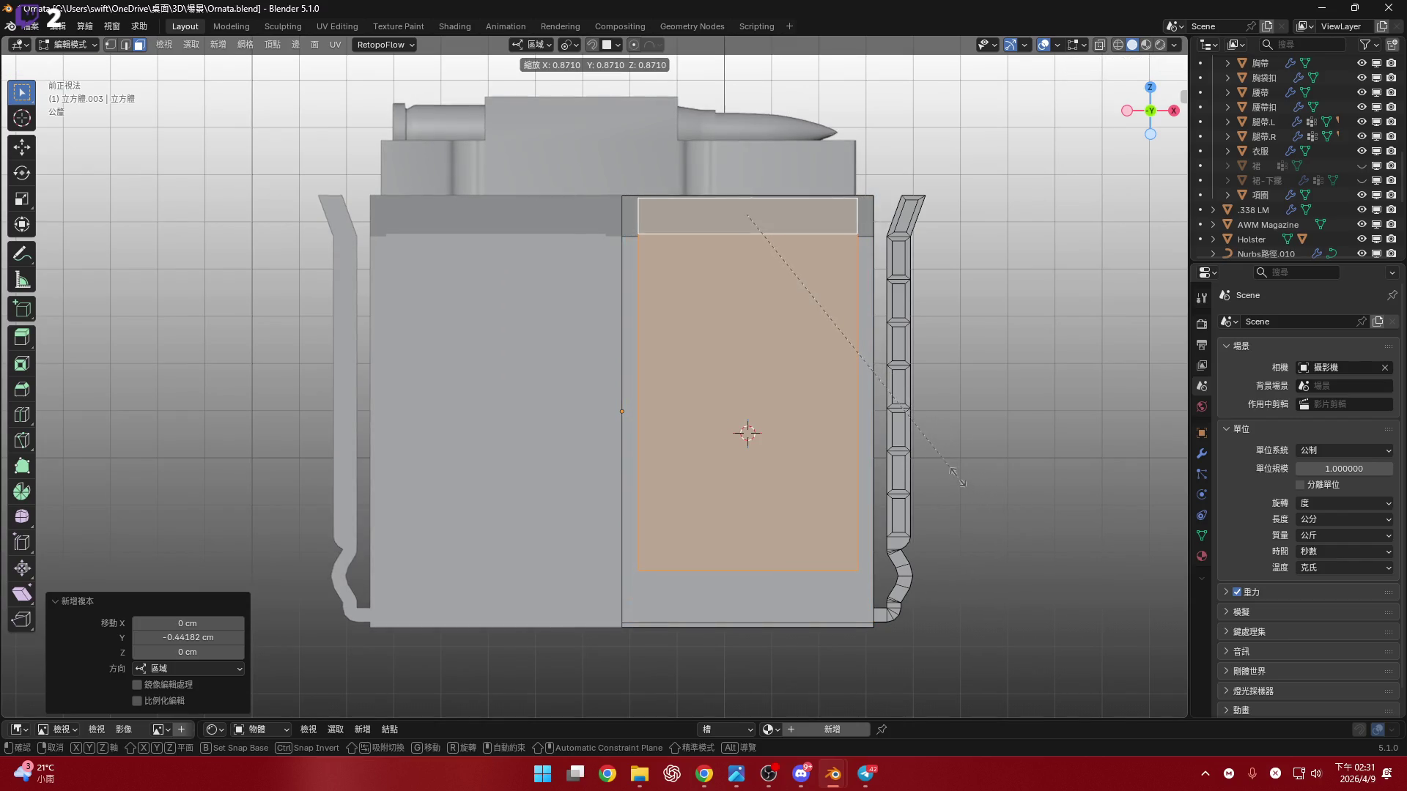
key("Escape")
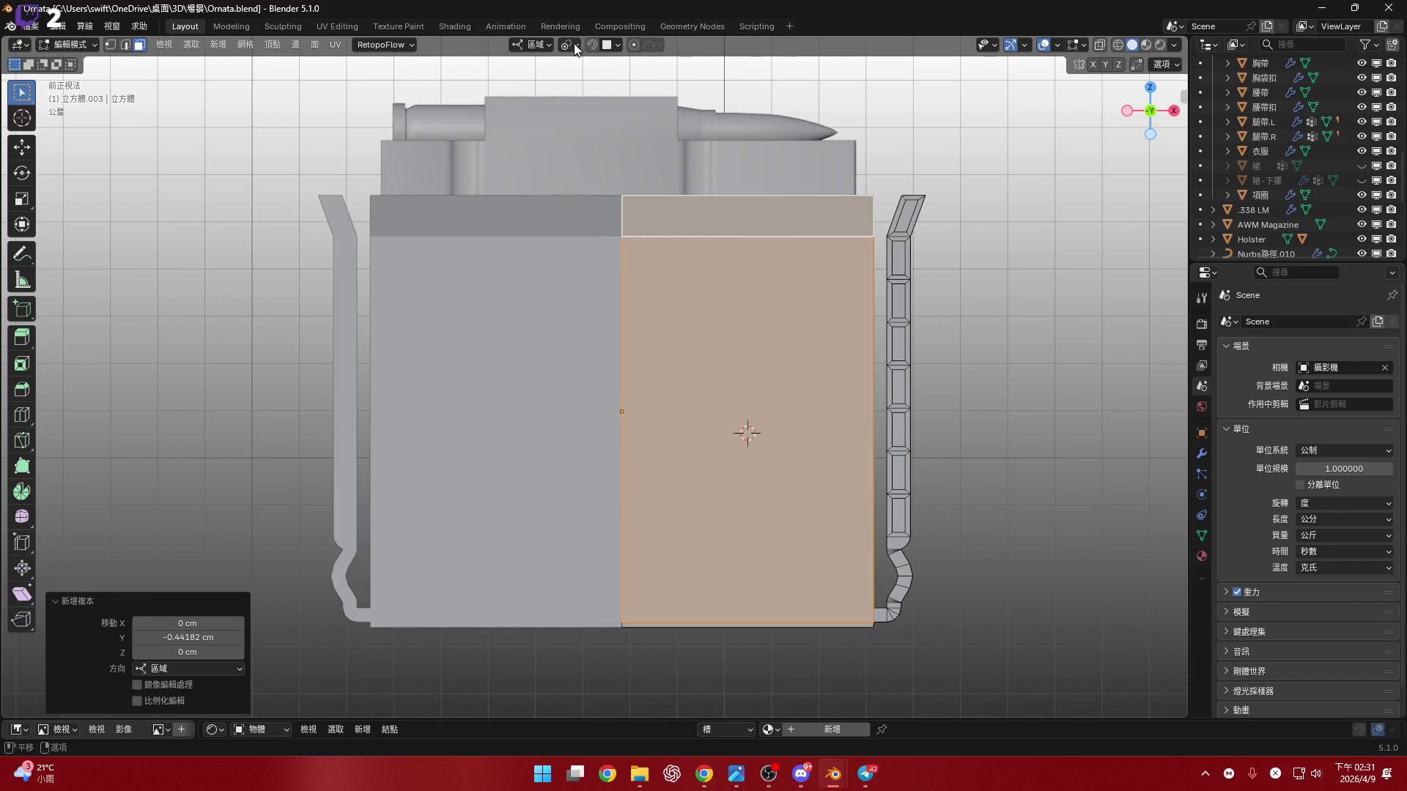
- Change the transform pivot point and retry the shrink, cancelling it again
left_click(574, 44)
left_click(612, 141)
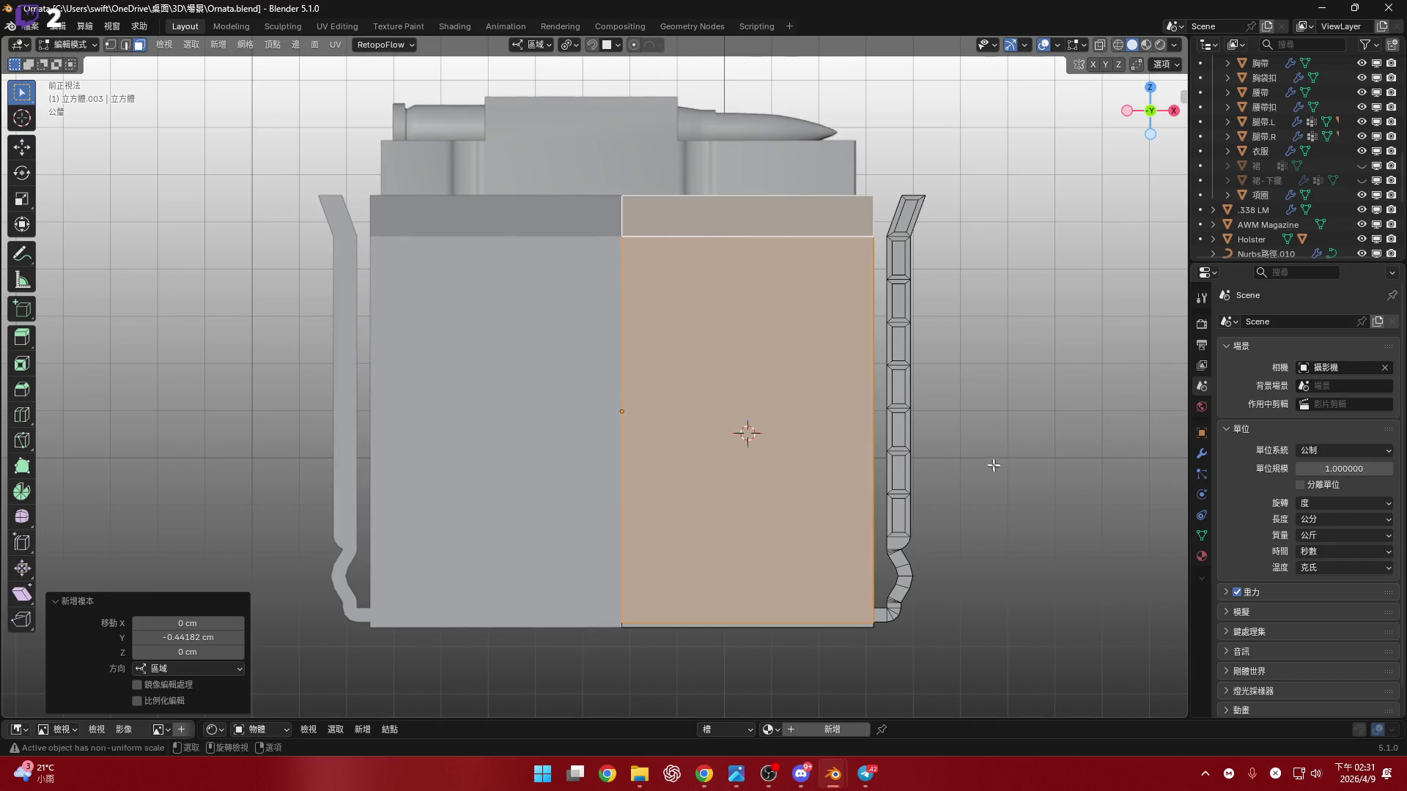
key("s")
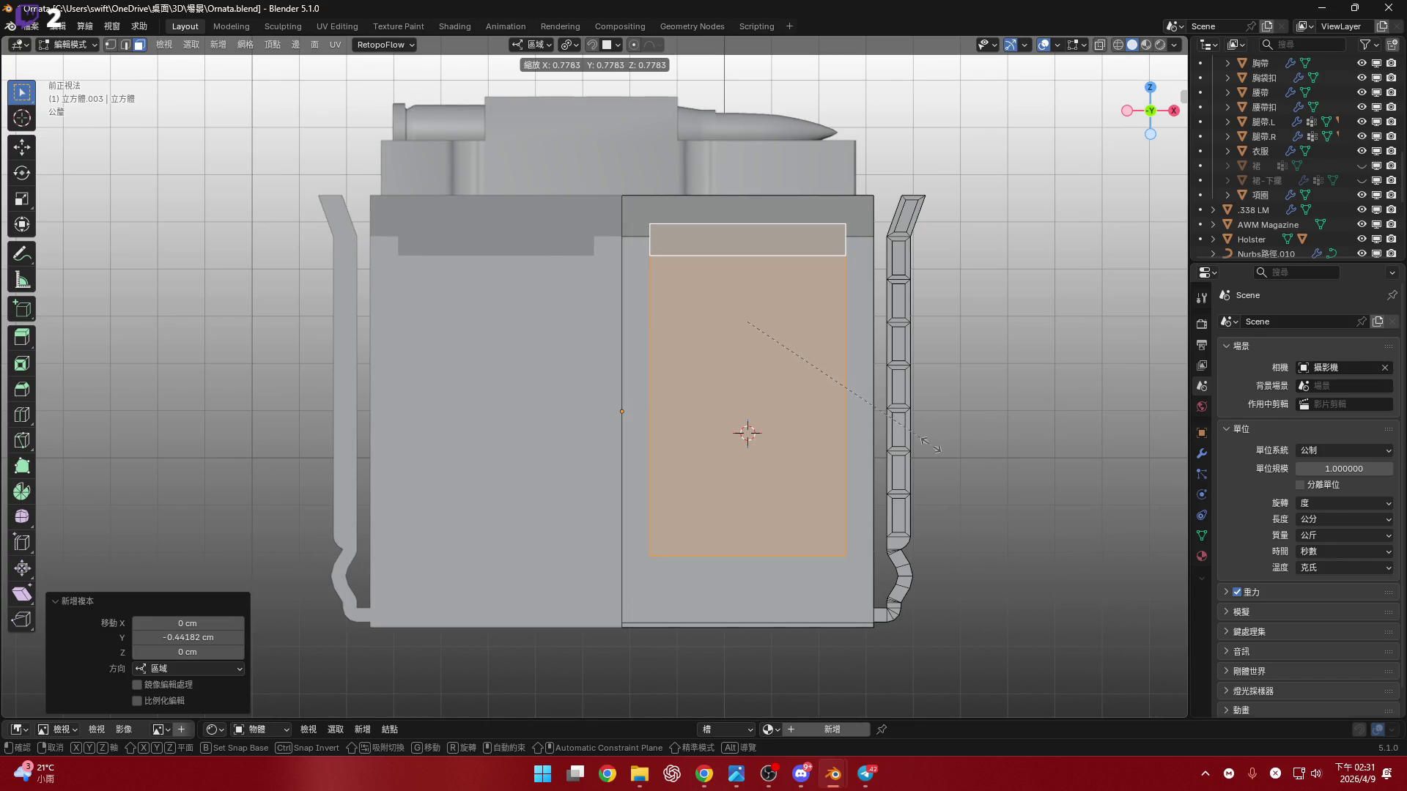
key("Escape")
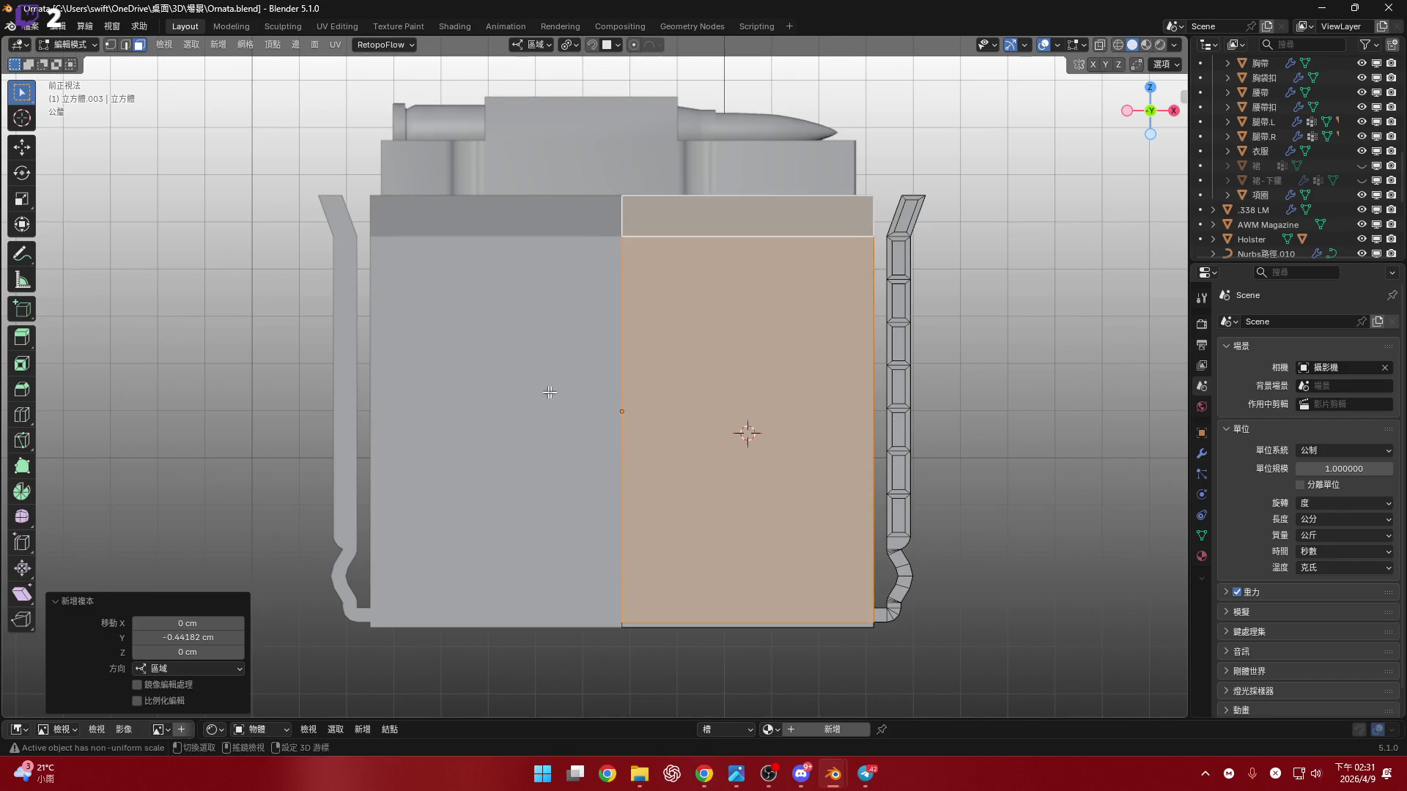
- Snap the 3D cursor to the pouch's vertical centre edge loop
scroll(674, 411, "up", 3)
mouse_move(643, 383)
middle_mouse_down()
mouse_move(715, 394)
mouse_move(719, 377)
middle_mouse_up()
key("2")
left_click(700, 395)
scroll(727, 427, "down", 2)
left_click(719, 377, "alt")
key("shift+s")
left_click(761, 526)
- Select the right, top strip and front faces and set the pivot to 3D Cursor
middle_click_drag(785, 492, 739, 485, "shift")
key("3")
left_click(770, 289)
left_click(762, 183)
left_click(754, 338, "shift")
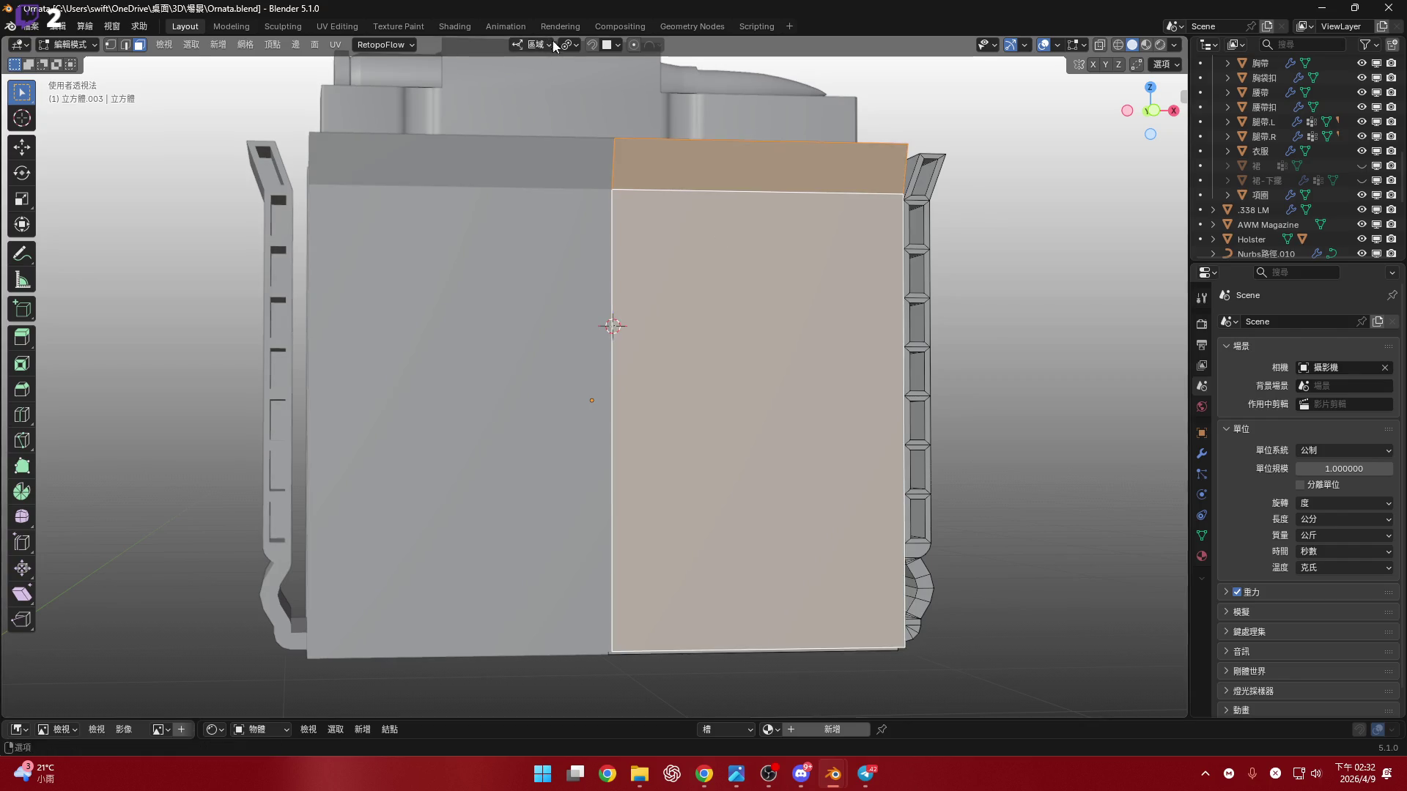
left_click(566, 45)
left_click(616, 99)
key("KP_1")
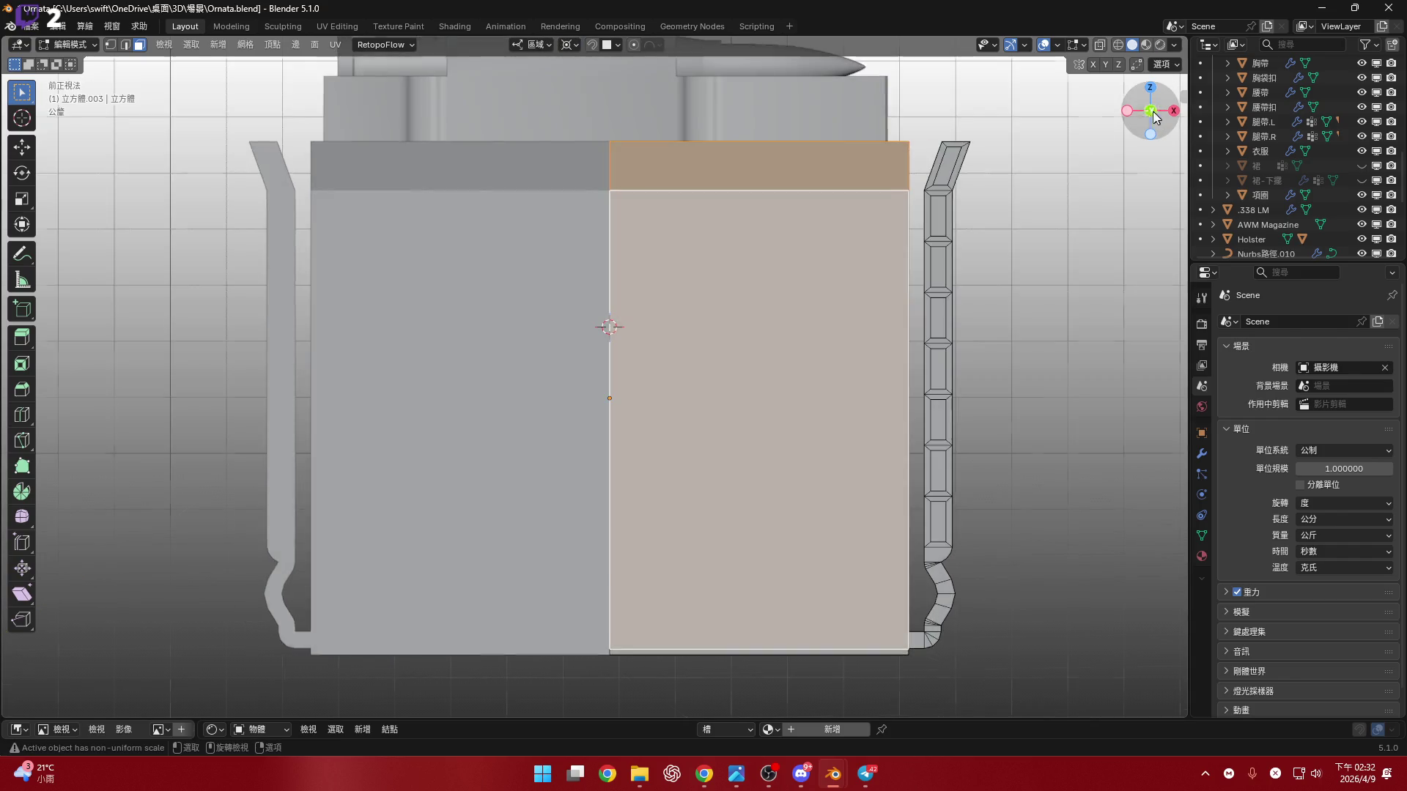
- Try scaling the faces around the cursor, reselect the top strip, and cancel
key("s")
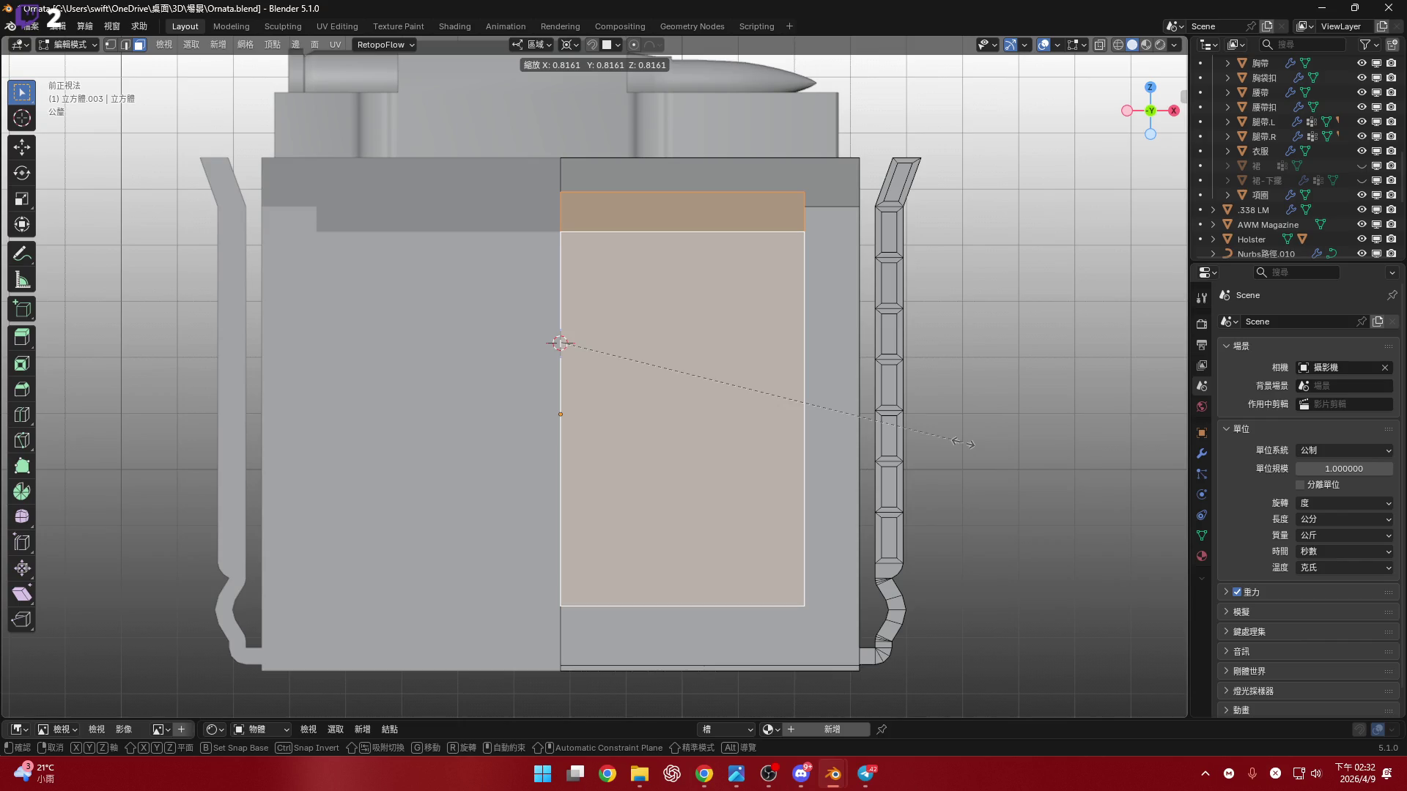
key("Escape")
left_click(651, 178)
key("ctrl+z")
key("s")
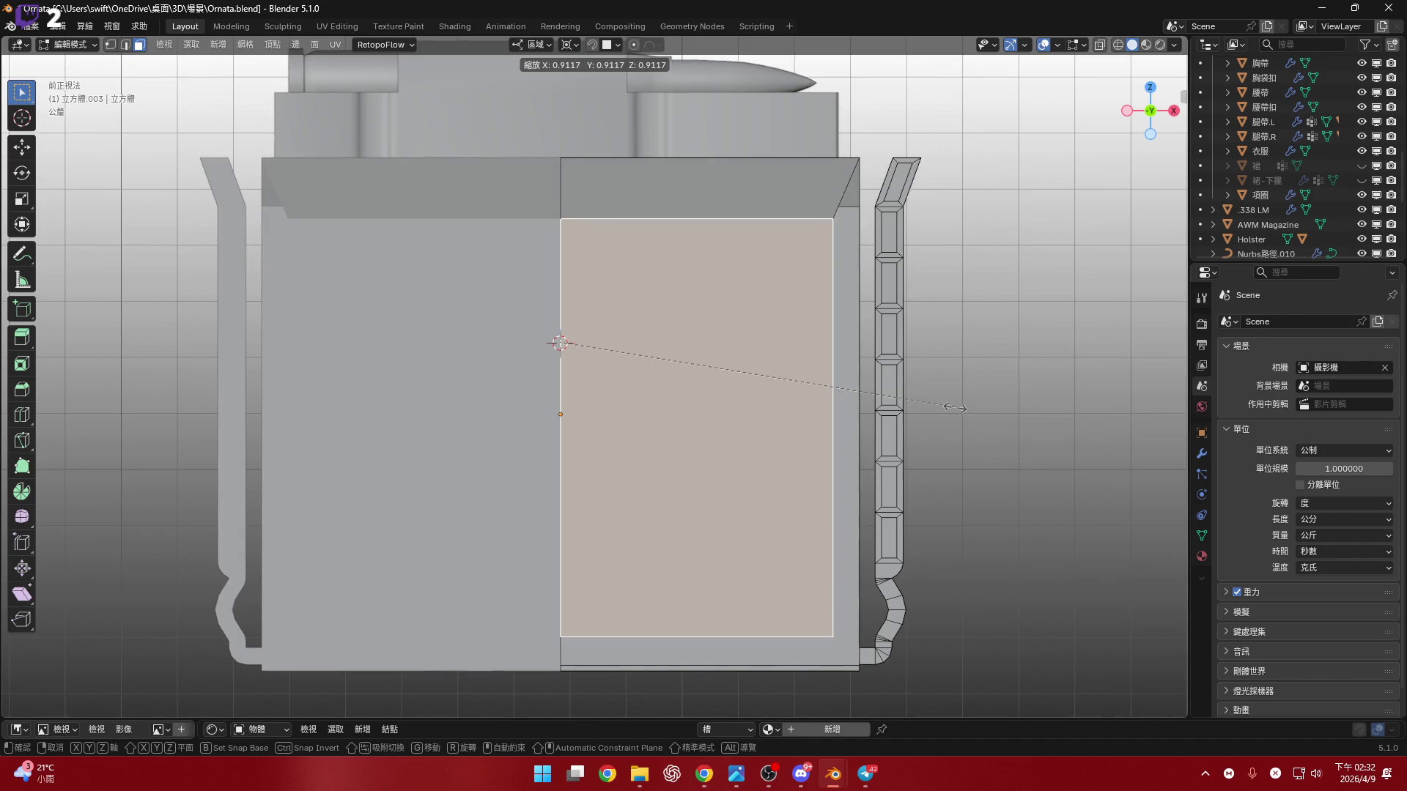
key("Escape")
- Adjust the edge selection and test scaling the edges toward the cursor, cancelling each attempt
key("2")
left_click(859, 183, "shift")
key("s")
key("Escape")
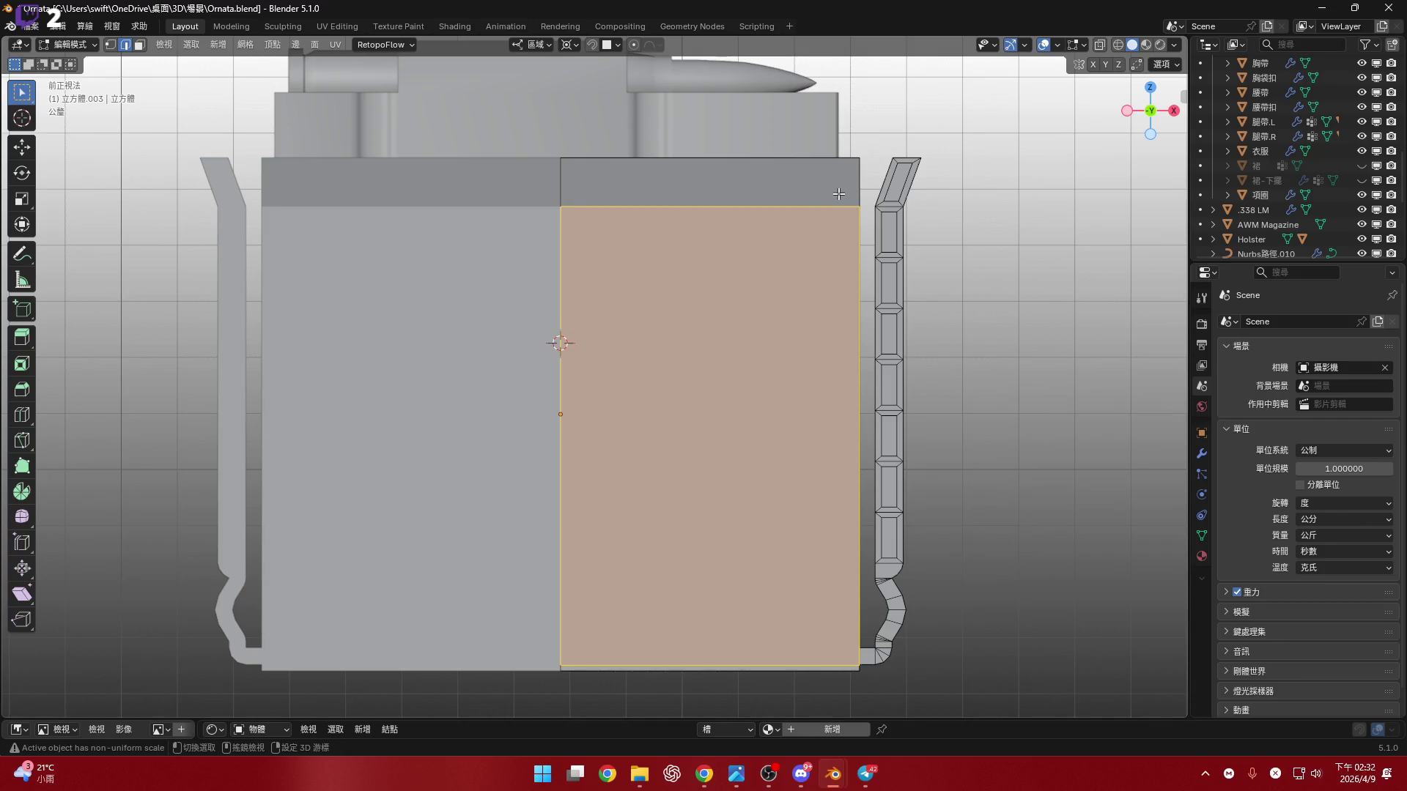
left_click(839, 196, "shift")
key("s")
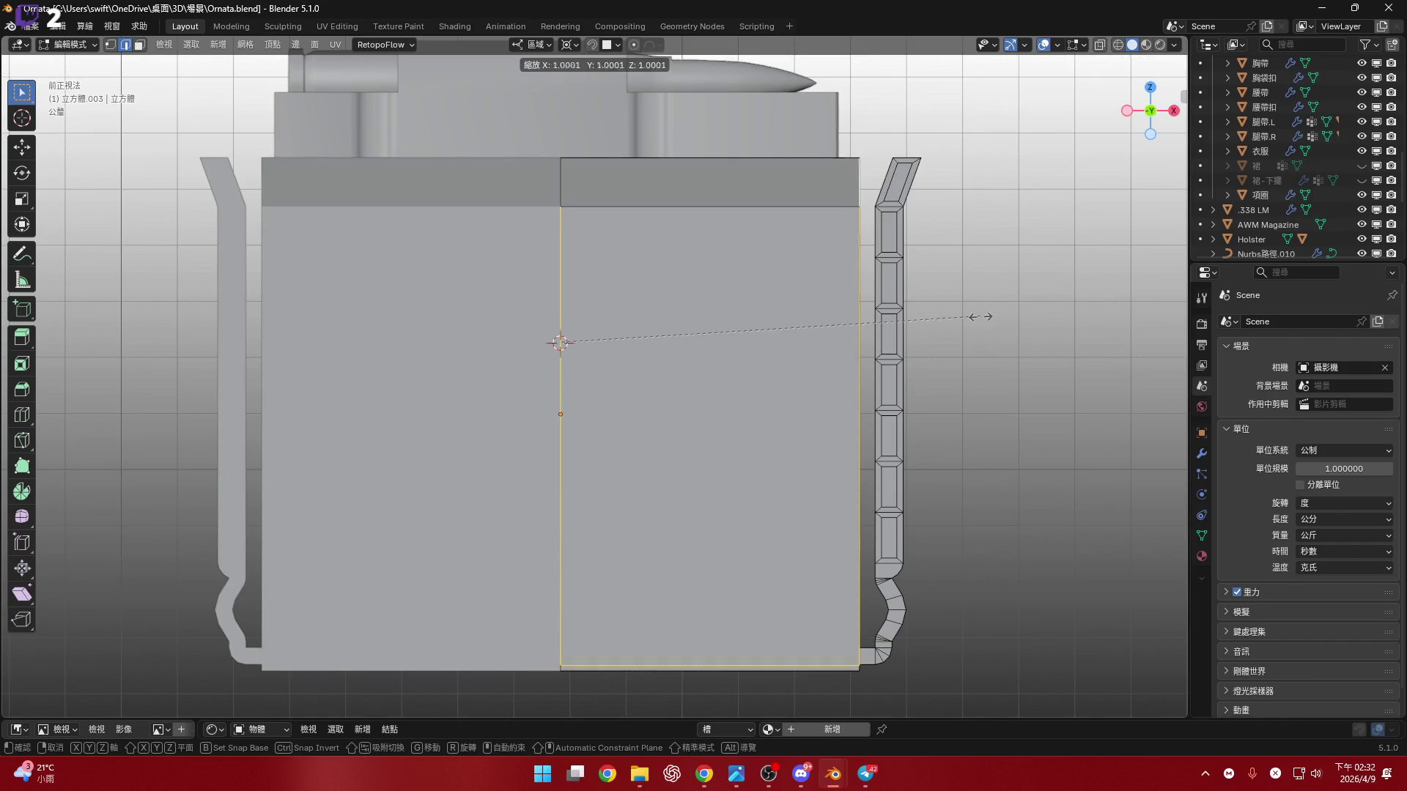
right_click(909, 313)
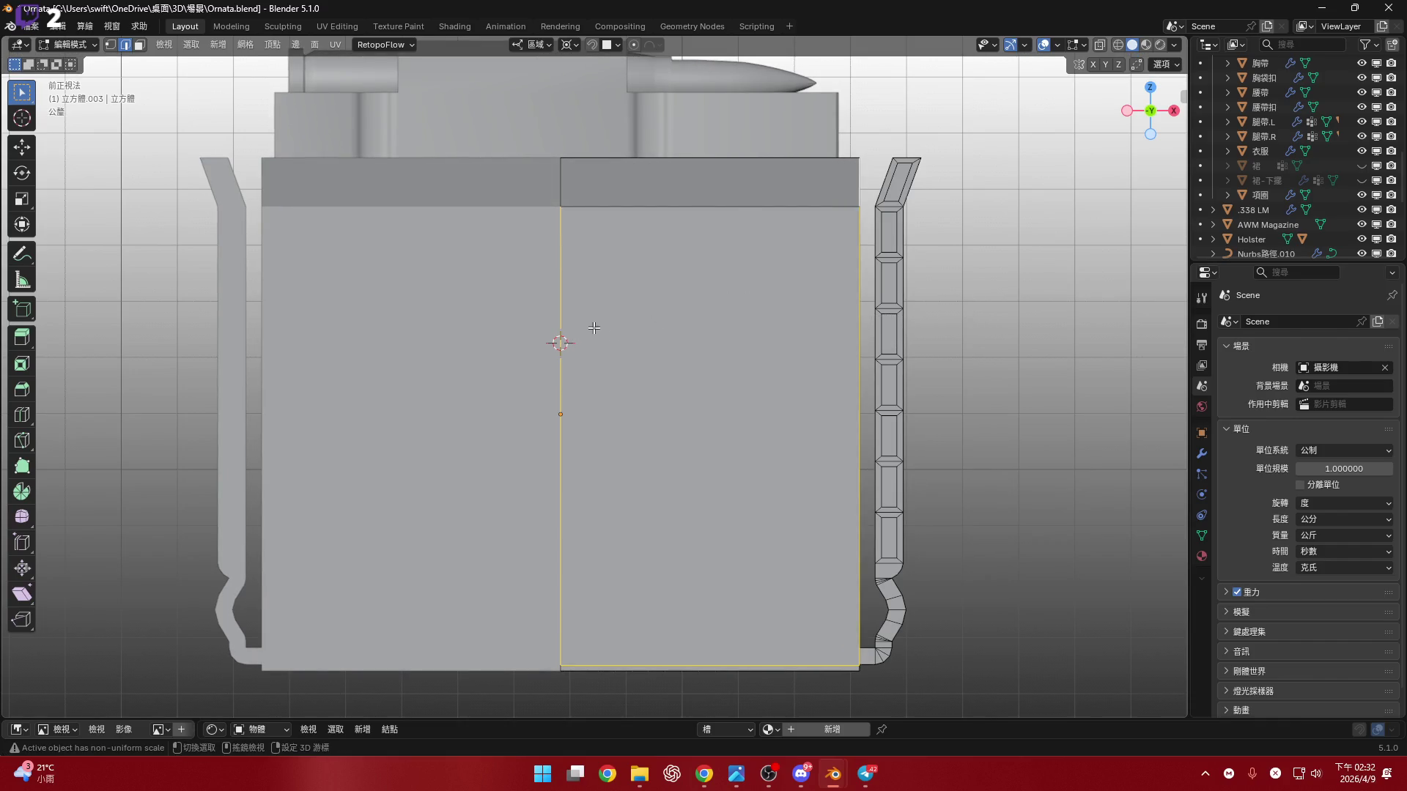
key("s")
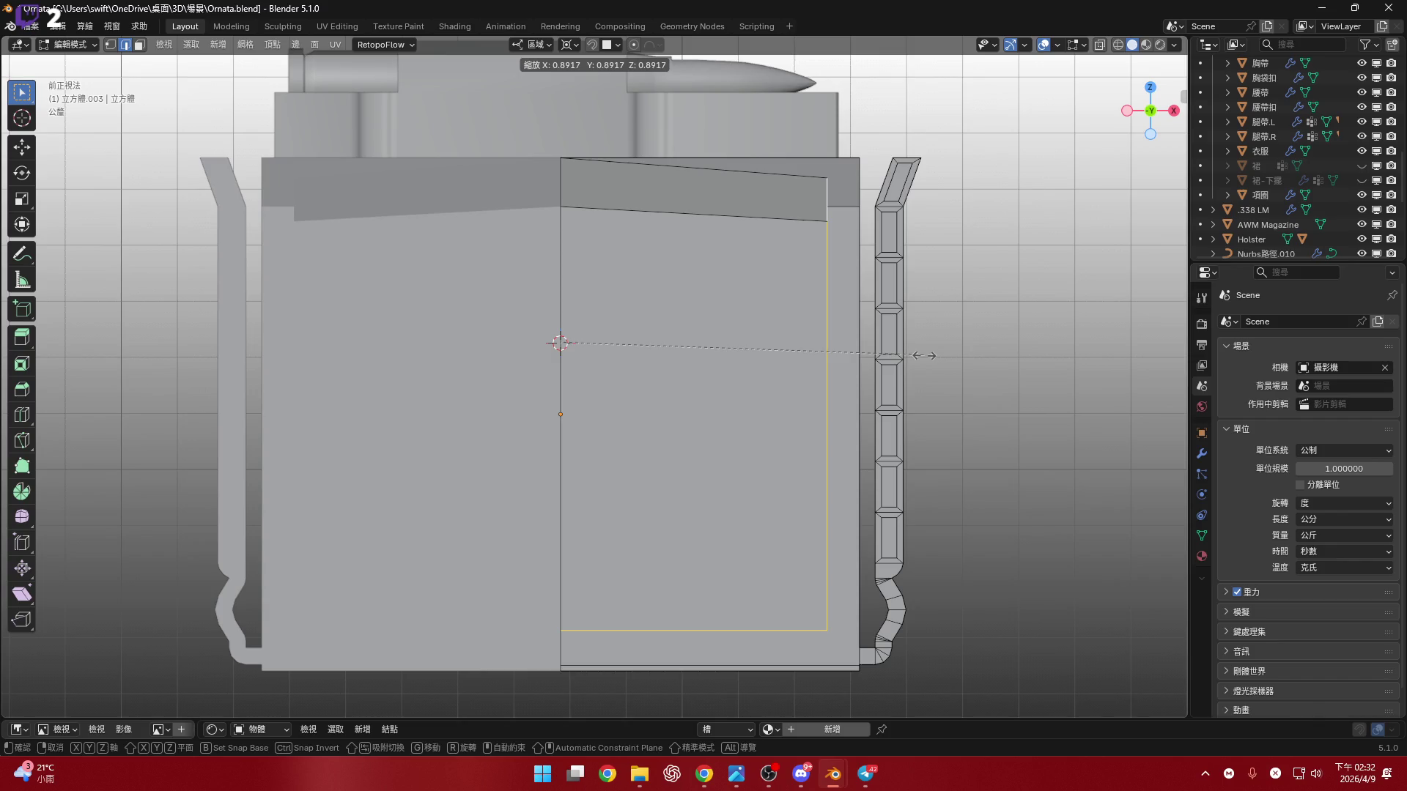
right_click(924, 356)
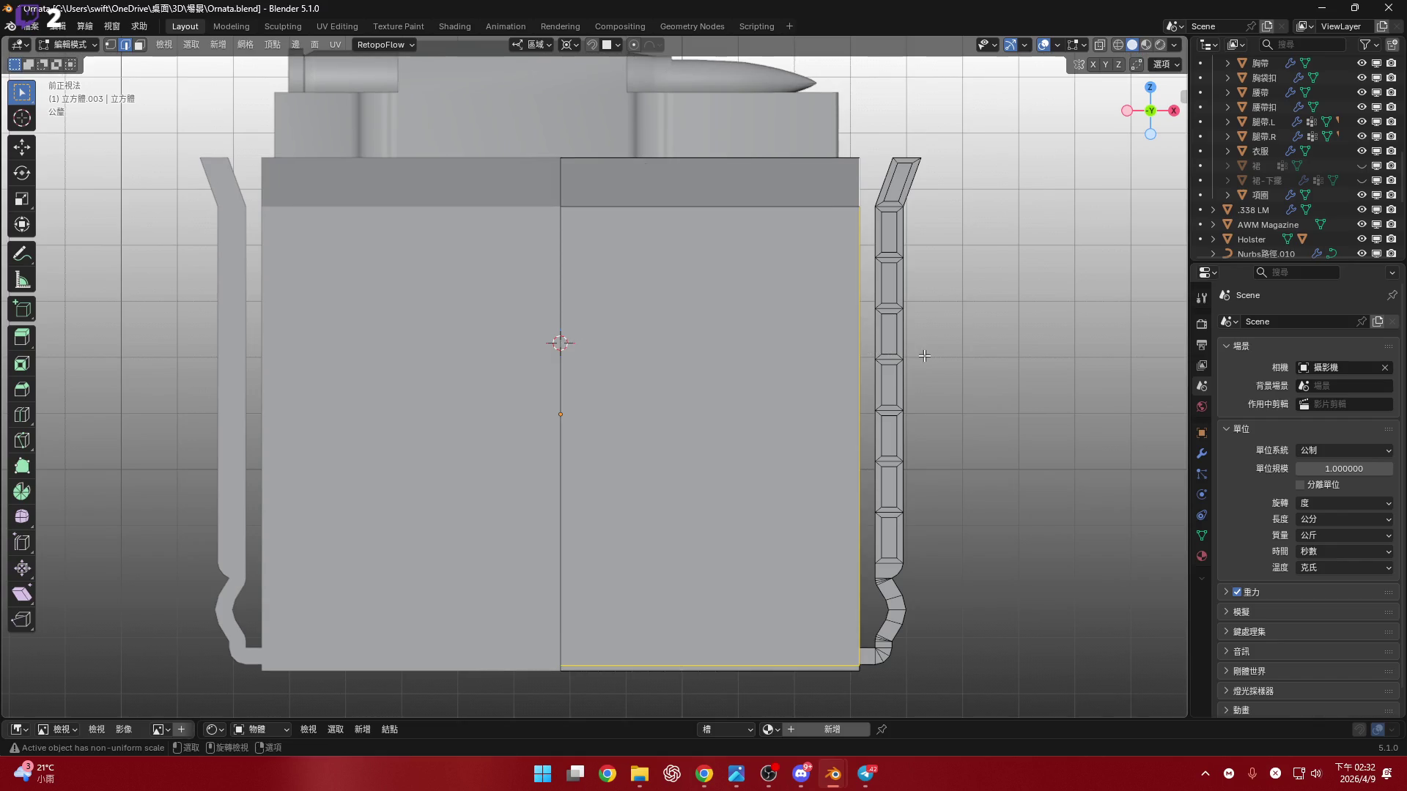
key("s")
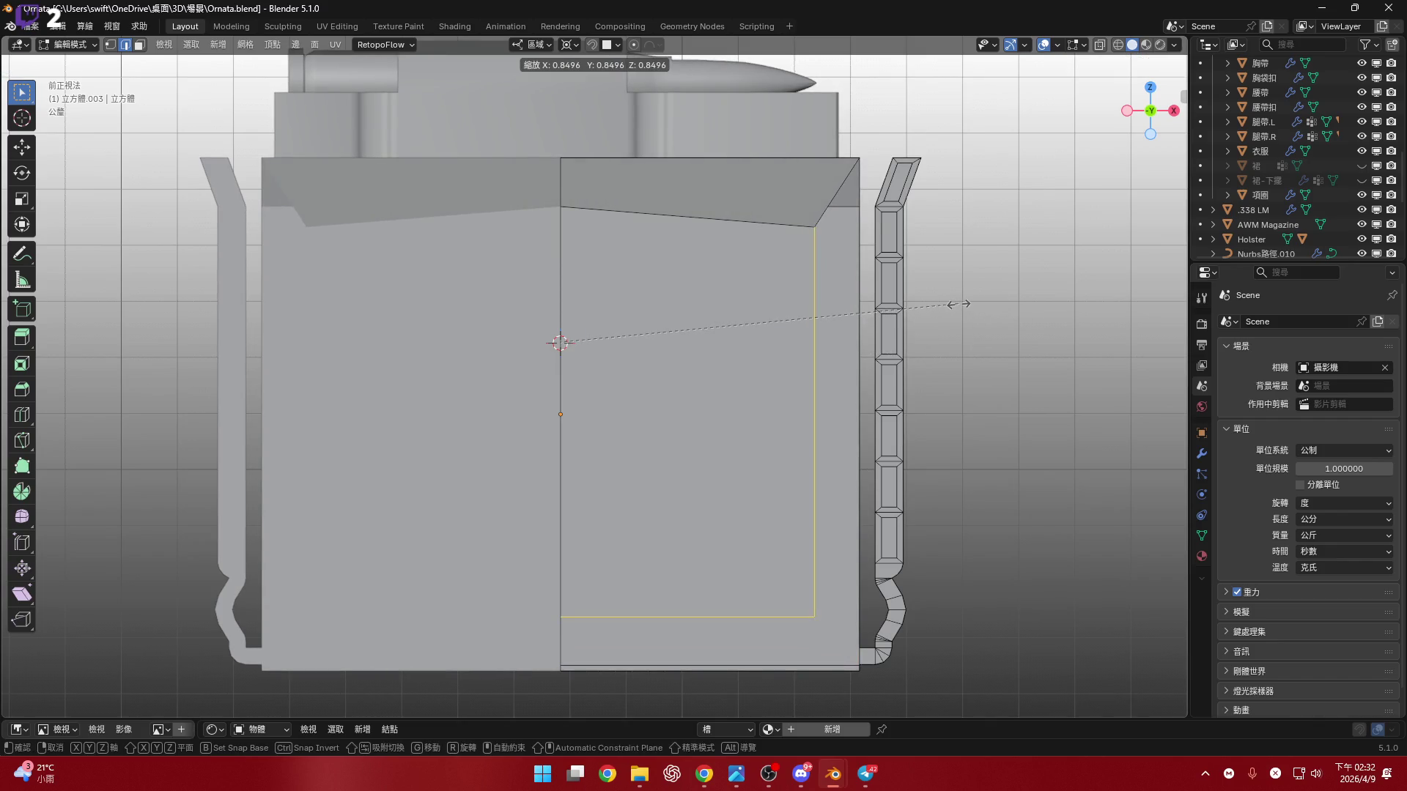
key("Escape")
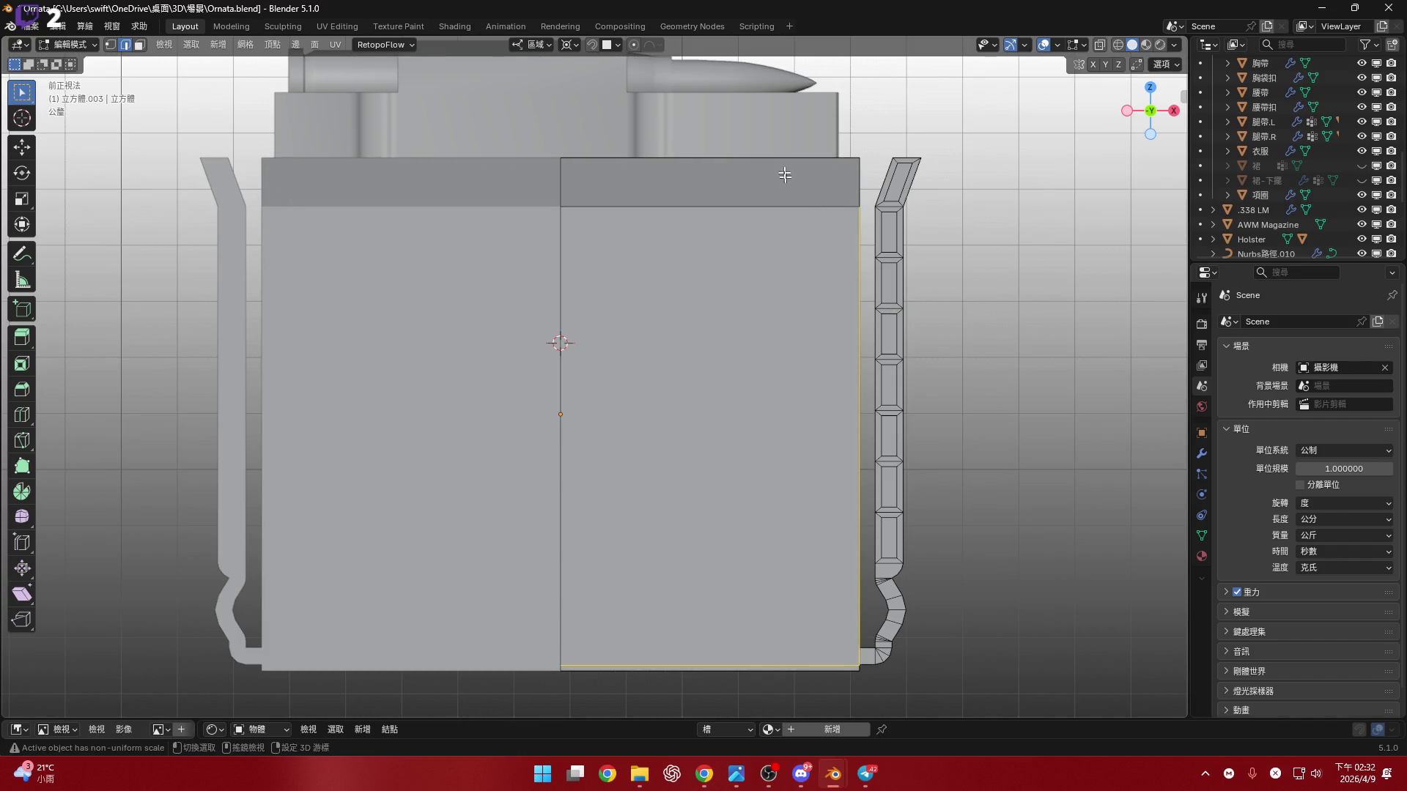
- Select the linked right face and top strip and start scaling them along X
key("l")
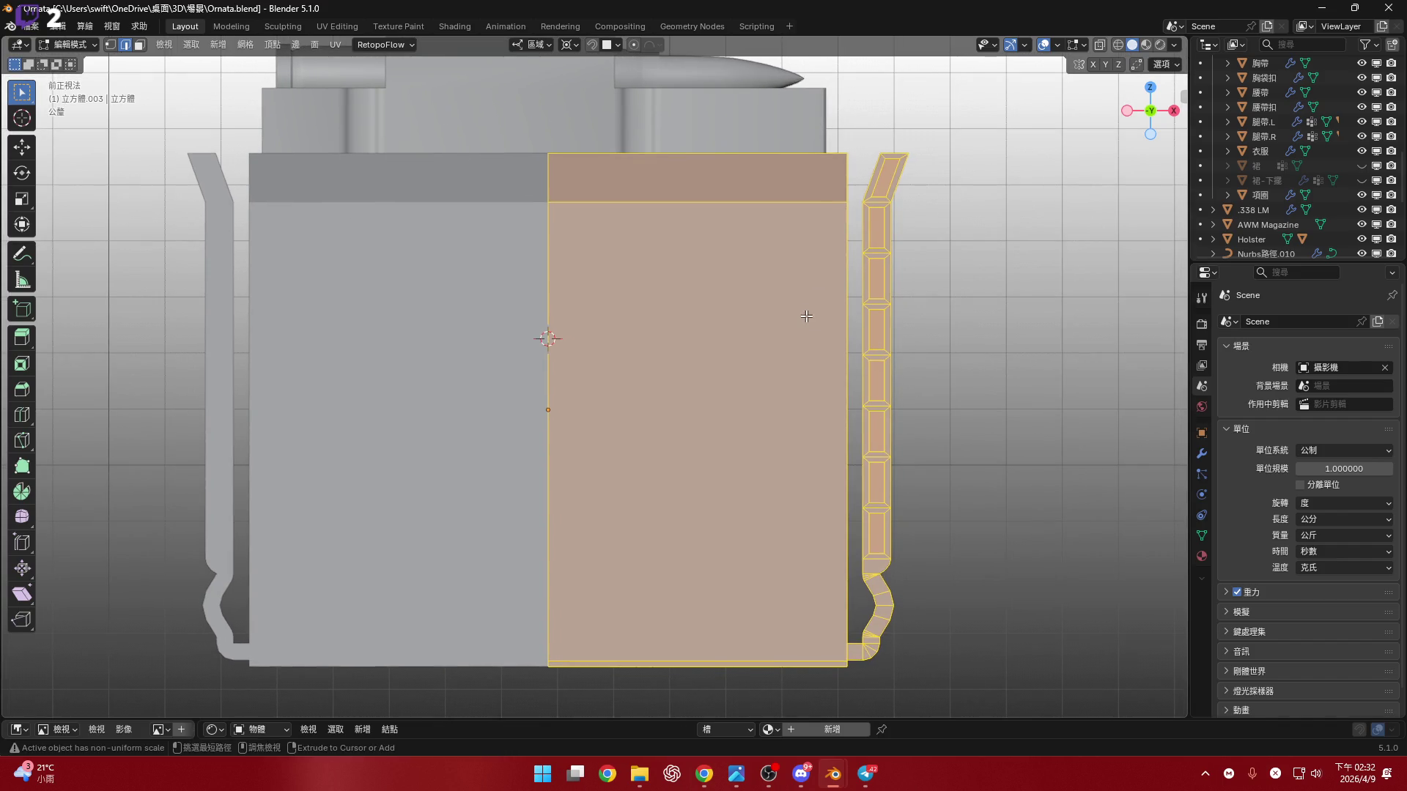
key("alt+a")
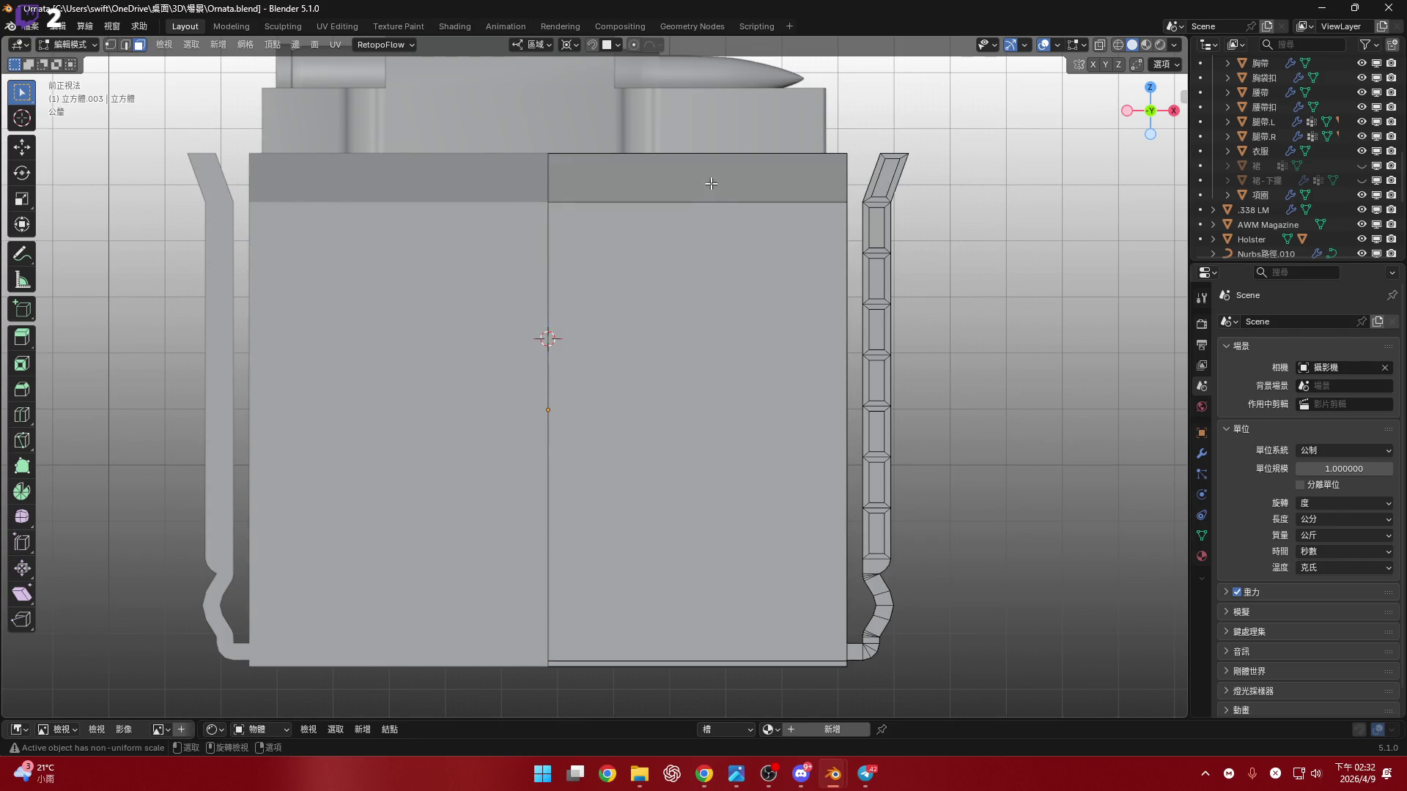
key("l")
key("s")
key("x")
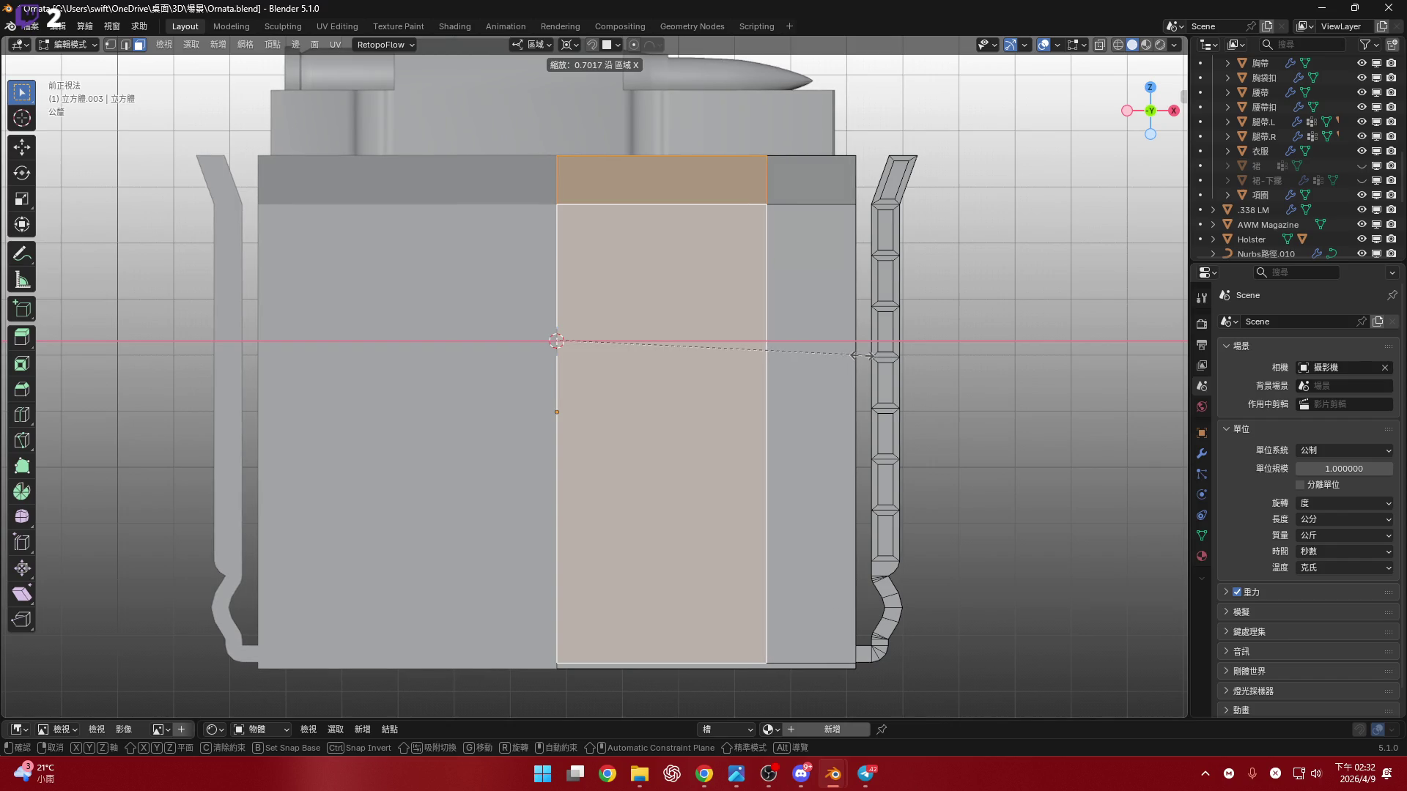
- Confirm narrowing the right panel and top strip to 0.693 along X
left_click(856, 355)
scroll(681, 340, "down", 4, "shift")
scroll(681, 340, "down", 1, "shift")
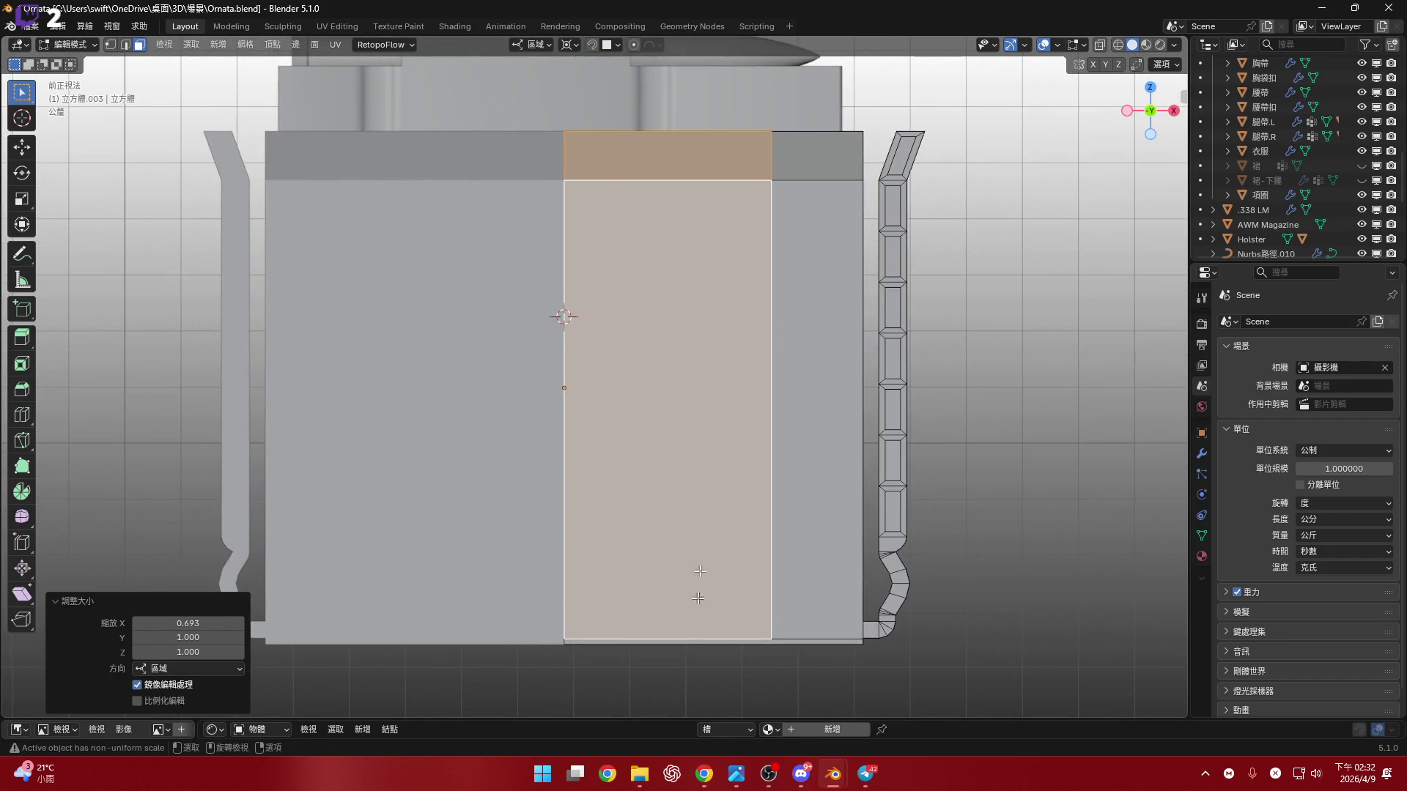
scroll(645, 164, "down", 1, "ctrl")
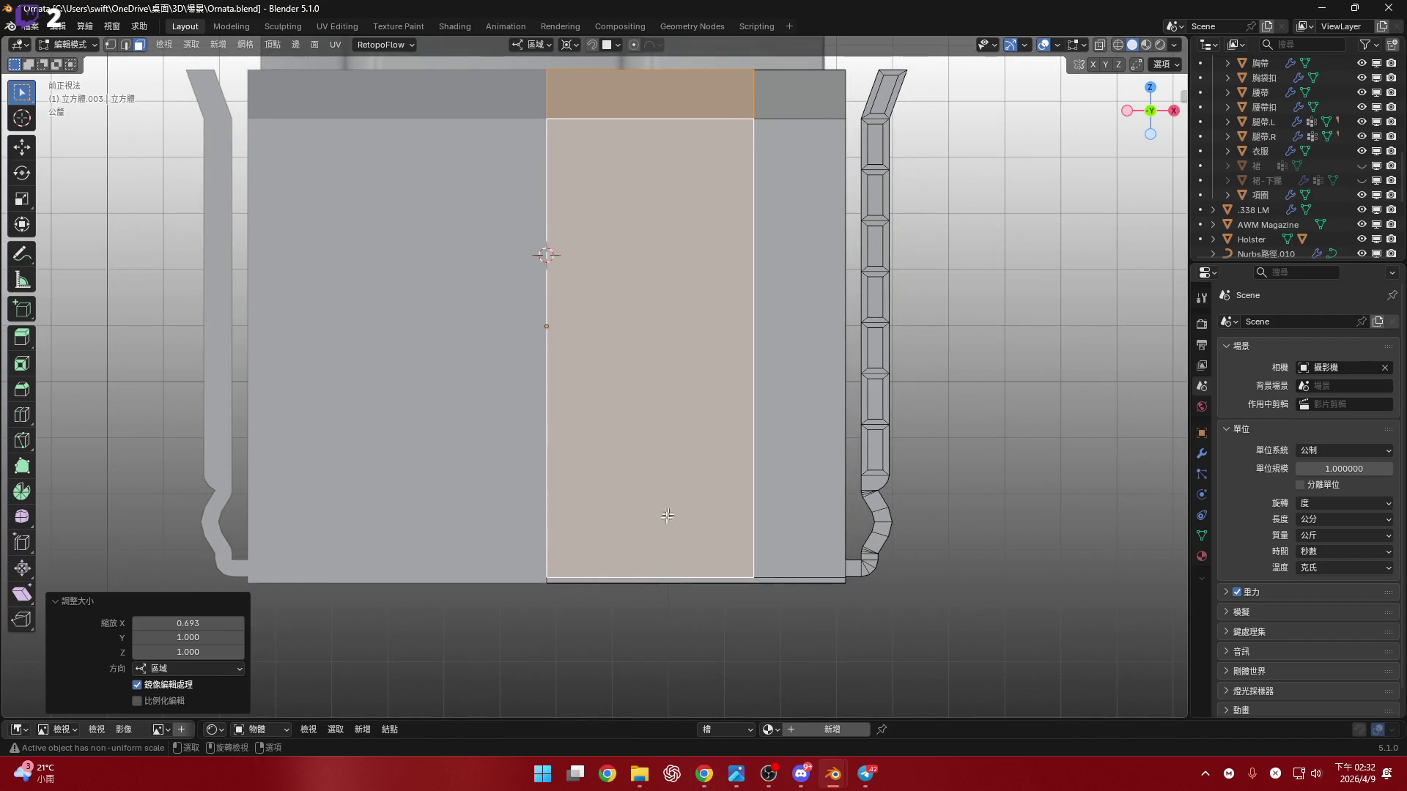
- Snap the 3D cursor onto the front face's top edge
left_click(651, 124)
middle_click_drag(663, 214, 665, 231, "shift")
scroll(663, 213, "up", 2, "shift")
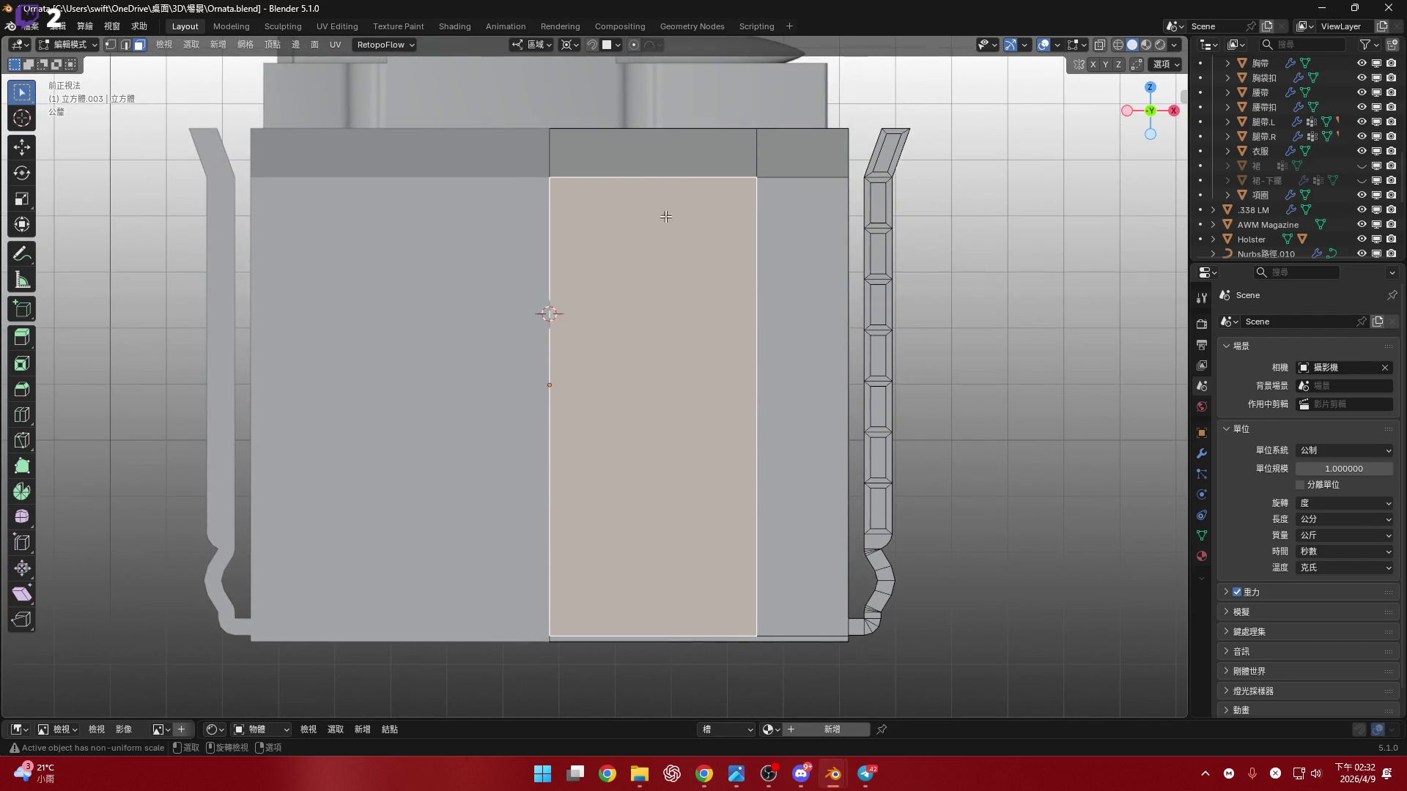
scroll(657, 183, "up", 3)
key("2")
left_click(658, 158)
key("shift+s")
left_click(783, 341)
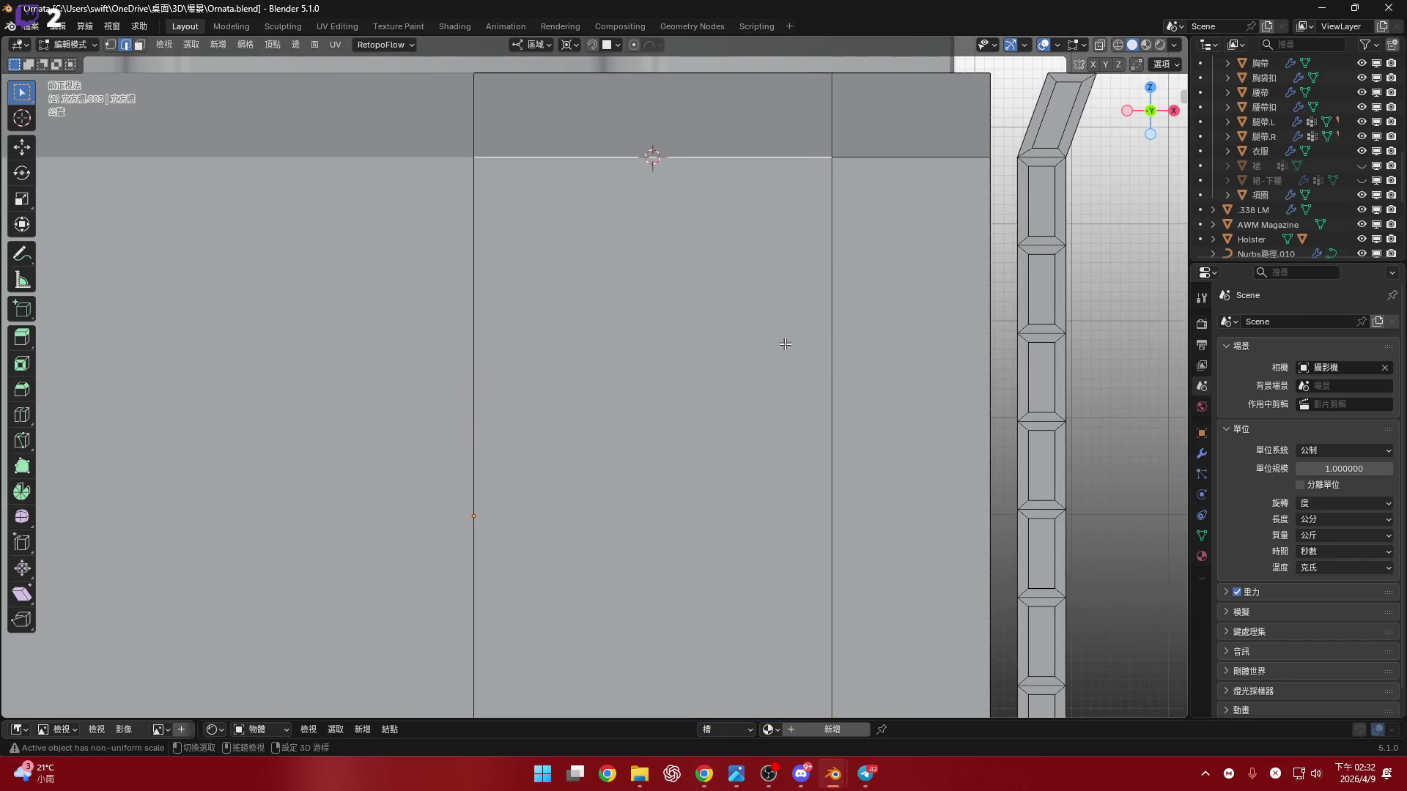
scroll(753, 305, "down", 4)
- Scale the front middle face to 0.877 along its local Z
key("3")
left_click(754, 345)
middle_click_drag(734, 363, 718, 393, "shift")
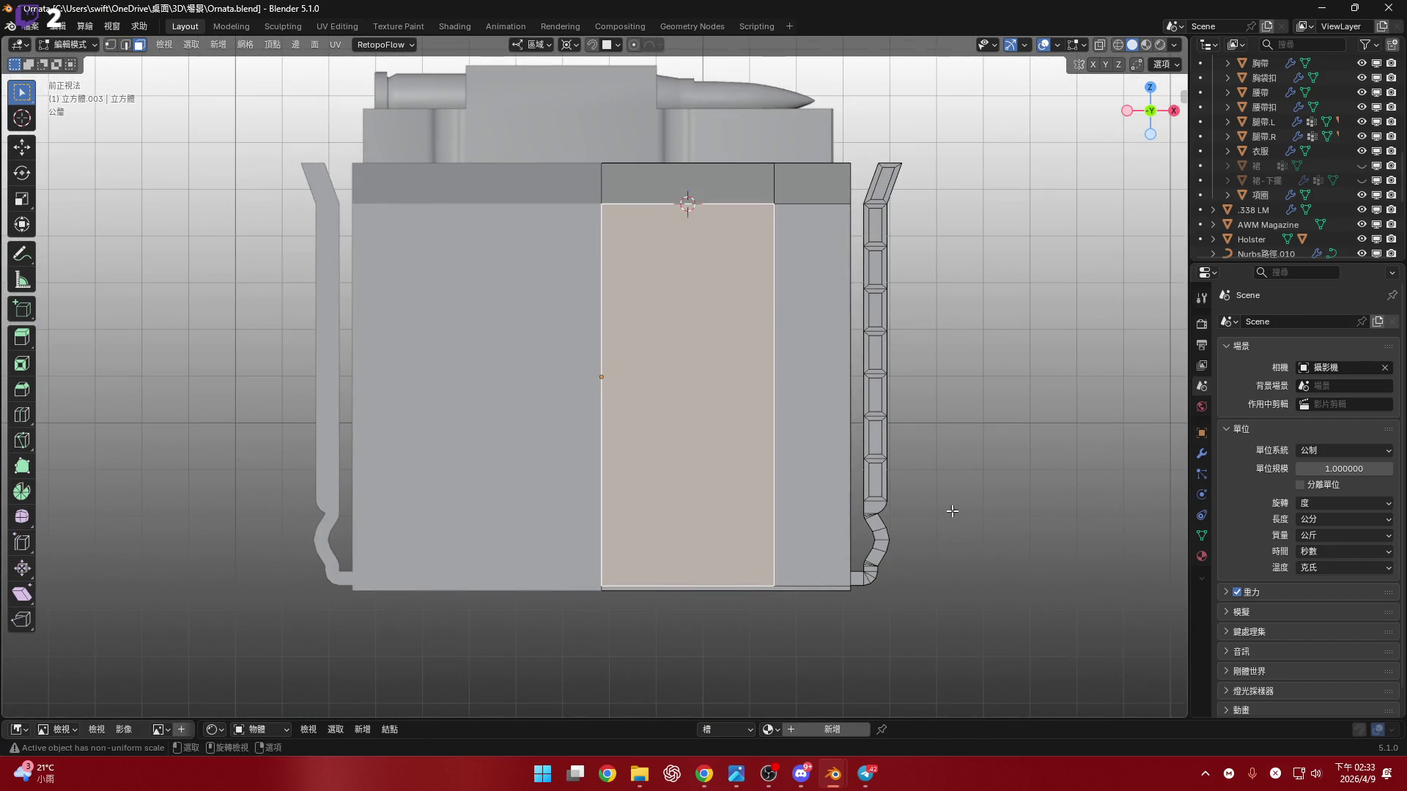
key("s")
key("z")
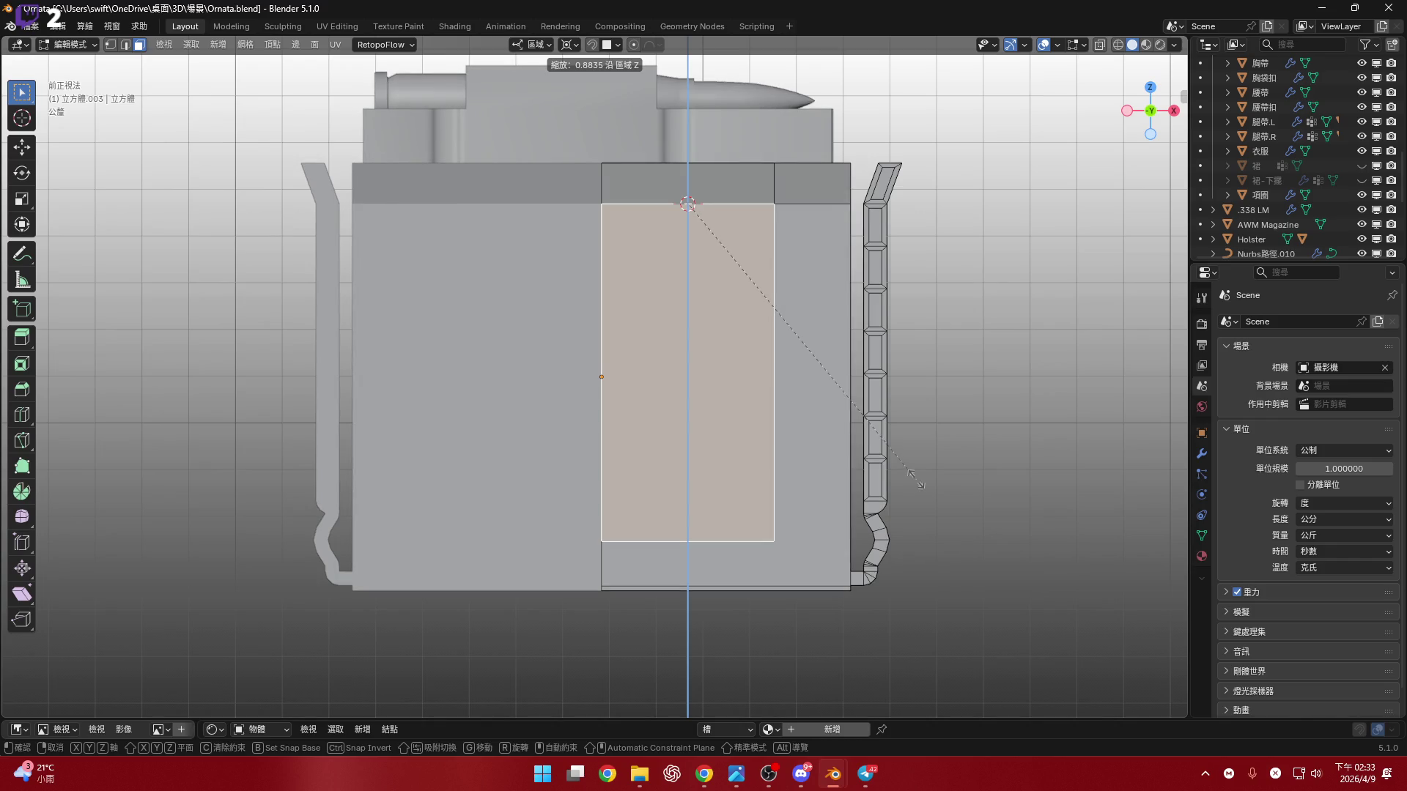
left_click(918, 482)
- Review the pack from above, return to front view and switch to the Measure tool
middle_click_drag(706, 347, 709, 359, "shift")
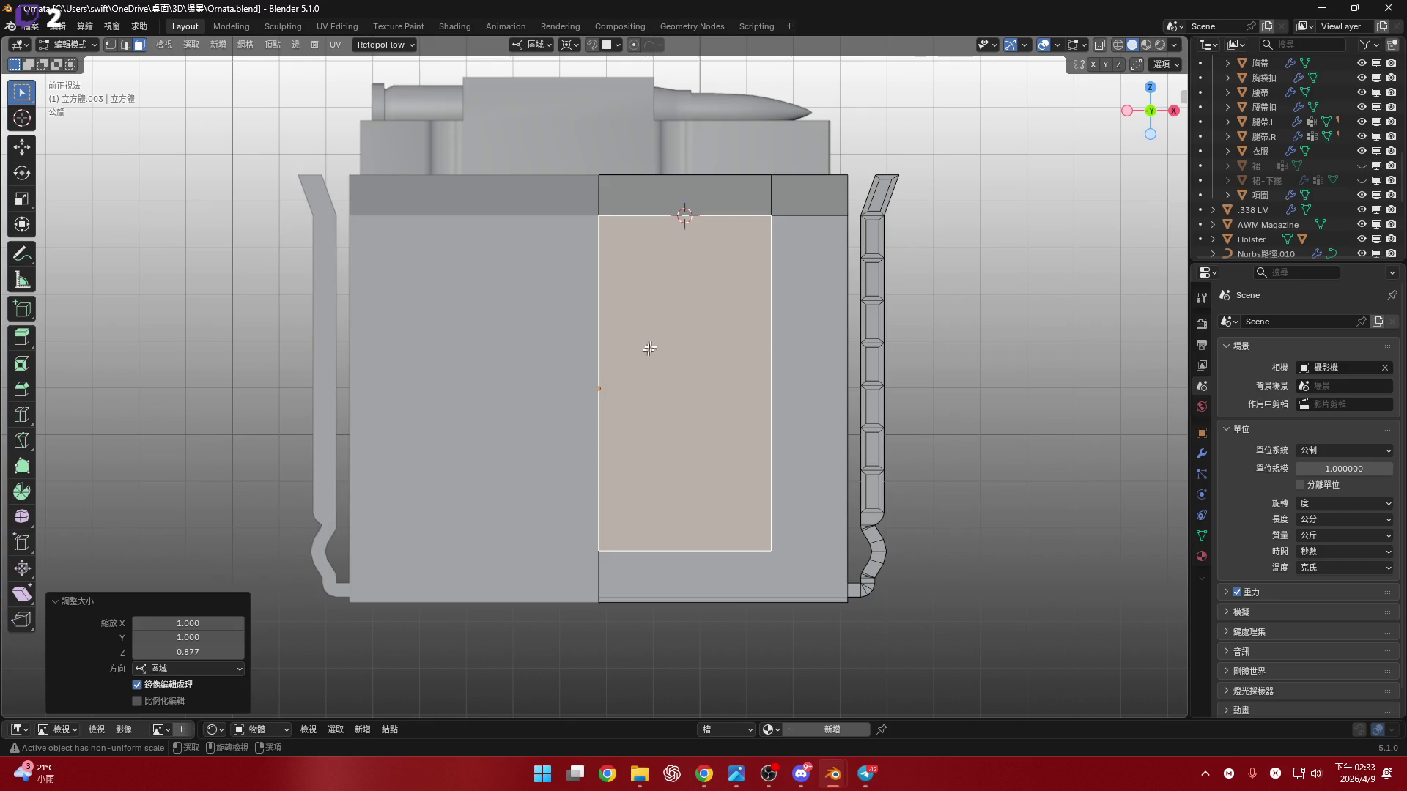
scroll(709, 359, "down", 8)
middle_click_drag(709, 359, 671, 376)
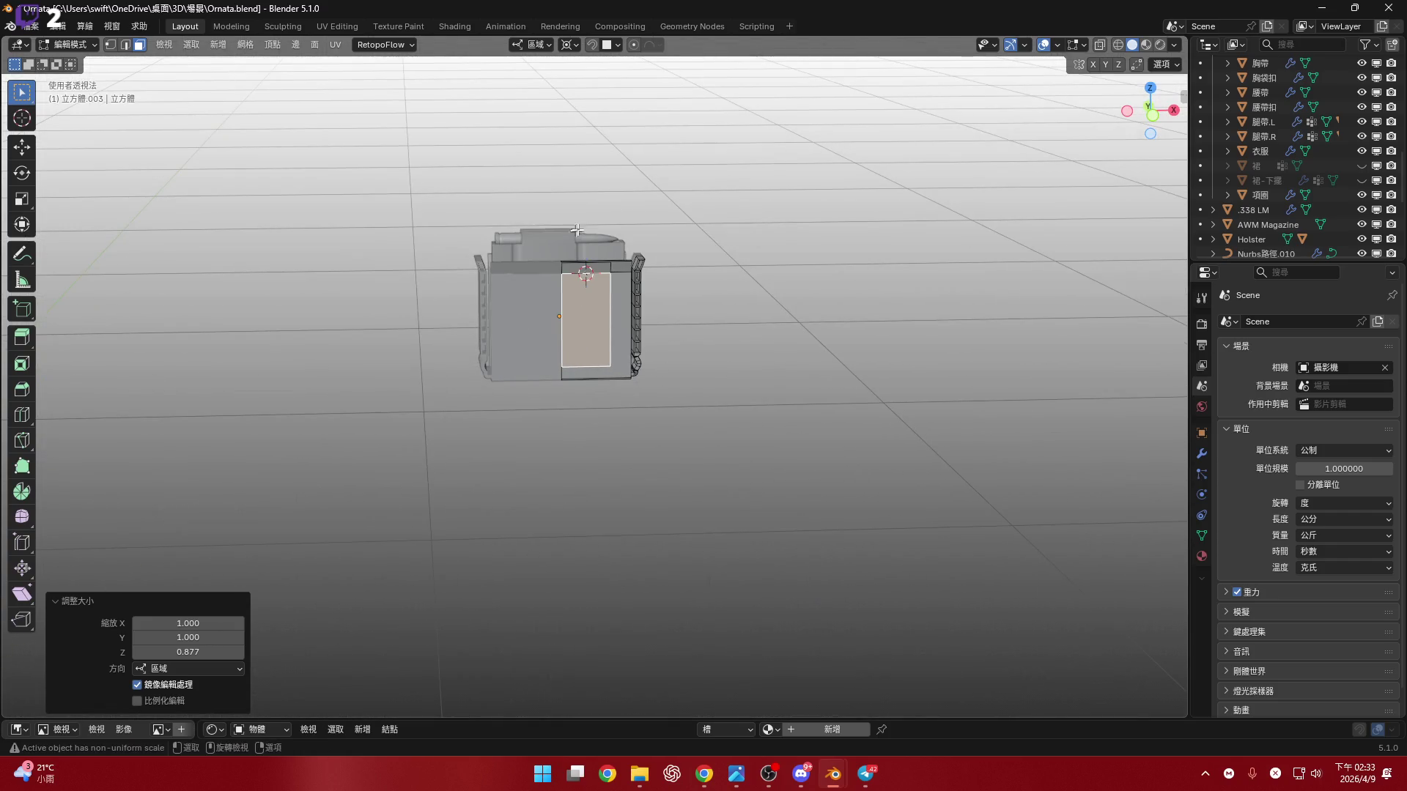
left_click_drag(1153, 121, 649, 372, "alt")
scroll(634, 337, "up", 7)
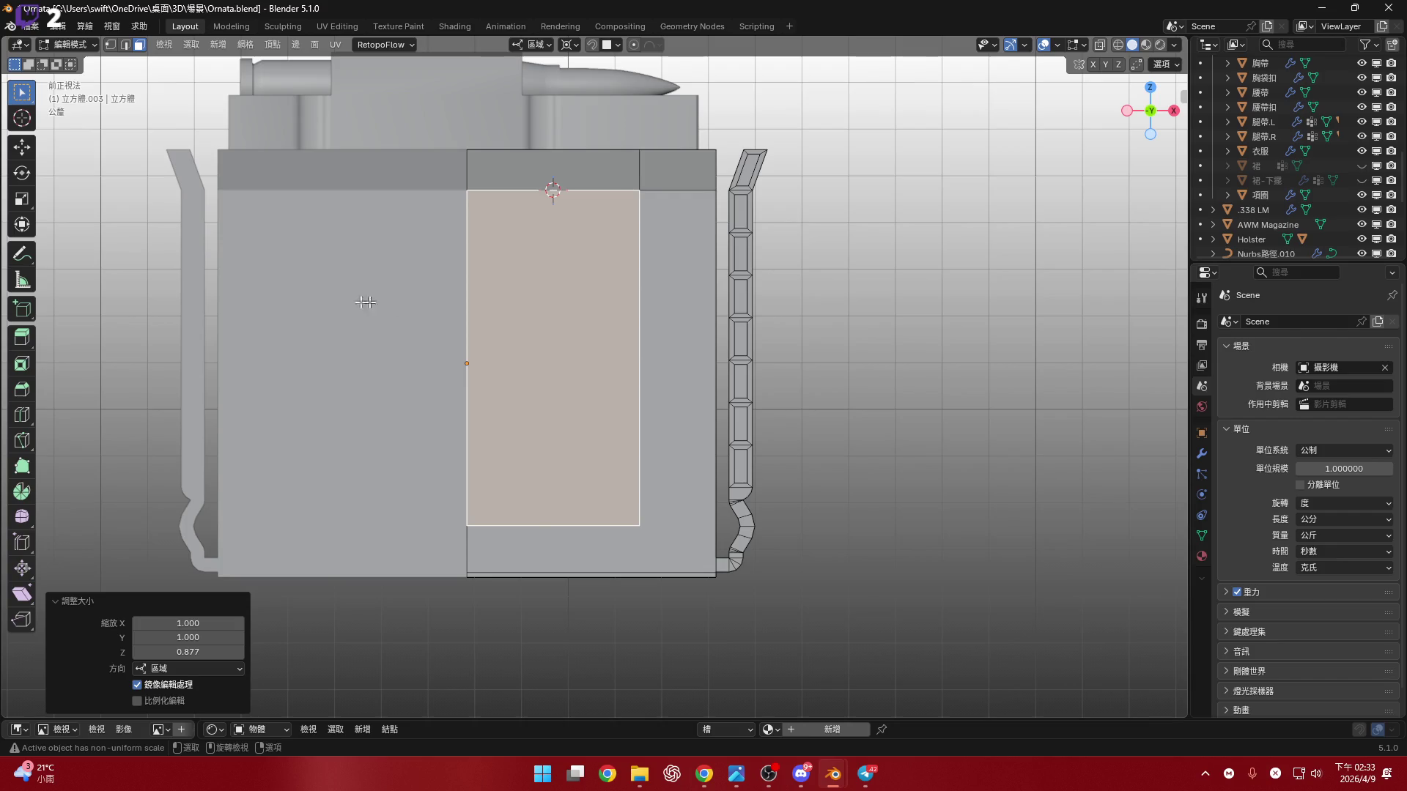
left_click(31, 281)
left_click_drag(638, 191, 640, 299)
left_click_drag(631, 213, 626, 208)
scroll(625, 208, "up", 3)
mouse_move(645, 122)
left_mouse_down()
mouse_move(644, 401)
mouse_move(646, 368)
left_mouse_up()
scroll(644, 374, "down", 4)
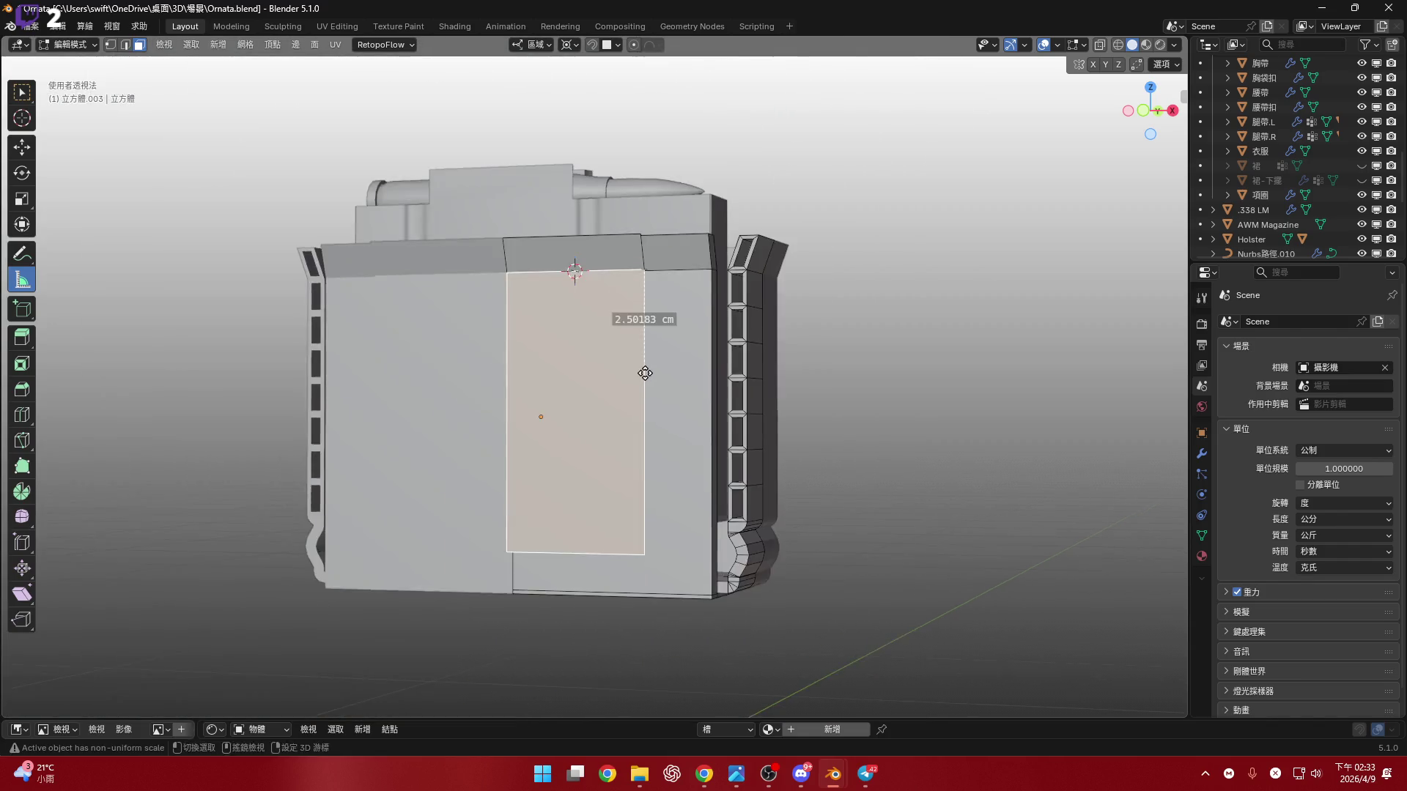
scroll(652, 408, "up", 2)
middle_click_drag(611, 527, 628, 326, "shift")
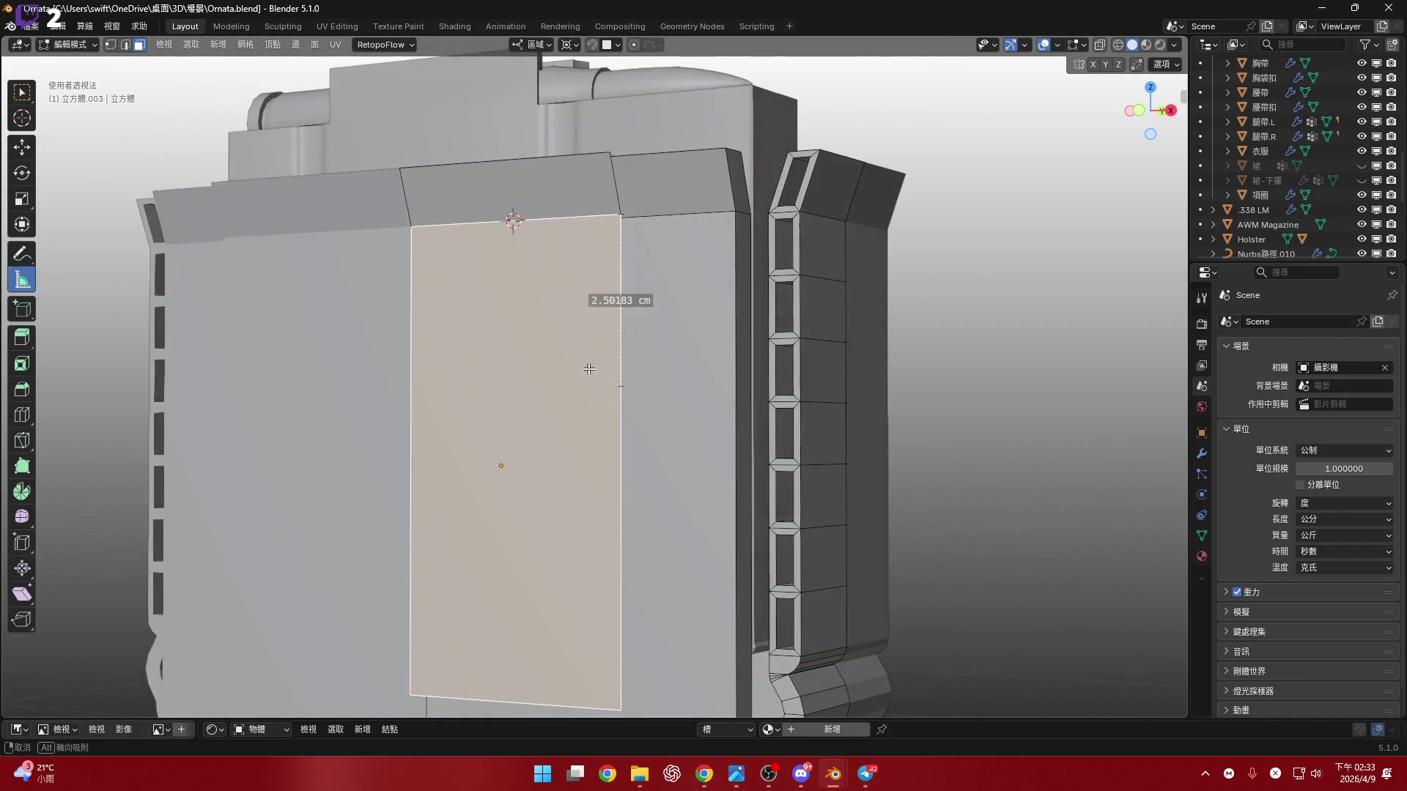
key("w")
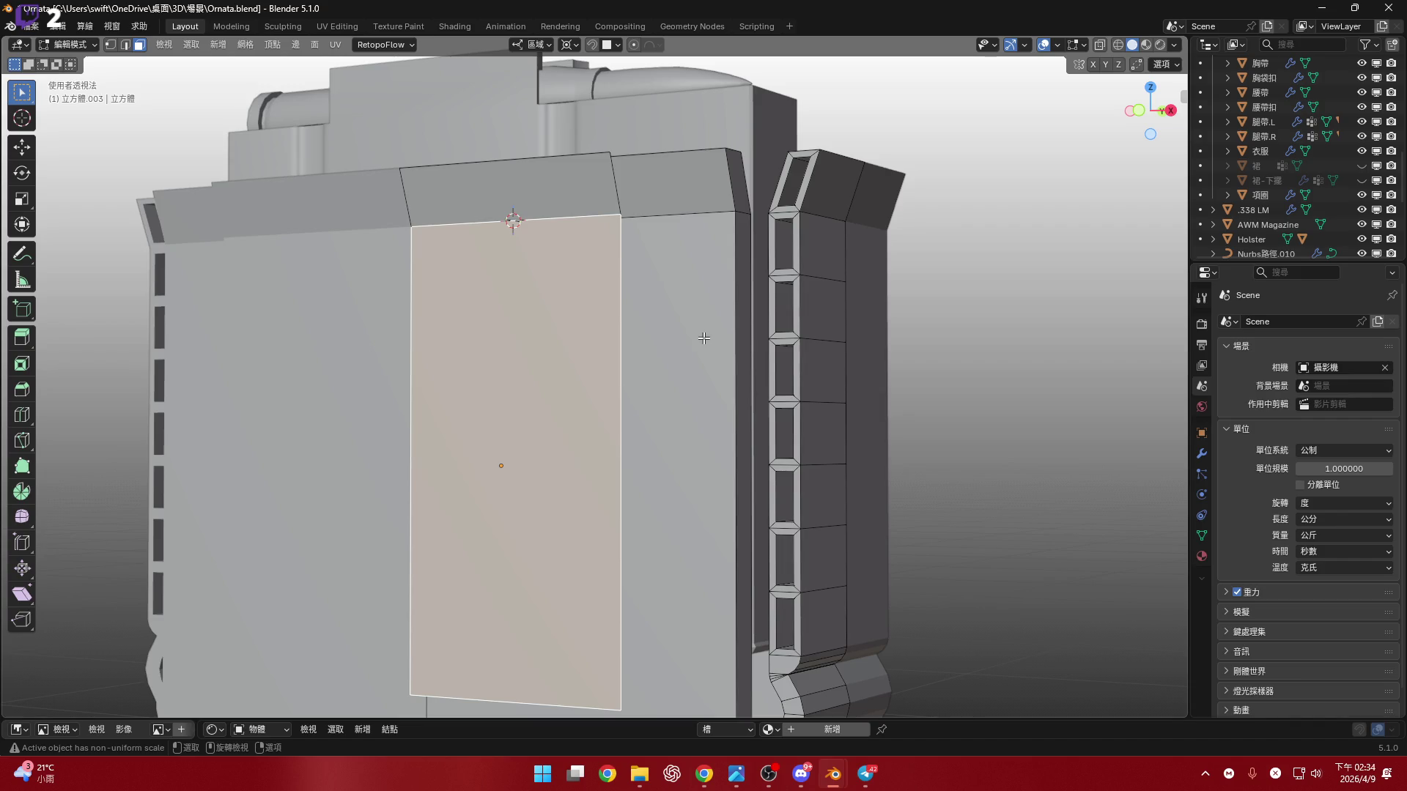
key("KP_1")
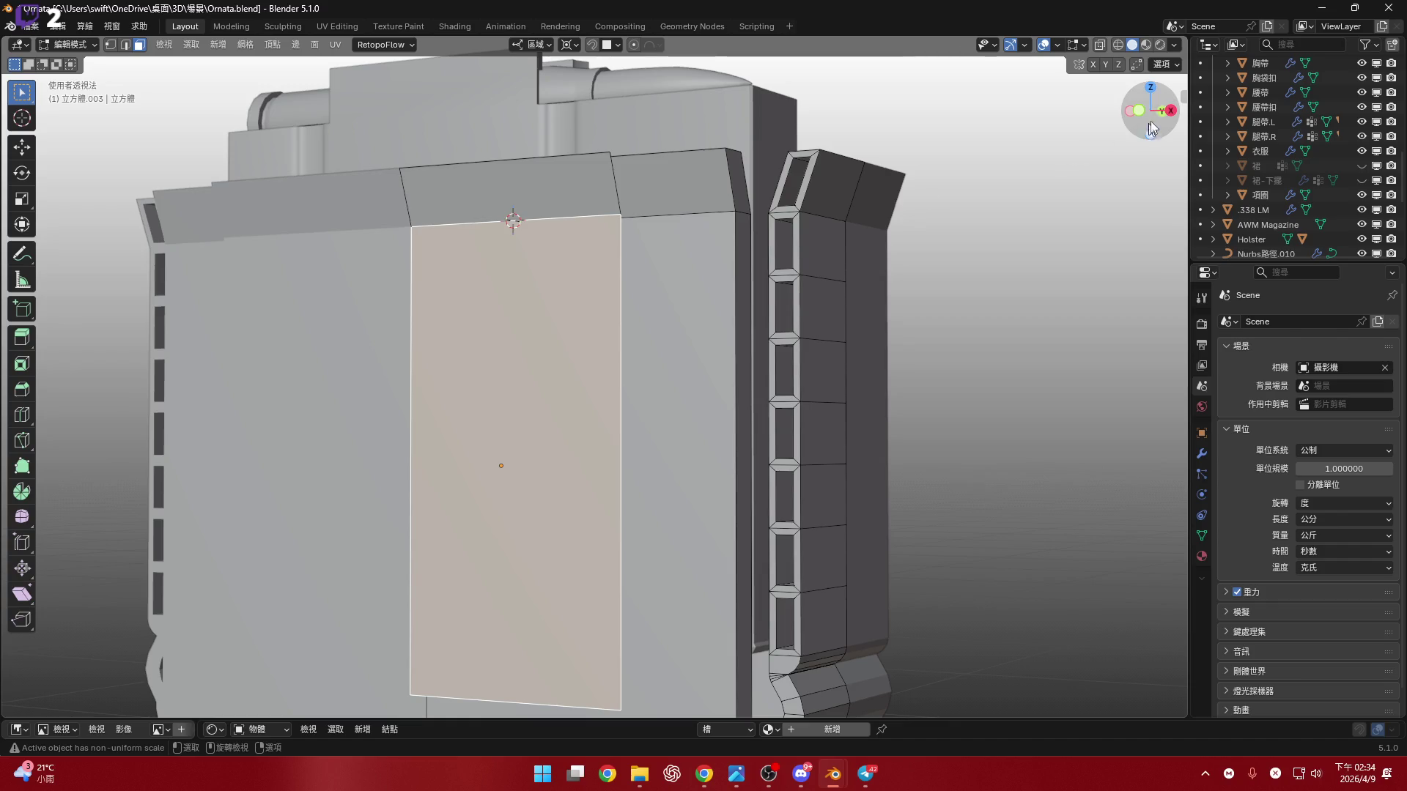
scroll(681, 329, "up", 3)
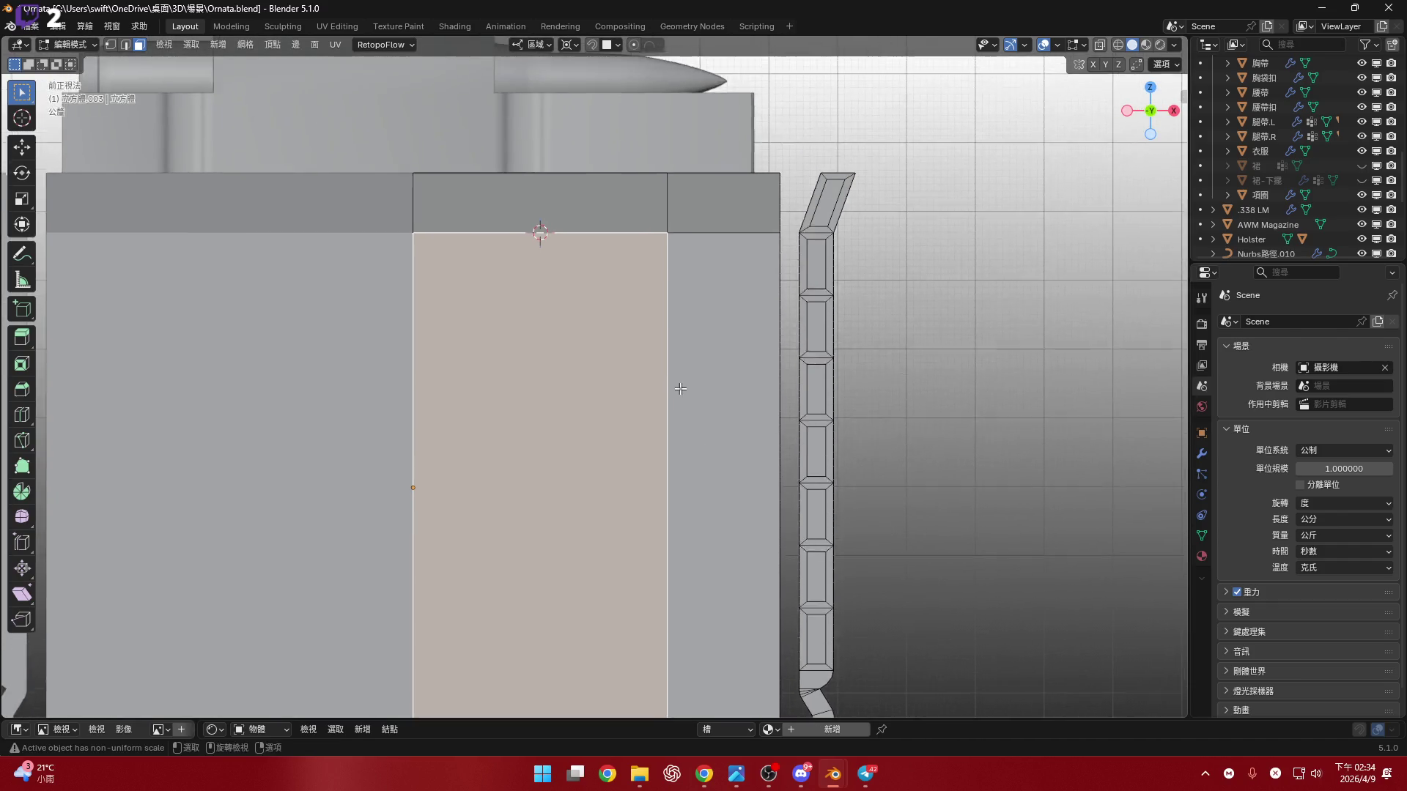
mouse_move(794, 235)
middle_mouse_down("ctrl")
mouse_move(762, 330)
mouse_move(706, 376)
mouse_move(724, 293)
mouse_move(696, 323)
mouse_move(663, 323)
mouse_move(672, 340)
mouse_move(637, 367)
middle_mouse_up("ctrl")
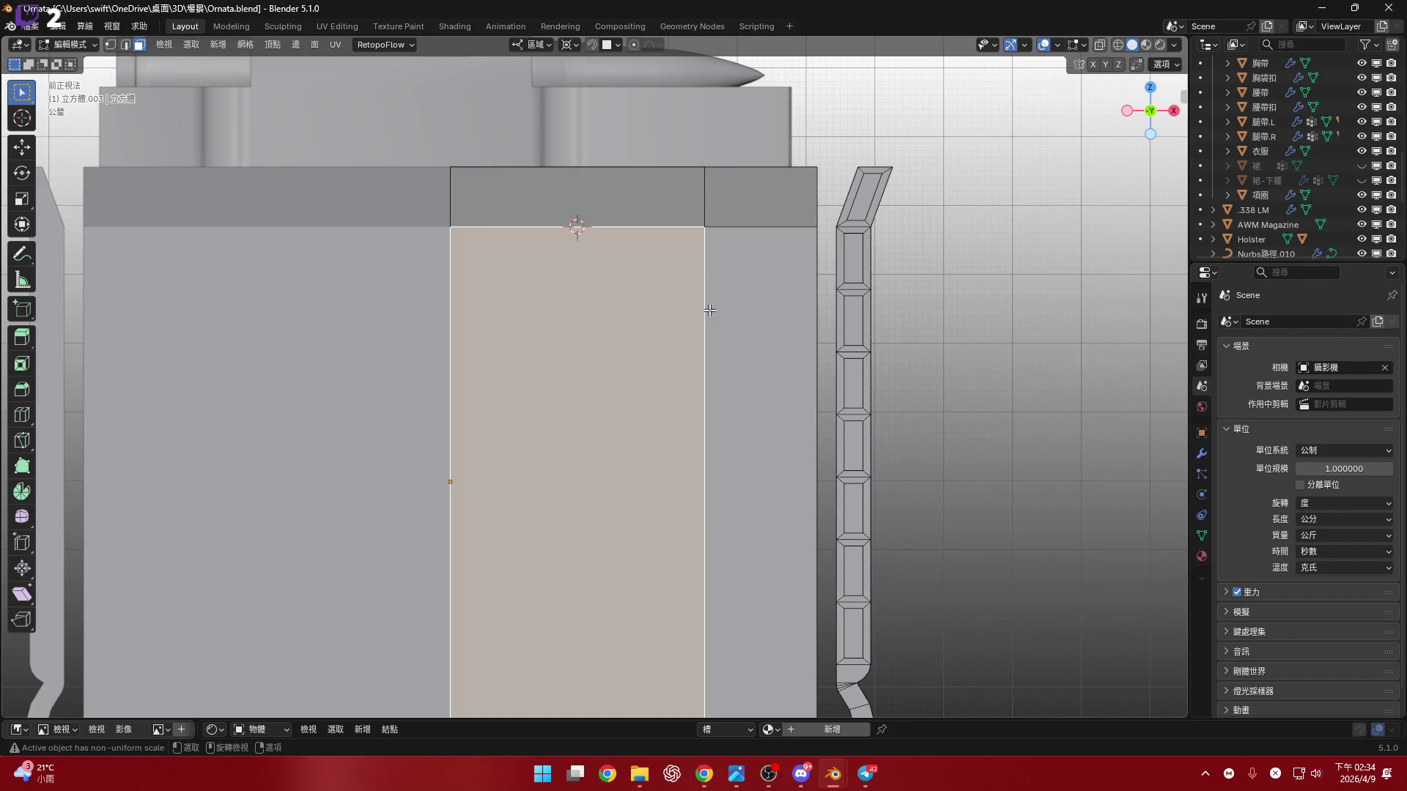
- Add four evenly spaced horizontal loop cuts across the pouch face
key("ctrl+r")
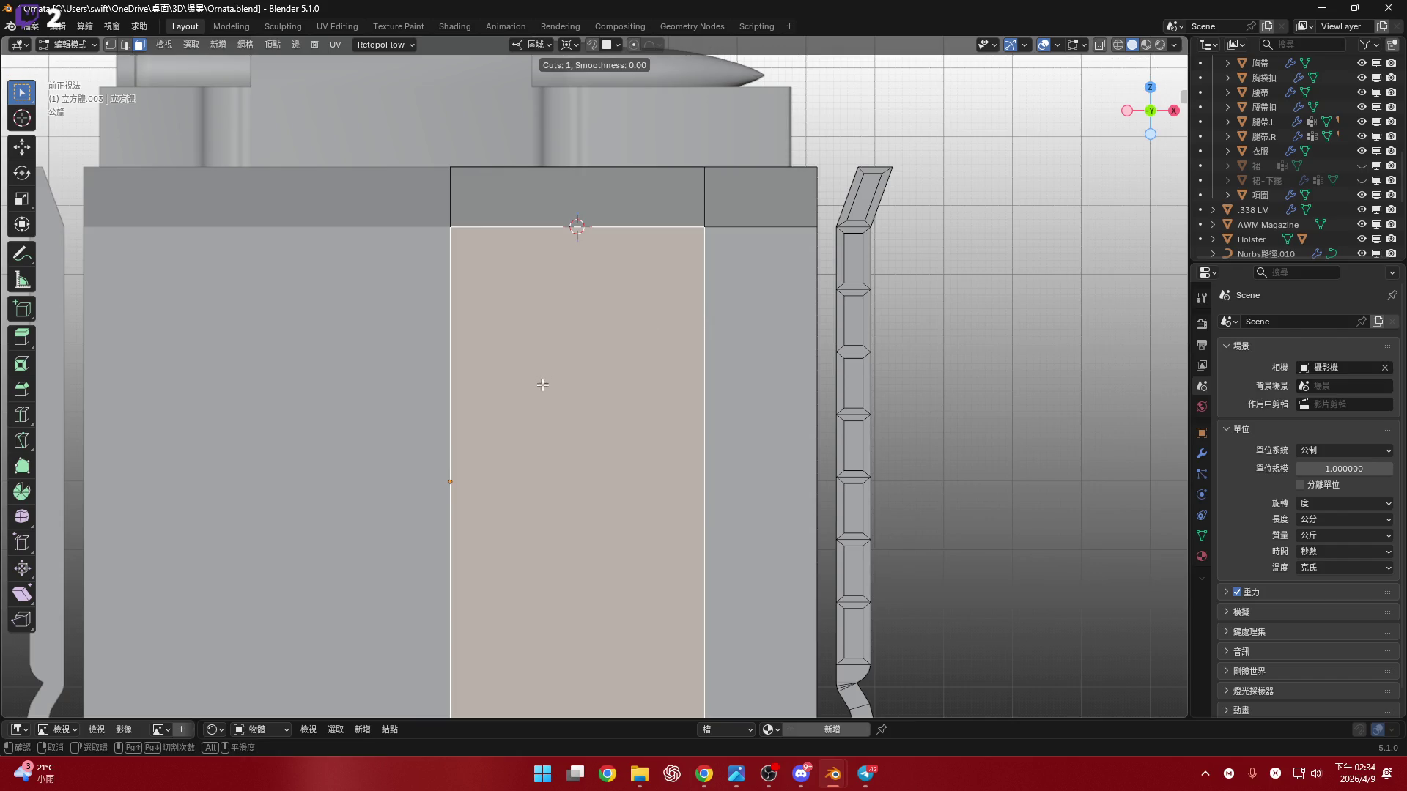
scroll(460, 410, "up", 1)
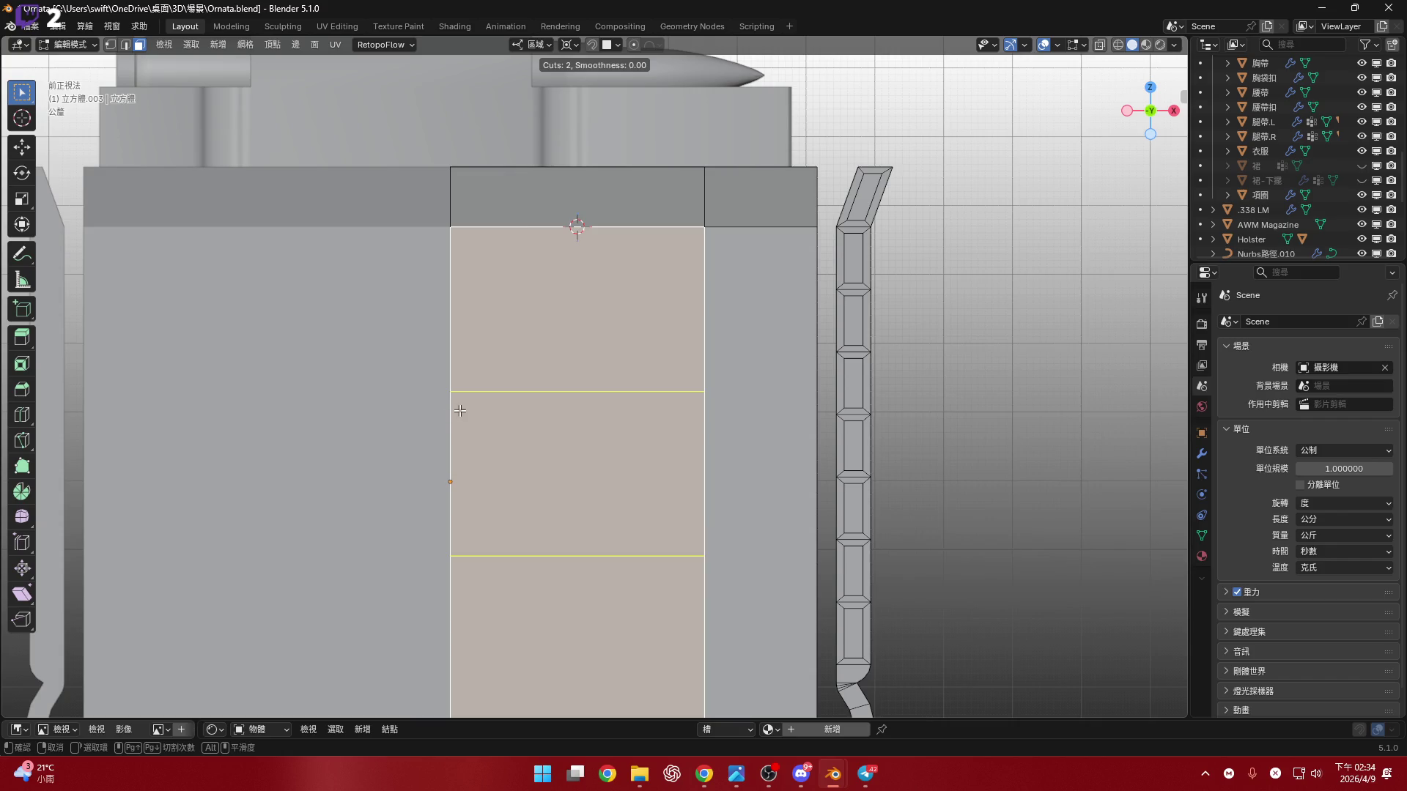
scroll(460, 411, "up", 2)
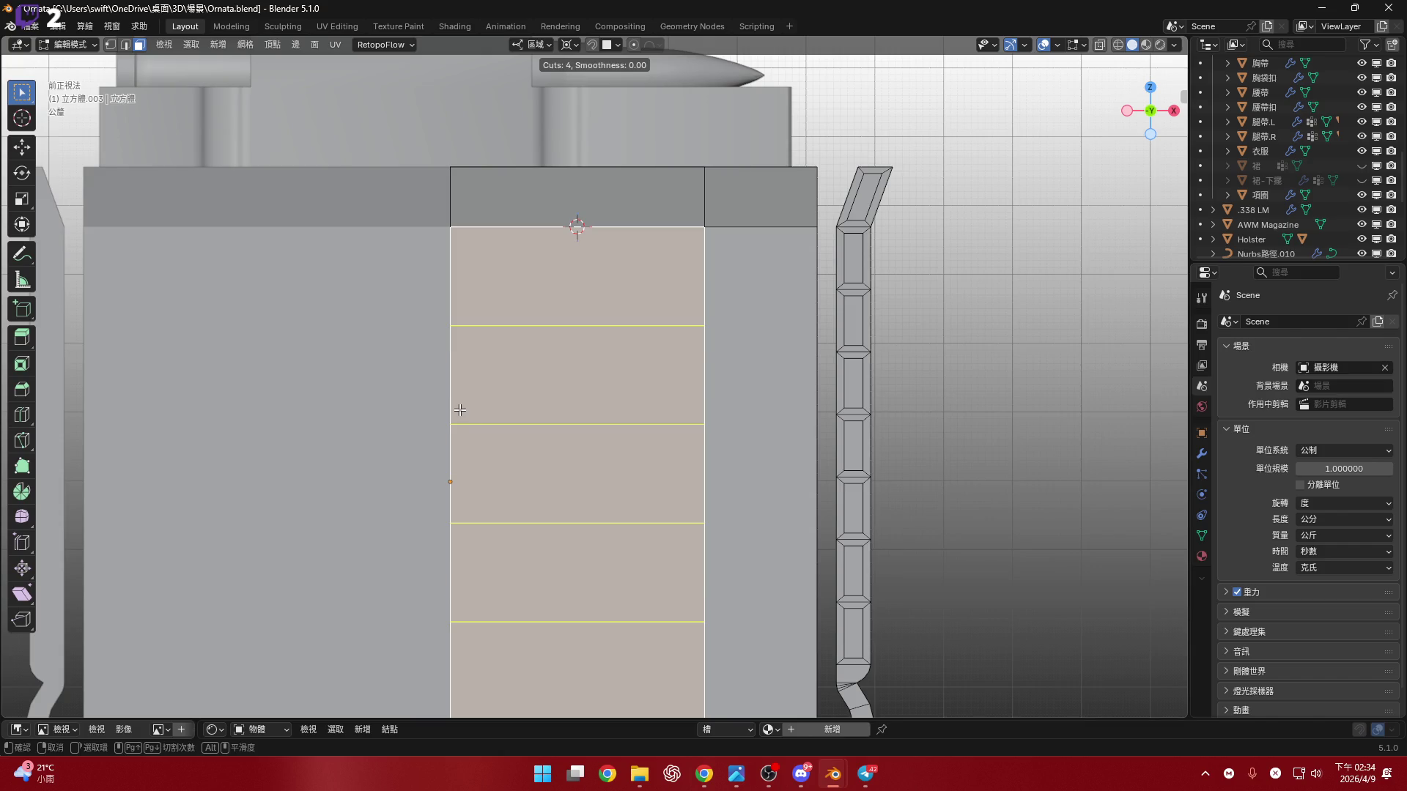
left_click(460, 410)
right_click(460, 411)
mouse_move(540, 430)
middle_mouse_down("shift")
mouse_move(659, 354)
mouse_move(650, 433)
mouse_move(702, 400)
middle_mouse_up("shift")
- Change the pivot point and start scaling the new loops along local Z
left_click(568, 45)
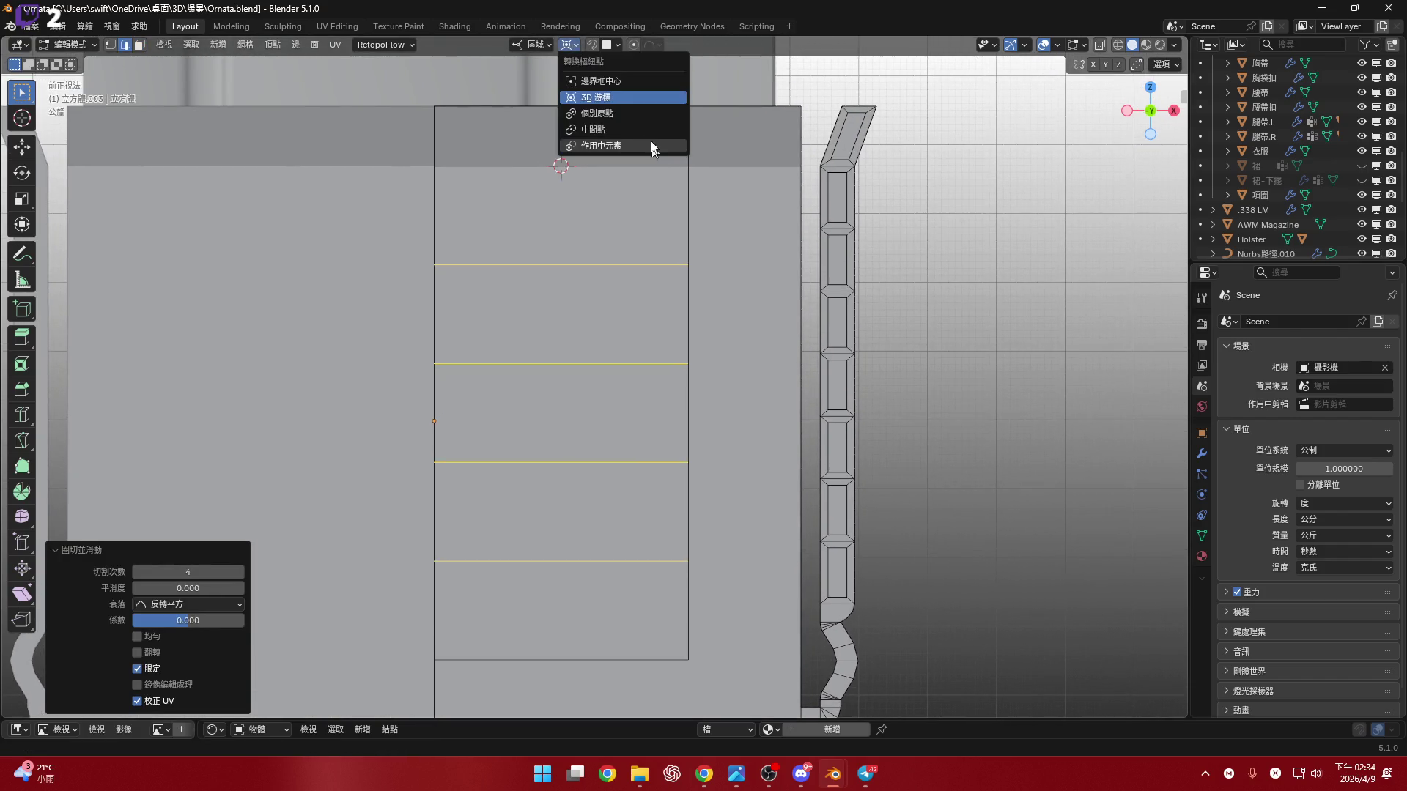
left_click(645, 125)
middle_click_drag(679, 335, 671, 324, "shift")
key("s")
key("z")
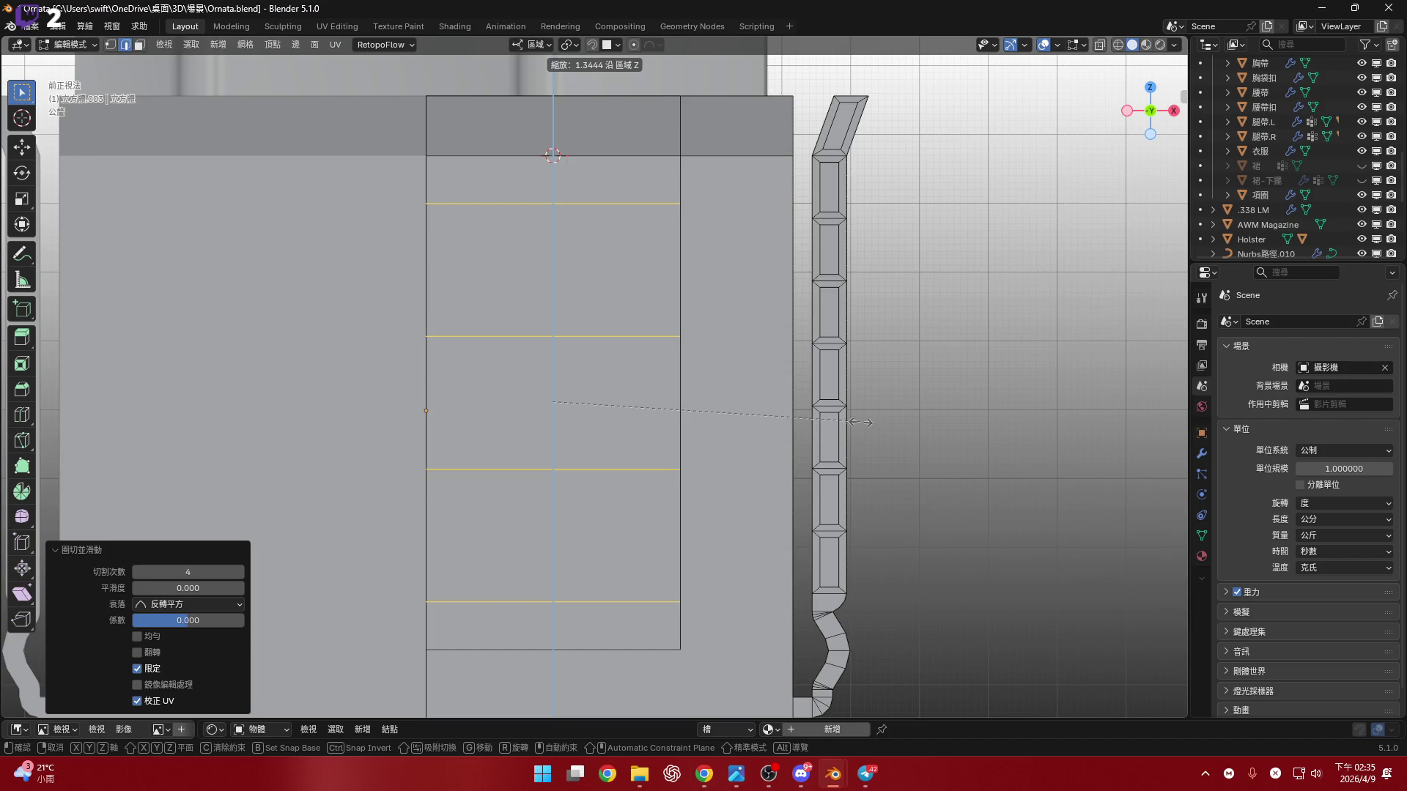
- Test spreading the loops to 1.268 along Z, then undo to keep even spacing
right_click(861, 422)
middle_click_drag(896, 452, 888, 461, "shift")
key("s")
key("z")
key("z")
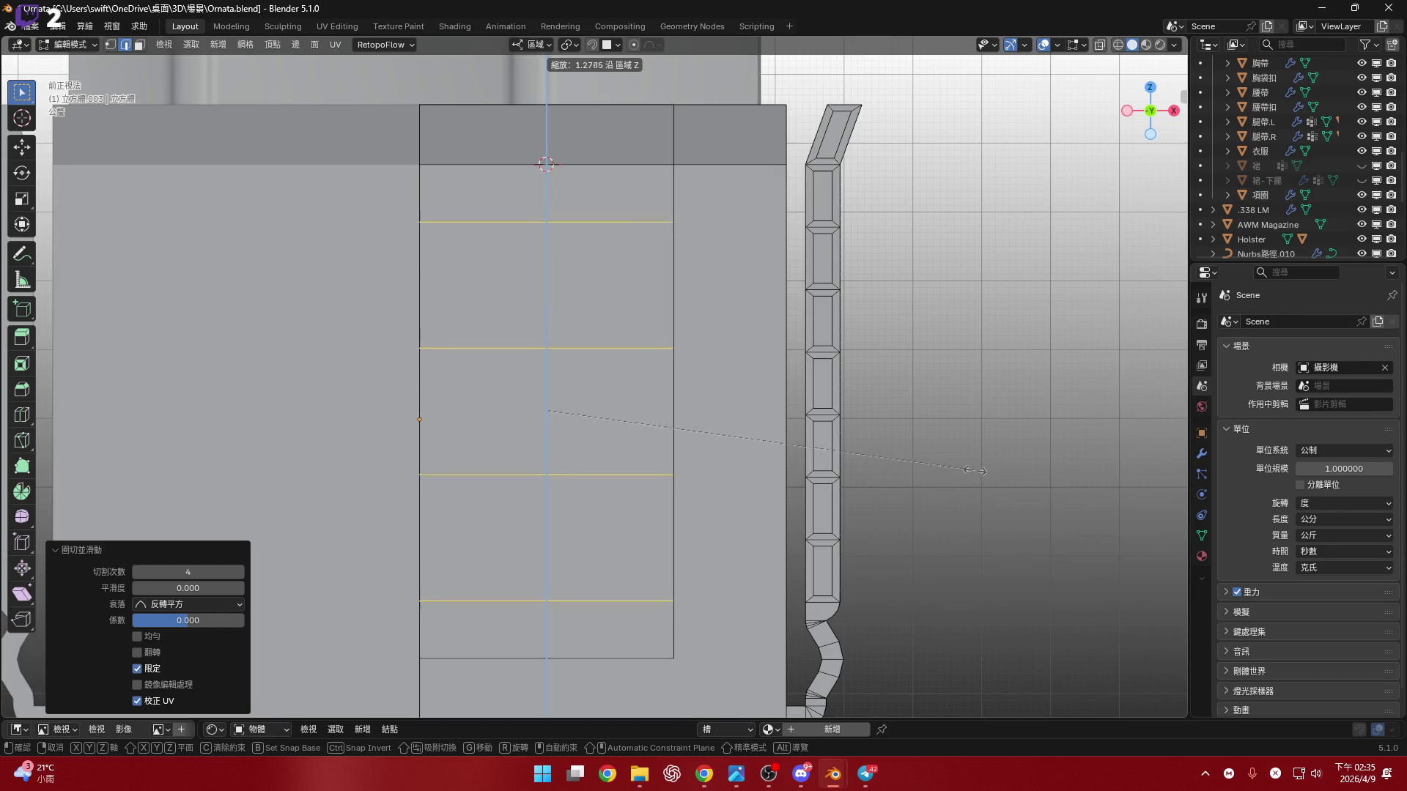
left_click(967, 470)
middle_click_drag(898, 452, 918, 466, "shift")
key("g")
key("z")
key("z")
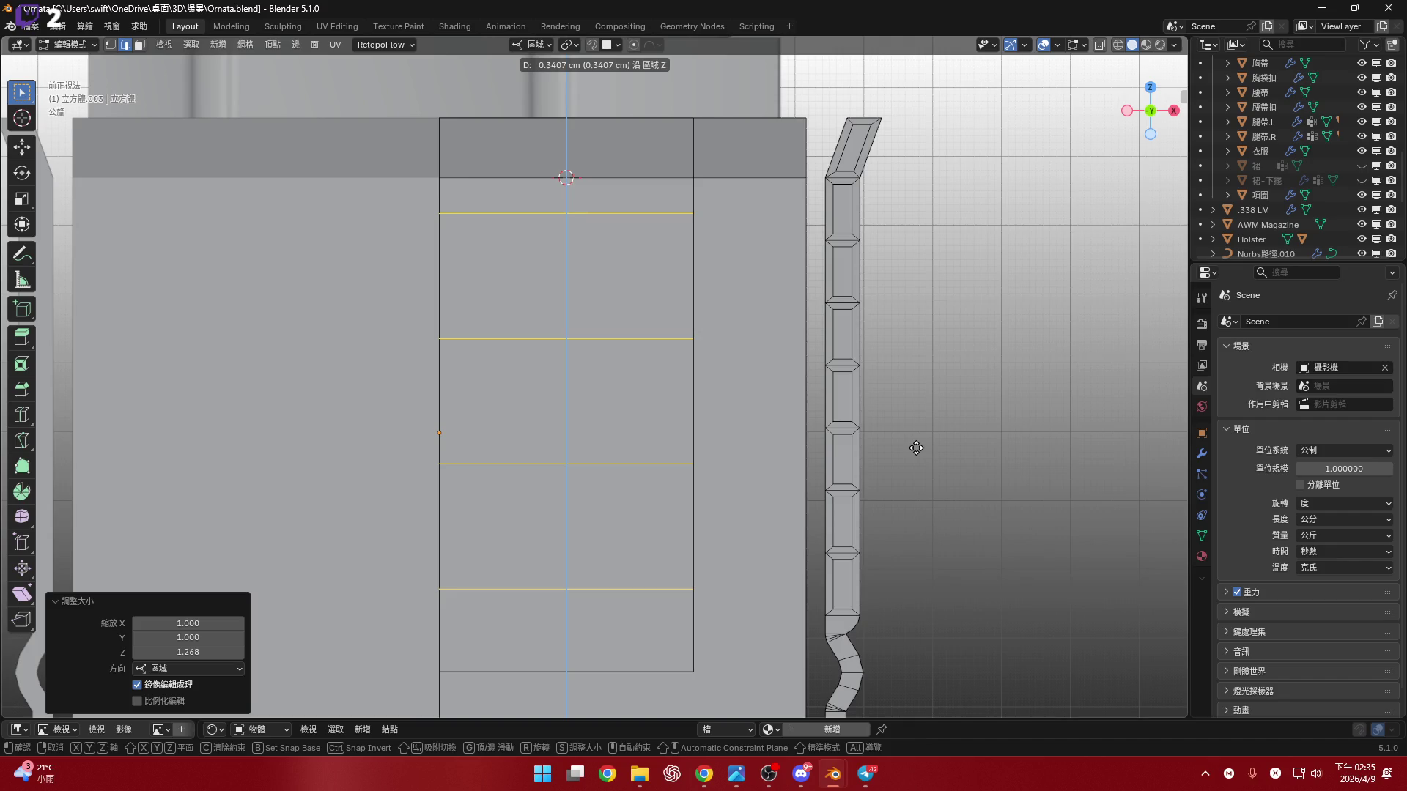
key("Escape")
key("ctrl+z")
- Turn on X-ray and box-select the right side strap
middle_click_drag(774, 421, 653, 364, "shift")
left_click(1099, 45)
scroll(772, 216, "down", 2)
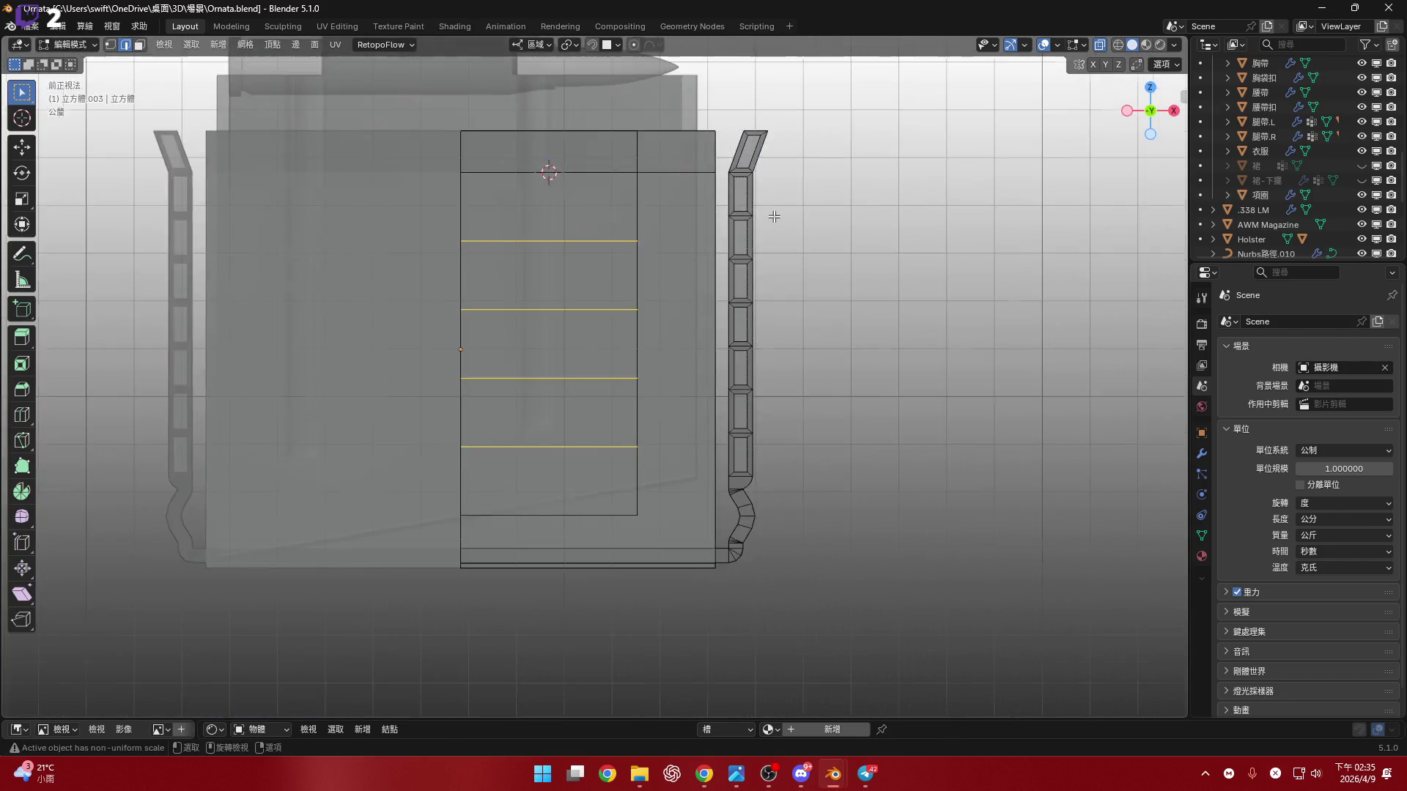
mouse_move(800, 112)
left_mouse_down()
mouse_move(740, 463)
mouse_move(709, 526)
mouse_move(707, 505)
left_mouse_up()
scroll(810, 313, "up", 2)
- Shorten the right strap slightly along its local Z
key("s")
key("z")
left_click(969, 267)
middle_click_drag(968, 268, 716, 399)
scroll(659, 414, "up", 4)
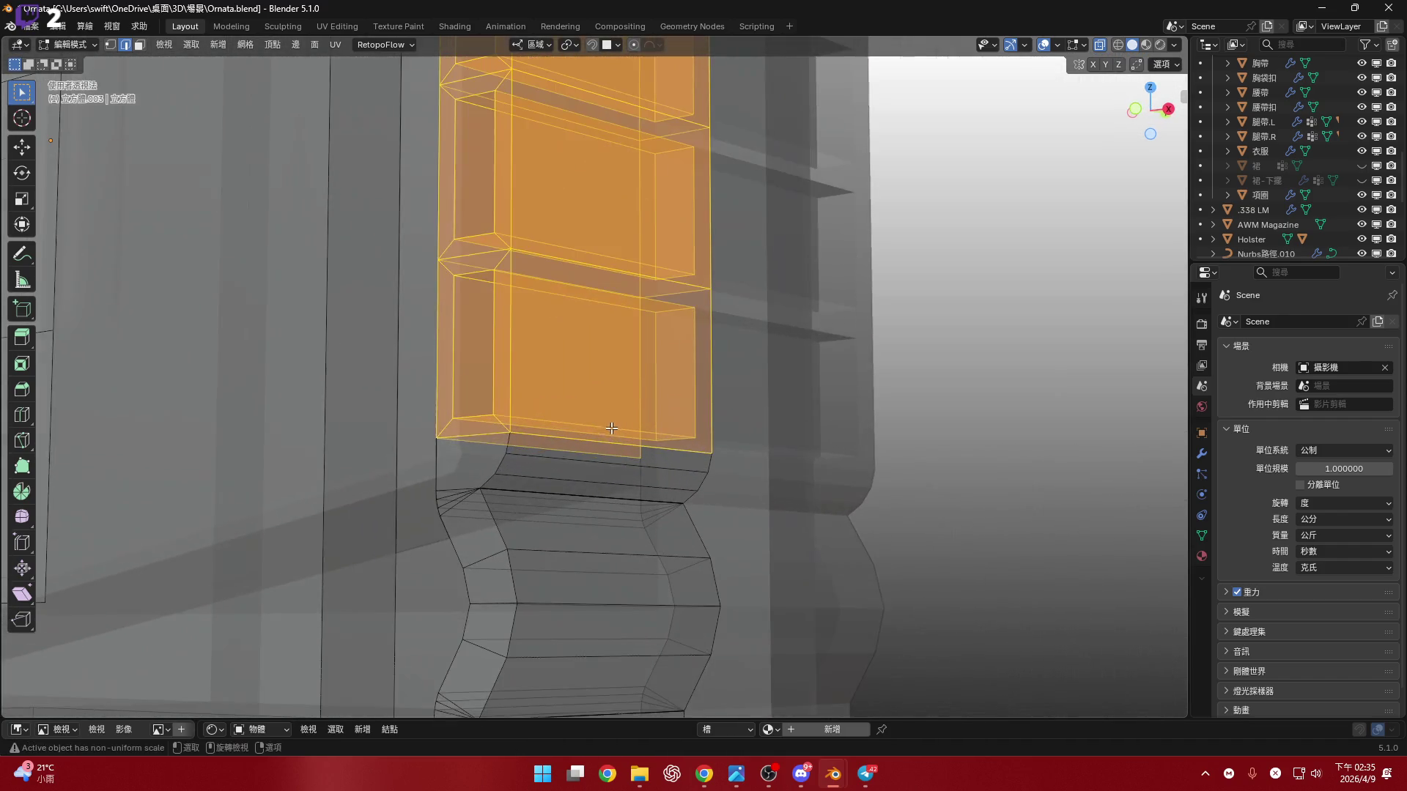
- Place the 3D cursor on the strap's bottom edge loop
left_click(610, 444, "alt")
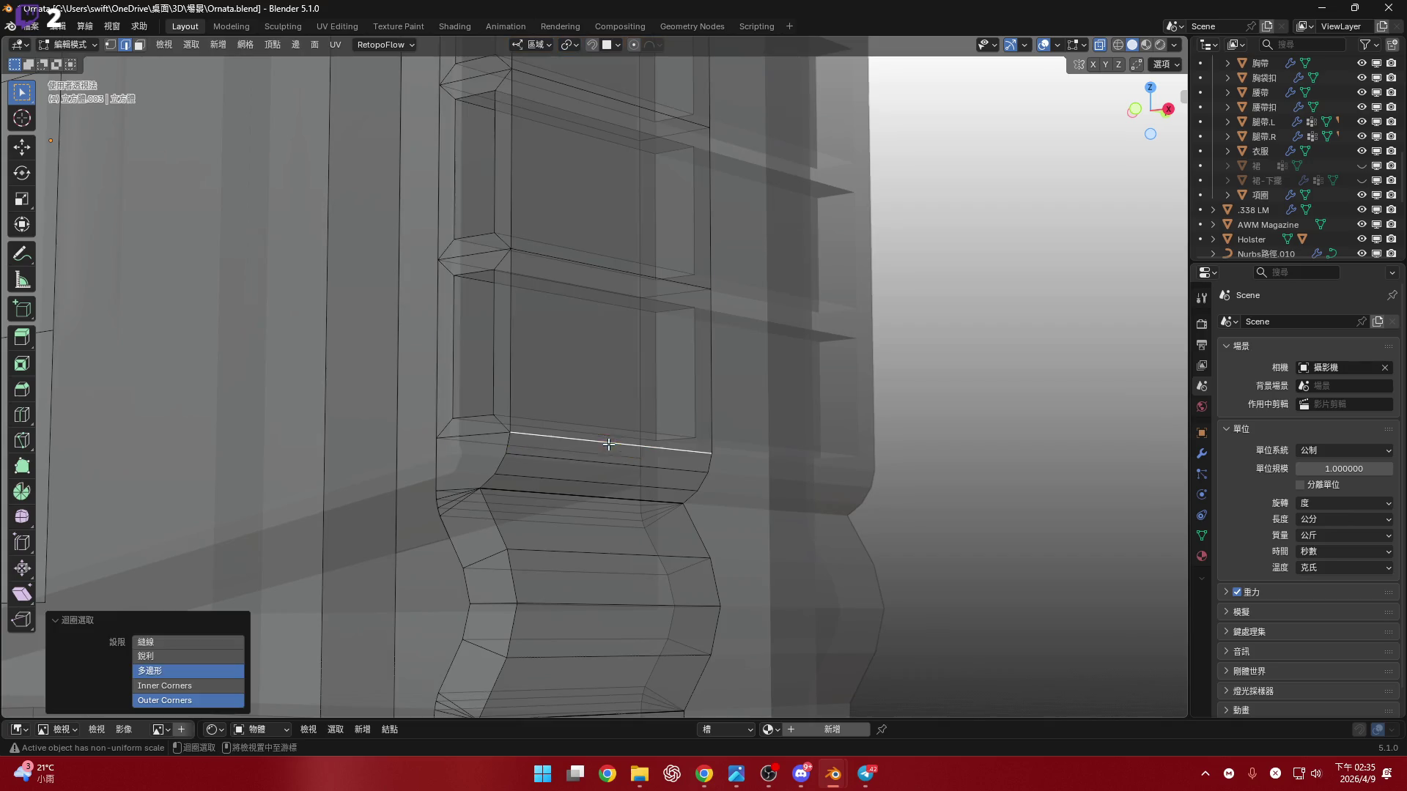
mouse_move(724, 425)
middle_mouse_down()
mouse_move(595, 444)
mouse_move(770, 472)
mouse_move(713, 464)
mouse_move(747, 418)
middle_mouse_up()
key("shift+s")
left_click(771, 528)
- Select the right strap's faces, including its lower faces, in face mode
left_click(1140, 139)
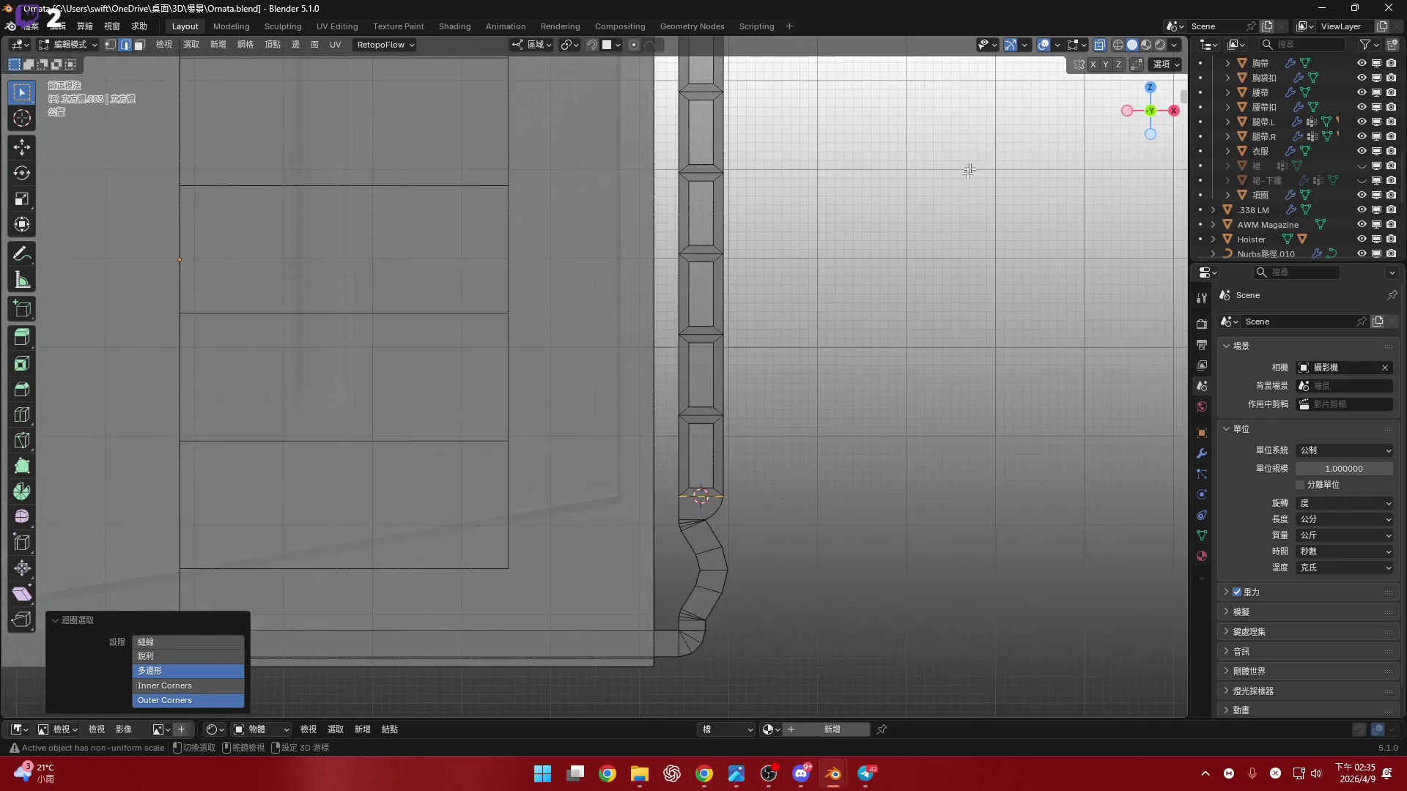
key("3")
mouse_move(846, 135)
left_mouse_down()
mouse_move(777, 458)
mouse_move(733, 564)
left_mouse_up()
scroll(771, 485, "up", 2)
scroll(770, 485, "up", 6)
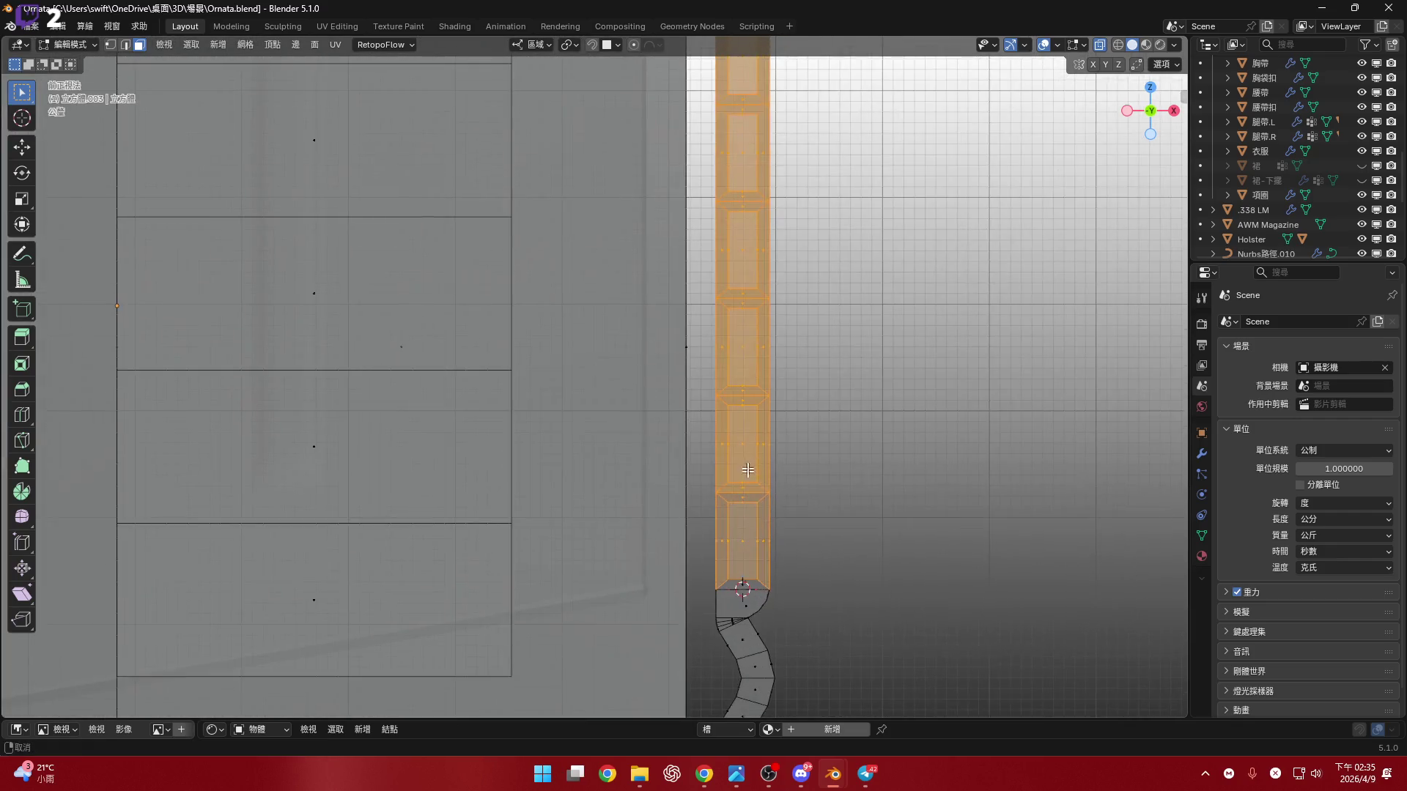
mouse_move(684, 513)
left_mouse_down("shift")
mouse_move(830, 557)
mouse_move(831, 611)
left_mouse_up("shift")
scroll(828, 424, "down", 3)
middle_click_drag(800, 460, 875, 425)
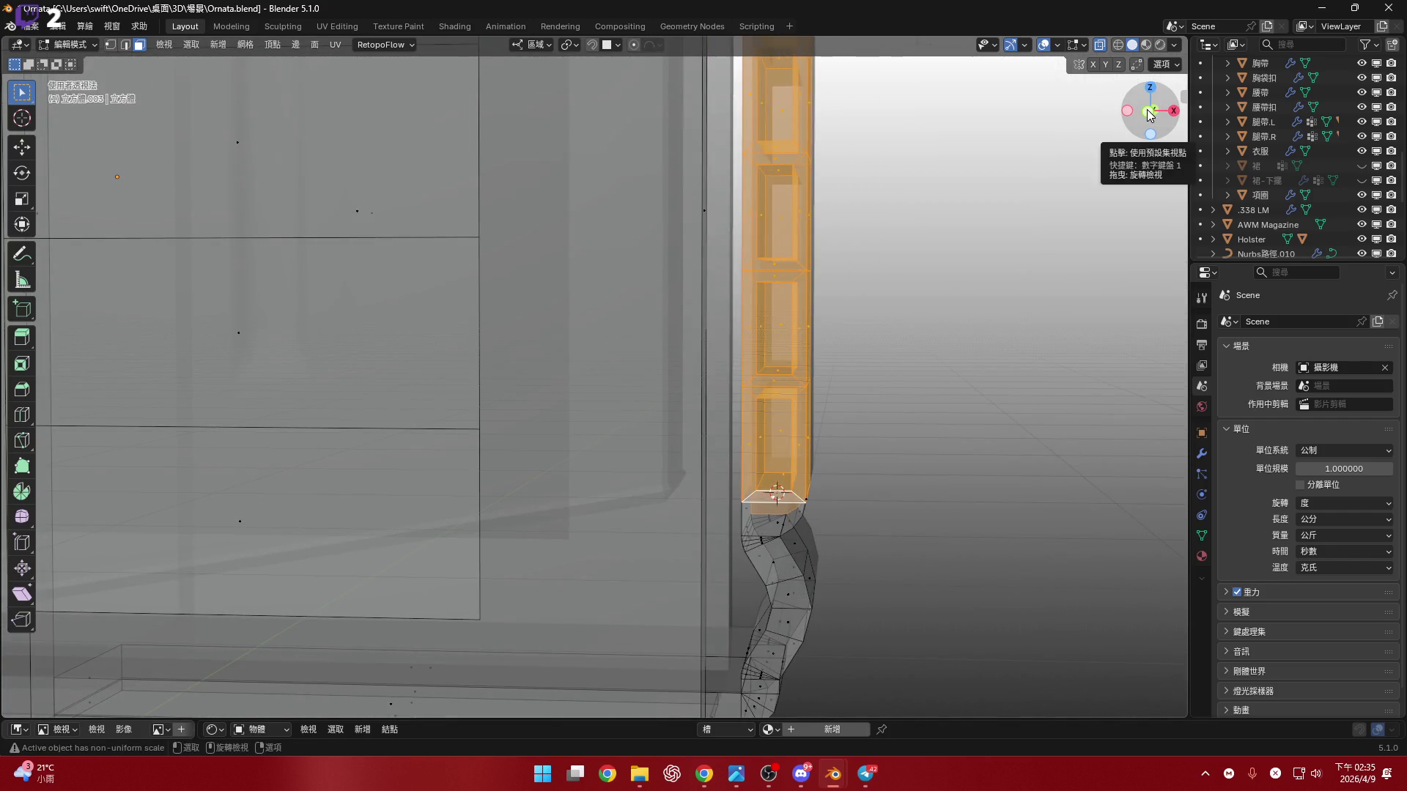
left_click(1148, 111)
- Re-select the right strap and its bottom face in edge mode
key("2")
scroll(943, 315, "down", 2)
key("alt+a")
key("b")
mouse_move(897, 192)
left_mouse_down()
mouse_move(744, 590)
mouse_move(756, 591)
left_mouse_up()
scroll(784, 584, "up", 4)
key("b")
left_click_drag(822, 520, 777, 564)
scroll(812, 498, "up", 3)
scroll(812, 489, "down", 3)
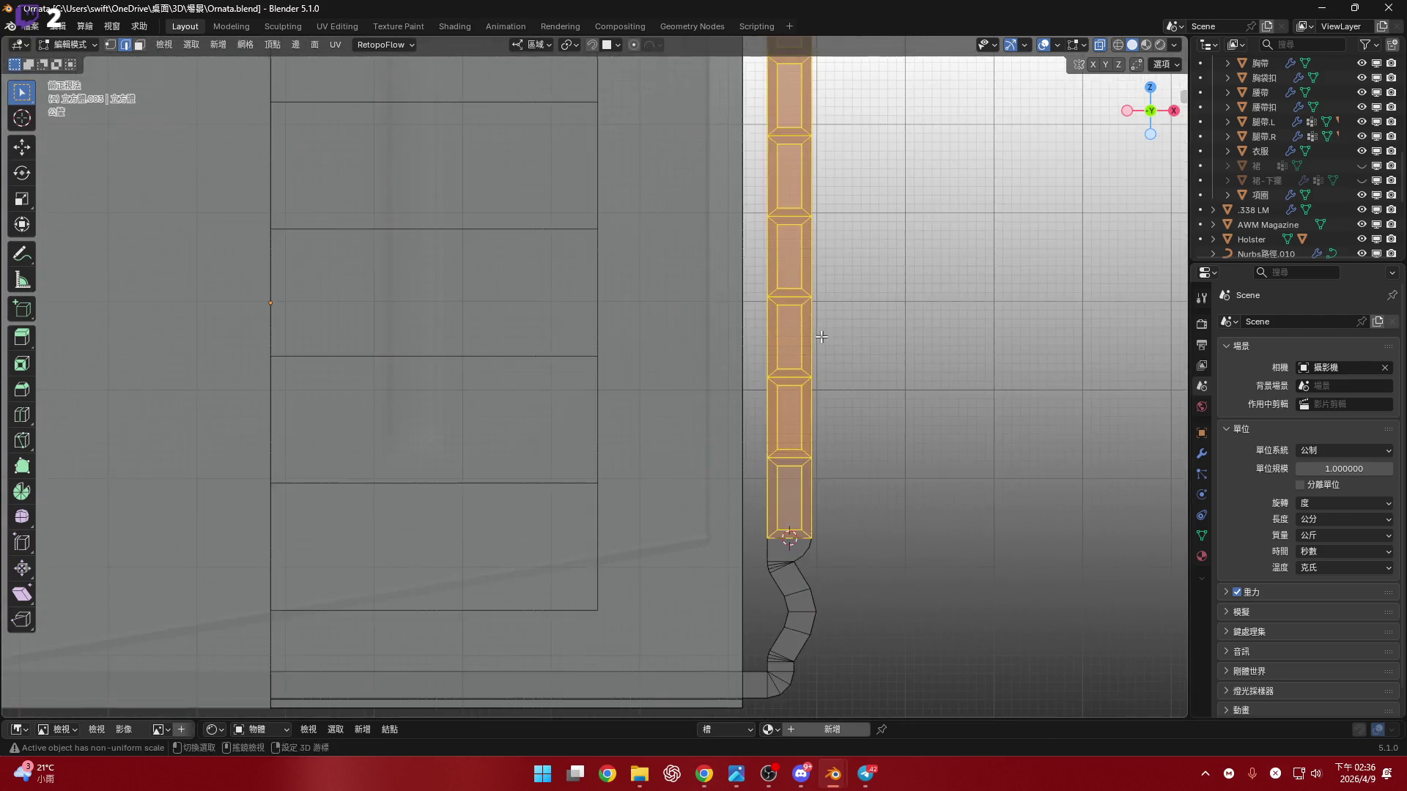
middle_click_drag(823, 329, 811, 477)
scroll(841, 298, "up", 2)
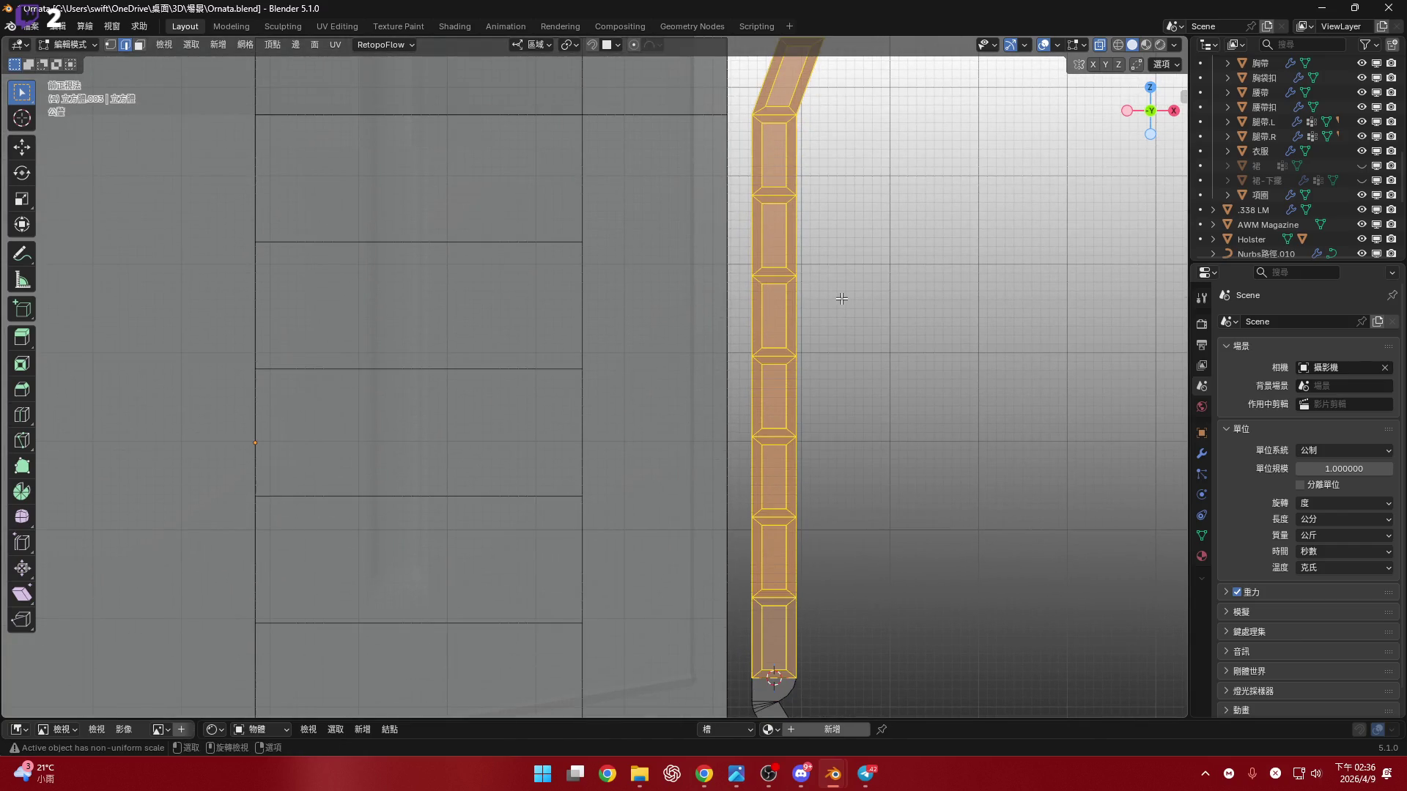
scroll(841, 299, "down", 2)
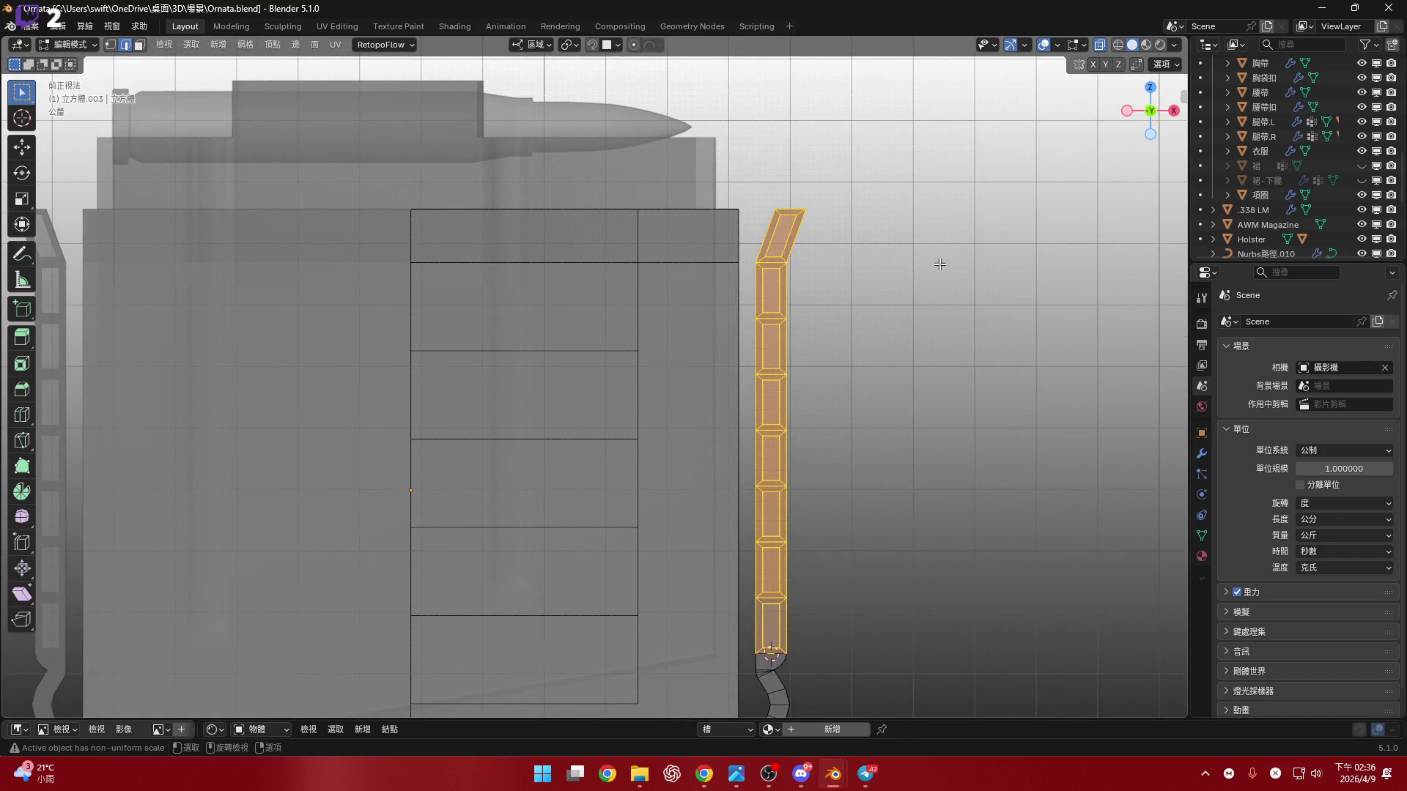
- Abandon the first strap scale and set the transform pivot point to 3D Cursor
key("s")
key("z")
key("z")
key("Escape")
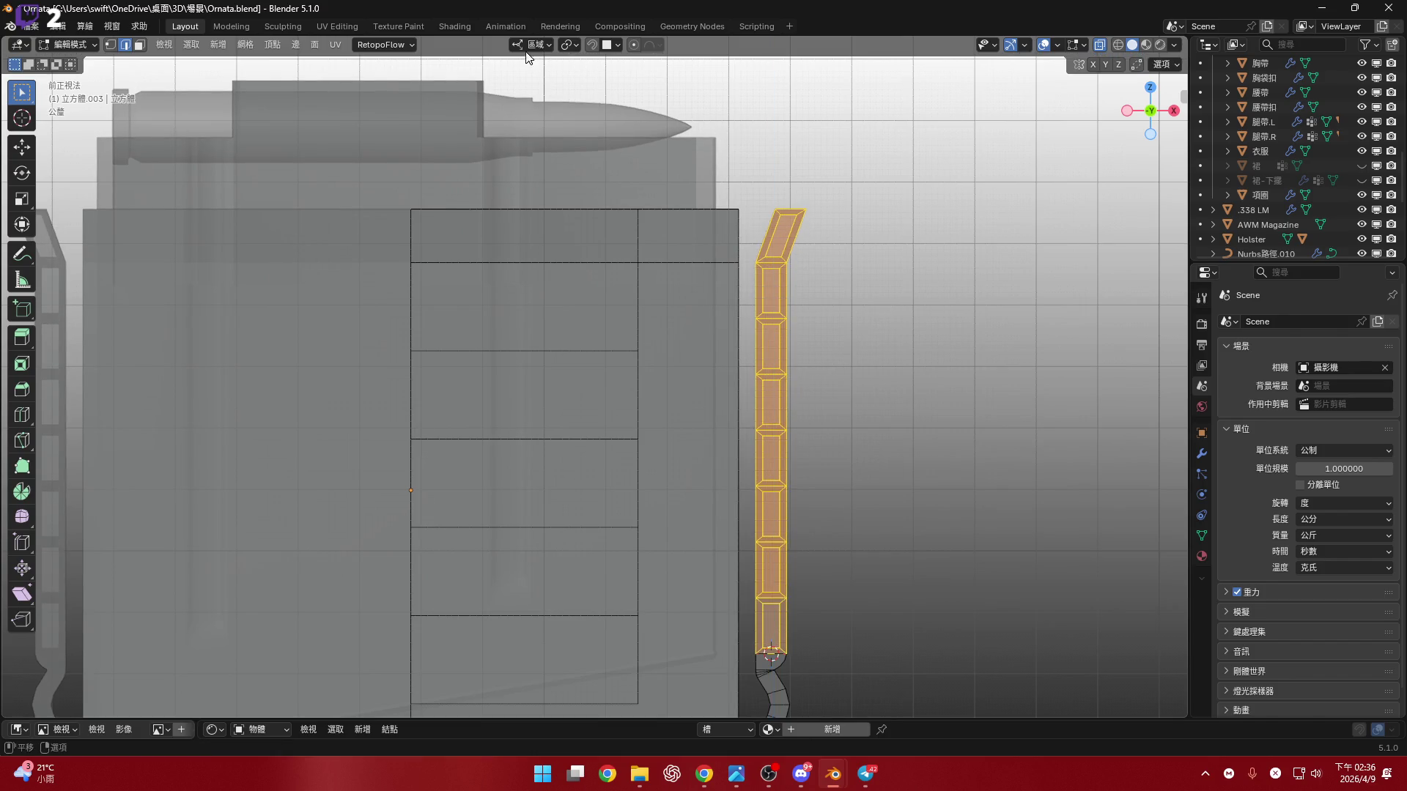
left_click(569, 45)
left_click(606, 97)
- Scale the right strap along Z from its bottom end, then check it from side and front
key("s")
key("z")
key("z")
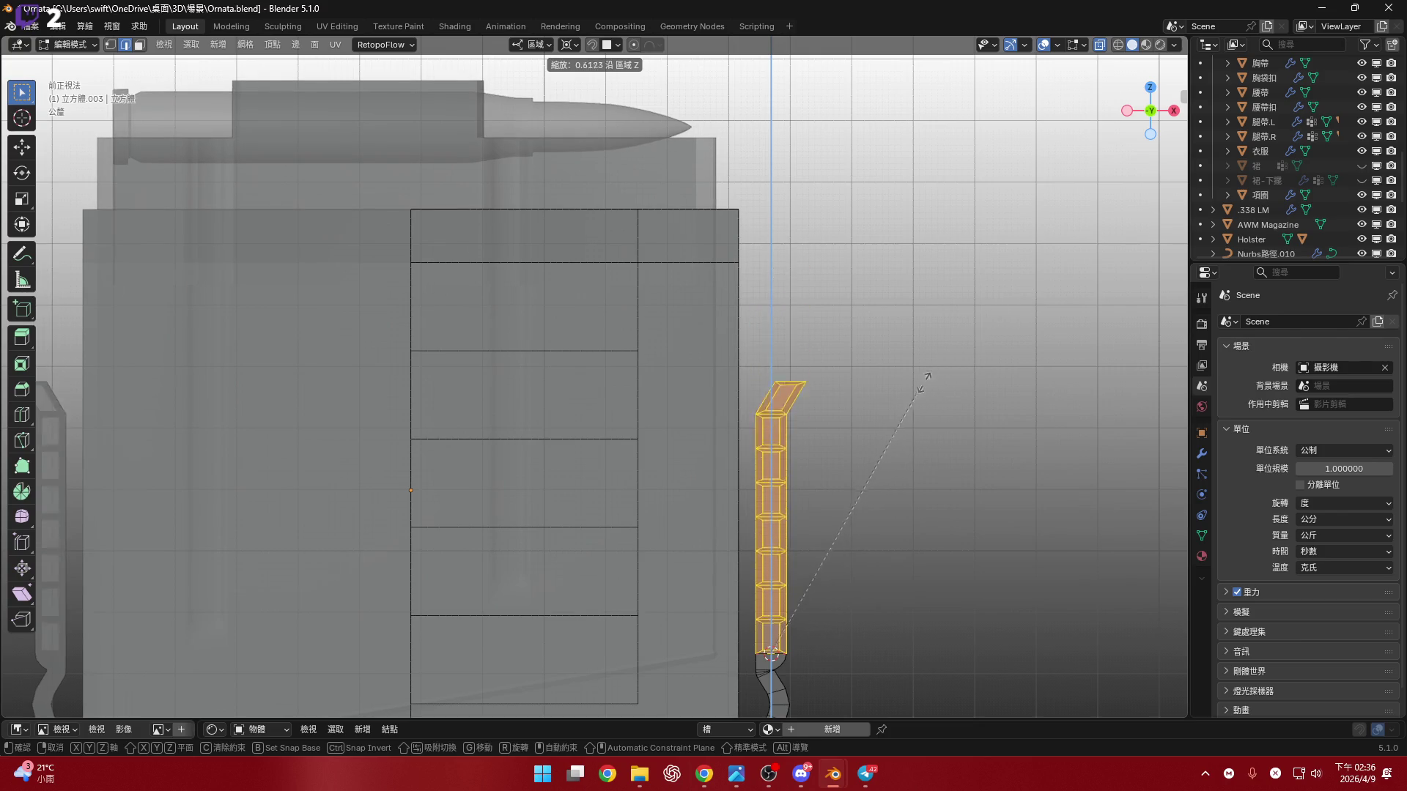
left_click(989, 286)
scroll(777, 660, "up", 6)
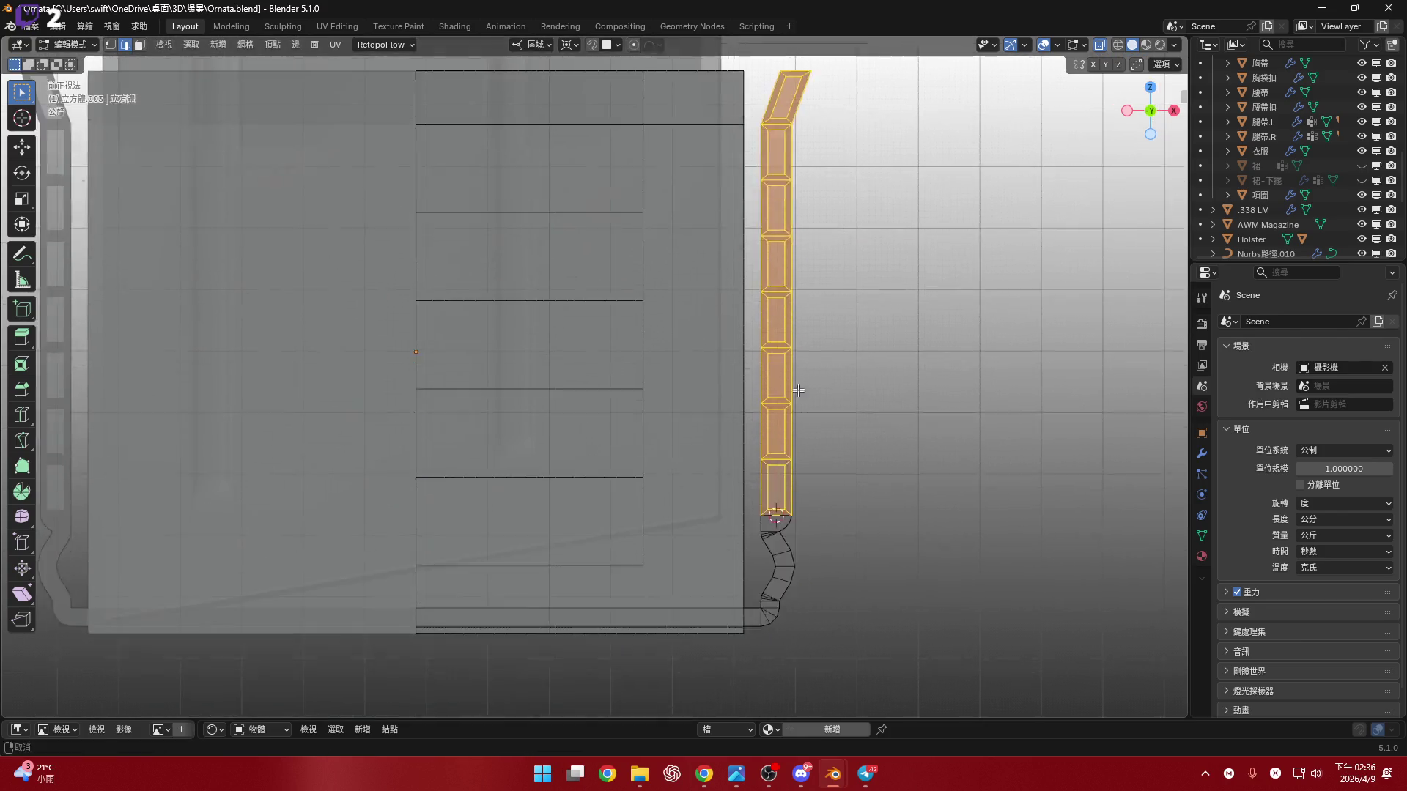
mouse_move(786, 514)
middle_mouse_down("shift")
mouse_move(787, 449)
mouse_move(828, 422)
mouse_move(727, 385)
middle_mouse_up("shift")
left_click(1148, 108)
scroll(761, 434, "up", 1)
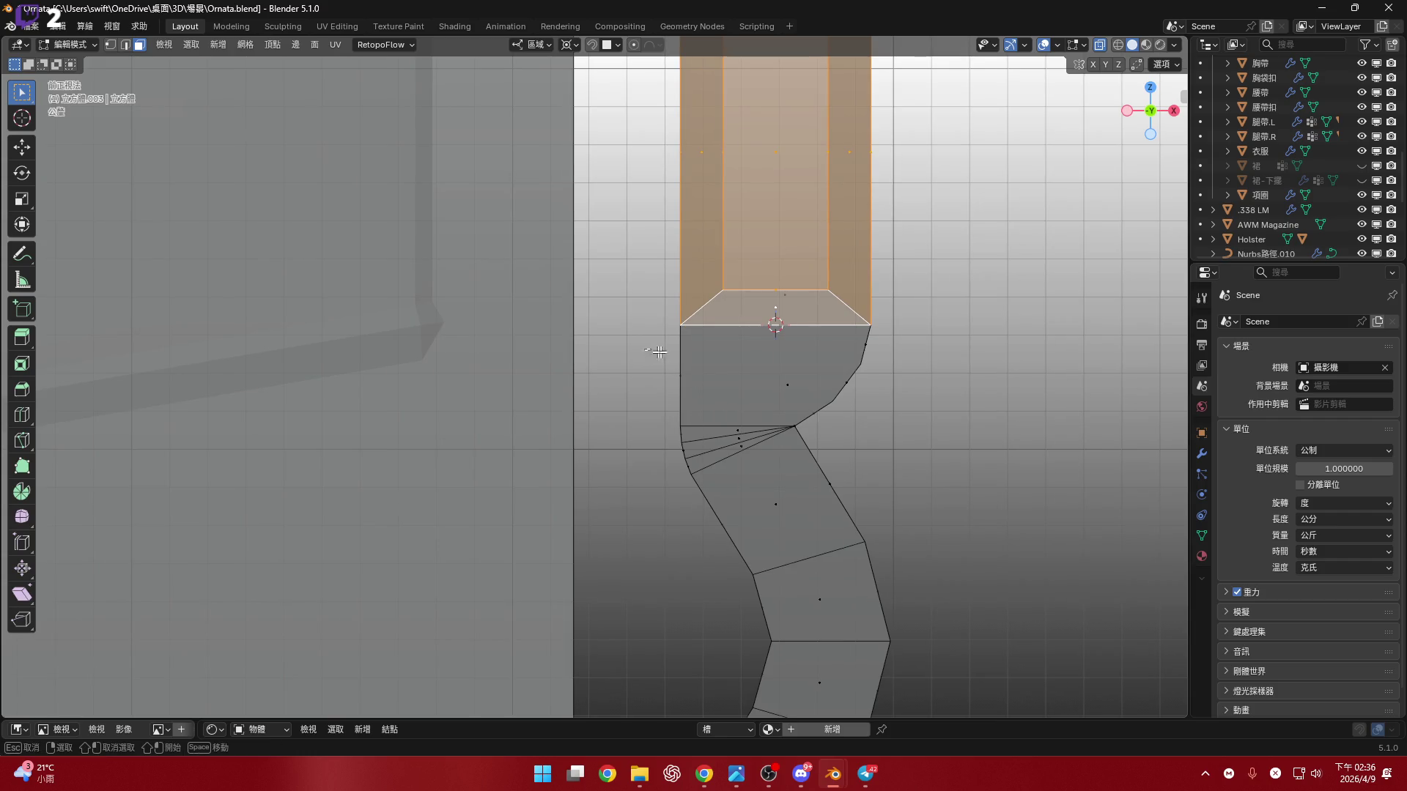
- Delete the chamfered face at the column's bottom, leaving its lower end open
left_click_drag(949, 398, 947, 396)
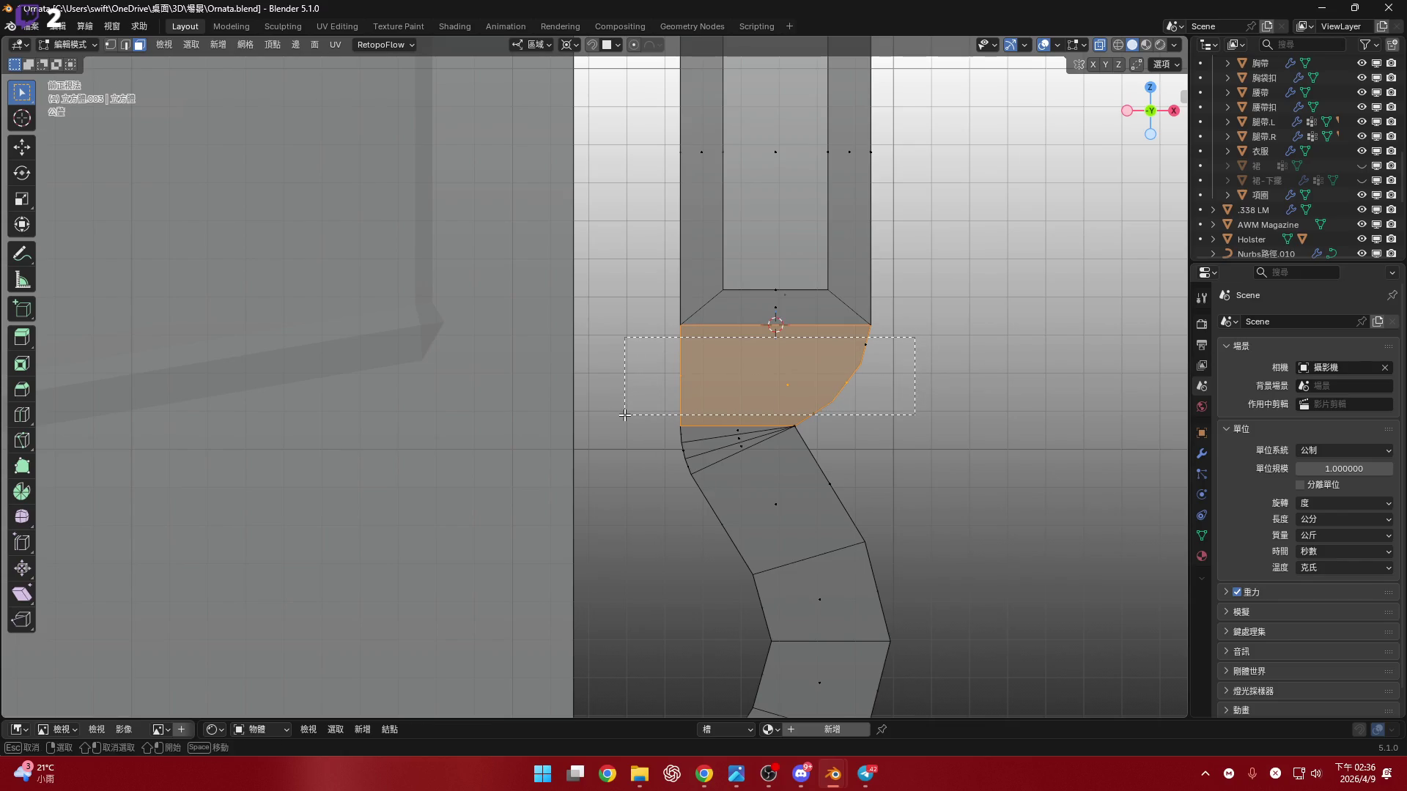
mouse_move(937, 407)
middle_mouse_down()
mouse_move(915, 404)
mouse_move(962, 401)
middle_mouse_up()
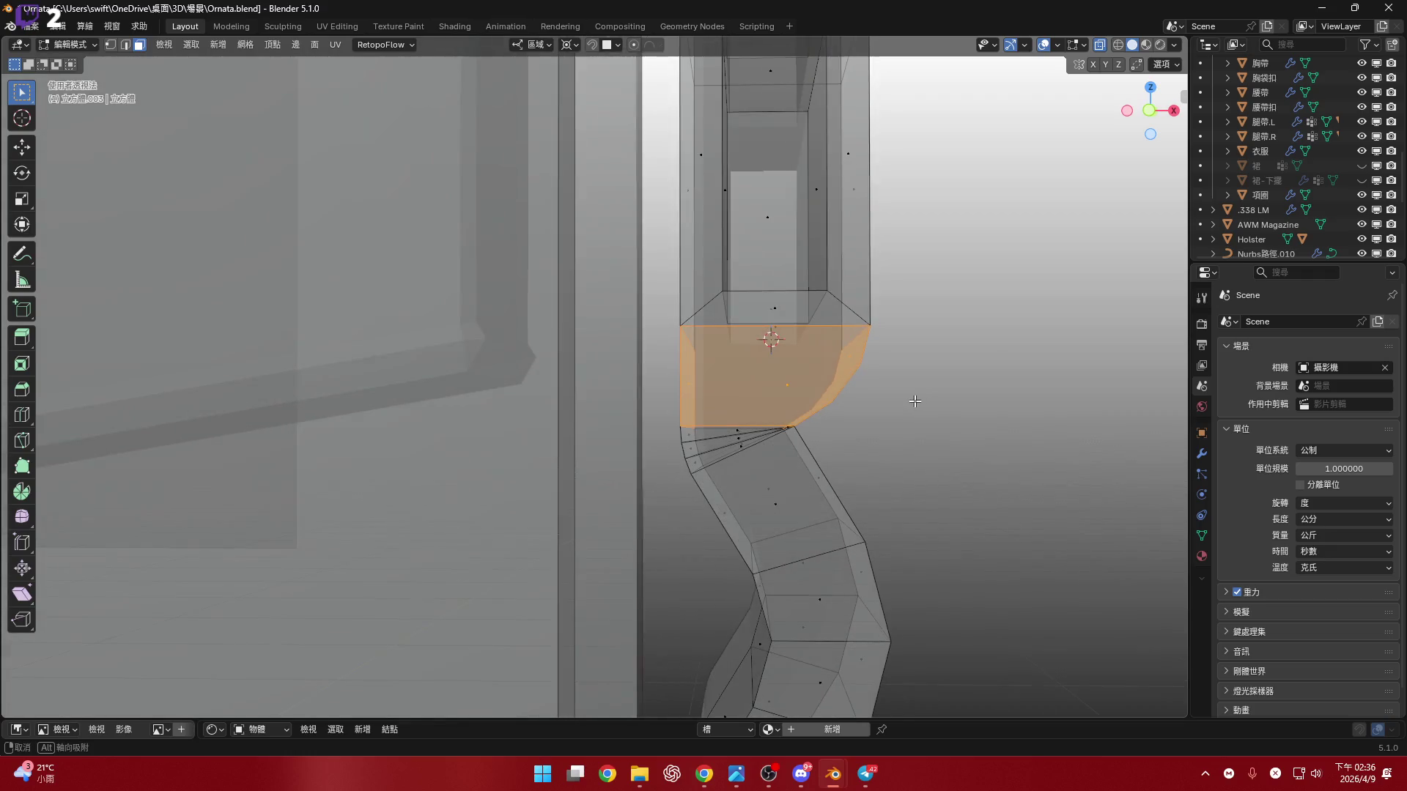
key("x")
left_click(947, 331)
mouse_move(947, 331)
middle_mouse_down()
mouse_move(807, 408)
mouse_move(932, 403)
mouse_move(756, 396)
mouse_move(951, 408)
mouse_move(914, 417)
mouse_move(920, 314)
middle_mouse_up()
- Select side faces near the column's lower end while inspecting the new opening
key("2")
key("3")
left_click(921, 314)
mouse_move(923, 384)
middle_mouse_down()
mouse_move(1014, 380)
mouse_move(930, 427)
mouse_move(920, 462)
middle_mouse_up()
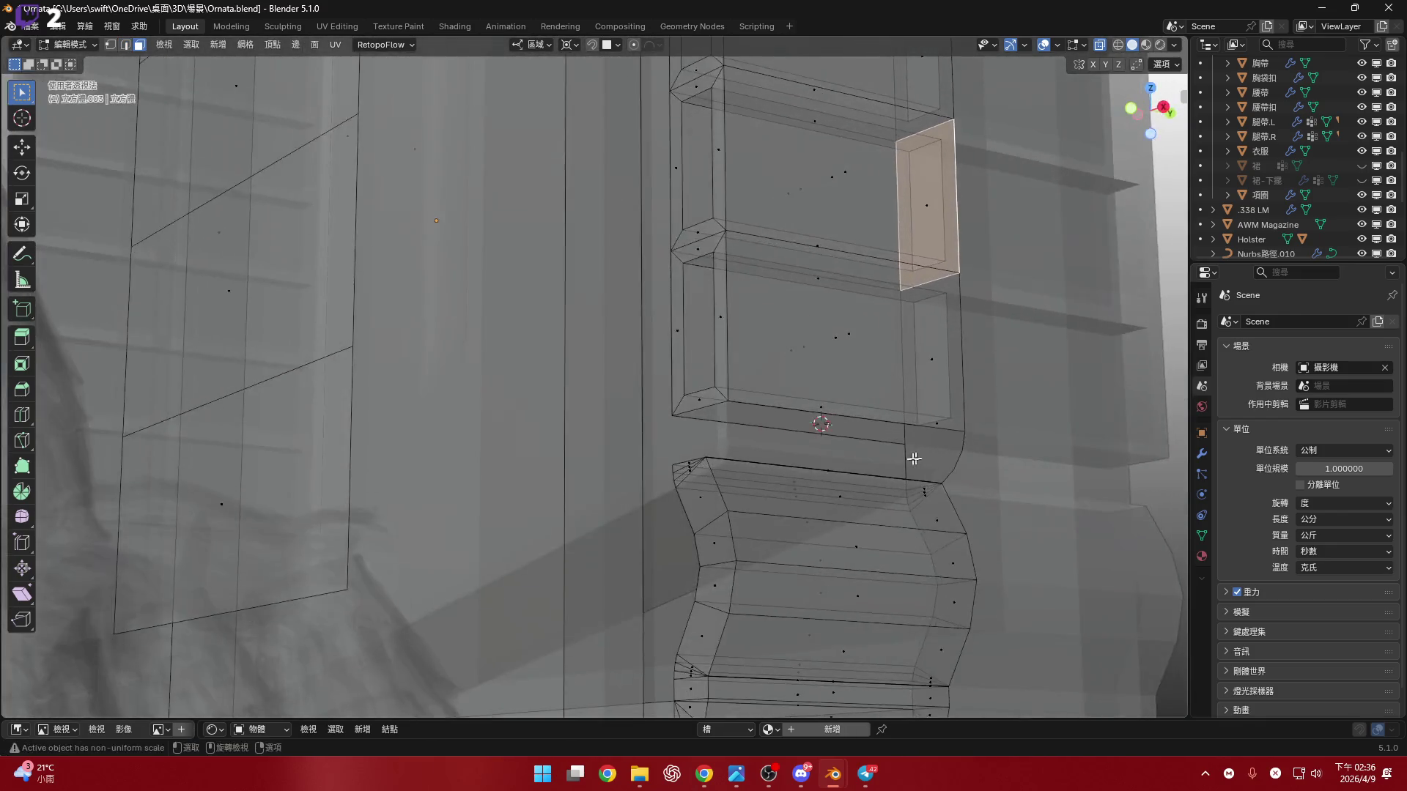
scroll(960, 408, "up", 3)
left_click(961, 408)
mouse_move(961, 408)
middle_mouse_down()
mouse_move(909, 476)
mouse_move(801, 476)
mouse_move(1005, 465)
mouse_move(942, 464)
mouse_move(817, 428)
middle_mouse_up()
- Fill the gap between the column's two vertical edges with a new face
left_click(750, 426)
key("2")
left_click(766, 408)
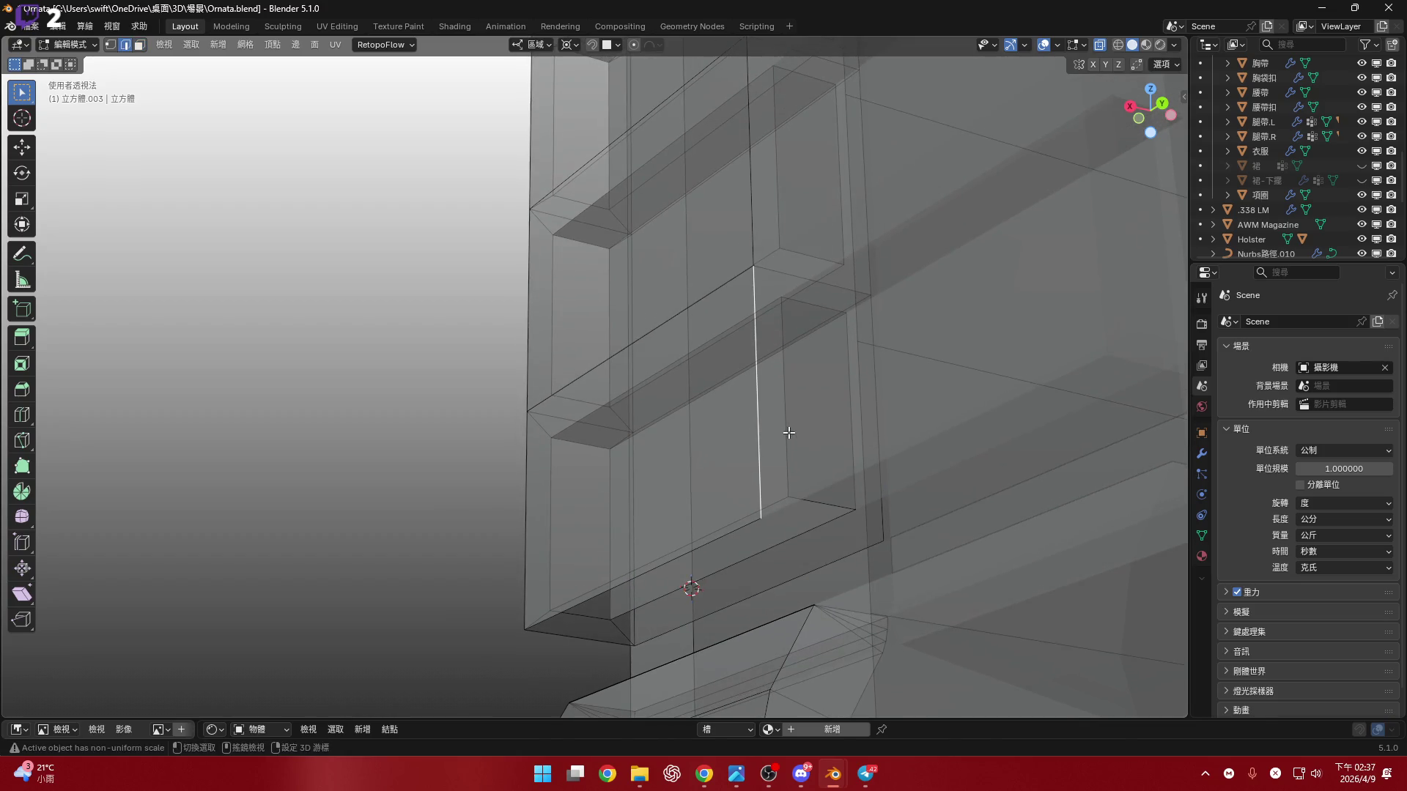
left_click(788, 433, "shift")
middle_click_drag(807, 389, 900, 394)
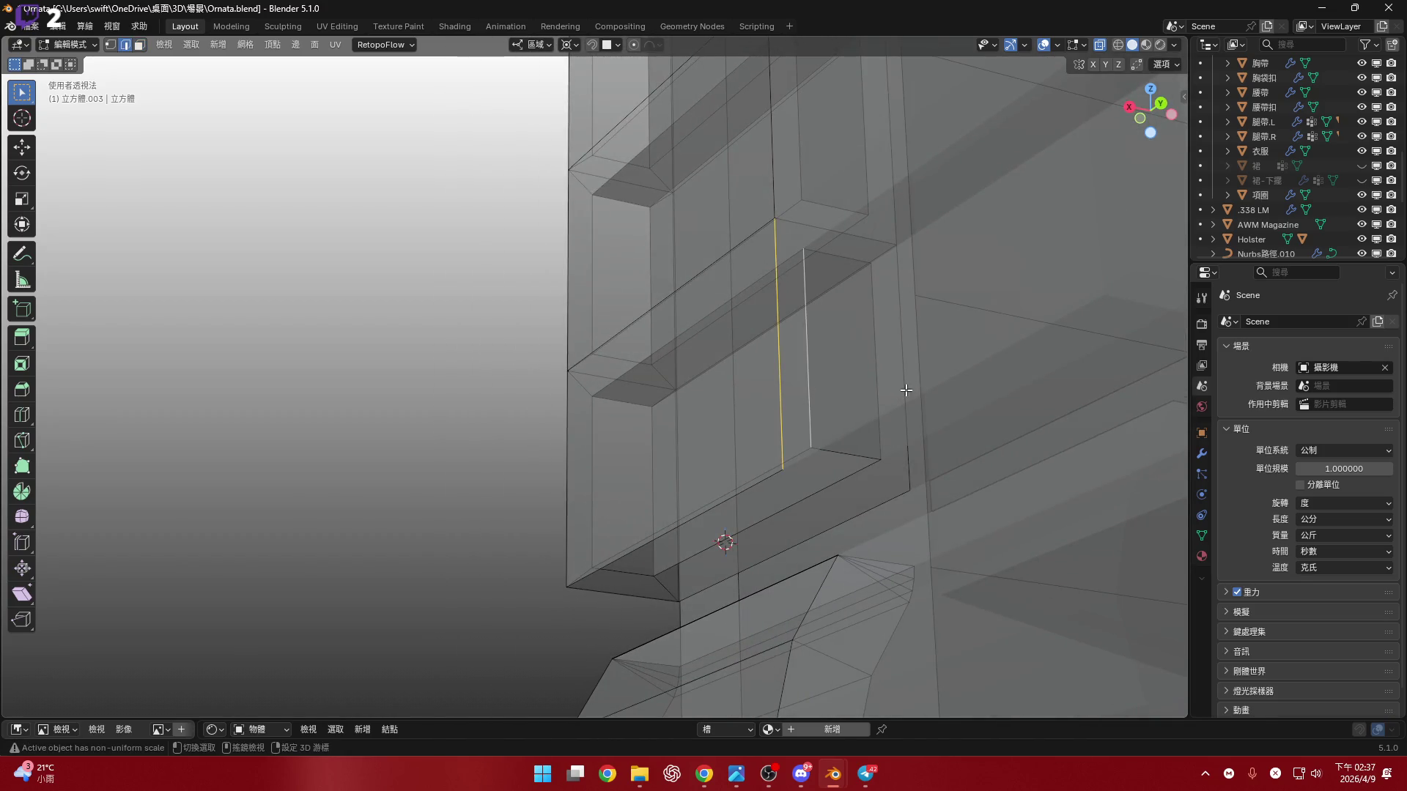
mouse_move(809, 445)
middle_mouse_down()
mouse_move(810, 327)
mouse_move(798, 512)
mouse_move(803, 373)
mouse_move(851, 395)
mouse_move(996, 408)
mouse_move(813, 410)
mouse_move(819, 425)
middle_mouse_up()
key("f")
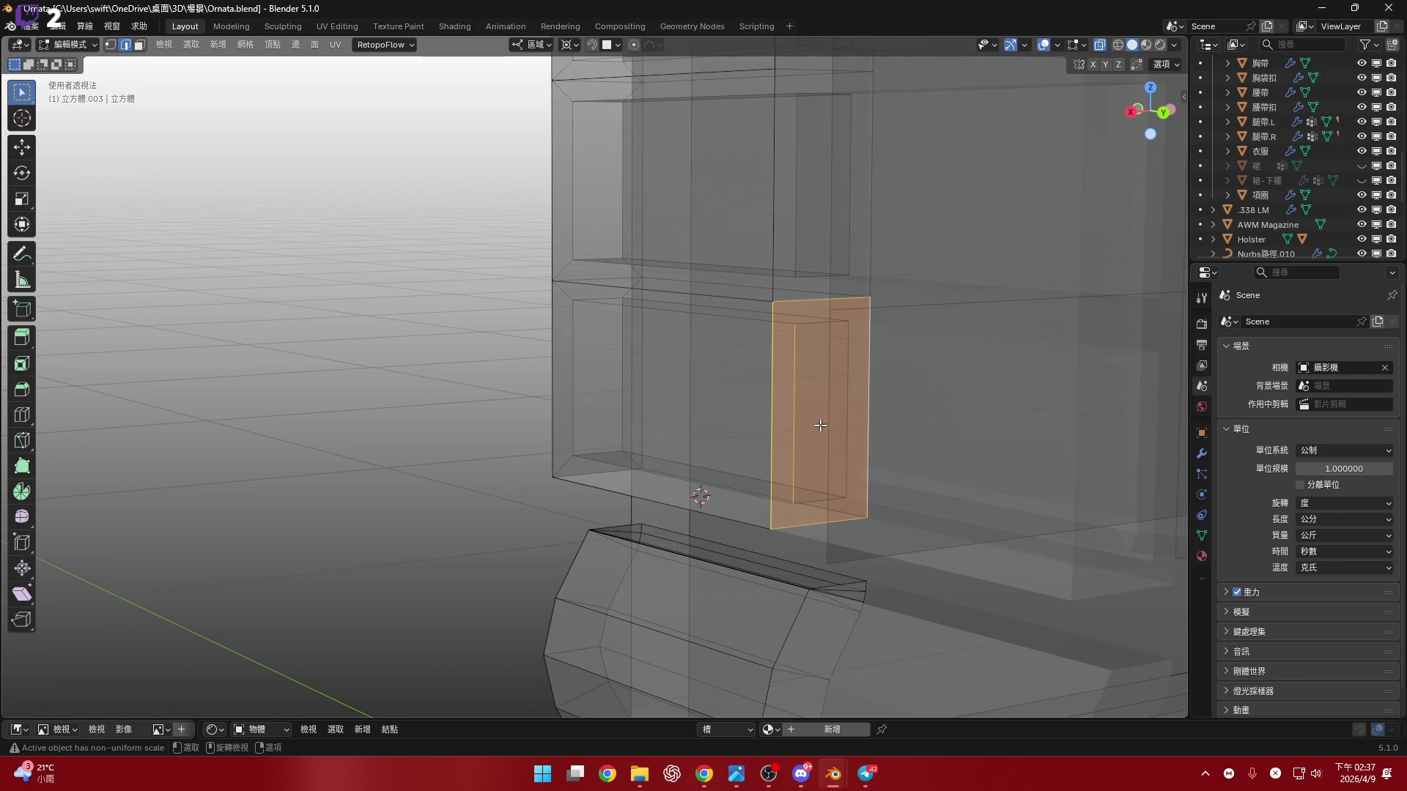
- Turn off X-ray and select the whole connected strap column
mouse_move(826, 425)
middle_mouse_down()
mouse_move(844, 430)
mouse_move(791, 414)
mouse_move(860, 384)
mouse_move(839, 387)
middle_mouse_up()
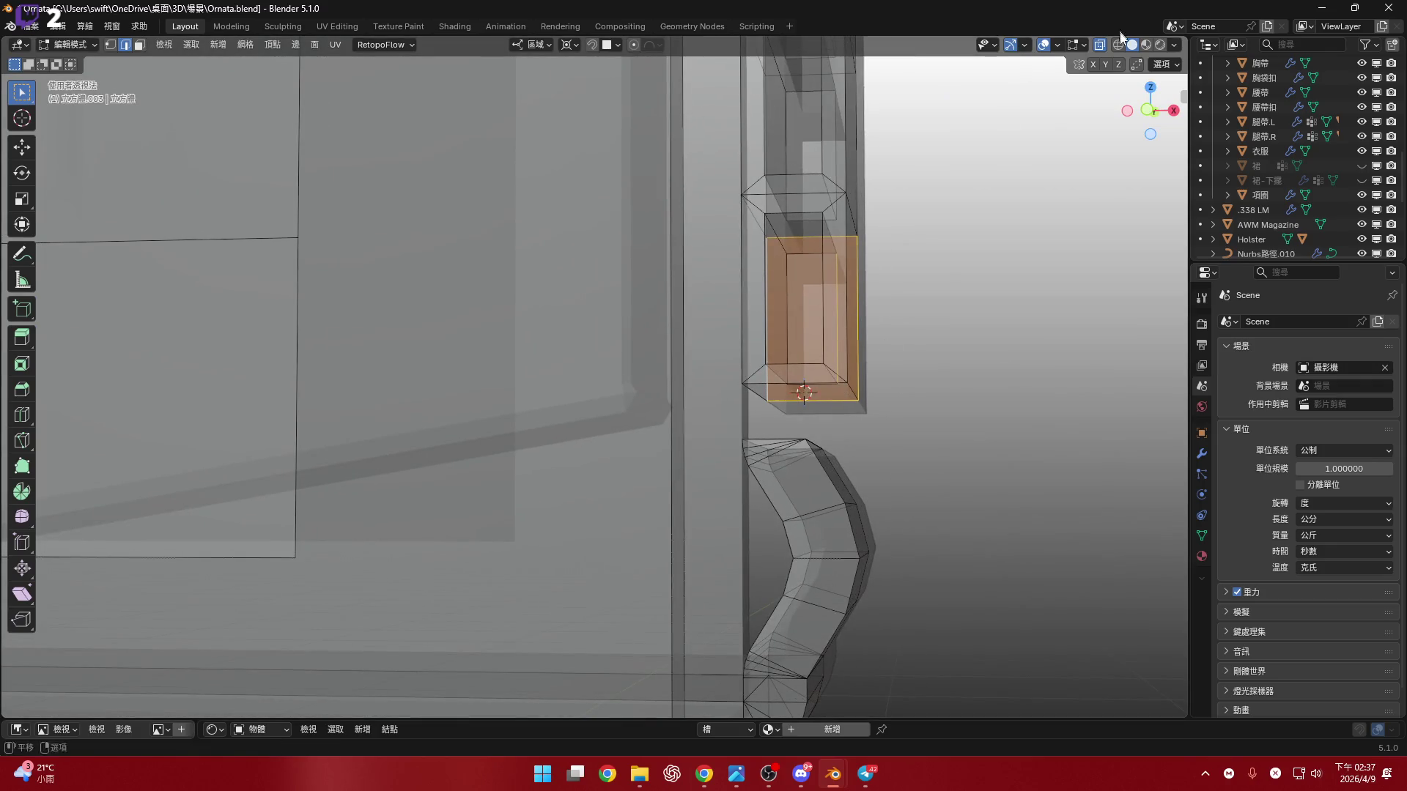
left_click(1099, 45)
mouse_move(911, 355)
middle_mouse_down()
mouse_move(477, 289)
mouse_move(572, 315)
mouse_move(505, 337)
mouse_move(686, 380)
middle_mouse_up()
scroll(686, 380, "down", 8)
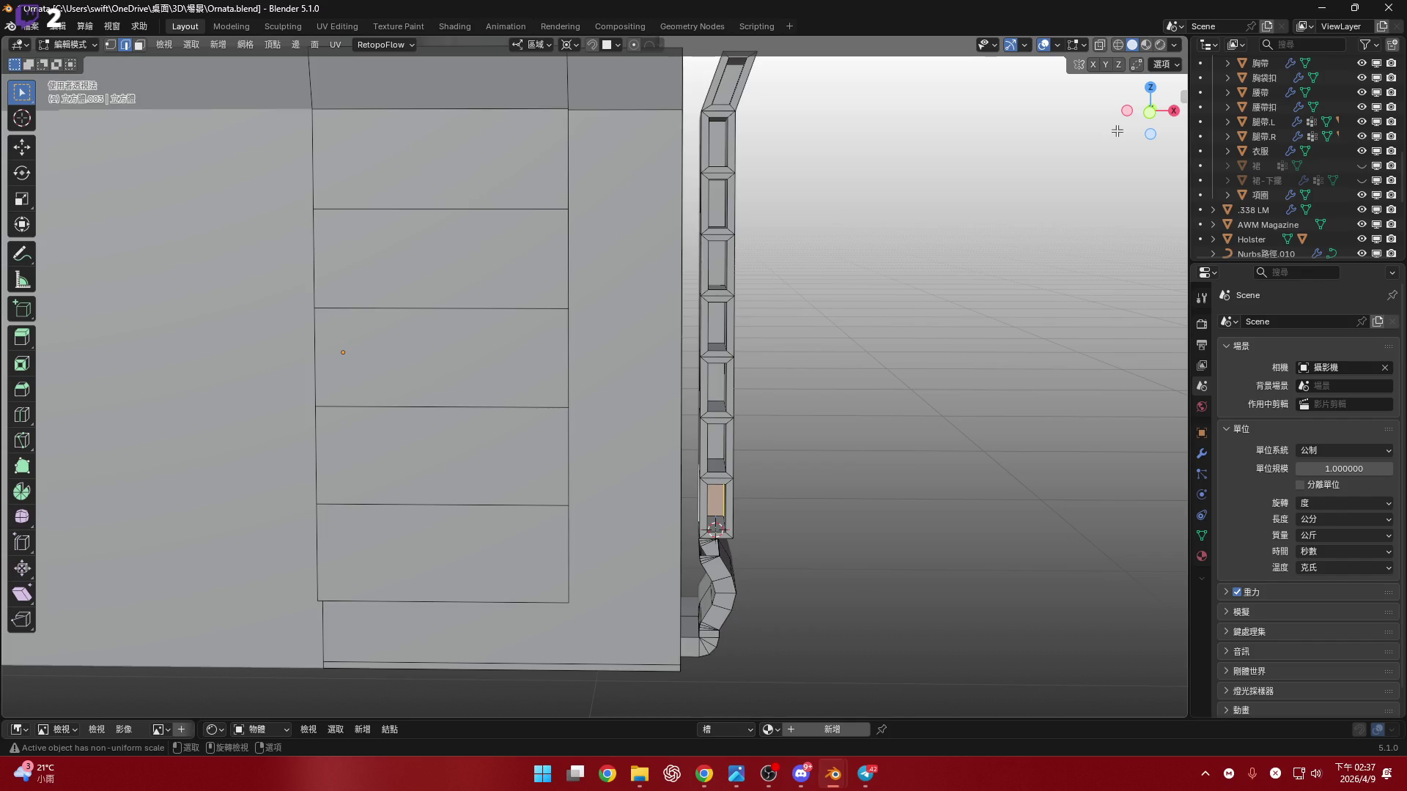
key("ctrl+l")
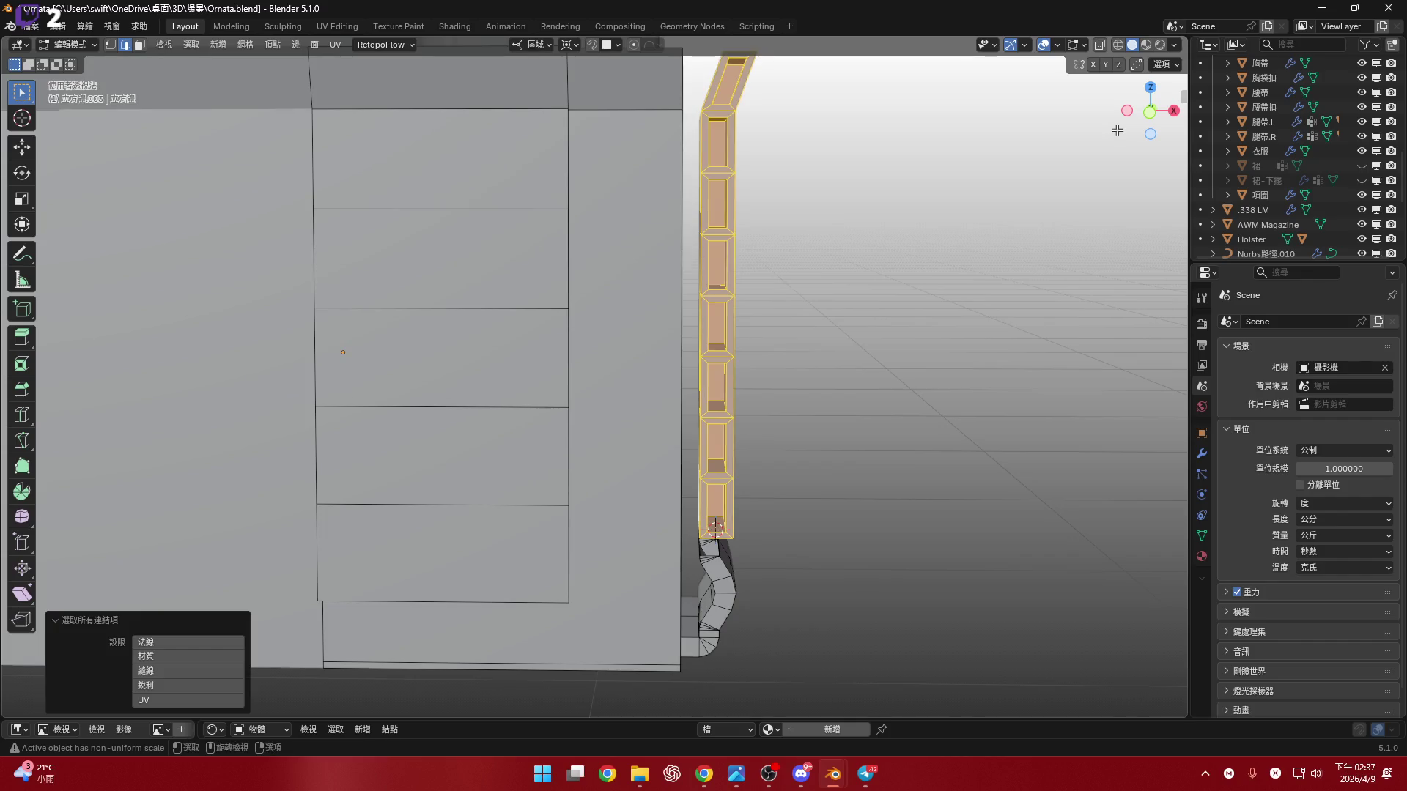
- From the front view, make a first attempt at moving the column down along Z
left_click(1150, 111)
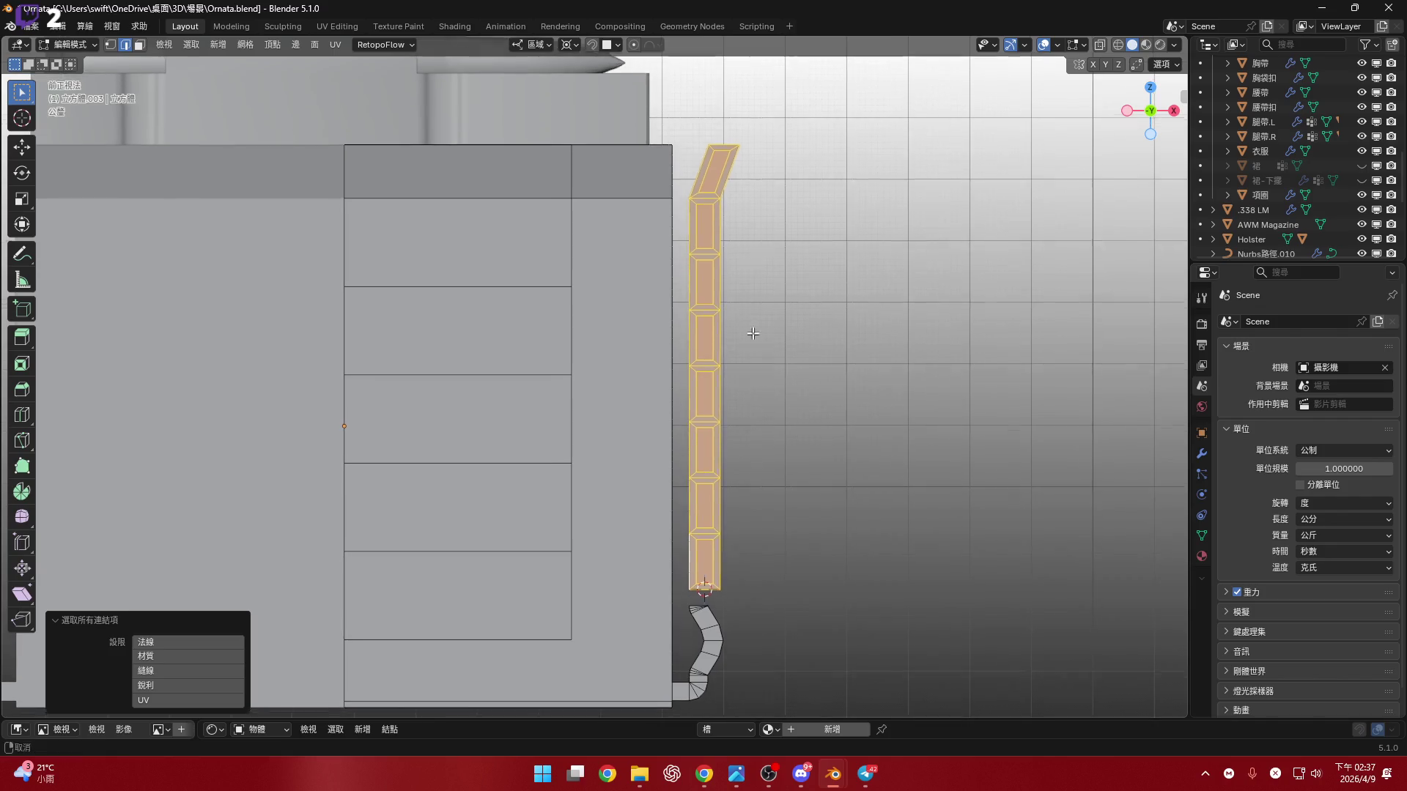
scroll(736, 352, "up", 2)
scroll(722, 366, "down", 3)
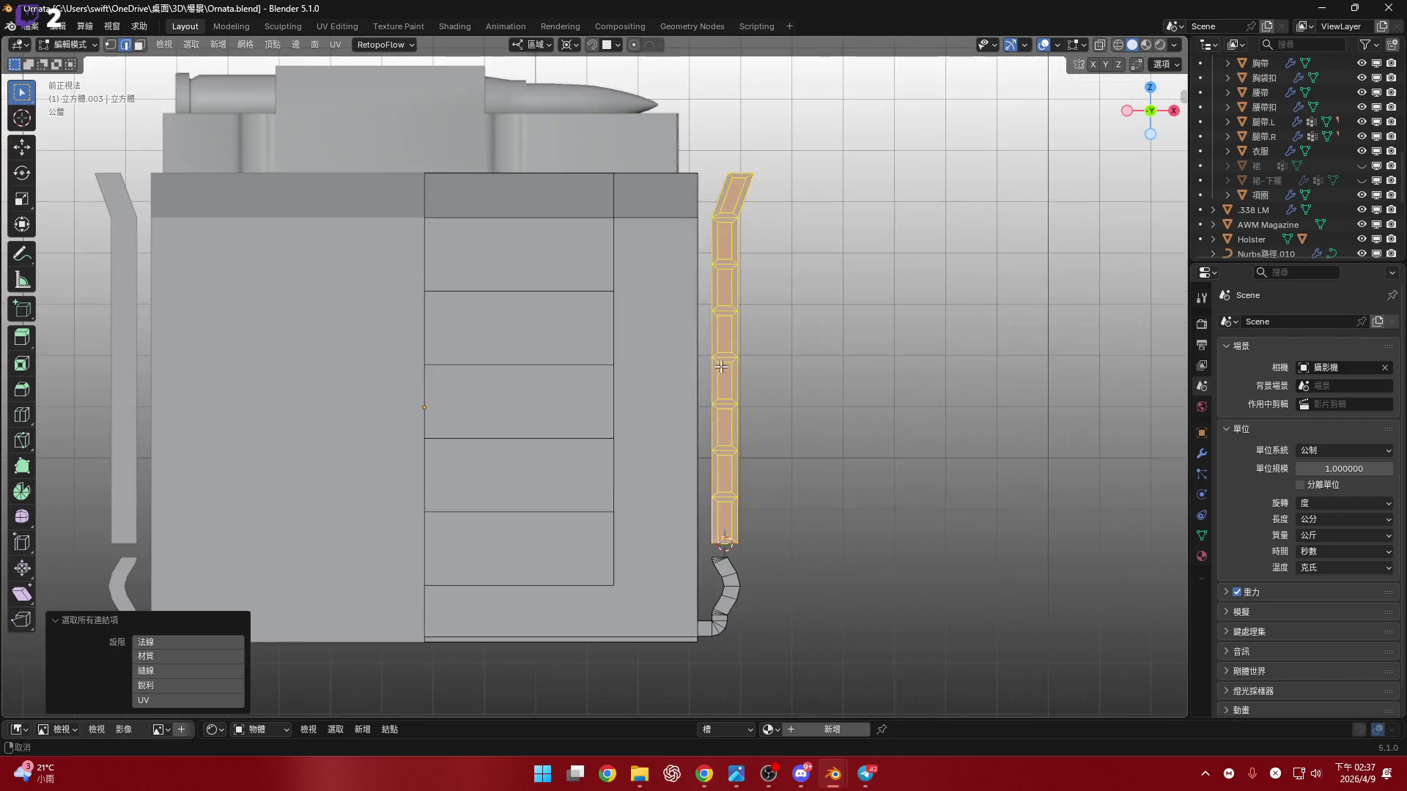
scroll(721, 366, "up", 1)
key("g")
key("z")
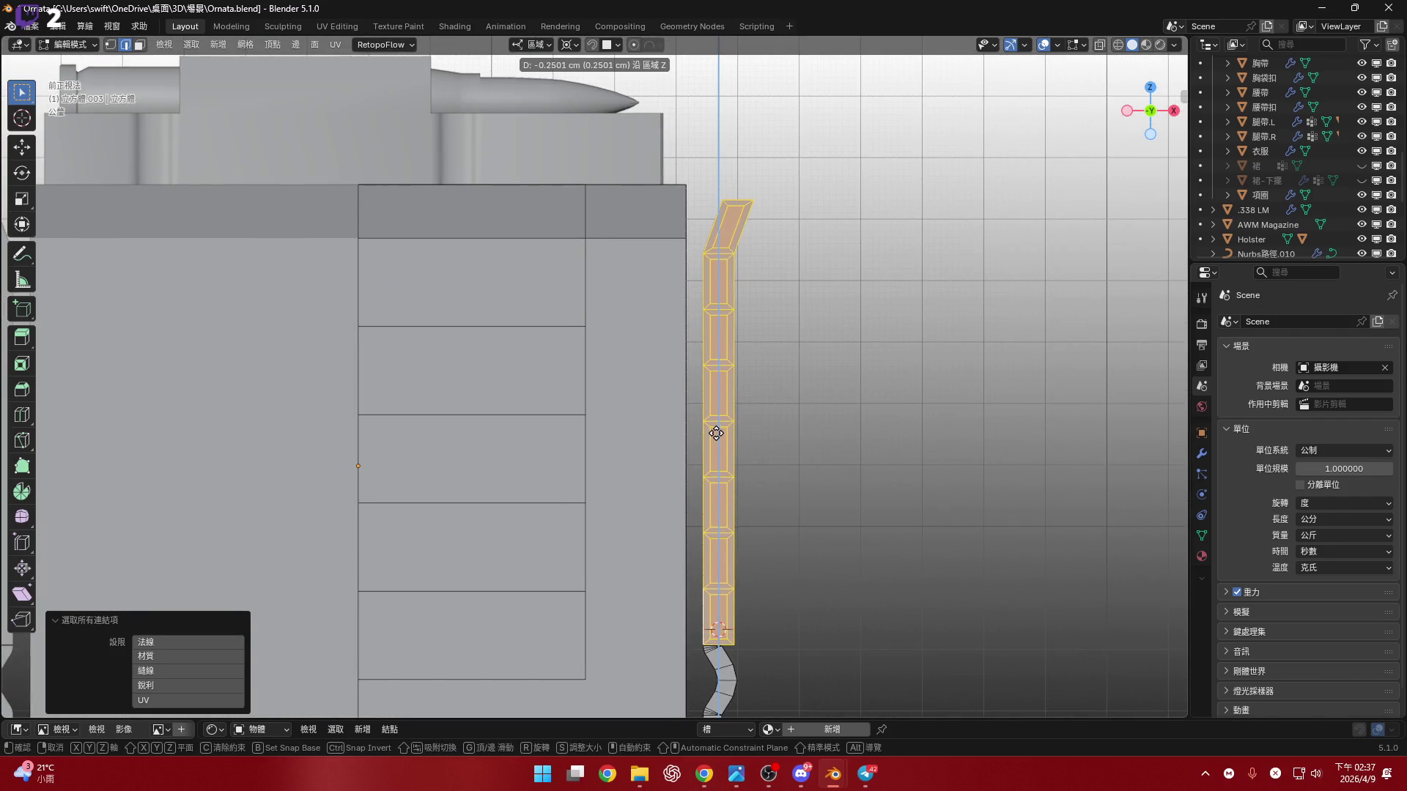
left_click(724, 387)
scroll(722, 410, "up", 5)
mouse_move(722, 410)
middle_mouse_down()
mouse_move(680, 495)
mouse_move(769, 443)
mouse_move(816, 226)
mouse_move(757, 442)
mouse_move(798, 523)
mouse_move(900, 434)
mouse_move(904, 411)
middle_mouse_up()
- Return to the straight front view and zoom in on the column's bottom
key("g")
key("Escape")
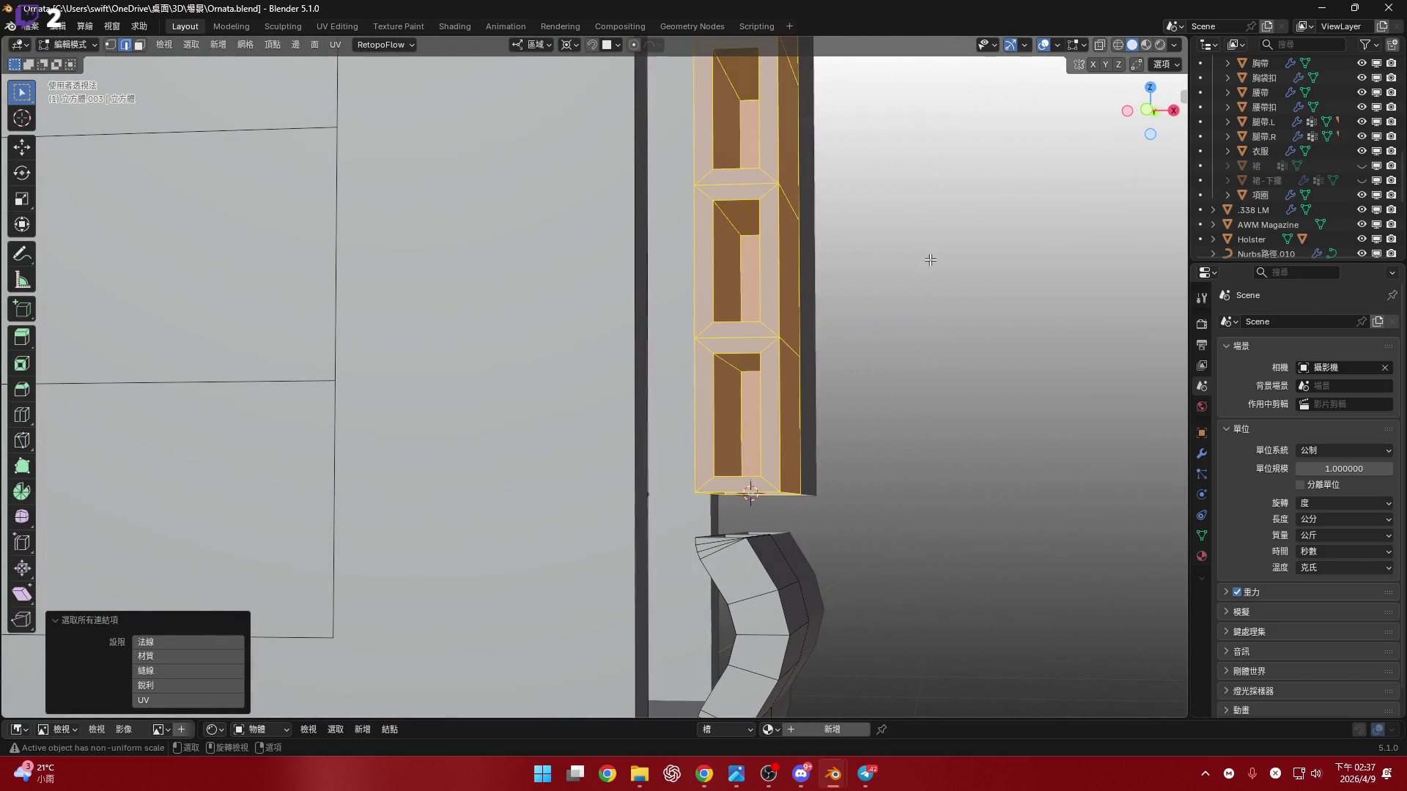
left_click(1148, 116)
key("shift+s")
key("Escape")
scroll(762, 418, "up", 5)
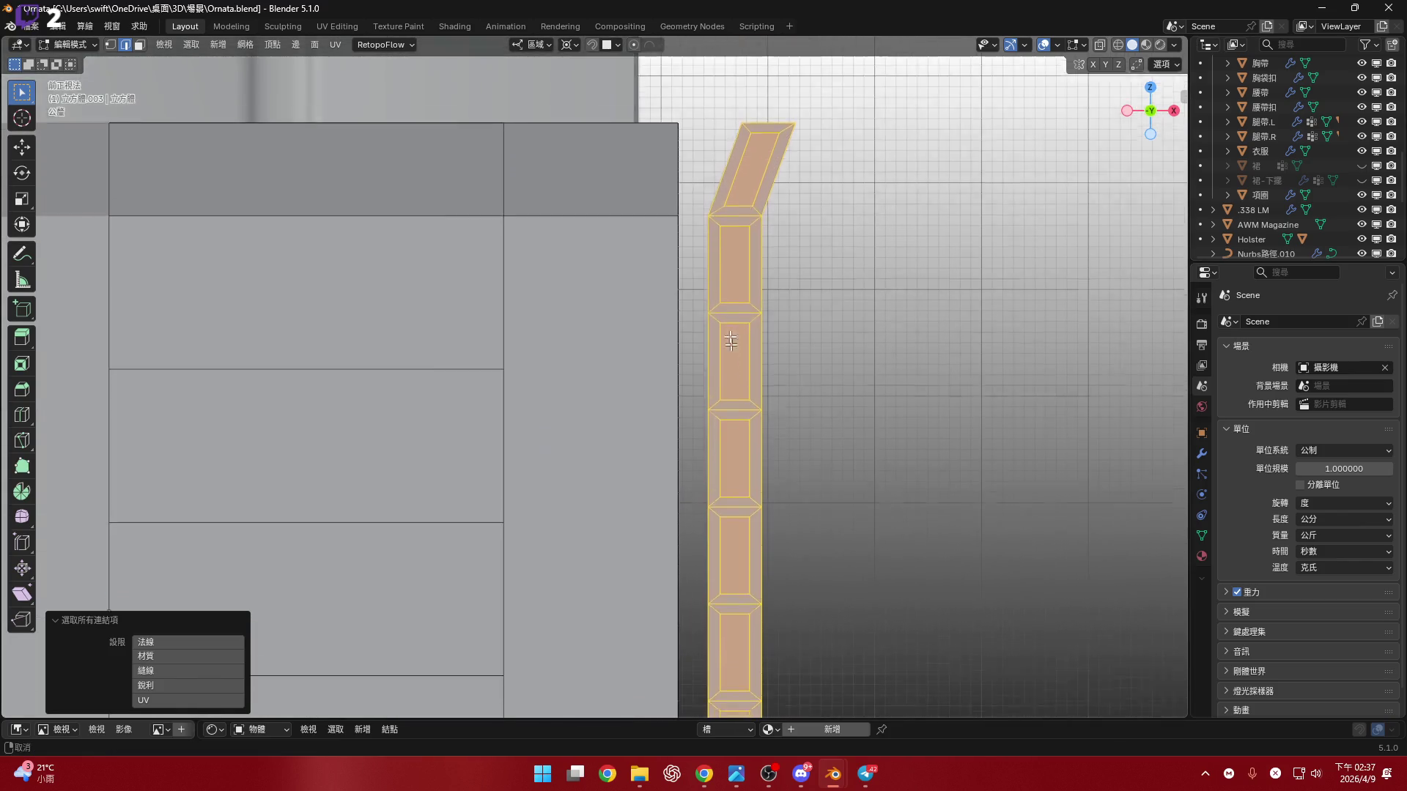
scroll(703, 461, "up", 5)
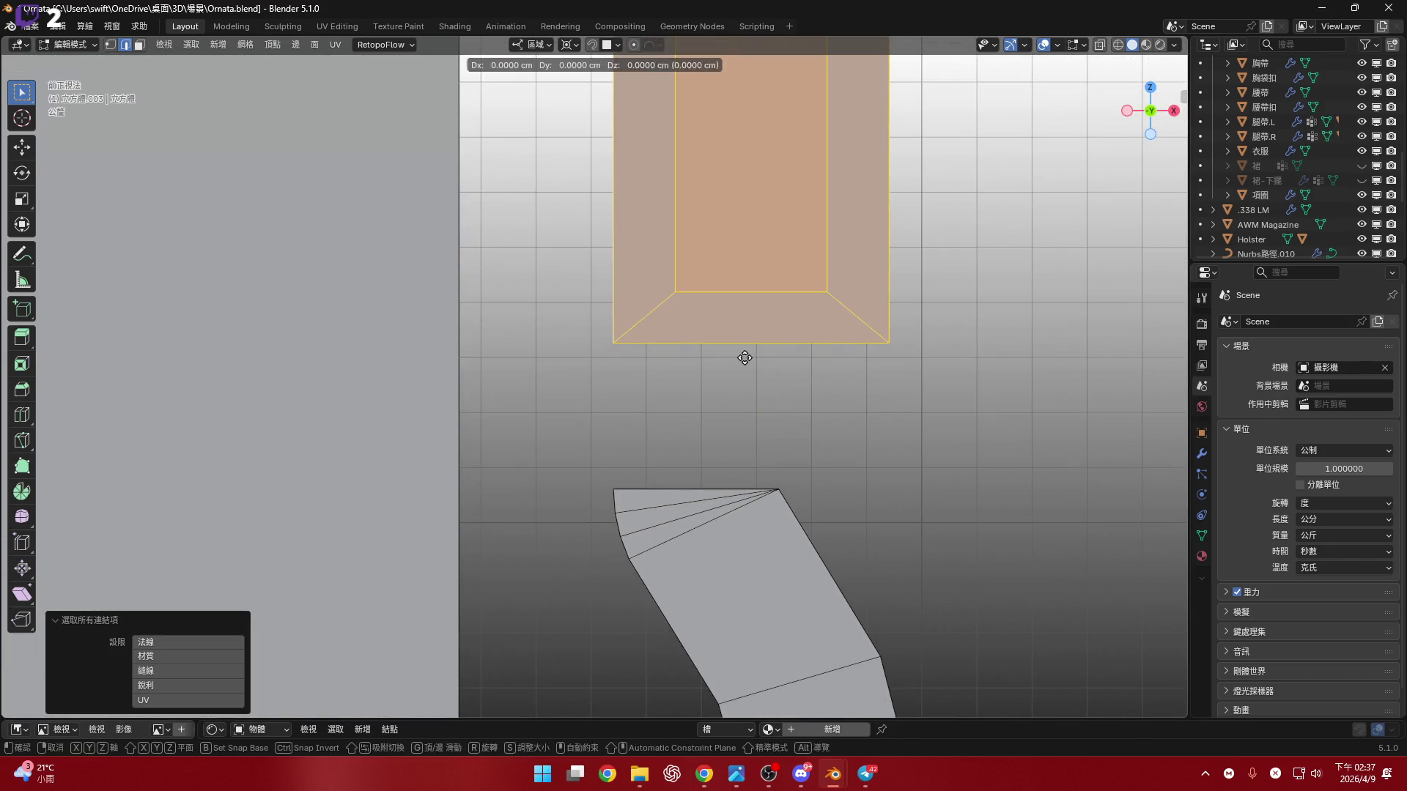
- Lower the column along Z by 0.26461 cm and inspect the joint in perspective
key("g")
key("z")
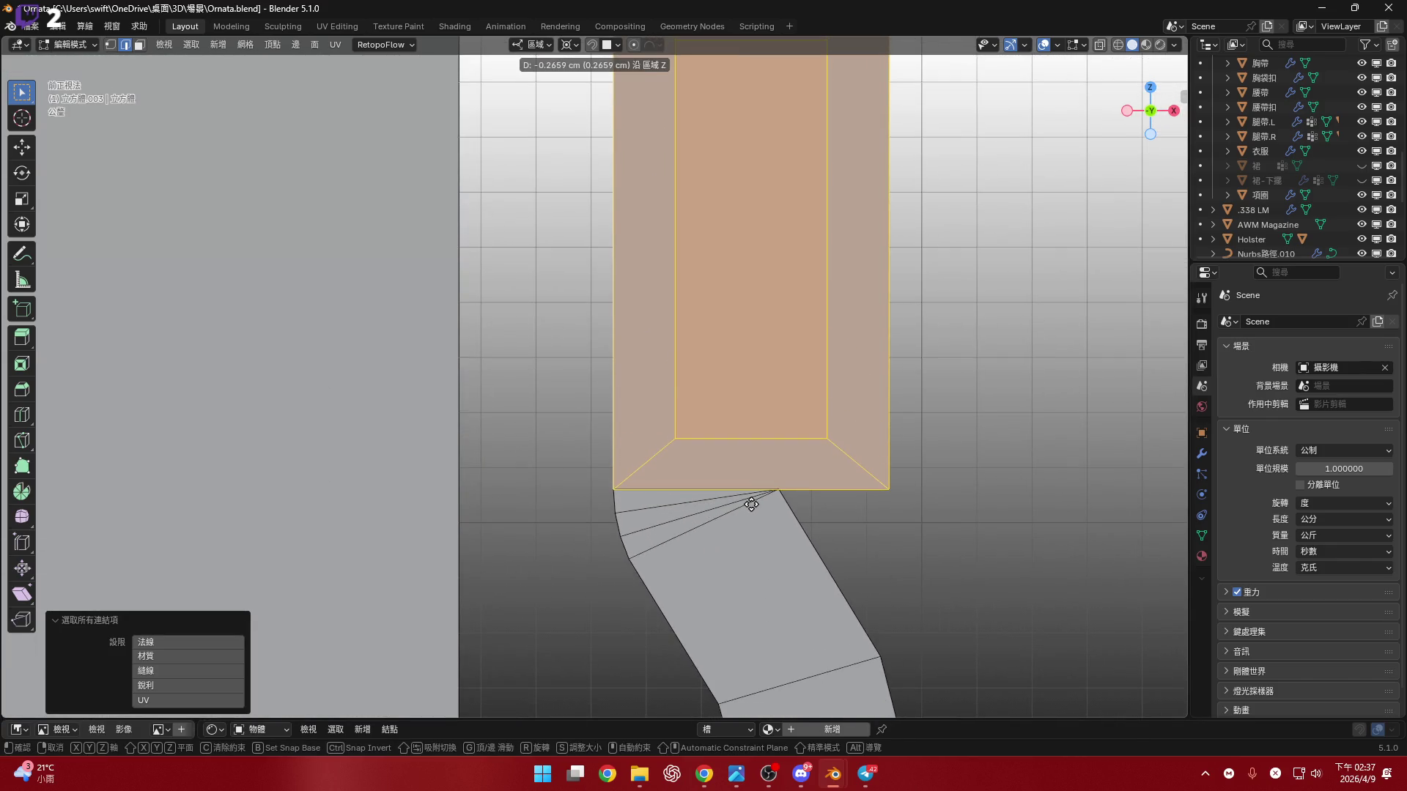
left_click(753, 502)
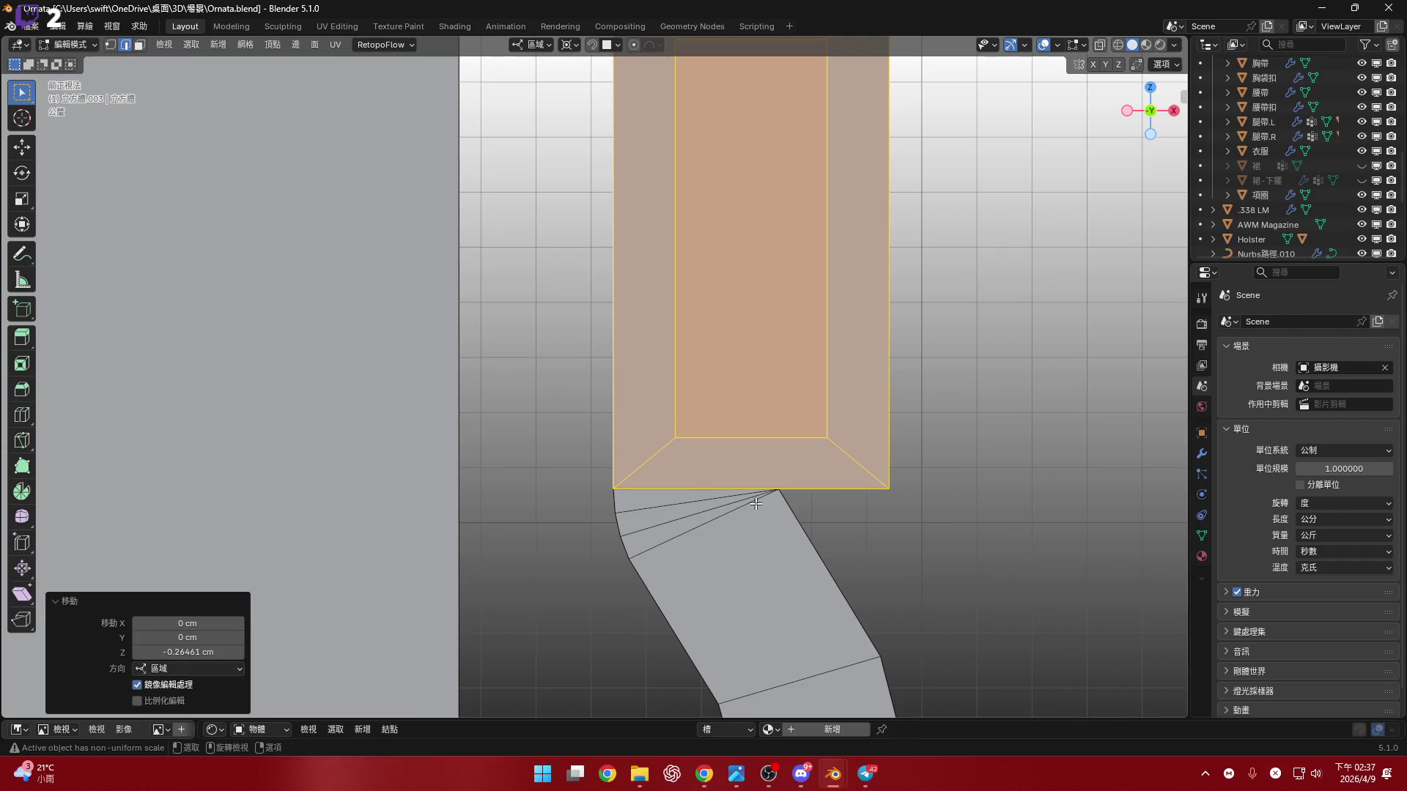
scroll(722, 390, "down", 8)
scroll(724, 367, "down", 8, "shift")
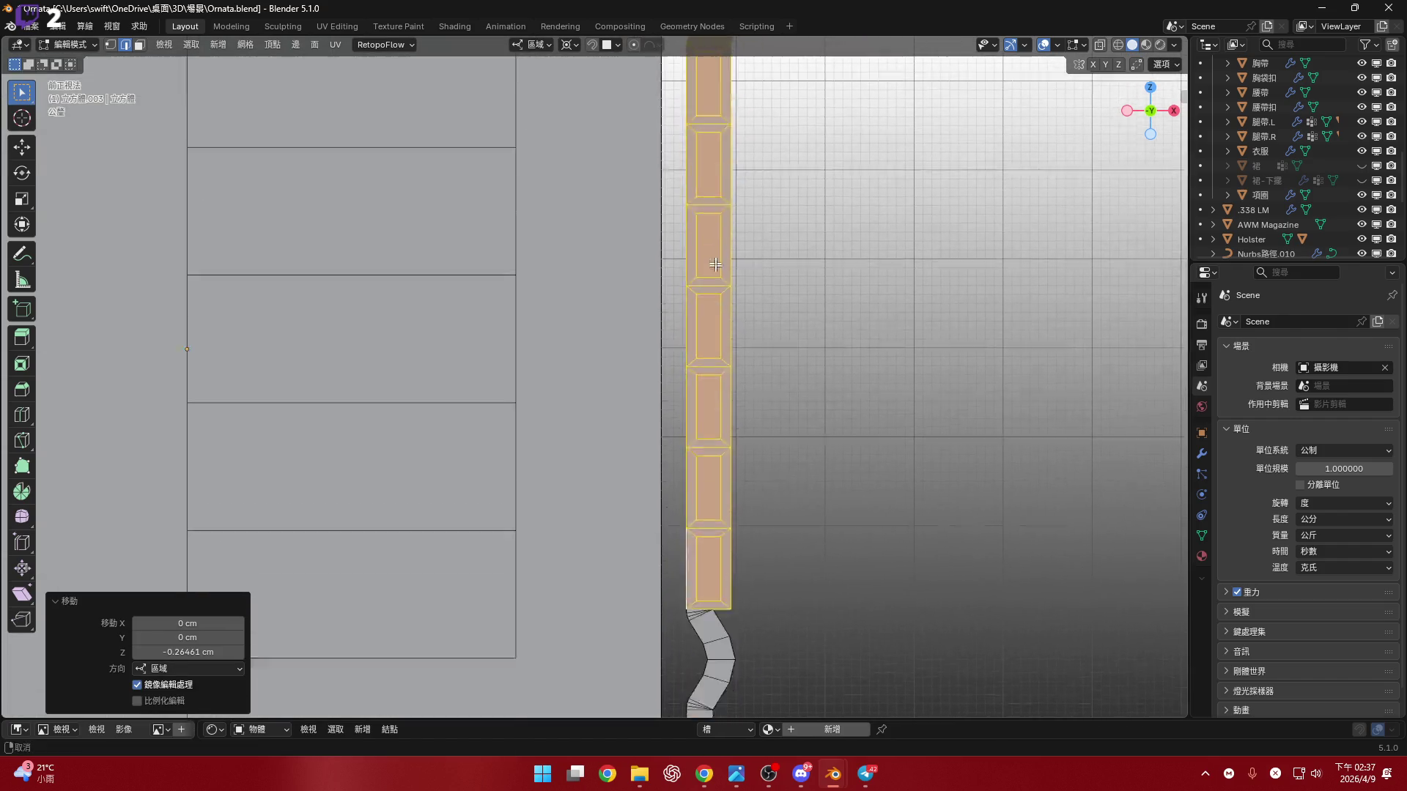
scroll(697, 414, "up", 6)
scroll(697, 414, "up", 6)
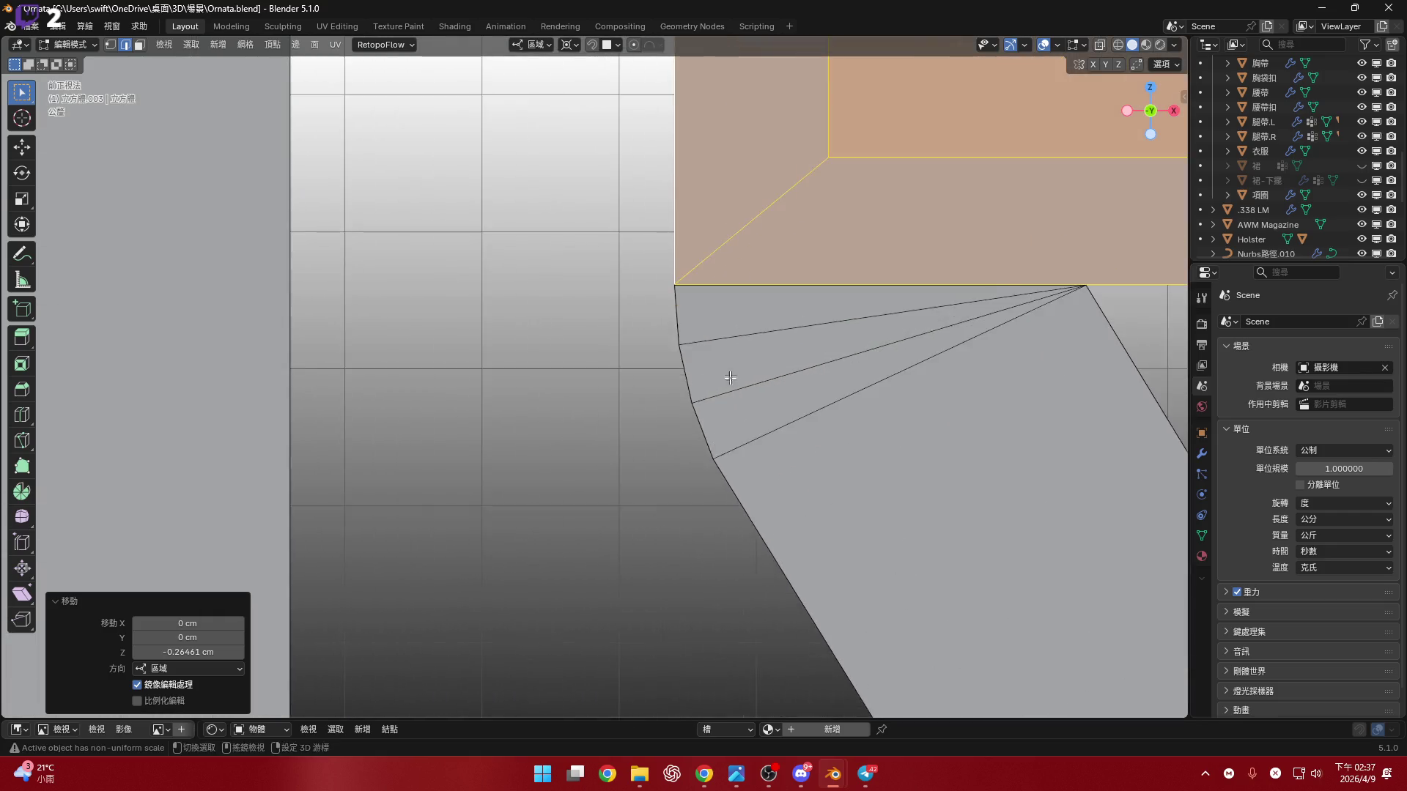
mouse_move(697, 414)
middle_mouse_down()
mouse_move(691, 429)
mouse_move(571, 402)
mouse_move(578, 437)
mouse_move(587, 397)
middle_mouse_up()
- Nudge the strap column a further -0.000216 cm along Z
key("g")
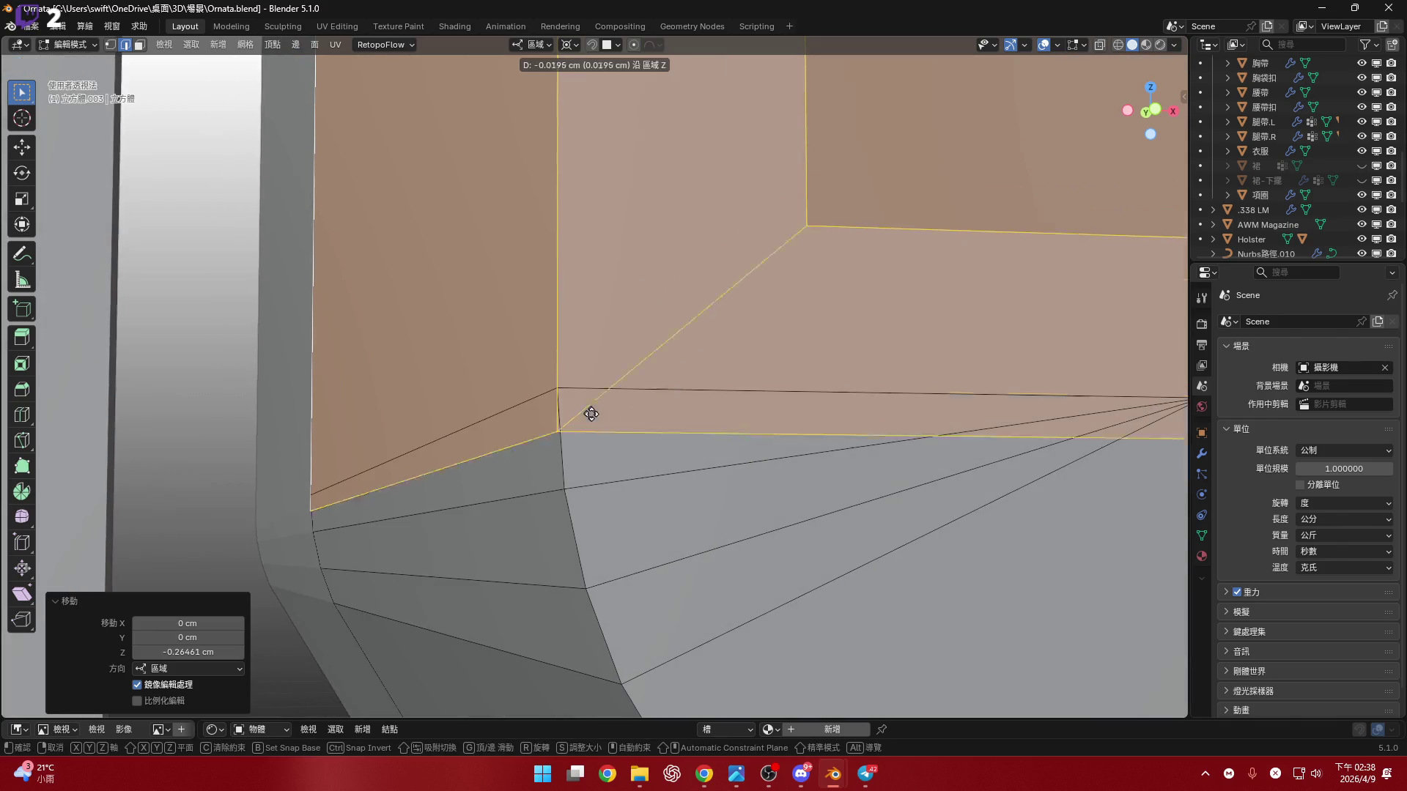
key("z")
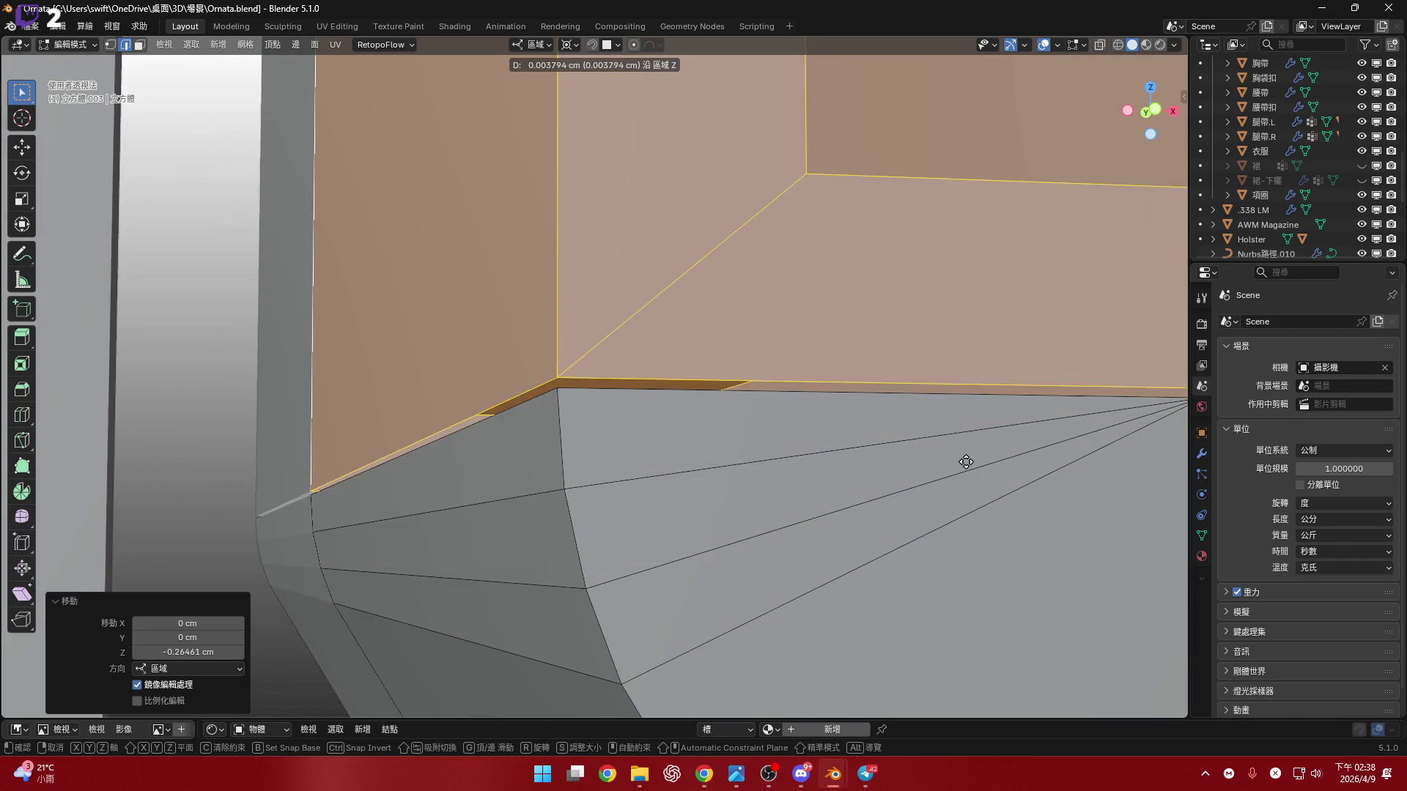
left_click(969, 462)
mouse_move(970, 463)
middle_mouse_down()
mouse_move(969, 502)
mouse_move(820, 480)
mouse_move(631, 396)
mouse_move(715, 313)
mouse_move(645, 425)
mouse_move(788, 430)
mouse_move(591, 411)
mouse_move(607, 383)
mouse_move(603, 424)
mouse_move(556, 465)
middle_mouse_up()
- In vertex mode with X-ray on, merge each base vertex pair At Center
key("1")
key("alt+z")
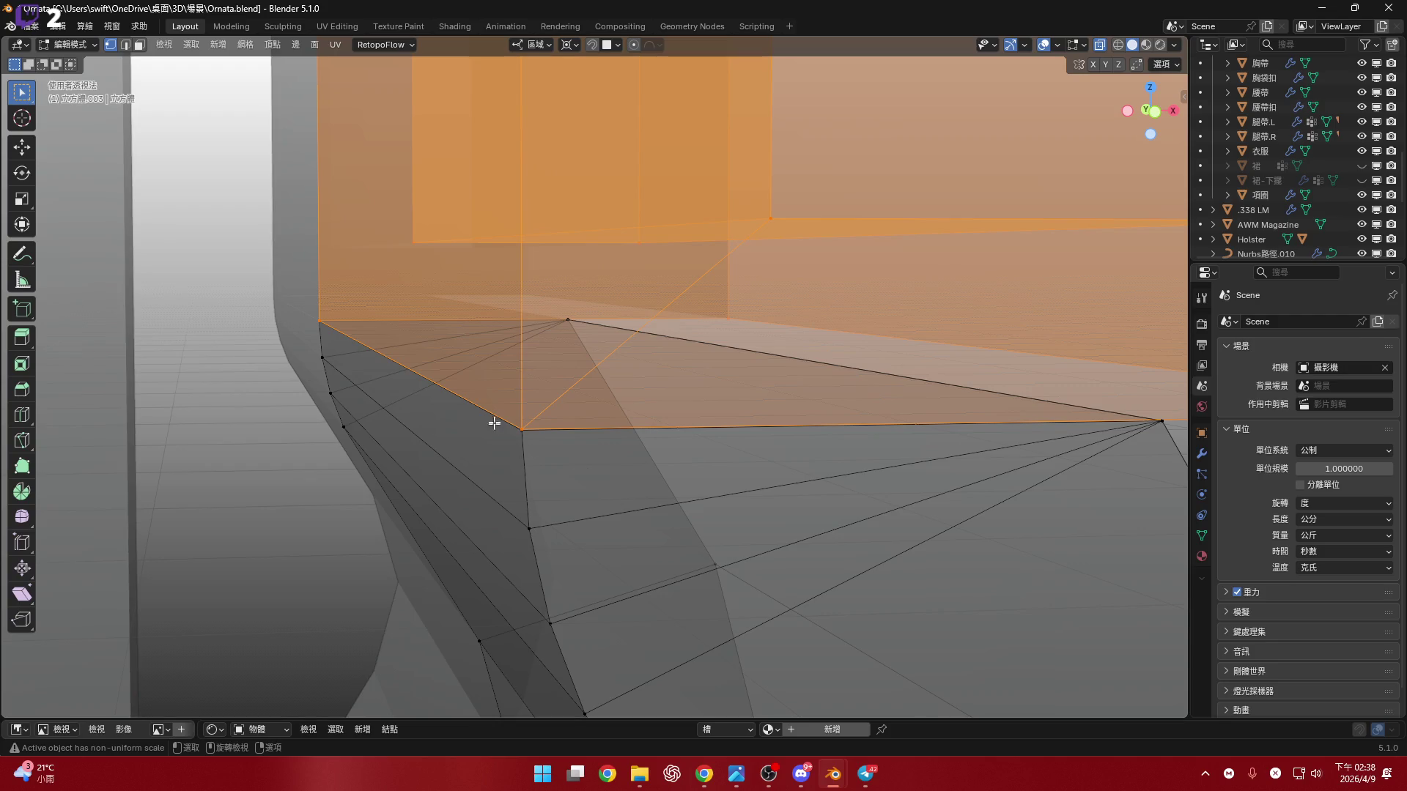
key("m")
left_click(540, 437)
scroll(338, 320, "up", 3)
key("m")
left_click(376, 347)
mouse_move(377, 347)
middle_mouse_down()
mouse_move(587, 367)
mouse_move(606, 332)
middle_mouse_up()
- With X-ray off, bridge the column's and strap's edge loops with a new face
key("2")
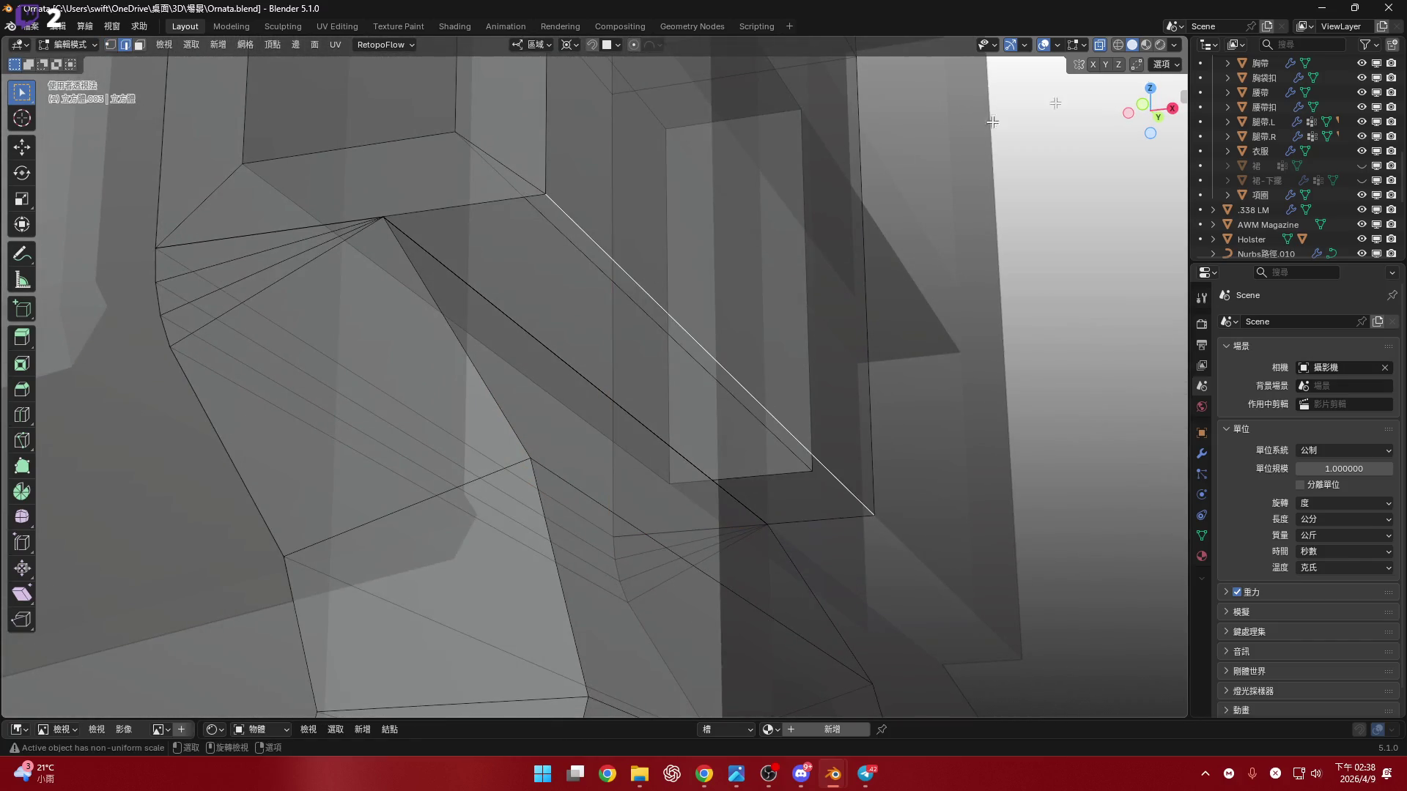
left_click(1101, 45)
right_click(610, 340)
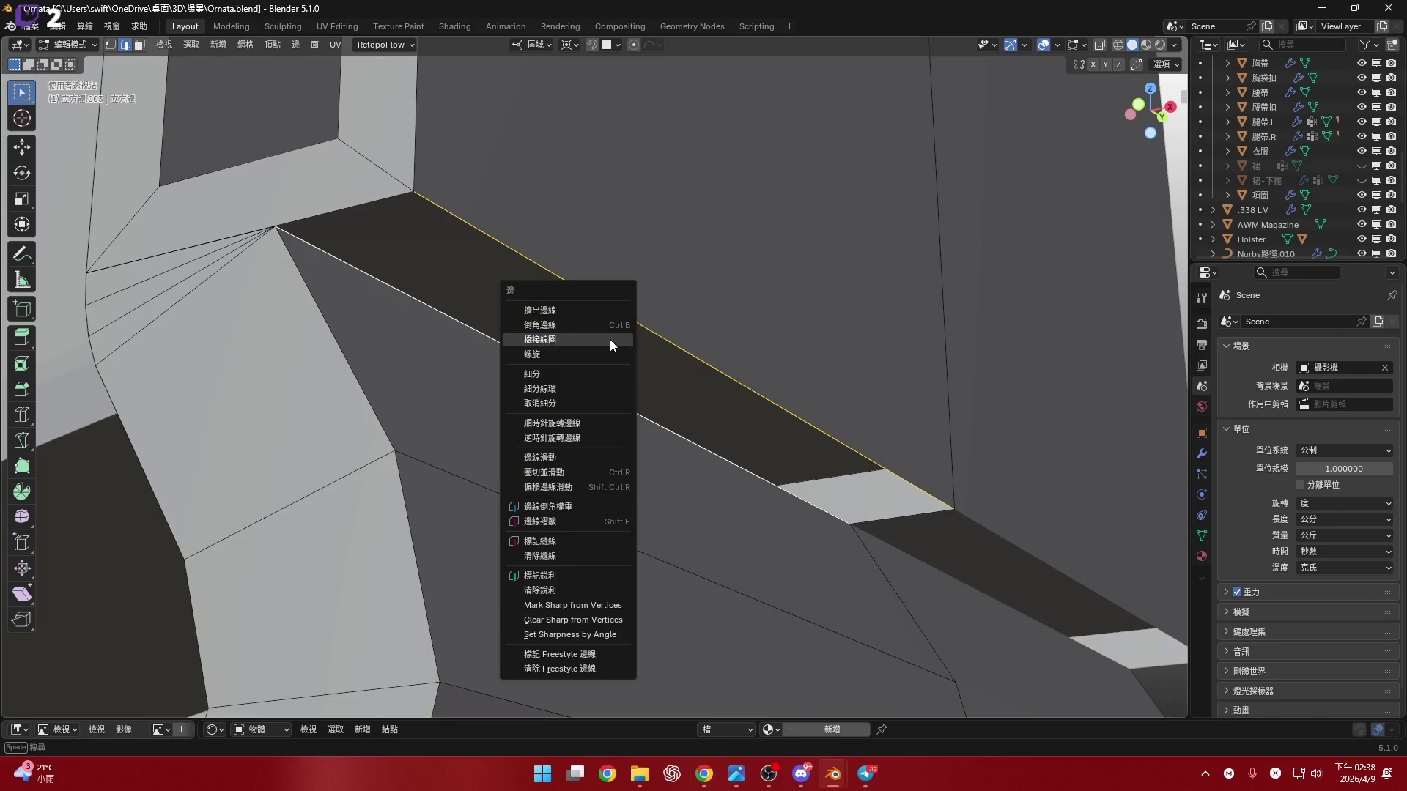
left_click(610, 338)
scroll(628, 388, "down", 5)
mouse_move(627, 388)
middle_mouse_down()
mouse_move(496, 377)
mouse_move(618, 414)
mouse_move(634, 449)
mouse_move(749, 432)
middle_mouse_up()
scroll(634, 449, "down", 5)
- In front view, select two horizontal edges on the front panel
left_click(1150, 112)
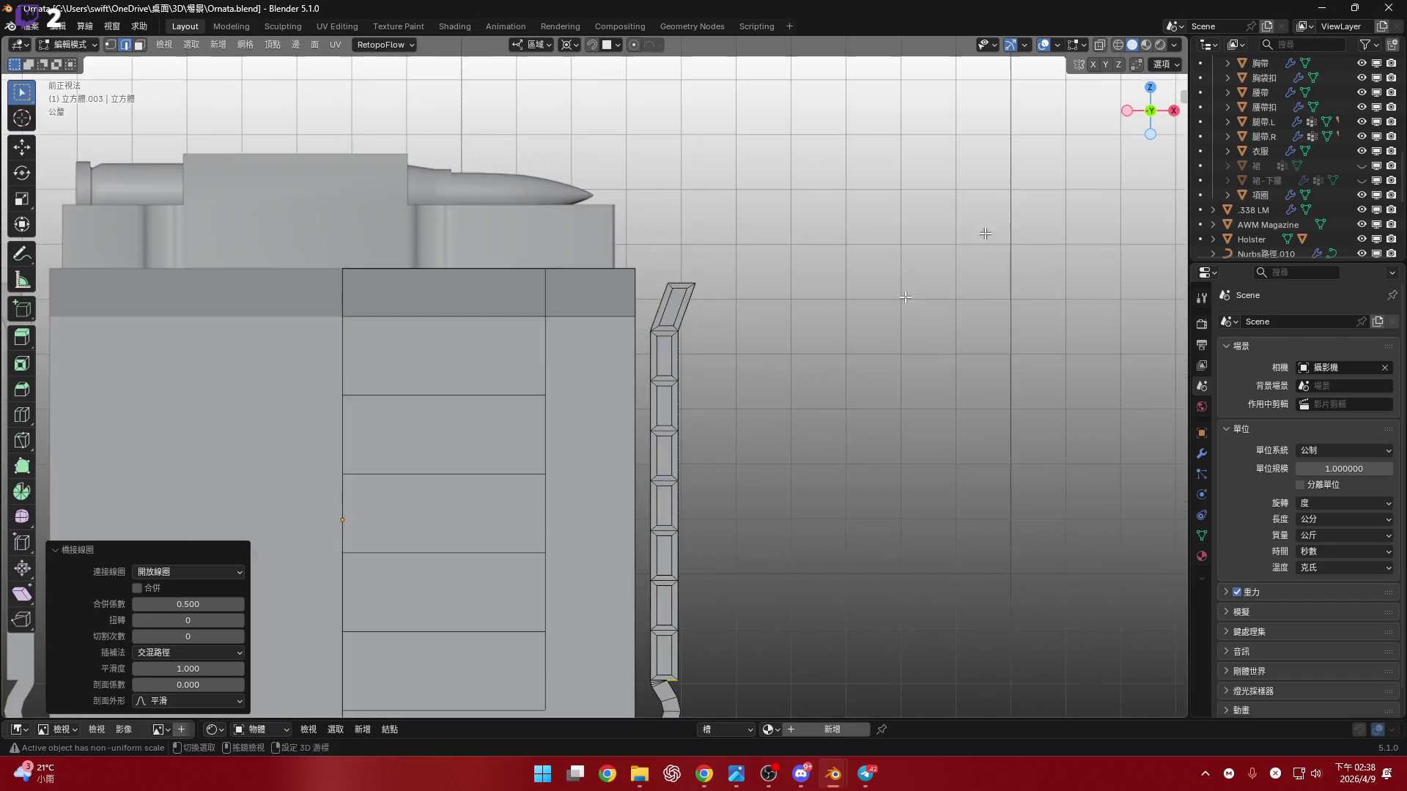
left_click(561, 489)
left_click(553, 410, "shift")
scroll(594, 315, "up", 1)
middle_click_drag(594, 315, 571, 403, "shift")
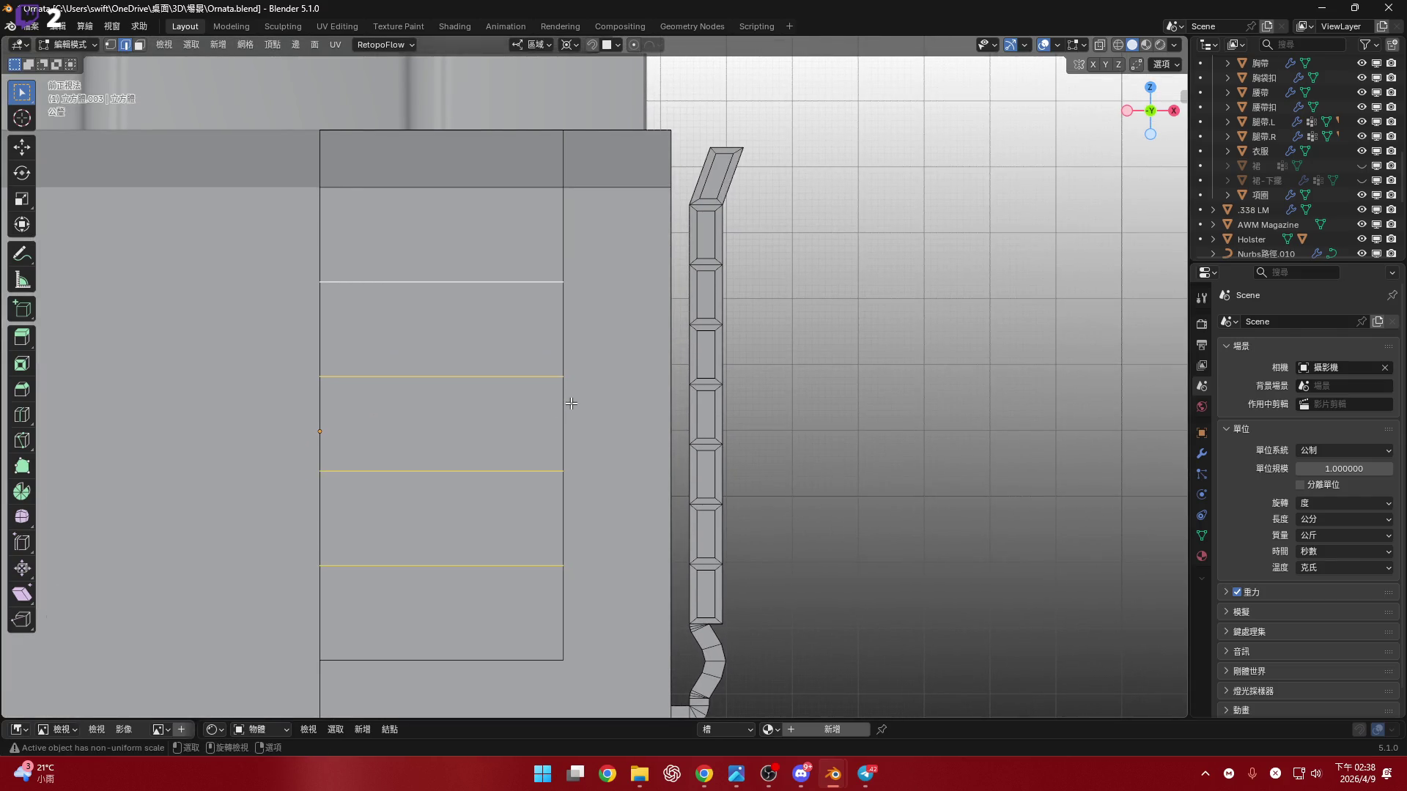
- Test a Z move, then flatten the selected front-panel edge to zero along Z and undo it
middle_click_drag(579, 407, 586, 409, "shift")
key("g")
key("z")
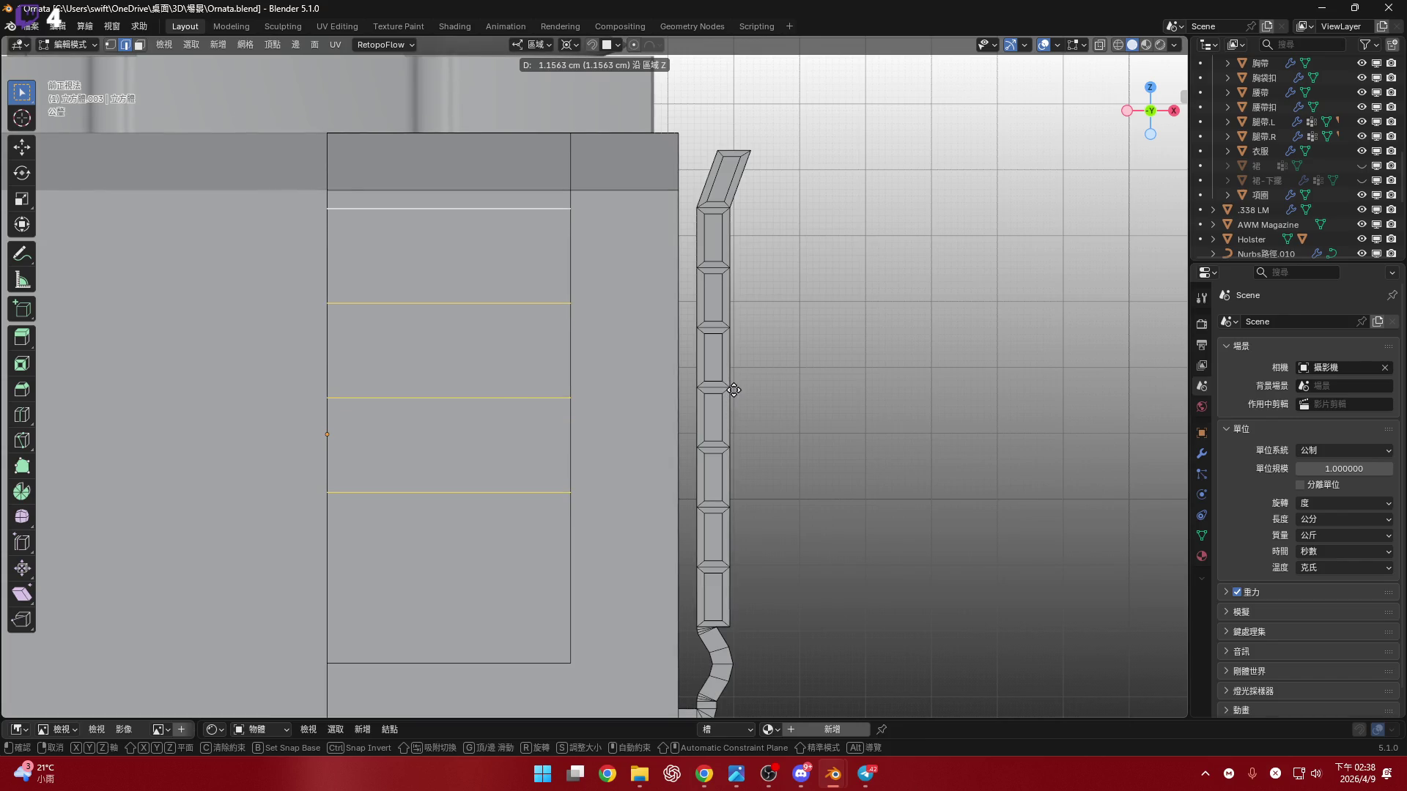
key("Escape")
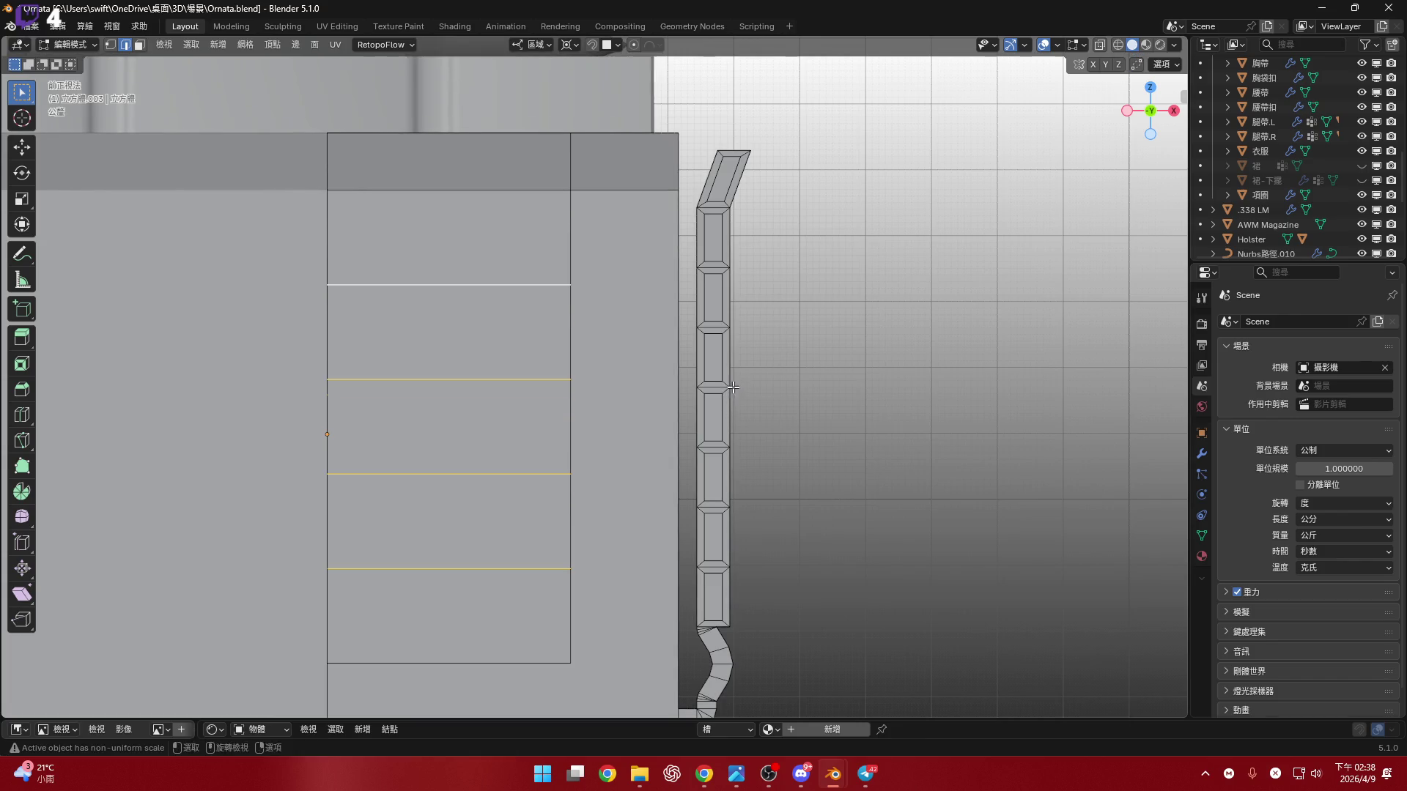
scroll(719, 305, "up", 3)
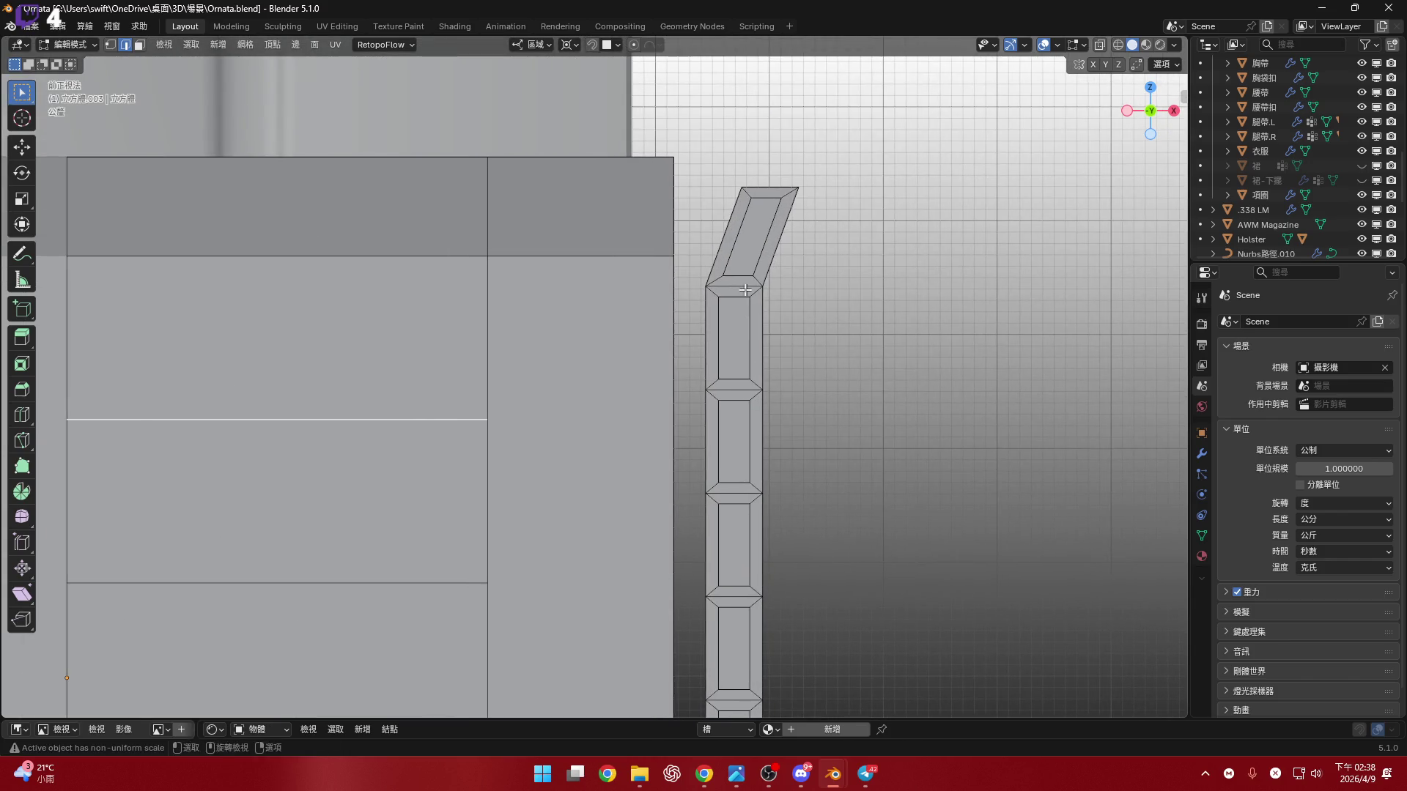
scroll(879, 422, "down", 2)
key("s")
key("z")
key("0")
key("Return")
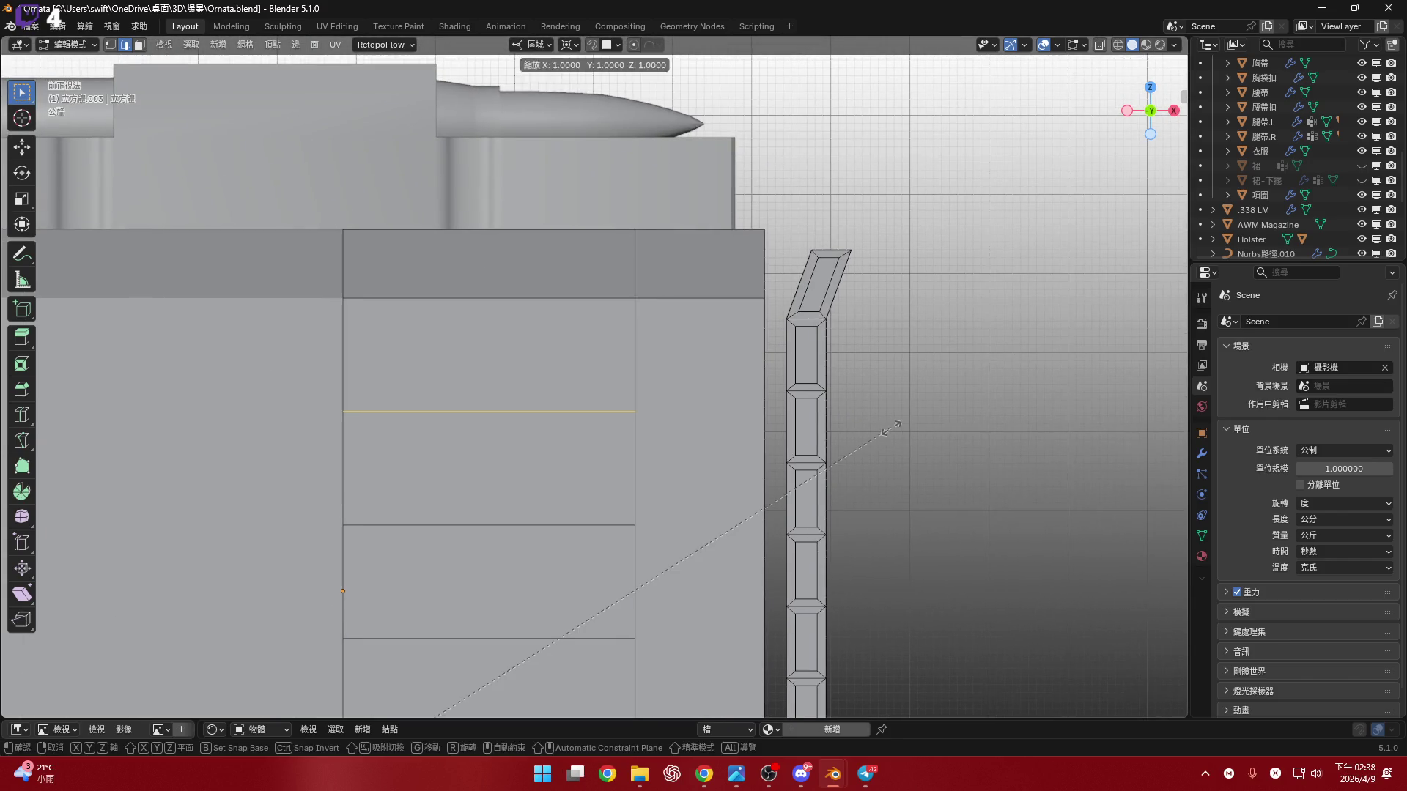
key("ctrl+z")
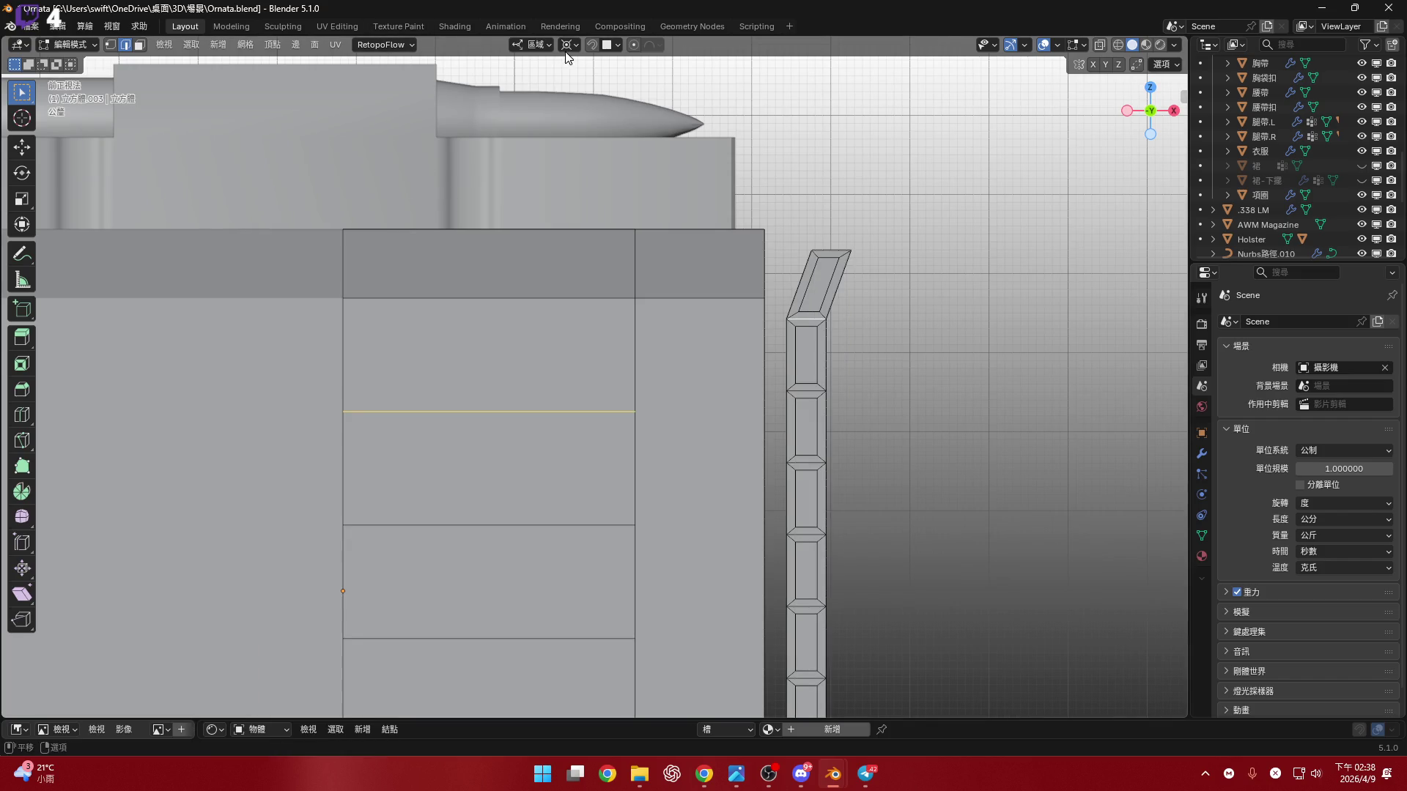
- Switch the pivot point, flatten the edge loops along Z, then undo the zero scale
left_click(573, 55)
left_click(623, 142)
key("s")
key("z")
type("0")
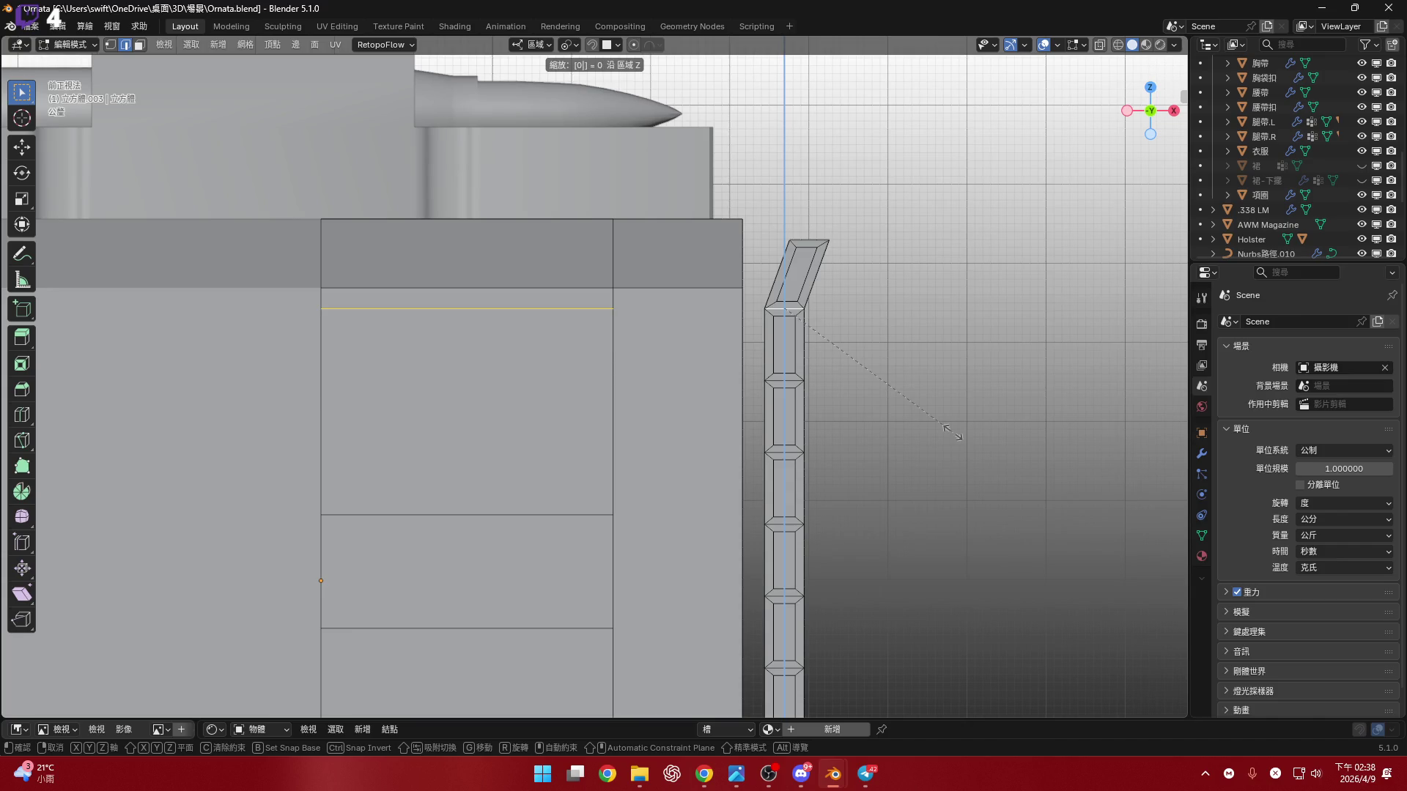
key("Return")
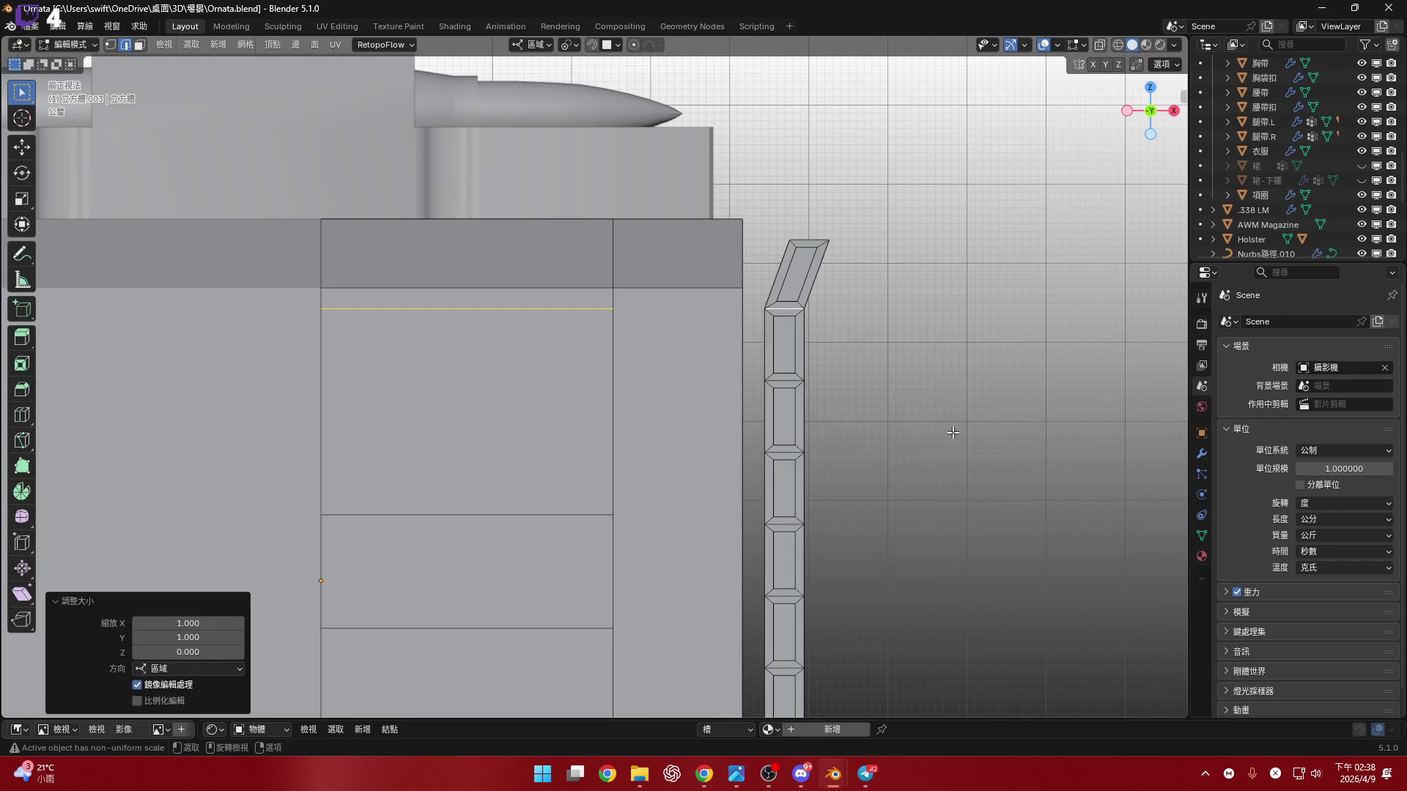
mouse_move(685, 481)
middle_mouse_down("shift")
mouse_move(698, 267)
mouse_move(651, 402)
middle_mouse_up("shift")
scroll(630, 414, "down", 3)
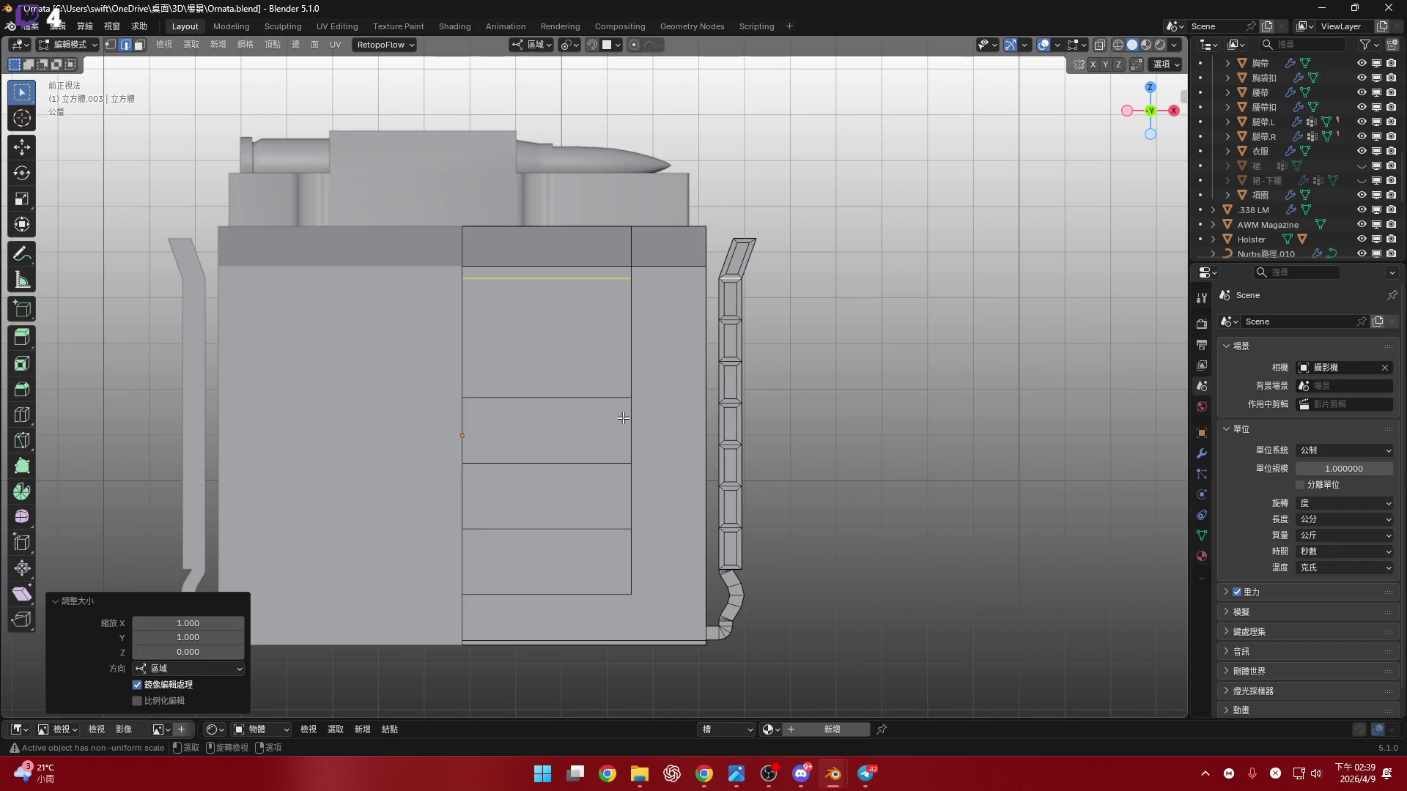
key("ctrl+z")
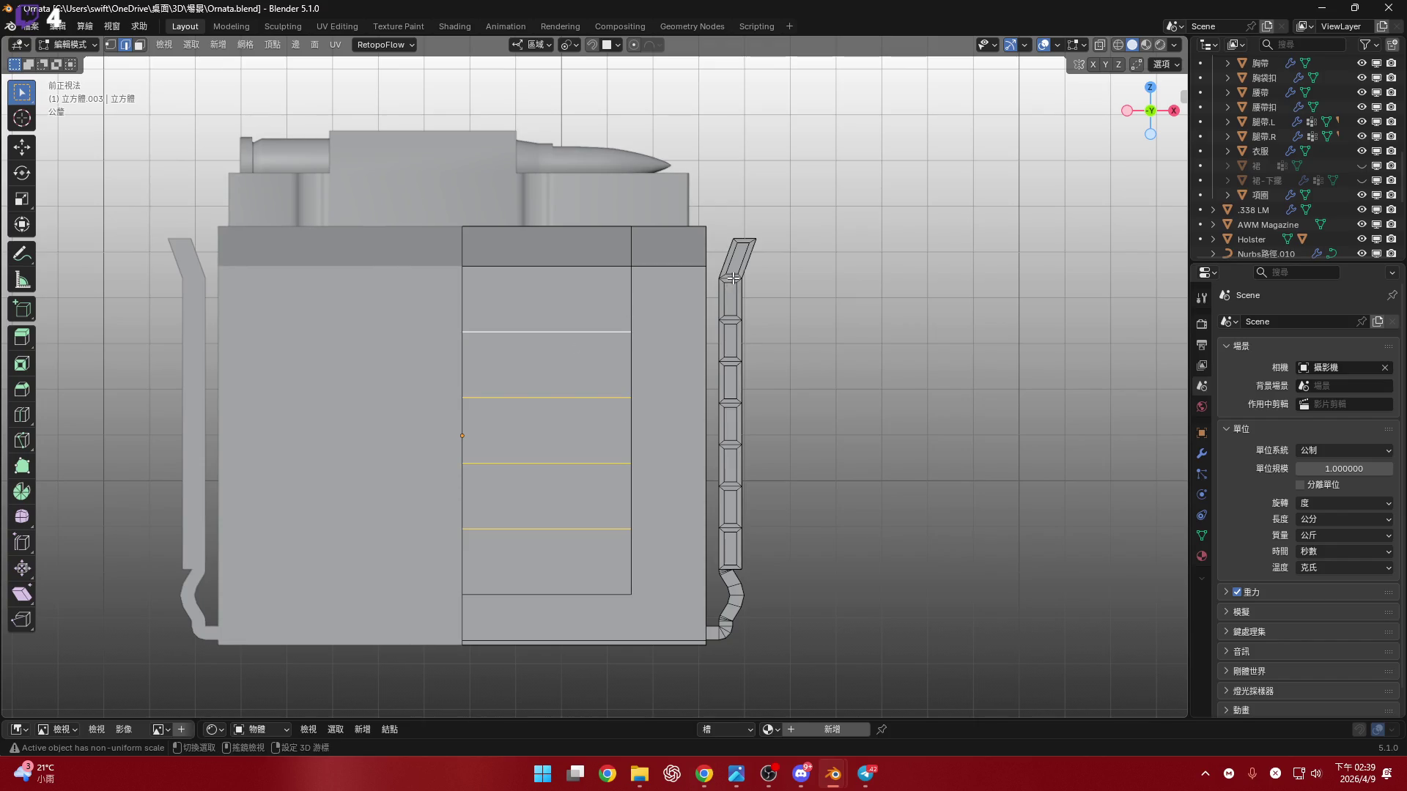
- Raise the selected front-panel edge loops about 1.19 cm along Z
key("s")
key("z")
type("0")
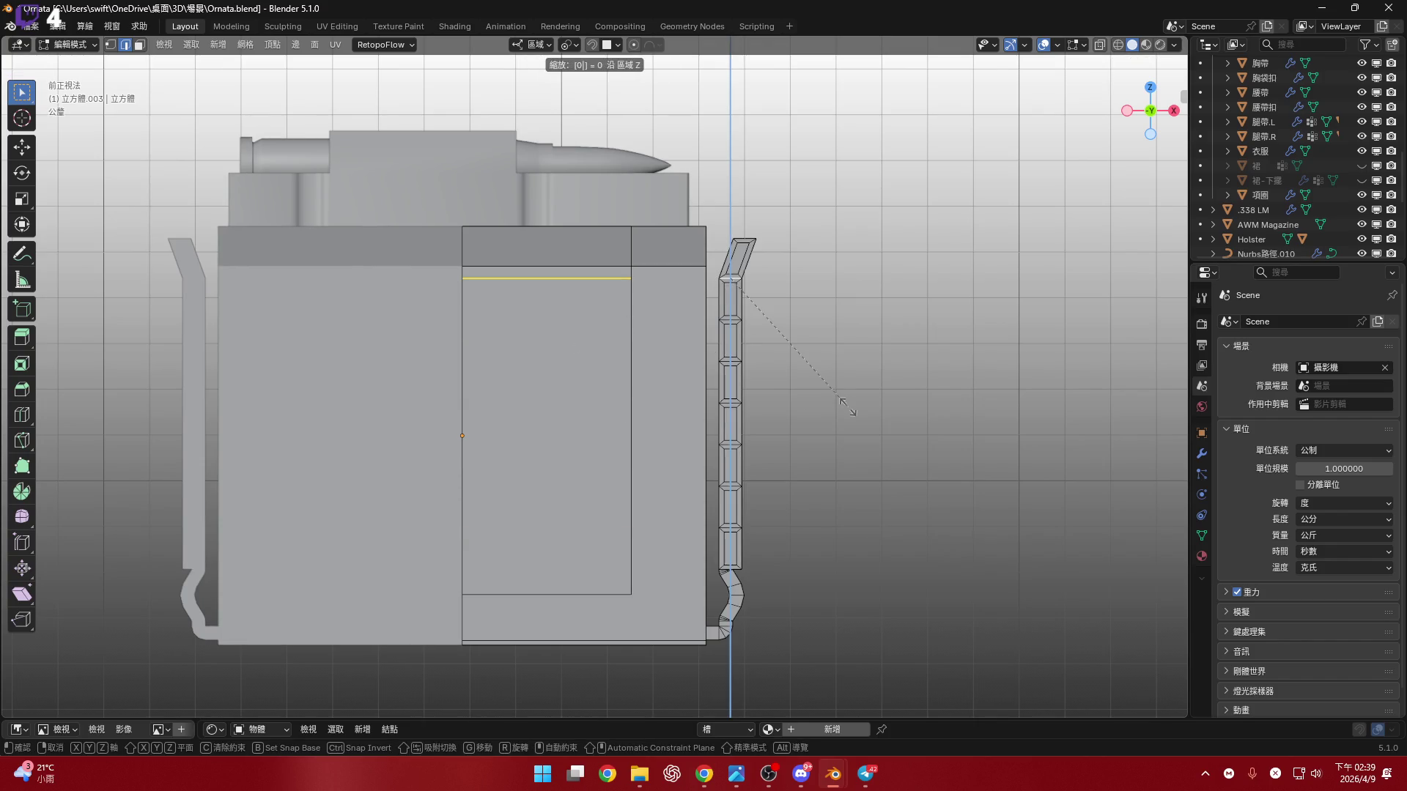
key("Escape")
scroll(588, 361, "up", 4)
key("g")
key("Escape")
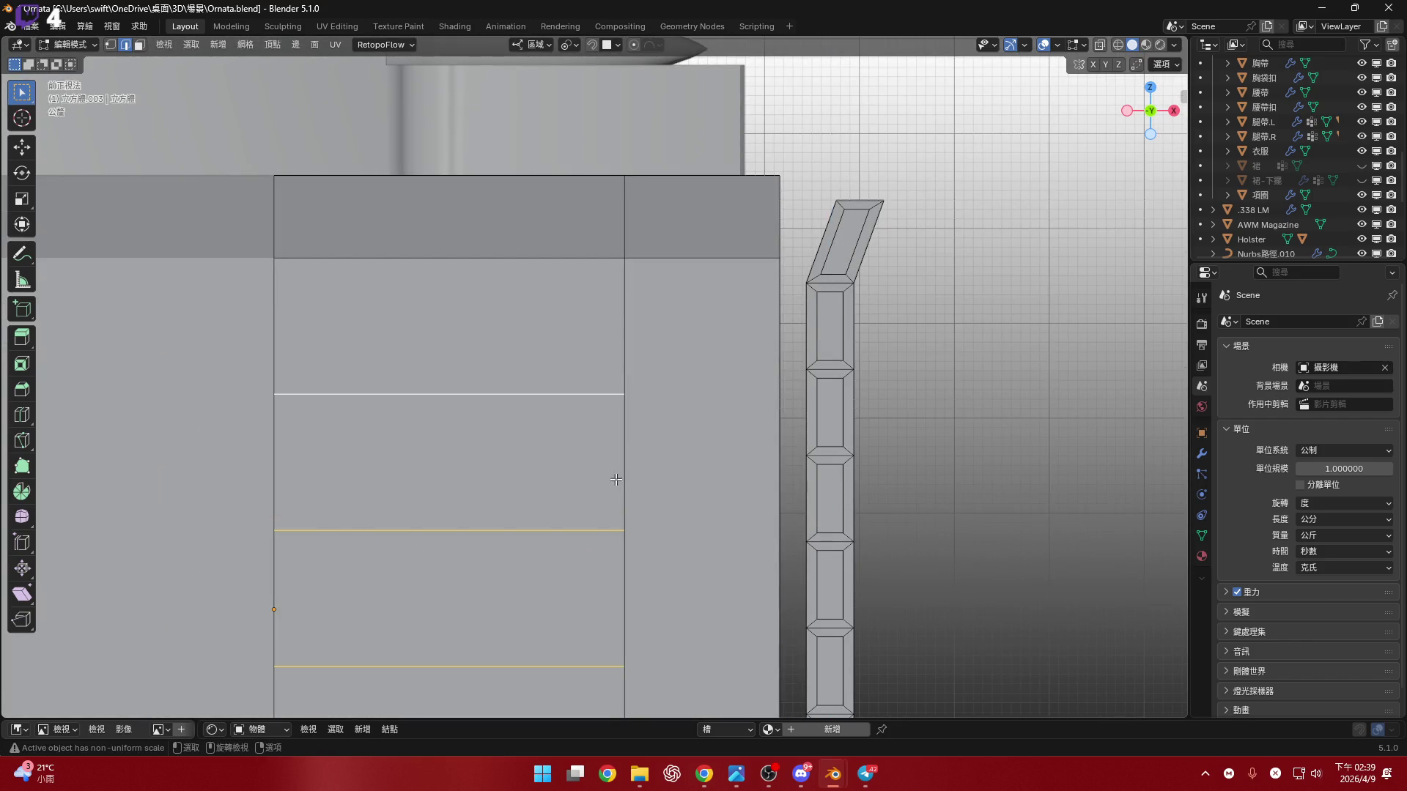
key("g")
key("z")
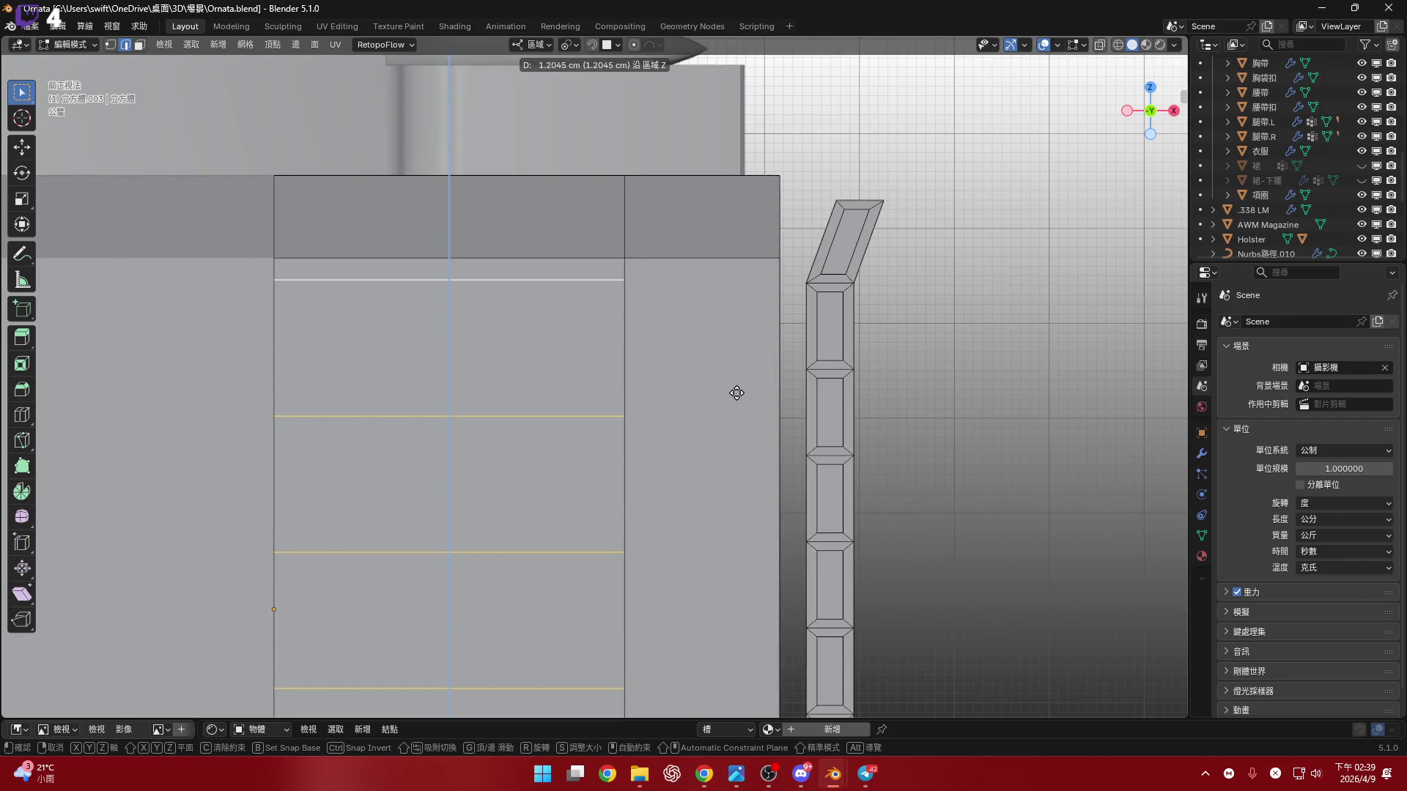
left_click(740, 394)
- Try scaling the edge to zero height along Z, then undo the flattening
scroll(718, 392, "down", 3)
scroll(705, 427, "up", 2)
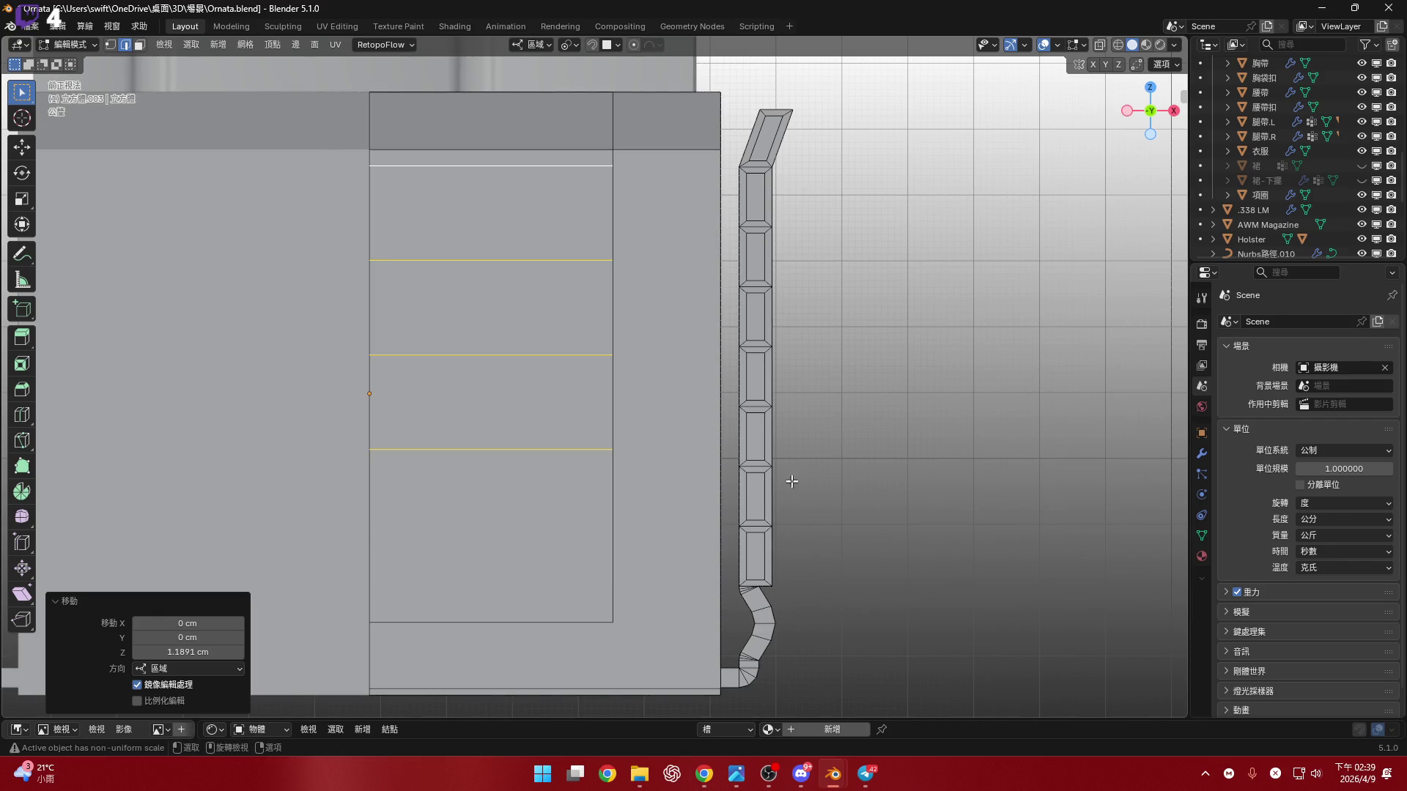
scroll(733, 388, "up", 3, "ctrl")
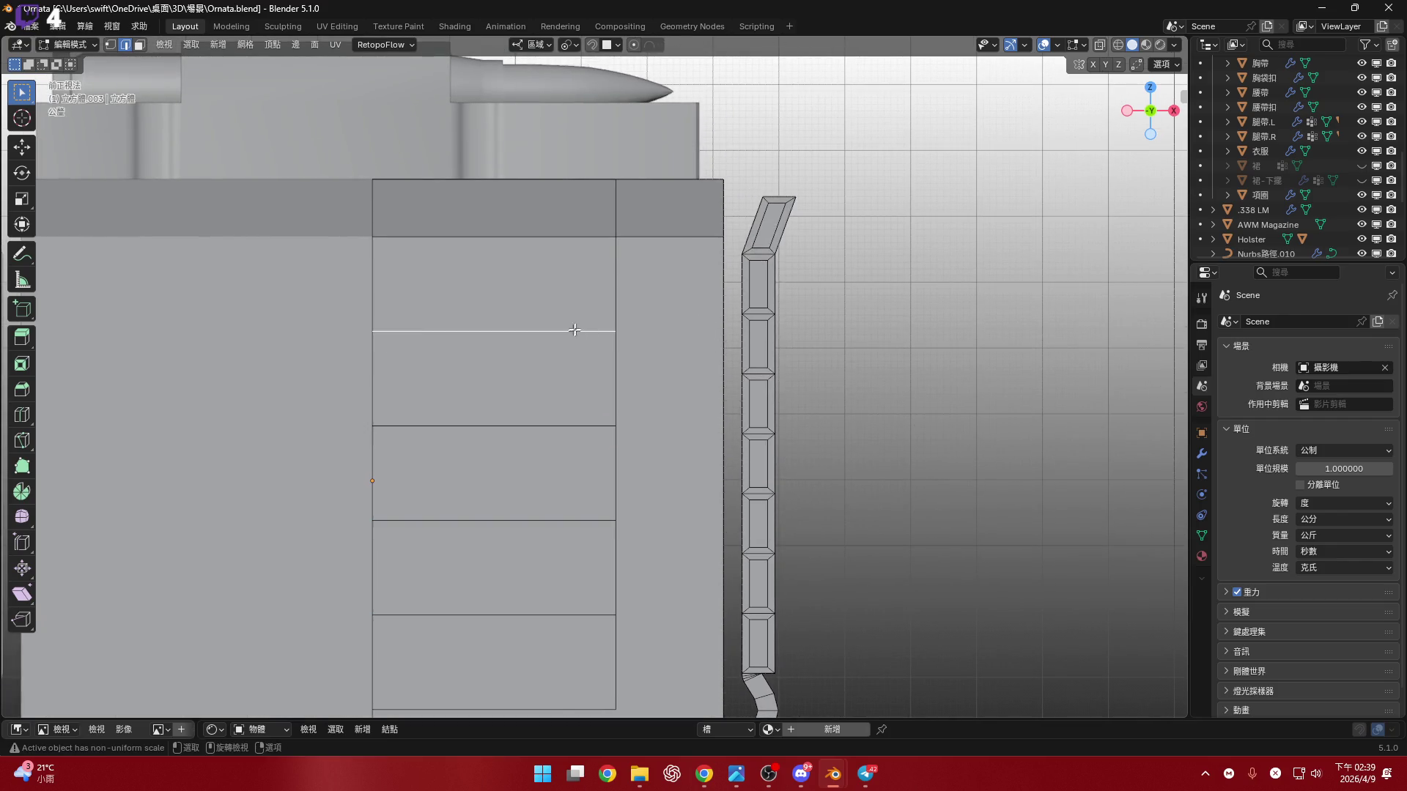
key("0")
key("Return")
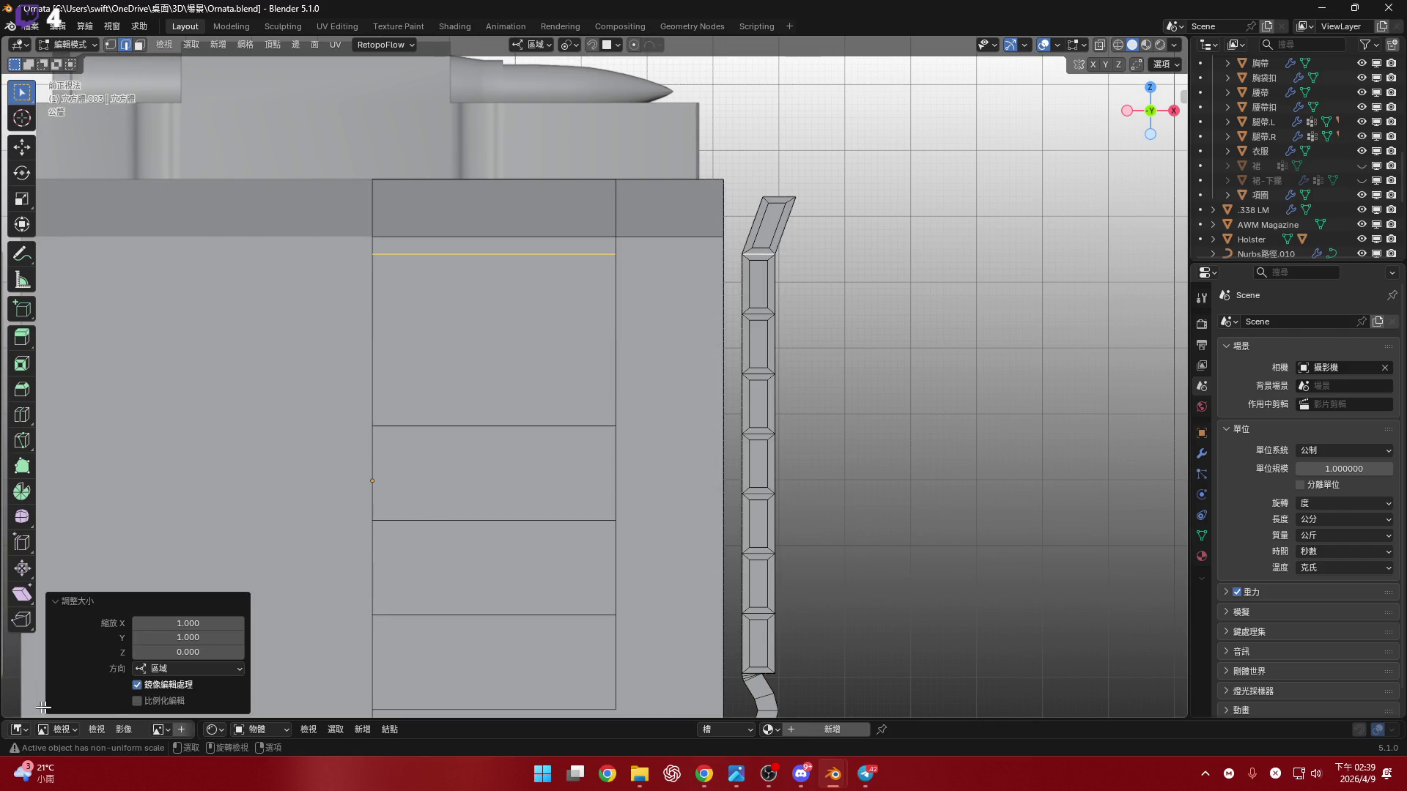
key("ctrl+z")
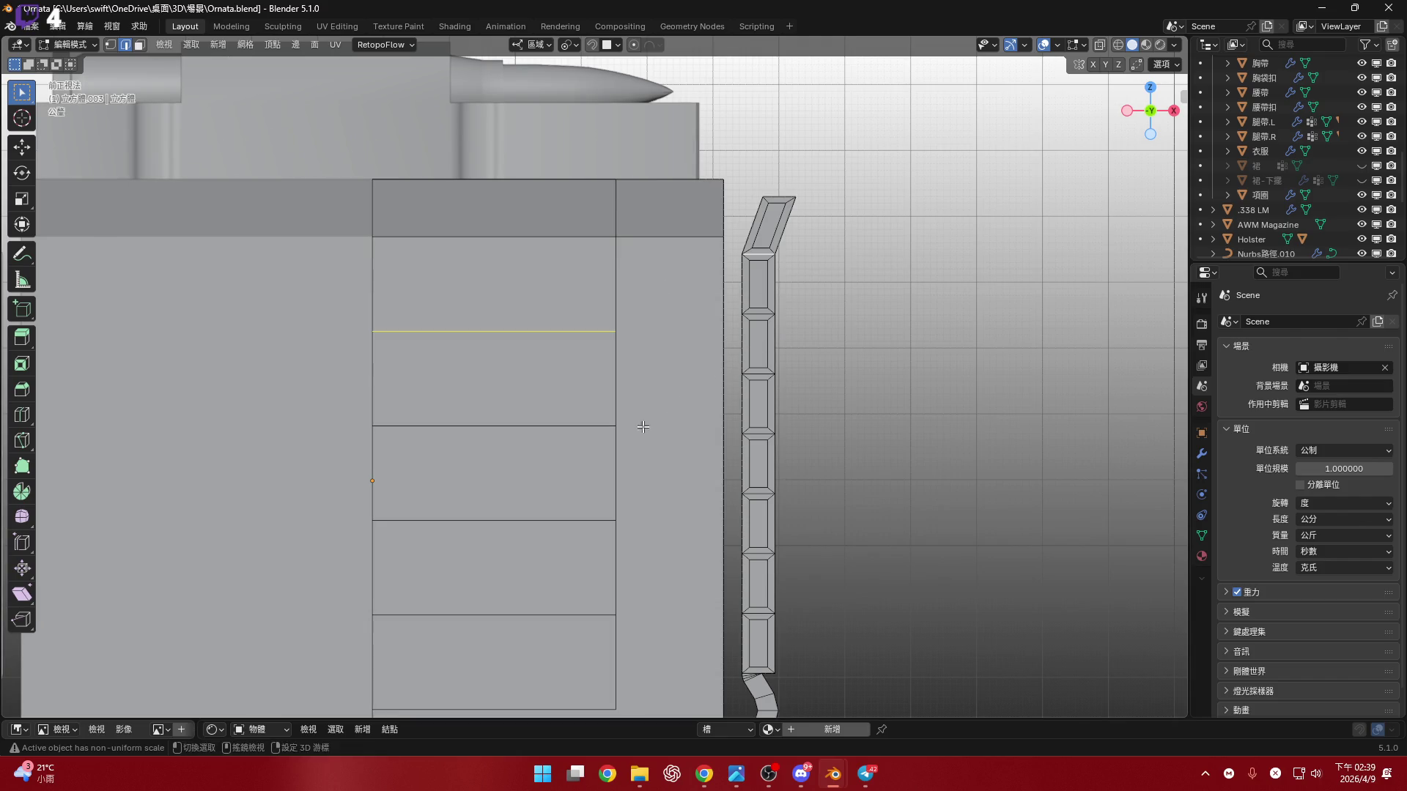
- Add three more horizontal edge loops on the front panel to the selection
middle_click_drag(643, 424, 655, 377, "shift")
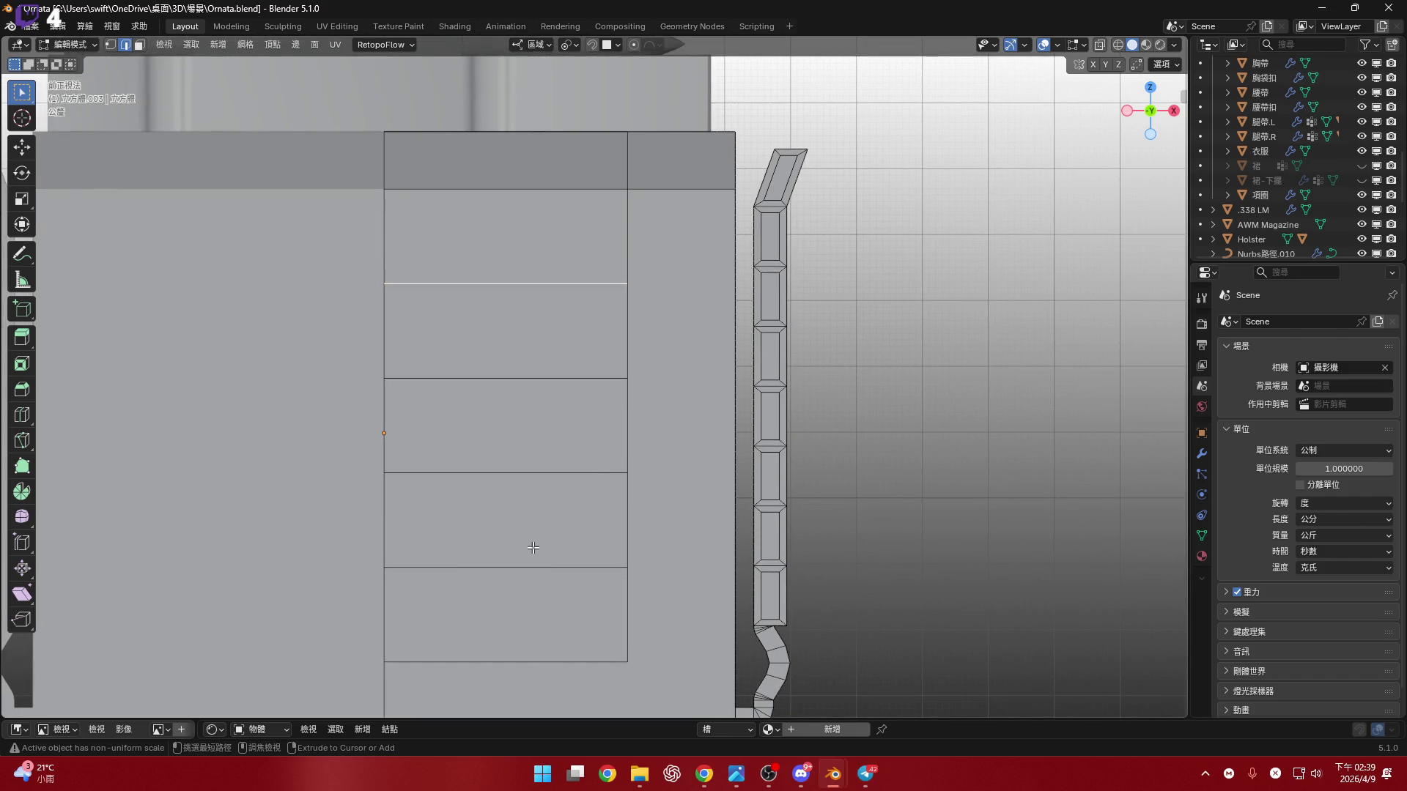
left_click(543, 564, "ctrl")
middle_click_drag(751, 283, 733, 356, "shift")
scroll(733, 356, "up", 1)
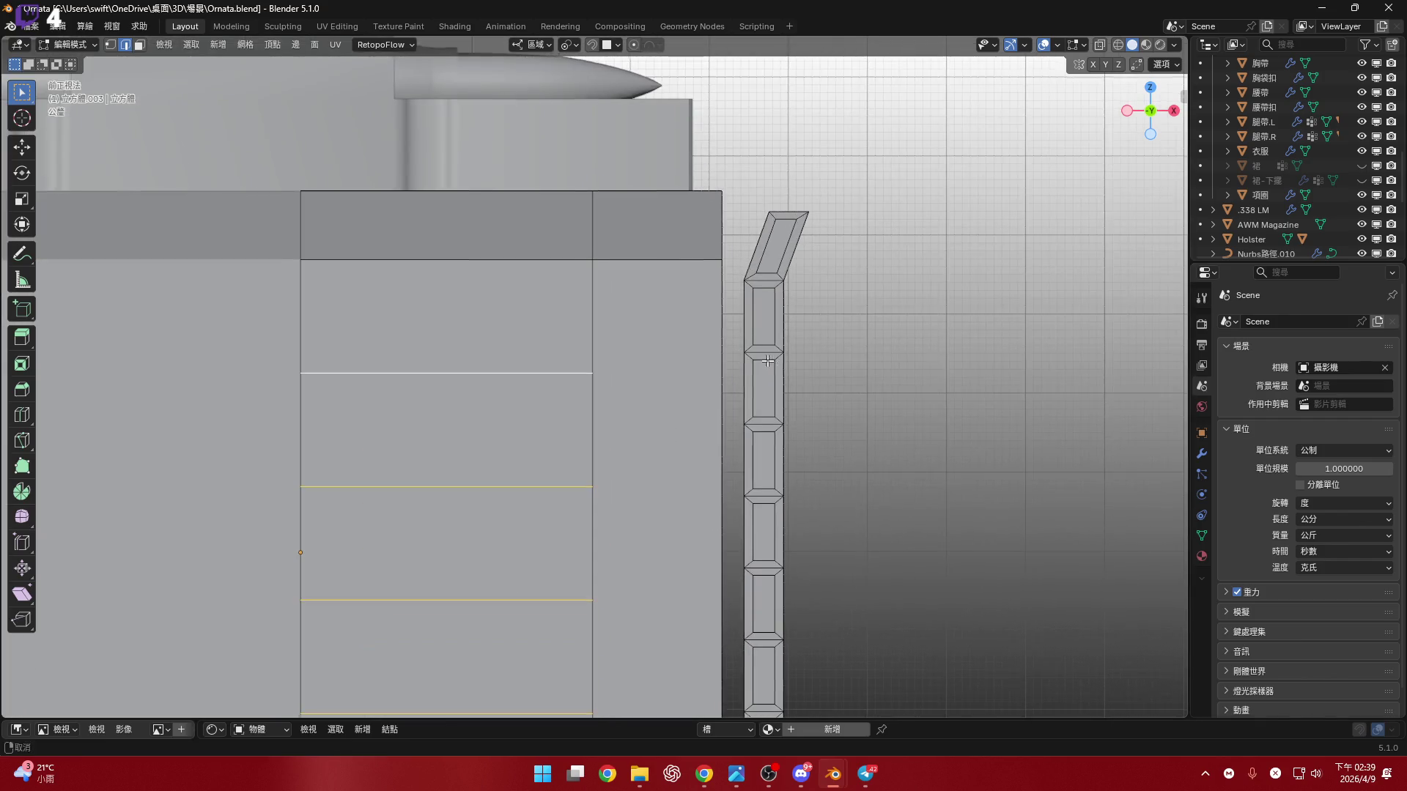
key("g")
key("z")
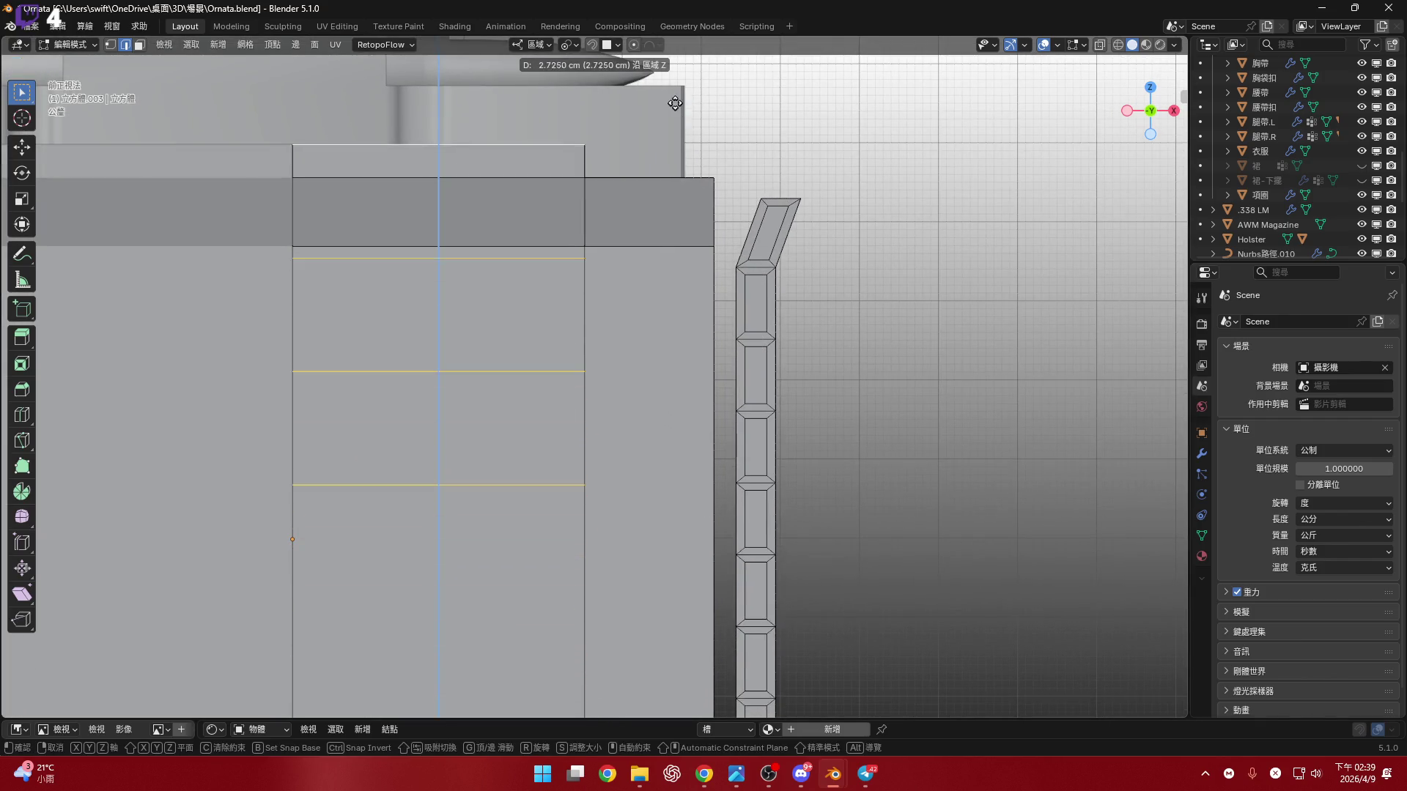
key("Escape")
- Enable snapping to edges and move the edge loops along Z with snapping
left_click(610, 45)
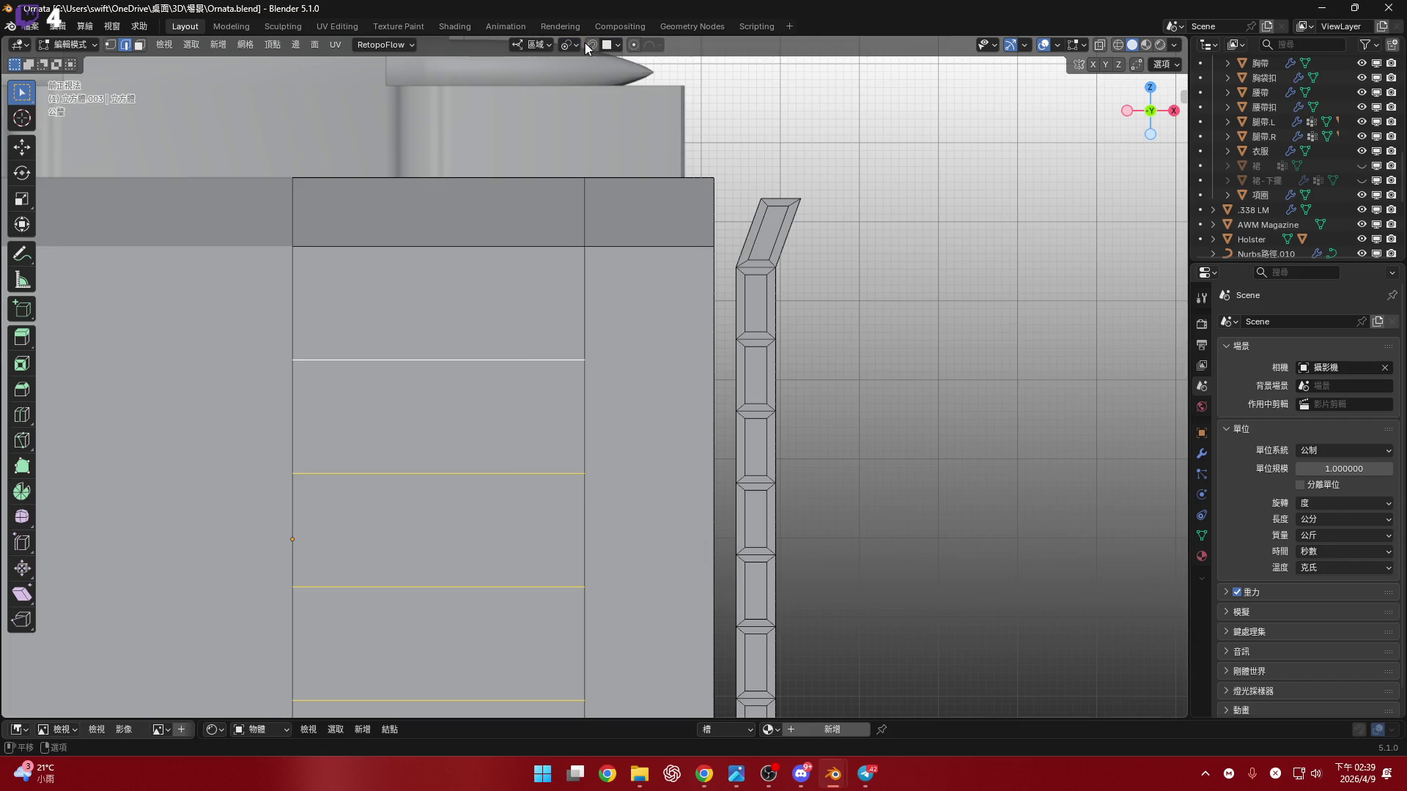
left_click(611, 45)
left_click(620, 164)
left_click(592, 44)
key("g")
key("z")
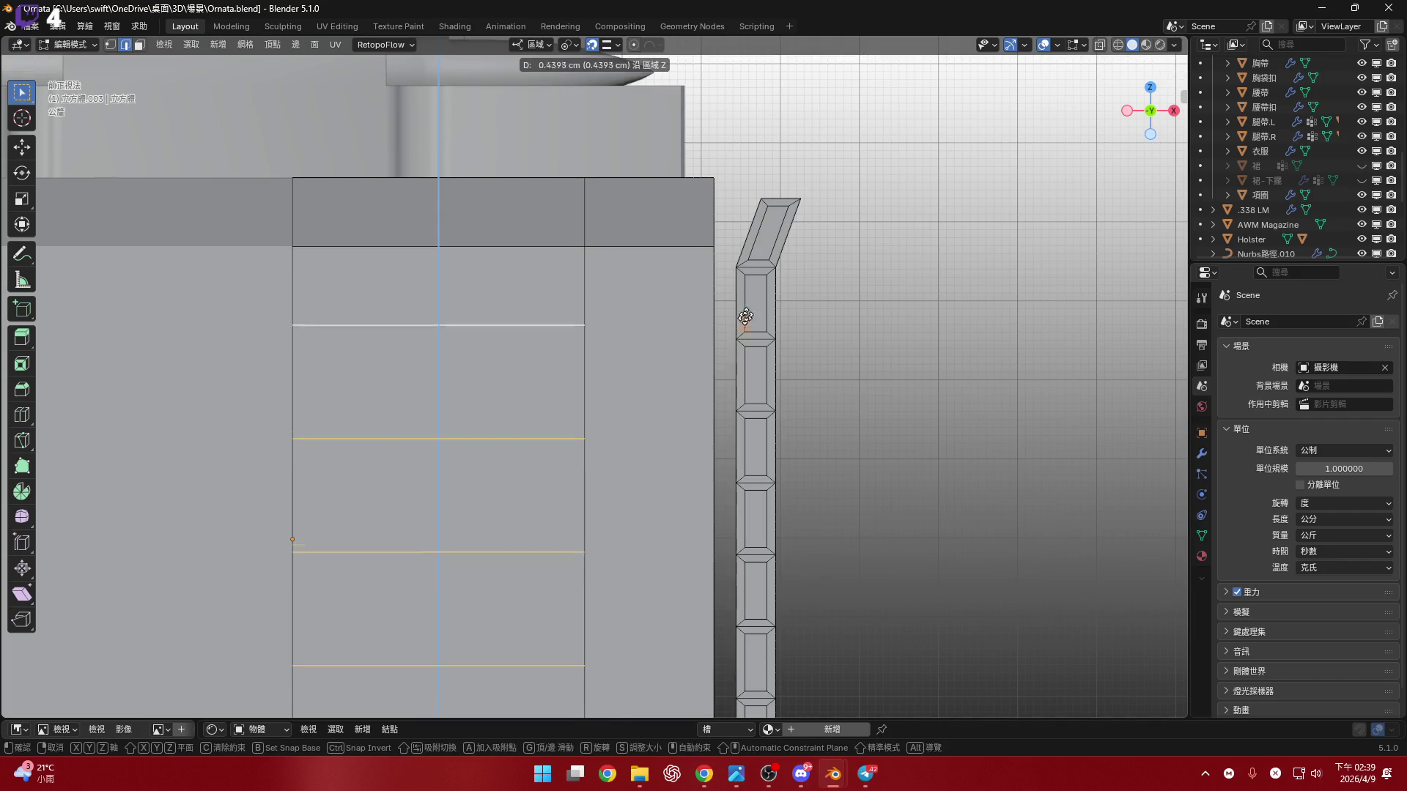
left_click(756, 267)
scroll(756, 268, "up", 5)
mouse_move(735, 345)
middle_mouse_down()
mouse_move(641, 318)
mouse_move(645, 354)
middle_mouse_up()
key("KP_1")
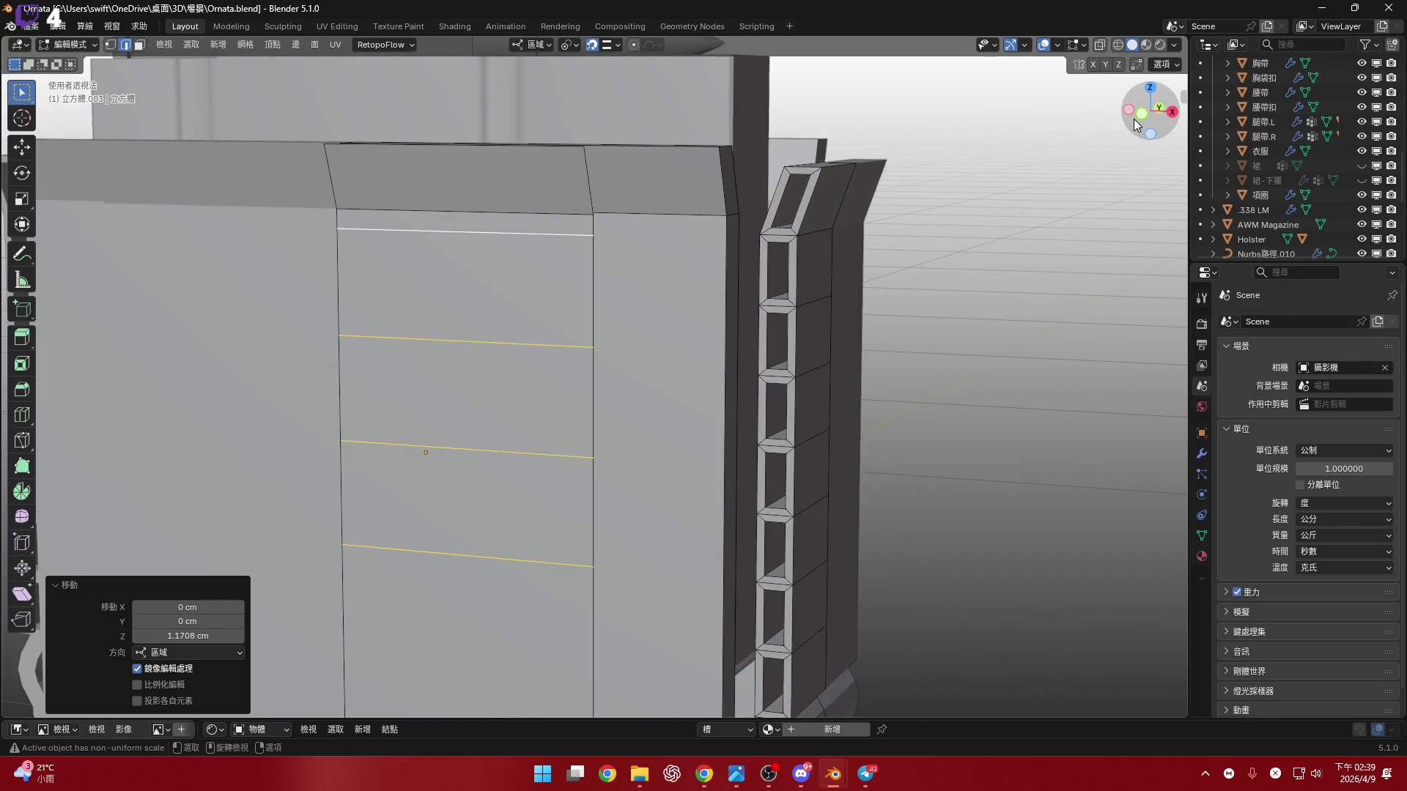
key("KP_5")
key("shift+Tab")
mouse_move(644, 402)
middle_mouse_down("shift")
mouse_move(659, 288)
mouse_move(732, 370)
mouse_move(760, 326)
middle_mouse_up("shift")
- Scale the front-panel edge loops to 1.446 along Z to spread them apart
key("s")
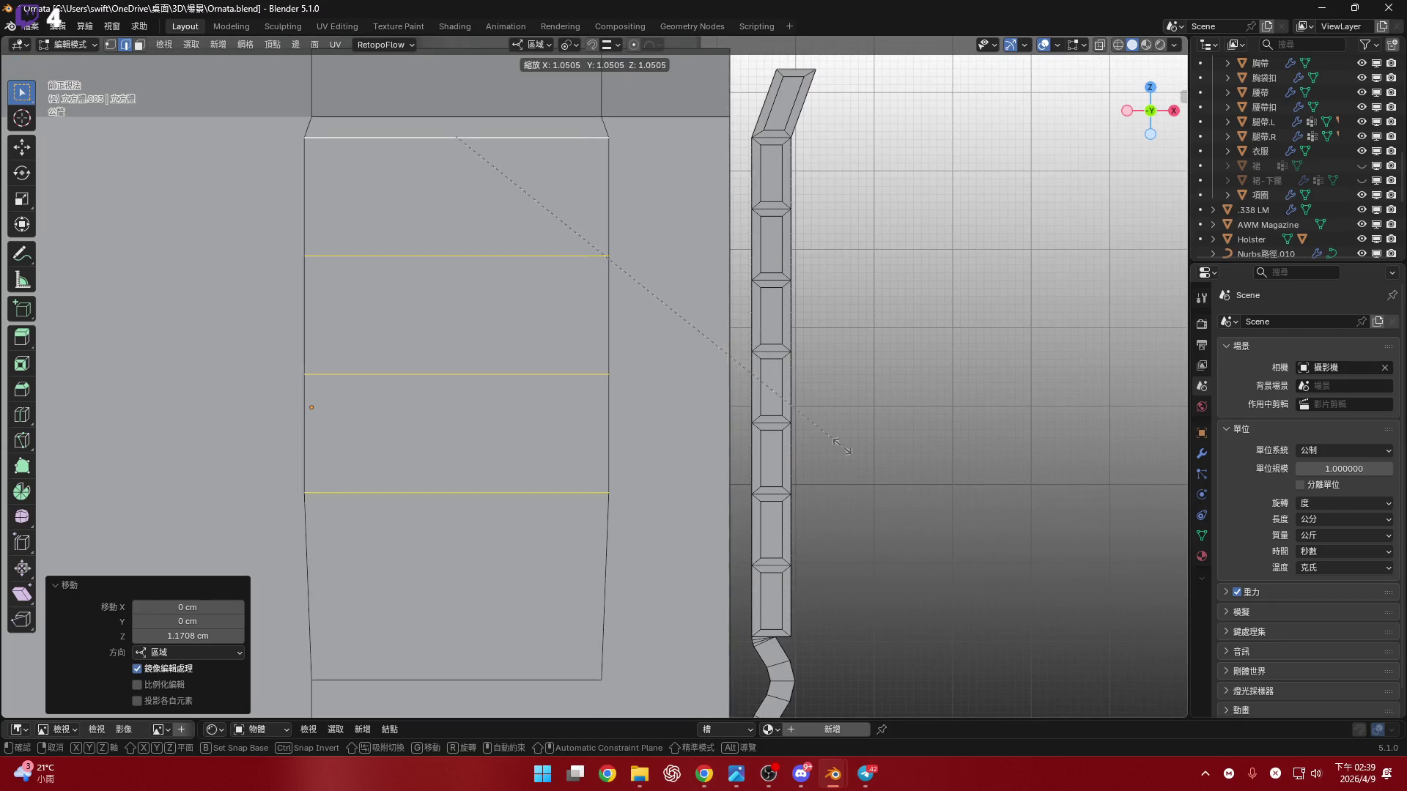
key("z")
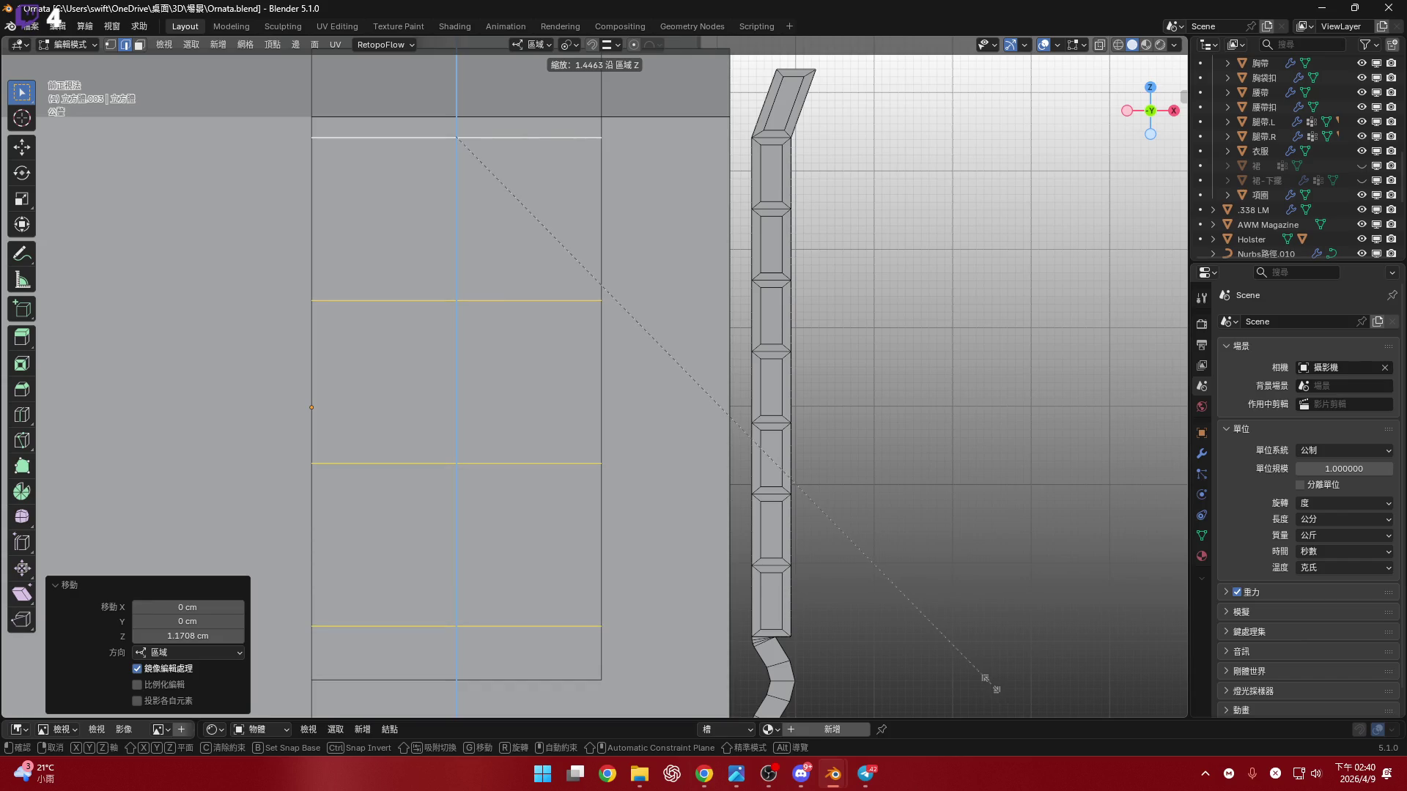
left_click(990, 685)
scroll(990, 684, "up", 5)
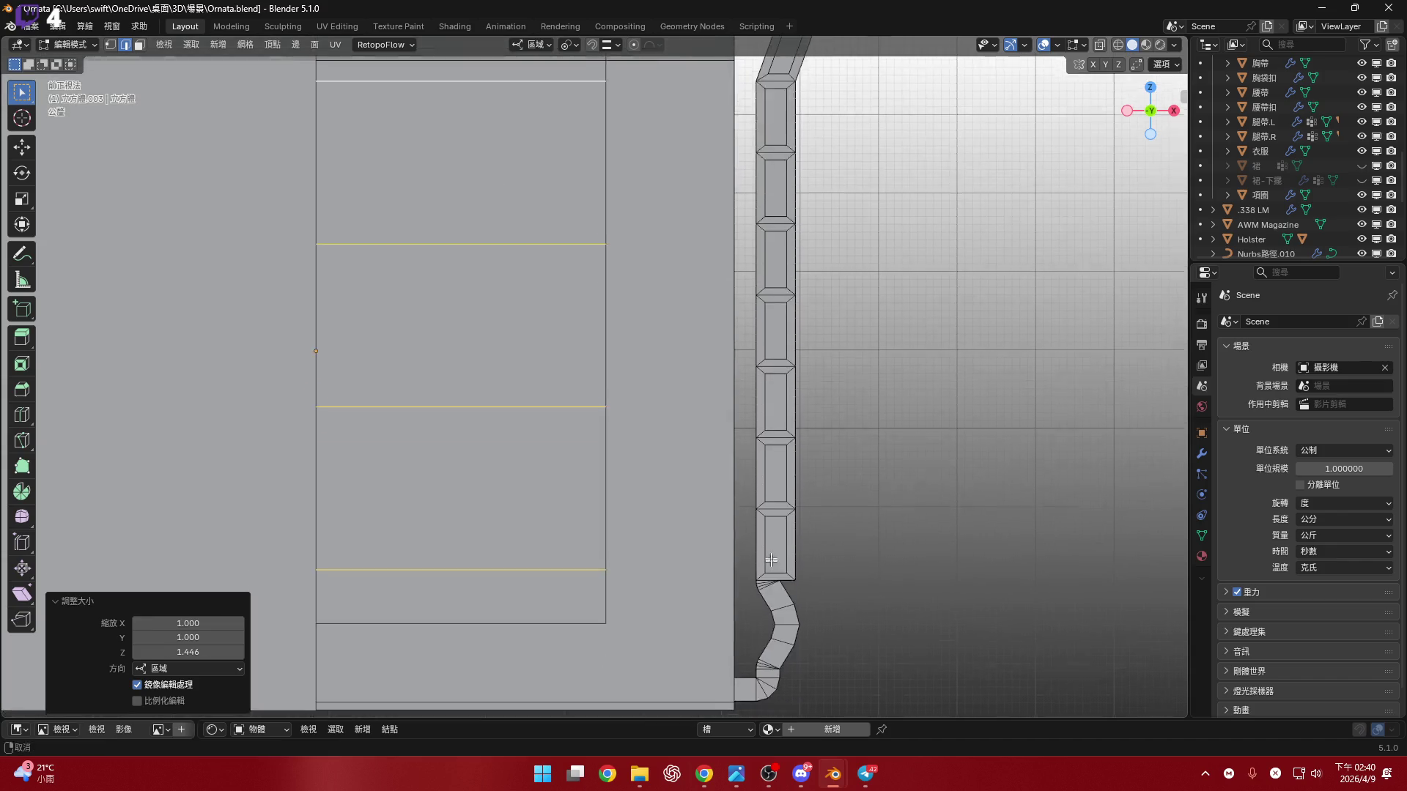
scroll(978, 542, "down", 7)
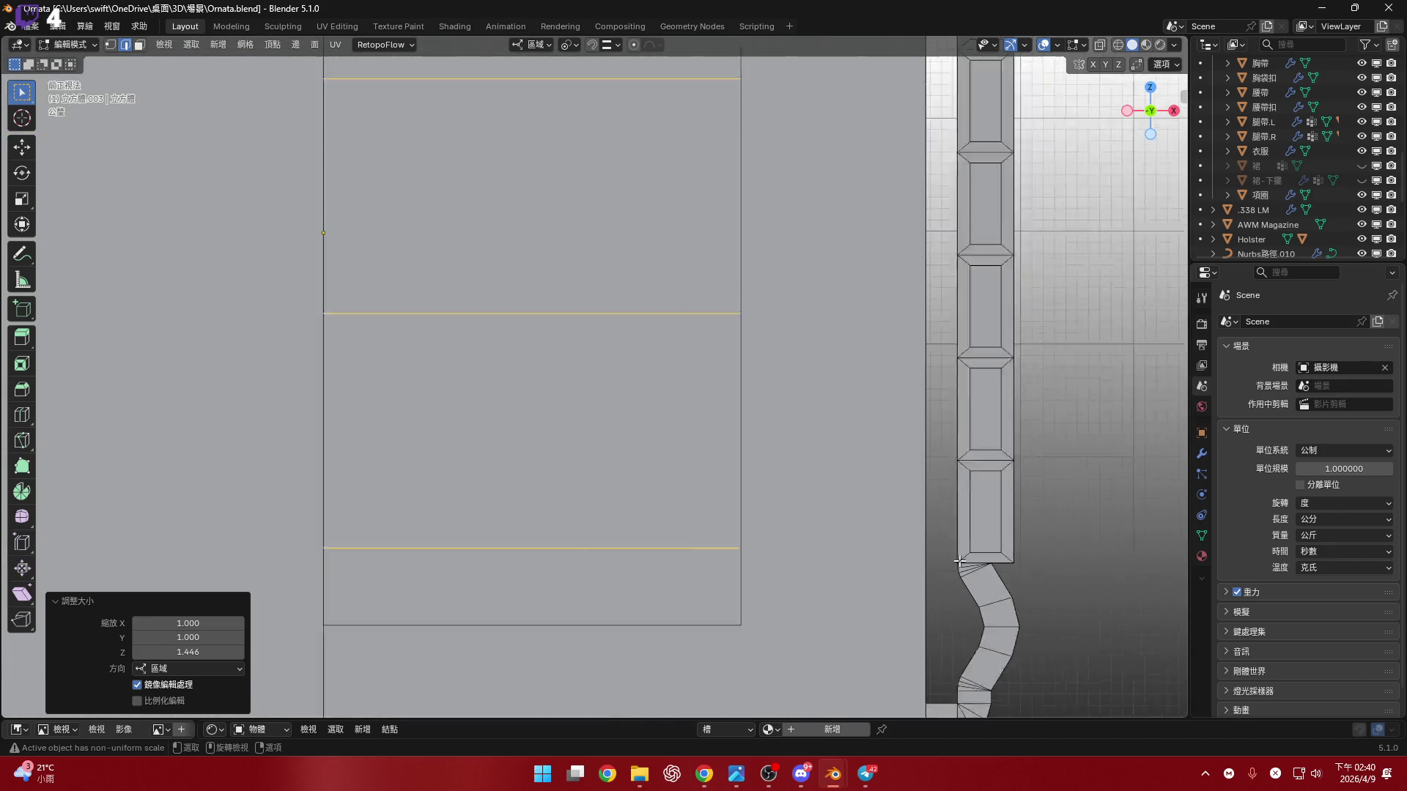
scroll(622, 531, "up", 1)
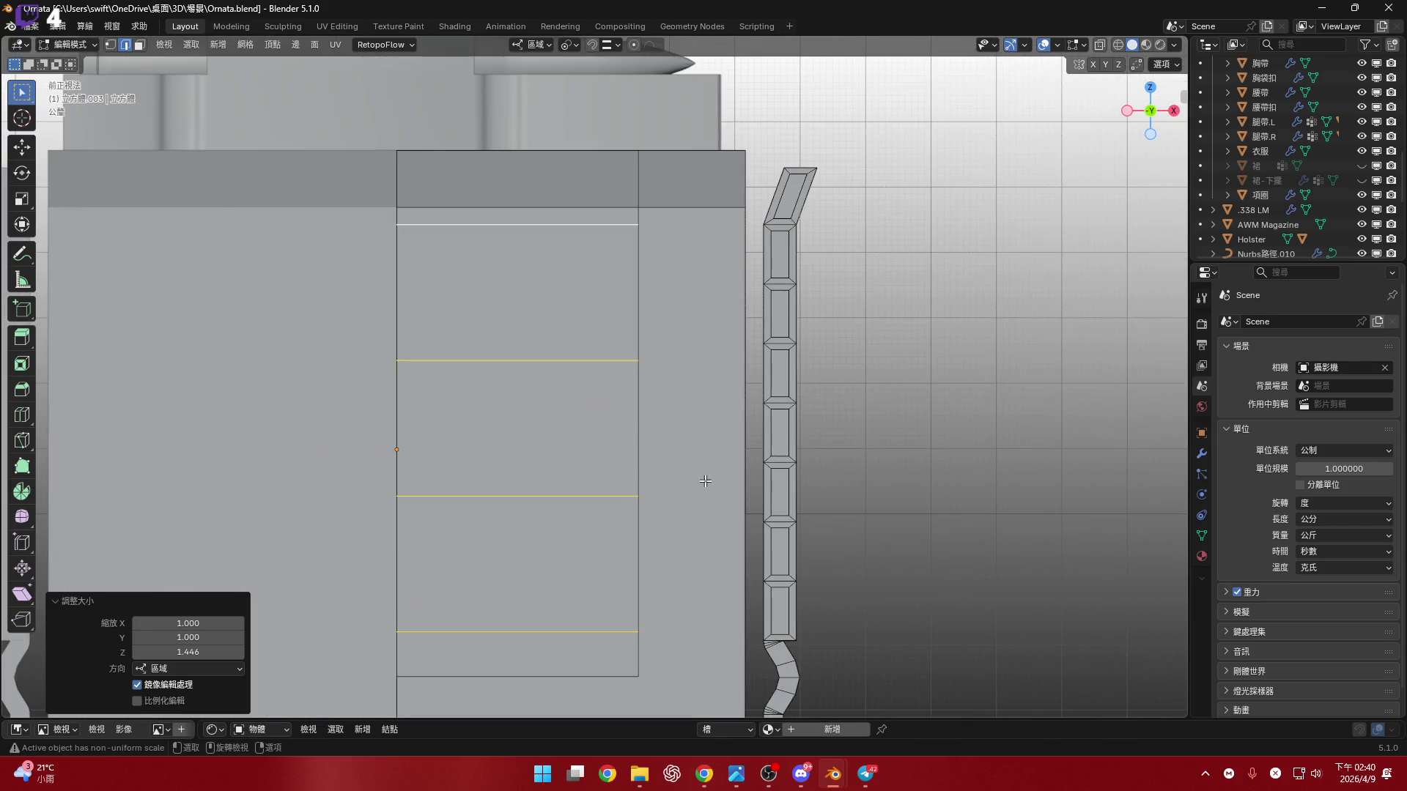
- Select the panel's right and top faces plus the right edge below
key("3")
left_click(661, 352)
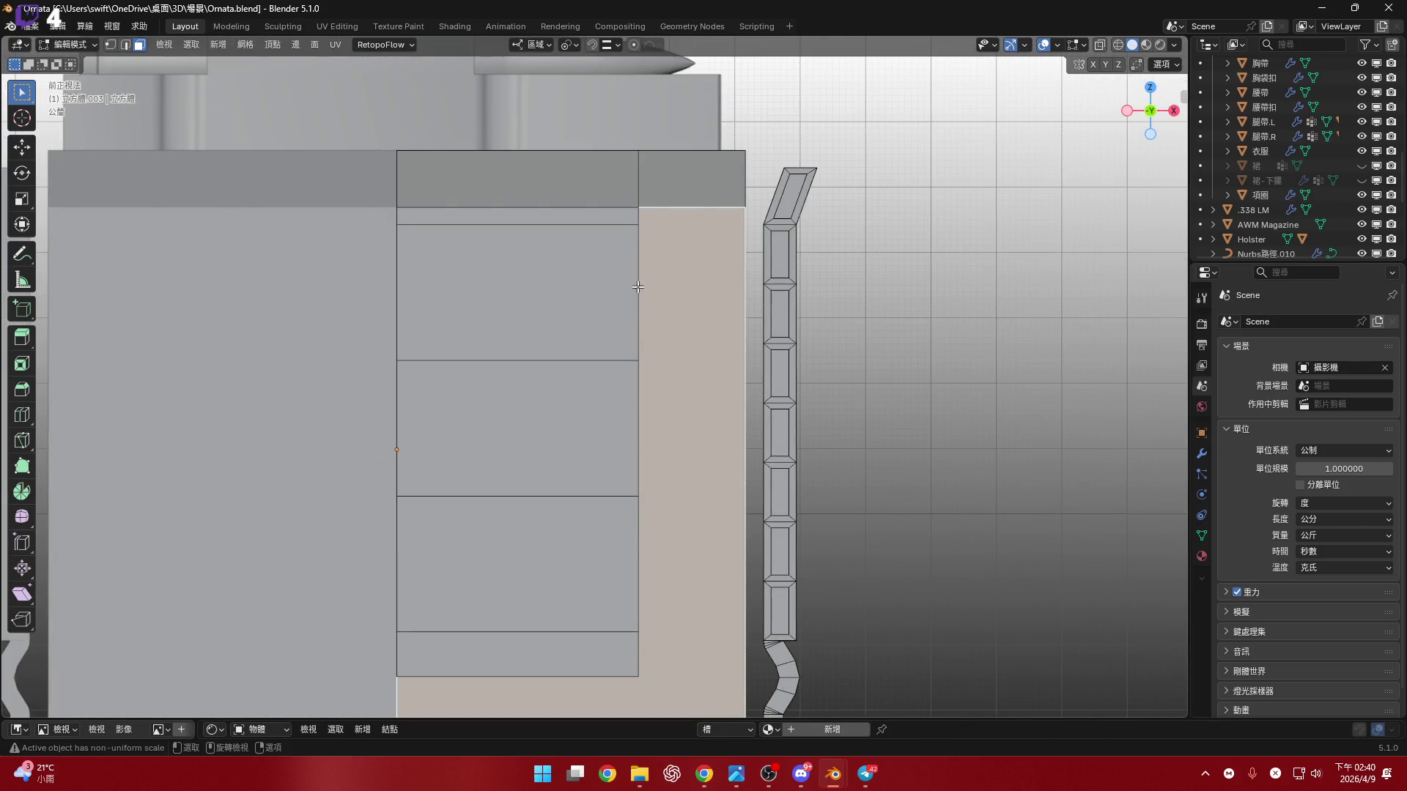
left_click(636, 288)
left_click(643, 521, "shift")
key("ctrl+2")
left_click(638, 541, "shift")
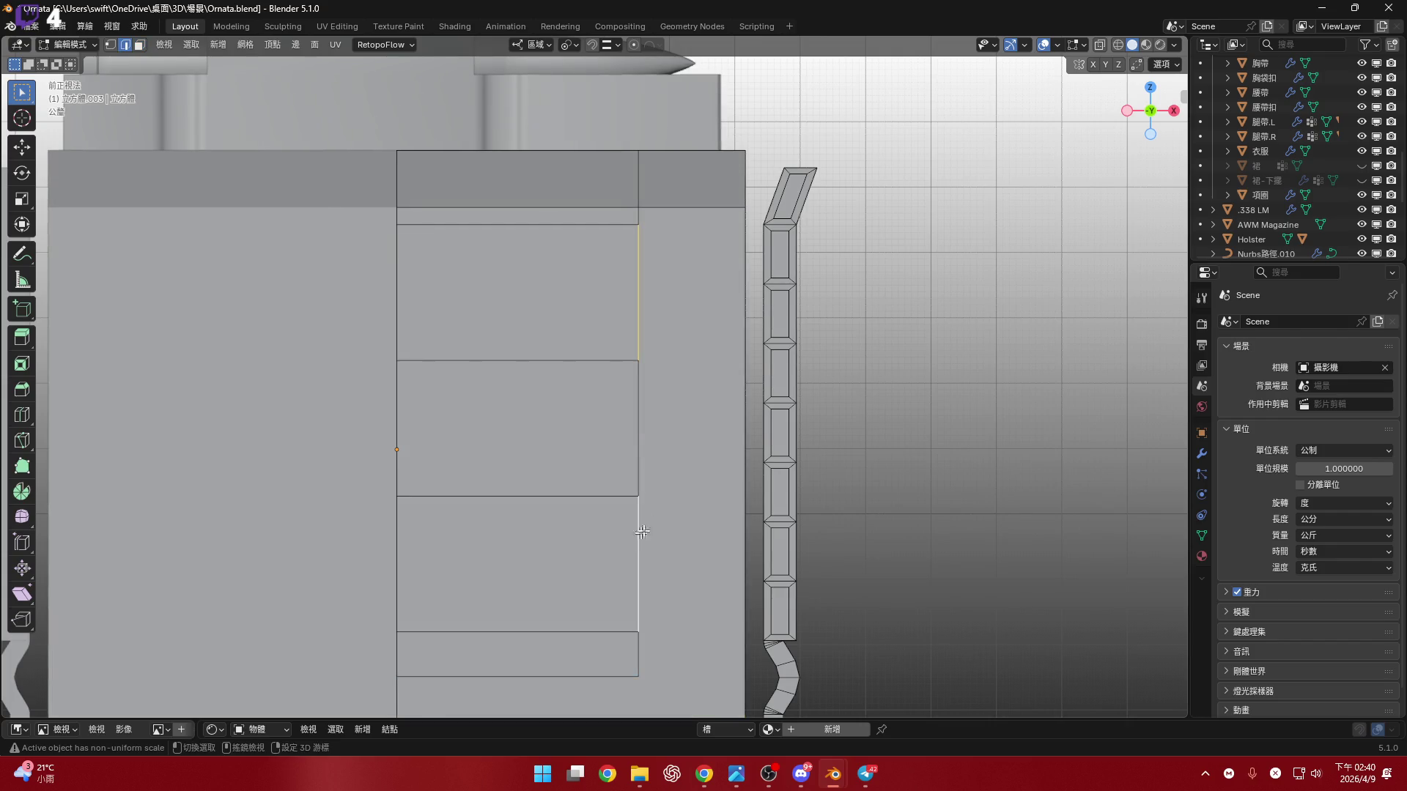
key("alt+Tab")
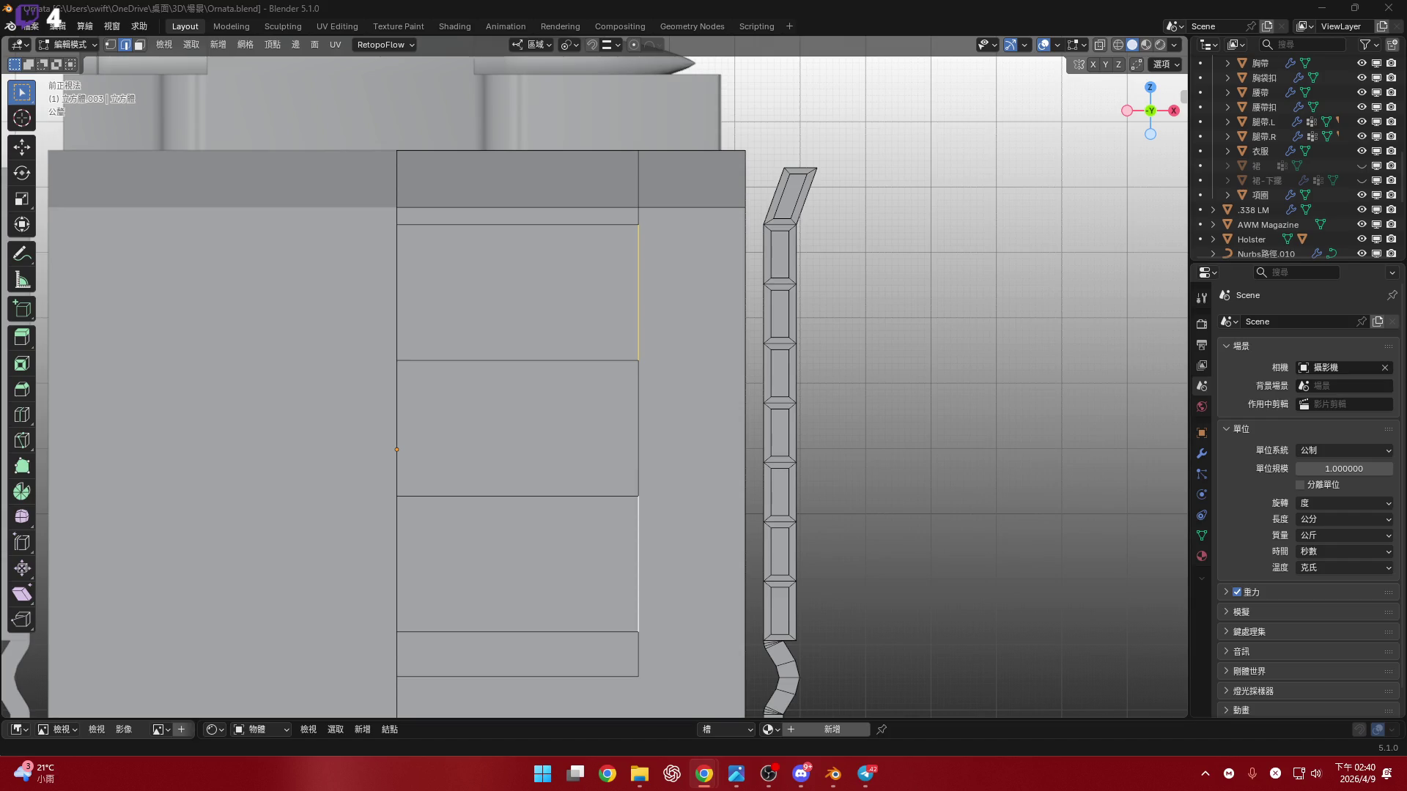
scroll(609, 368, "up", 2)
mouse_move(609, 323)
middle_mouse_down("shift")
mouse_move(609, 368)
mouse_move(609, 287)
middle_mouse_up("shift")
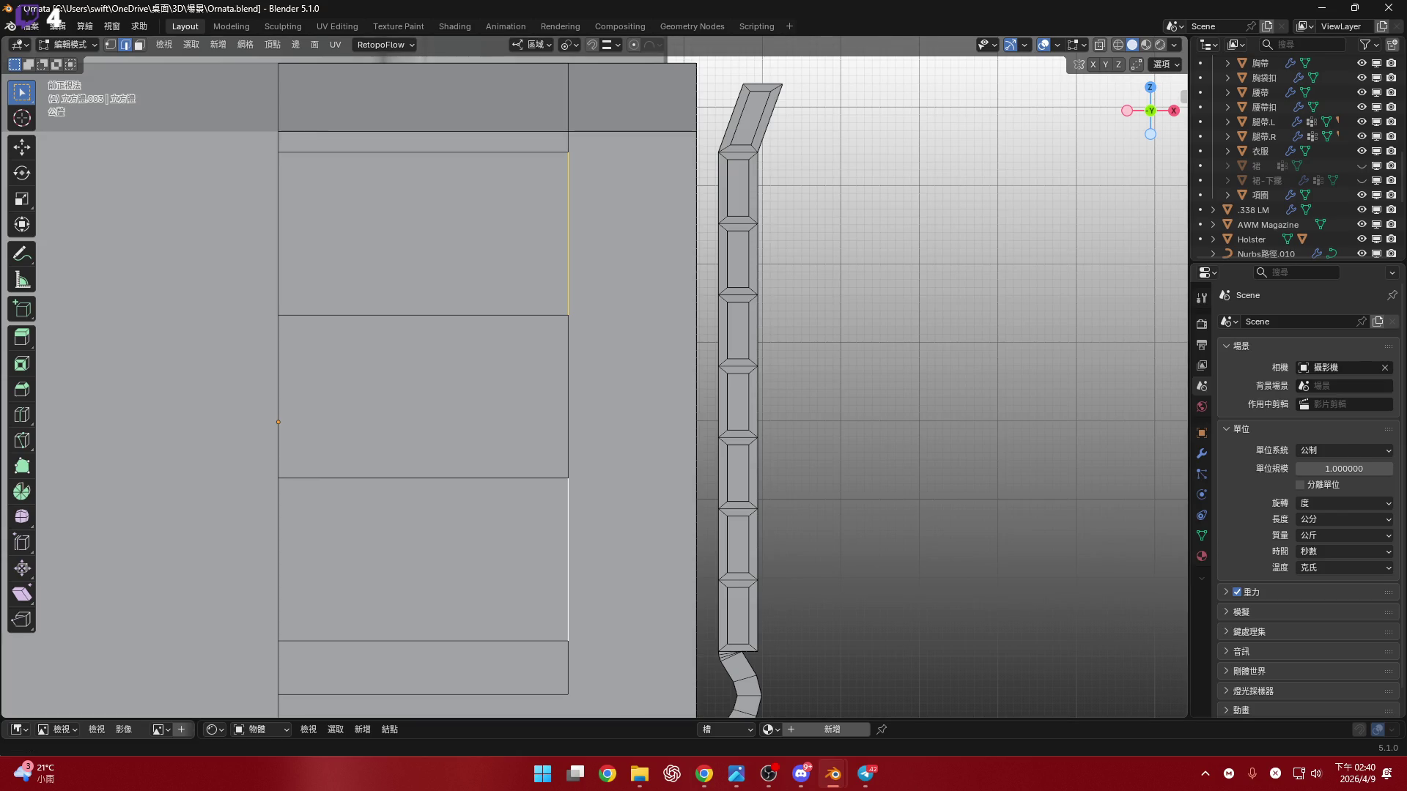
middle_click_drag(525, 329, 637, 364, "shift")
scroll(637, 359, "up", 2)
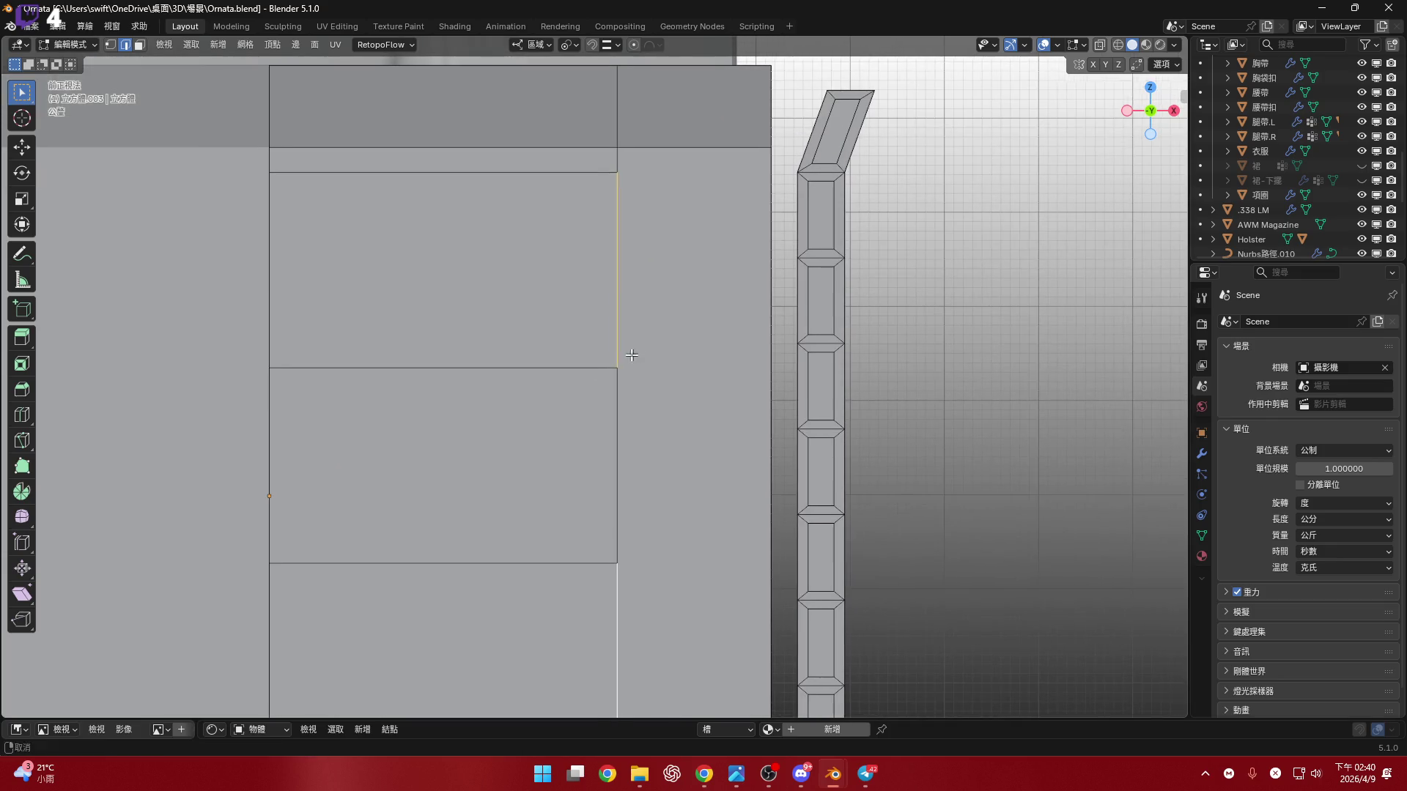
- Slide the selected edge outward about 0.6 cm along X
key("g")
key("x")
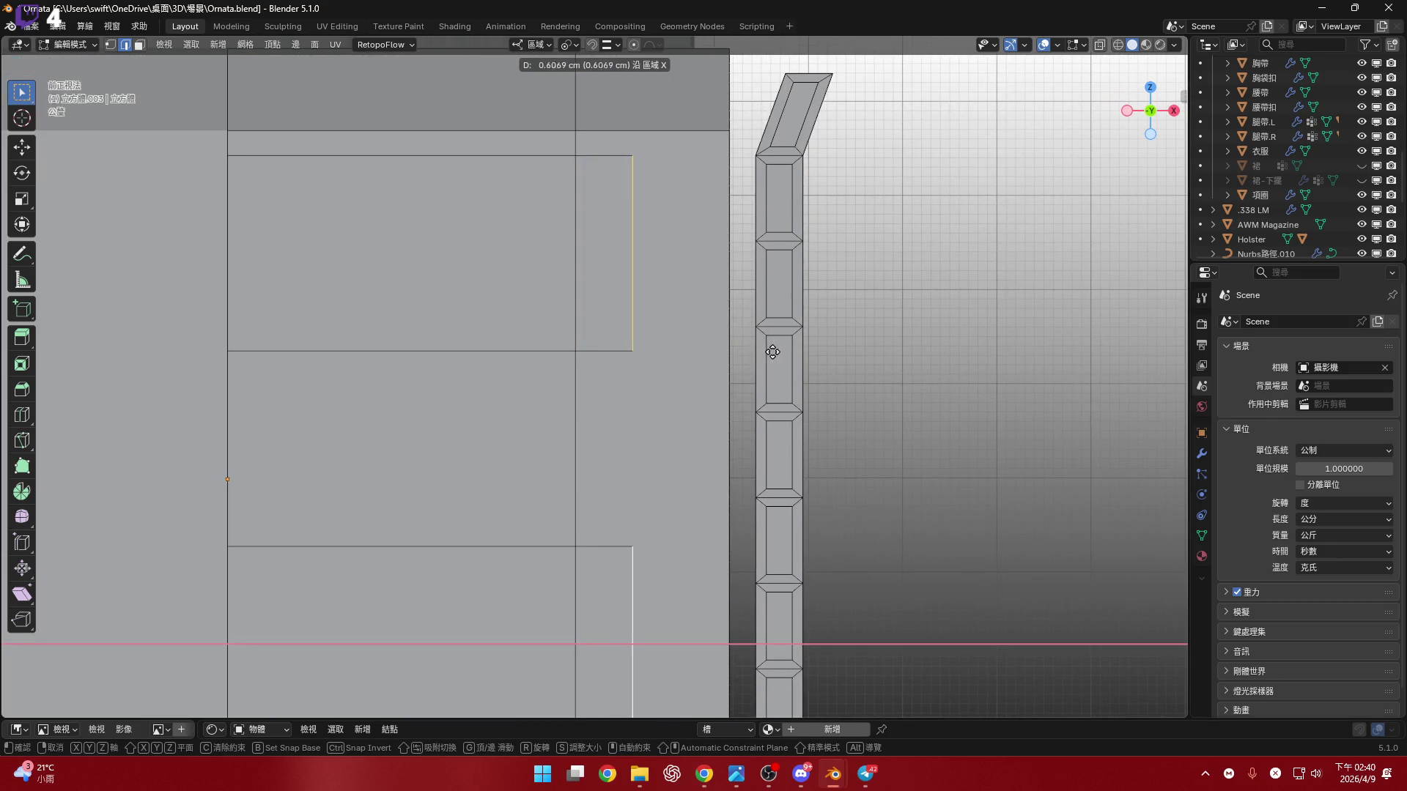
left_click(773, 351)
scroll(773, 350, "down", 4)
middle_click_drag(773, 351, 666, 389)
scroll(664, 401, "up", 2)
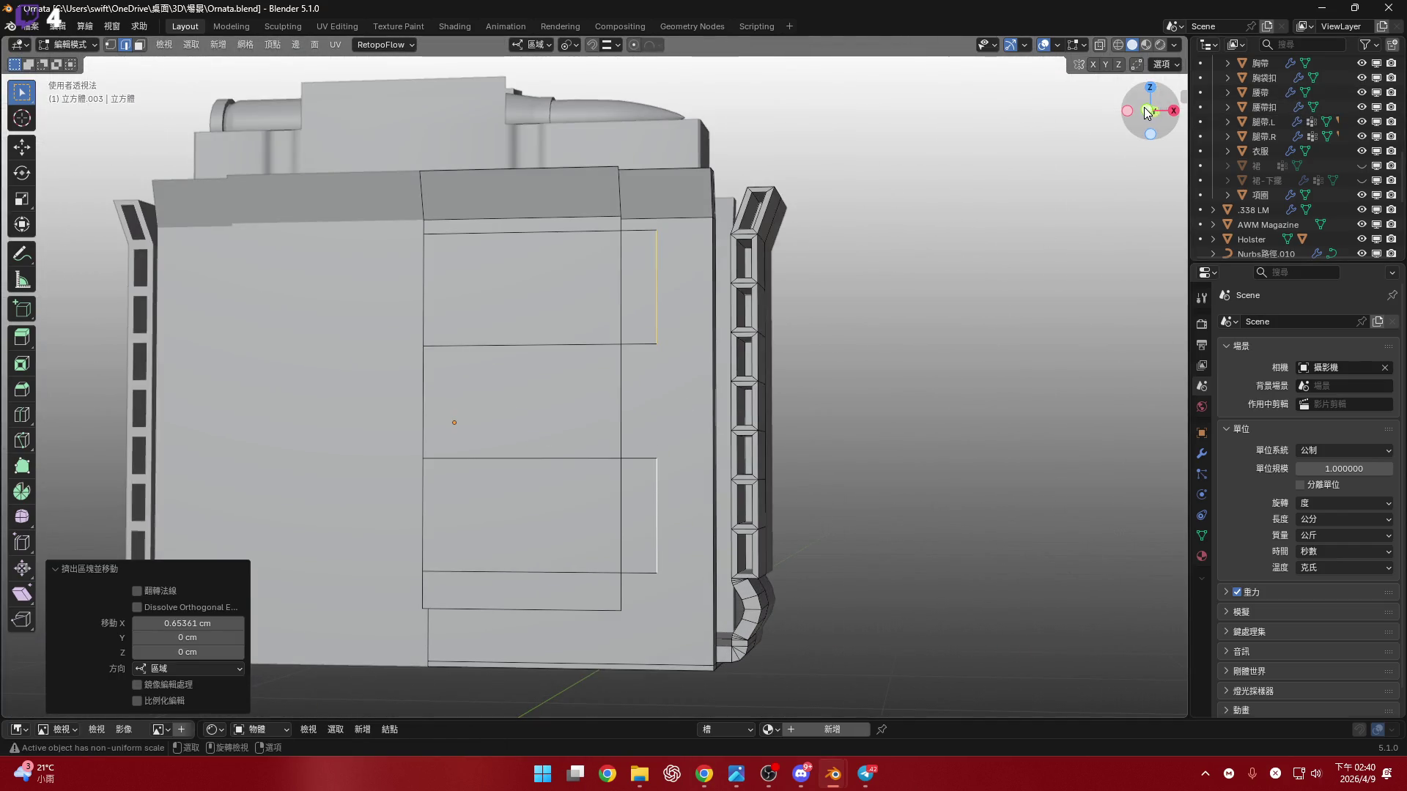
- In front orthographic view, push the tab edge 0.92 cm out along X
left_click(1148, 111)
scroll(595, 376, "up", 2)
middle_click_drag(595, 376, 588, 332, "shift")
scroll(589, 332, "up", 2)
key("g")
key("x")
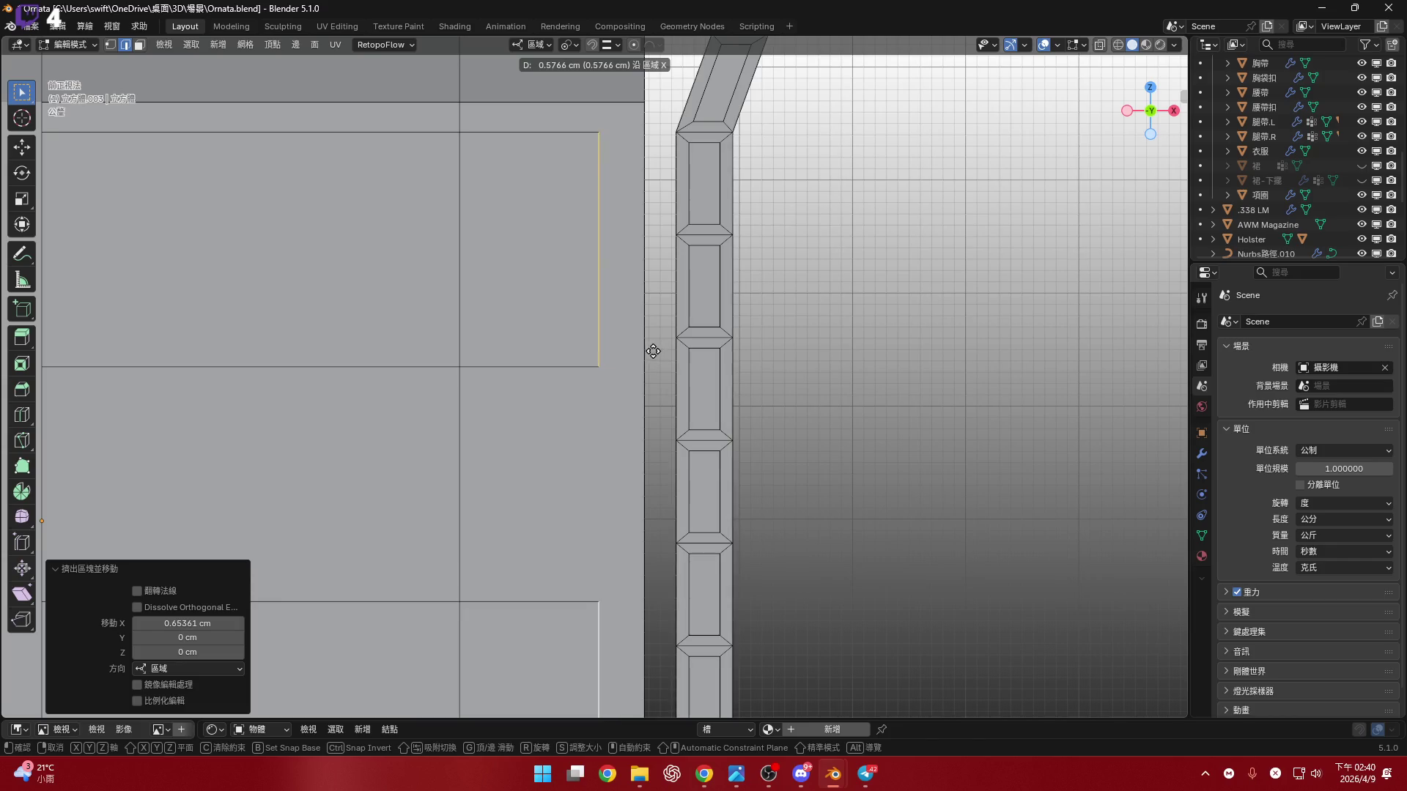
left_click(689, 353)
- Add a centred loop cut across the side tab
mouse_move(689, 353)
middle_mouse_down("shift")
mouse_move(575, 355)
mouse_move(610, 262)
middle_mouse_up("shift")
key("ctrl+r")
left_click(607, 242)
right_click(606, 242)
middle_click_drag(615, 698, 623, 464, "shift")
key("ctrl+r")
scroll(614, 449, "up", 1, "shift")
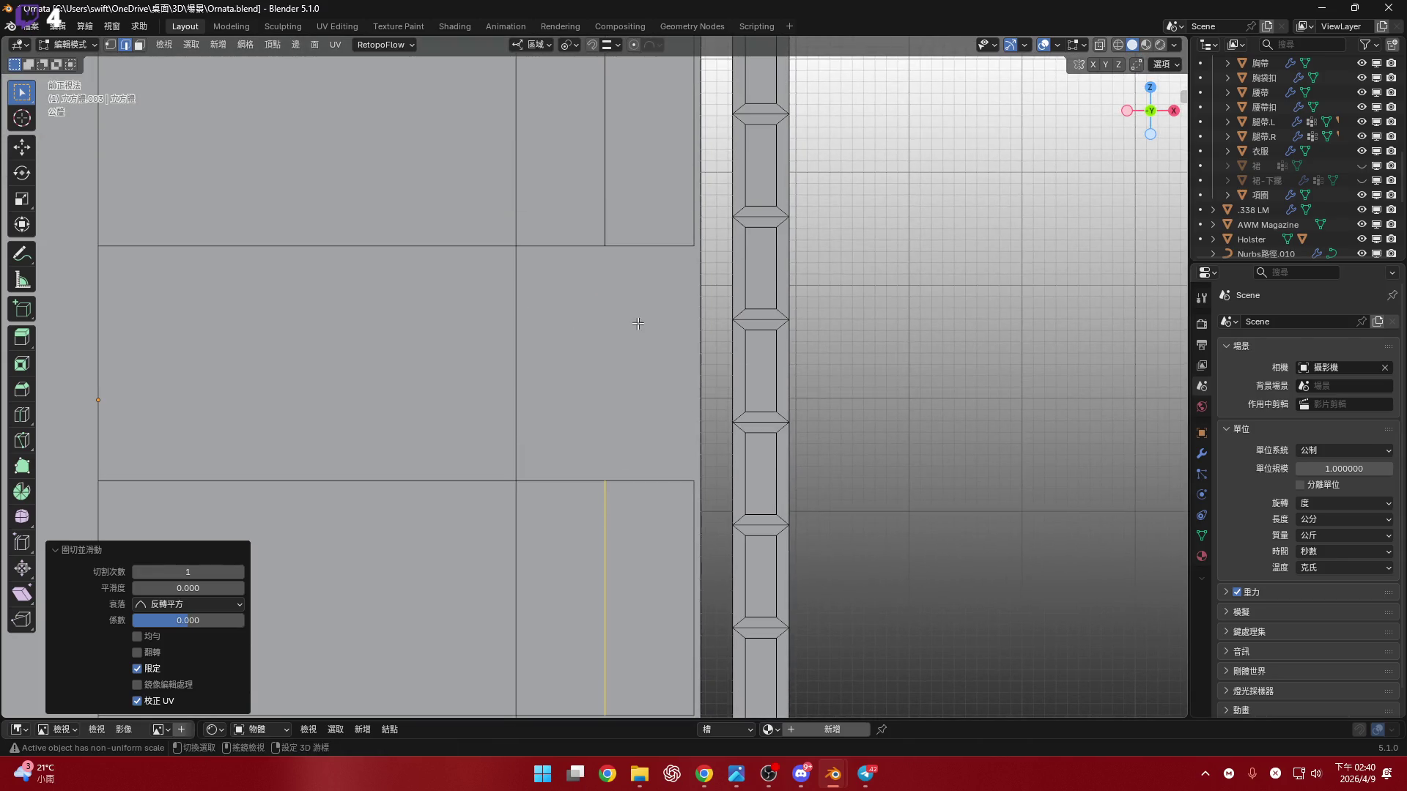
scroll(645, 323, "down", 3)
right_click(665, 337)
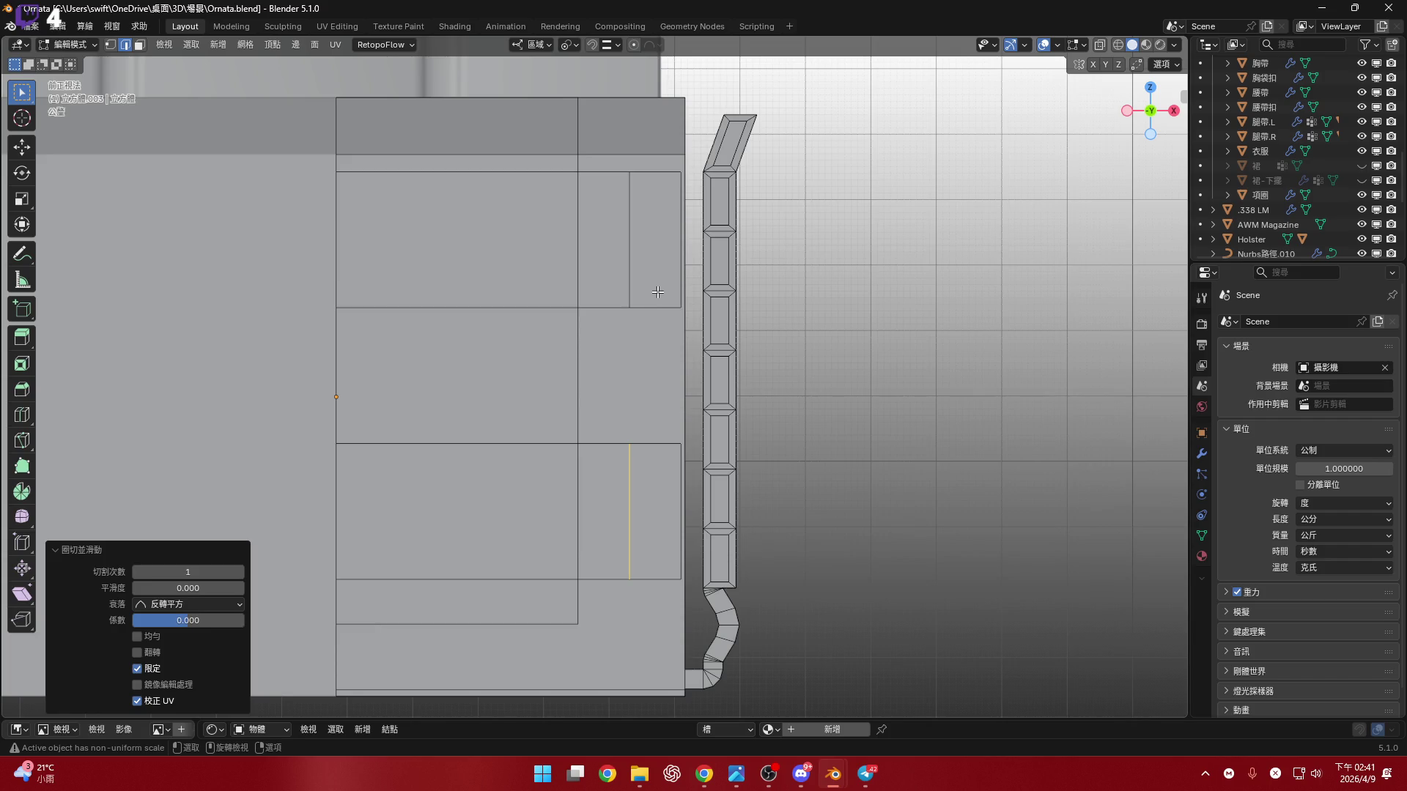
left_click(617, 217)
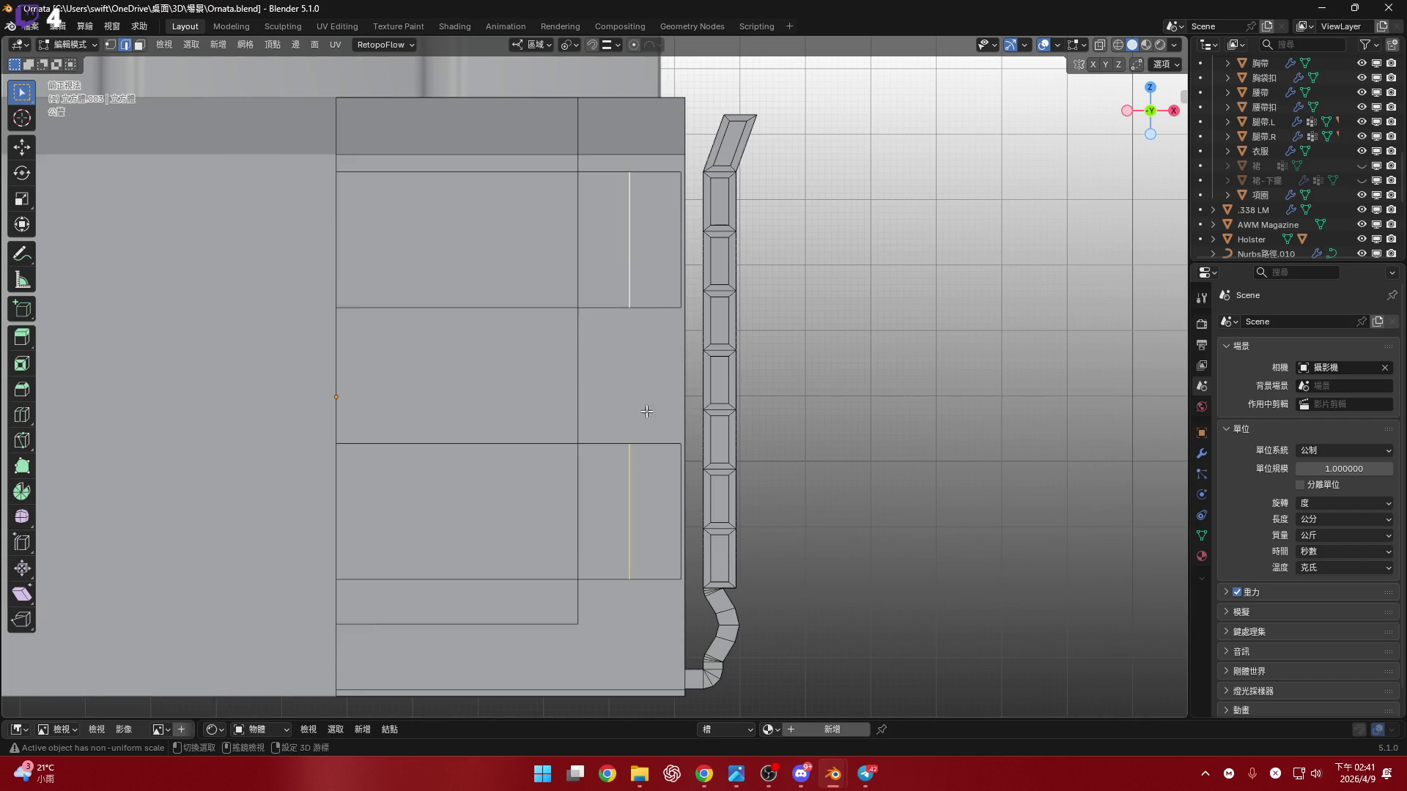
scroll(707, 480, "up", 1)
left_click(568, 45)
left_click(599, 114)
middle_click_drag(967, 454, 926, 471, "shift")
key("s")
key("z")
left_click(925, 470)
left_click(568, 44)
left_click(597, 129)
key("s")
key("z")
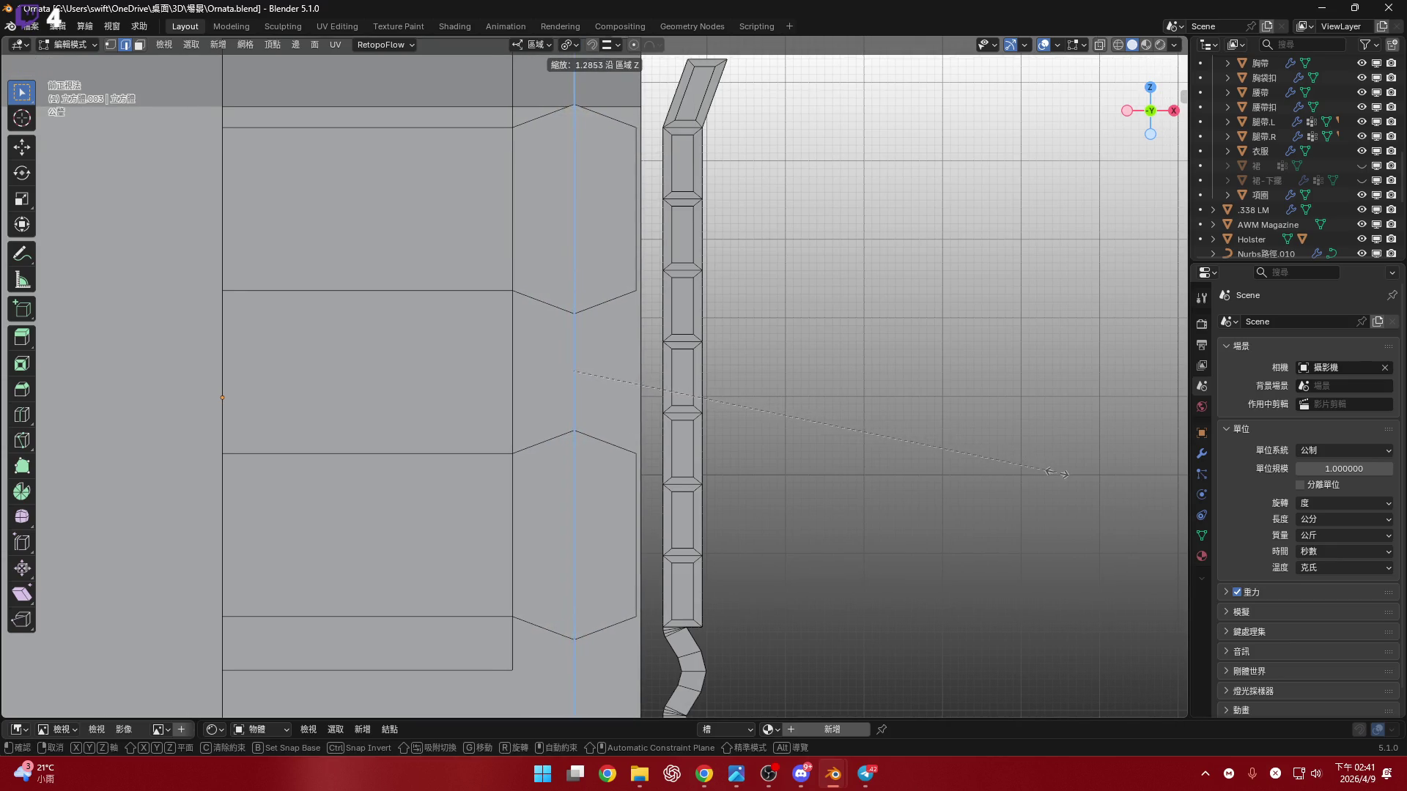
type("1.5")
key("Return")
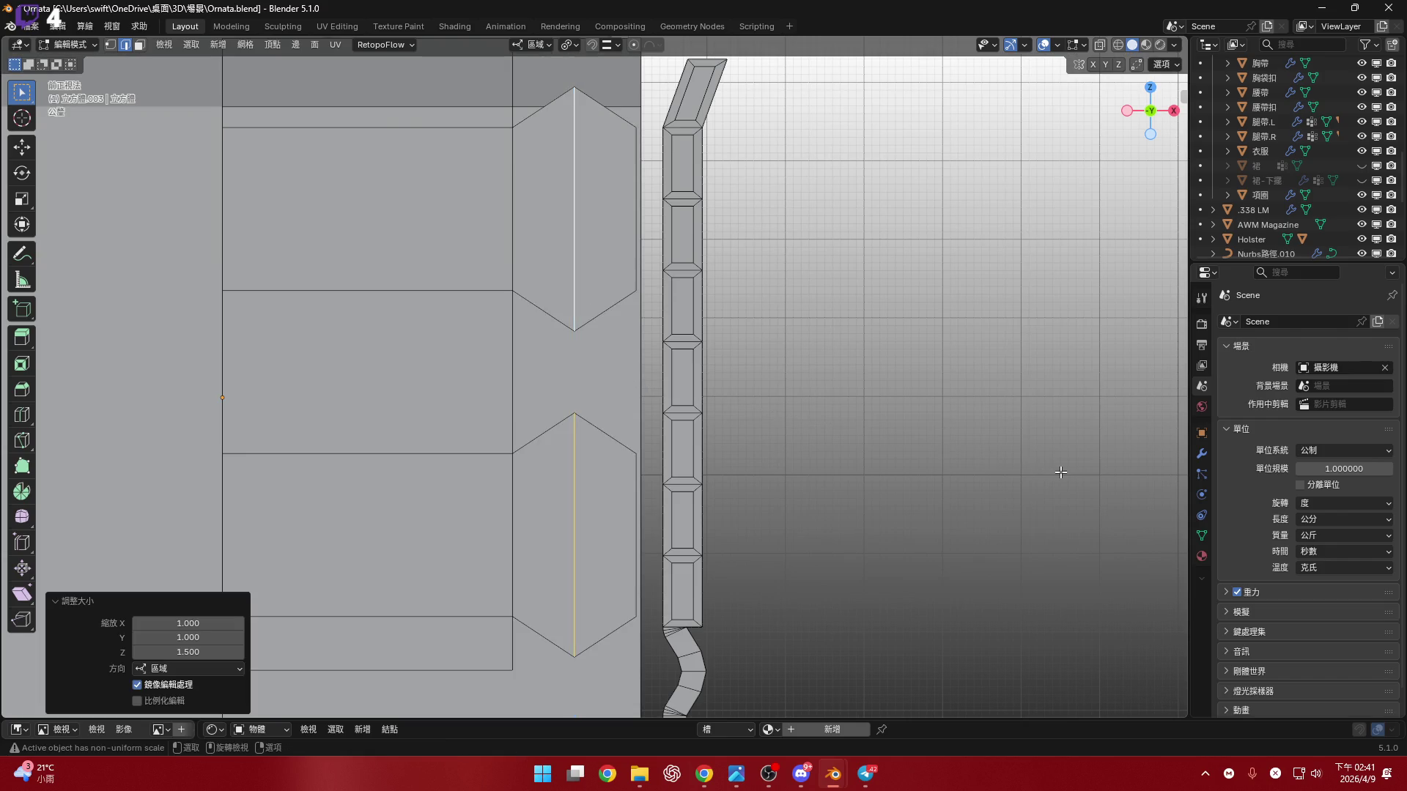
mouse_move(563, 490)
middle_mouse_down("shift")
mouse_move(723, 404)
mouse_move(705, 433)
middle_mouse_up("shift")
key("ctrl+z")
key("ctrl+z")
key("ctrl+z")
scroll(716, 424, "up", 2, "shift")
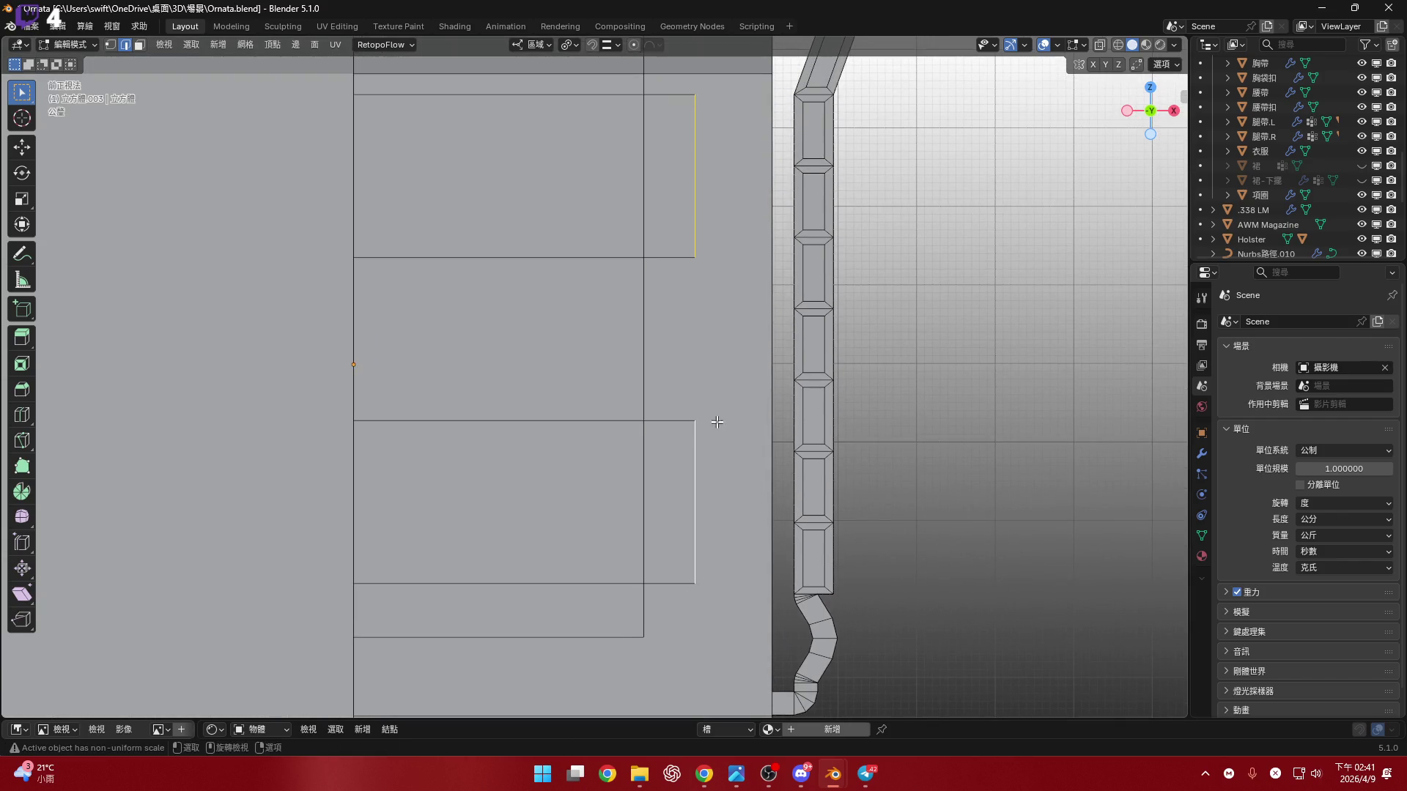
key("ctrl+r")
- Place three evenly centred loop cuts across the side tab
scroll(694, 123, "up", 1)
scroll(694, 123, "up", 1)
left_click(694, 123)
right_click(697, 195)
scroll(698, 195, "down", 3, "shift")
- Select the middle vertical edge loops of the upper and lower tabs
key("ctrl+r")
scroll(697, 386, "up", 1)
left_click(697, 386)
right_click(698, 386)
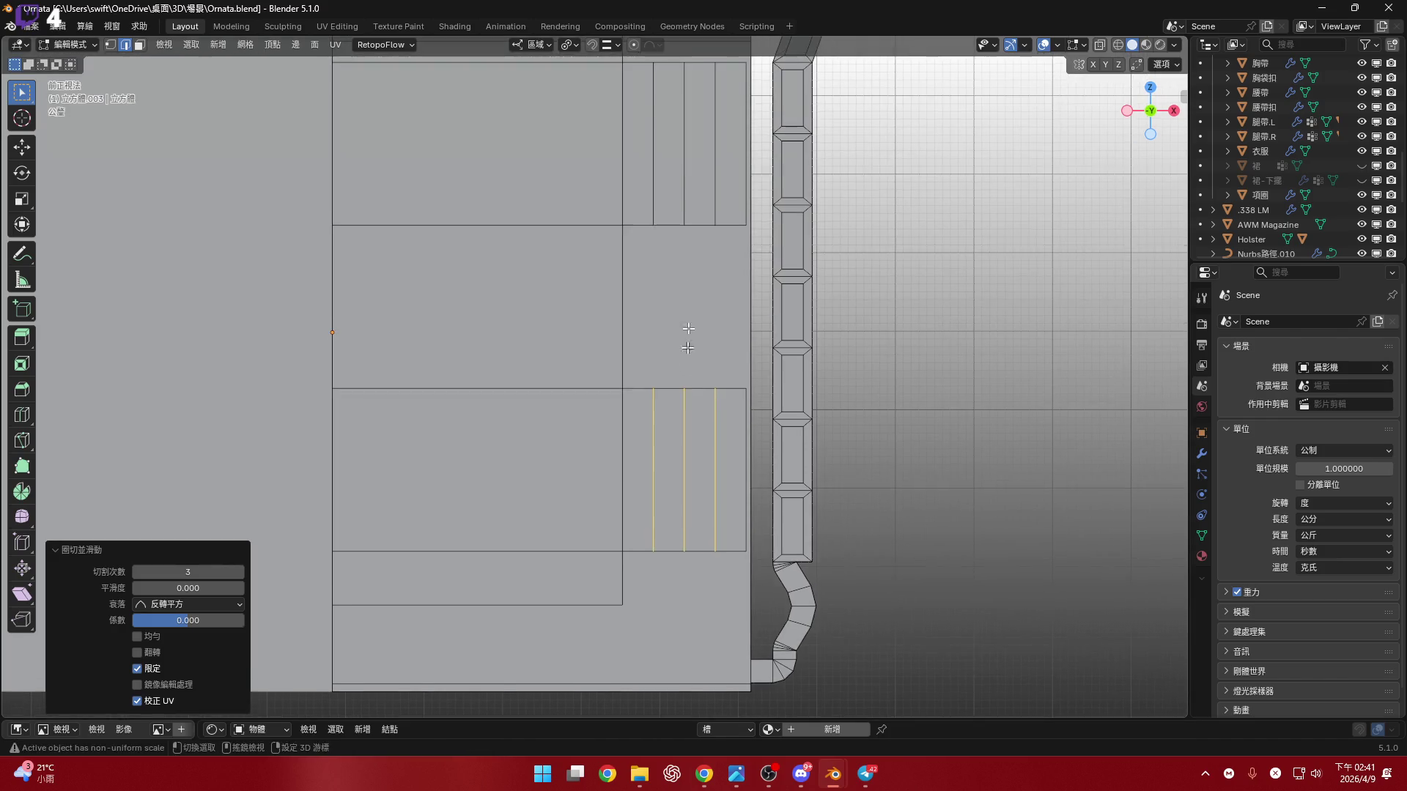
middle_click_drag(697, 386, 681, 428, "shift")
left_click(683, 213)
mouse_move(698, 486)
middle_mouse_down("shift")
mouse_move(732, 449)
mouse_move(824, 439)
middle_mouse_up("shift")
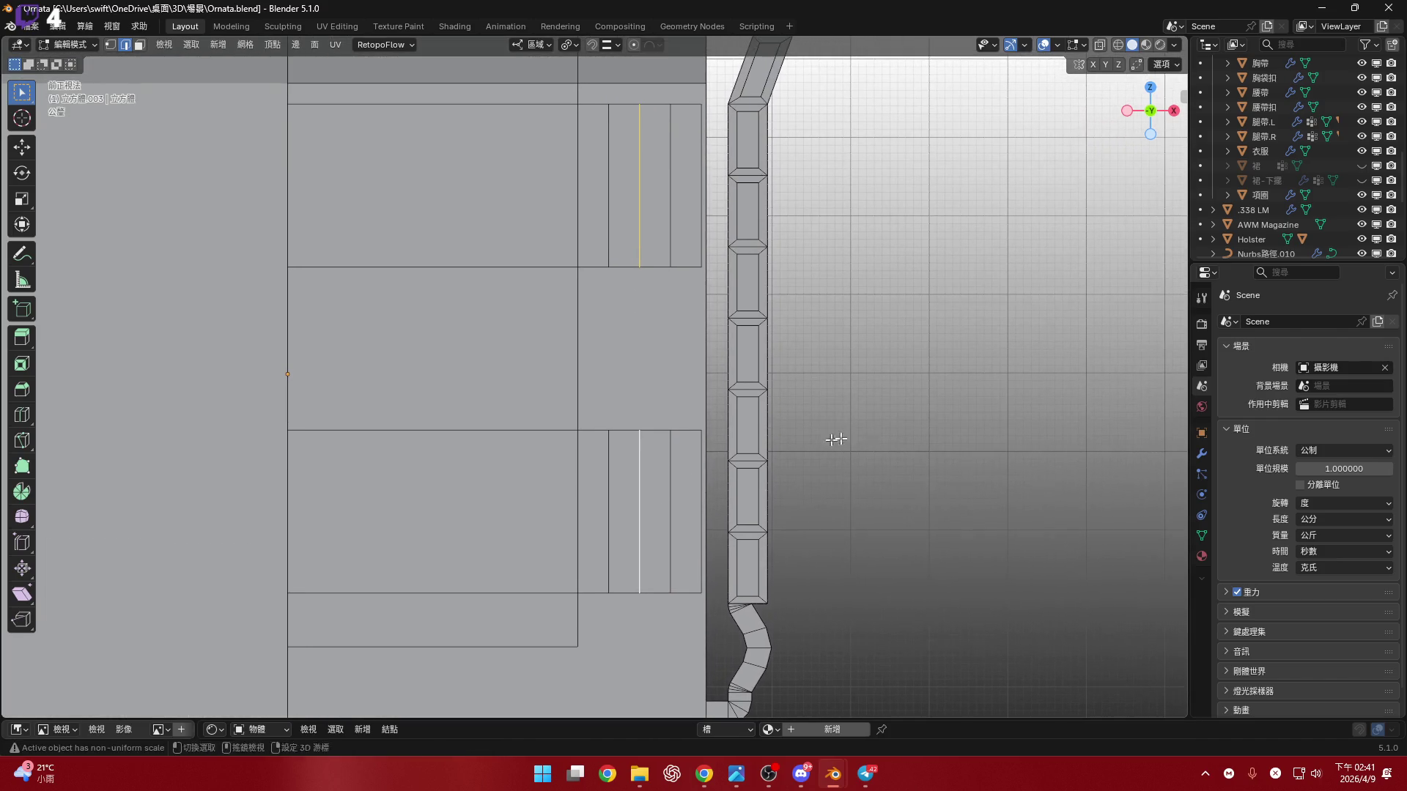
- Scale the middle tab edges 1.5 along Z to make pointed tips
key("s")
key("z")
key("z")
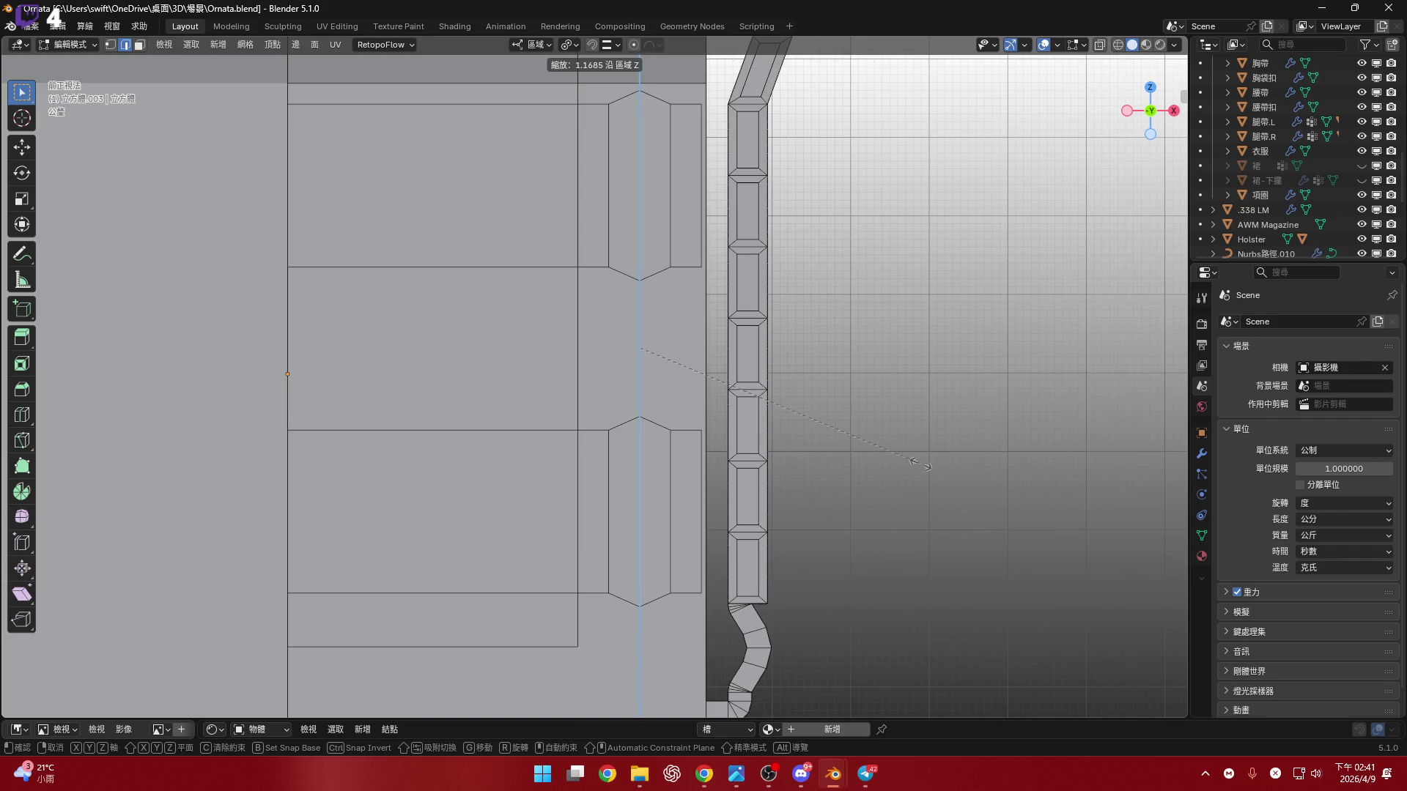
type("1.5")
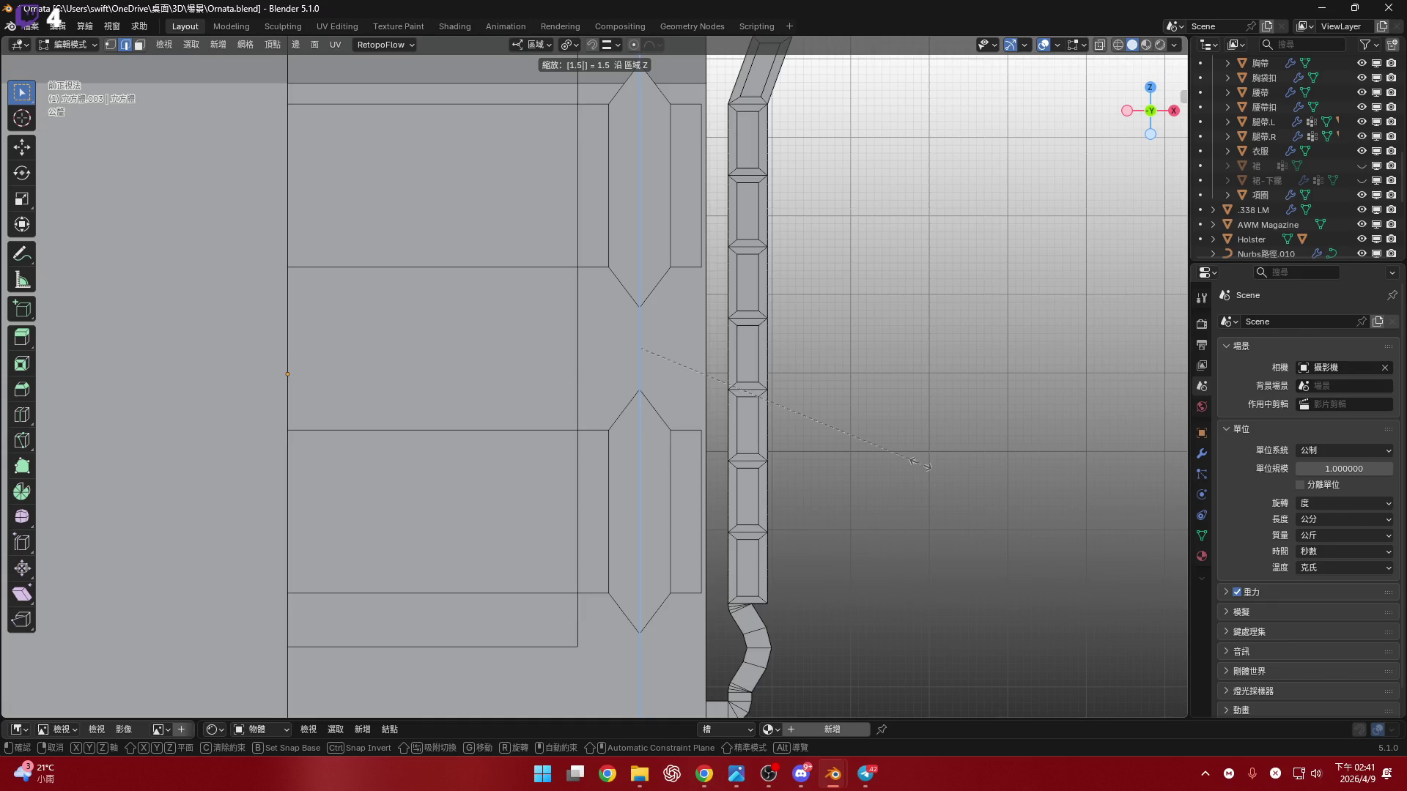
key("Return")
middle_click_drag(649, 510, 691, 456, "shift")
scroll(691, 456, "up", 5)
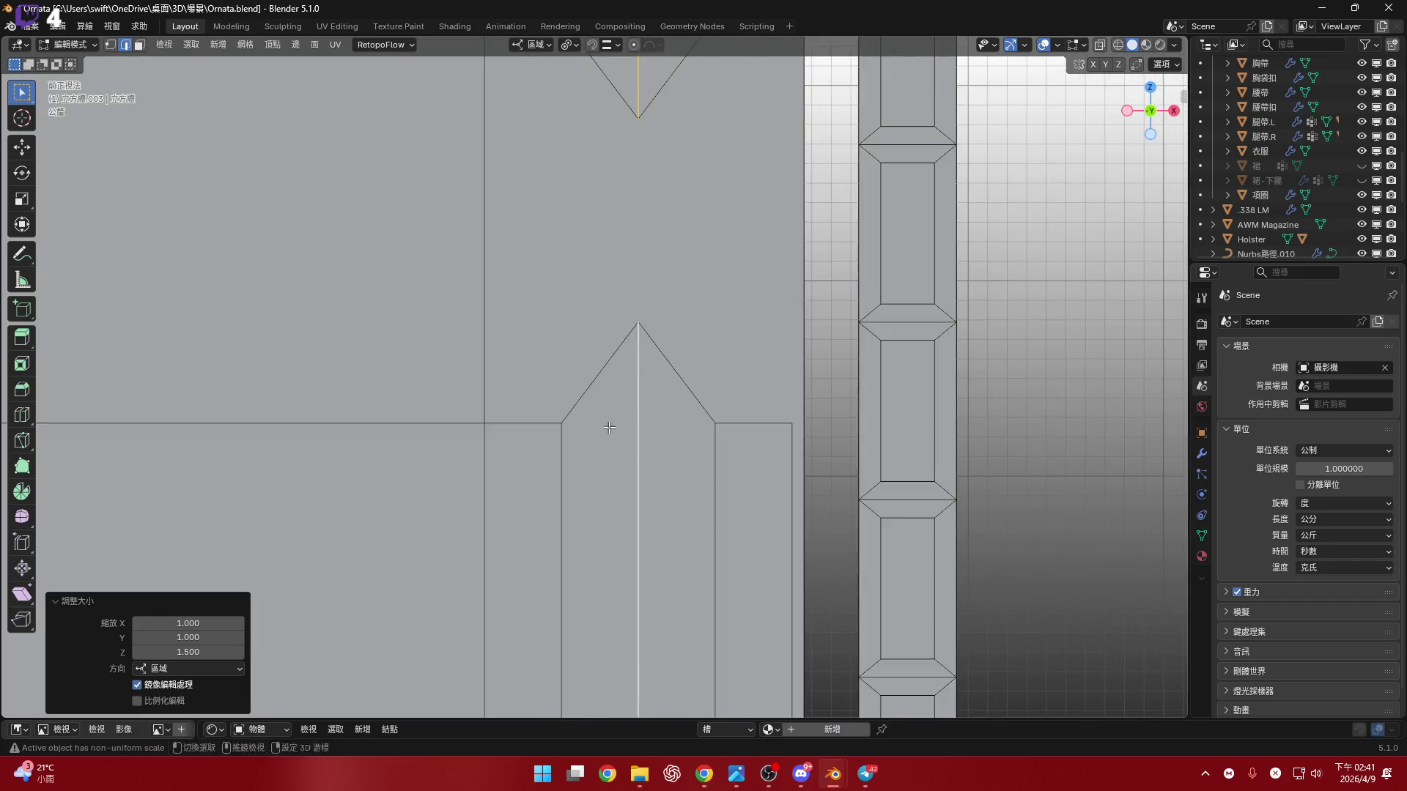
middle_click_drag(594, 452, 594, 375, "shift")
scroll(598, 378, "down", 3)
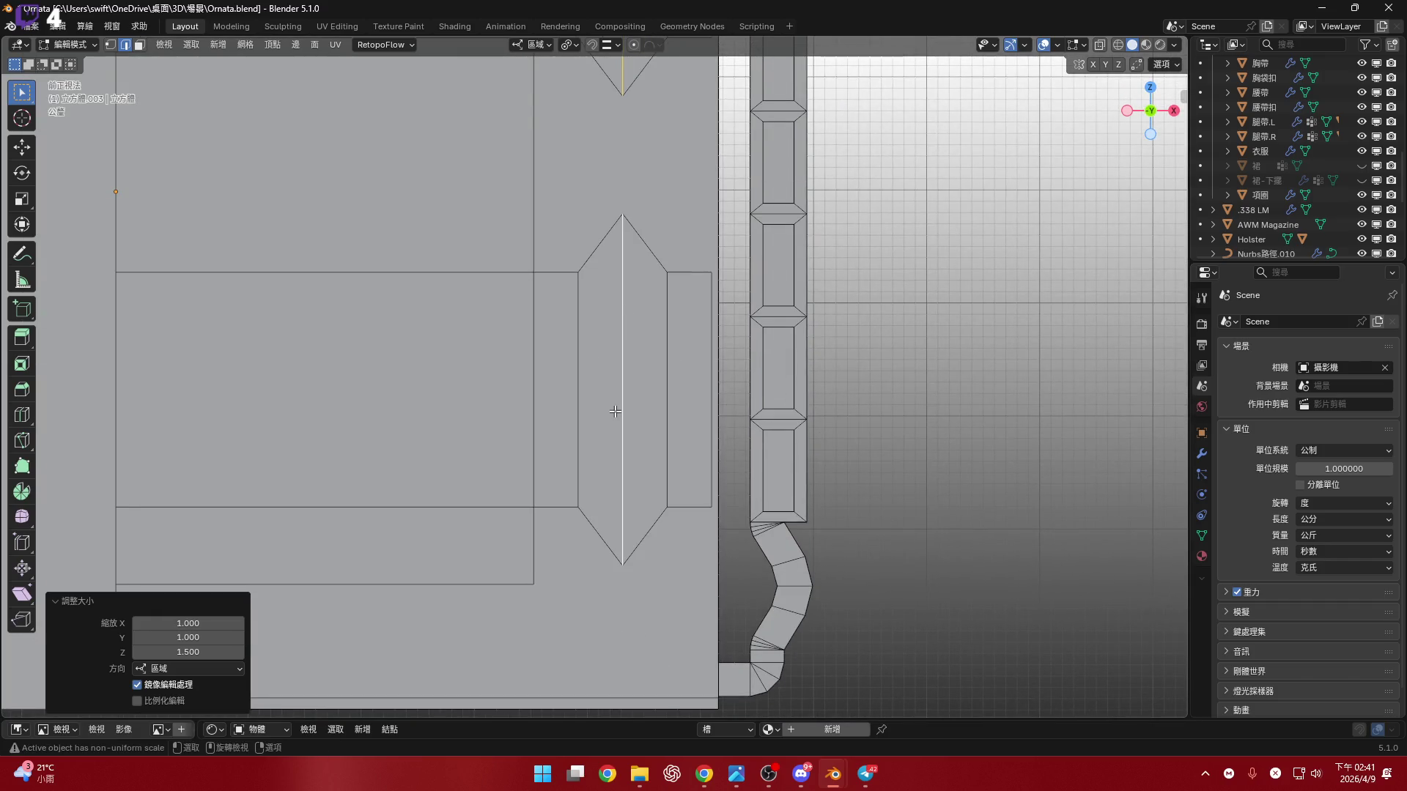
- Select the tab's right face and centre vertical edge loop for deletion
key("3")
left_click(625, 386)
key("2")
scroll(632, 330, "up", 5, "shift")
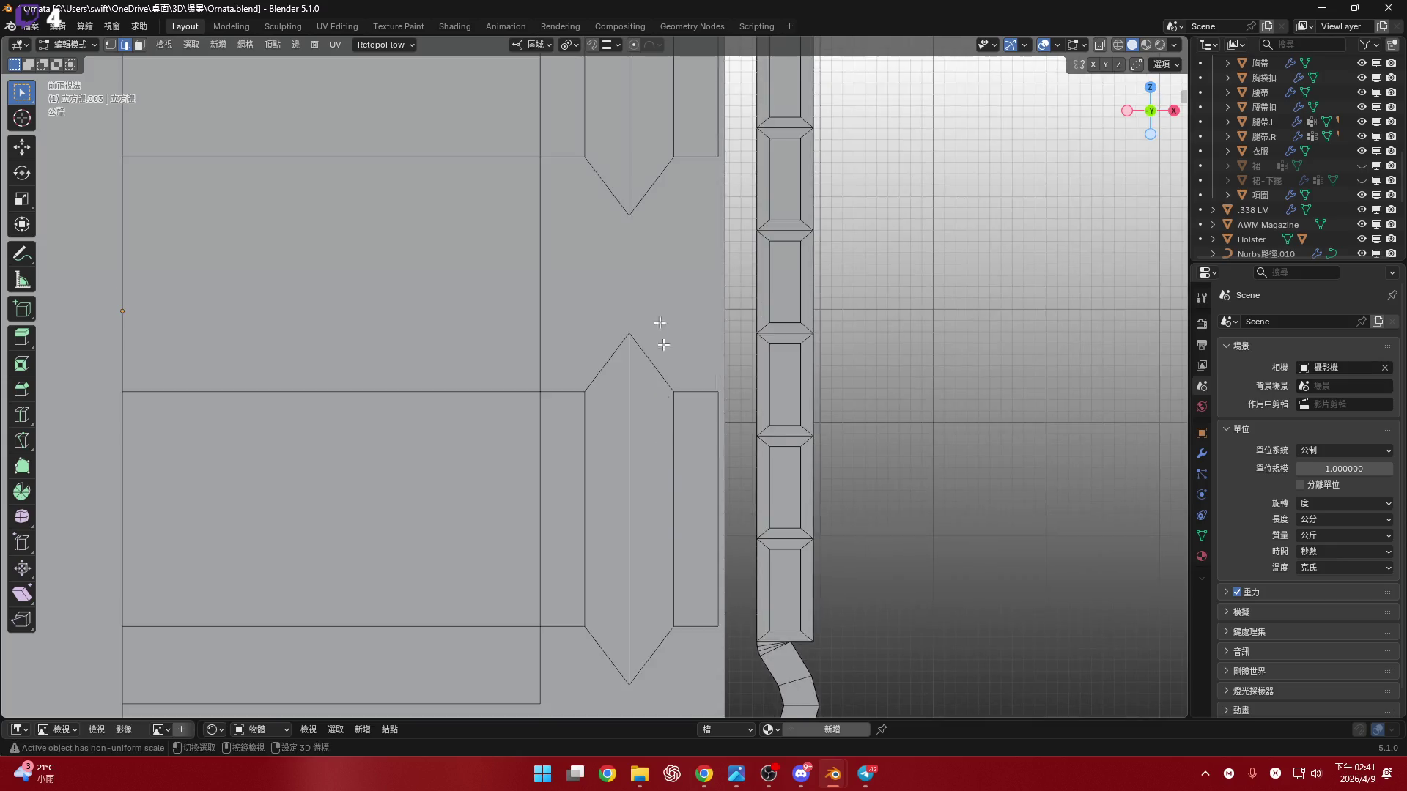
left_click(624, 261, "alt")
key("x")
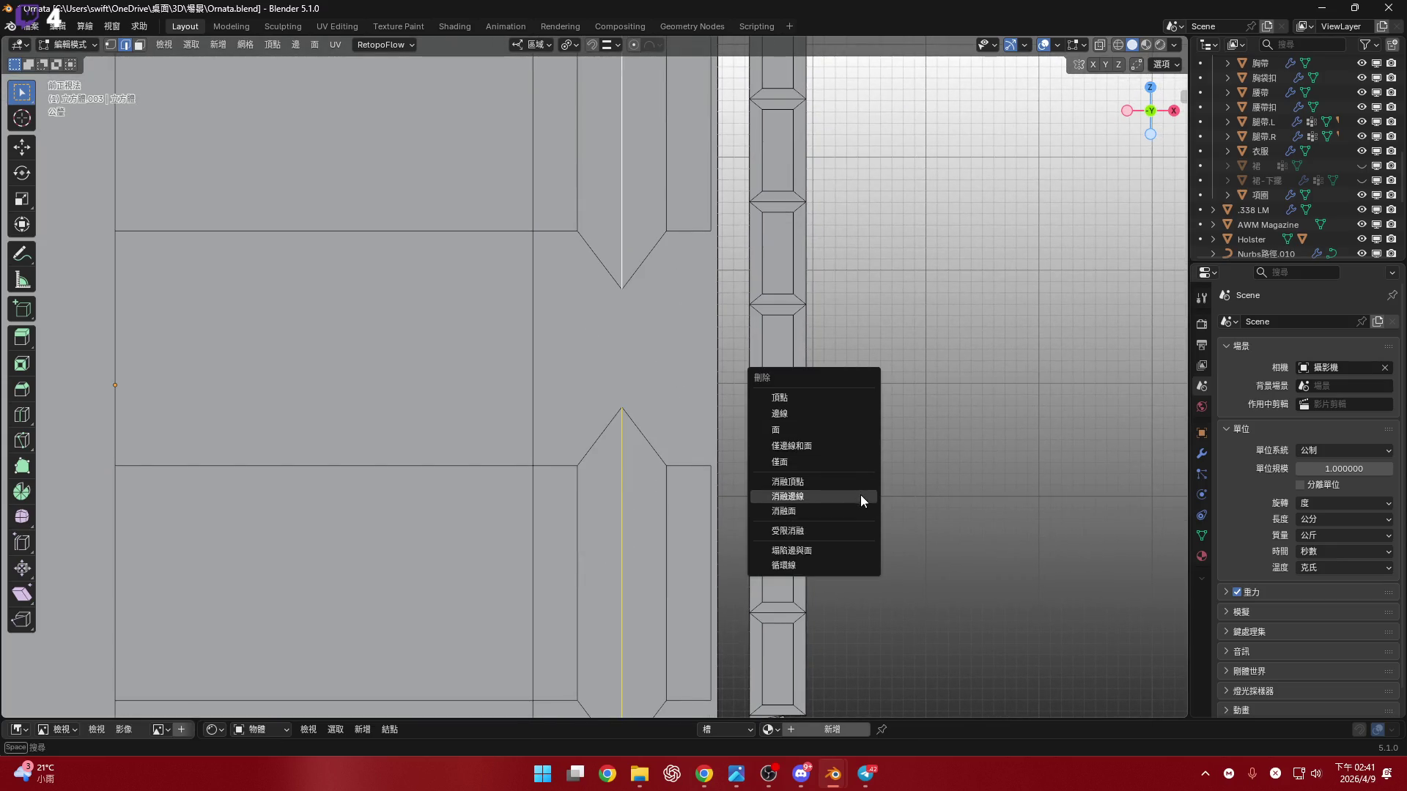
left_click(858, 496)
key("ctrl+z")
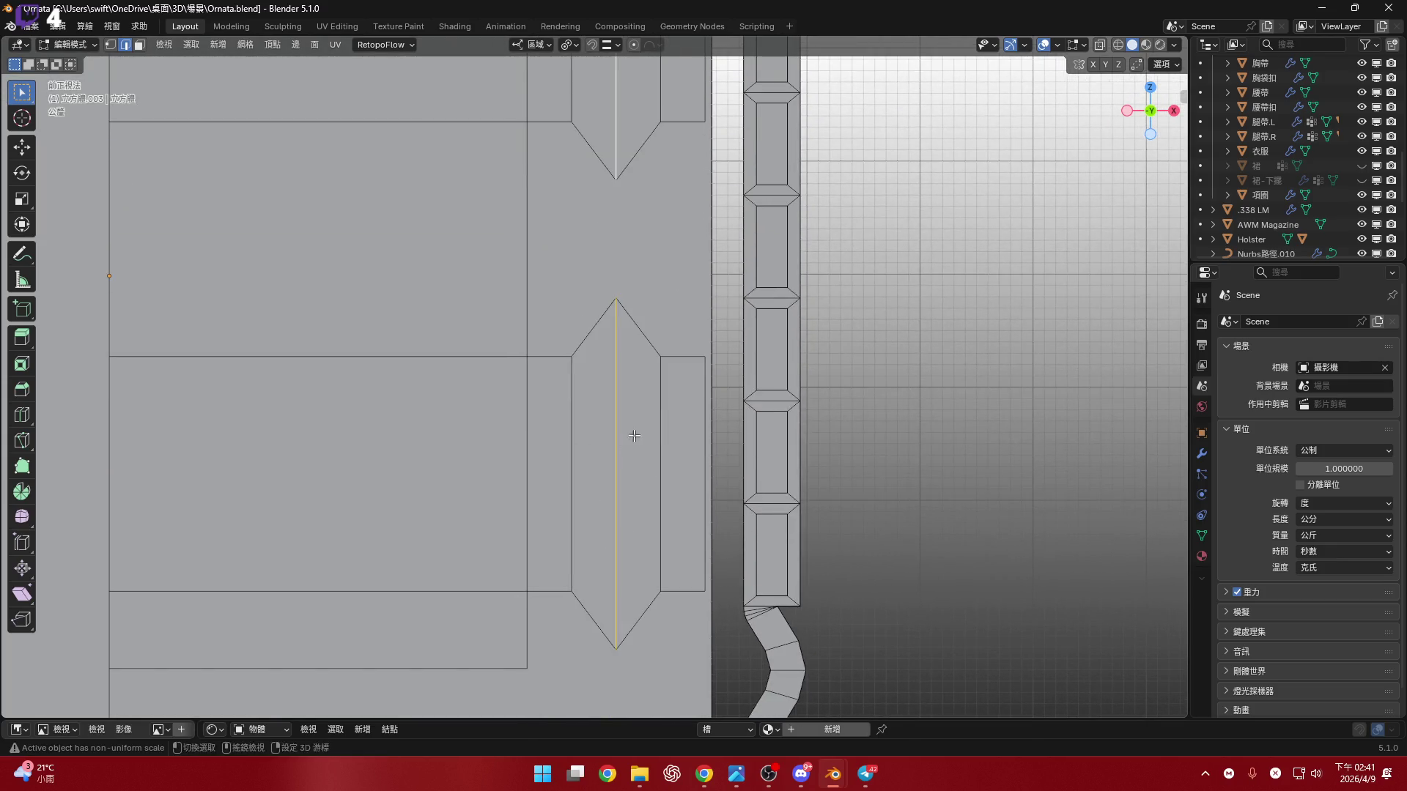
scroll(635, 450, "down", 4, "shift")
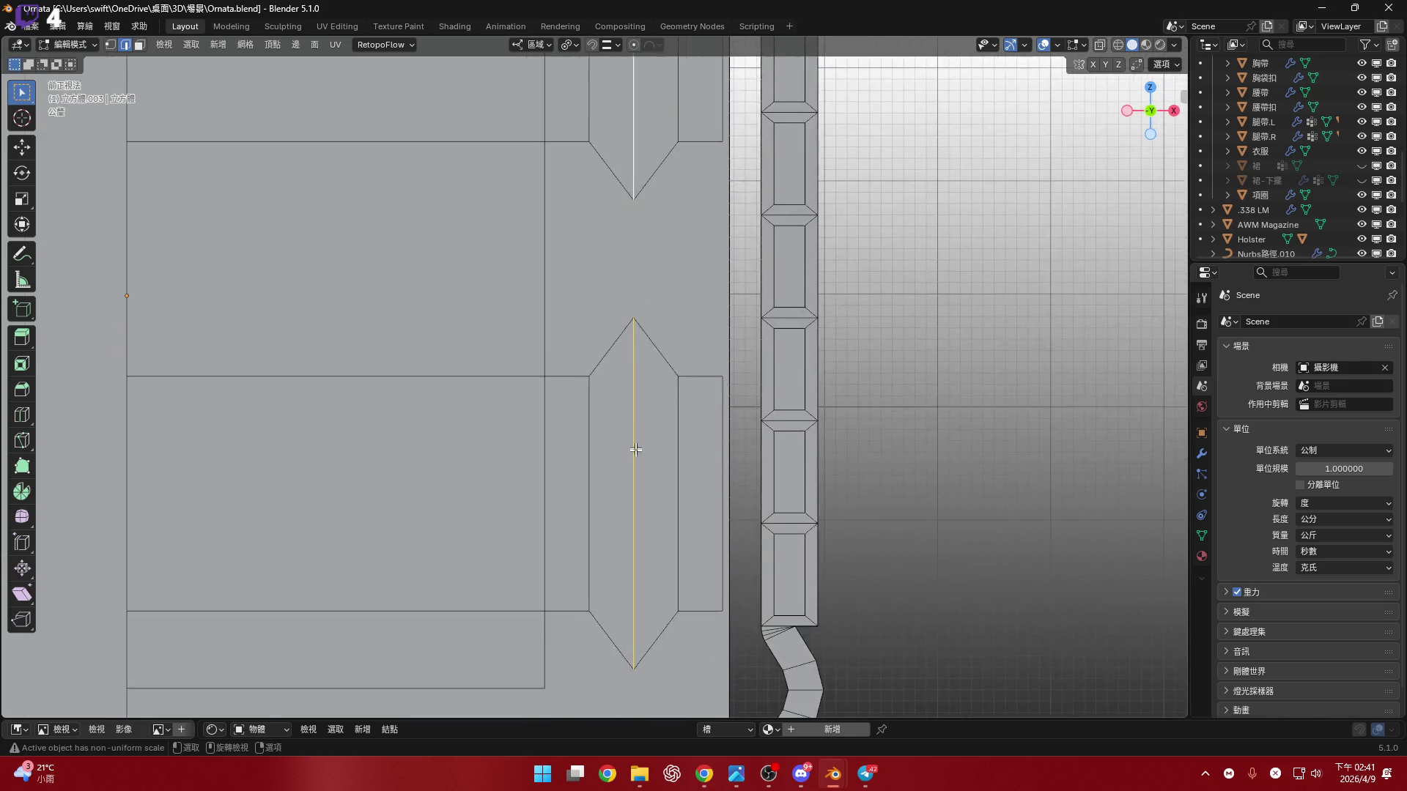
scroll(635, 450, "up", 2)
key("3")
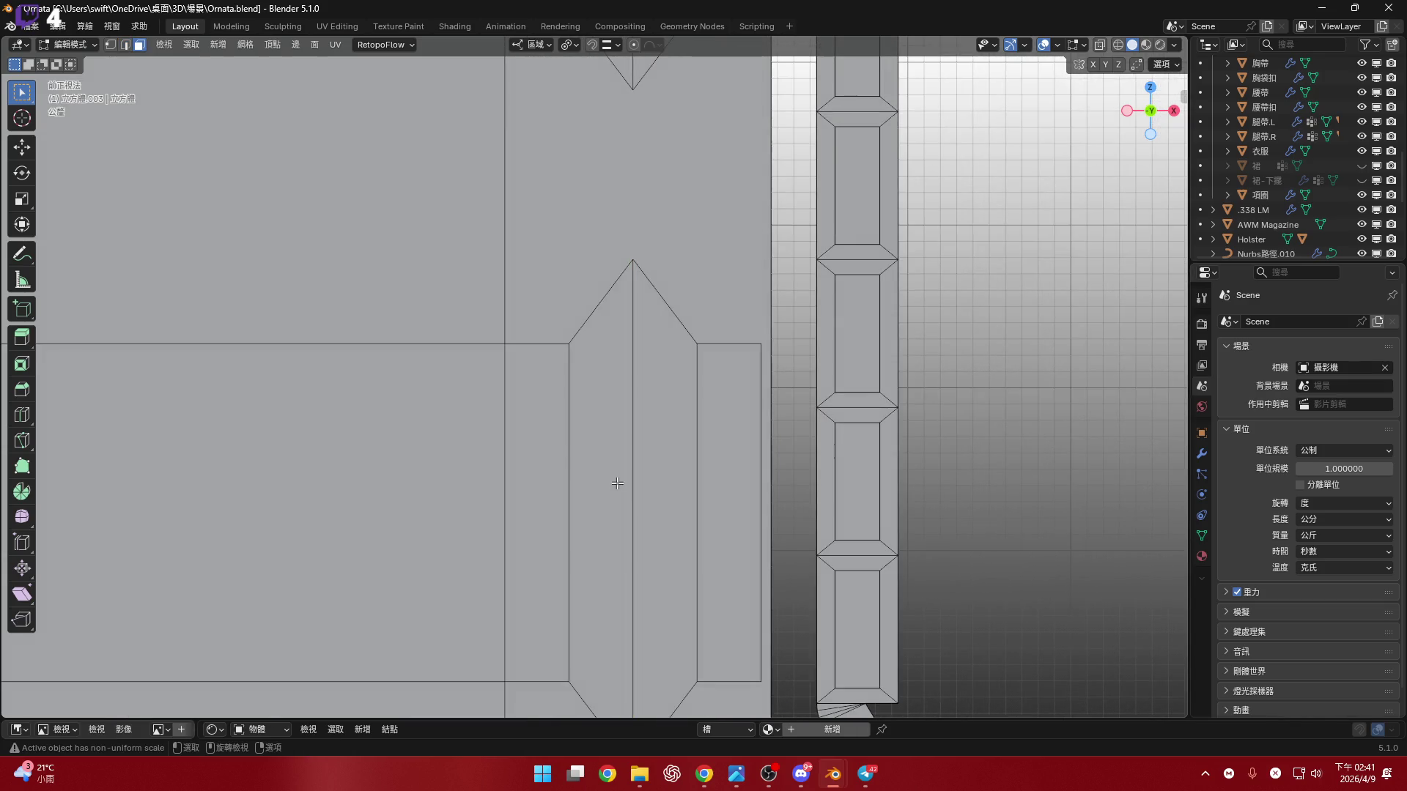
left_click(619, 483)
left_click(656, 498, "shift")
scroll(673, 476, "down", 1)
scroll(673, 476, "down", 3)
scroll(670, 444, "up", 3)
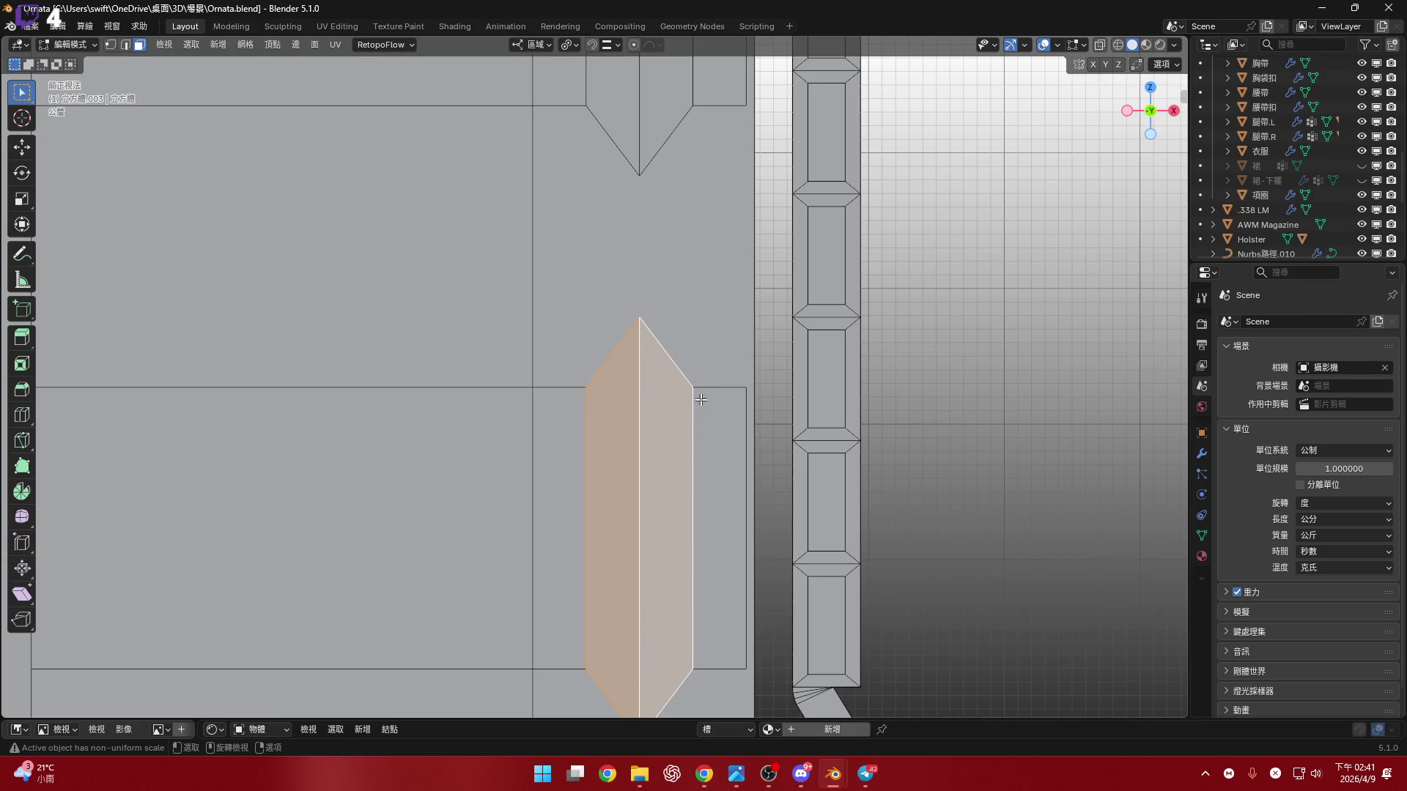
scroll(701, 399, "up", 4, "shift")
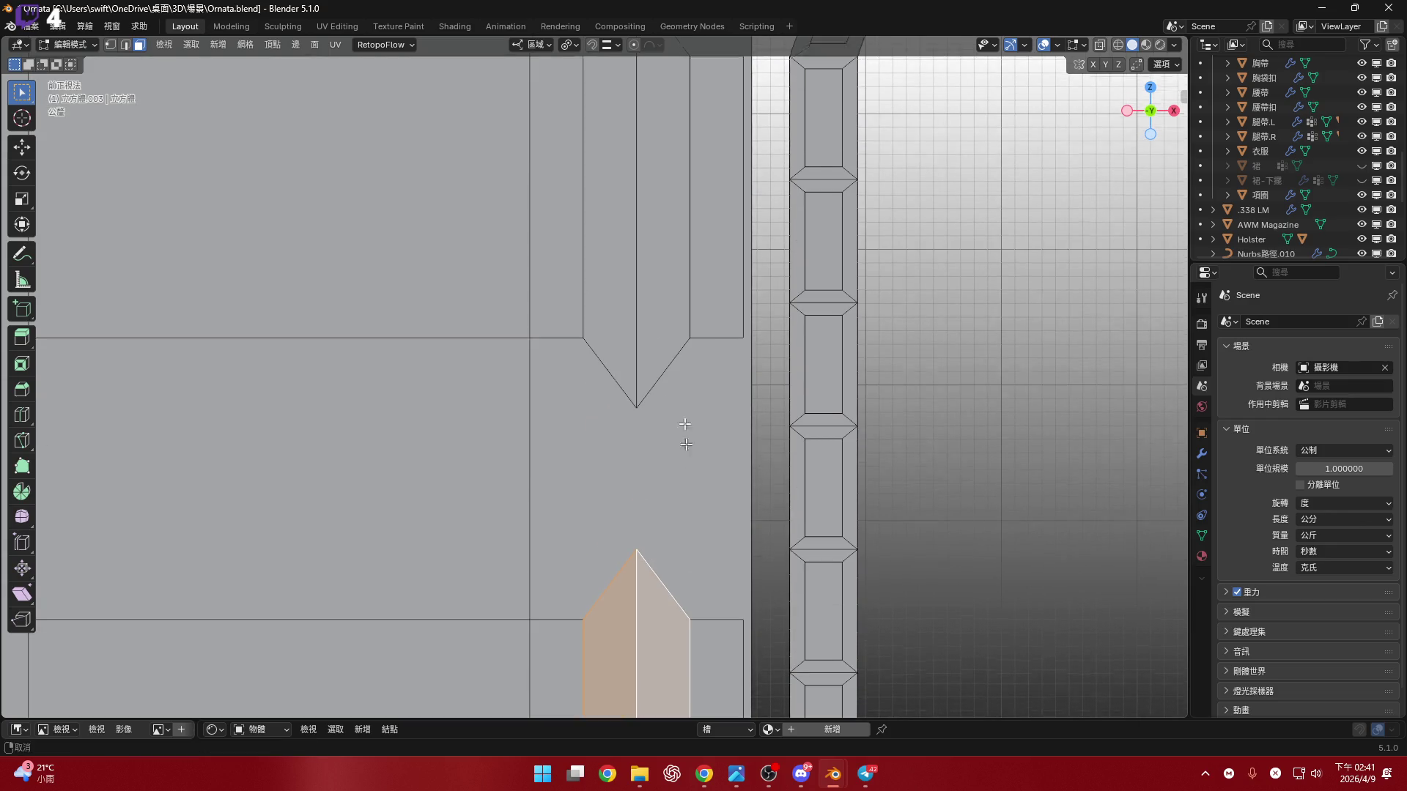
scroll(684, 468, "down", 4, "shift")
key("1")
left_click(668, 408)
scroll(670, 407, "up", 3)
key("ctrl+shift+b")
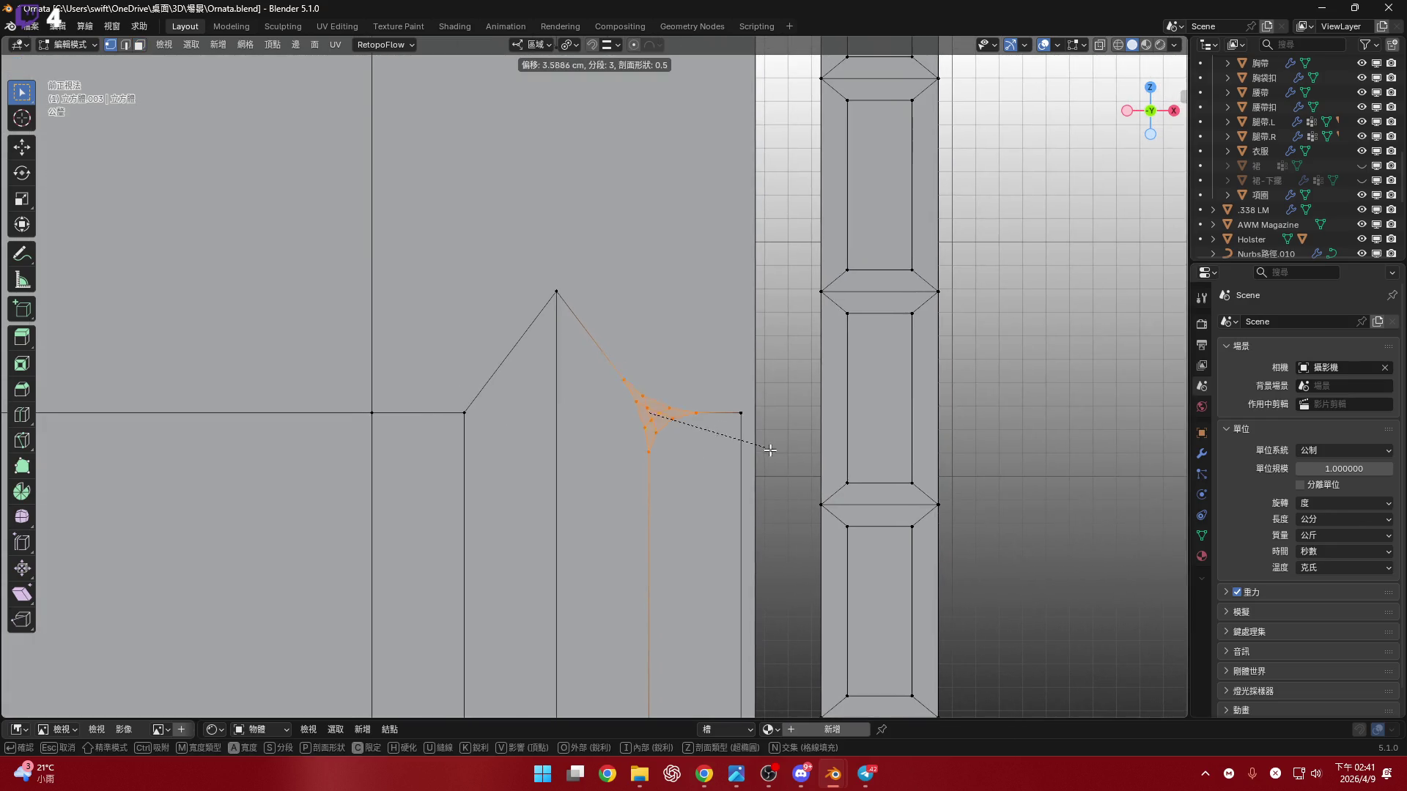
middle_click_drag(765, 439, 774, 393, "shift")
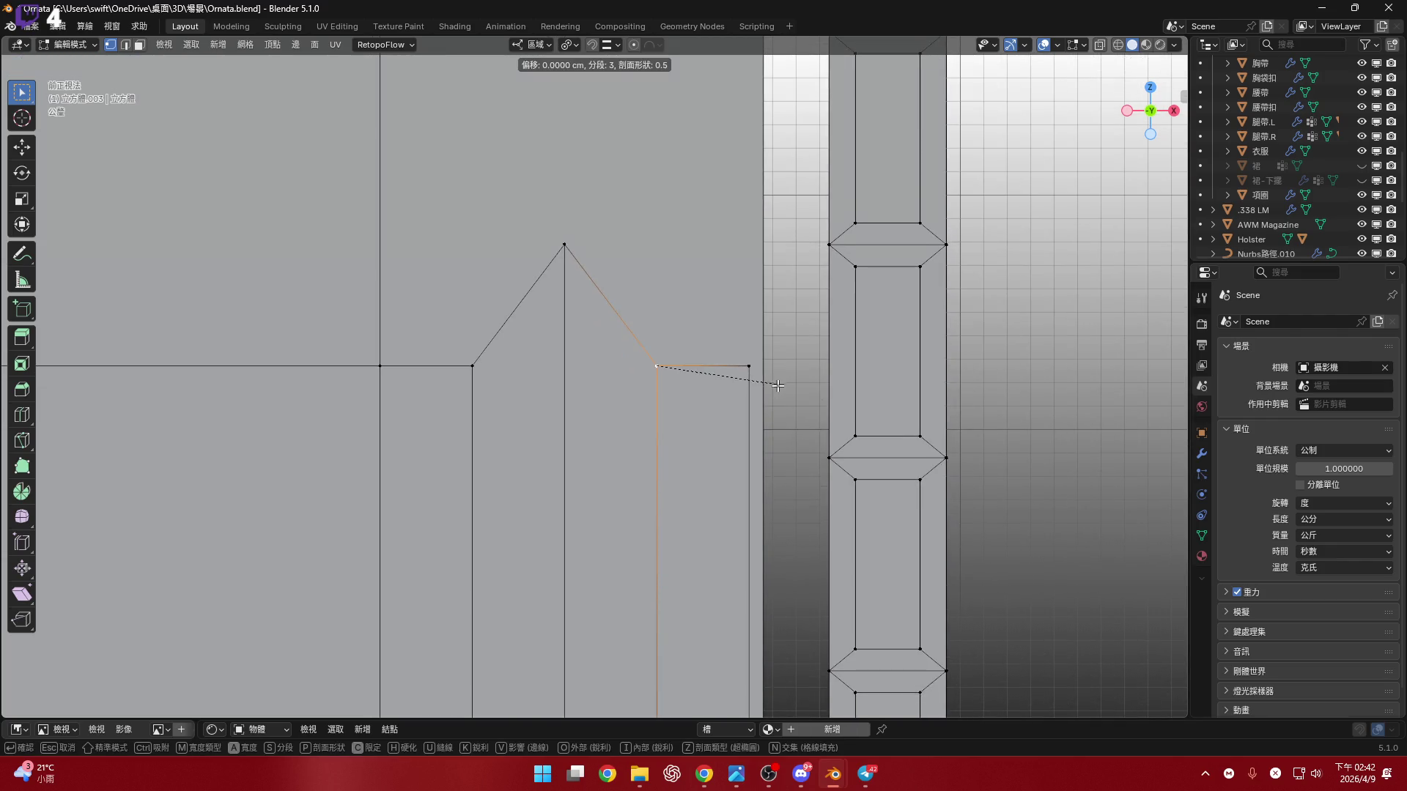
key("Escape")
key("2")
left_click(612, 306)
left_click(762, 367, "shift")
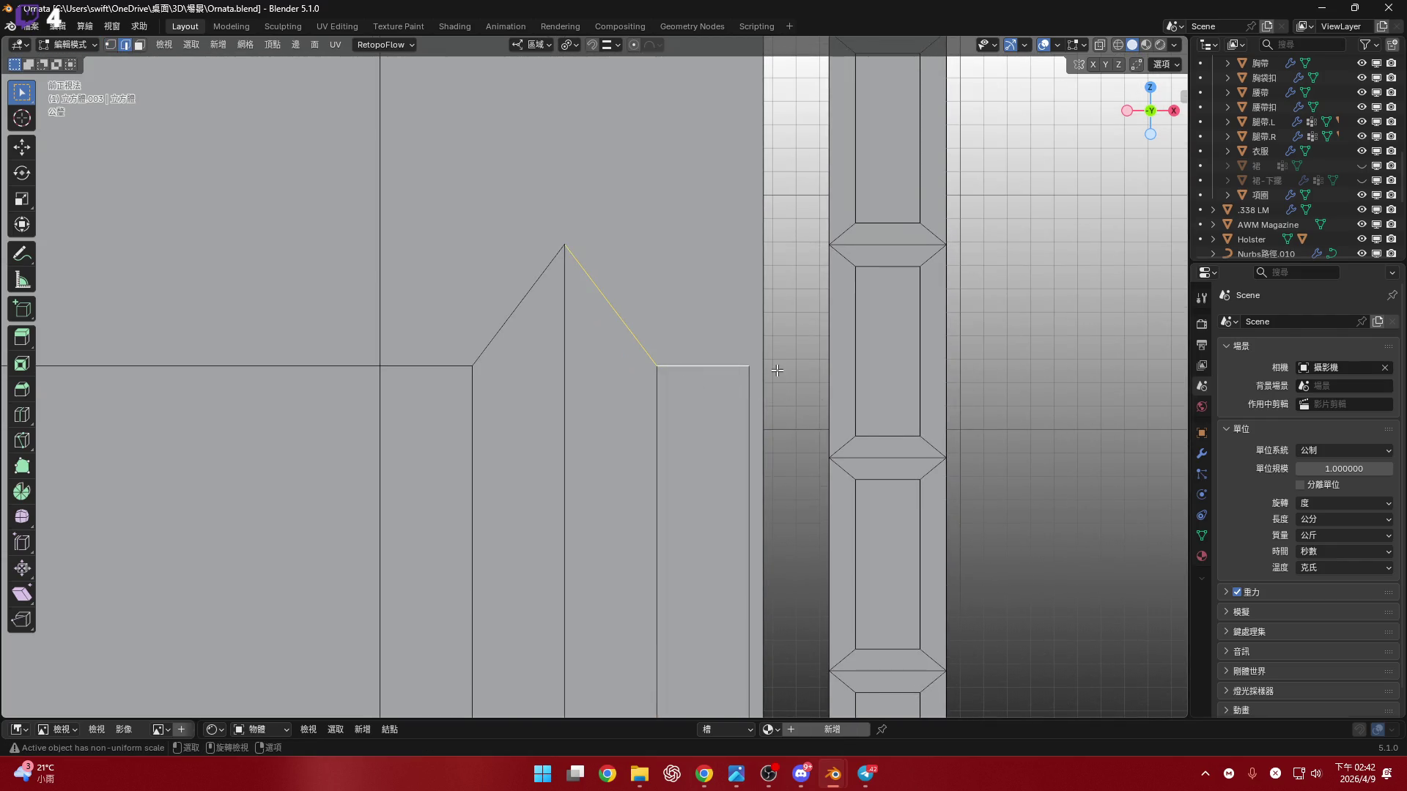
key("ctrl+b")
key("Escape")
key("1")
left_click(659, 377)
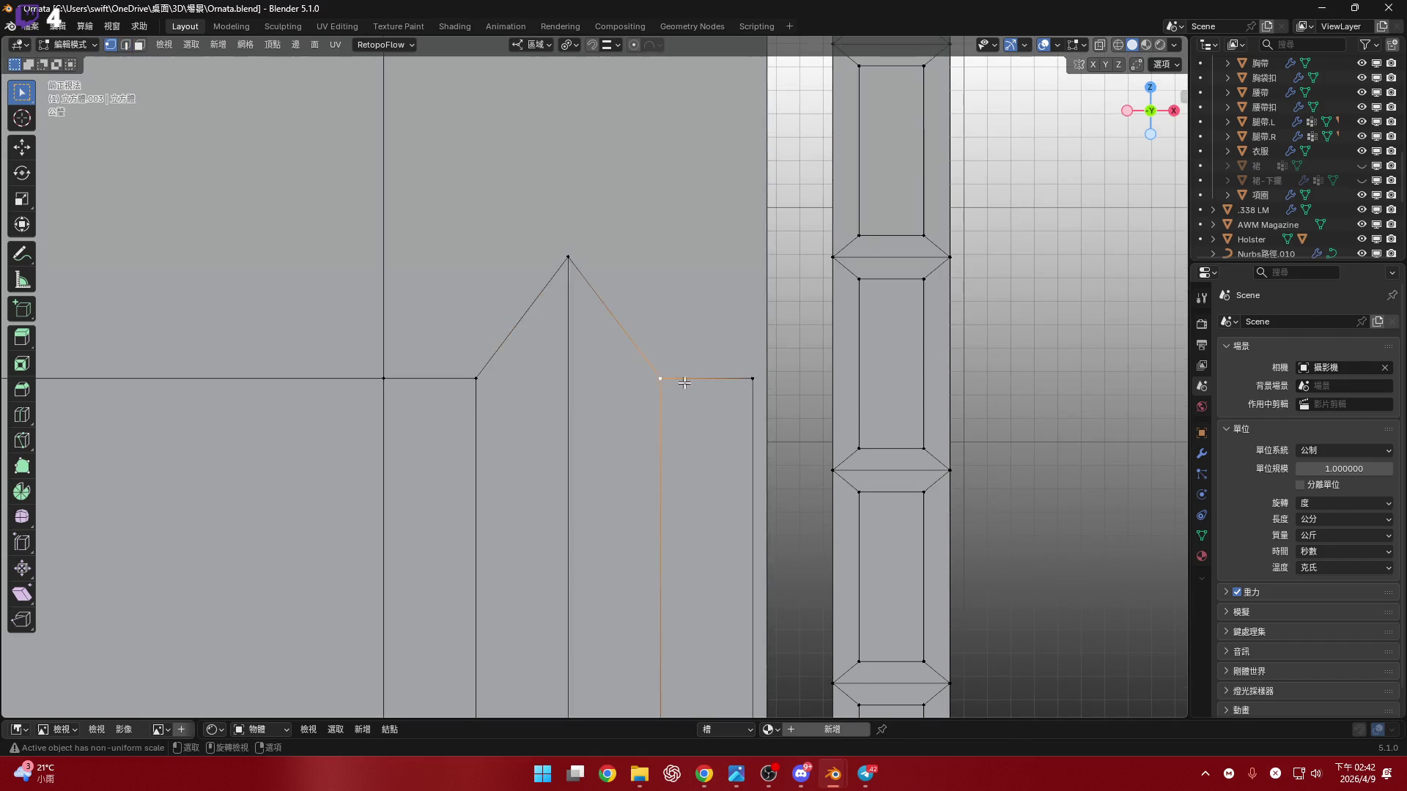
scroll(677, 415, "up", 3)
middle_click_drag(677, 415, 690, 380, "shift")
key("ctrl+shift+b")
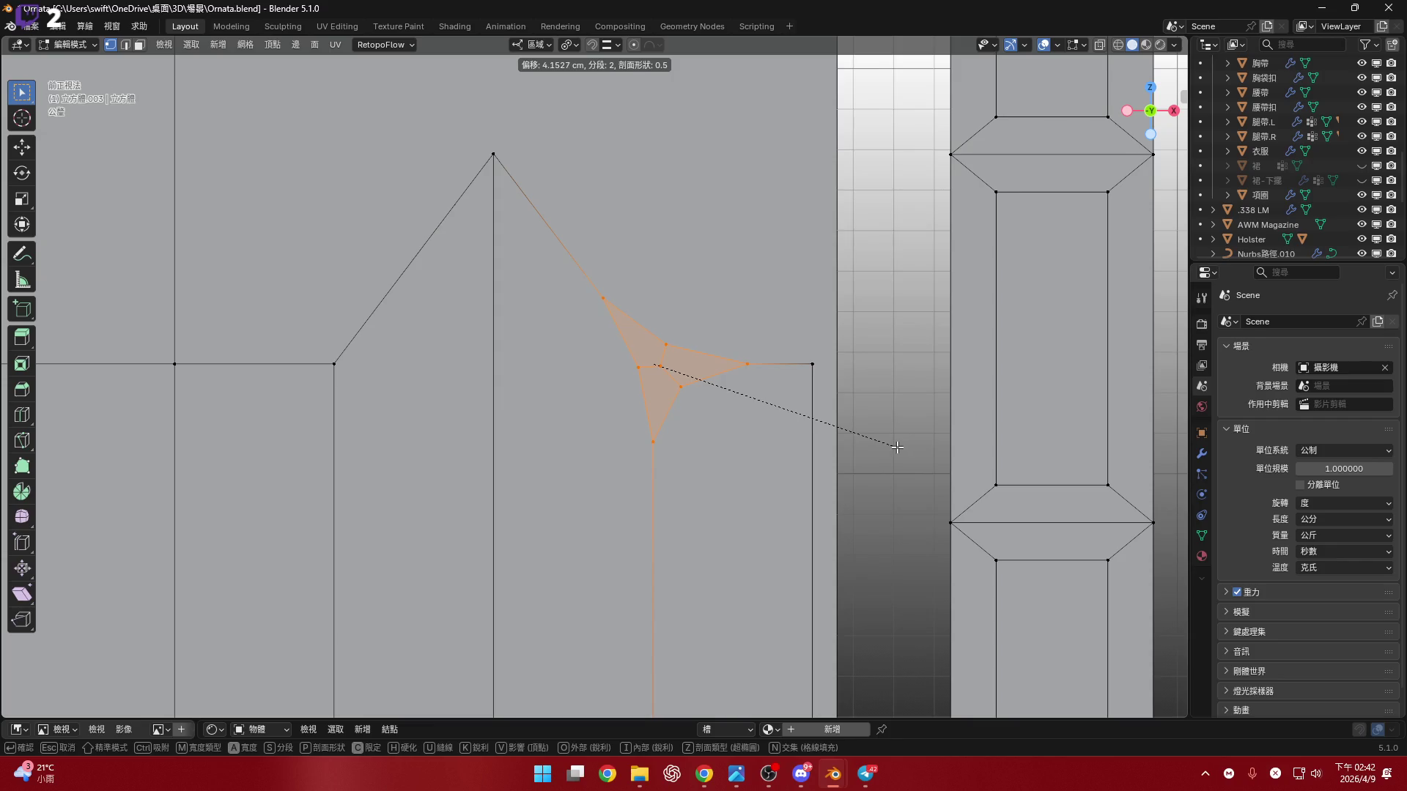
key("Escape")
mouse_move(651, 368)
middle_mouse_down("shift")
mouse_move(638, 443)
mouse_move(657, 361)
mouse_move(639, 339)
middle_mouse_up("shift")
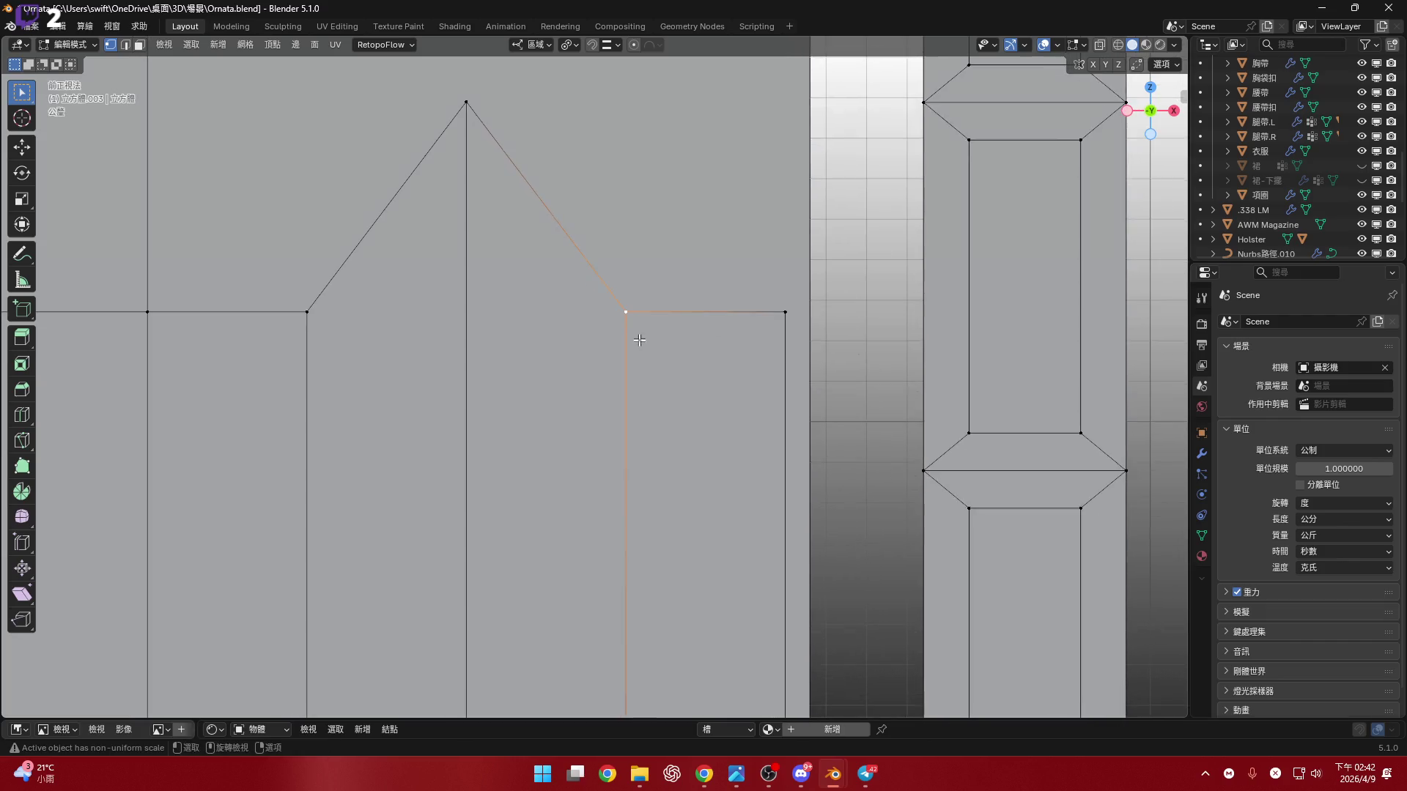
scroll(639, 339, "down", 2)
left_click(701, 311)
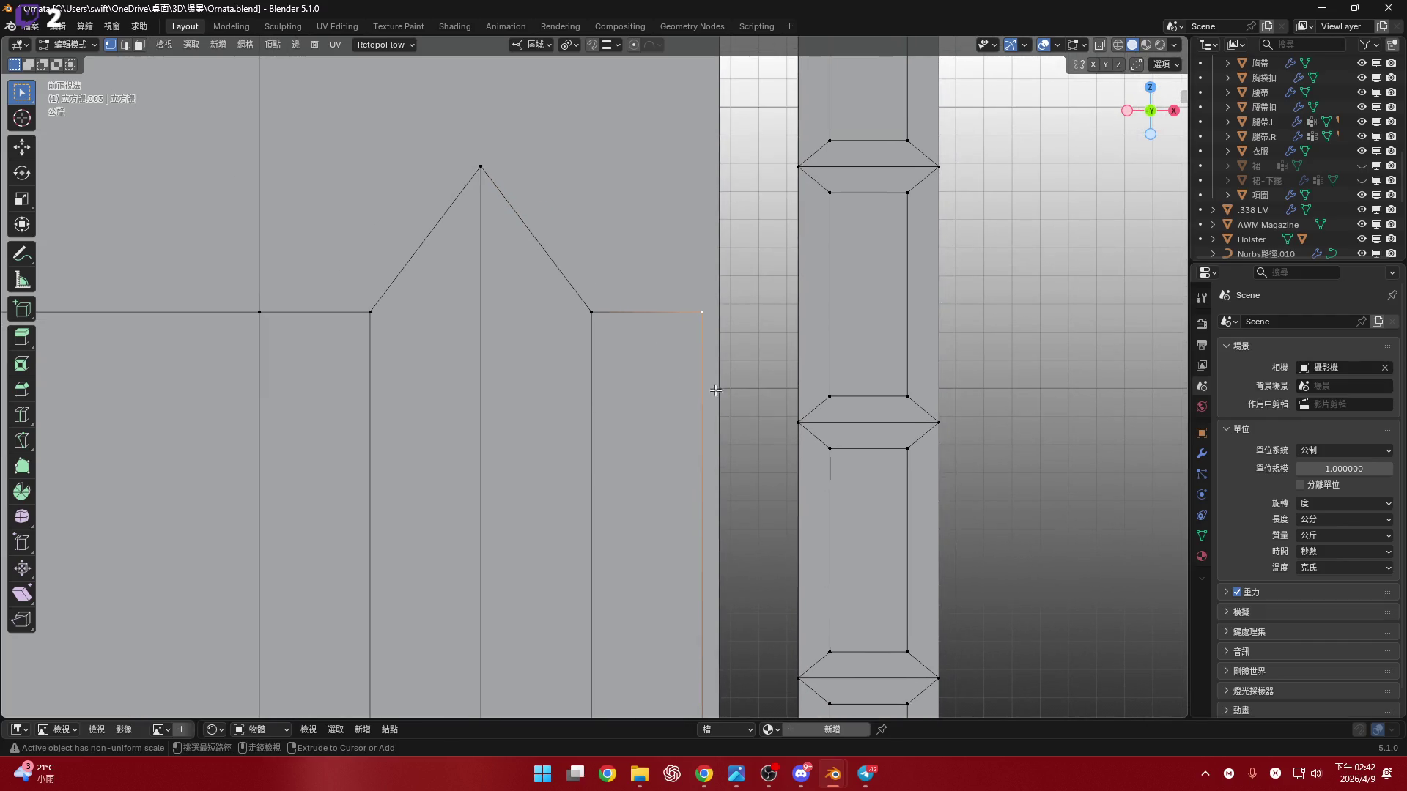
key("ctrl+shift+b")
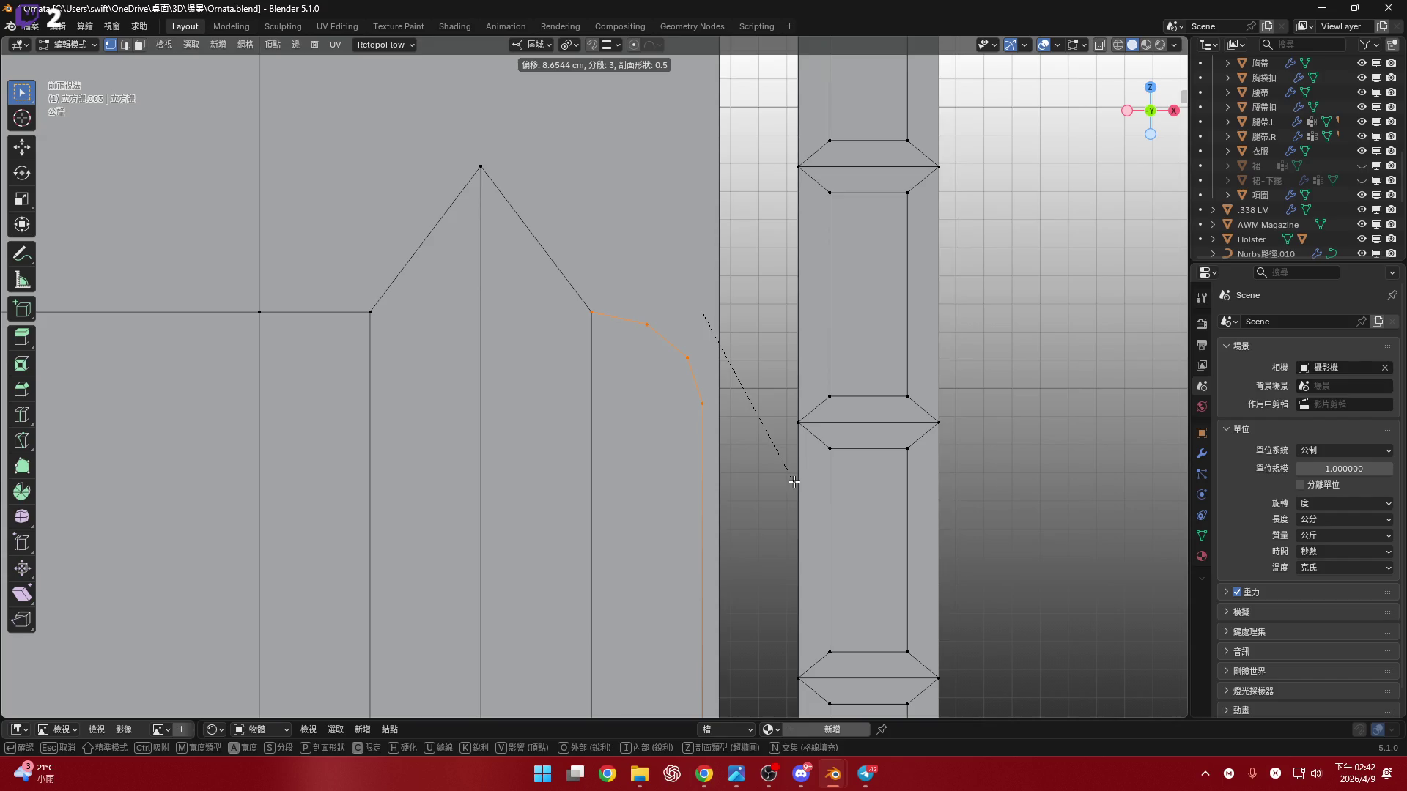
left_click(793, 481)
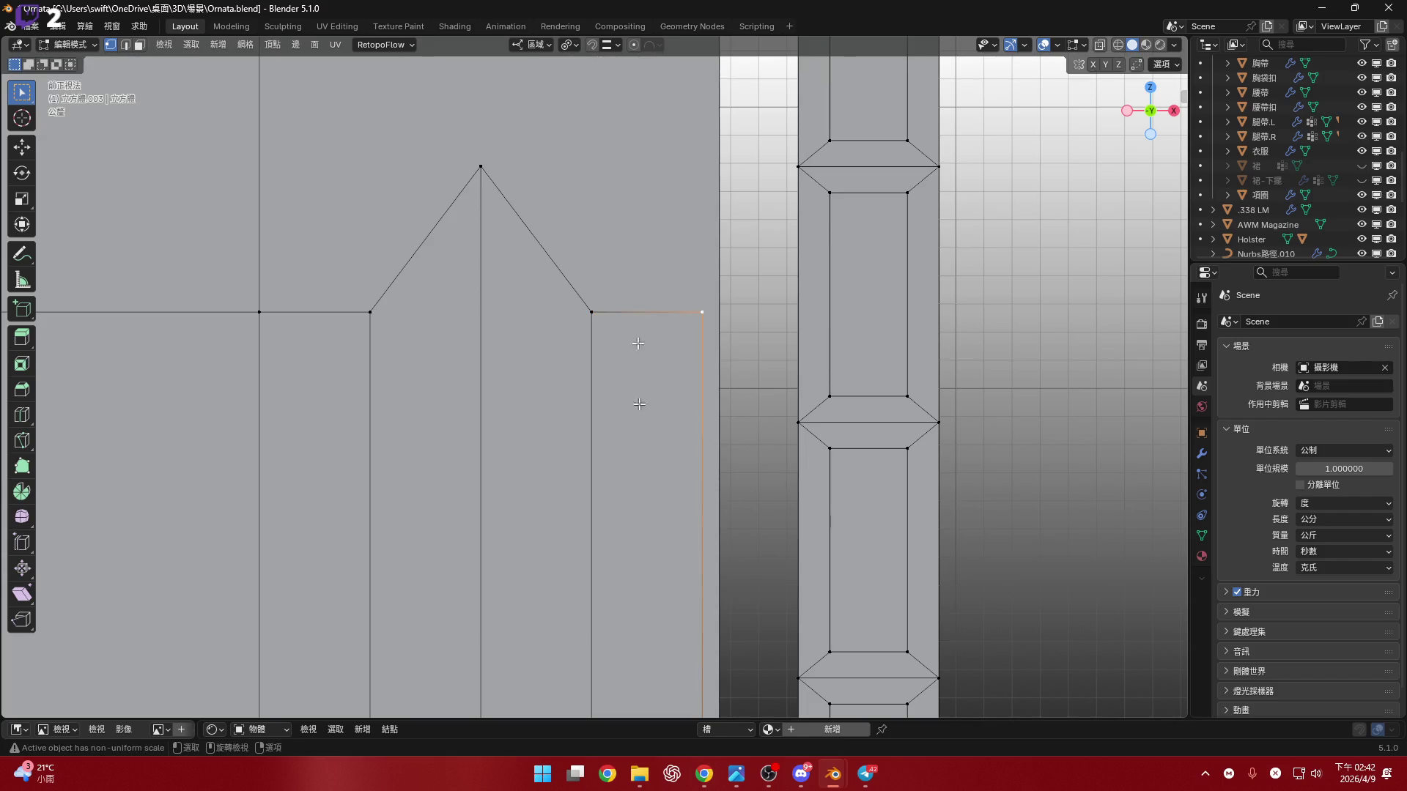
scroll(658, 476, "down", 4)
left_click(537, 529, "shift")
middle_click_drag(499, 466, 557, 552, "shift")
left_click(592, 326, "shift")
mouse_move(592, 327)
middle_mouse_down("shift")
mouse_move(561, 353)
mouse_move(659, 463)
mouse_move(629, 311)
middle_mouse_up("shift")
left_click(526, 226, "shift")
middle_click_drag(526, 227, 571, 15, "shift")
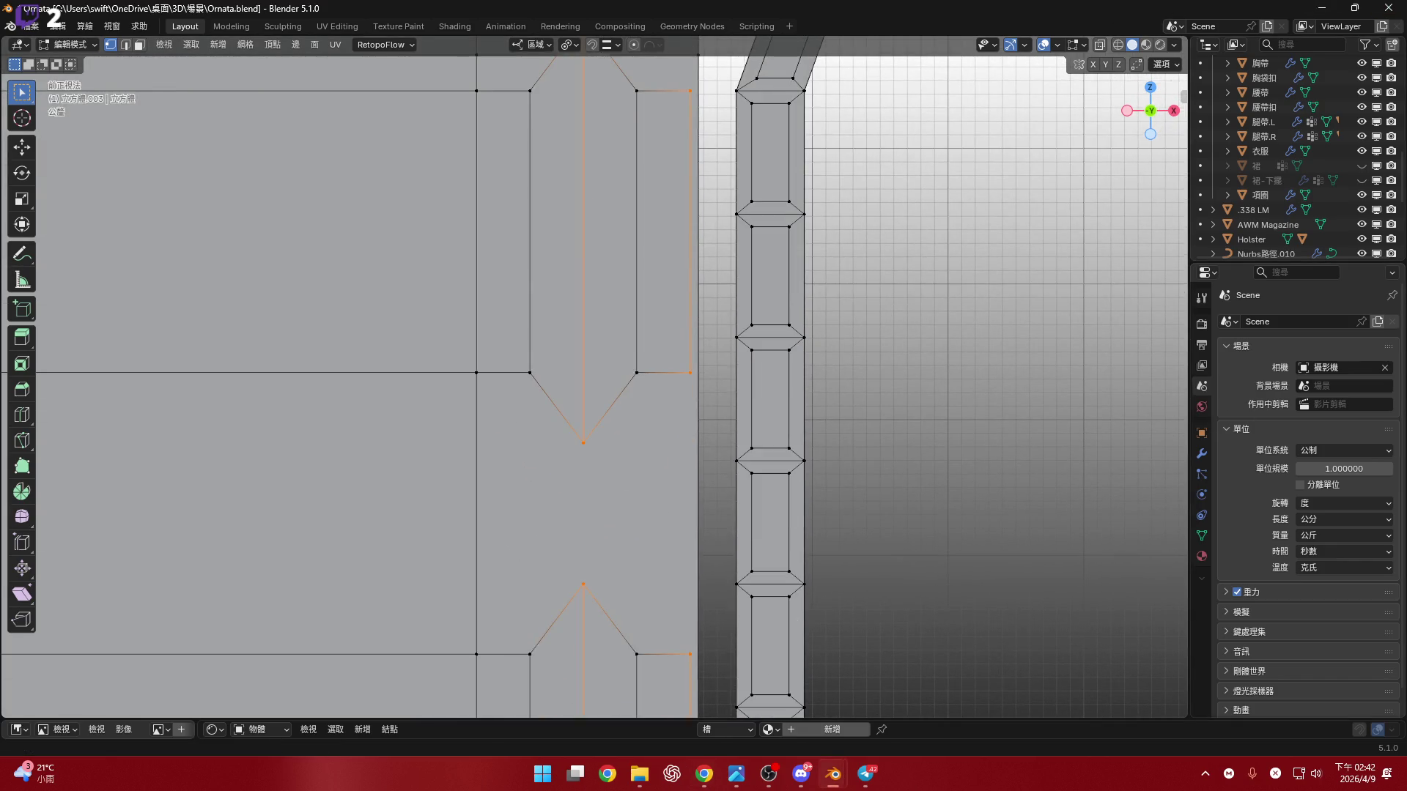
- Start a bevel on the selected corners, then cancel it
mouse_move(649, 353)
middle_mouse_down("shift")
mouse_move(564, 353)
mouse_move(610, 331)
middle_mouse_up("shift")
key("ctrl+b")
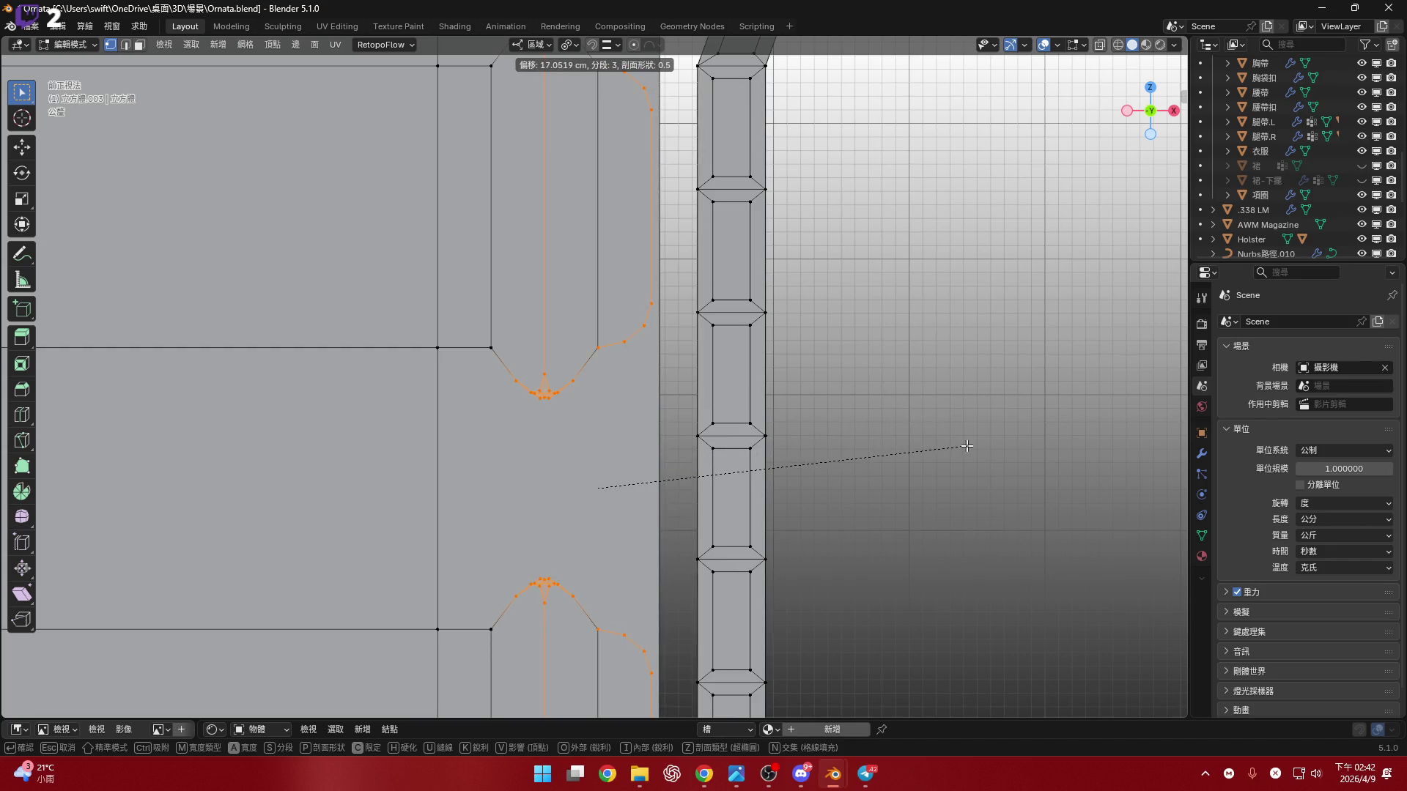
scroll(952, 445, "up", 1)
key("v")
key("v")
key("c")
left_click(998, 511)
middle_click_drag(998, 510, 992, 337, "shift")
- Vertex-bevel the tab tips with 2 segments and a 0.4 profile
key("ctrl+b")
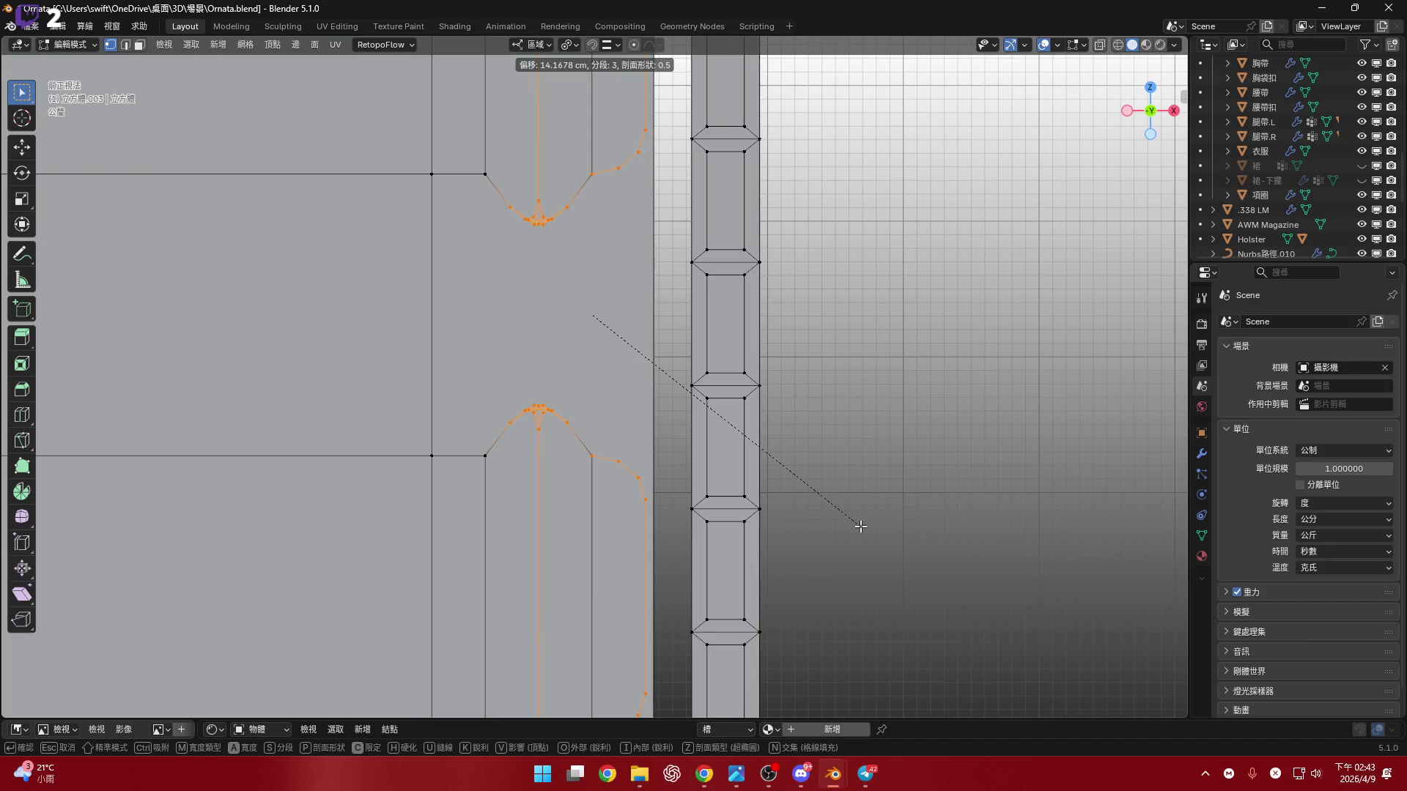
left_click(860, 526)
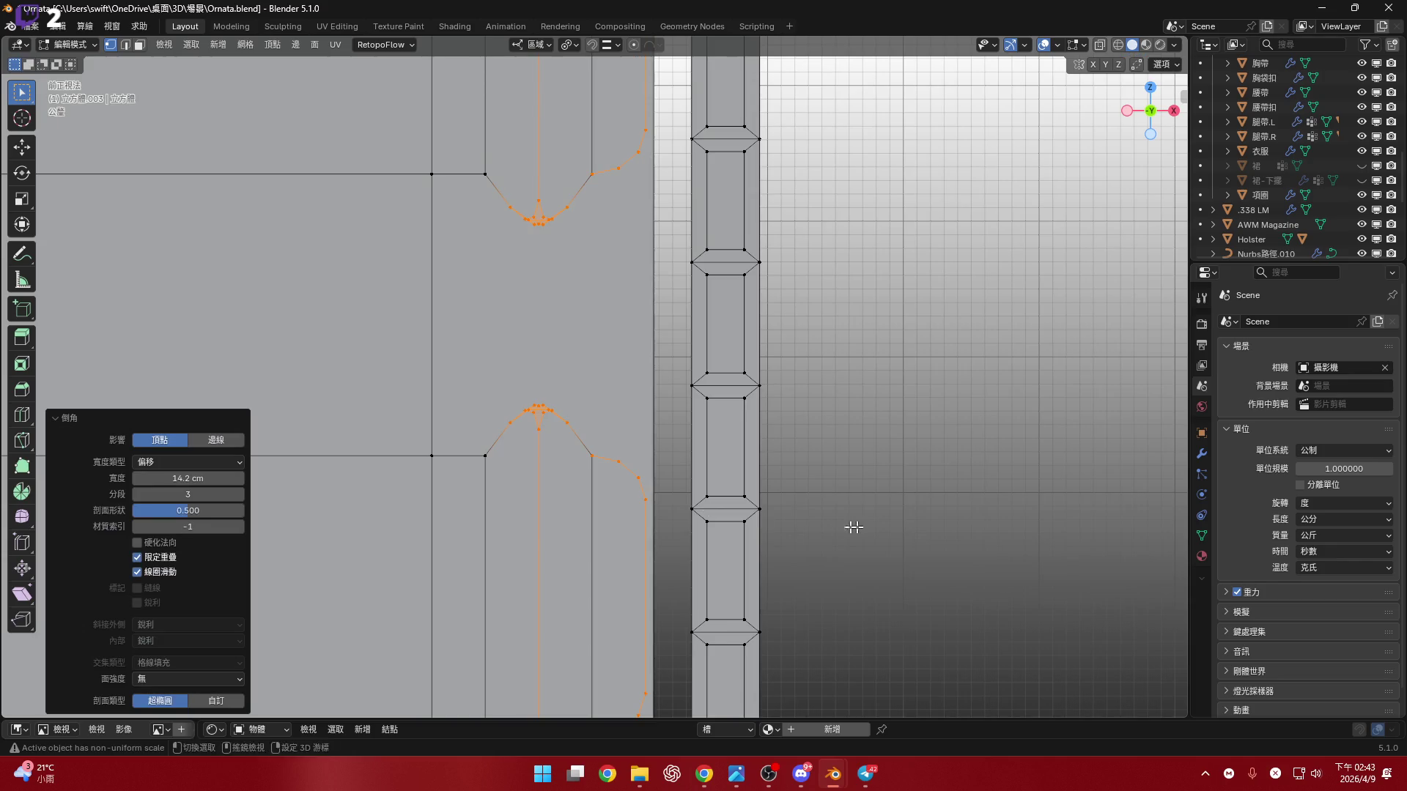
scroll(640, 493, "up", 4)
middle_click_drag(499, 505, 476, 479, "shift")
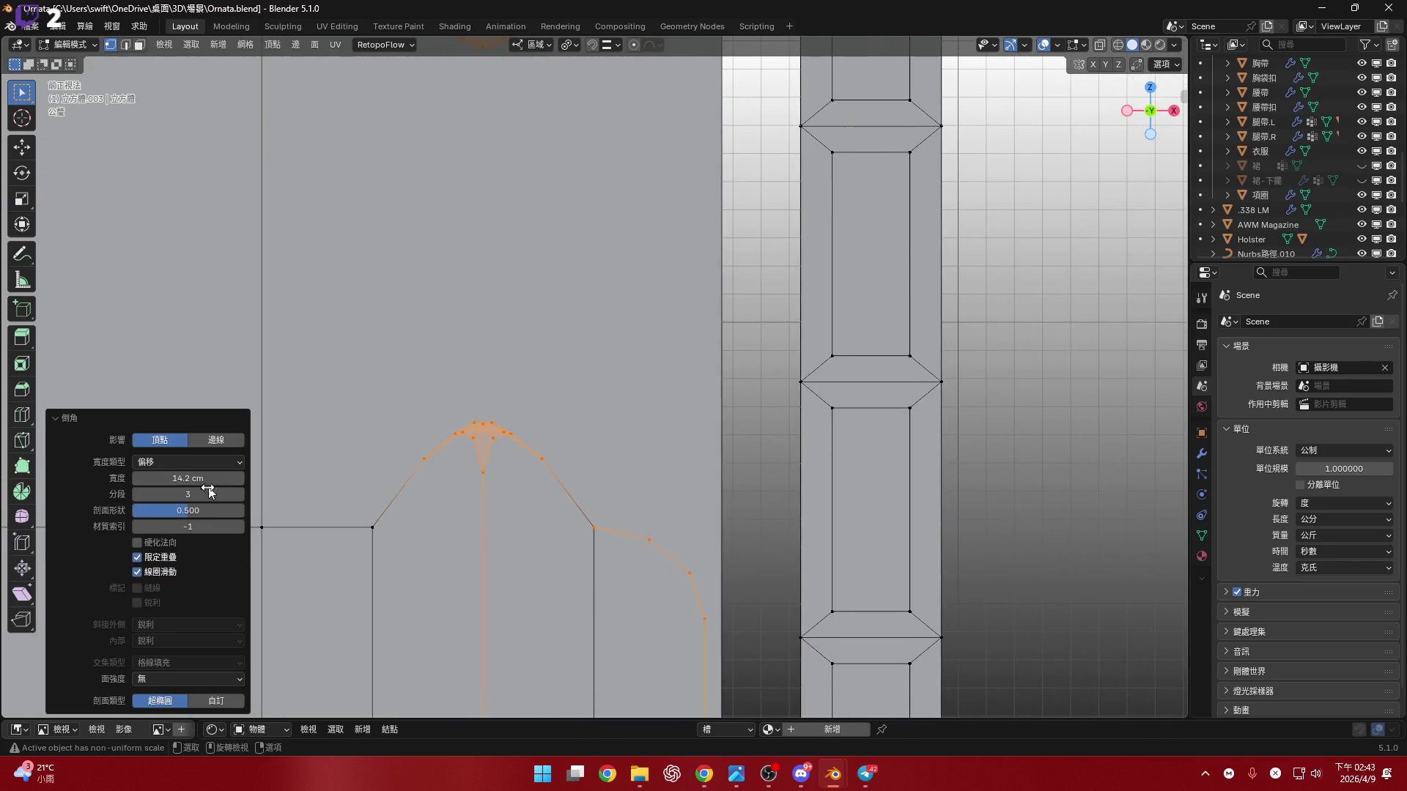
left_click(135, 494)
left_click_drag(198, 513, 206, 511)
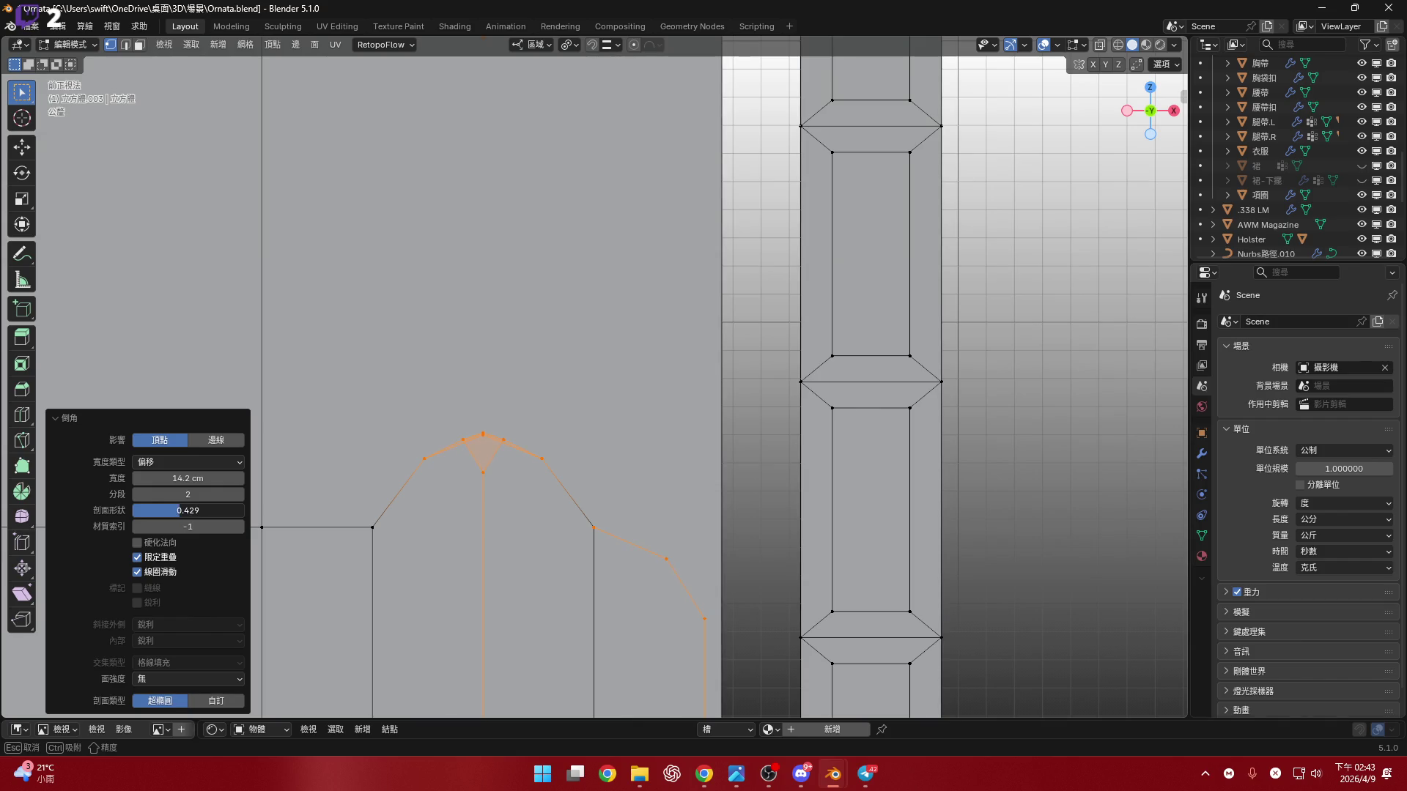
scroll(660, 425, "up", 5)
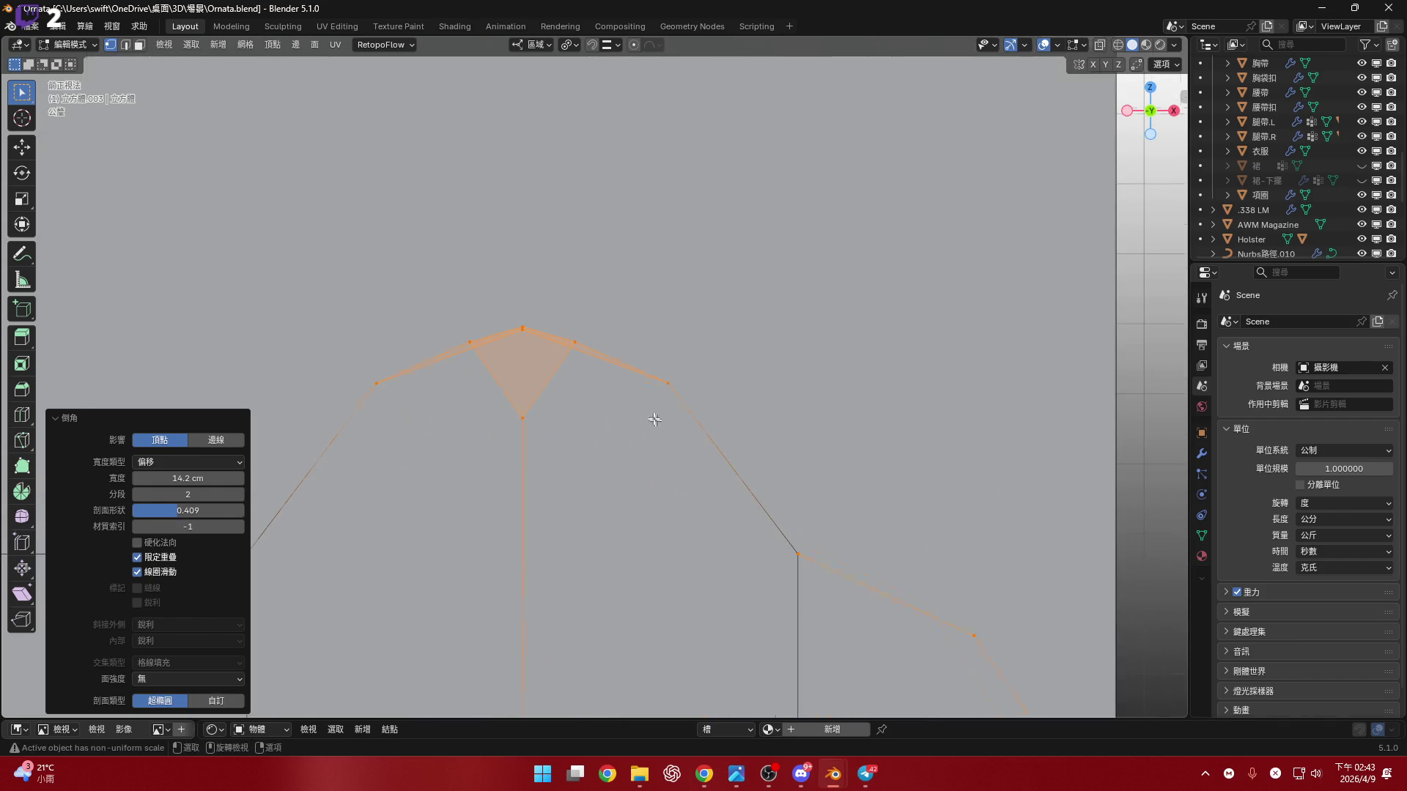
left_click(210, 505)
type("0.4")
key("Return")
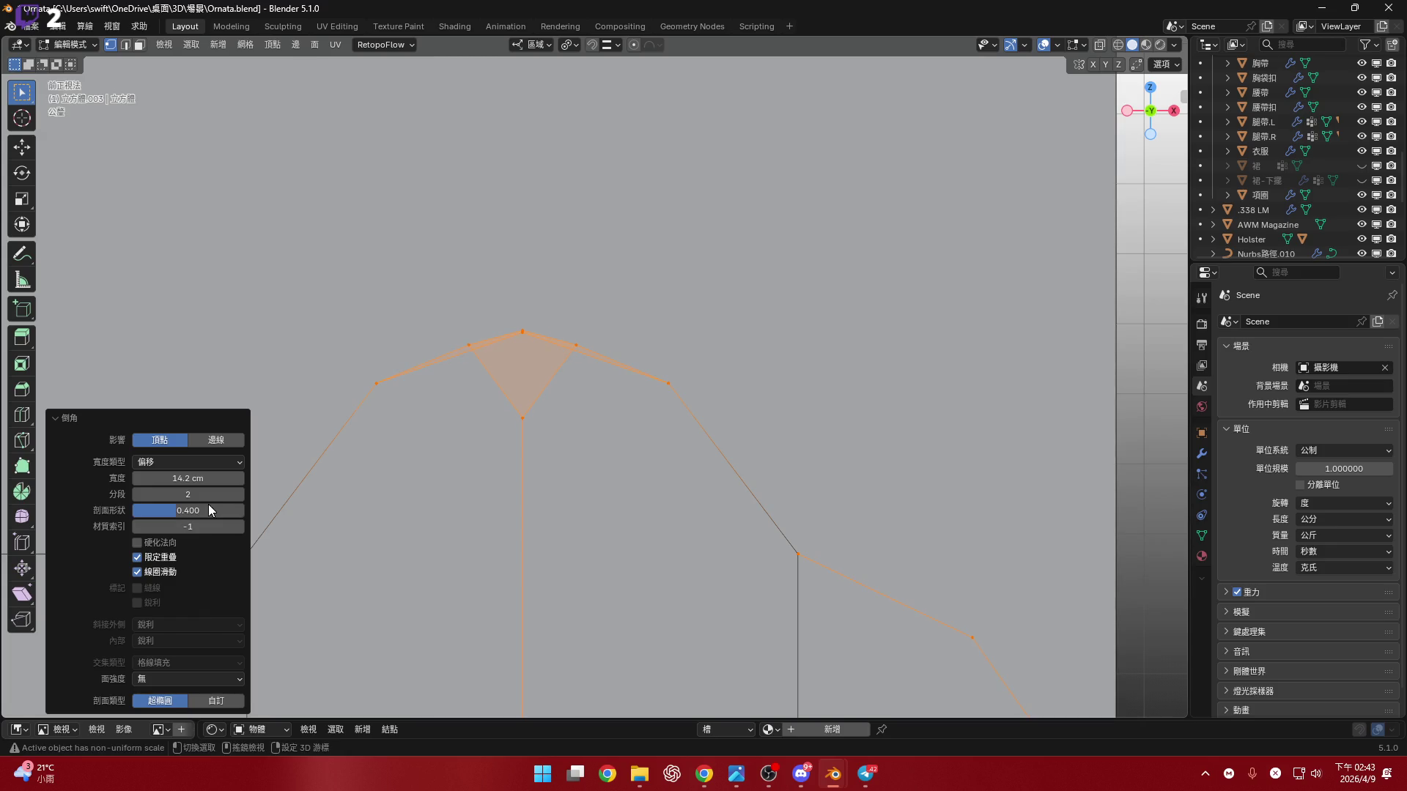
- Check the reference in the browser, then undo the tip bevel to restore sharp points
key("alt+Tab")
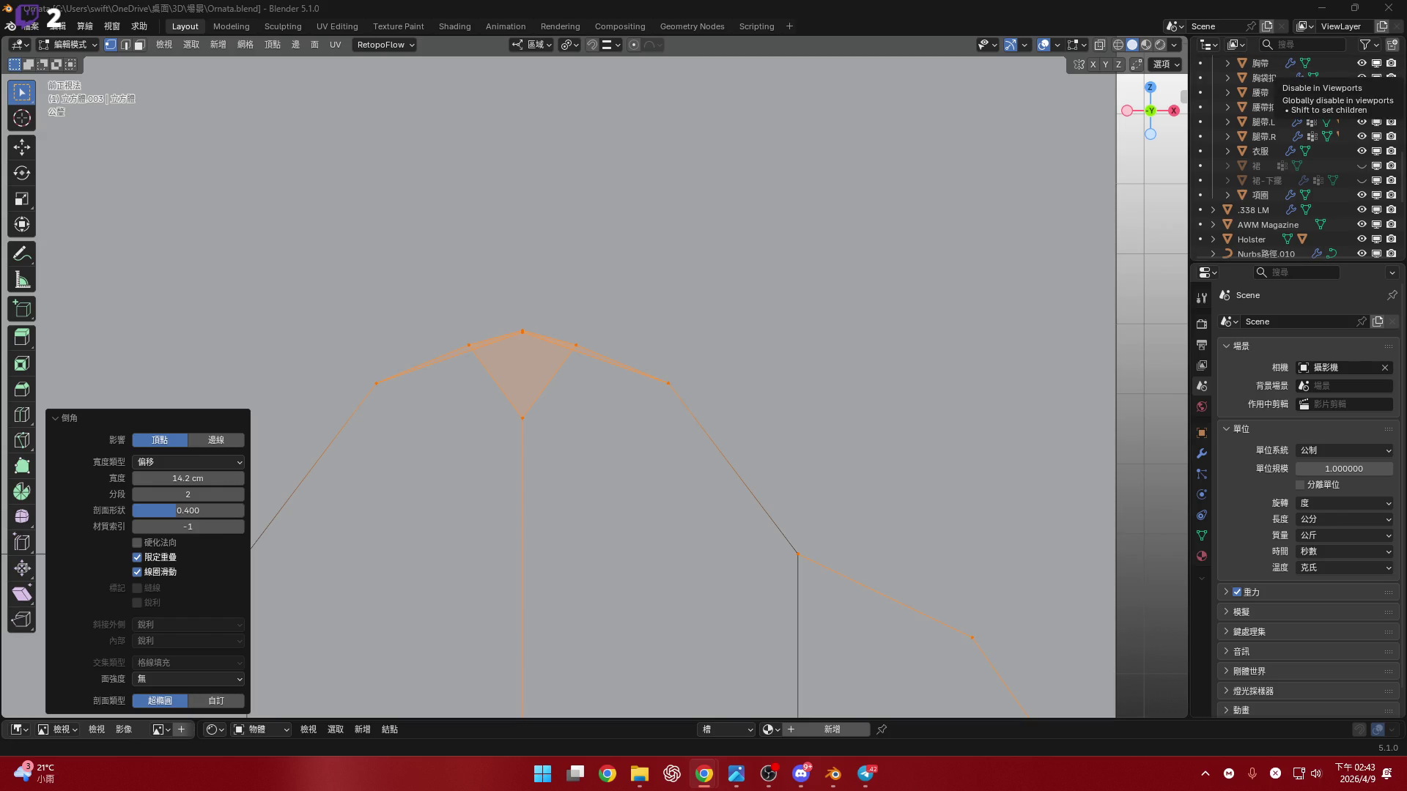
scroll(701, 425, "down", 4)
scroll(701, 424, "down", 1)
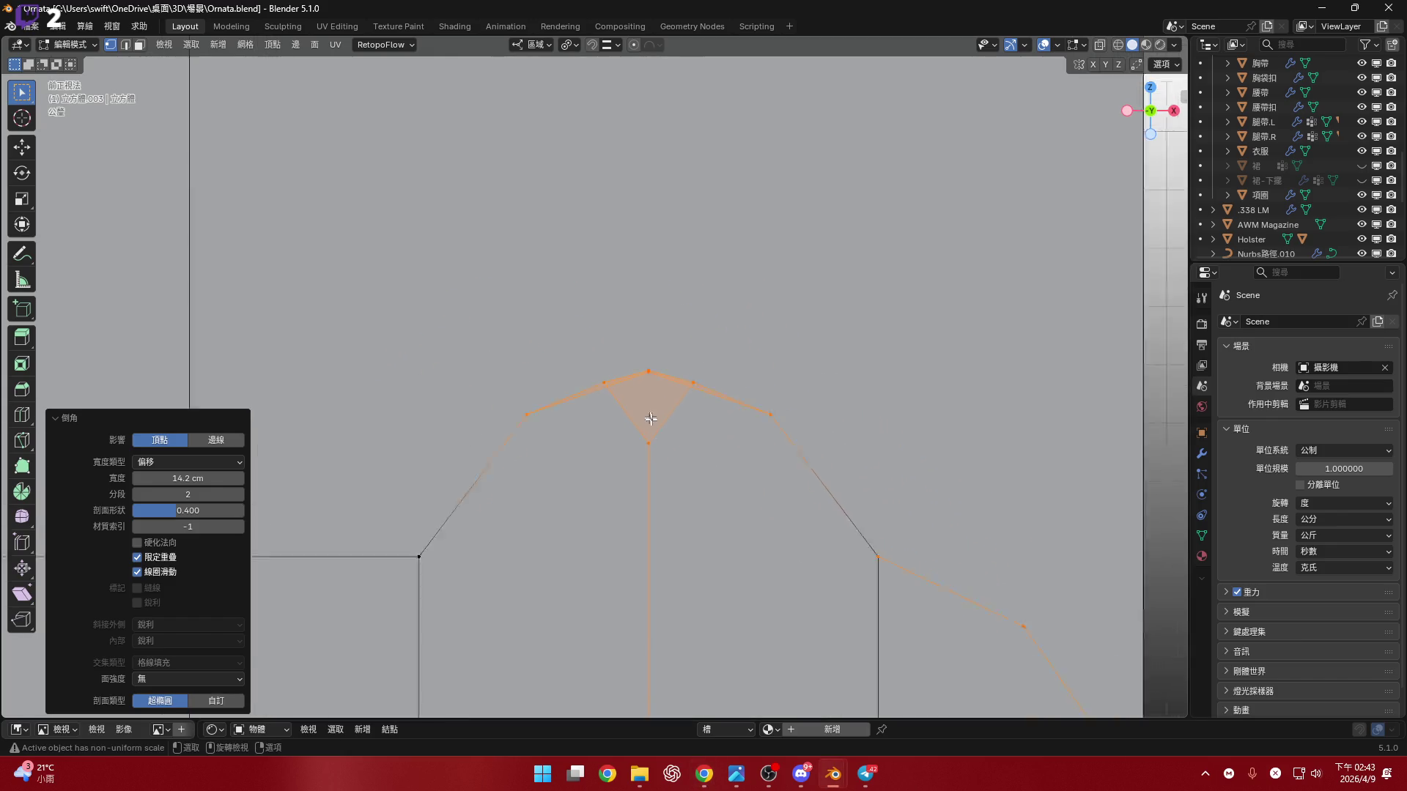
scroll(644, 393, "up", 4)
scroll(779, 463, "down", 5)
scroll(778, 463, "down", 3)
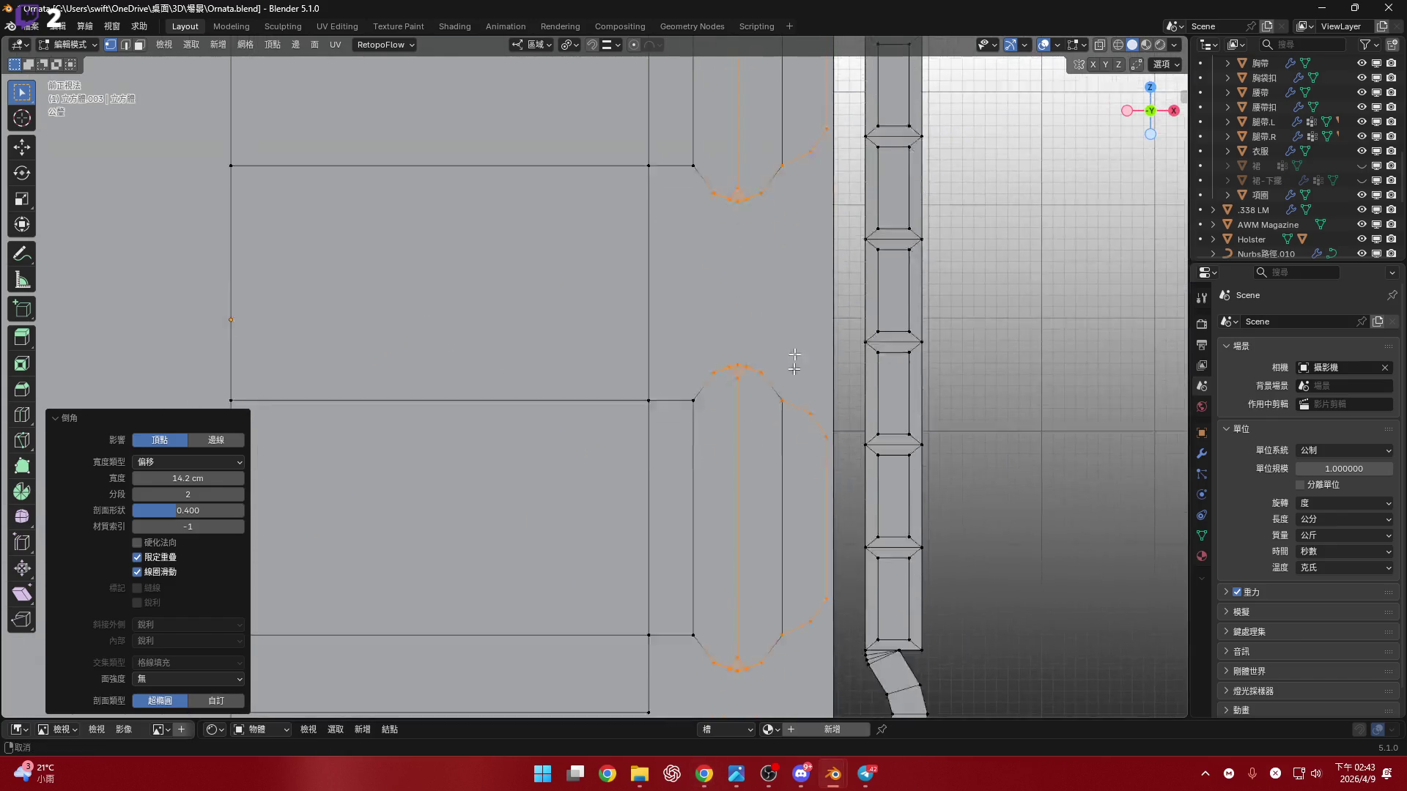
scroll(706, 351, "down", 1)
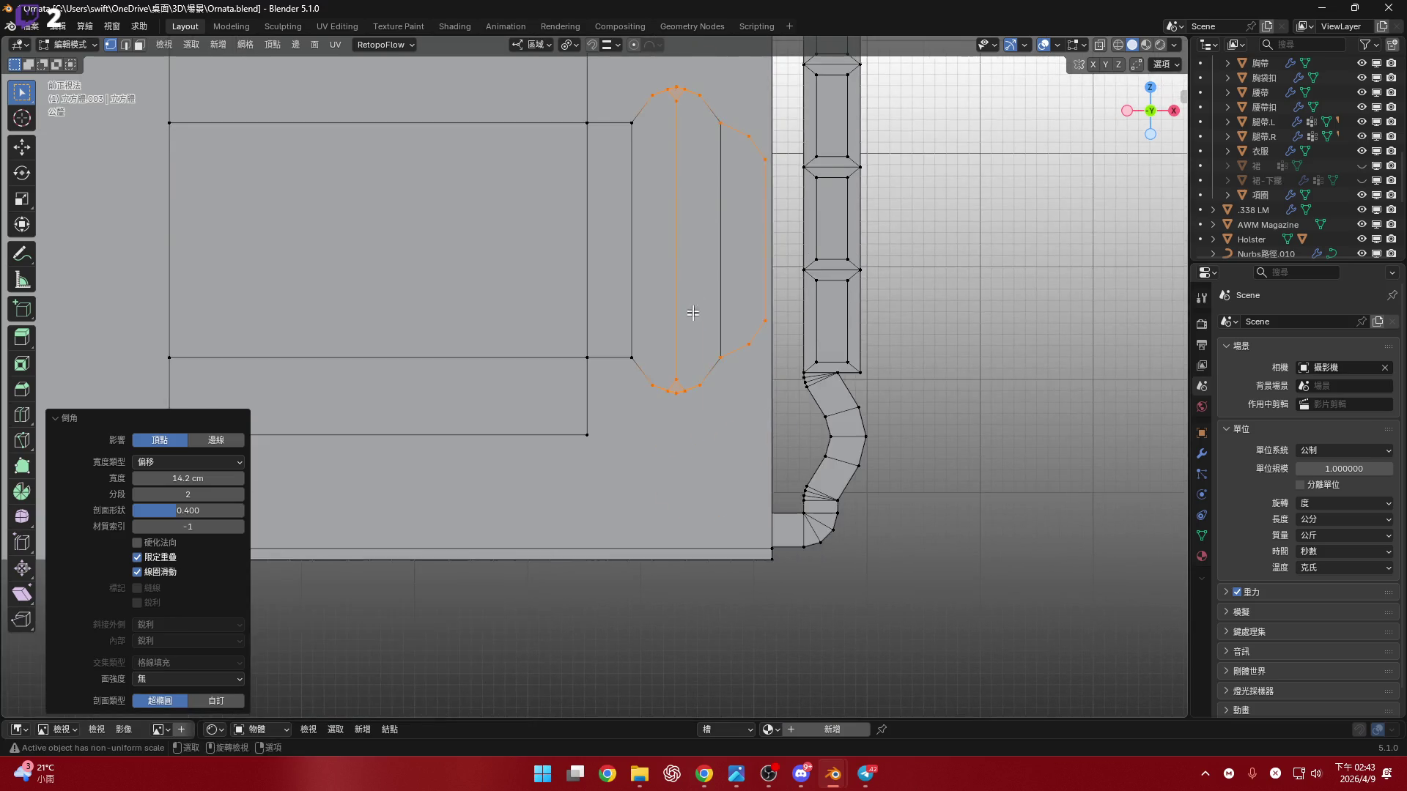
scroll(705, 352, "up", 5)
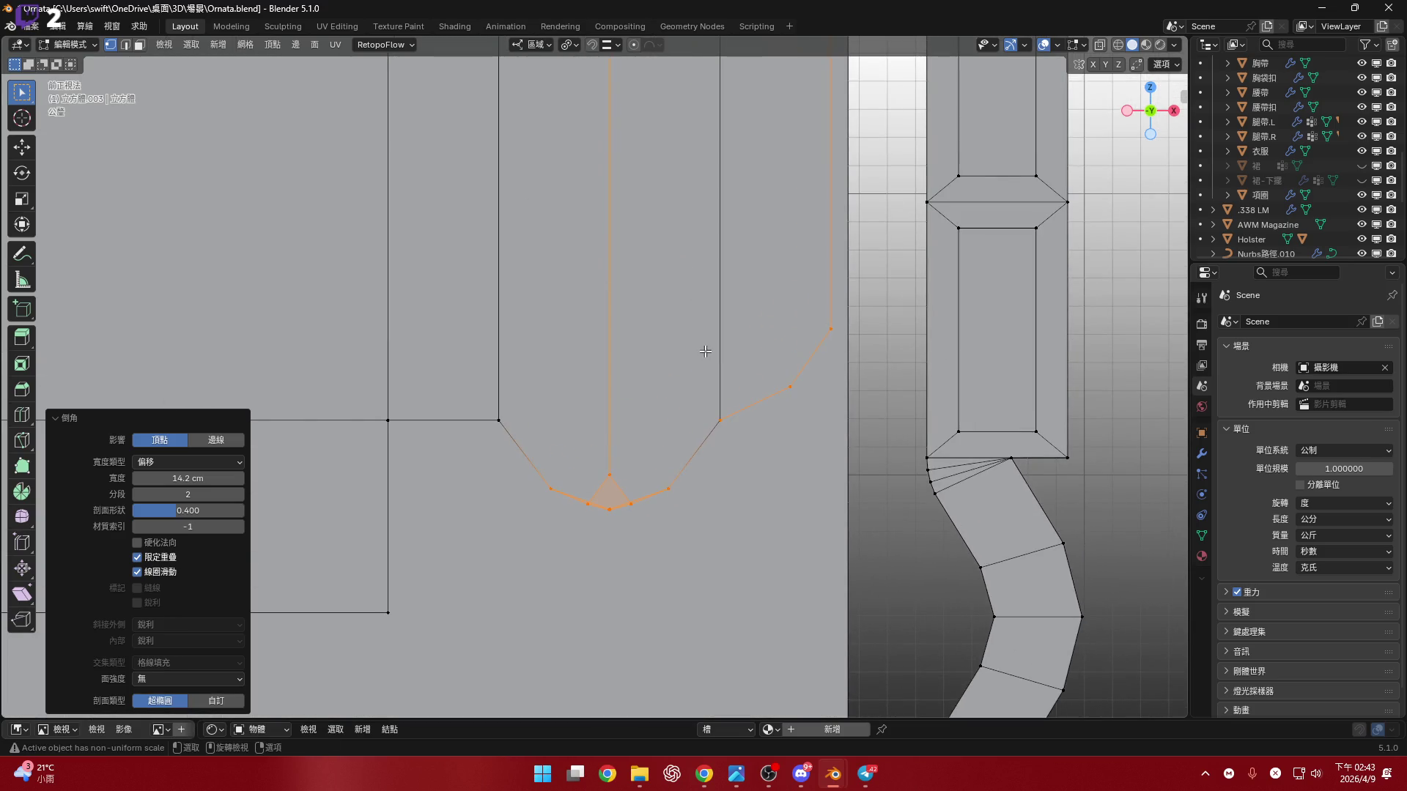
key("ctrl+z")
mouse_move(650, 374)
middle_mouse_down()
mouse_move(637, 389)
mouse_move(606, 374)
mouse_move(632, 367)
middle_mouse_up()
scroll(628, 350, "down", 3)
scroll(628, 350, "up", 3)
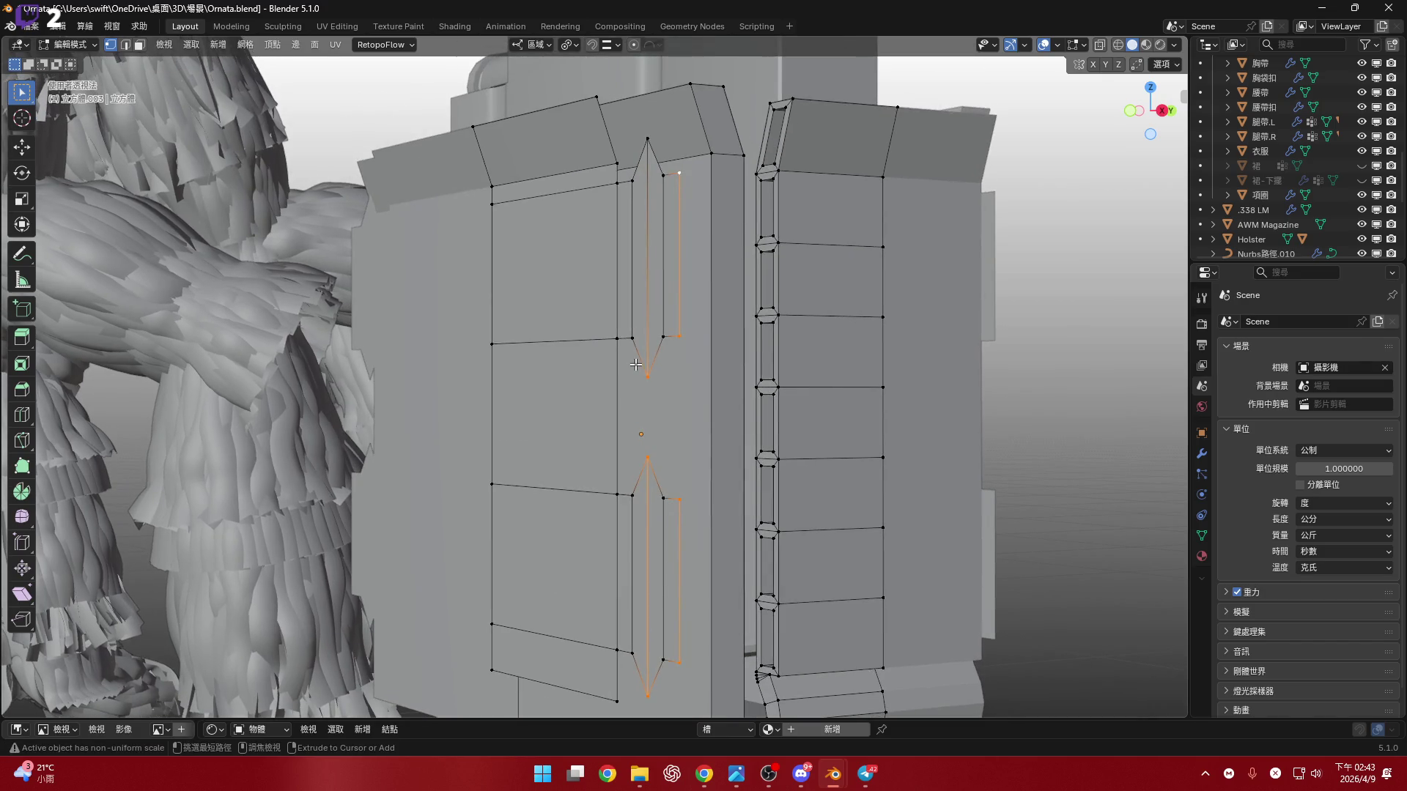
- From the right view, extrude the linked tab strip about 0.43 cm along local Y
key("ctrl+l")
key("KP_Decimal")
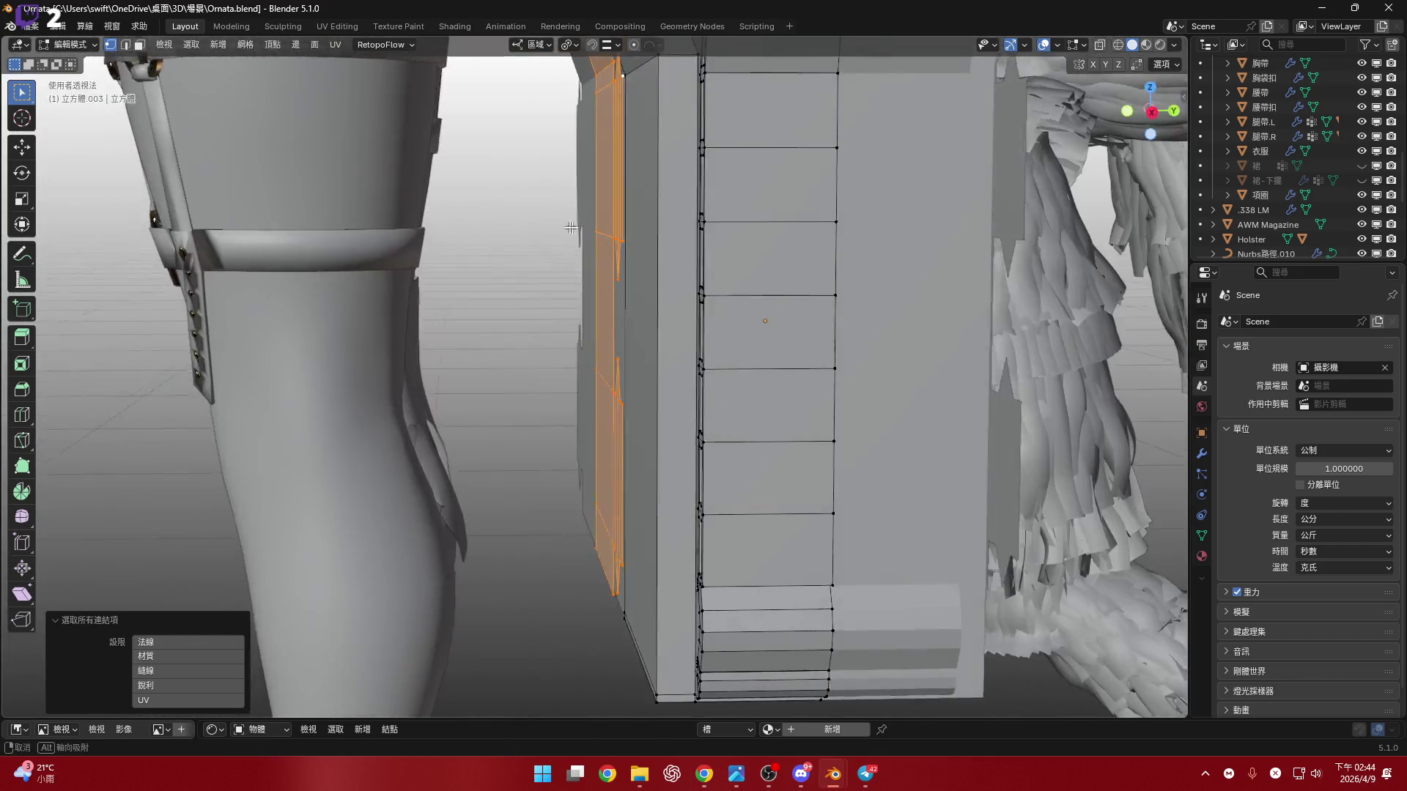
left_click(1151, 111)
mouse_move(595, 309)
middle_mouse_down("shift")
mouse_move(643, 359)
mouse_move(613, 251)
mouse_move(1033, 121)
middle_mouse_up("shift")
scroll(642, 358, "up", 1)
left_click(1151, 112)
key("g")
key("z")
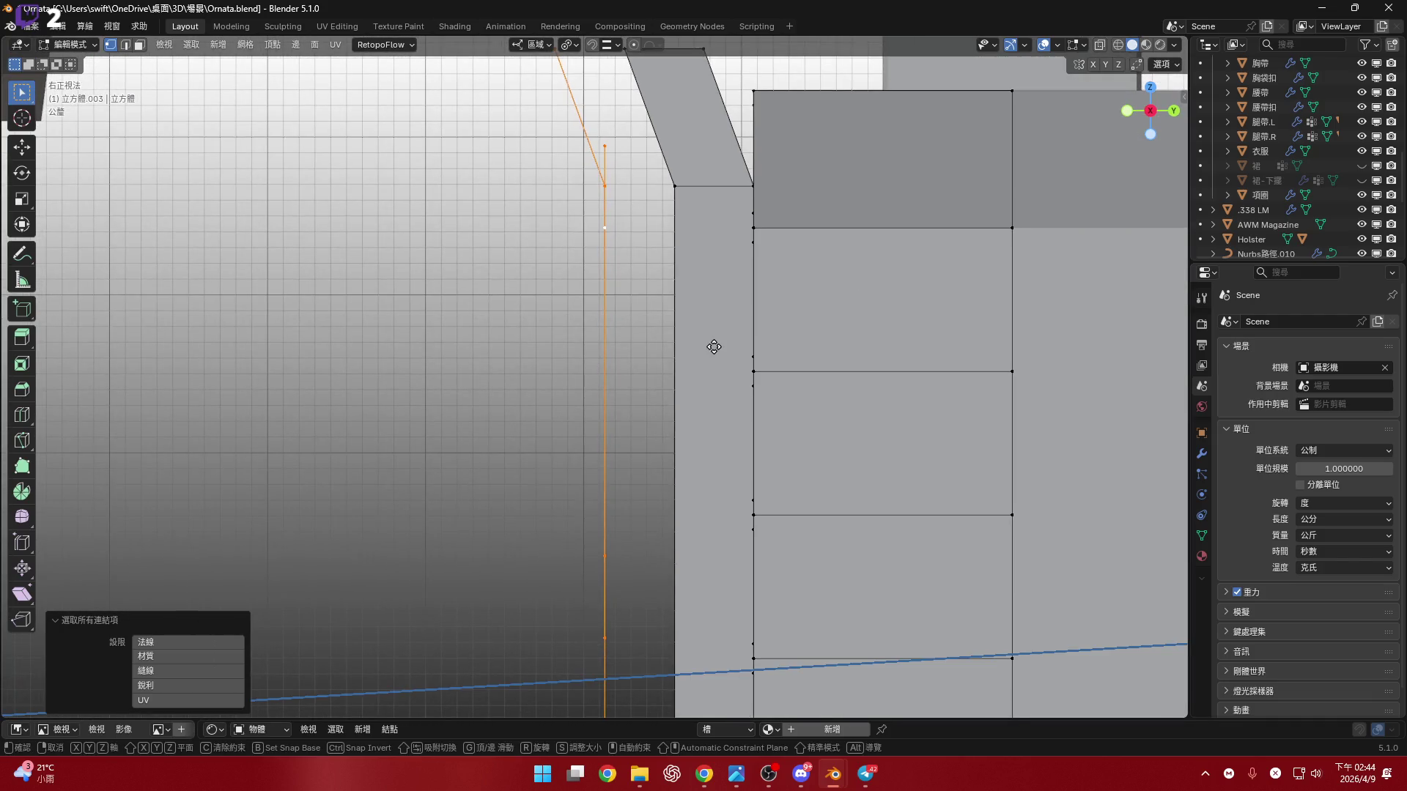
key("y")
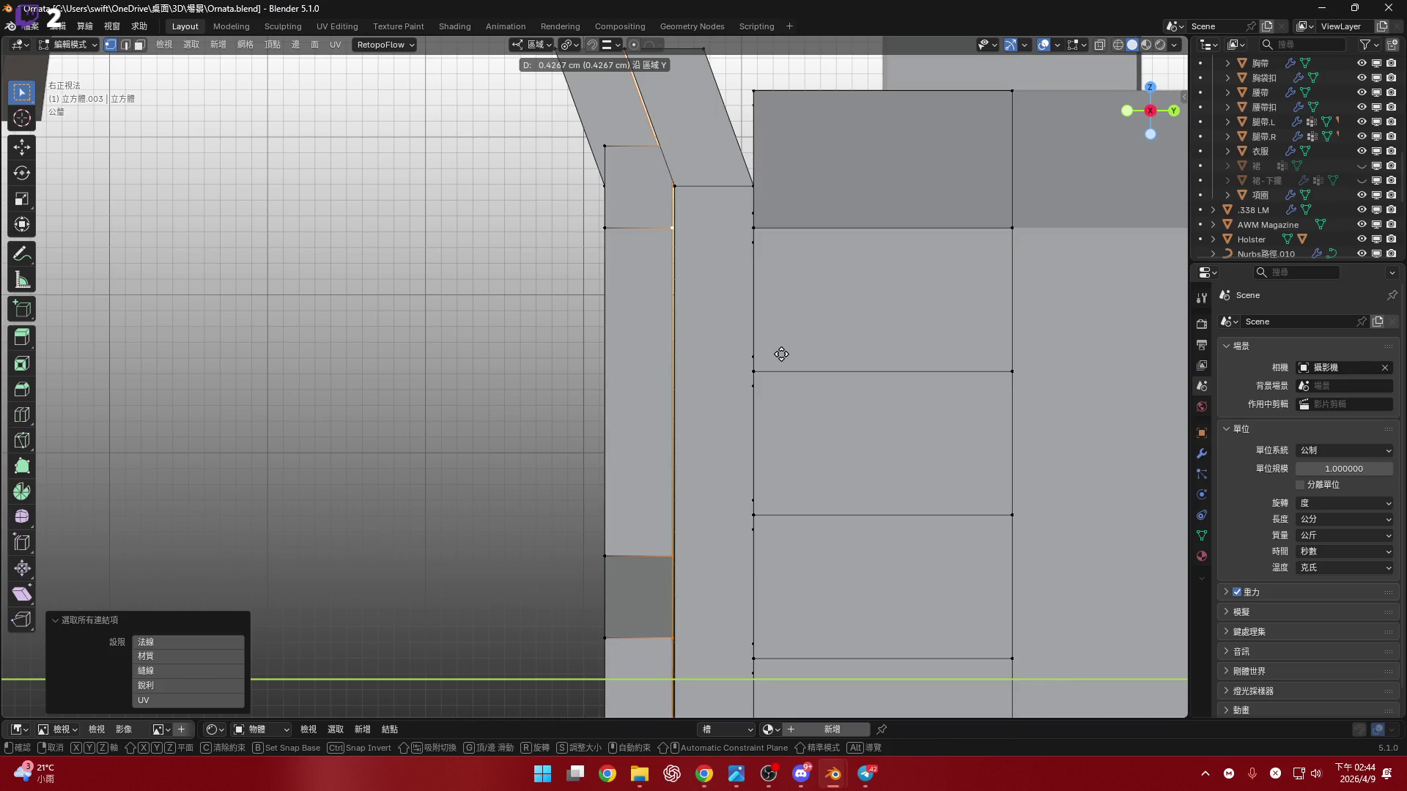
left_click(779, 352)
- Switch to edge mode, view the tab from the front, and begin bevelling its tip edges
mouse_move(779, 352)
middle_mouse_down("shift")
mouse_move(740, 364)
mouse_move(726, 275)
mouse_move(697, 253)
middle_mouse_up("shift")
key("2")
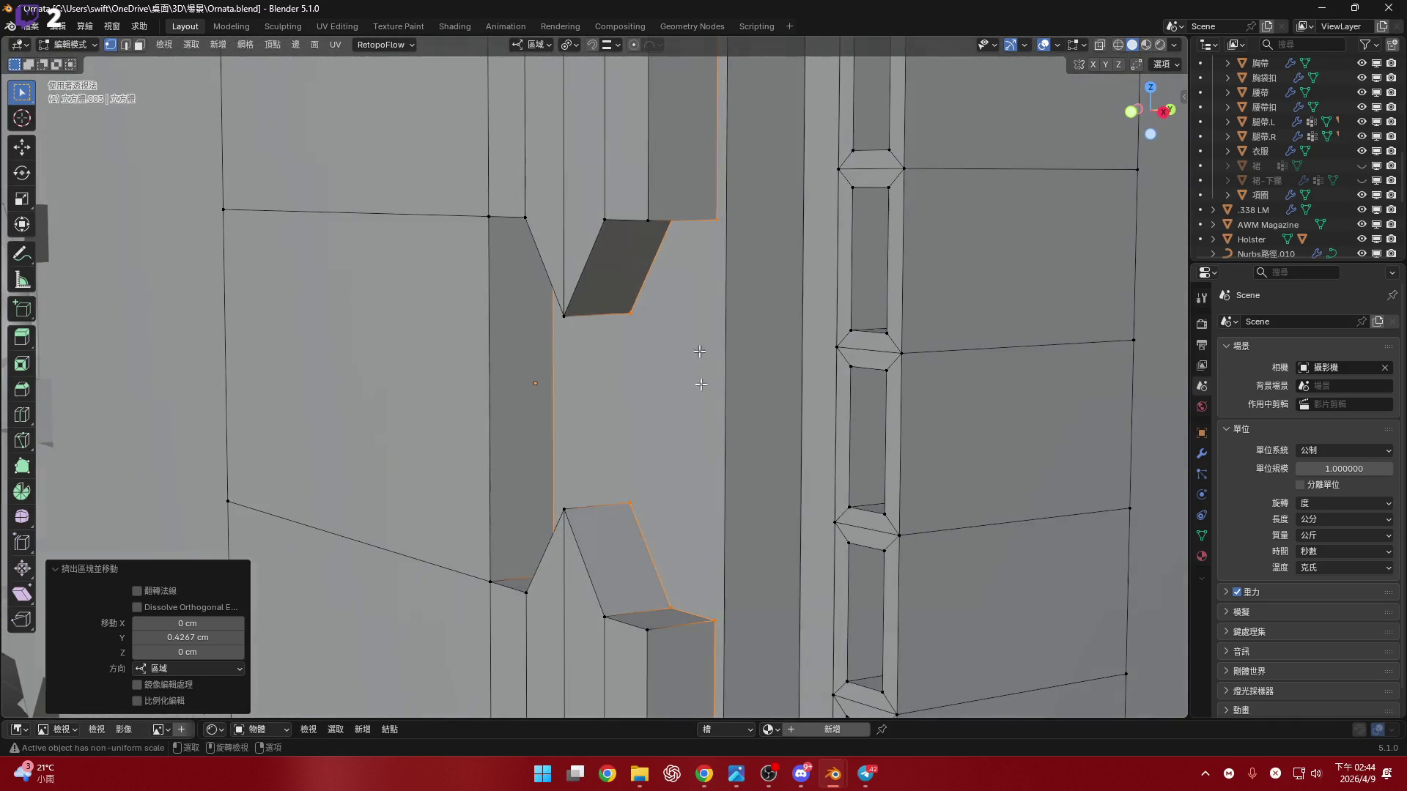
scroll(697, 313, "up", 5)
mouse_move(665, 345)
middle_mouse_down("shift")
mouse_move(675, 450)
mouse_move(637, 463)
mouse_move(644, 433)
mouse_move(593, 455)
middle_mouse_up("shift")
mouse_move(604, 217)
middle_mouse_down()
mouse_move(591, 383)
mouse_move(595, 359)
mouse_move(579, 357)
mouse_move(584, 540)
mouse_move(540, 367)
mouse_move(583, 299)
middle_mouse_up()
mouse_move(598, 178)
middle_mouse_down()
mouse_move(612, 392)
mouse_move(632, 338)
middle_mouse_up()
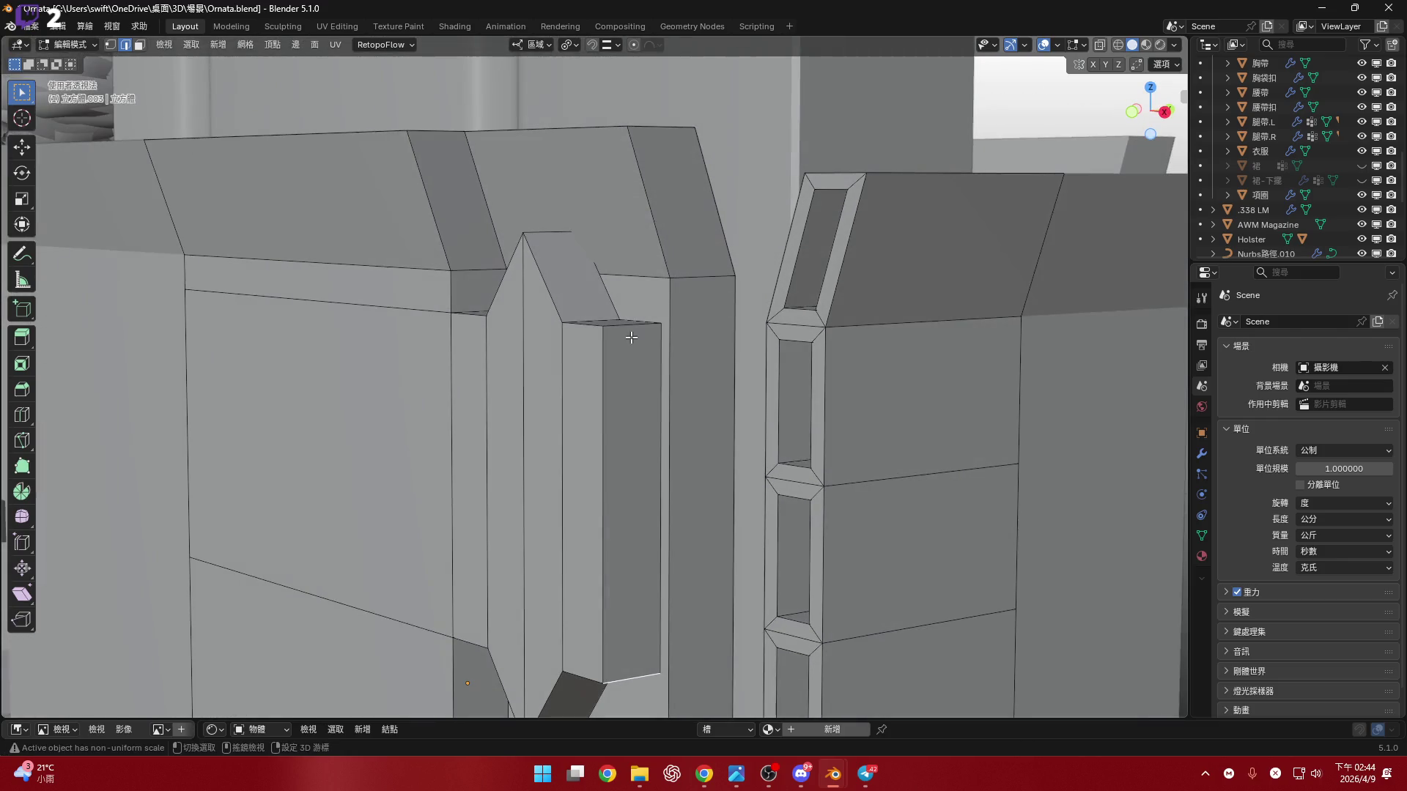
scroll(640, 364, "up", 5)
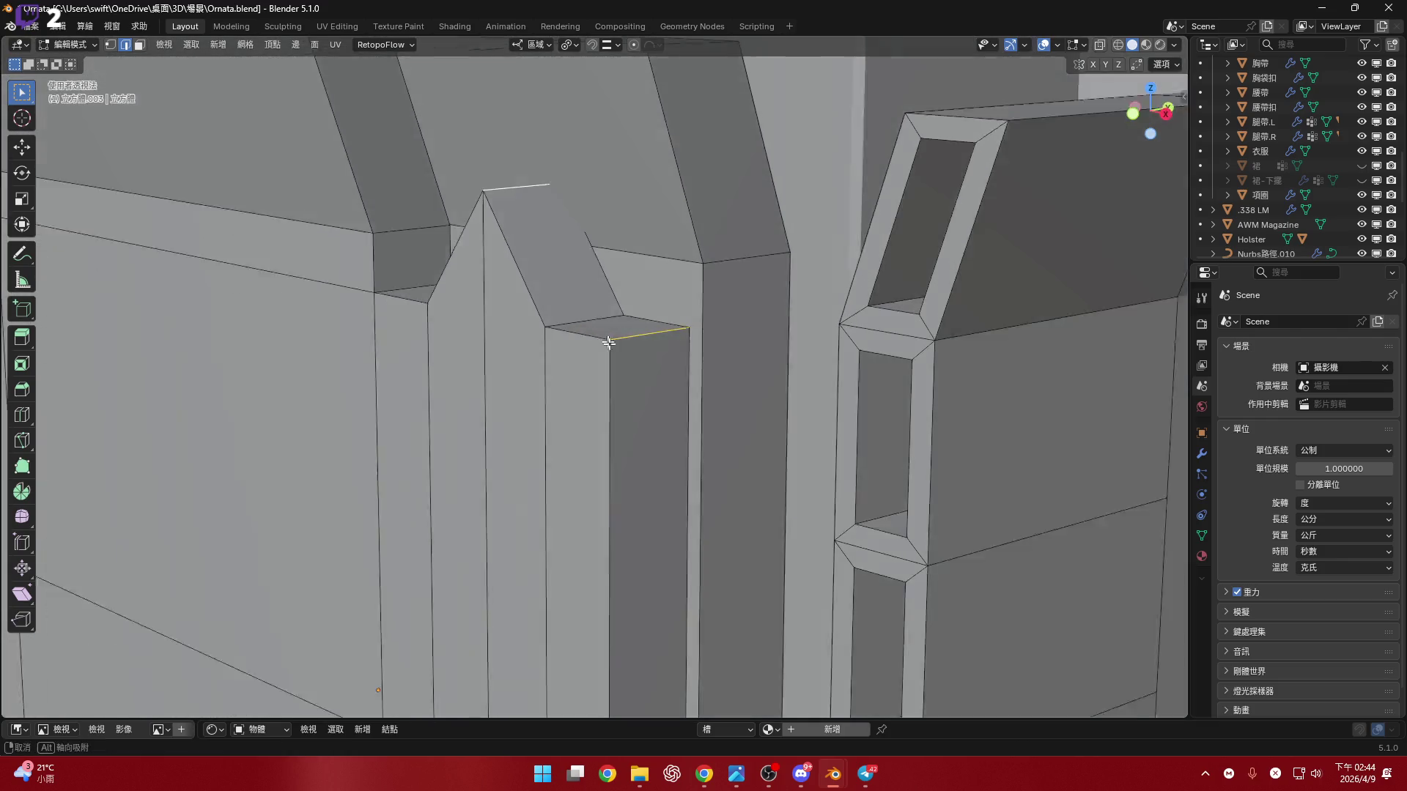
key("KP_1")
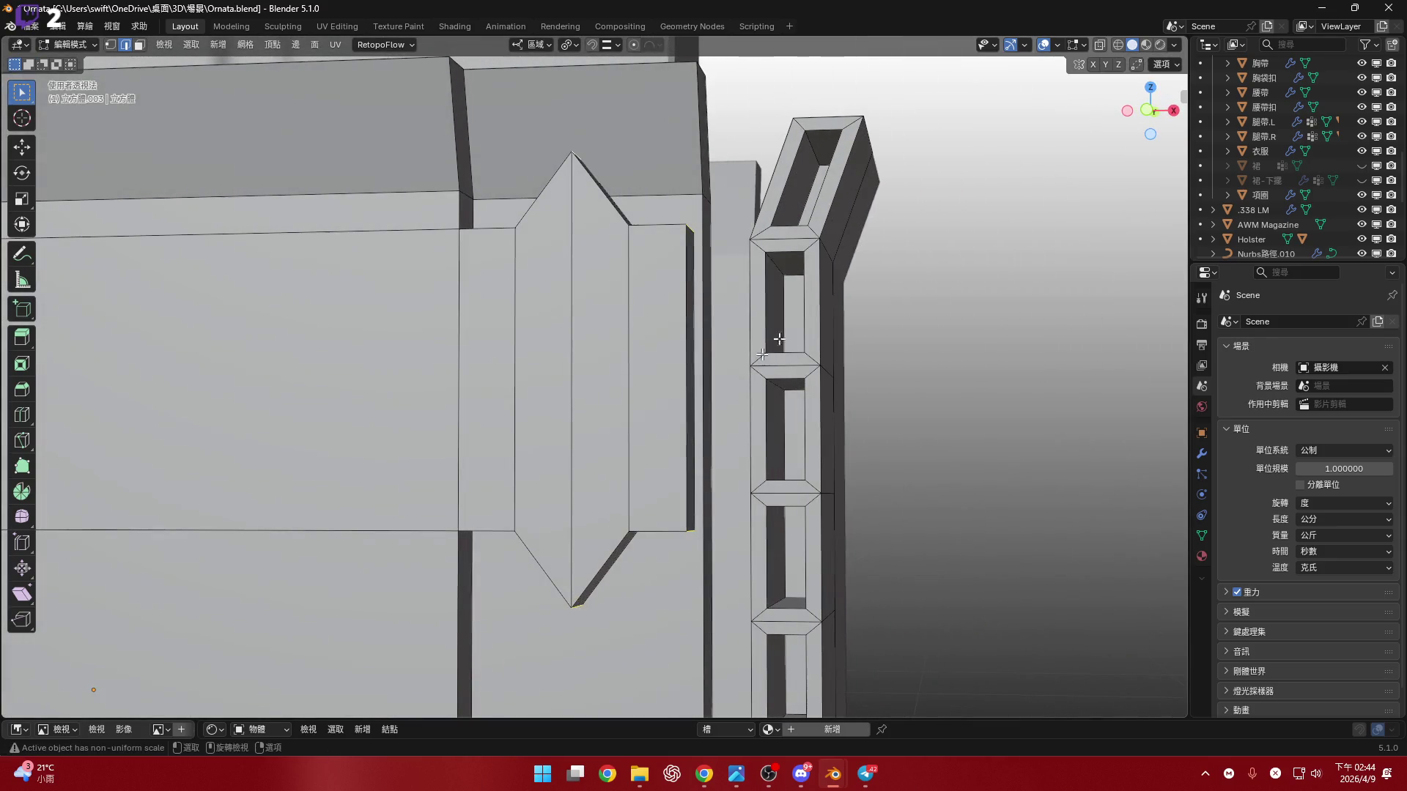
scroll(733, 381, "up", 3)
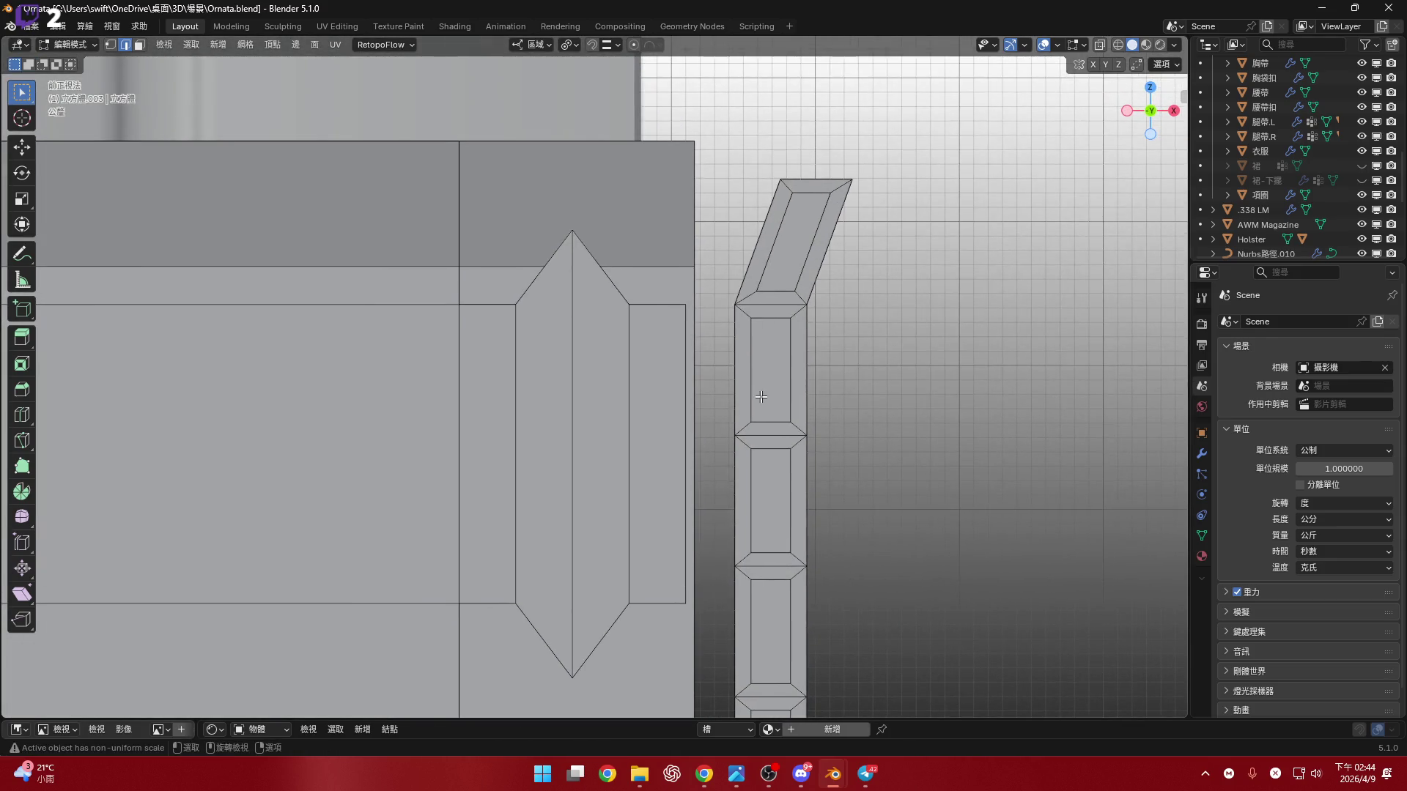
key("ctrl+b")
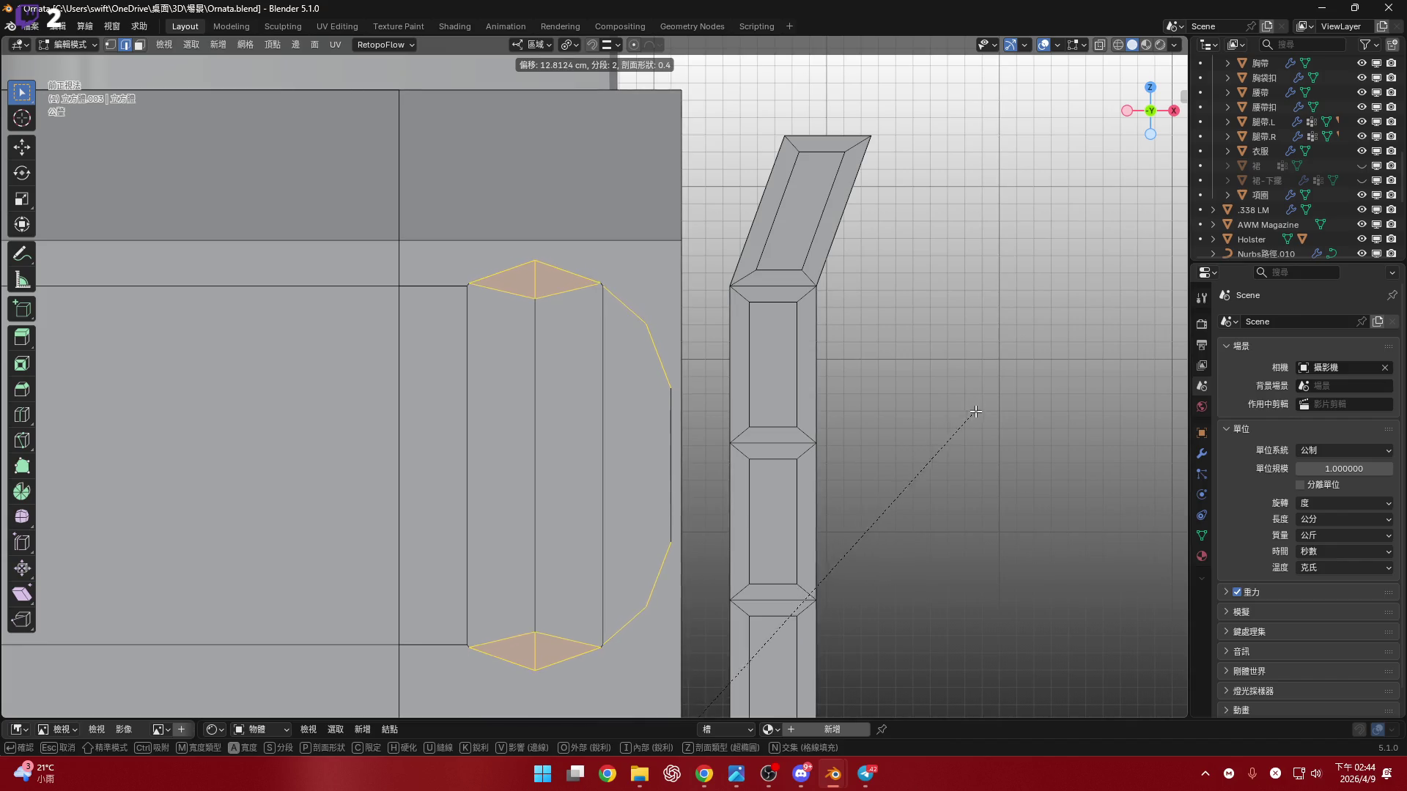
- Confirm the two-segment edge bevel on the tab tips at 13.4 cm width
left_click(974, 412)
scroll(879, 396, "down", 5, "shift")
scroll(680, 374, "down", 3)
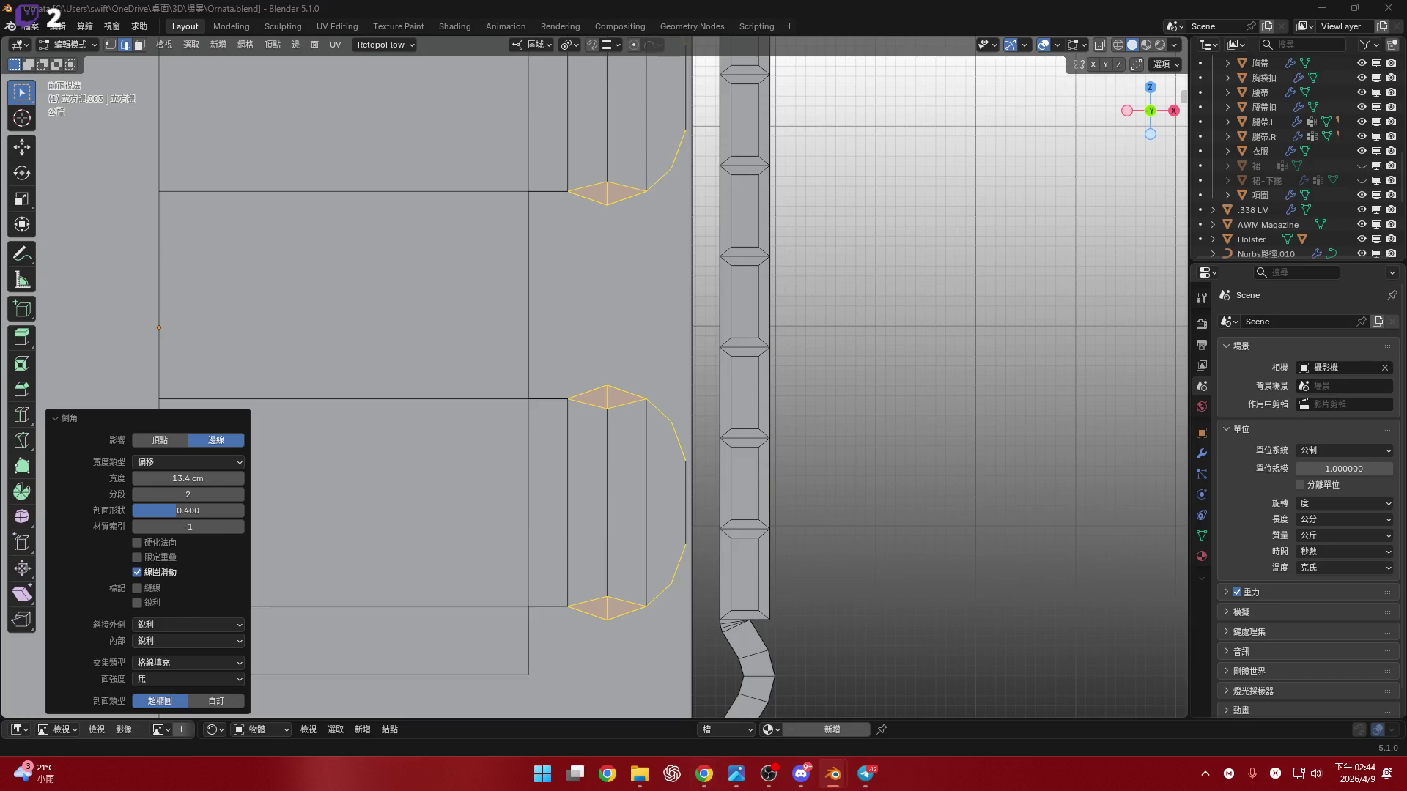
middle_click_drag(646, 384, 648, 327, "shift")
scroll(666, 504, "up", 6)
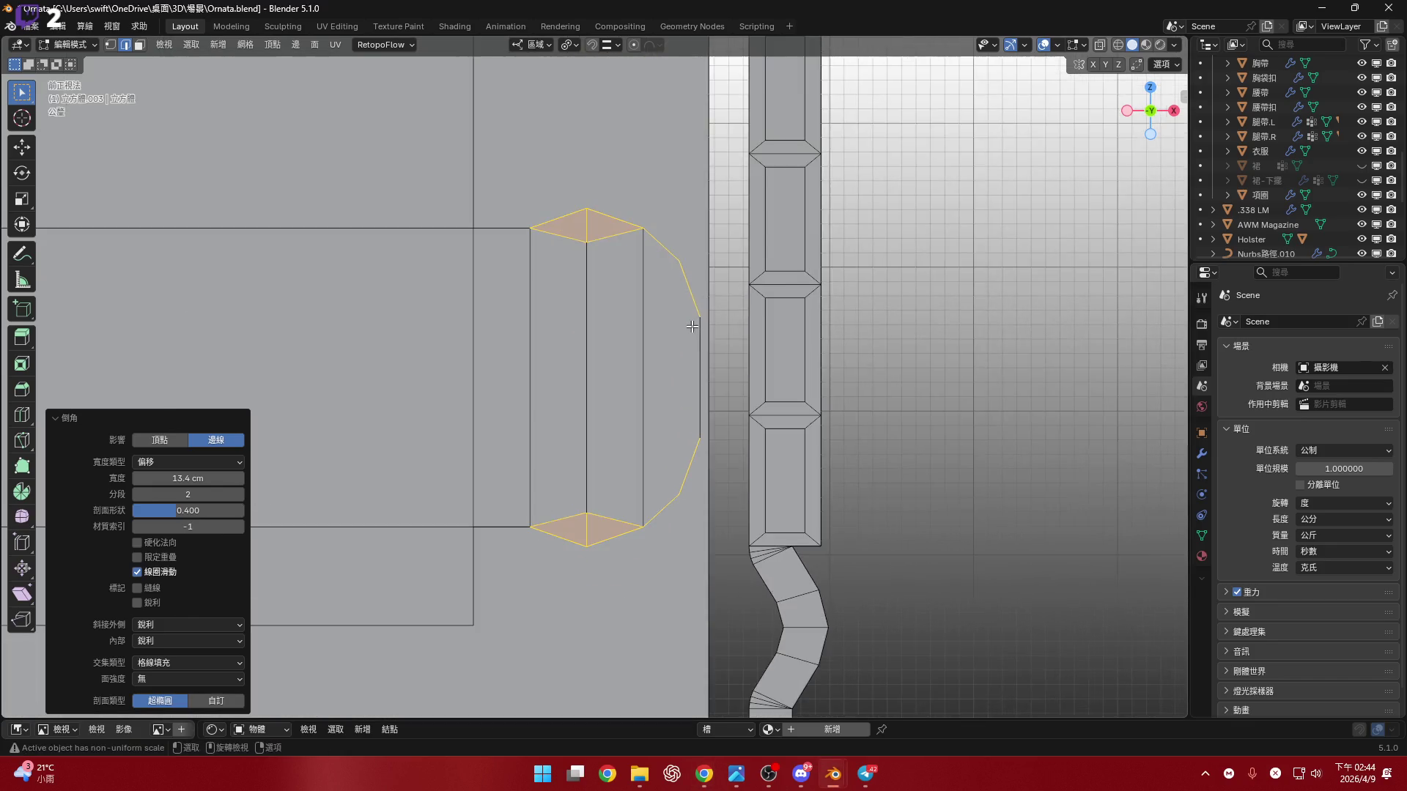
key("alt+Tab")
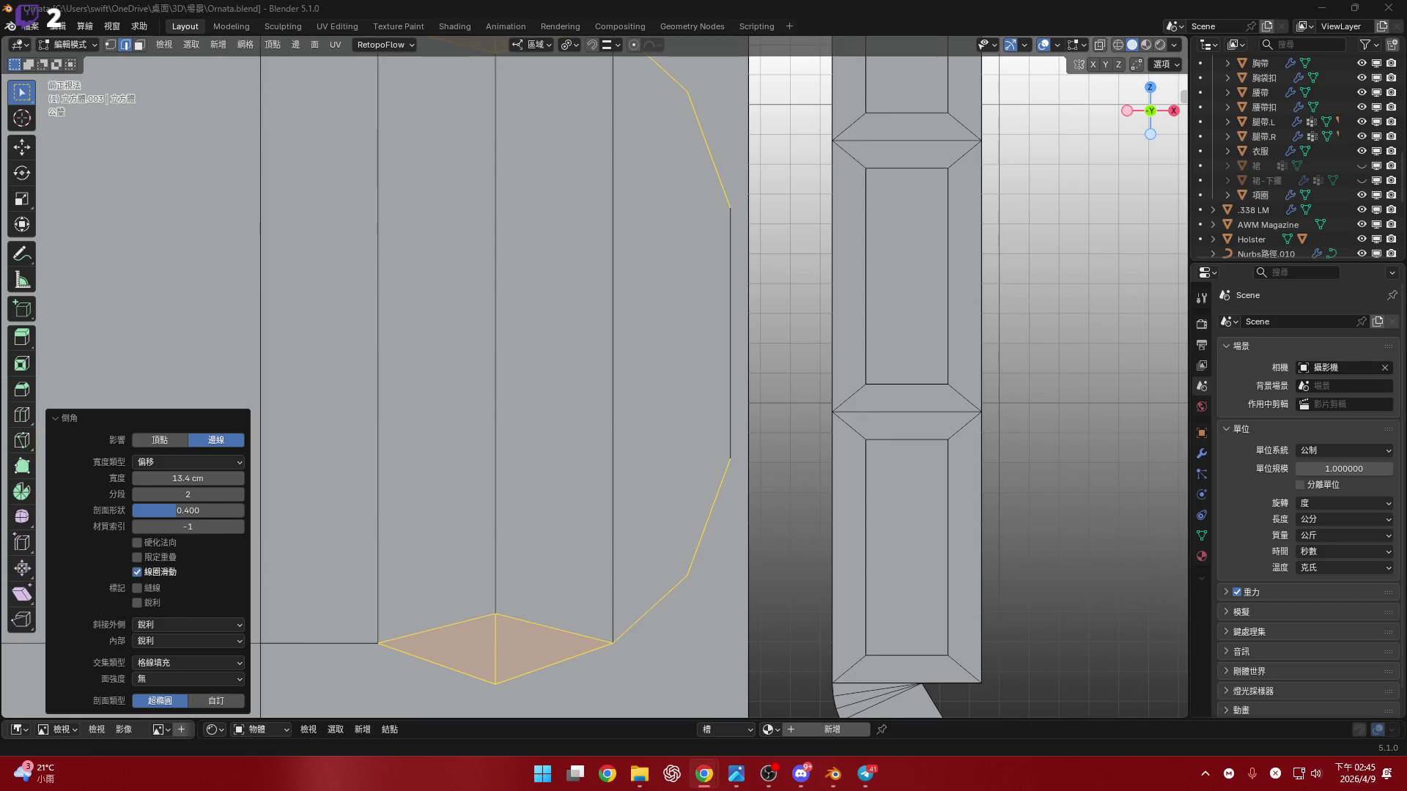
mouse_move(712, 415)
middle_mouse_down("shift")
mouse_move(722, 330)
mouse_move(728, 486)
mouse_move(727, 337)
middle_mouse_up("shift")
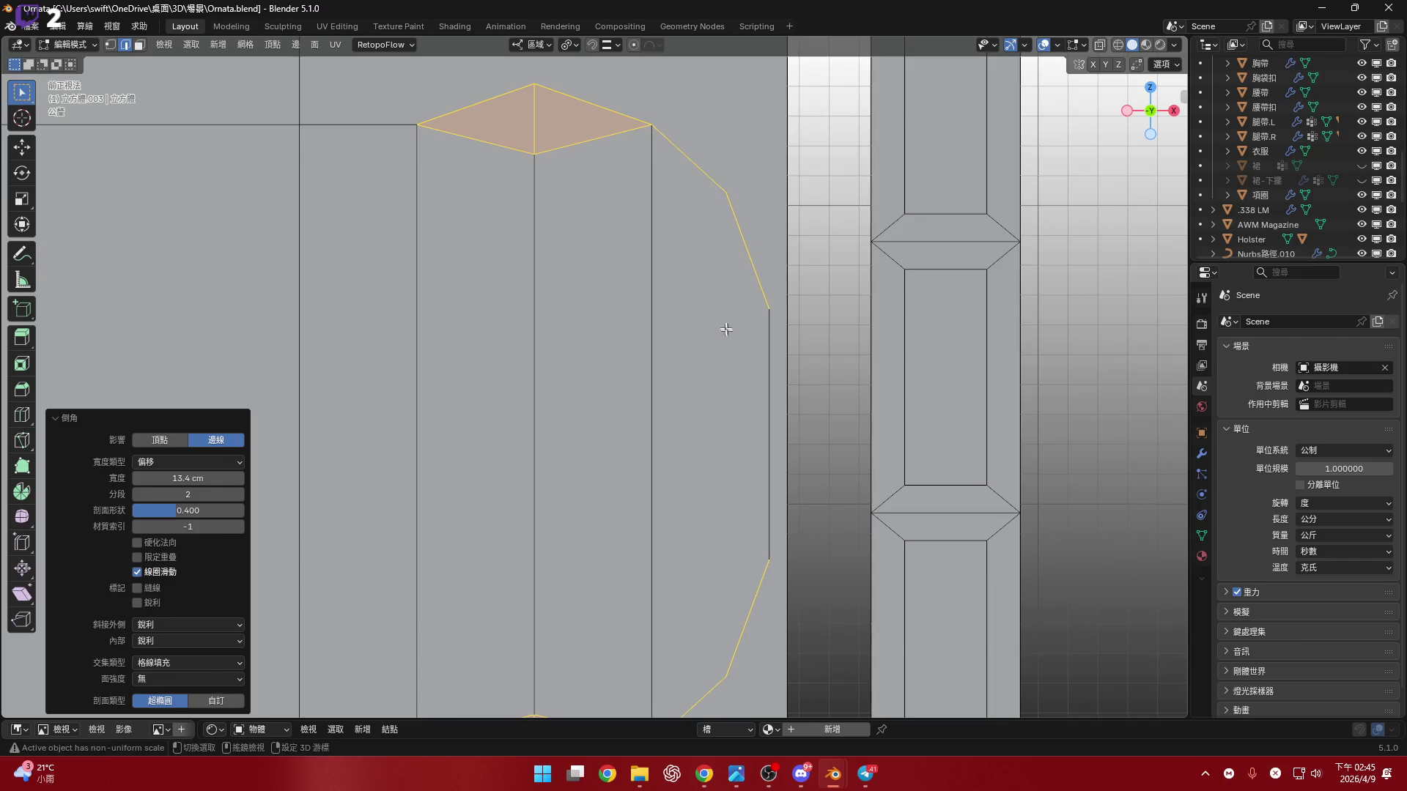
scroll(727, 337, "down", 3)
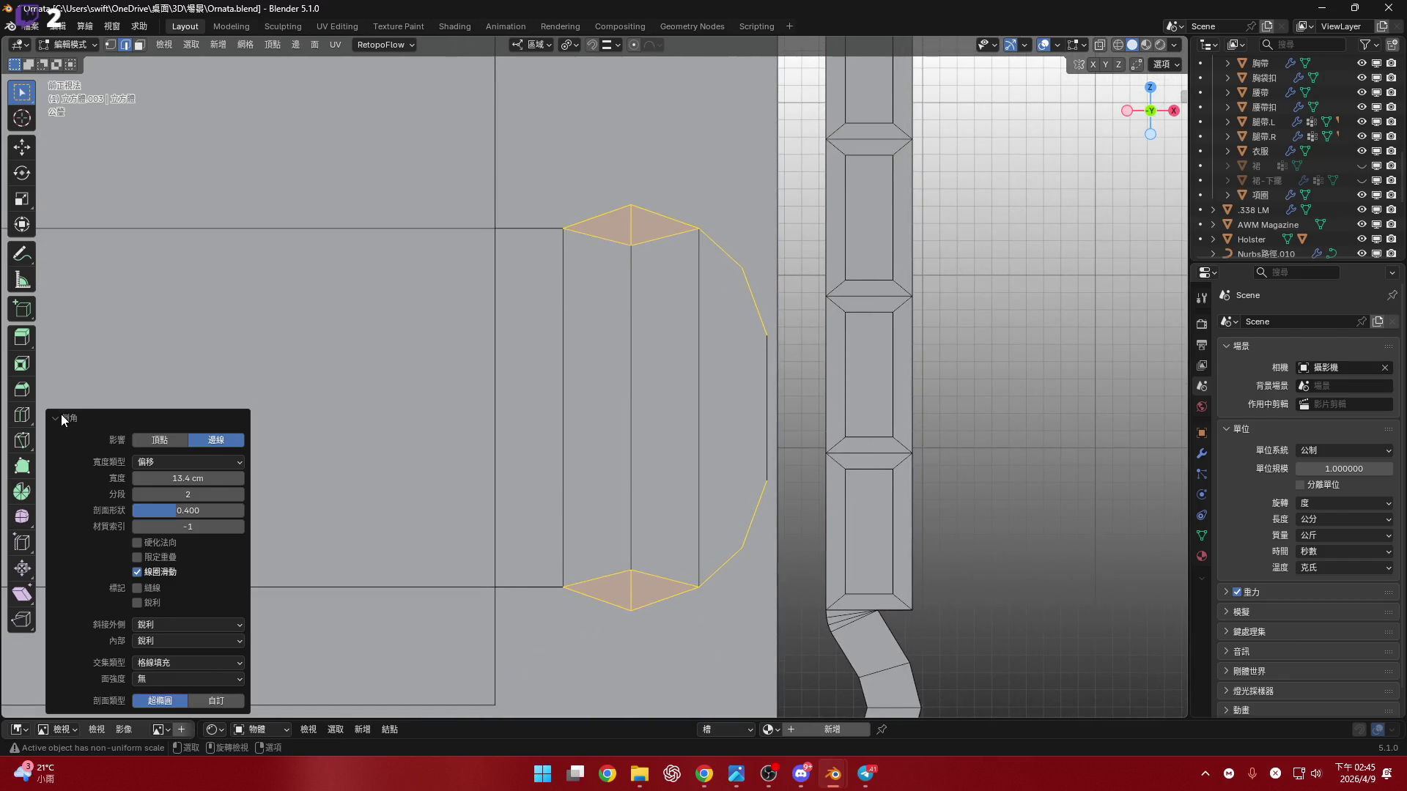
- Set the bevel profile to 0.3
left_click_drag(176, 510, 173, 510)
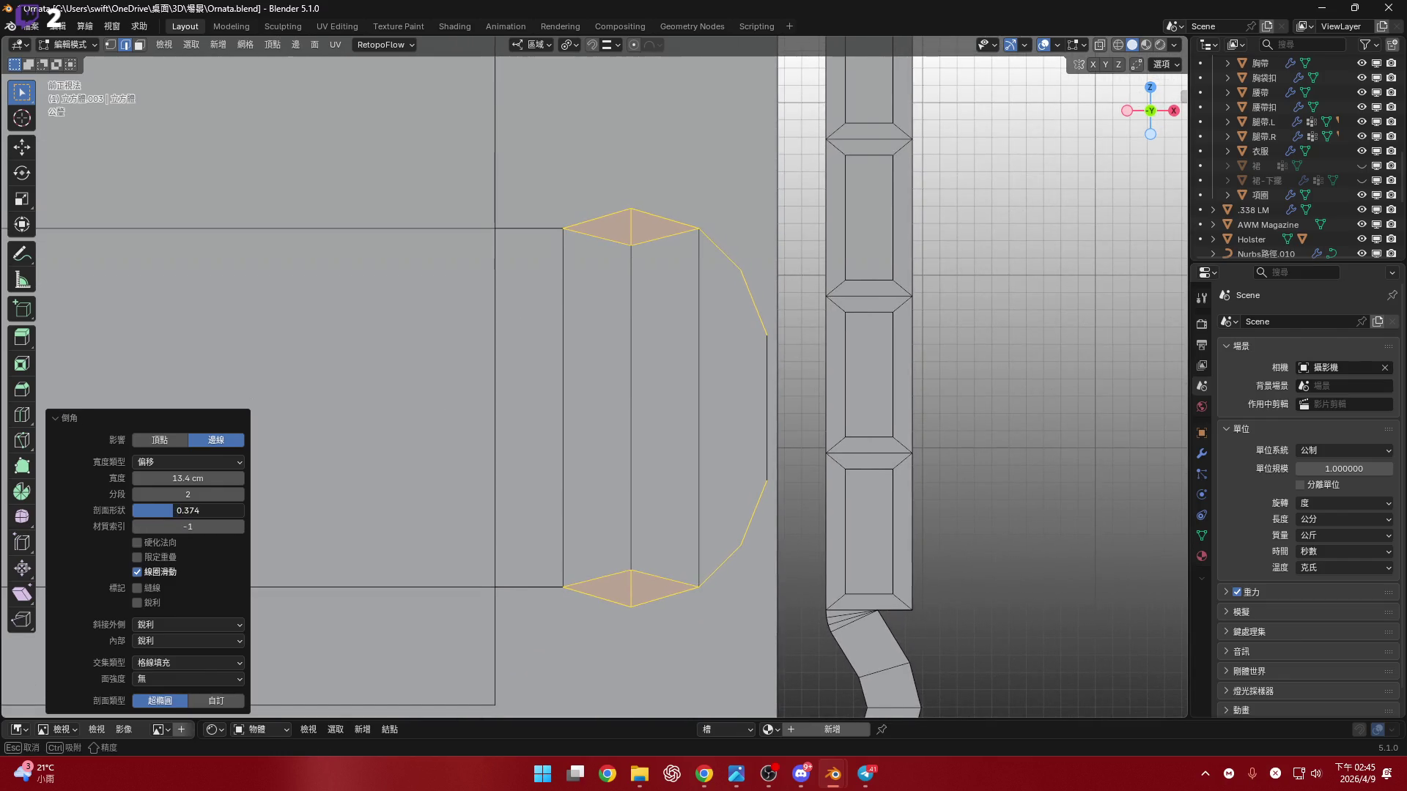
key("Escape")
left_click(172, 511)
type("0.3")
key("Return")
- Select the tab's left face
mouse_move(622, 302)
middle_mouse_down("shift")
mouse_move(619, 372)
mouse_move(615, 315)
mouse_move(637, 283)
middle_mouse_up("shift")
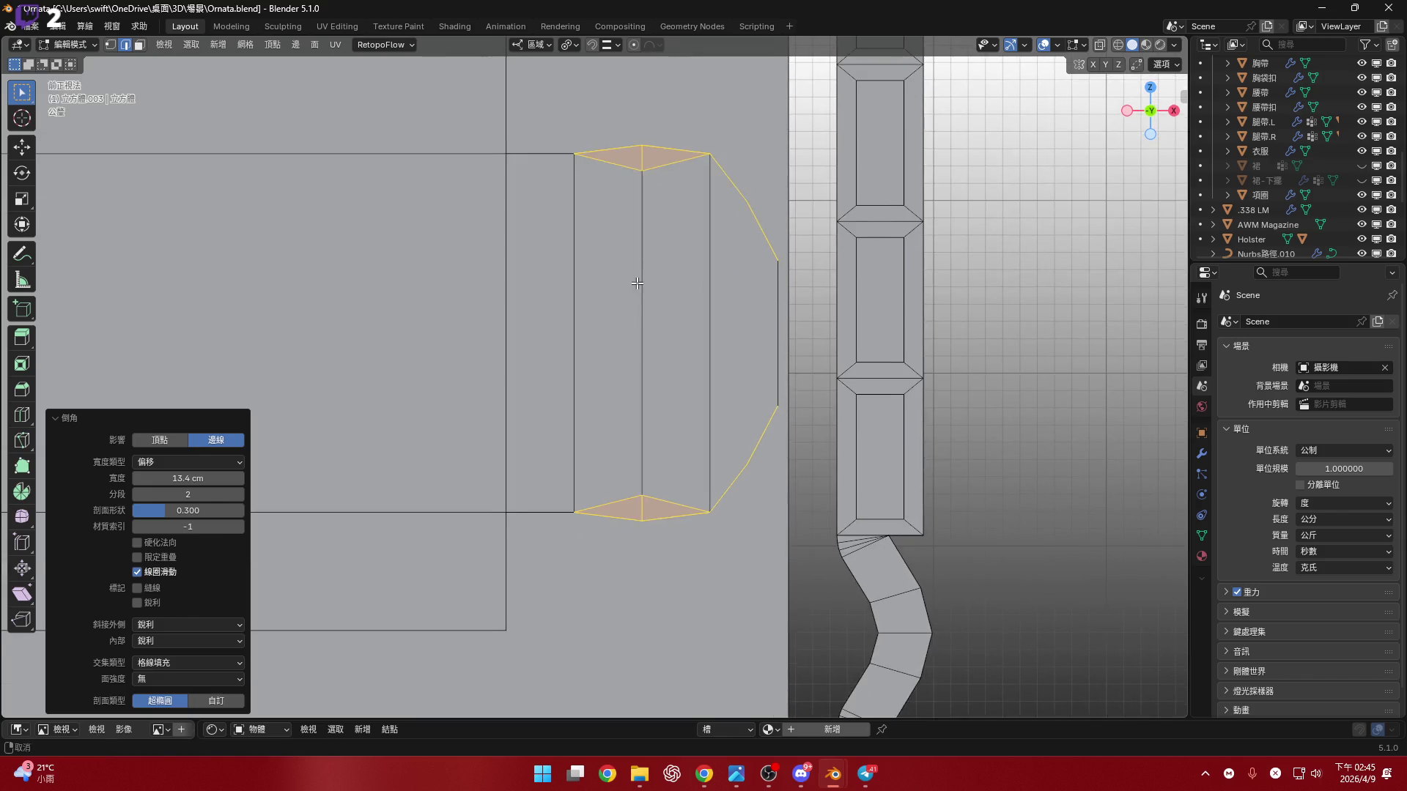
left_click(637, 284)
middle_click_drag(666, 337, 653, 402, "shift")
scroll(640, 276, "up", 2)
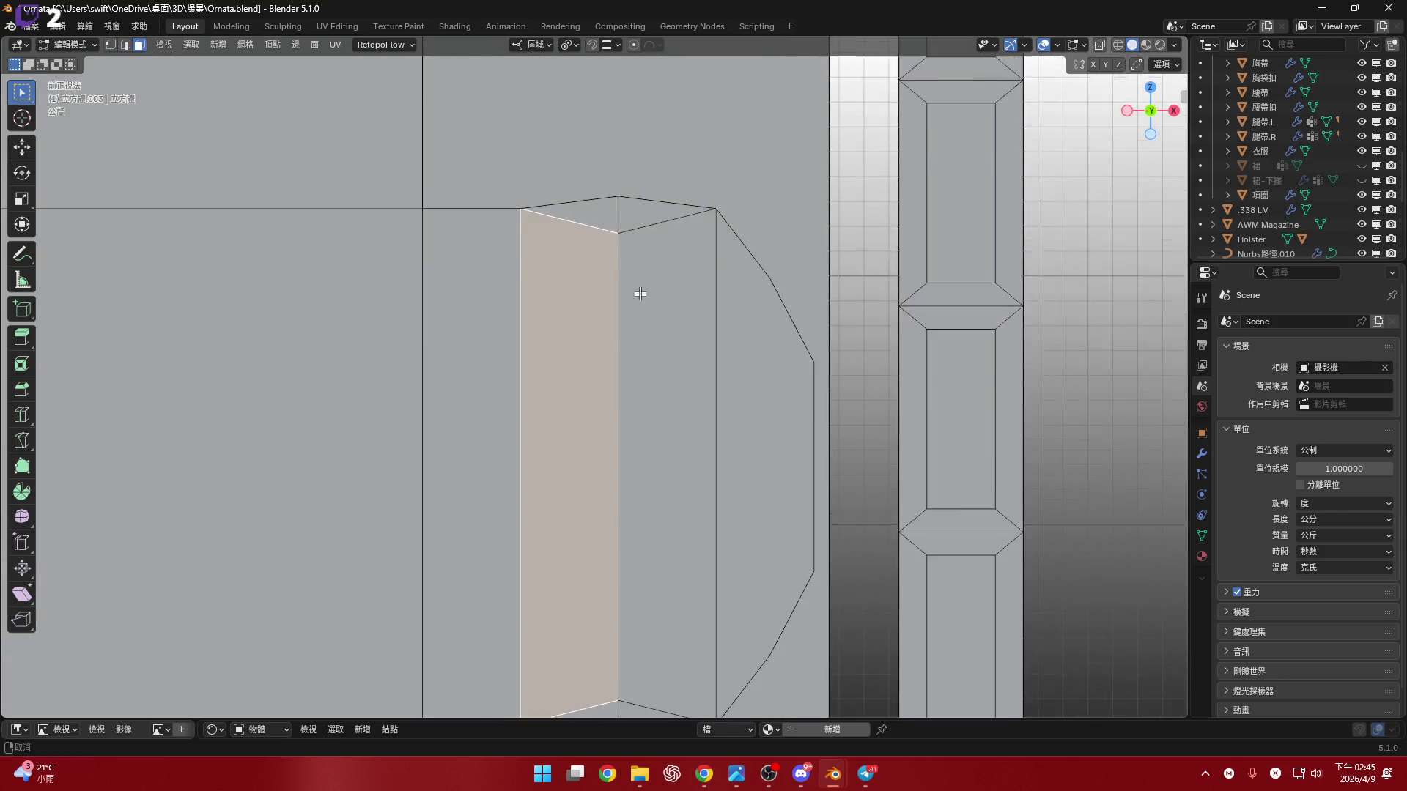
- Dissolve the tab's selected top and bottom edges
scroll(640, 277, "down", 3)
key("2")
key("ctrl+x")
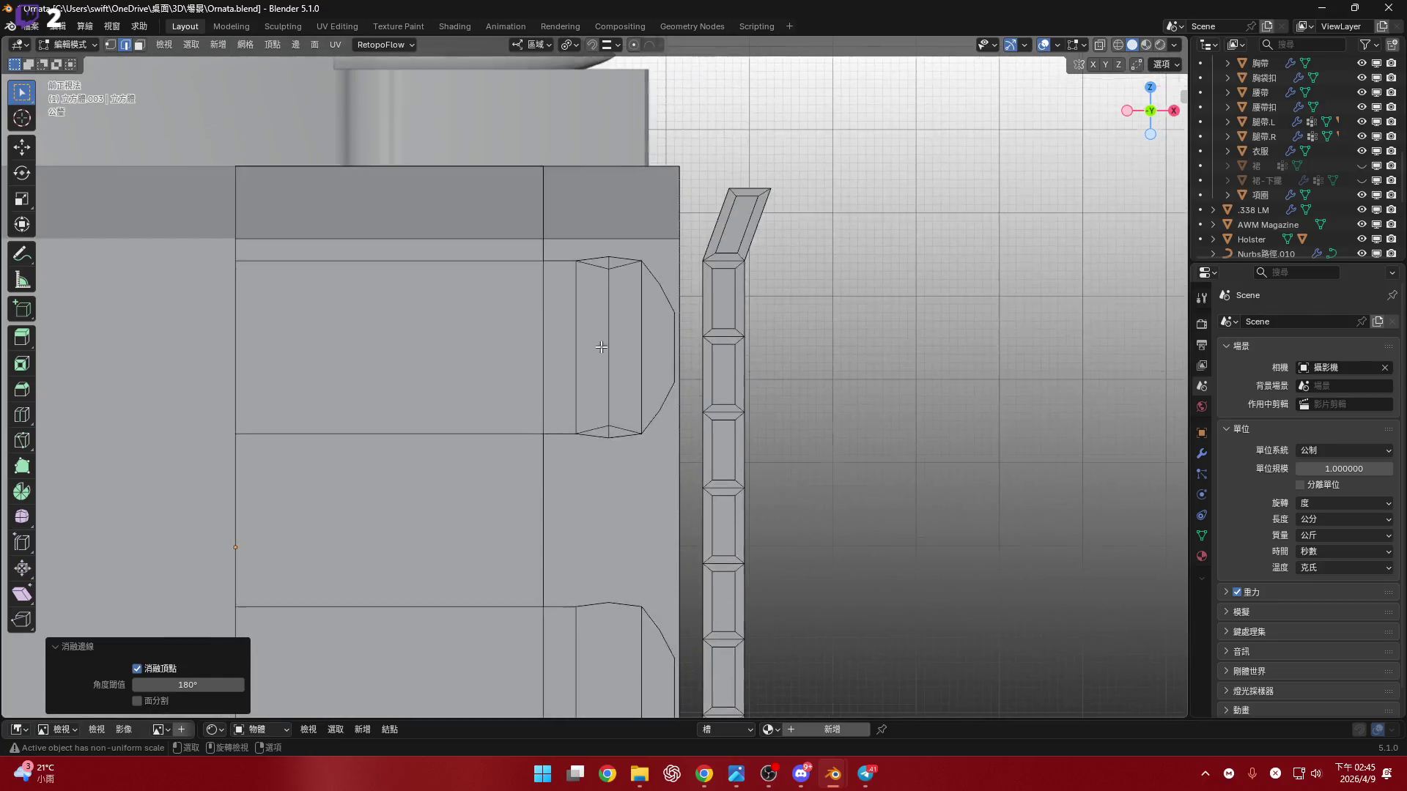
scroll(601, 347, "up", 3)
left_click(619, 311, "shift")
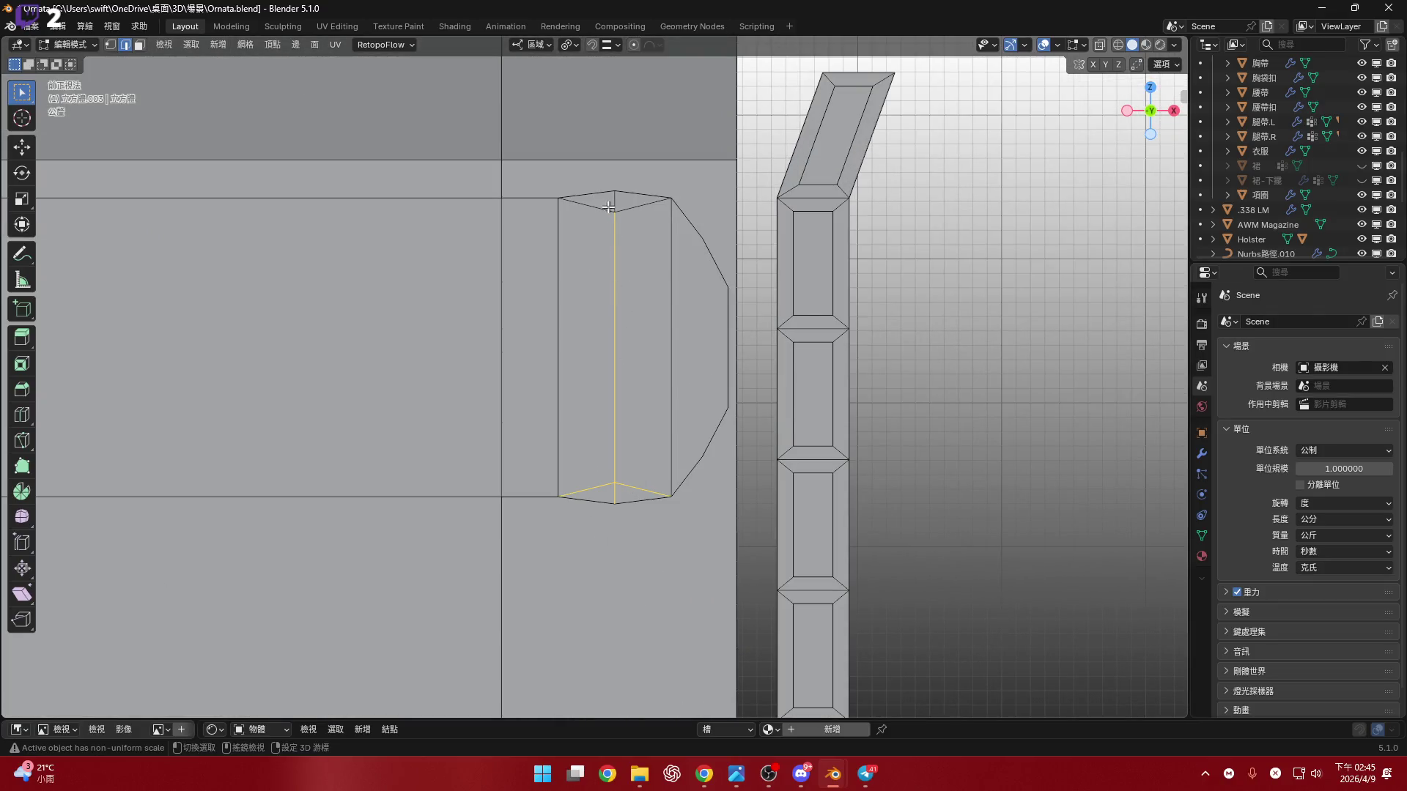
left_click(619, 389, "shift")
scroll(644, 391, "down", 4)
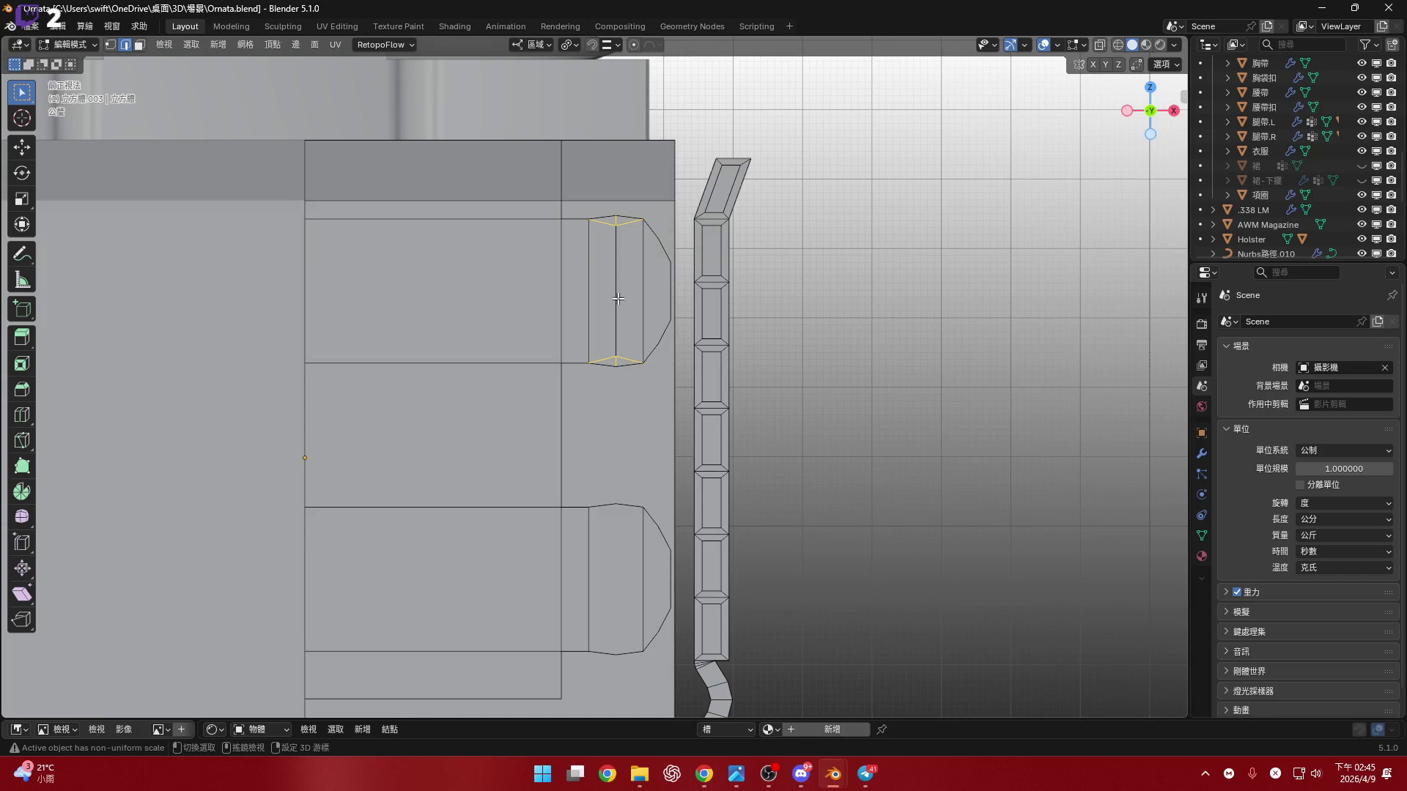
key("x")
left_click(637, 338)
scroll(634, 513, "down", 2, "shift")
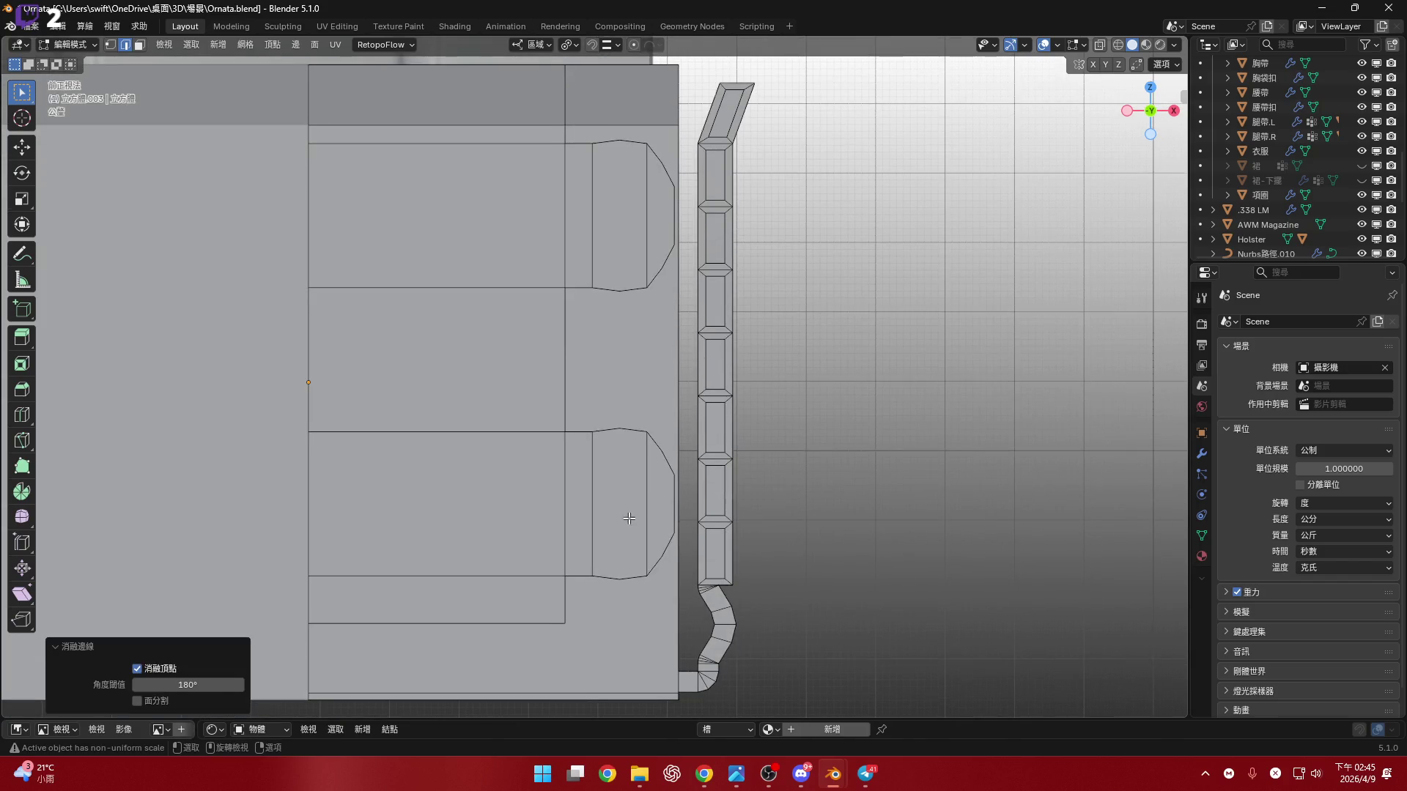
- Dissolve the inner vertical edges of both tabs
key("3")
left_click(628, 518)
left_click(622, 249, "shift")
scroll(659, 459, "down", 2, "shift")
scroll(659, 459, "up", 2)
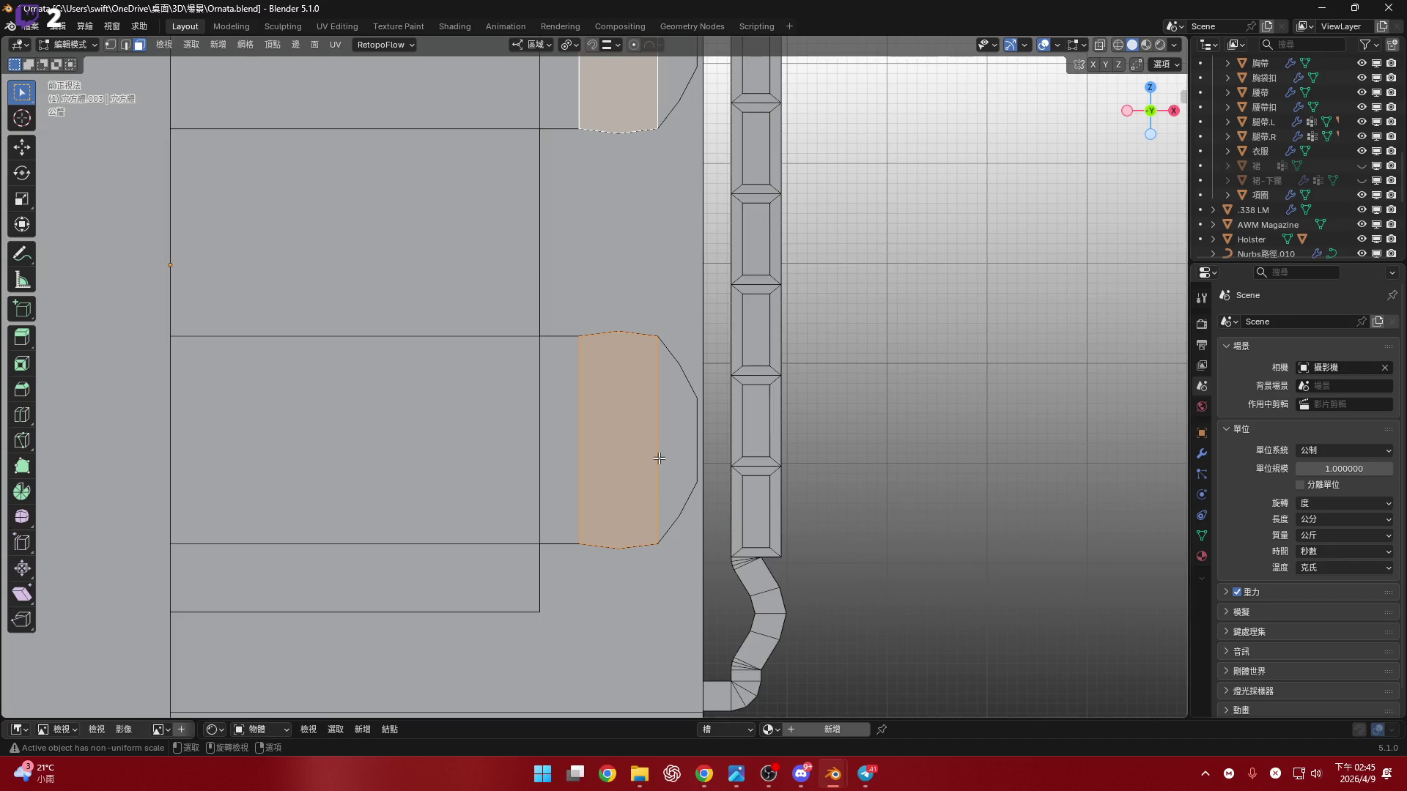
scroll(656, 474, "up", 1)
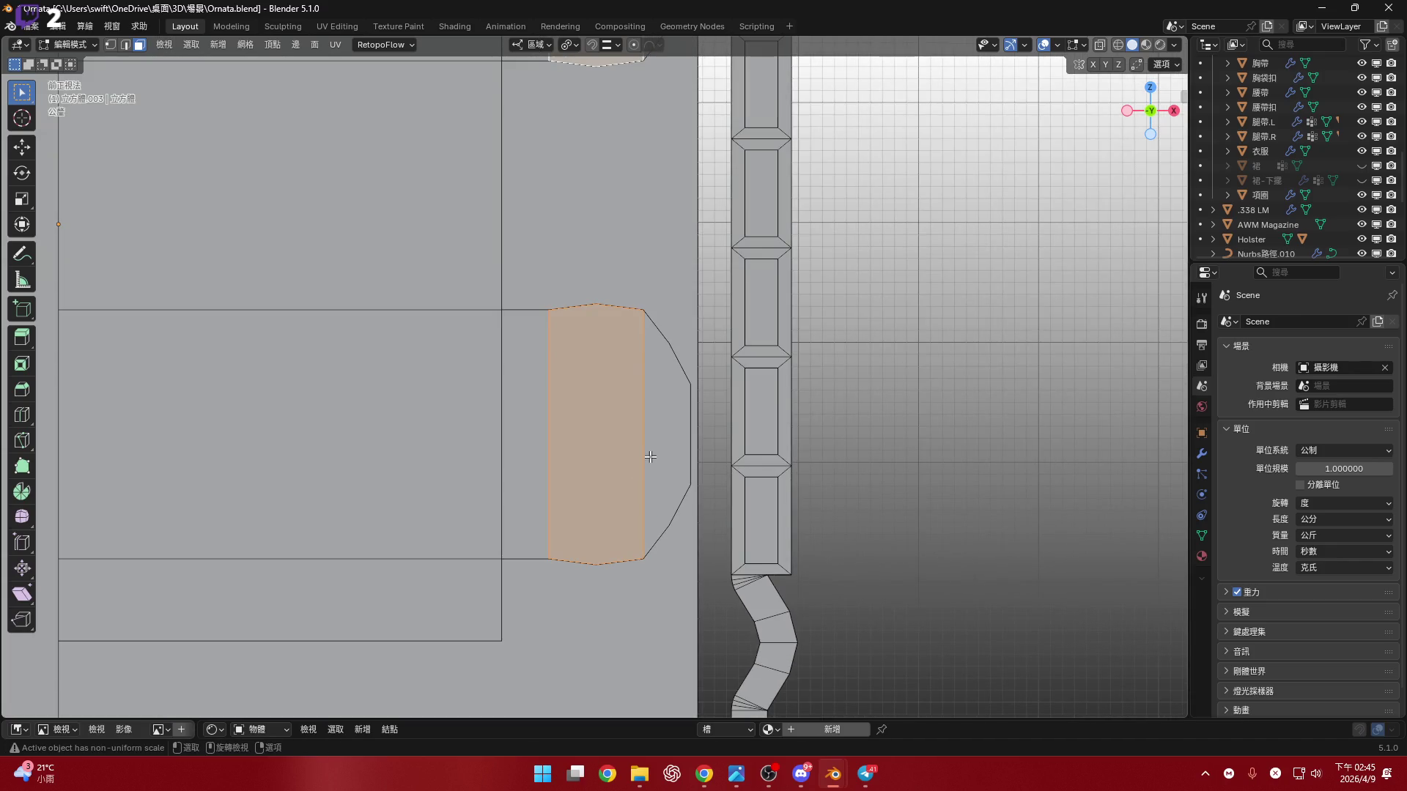
key("2")
mouse_move(648, 456)
middle_mouse_down("shift")
mouse_move(636, 253)
mouse_move(649, 340)
middle_mouse_up("shift")
left_click(636, 253, "shift")
right_click(772, 423)
left_click(772, 423)
middle_click_drag(773, 423, 628, 425, "shift")
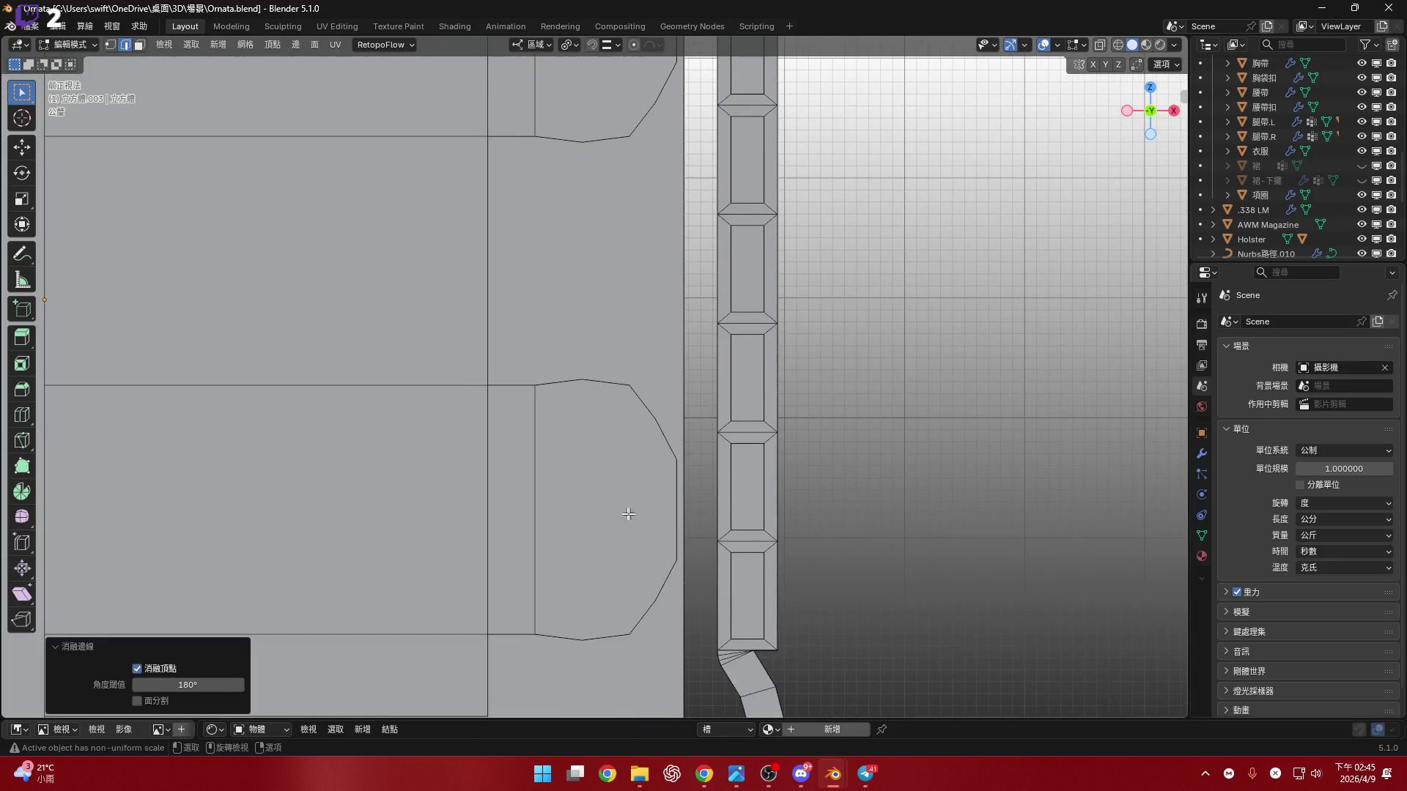
scroll(628, 425, "down", 3)
- Inset the upper and lower tab faces together
left_click(612, 559)
left_click(623, 249, "shift")
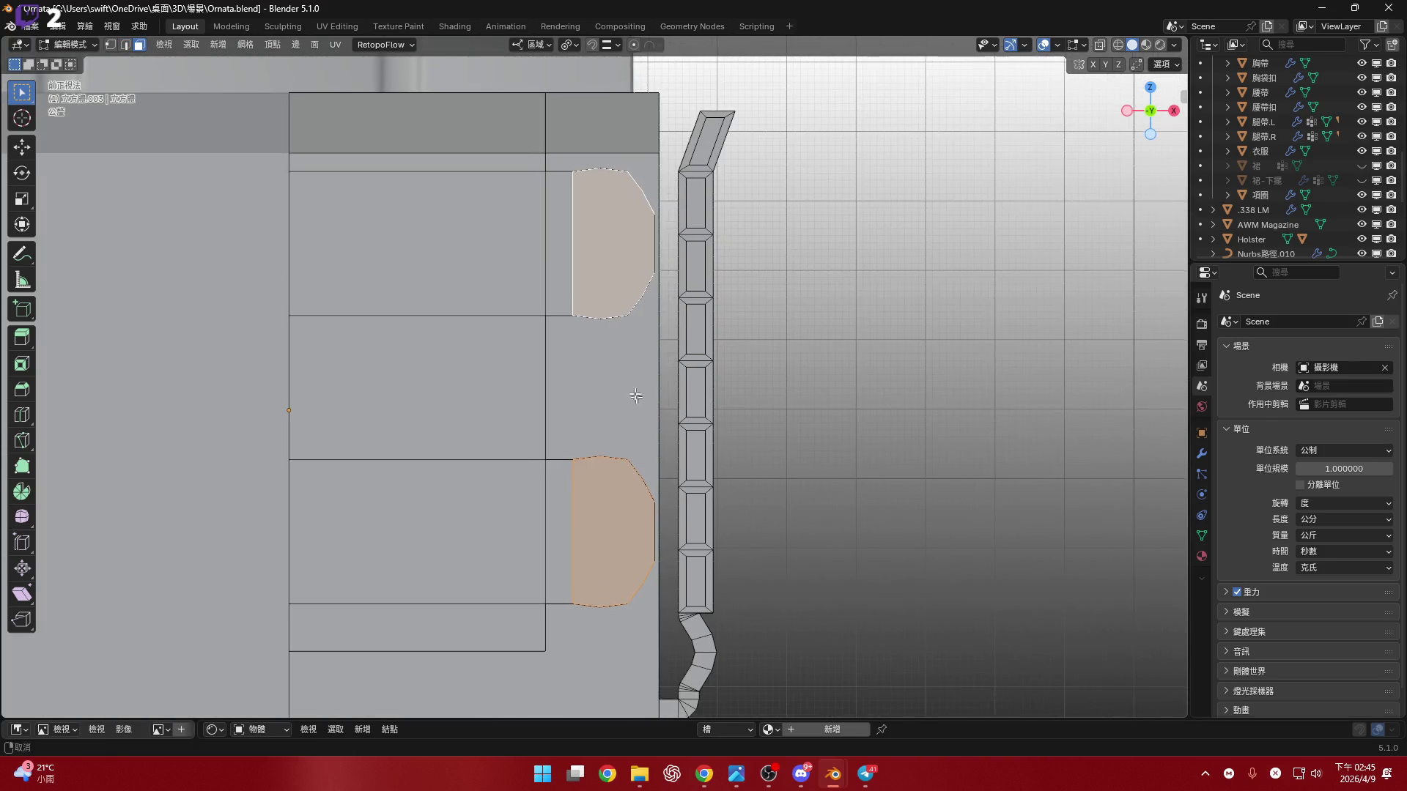
scroll(645, 499, "up", 2)
middle_click_drag(645, 499, 644, 512, "shift")
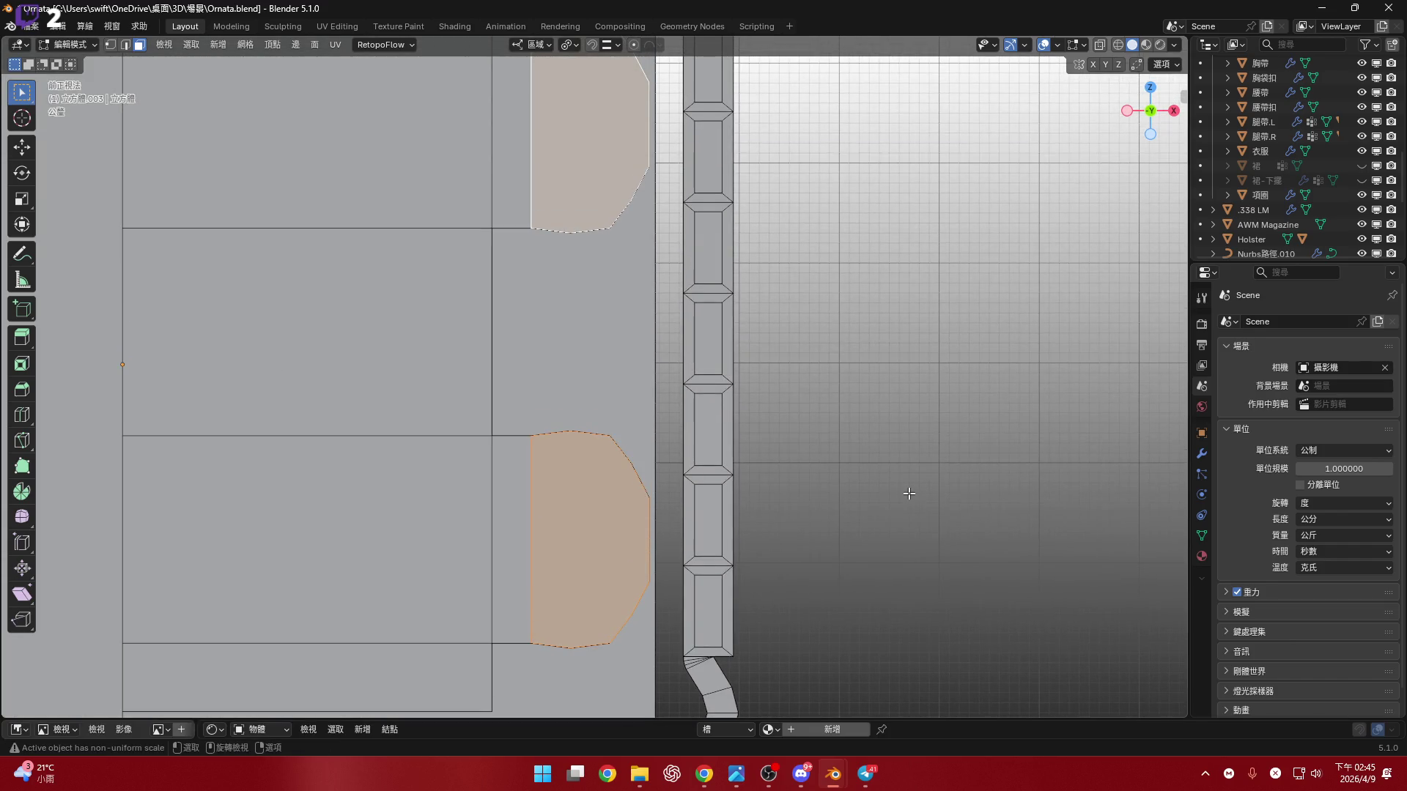
key("i")
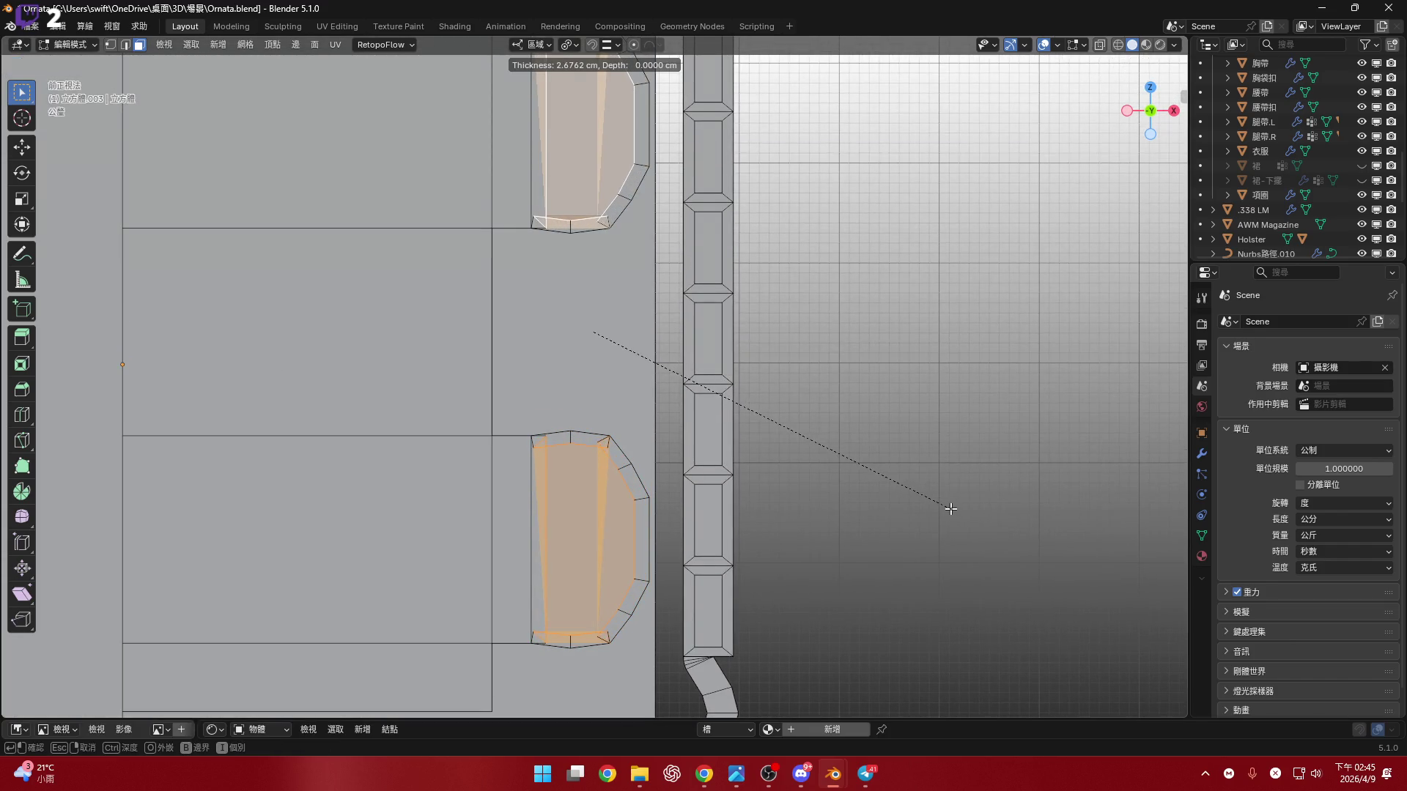
left_click(950, 508)
scroll(739, 443, "up", 5)
mouse_move(739, 443)
middle_mouse_down()
mouse_move(682, 443)
mouse_move(711, 472)
mouse_move(697, 477)
mouse_move(772, 367)
mouse_move(734, 396)
mouse_move(780, 386)
middle_mouse_up()
scroll(780, 386, "down", 5)
scroll(780, 386, "up", 4)
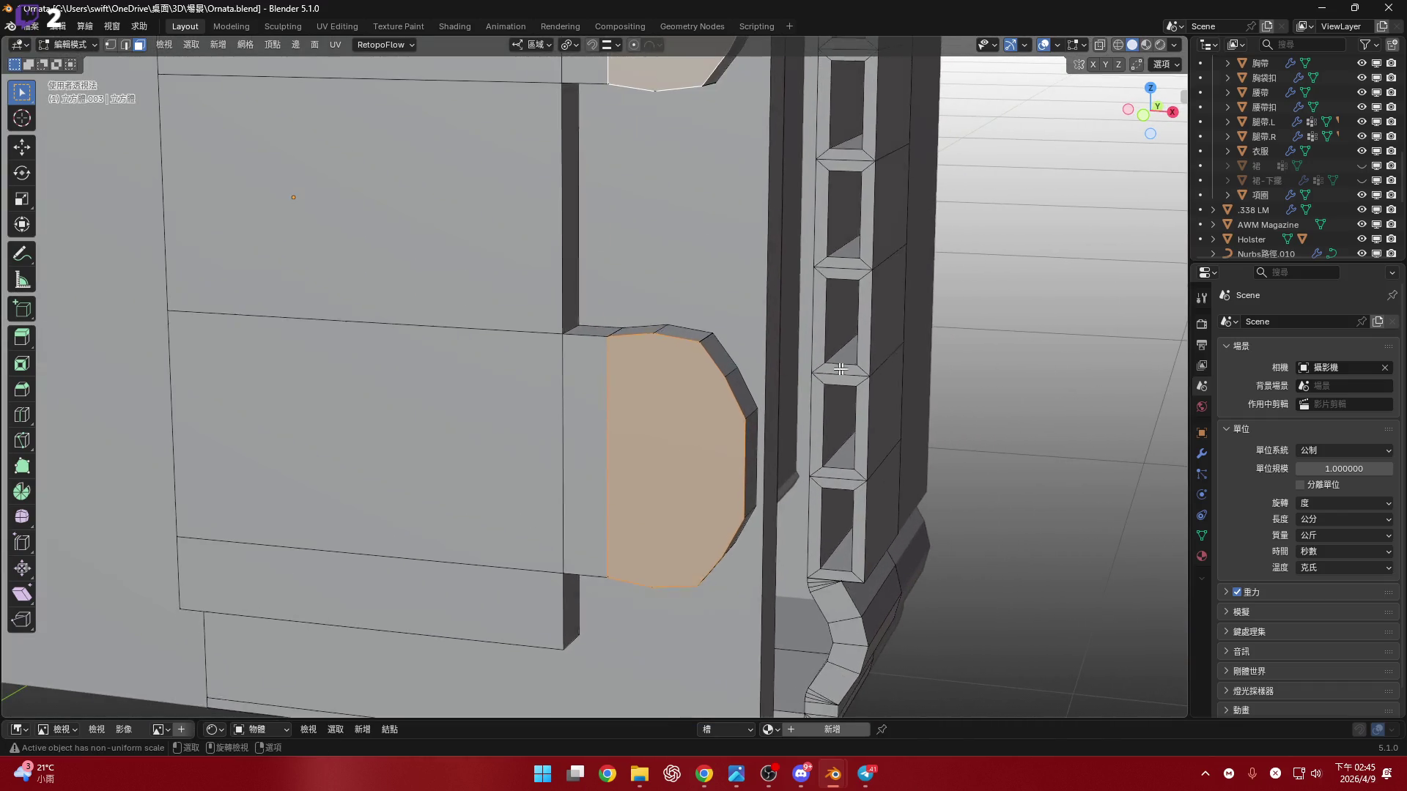
- Merge by distance across the whole mesh, removing 46 duplicate vertices
key("a")
key("m")
left_click(841, 423)
- Inset a single tab face from the front orthographic view
left_click(685, 471)
mouse_move(685, 470)
middle_mouse_down()
mouse_move(707, 484)
mouse_move(716, 349)
mouse_move(732, 411)
mouse_move(762, 439)
middle_mouse_up()
scroll(733, 410, "up", 3)
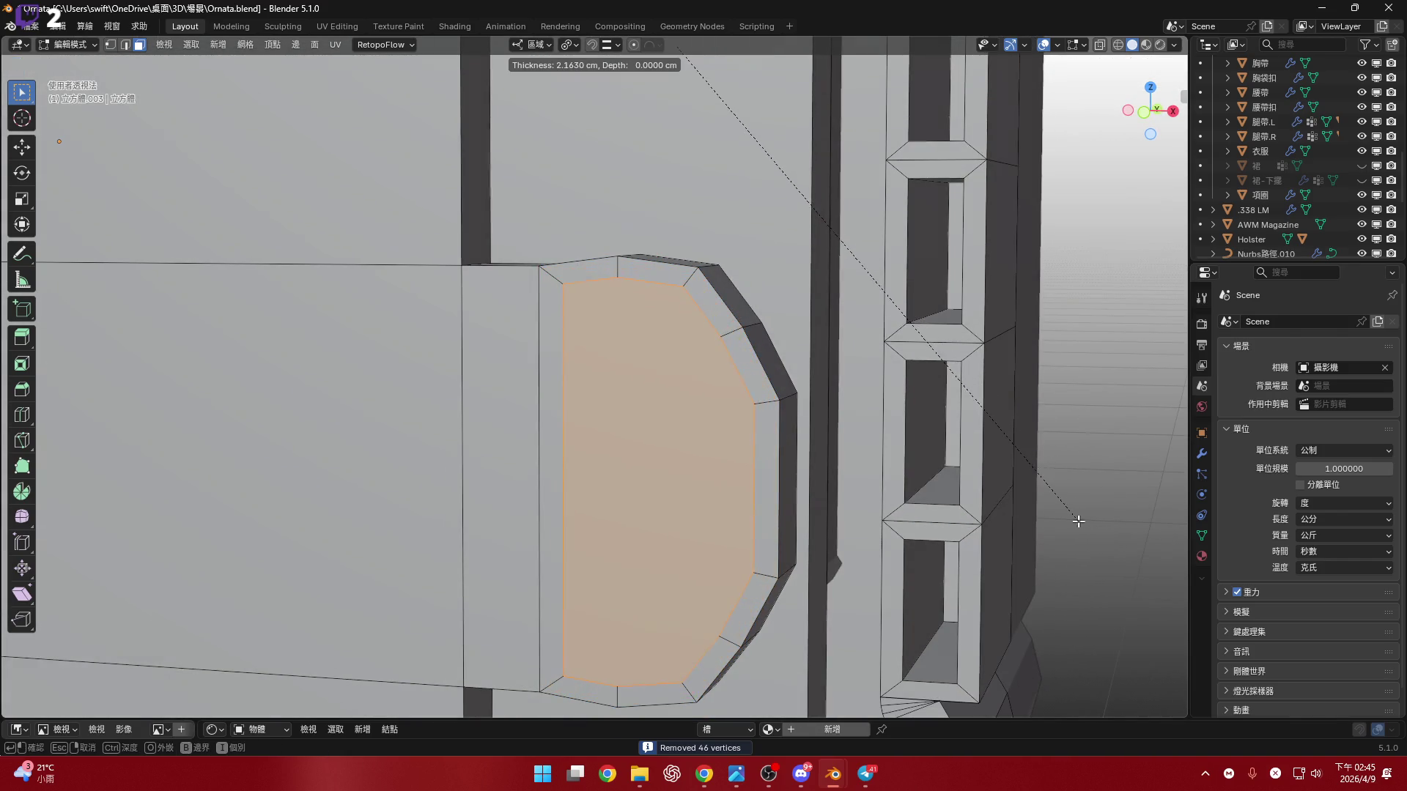
left_click(1142, 112)
middle_click_drag(725, 410, 728, 484, "shift")
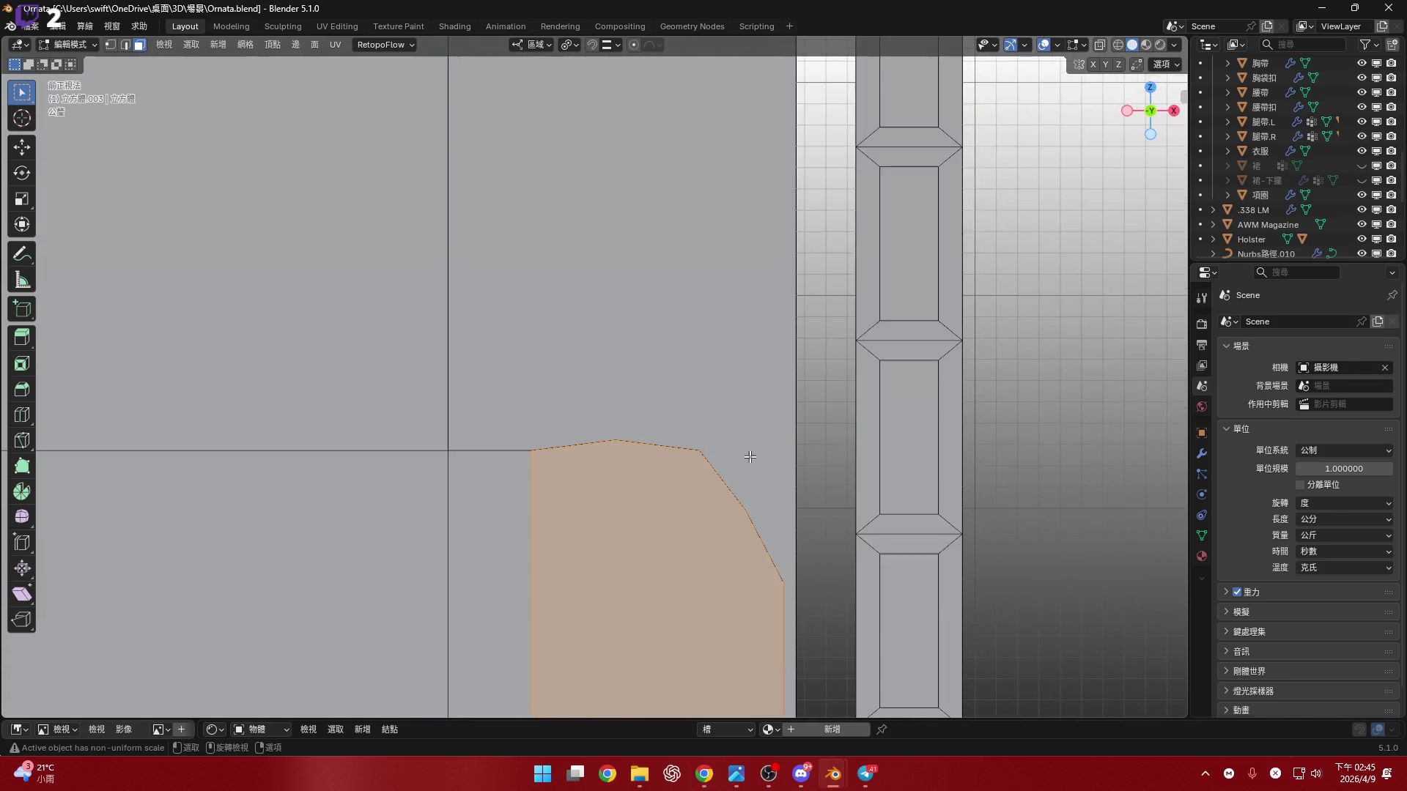
scroll(727, 484, "down", 2)
key("i")
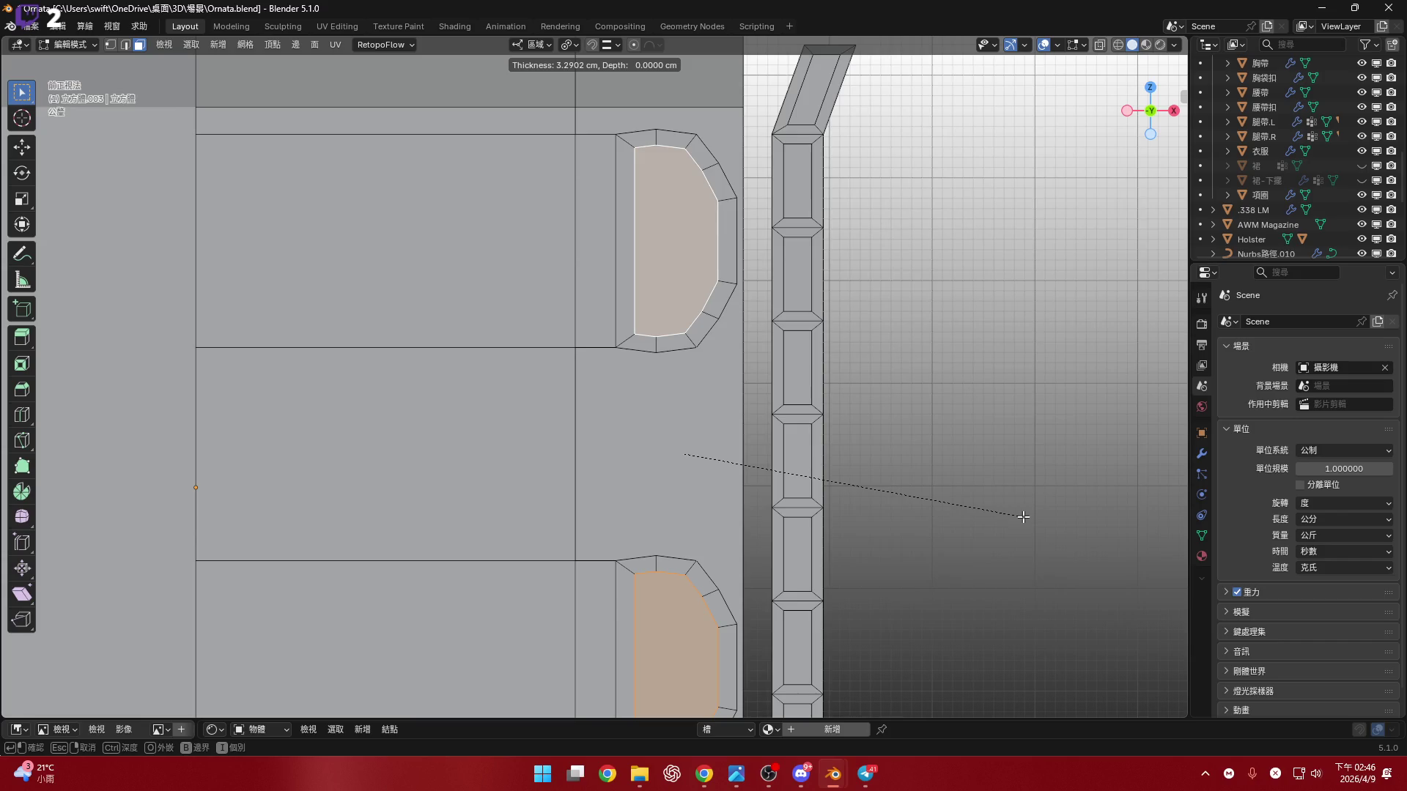
left_click(1023, 517)
mouse_move(1021, 512)
middle_mouse_down()
mouse_move(689, 351)
mouse_move(744, 344)
middle_mouse_up()
- Cut a vertical edge loop (Ctrl+R) through both tabs
key("ctrl+i")
key("ctrl+i")
key("alt+a")
key("2")
key("ctrl+r")
left_click(744, 344)
key("alt+a")
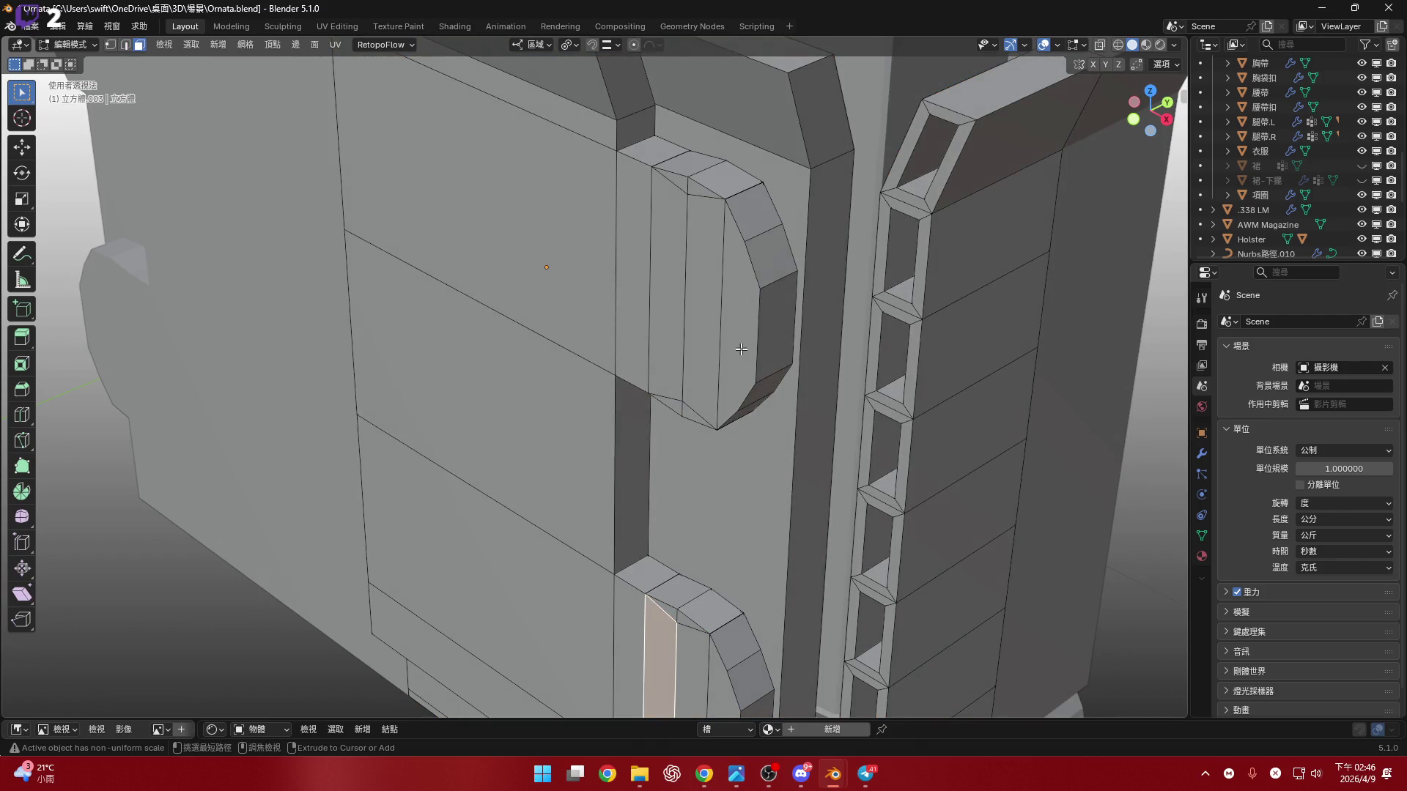
key("ctrl+z")
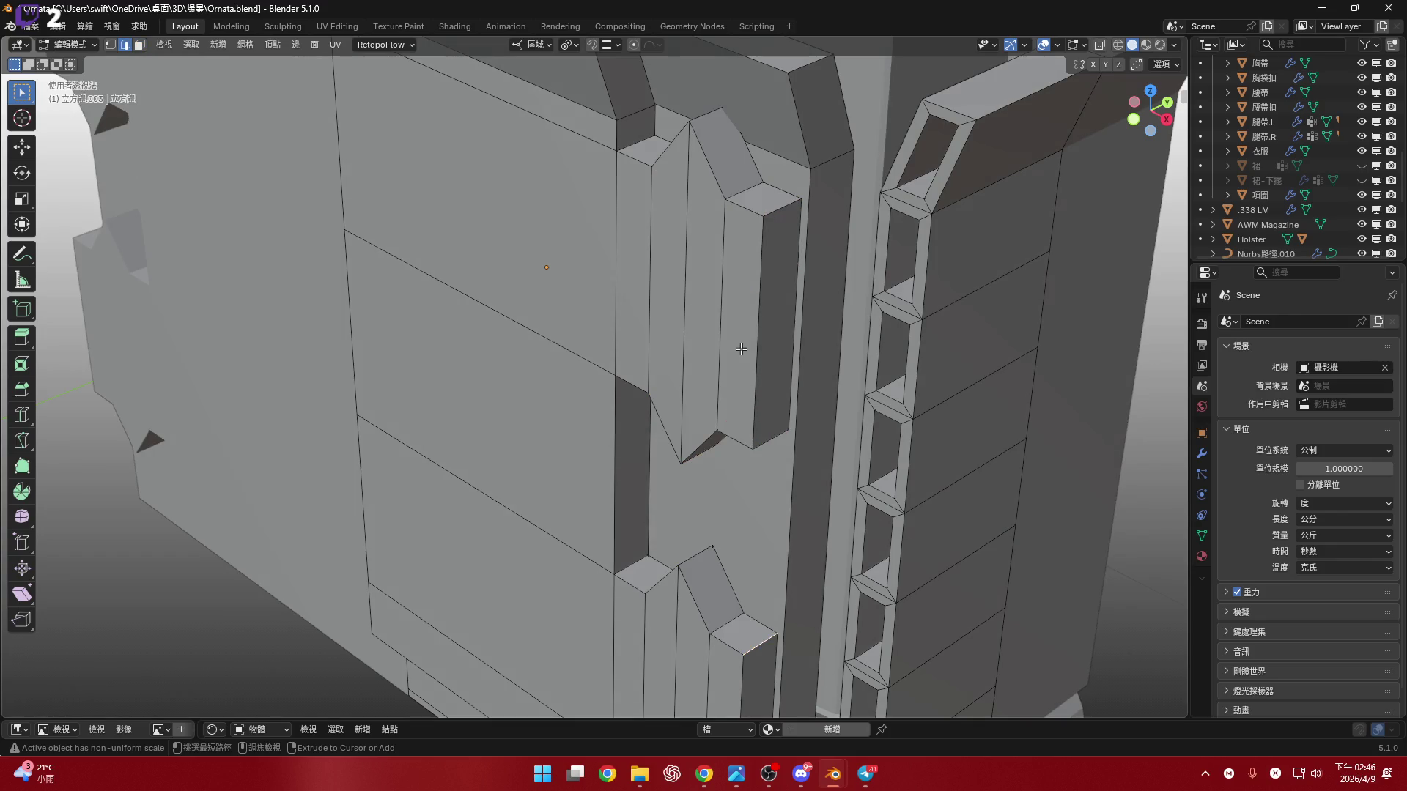
- Try extending the edge selection into a face strip, then undo to keep straight edges
key("ctrl+i")
key("ctrl+i")
key("1")
key("2")
mouse_move(740, 351)
middle_mouse_down()
mouse_move(753, 324)
mouse_move(733, 324)
middle_mouse_up()
key("3")
key("ctrl+z")
key("ctrl+z")
key("ctrl+z")
left_click_drag(1149, 110, 1165, 123)
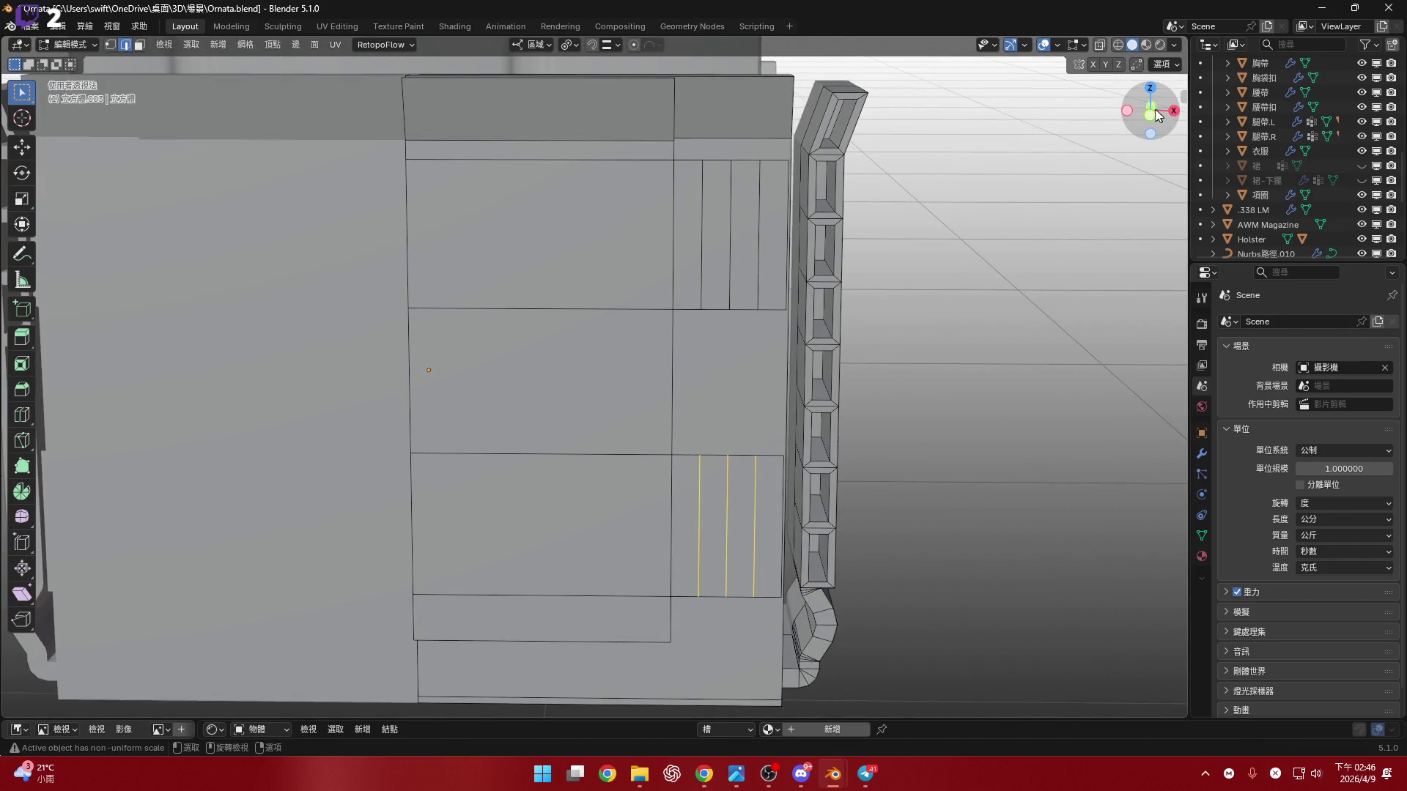
- In front ortho view, add two centred horizontal loop cuts across the upper tab panel
left_click(1154, 125)
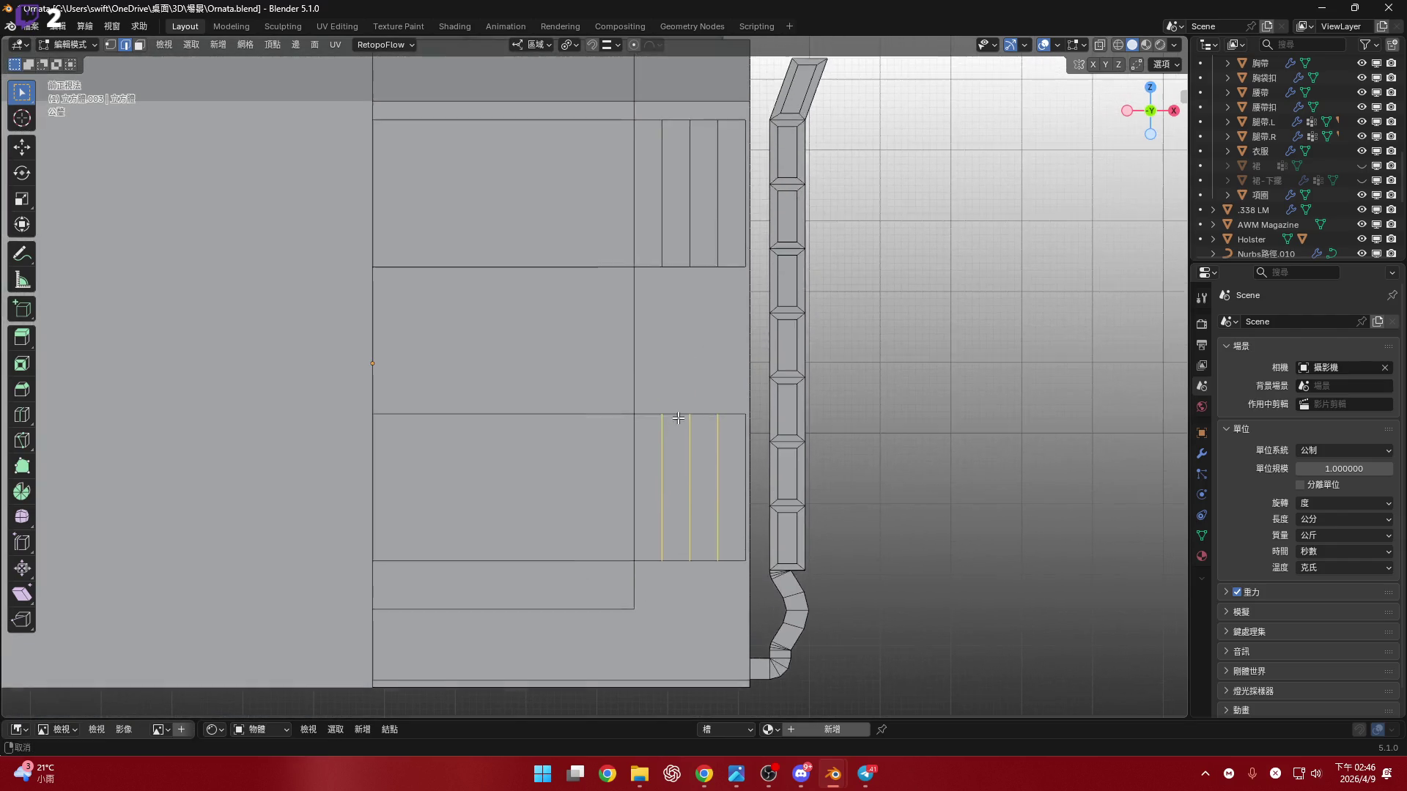
scroll(676, 232, "up", 2)
key("ctrl+r")
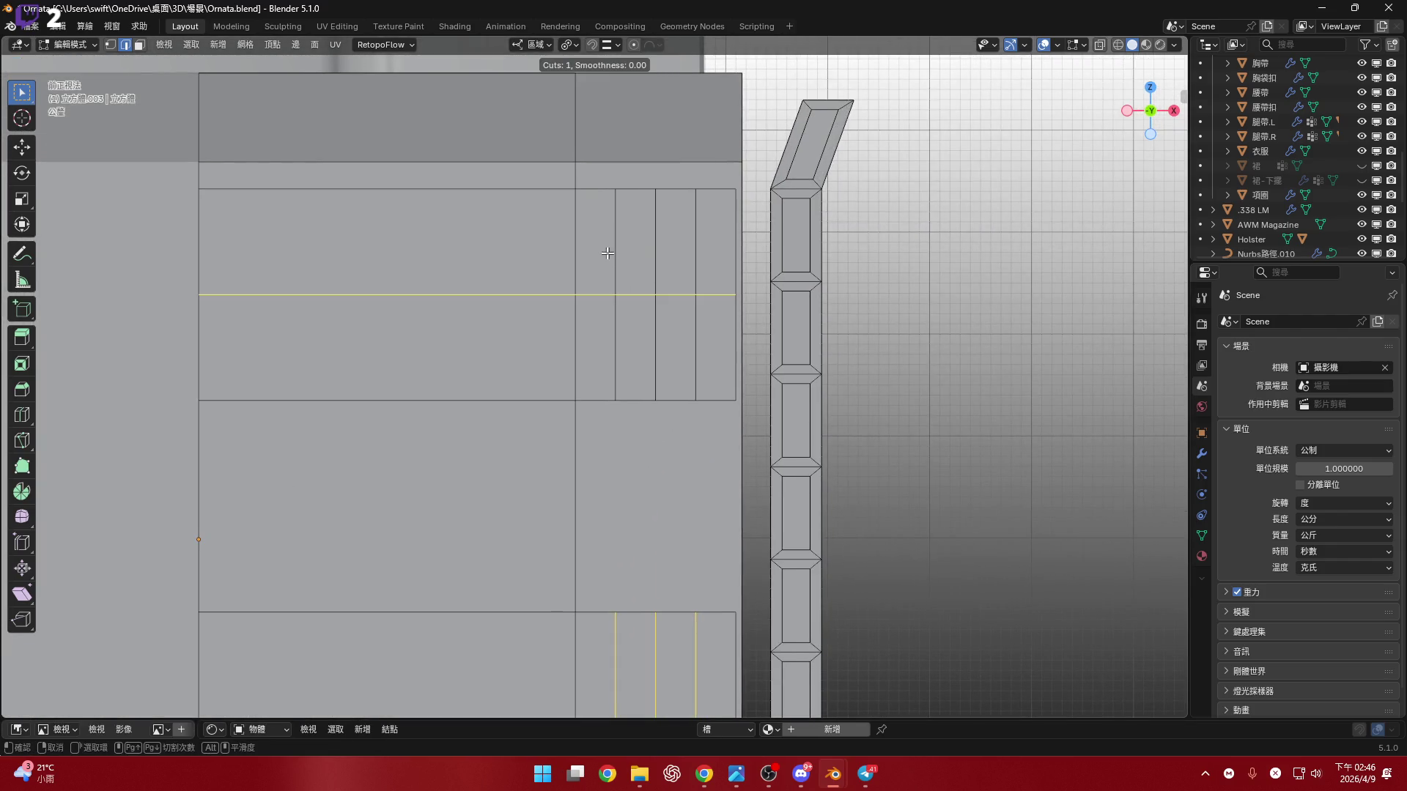
left_click(608, 264)
right_click(604, 233)
key("ctrl+z")
key("ctrl+r")
scroll(616, 276, "up", 1)
left_click(617, 276)
right_click(616, 276)
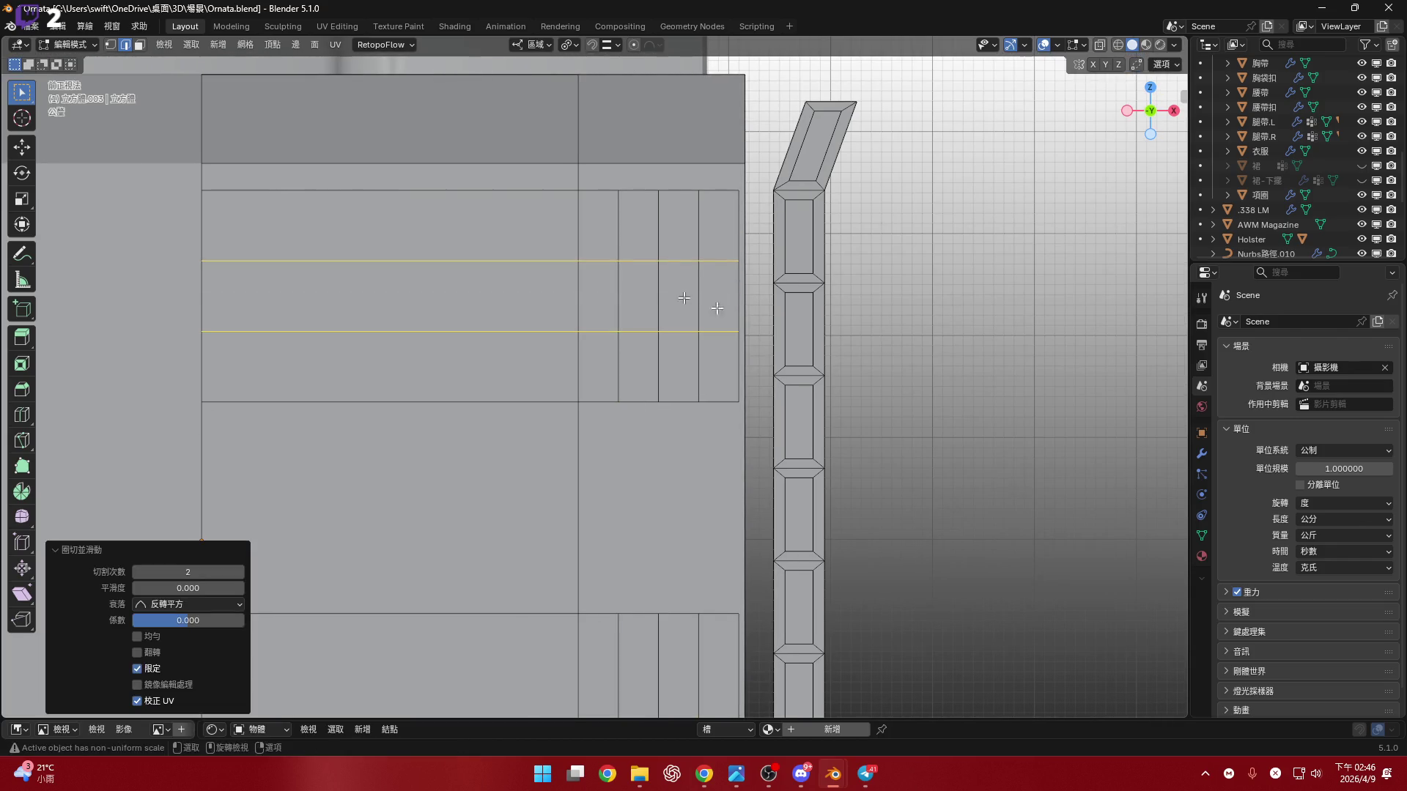
- Scale the upper pair of loops apart by 2 along Z
left_click(570, 46)
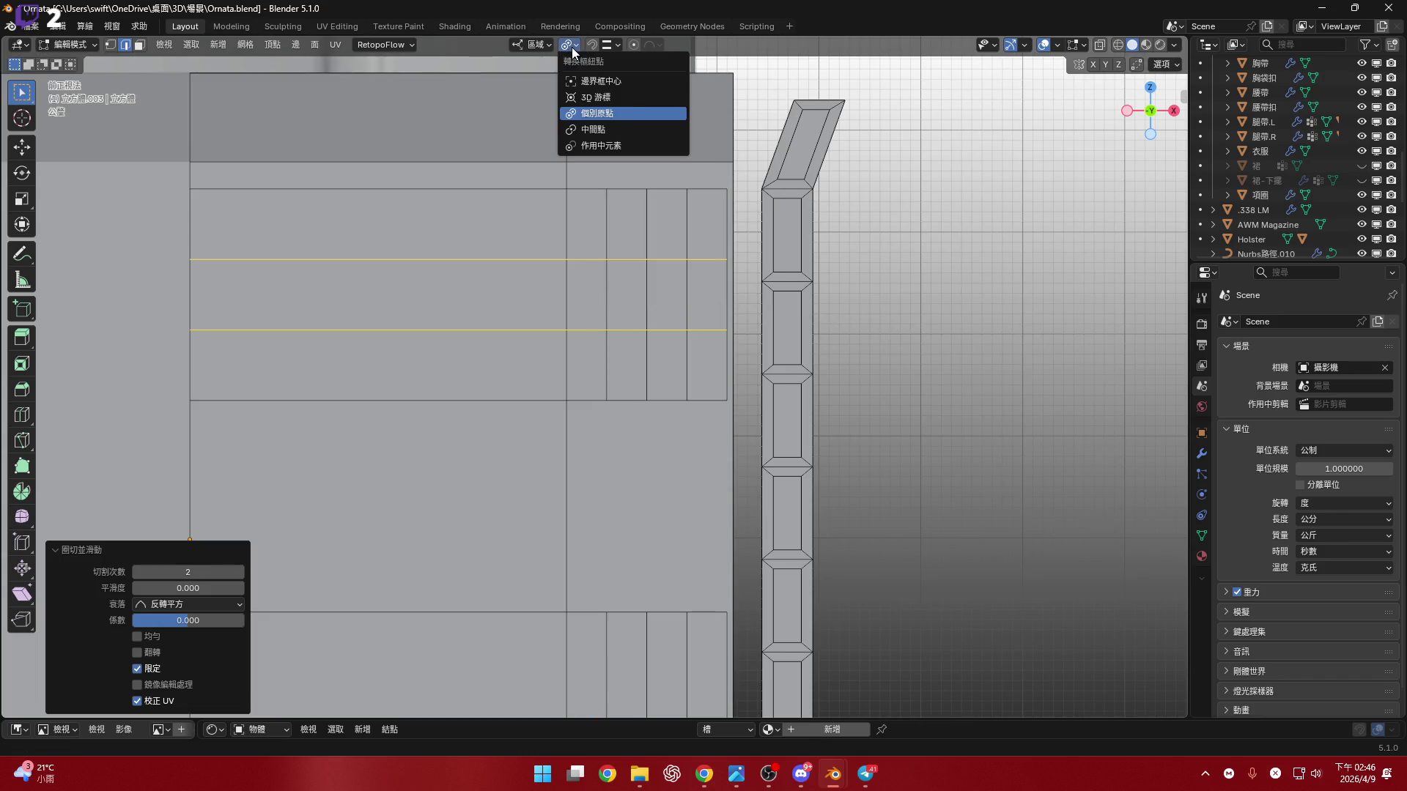
middle_click_drag(1018, 368, 1003, 395, "shift")
key("s")
key("z")
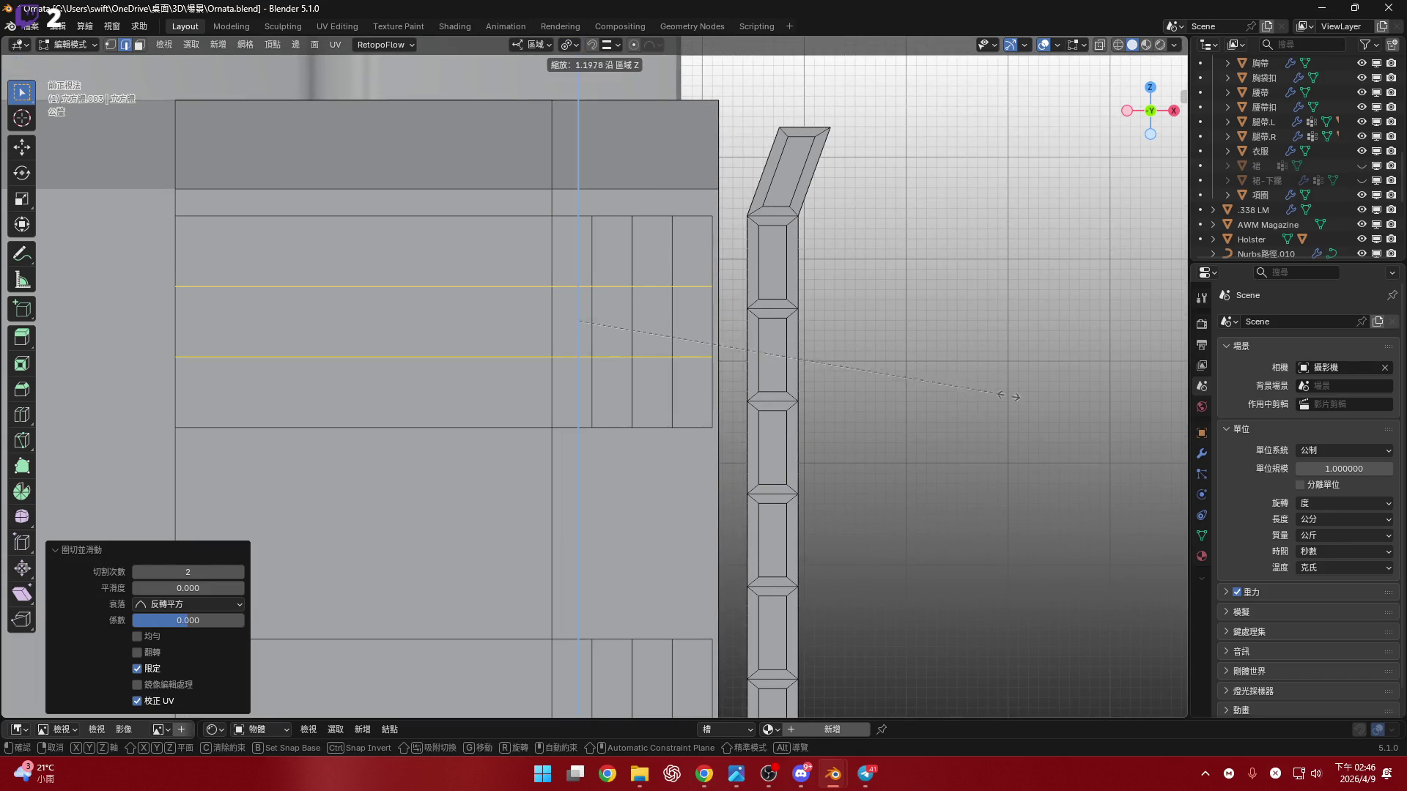
right_click(1070, 464)
scroll(512, 293, "up", 2)
left_click(570, 46)
left_click(606, 118)
left_click(570, 46)
left_click(605, 117)
middle_click_drag(637, 234, 557, 189, "shift")
key("s")
key("z")
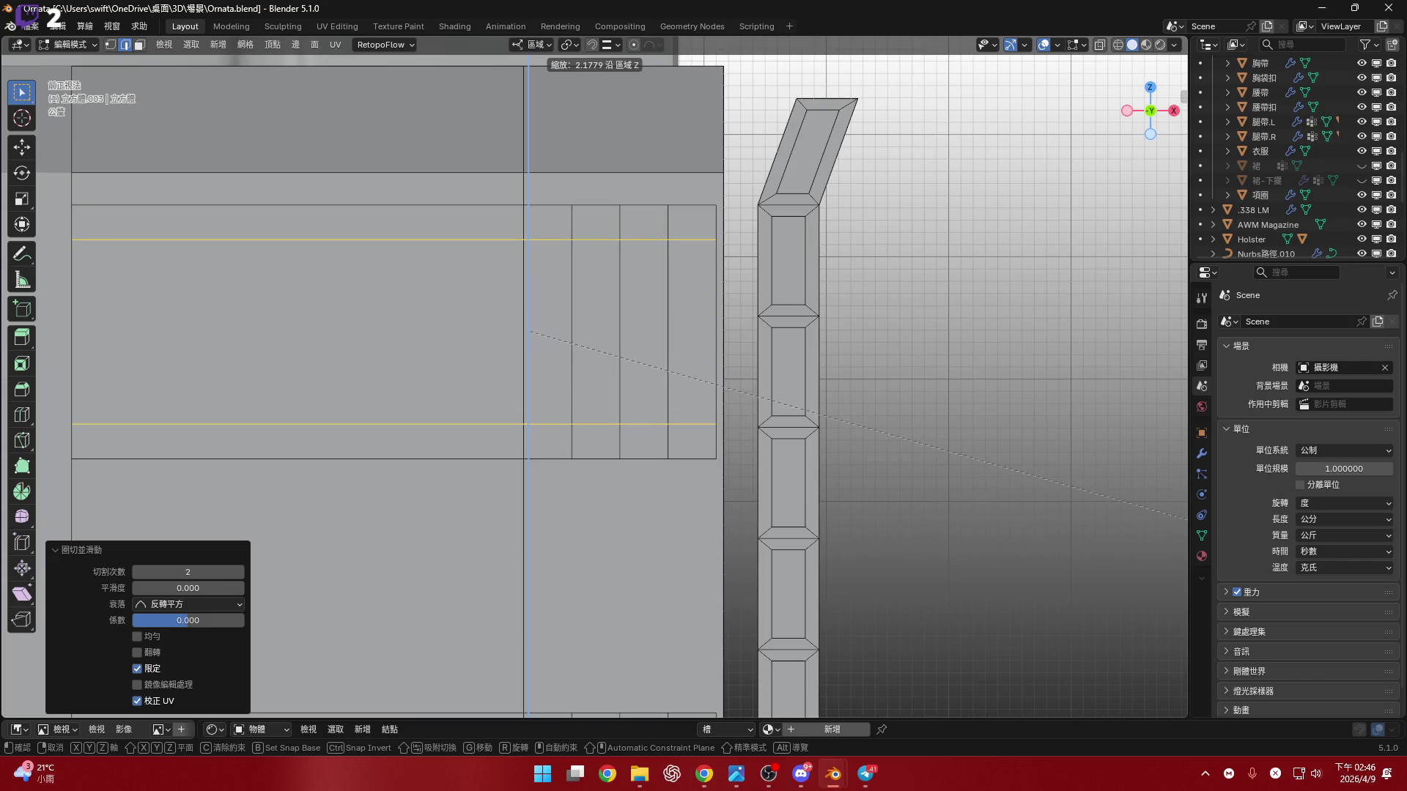
type("2")
key("Return")
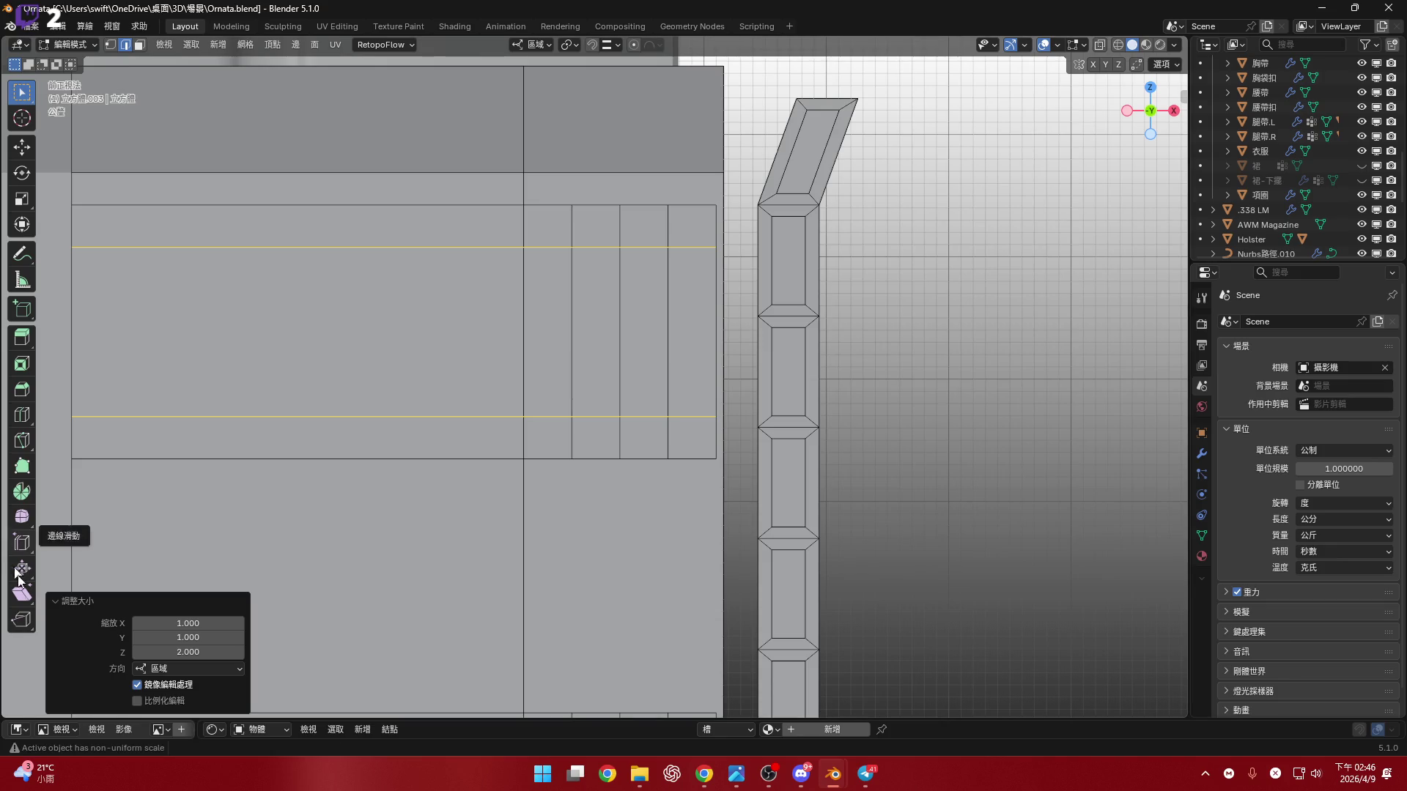
- Add two centred loop cuts on the lower tab panel and scale them apart with Z 2
scroll(540, 267, "down", 3)
key("ctrl+r")
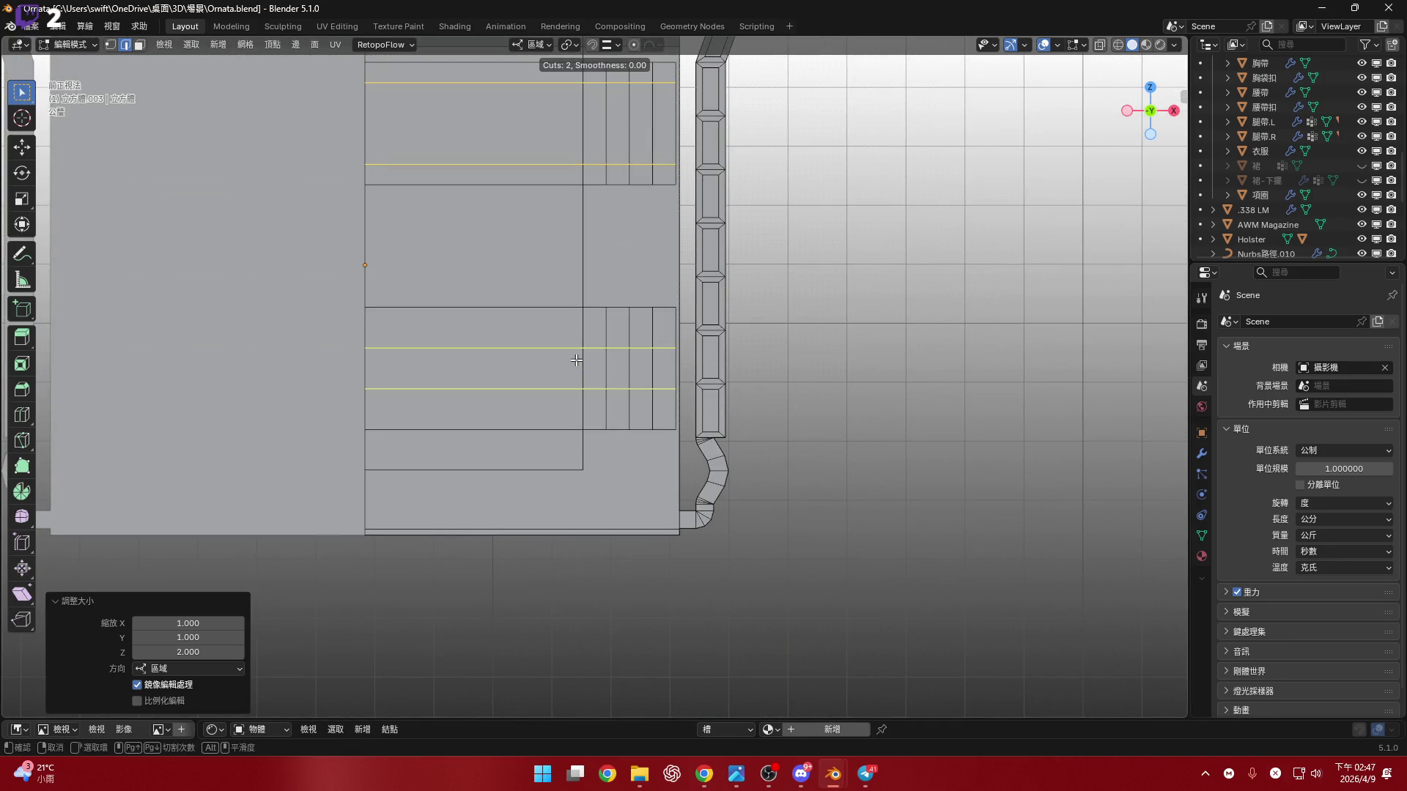
double_click(577, 360)
scroll(576, 359, "up", 2)
key("s")
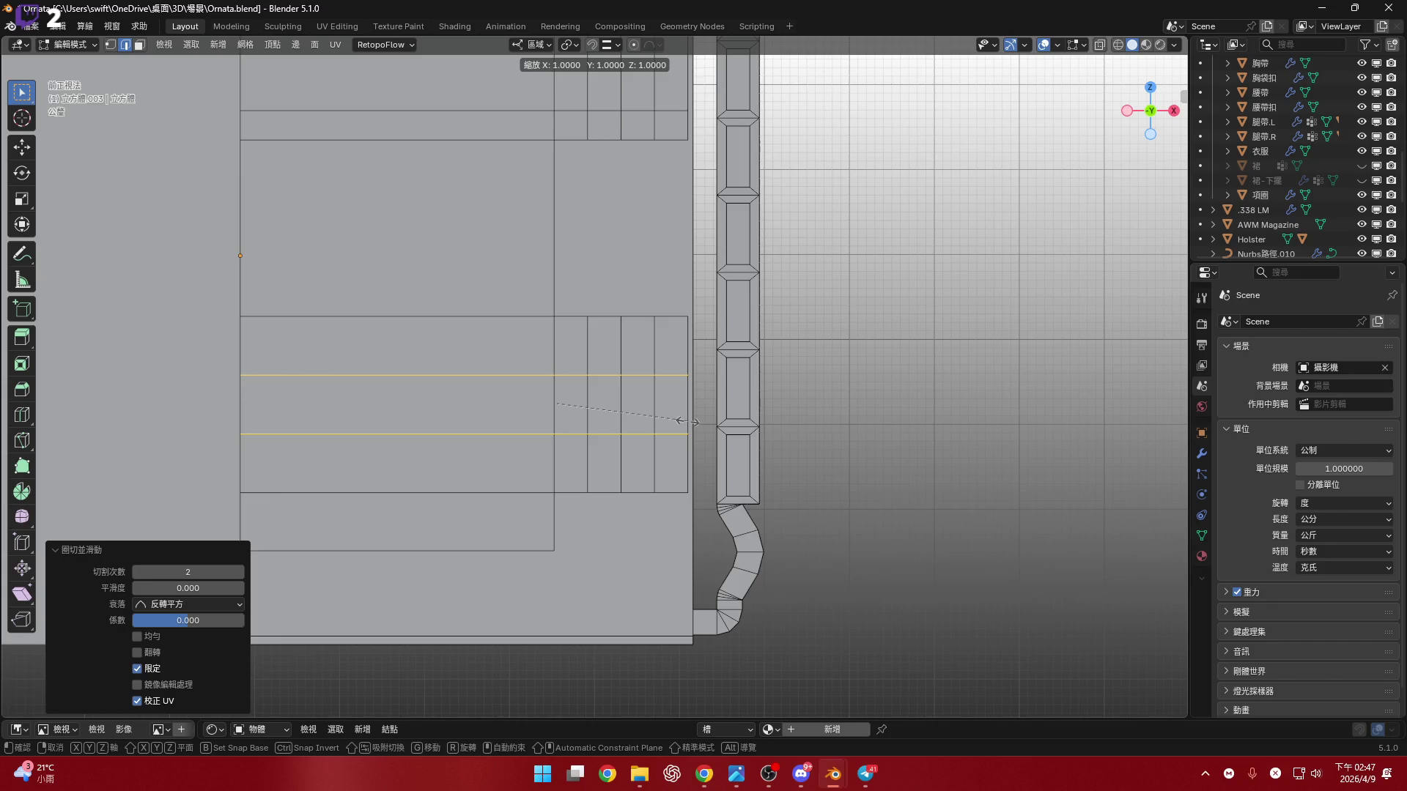
type("z2")
key("Return")
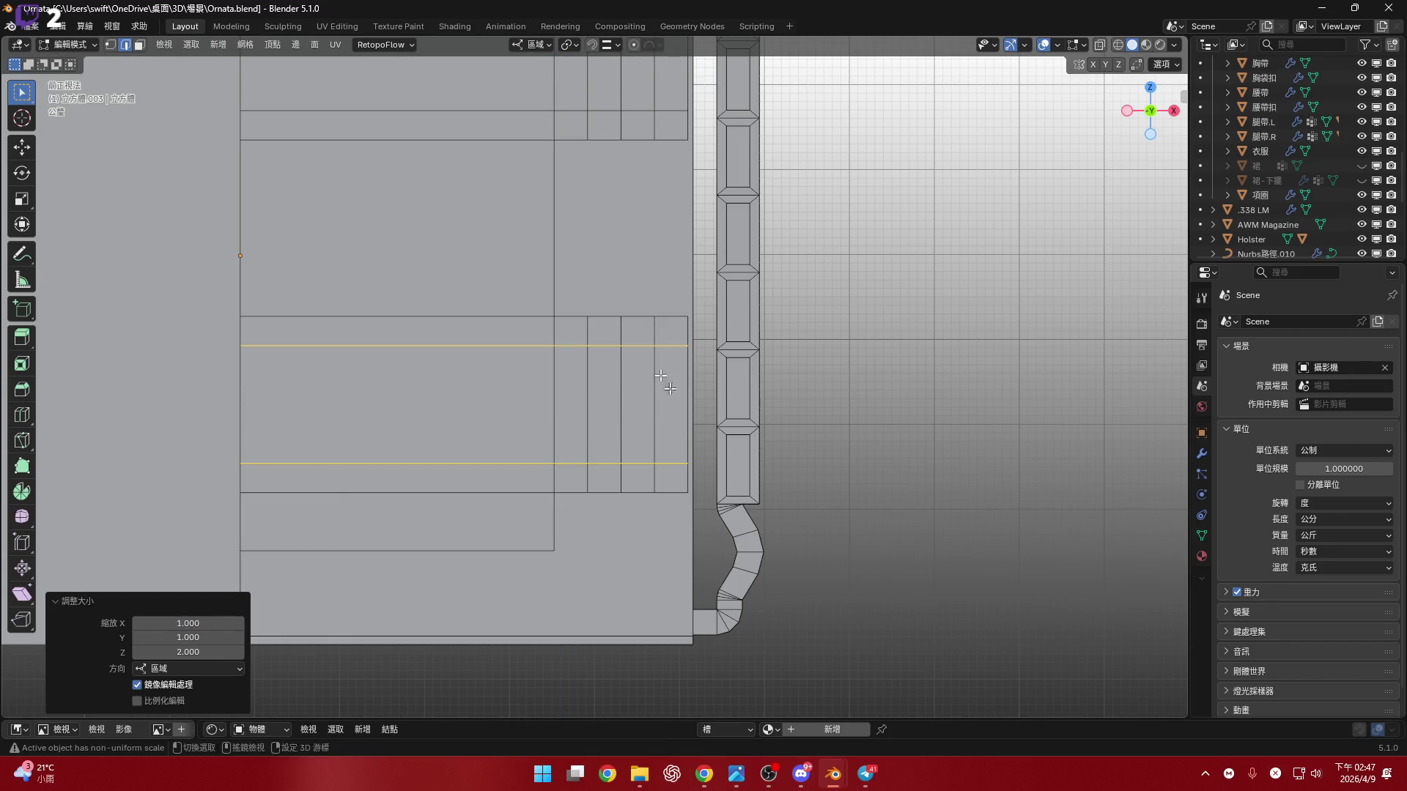
- Switch to vertex select mode and make a selection on the tab
key("3")
key("1")
left_click(622, 432)
scroll(629, 236, "up", 5, "shift")
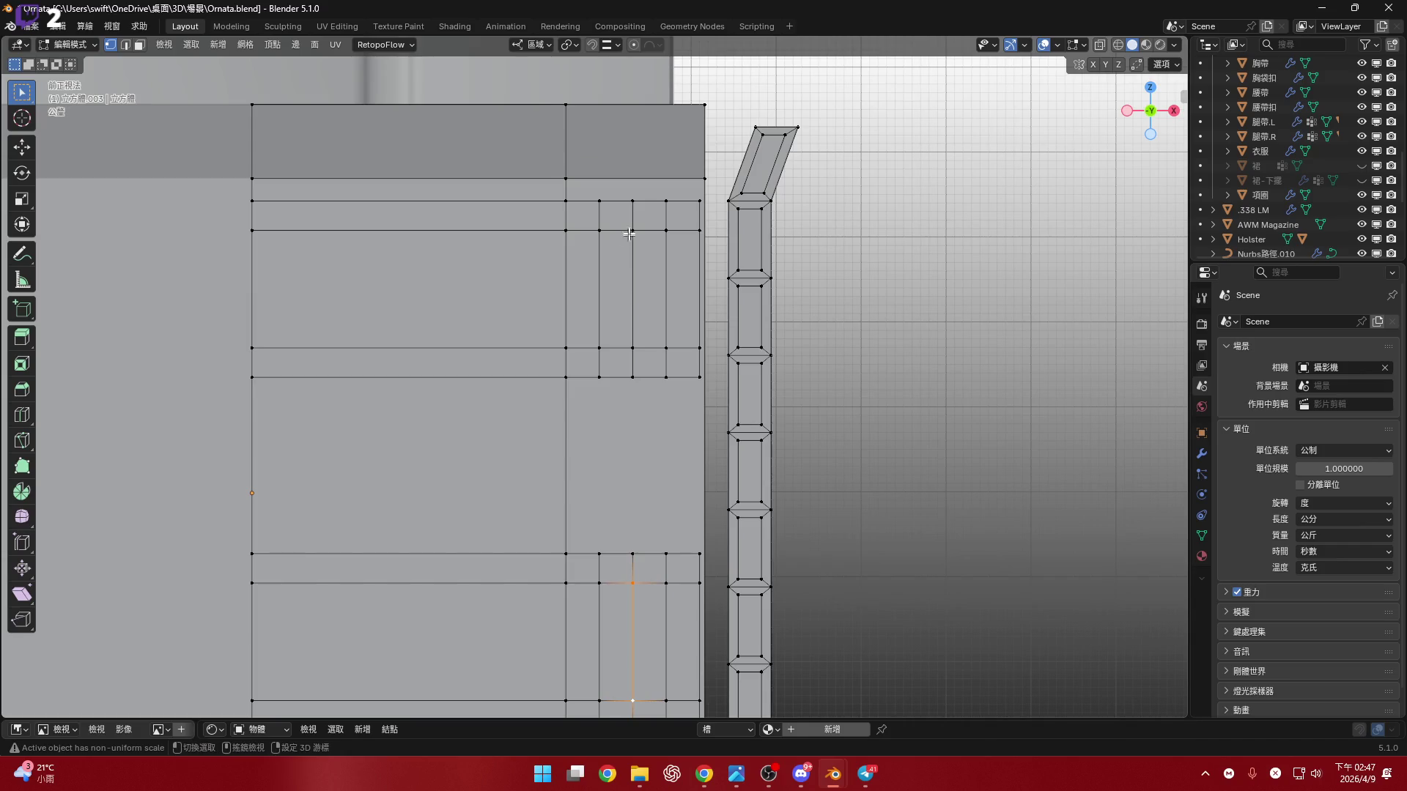
- Bevel the selected vertices with 5 cm width and 0.1 profile shape
scroll(627, 330, "down", 4, "shift")
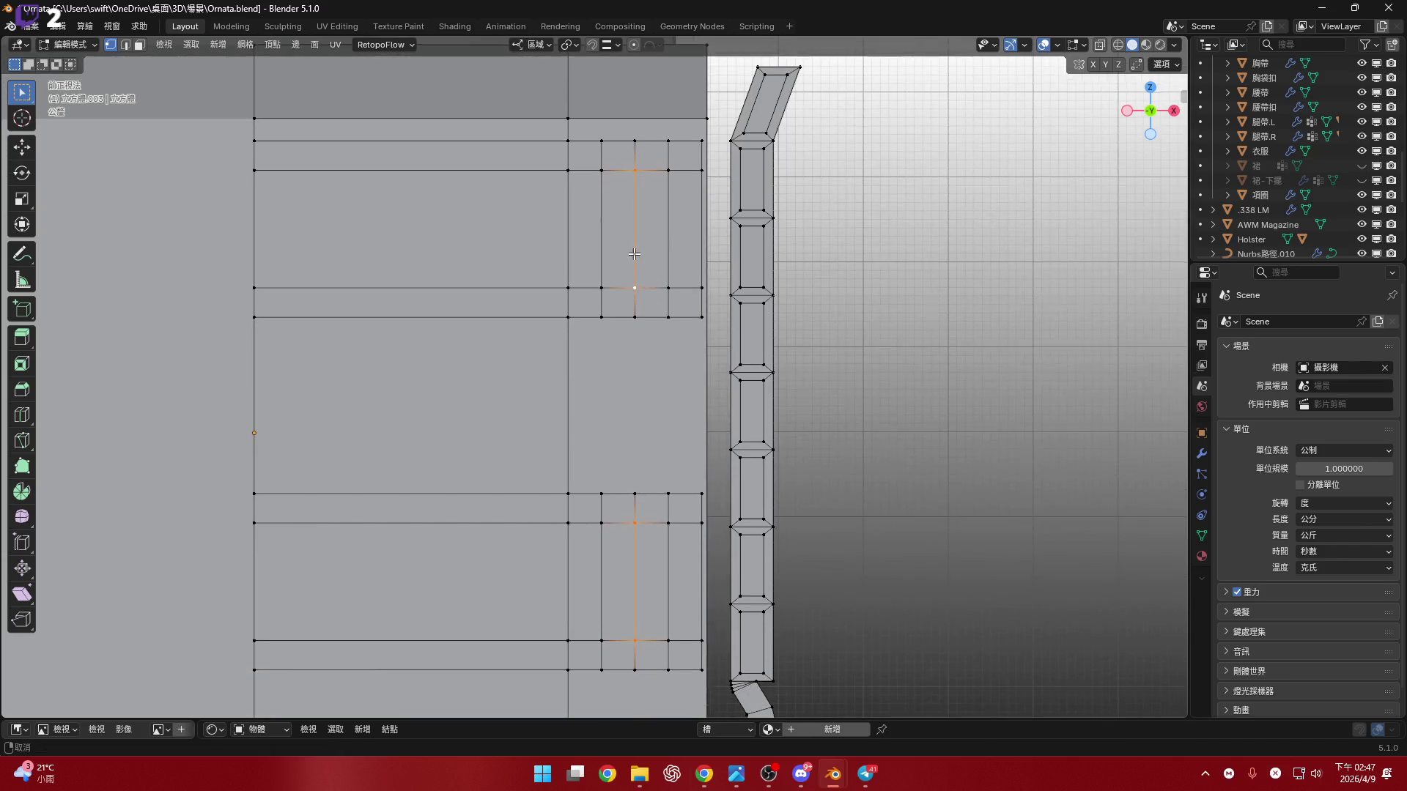
scroll(786, 373, "down", 2, "shift")
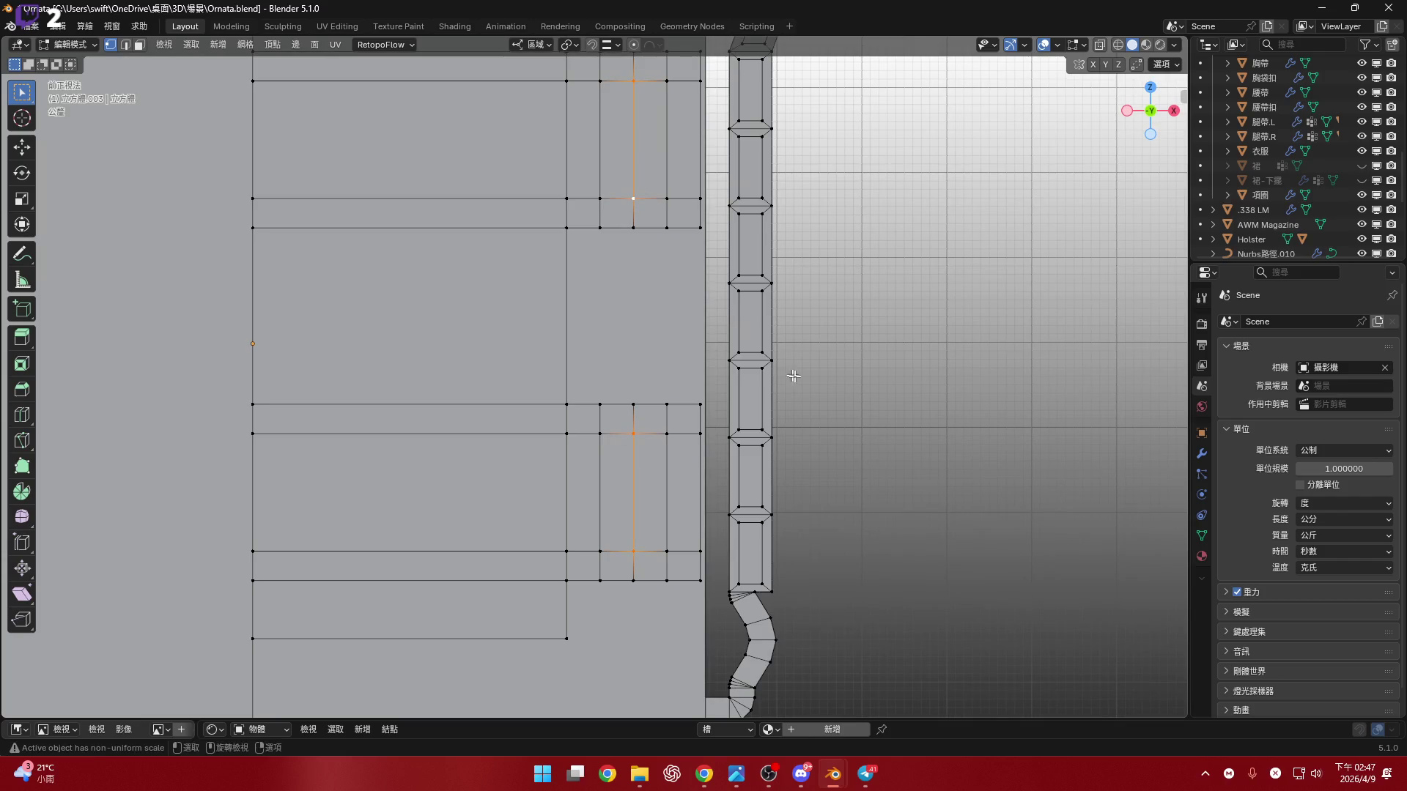
key("ctrl+shift+b")
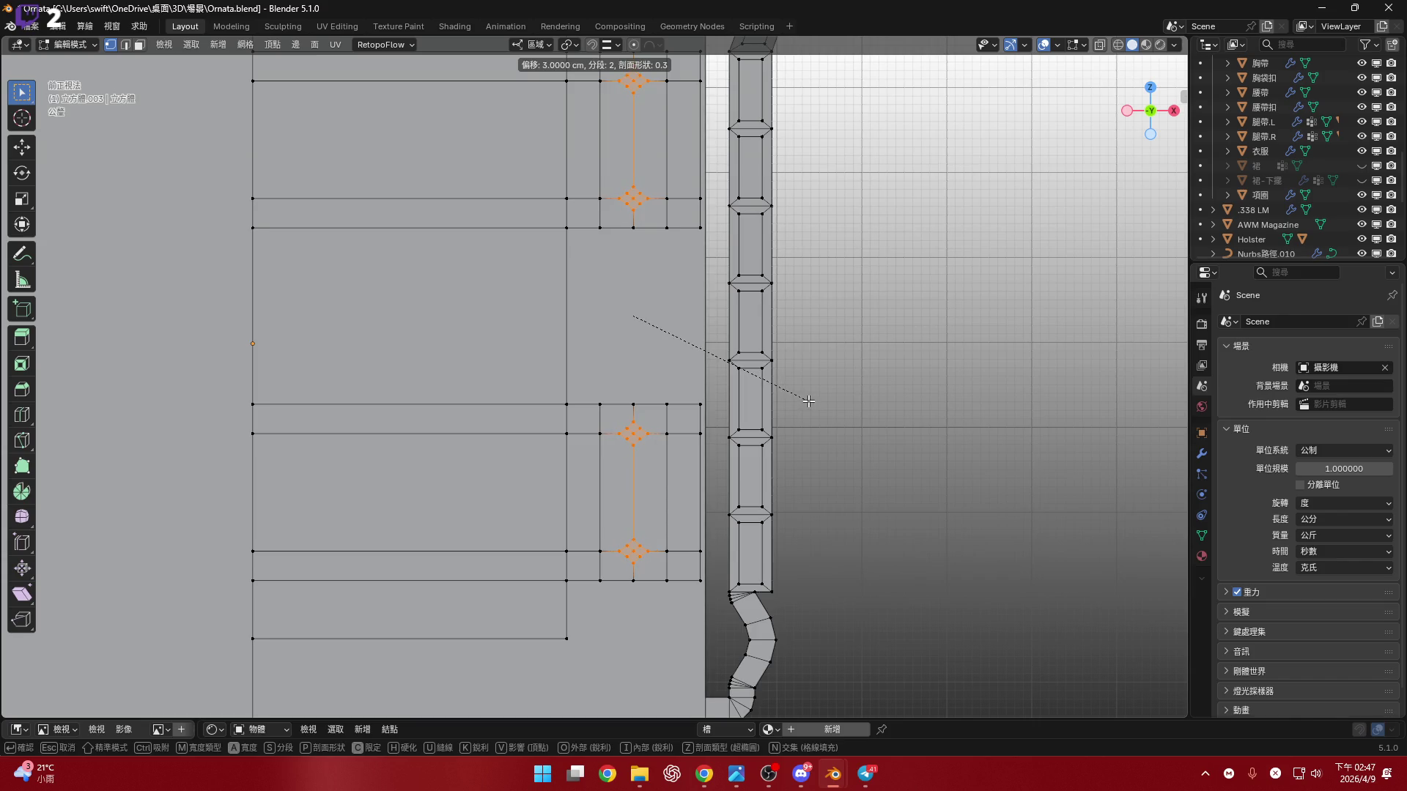
left_click(808, 401)
scroll(687, 426, "up", 3)
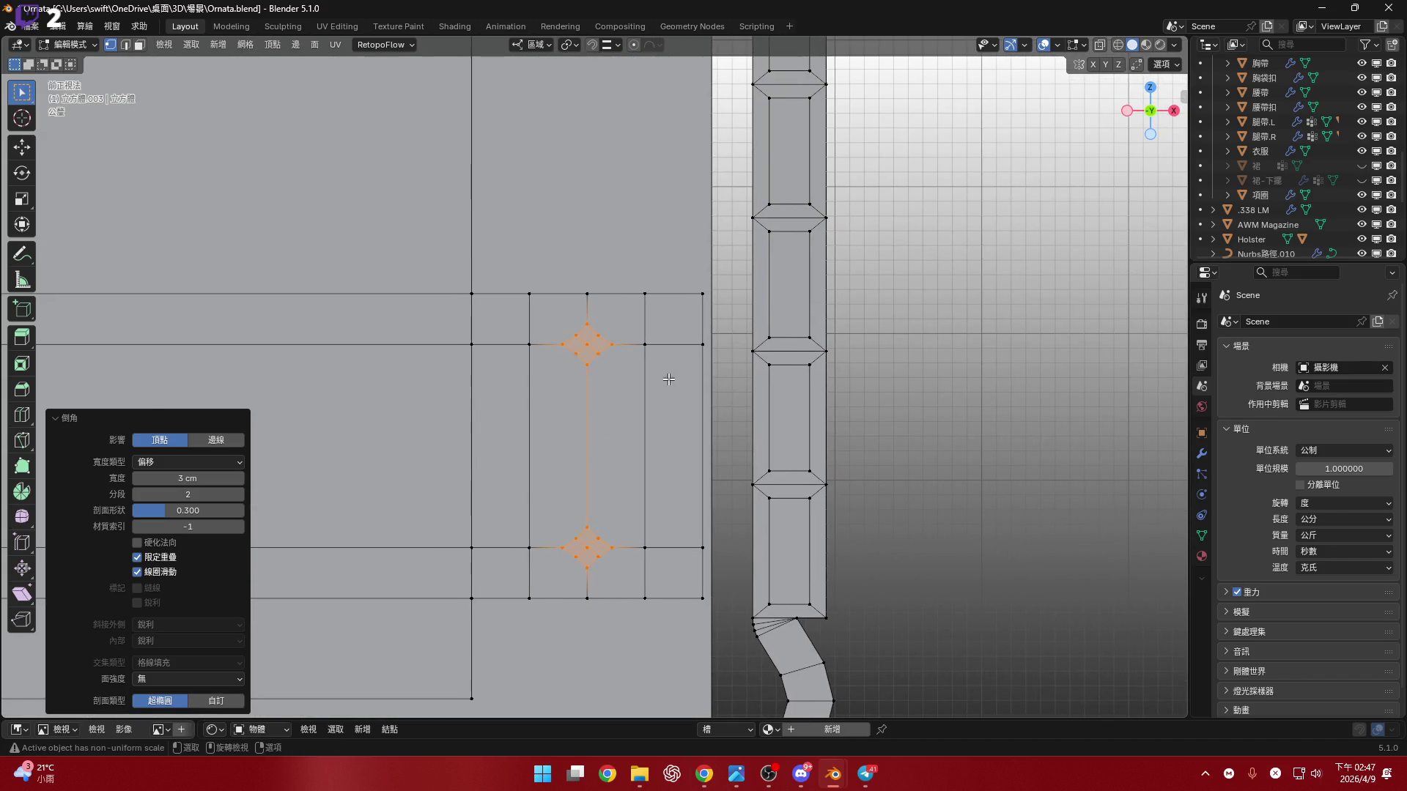
mouse_move(193, 476)
left_mouse_down()
mouse_move(220, 477)
mouse_move(176, 477)
left_mouse_up()
scroll(527, 448, "up", 3)
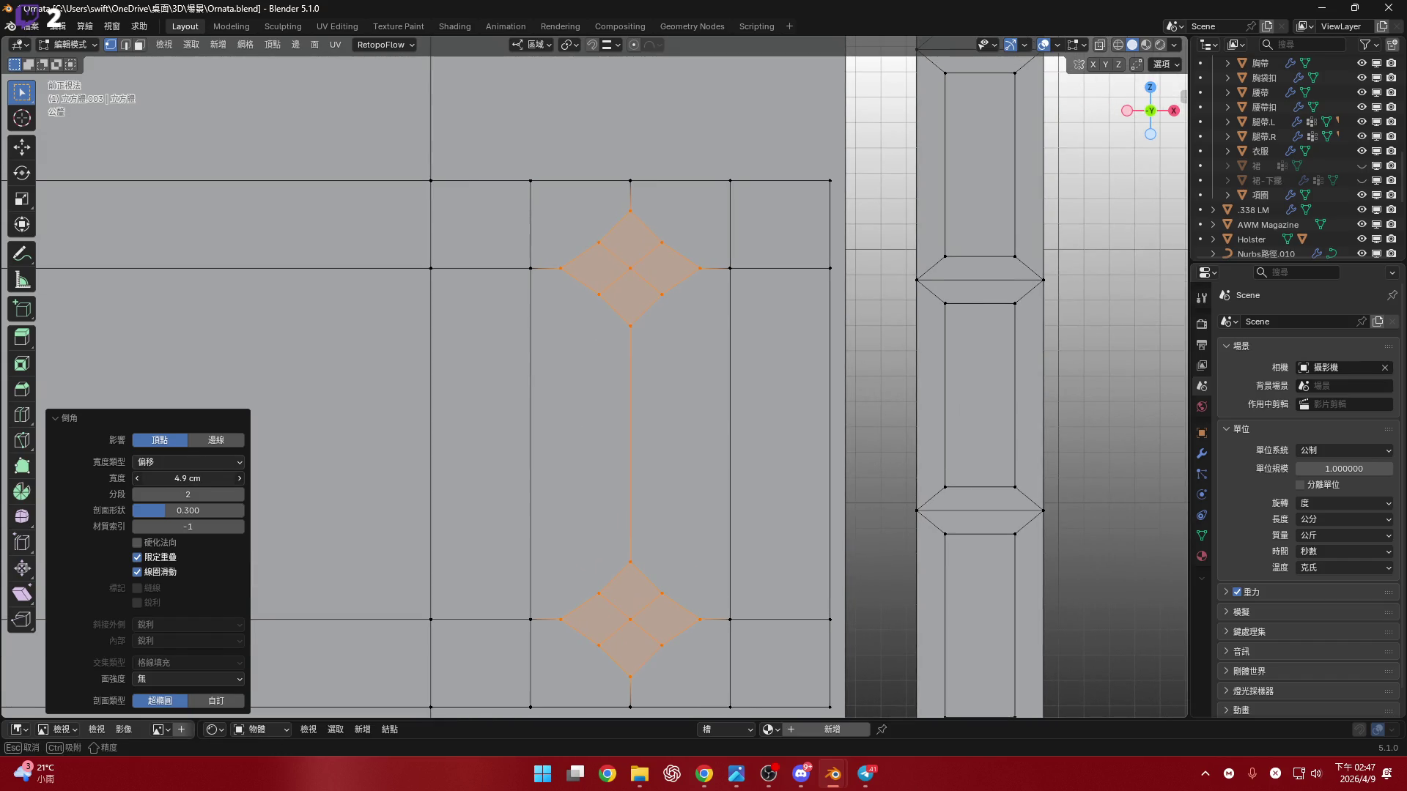
type("5")
key("Return")
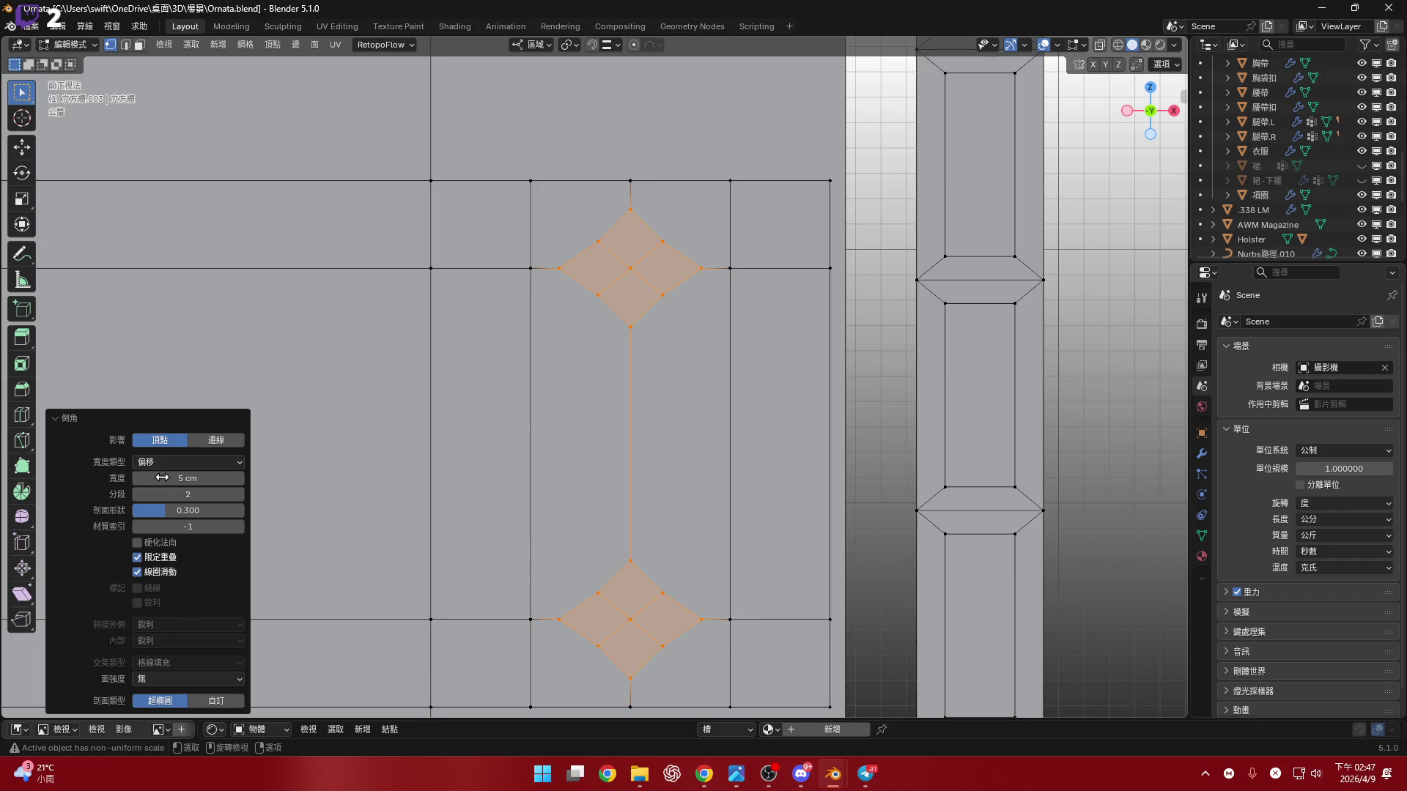
left_click(184, 511)
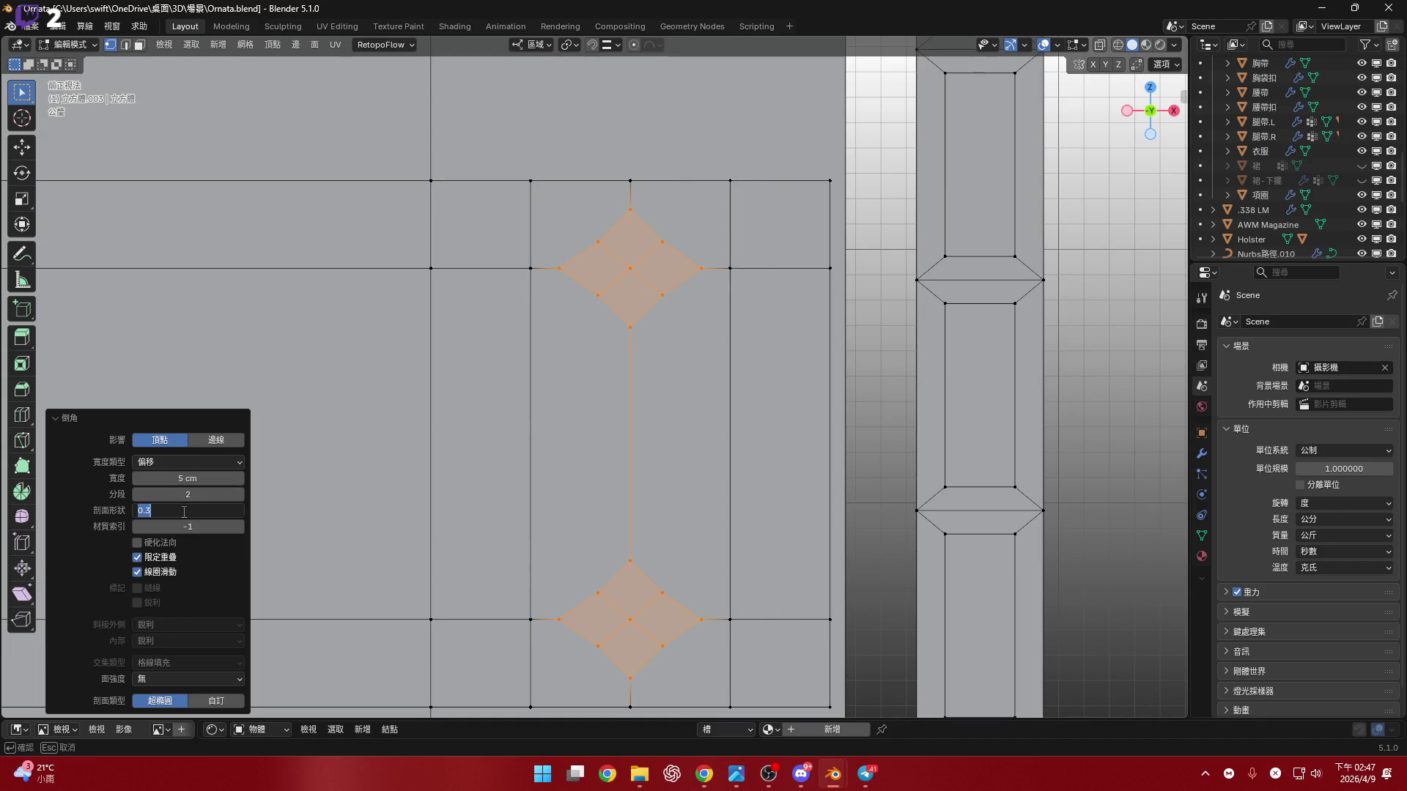
type("0.1")
key("Return")
scroll(614, 416, "down", 4)
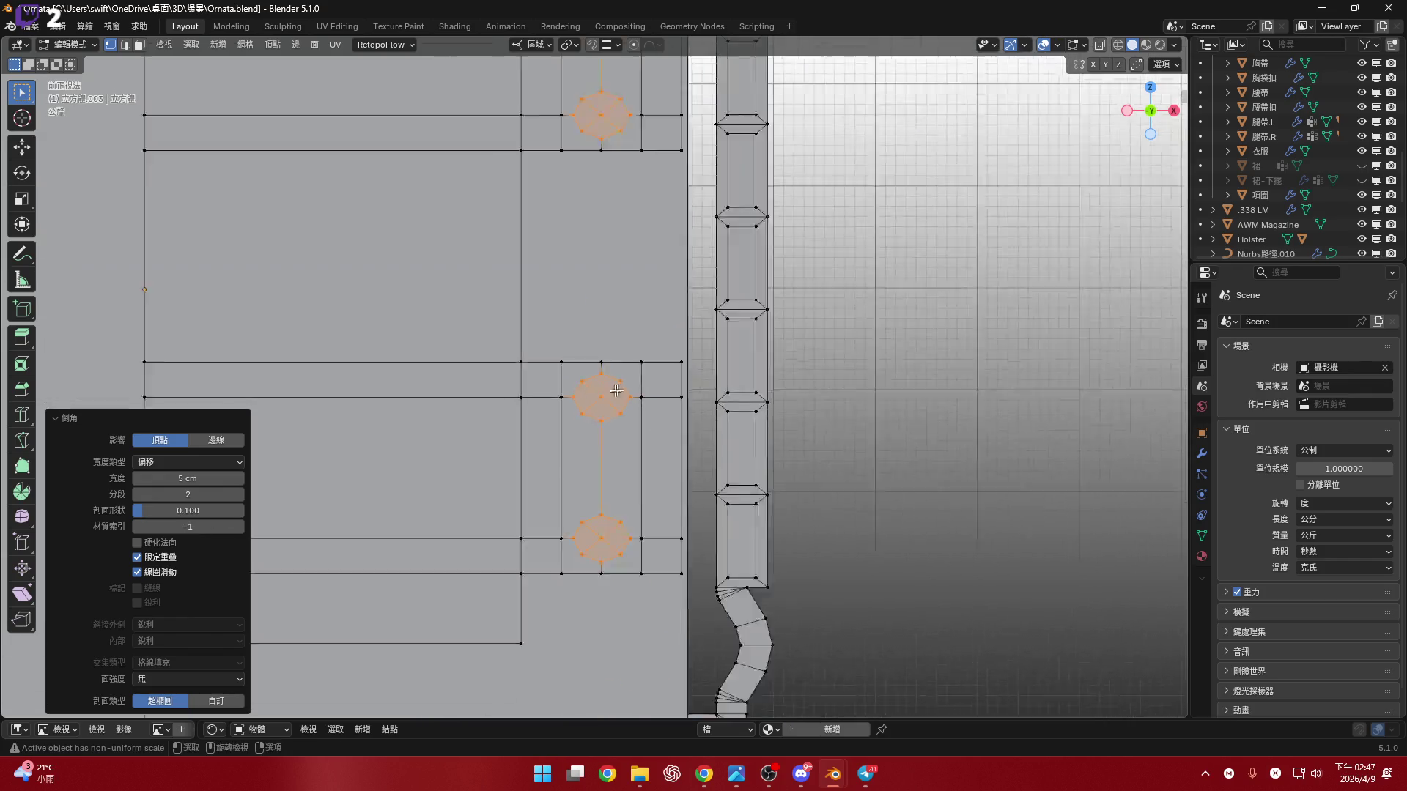
scroll(614, 417, "up", 5)
- Delete the rounded bevel faces to leave holes through the tabs
key("x")
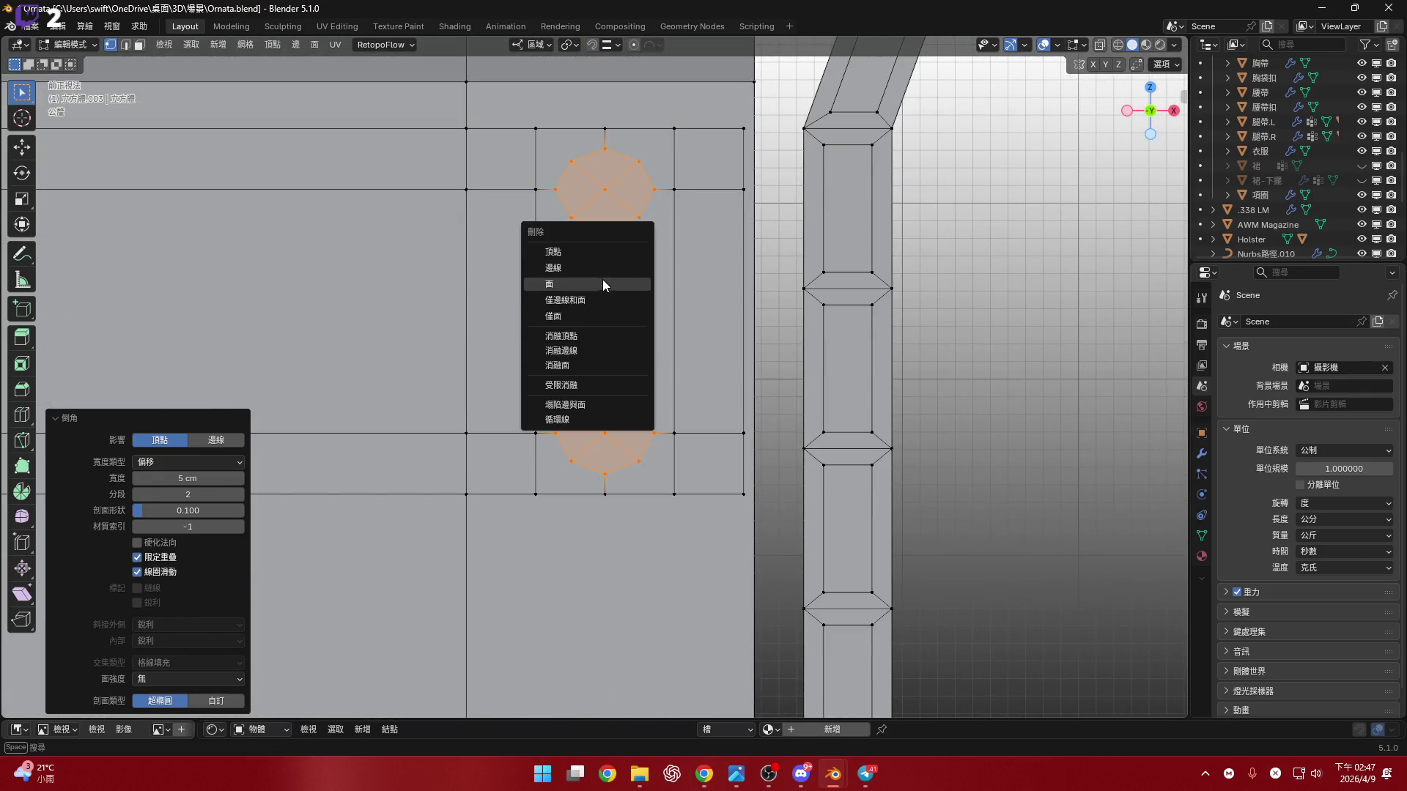
left_click(603, 279)
mouse_move(603, 279)
middle_mouse_down()
mouse_move(613, 411)
mouse_move(618, 400)
middle_mouse_up()
scroll(618, 399, "down", 6)
mouse_move(513, 425)
middle_mouse_down()
mouse_move(540, 448)
mouse_move(542, 410)
middle_mouse_up()
left_click(513, 315)
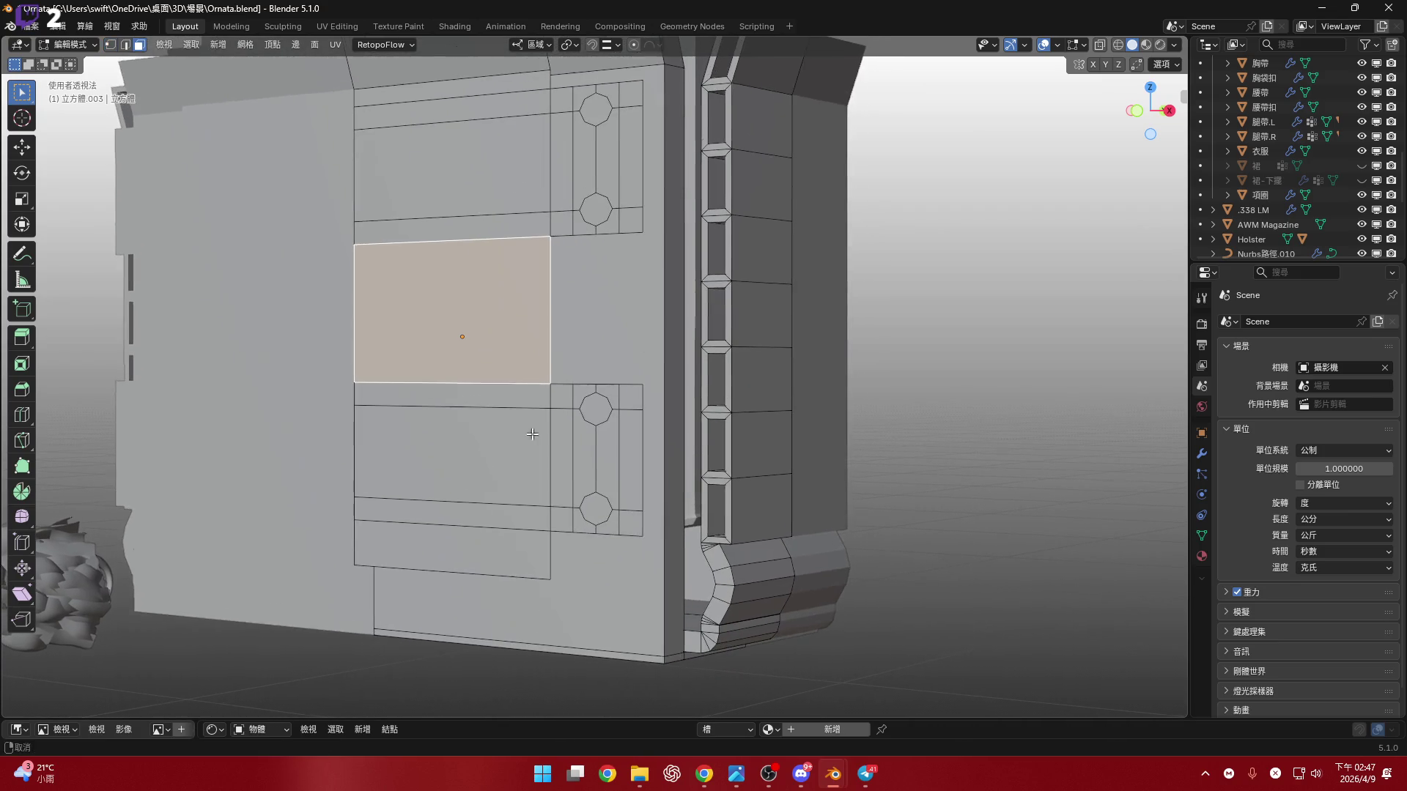
- Select the linked tab faces and extrude them along their normals in right side view
key("ctrl+l")
mouse_move(709, 240)
middle_mouse_down()
mouse_move(622, 305)
mouse_move(622, 282)
mouse_move(593, 335)
middle_mouse_up()
key("KP_3")
scroll(689, 350, "up", 5)
middle_click_drag(709, 350, 689, 350, "shift")
key("e")
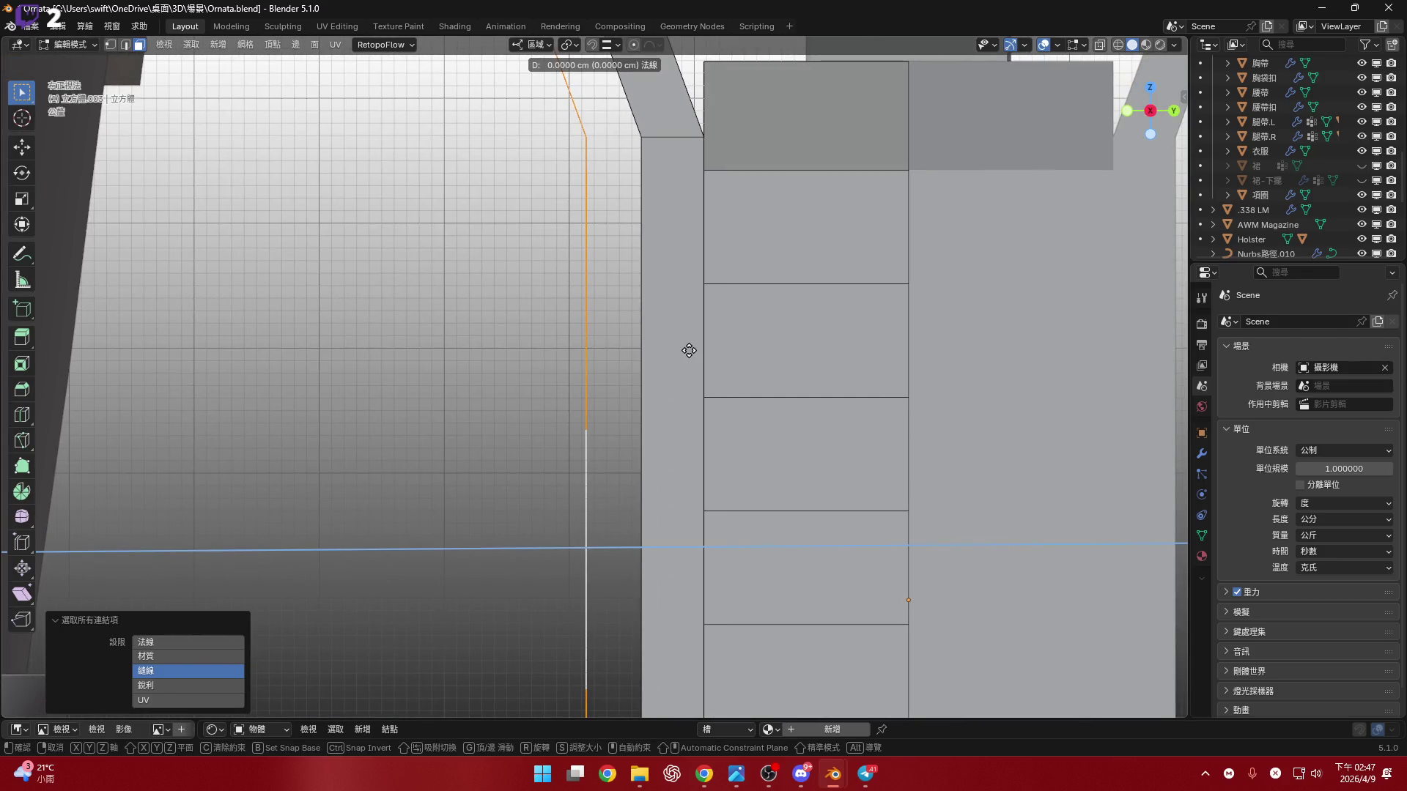
left_click(743, 350)
- In edge select mode, pick the tab's bottom edge and an edge path along the block outline
mouse_move(743, 350)
middle_mouse_down()
mouse_move(670, 260)
mouse_move(721, 499)
middle_mouse_up()
scroll(725, 504, "up", 6)
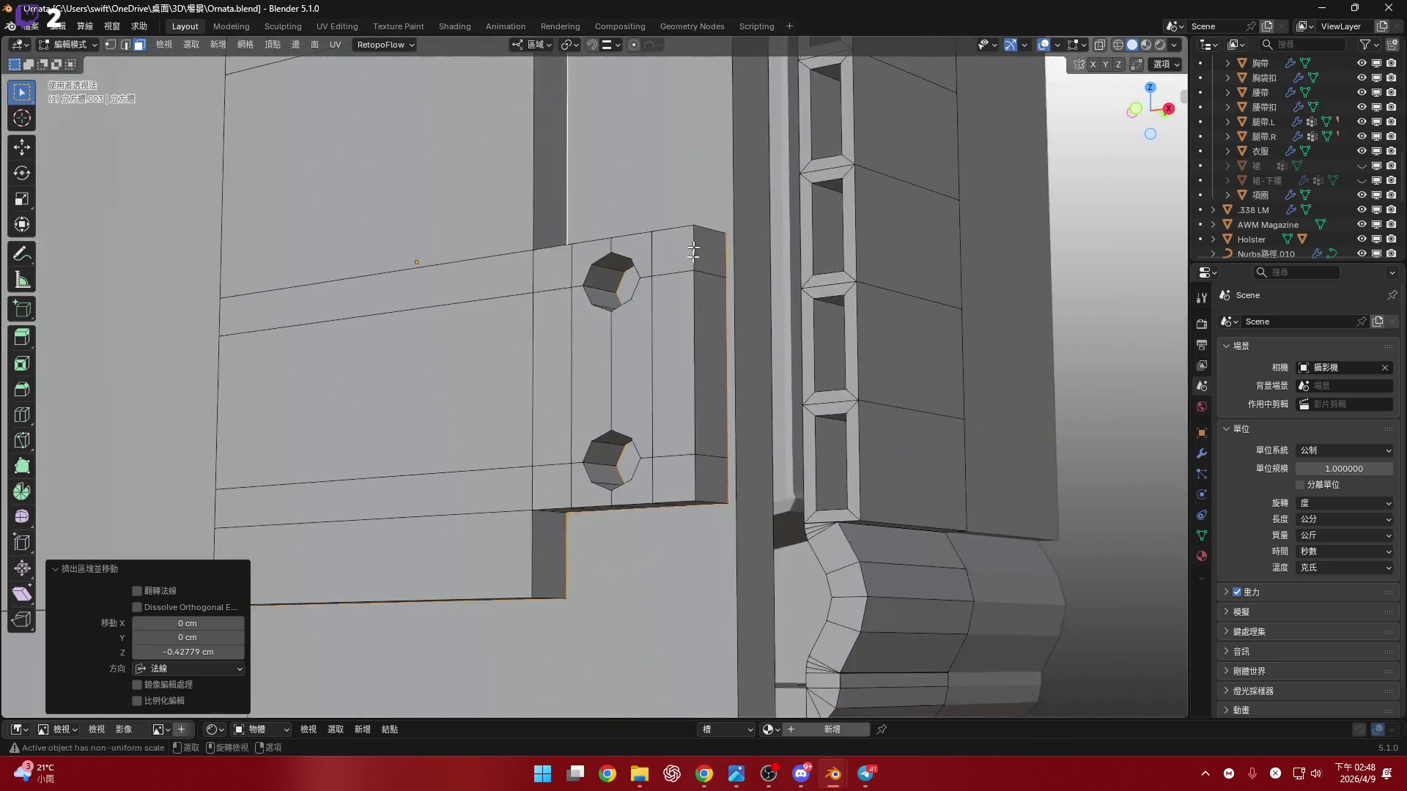
key("2")
left_click(726, 505)
mouse_move(728, 336)
middle_mouse_down()
mouse_move(733, 366)
mouse_move(689, 406)
mouse_move(676, 452)
mouse_move(689, 457)
middle_mouse_up()
left_click(680, 404, "ctrl")
- Select the frame faces around the hole on the tab in face select mode
key("3")
scroll(681, 404, "up", 5)
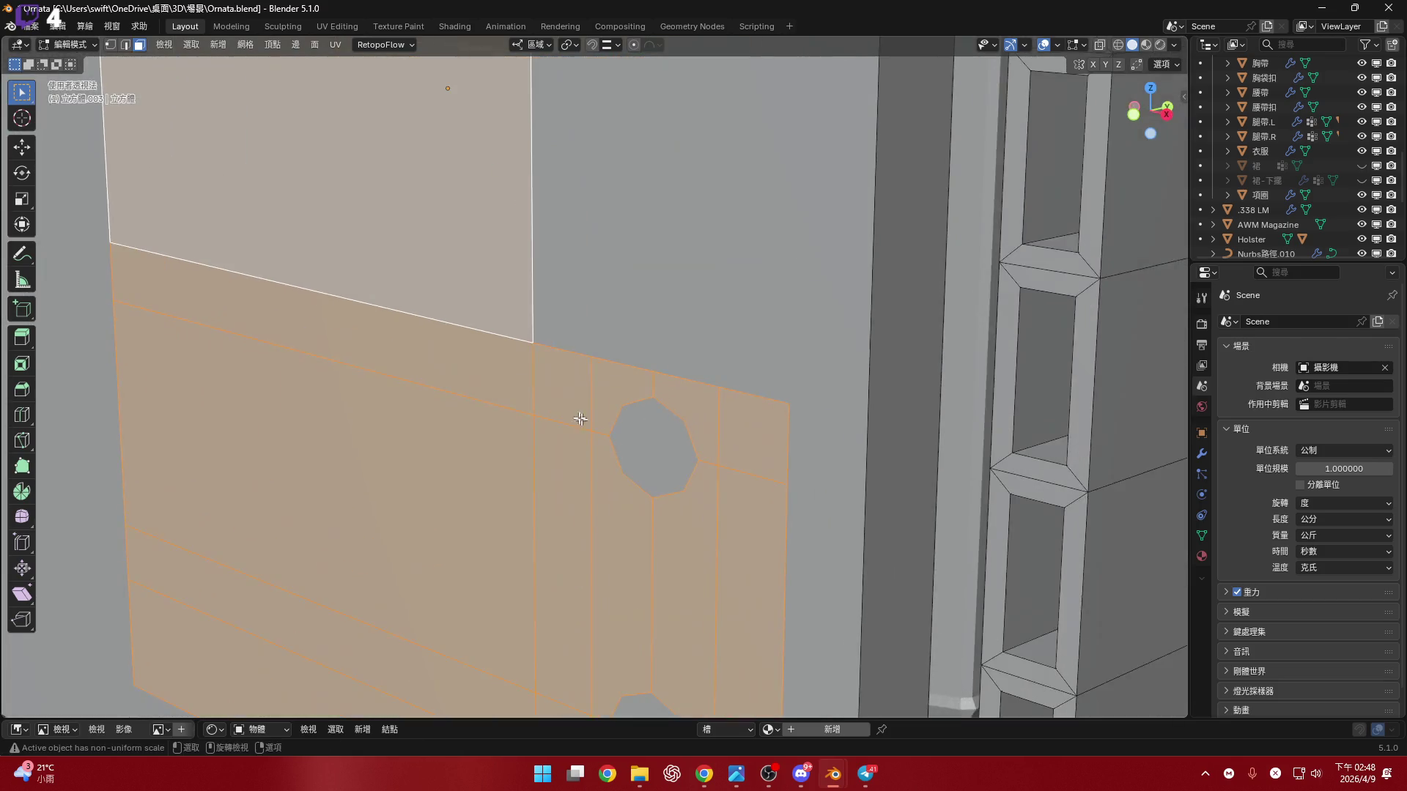
scroll(639, 351, "down", 2)
left_click(625, 308)
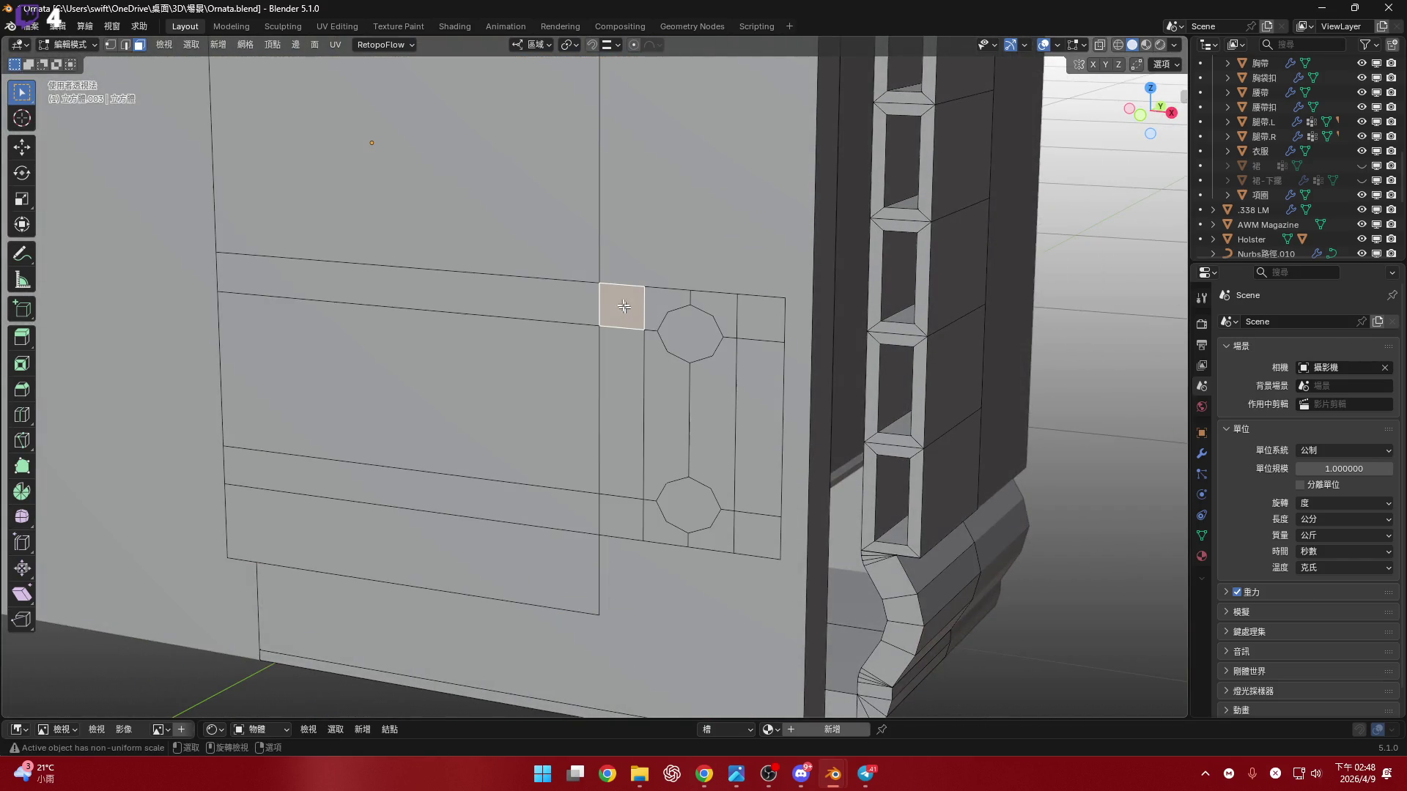
key("ctrl+l")
middle_click_drag(628, 335, 737, 311)
left_click(628, 339)
middle_click_drag(629, 339, 621, 351)
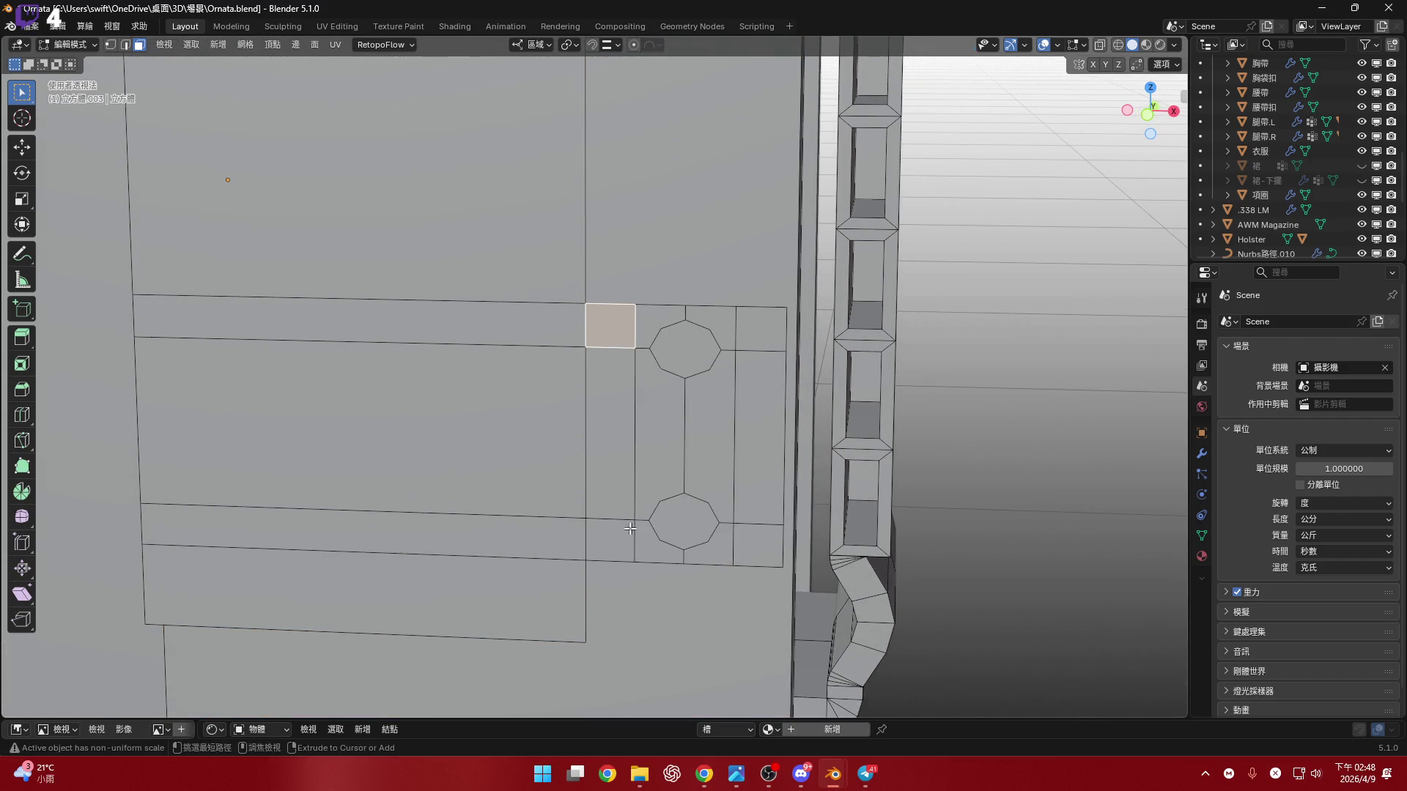
left_click(772, 329, "ctrl")
middle_click_drag(772, 329, 769, 308)
left_click(610, 395, "ctrl")
left_click(759, 395, "ctrl+shift")
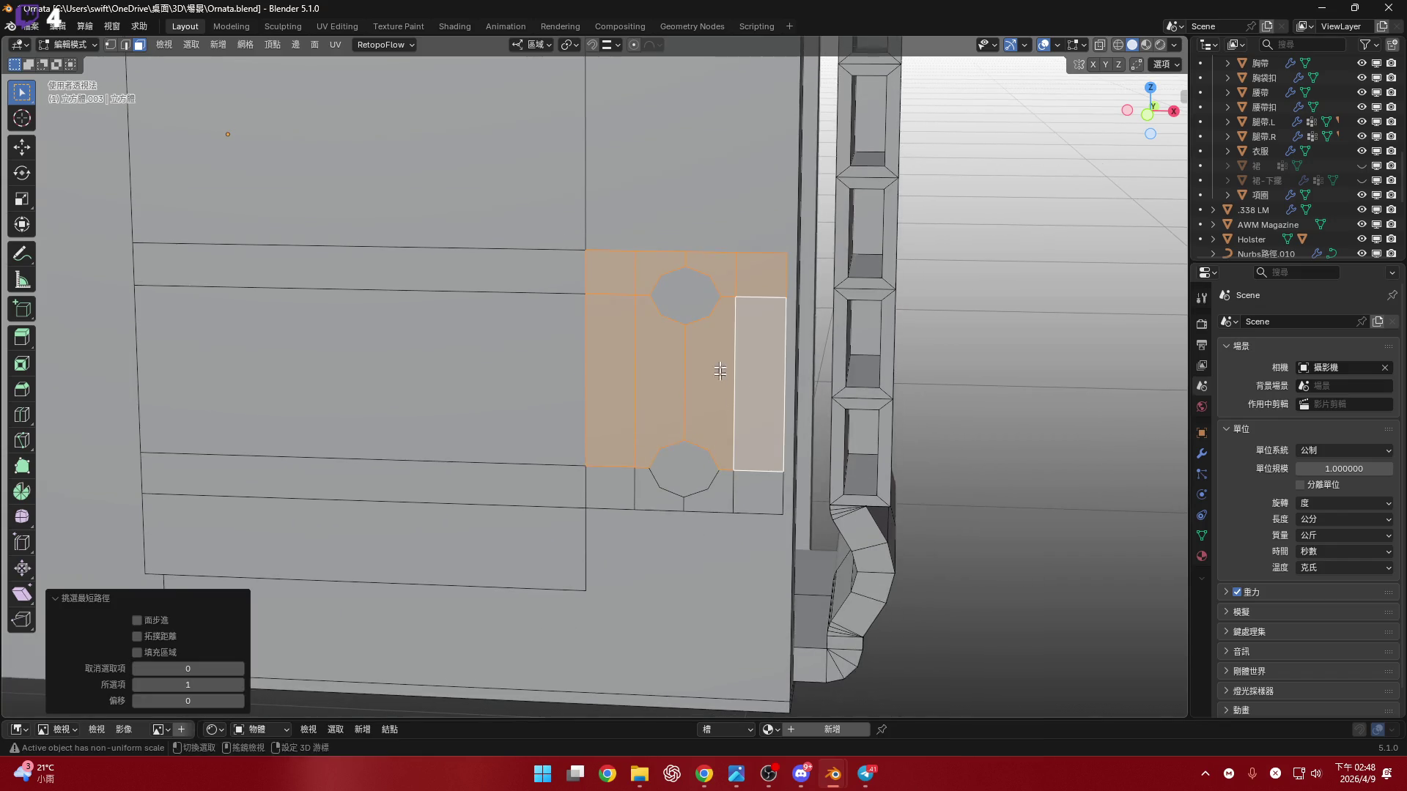
middle_click_drag(759, 395, 600, 460)
left_click(601, 460, "shift")
left_click(757, 461, "ctrl+shift")
mouse_move(757, 462)
middle_mouse_down()
mouse_move(609, 396)
mouse_move(552, 389)
mouse_move(656, 393)
mouse_move(574, 446)
middle_mouse_up()
- Snap the 3D cursor to a vertical edge of the tab
key("2")
left_click(564, 442)
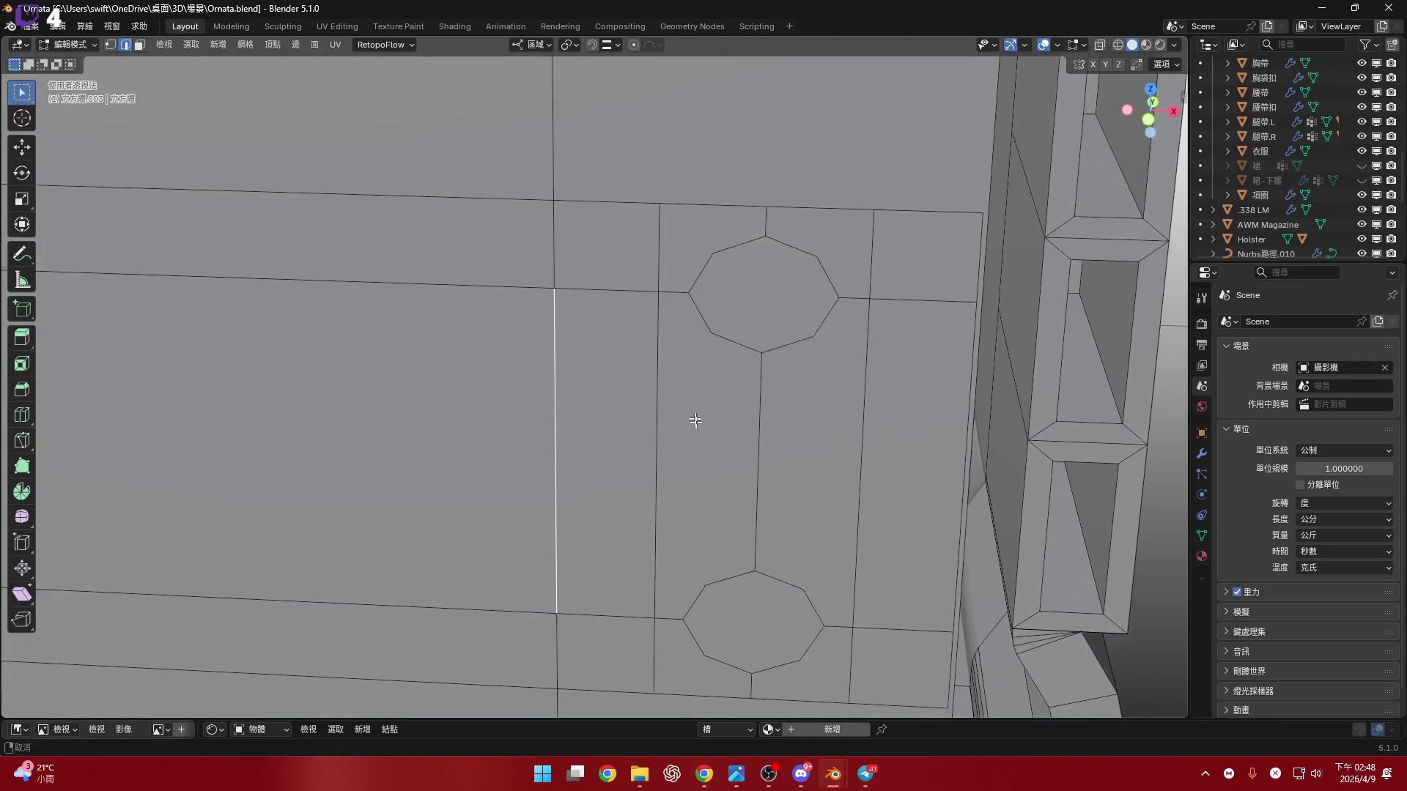
key("shift+s")
key("2")
scroll(640, 408, "down", 3)
- Select the block of tab faces around the lower hole
key("3")
left_click(571, 308)
left_click(755, 306, "ctrl")
middle_click_drag(754, 306, 755, 249, "shift")
left_click(579, 344, "ctrl")
left_click(765, 344, "ctrl")
middle_click_drag(765, 344, 762, 293, "shift")
left_click(564, 427, "ctrl")
middle_click_drag(745, 415, 768, 504, "shift")
left_click(759, 520, "ctrl")
middle_click_drag(702, 385, 727, 427, "shift")
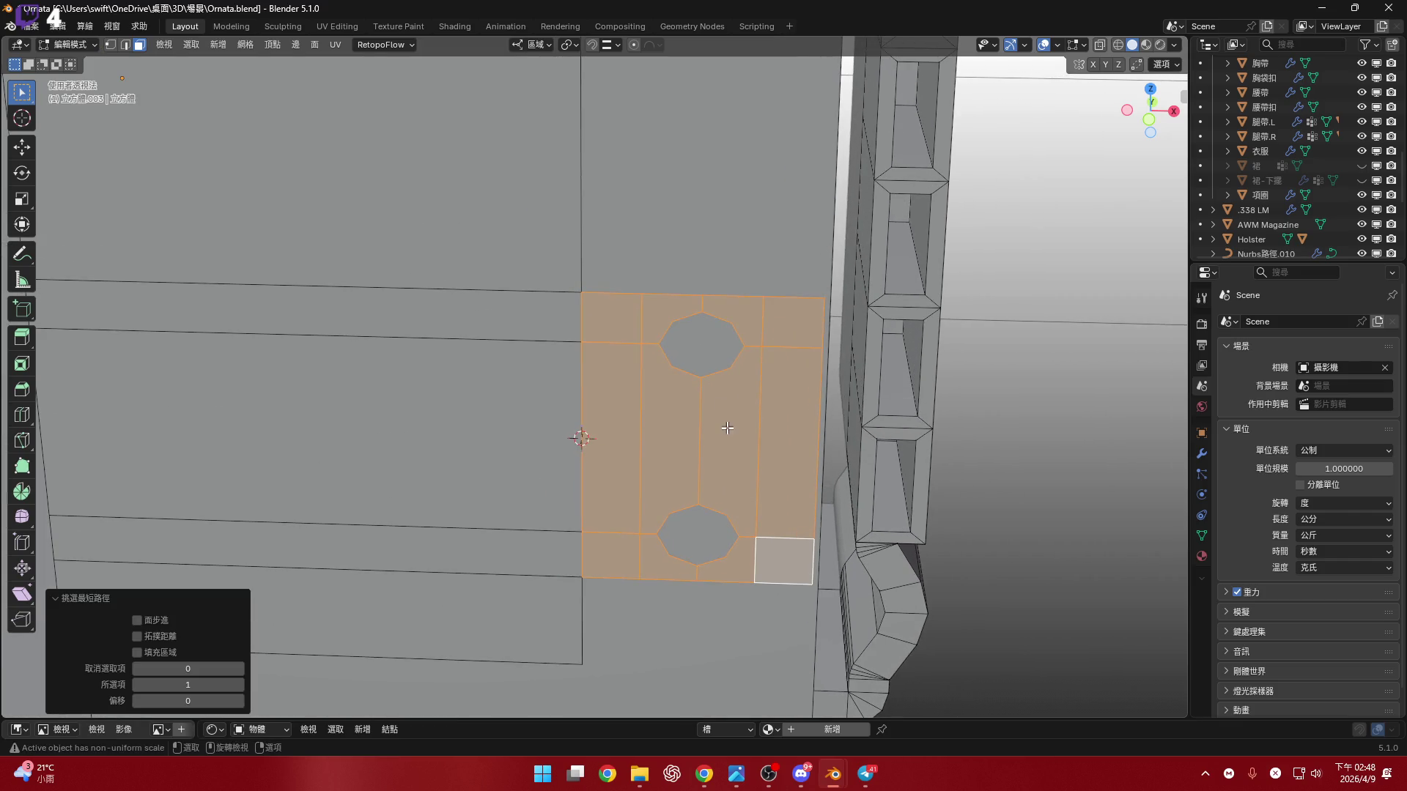
scroll(694, 348, "down", 2)
- Add the faces around the upper hole frame to the selection
mouse_move(694, 348)
middle_mouse_down("shift")
mouse_move(656, 403)
mouse_move(657, 327)
mouse_move(619, 387)
middle_mouse_up("shift")
left_click(618, 388, "shift")
left_click(744, 399, "ctrl")
middle_click_drag(743, 400, 741, 428, "shift")
left_click(612, 337, "shift")
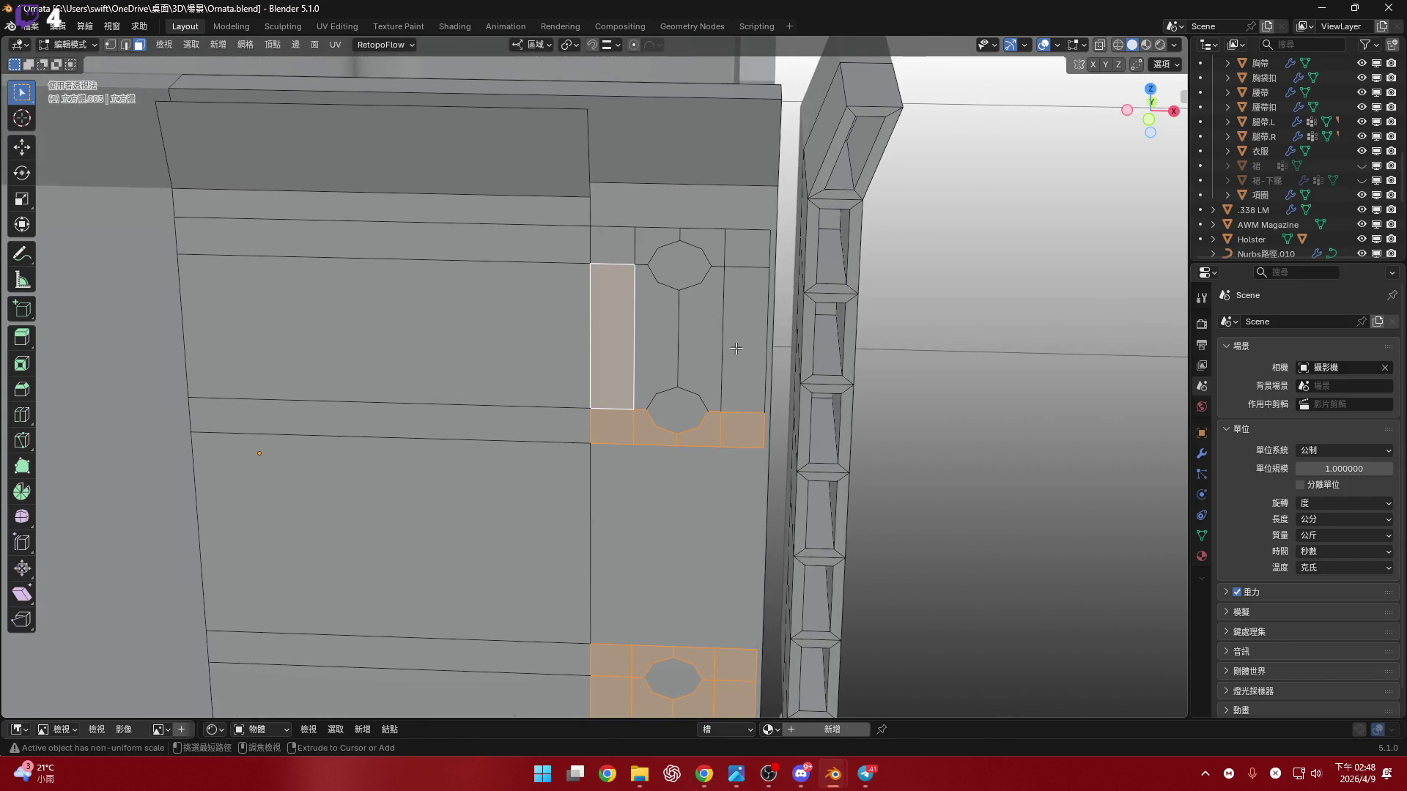
left_click(744, 337, "ctrl")
left_click(617, 253, "shift")
left_click(748, 247, "ctrl")
- Set the pivot to the 3D Cursor and rotate the selected faces -5° about Z
left_click(572, 47)
left_click(601, 97)
mouse_move(628, 486)
middle_mouse_down()
mouse_move(644, 423)
mouse_move(885, 462)
mouse_move(762, 443)
mouse_move(913, 305)
middle_mouse_up()
key("r")
key("z")
left_click(886, 467)
left_click(1150, 100)
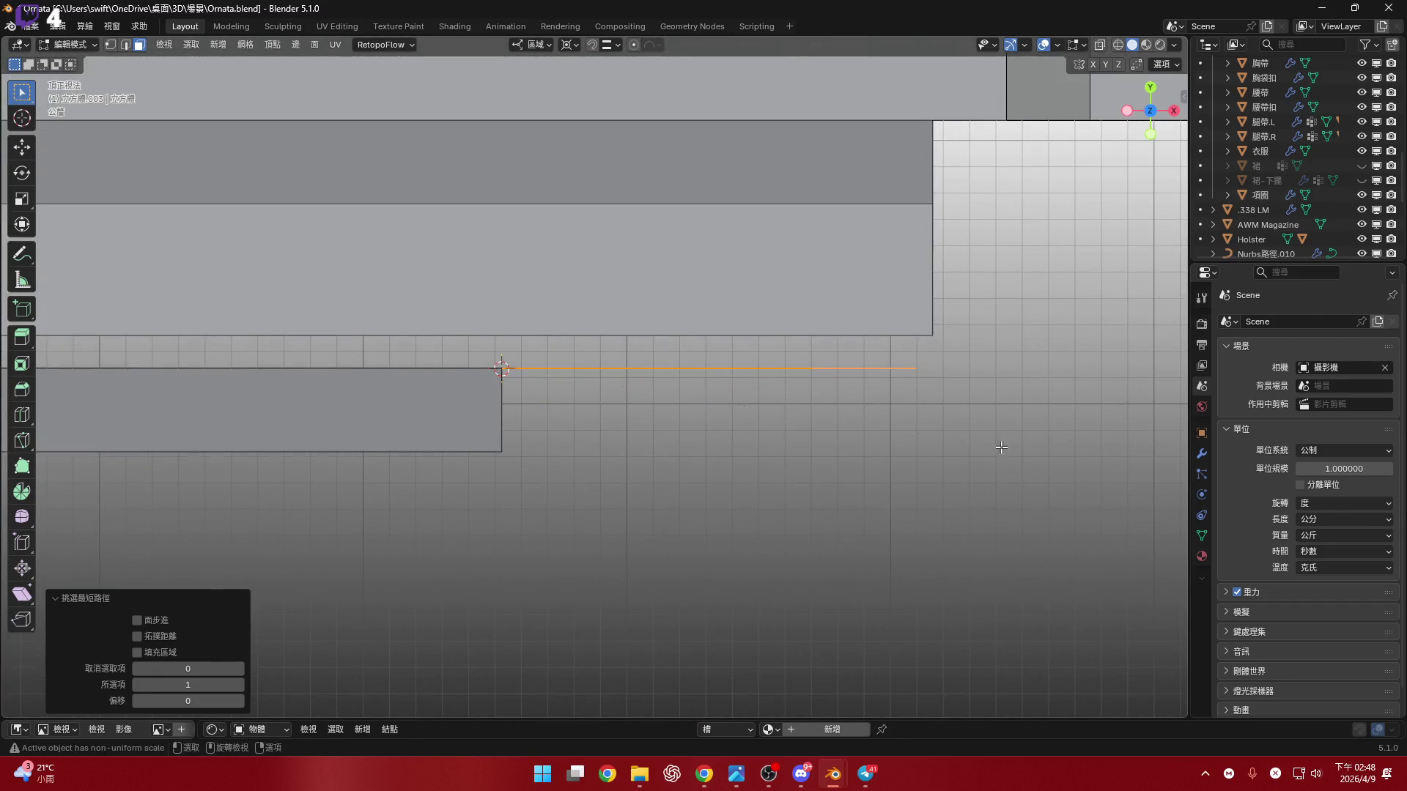
key("r")
key("z")
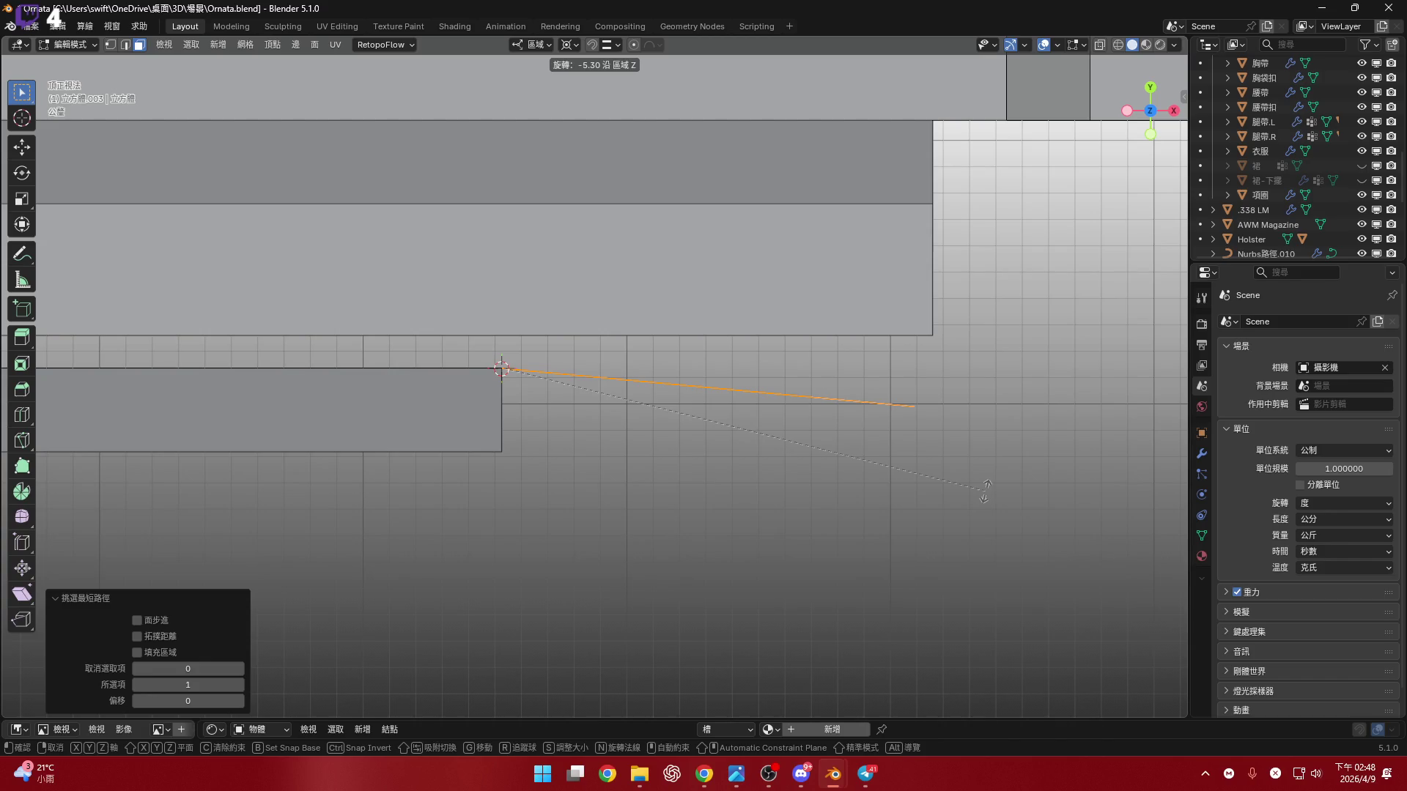
left_click(984, 489)
- Select the whole connected tab mesh and view it straight from the side
mouse_move(982, 489)
middle_mouse_down()
mouse_move(726, 410)
mouse_move(625, 421)
mouse_move(660, 562)
mouse_move(668, 343)
mouse_move(590, 367)
mouse_move(623, 383)
middle_mouse_up()
key("ctrl+l")
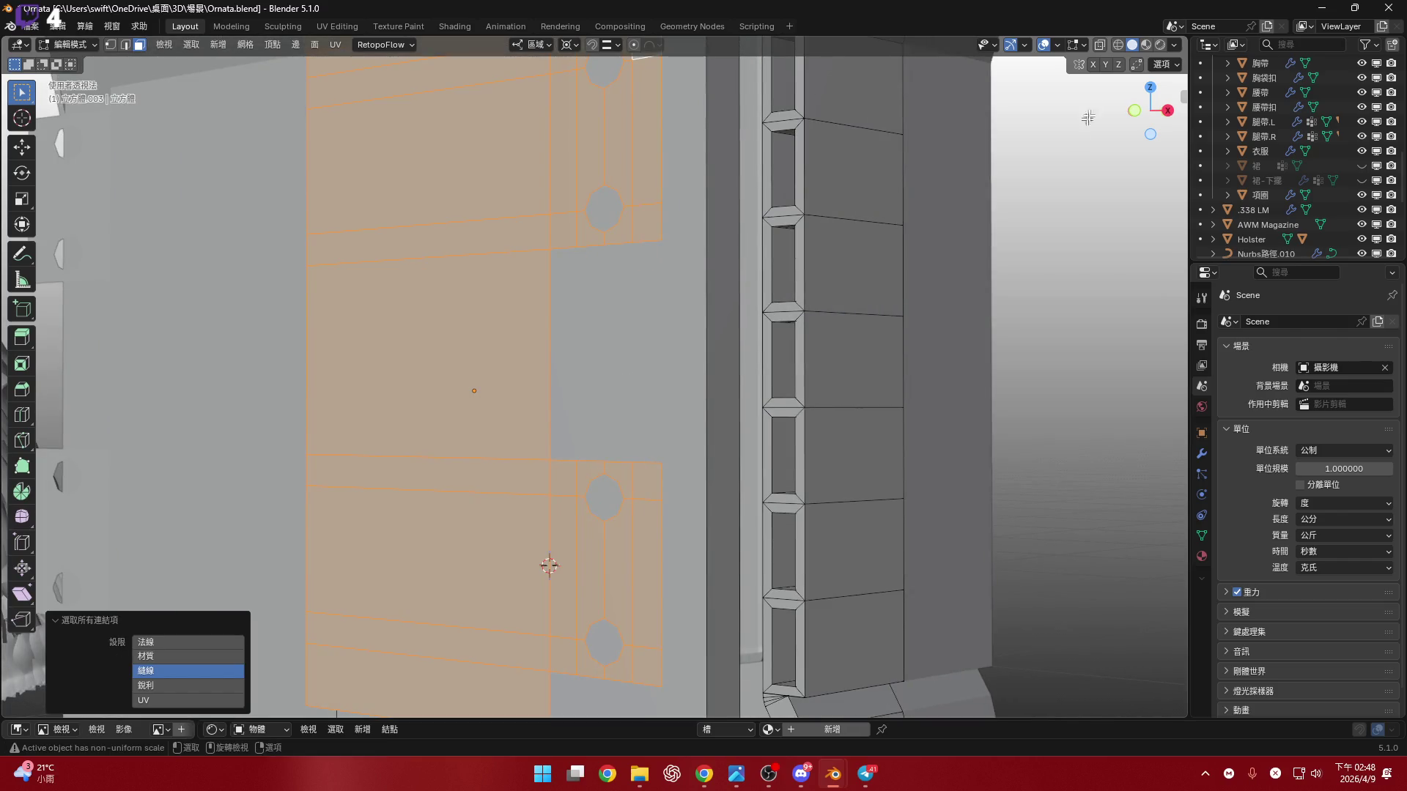
middle_click_drag(1099, 134, 1119, 130)
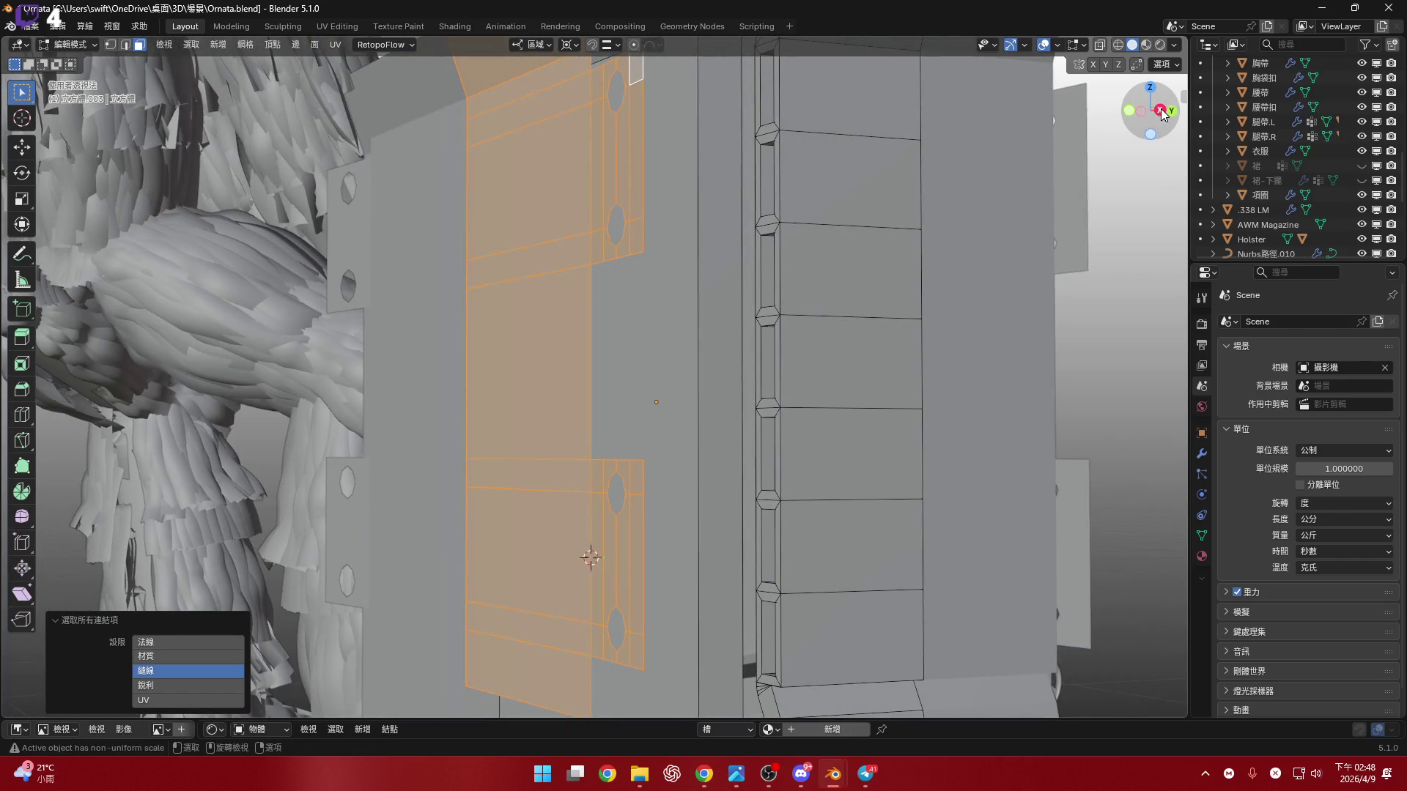
left_click(1161, 113)
scroll(707, 373, "up", 2)
key("e")
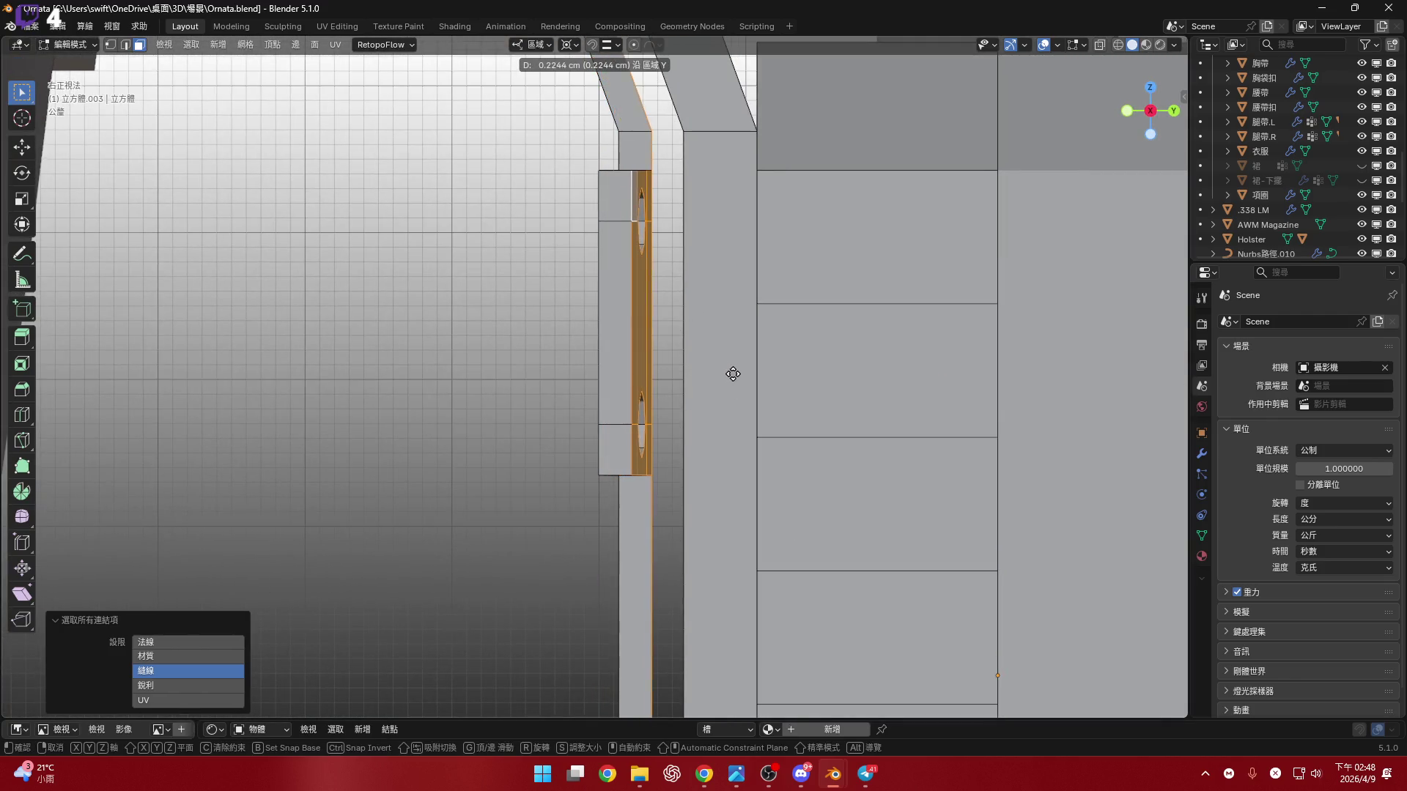
- Extrude the tab faces about -0.41 cm along their normals
right_click(738, 374)
scroll(707, 372, "down", 3)
middle_click_drag(703, 371, 677, 322, "shift")
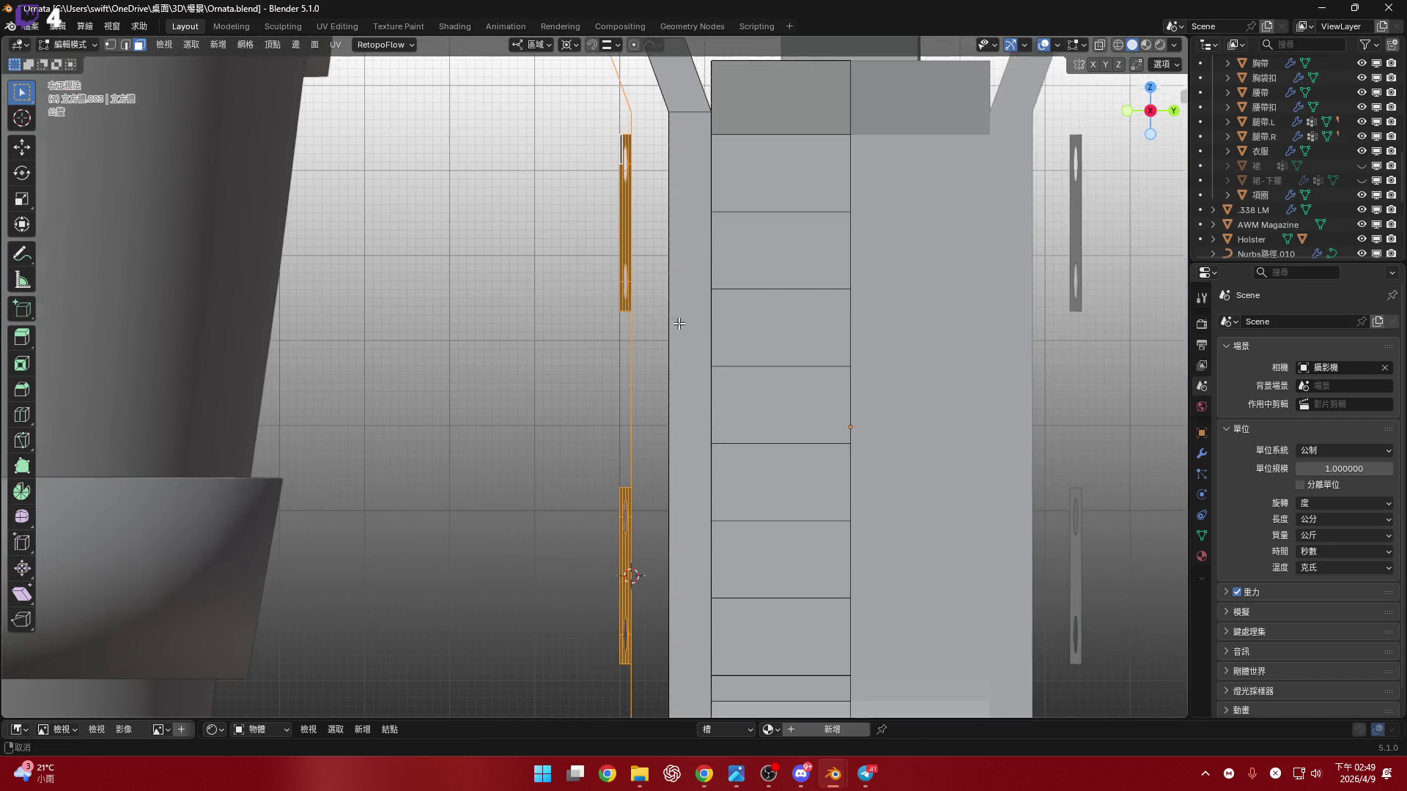
key("e")
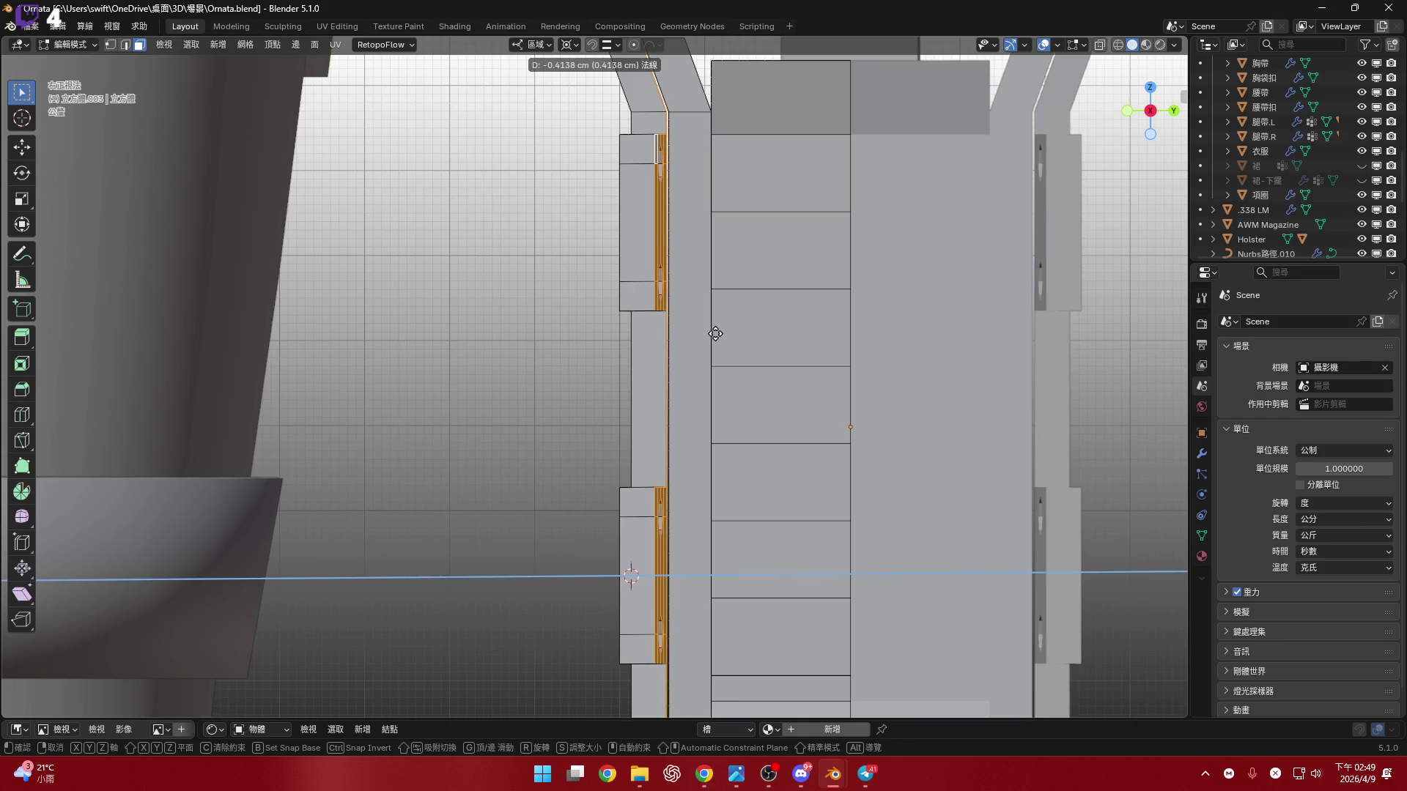
left_click(717, 333)
mouse_move(716, 333)
middle_mouse_down("shift")
mouse_move(697, 263)
mouse_move(631, 314)
mouse_move(597, 298)
mouse_move(737, 263)
mouse_move(740, 464)
mouse_move(716, 386)
middle_mouse_up("shift")
scroll(631, 314, "up", 5)
- Switch to edge select mode and move to the front orthographic view
key("2")
scroll(717, 386, "up", 3)
key("KP_1")
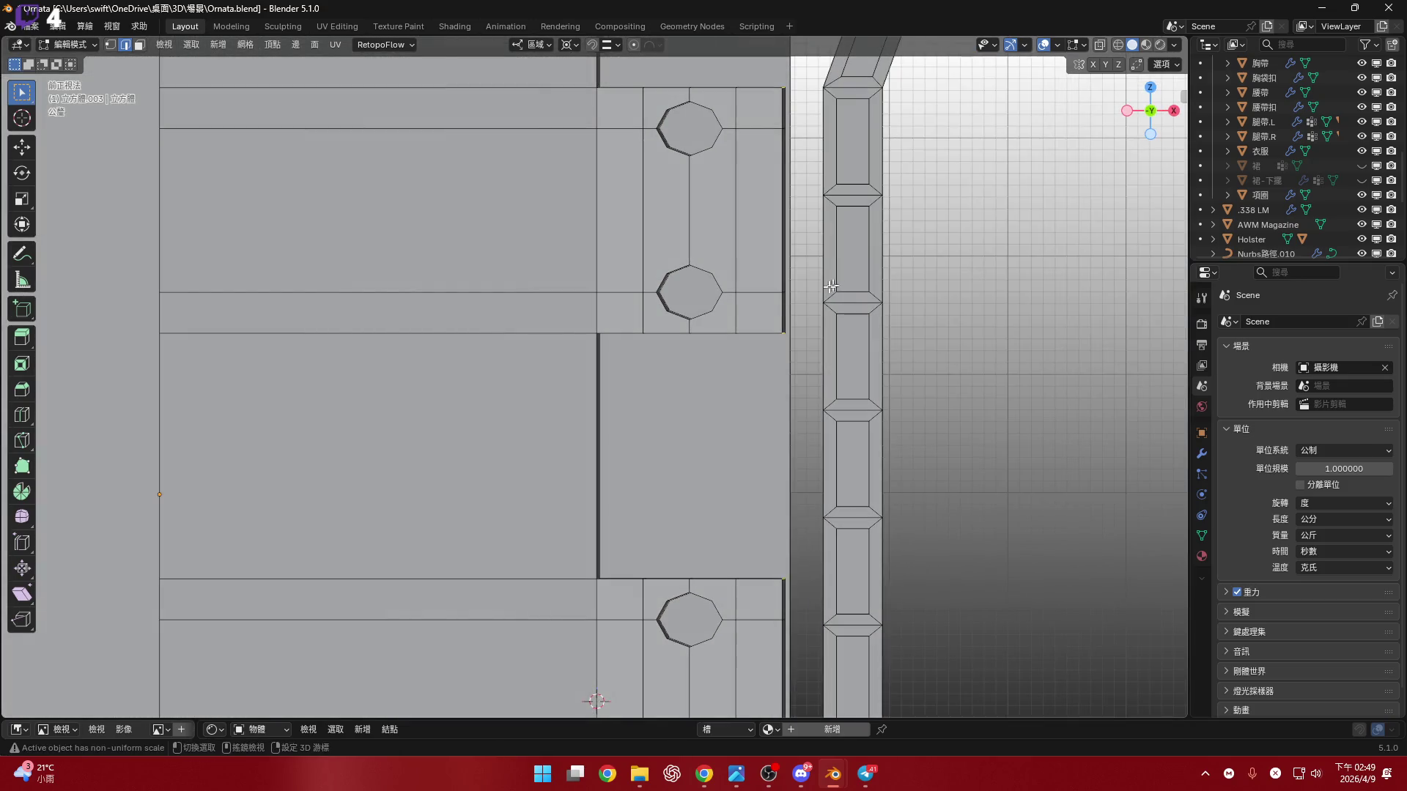
middle_click_drag(830, 286, 796, 263, "shift")
- Bevel the holed tabs' outer corner edges at 10.1 cm width with 3 segments and 0.5 profile
key("ctrl+b")
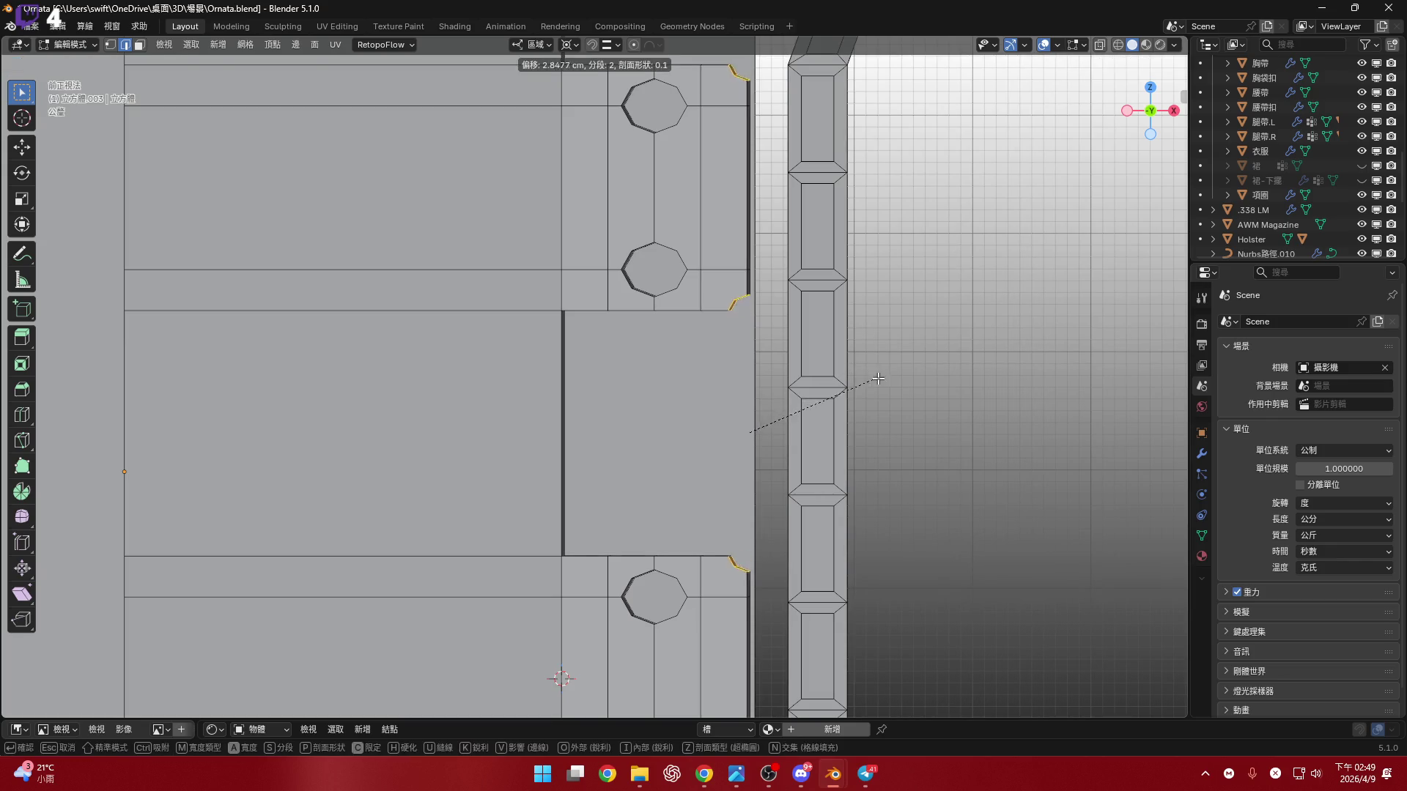
left_click(895, 389)
middle_click_drag(676, 323, 604, 390, "shift")
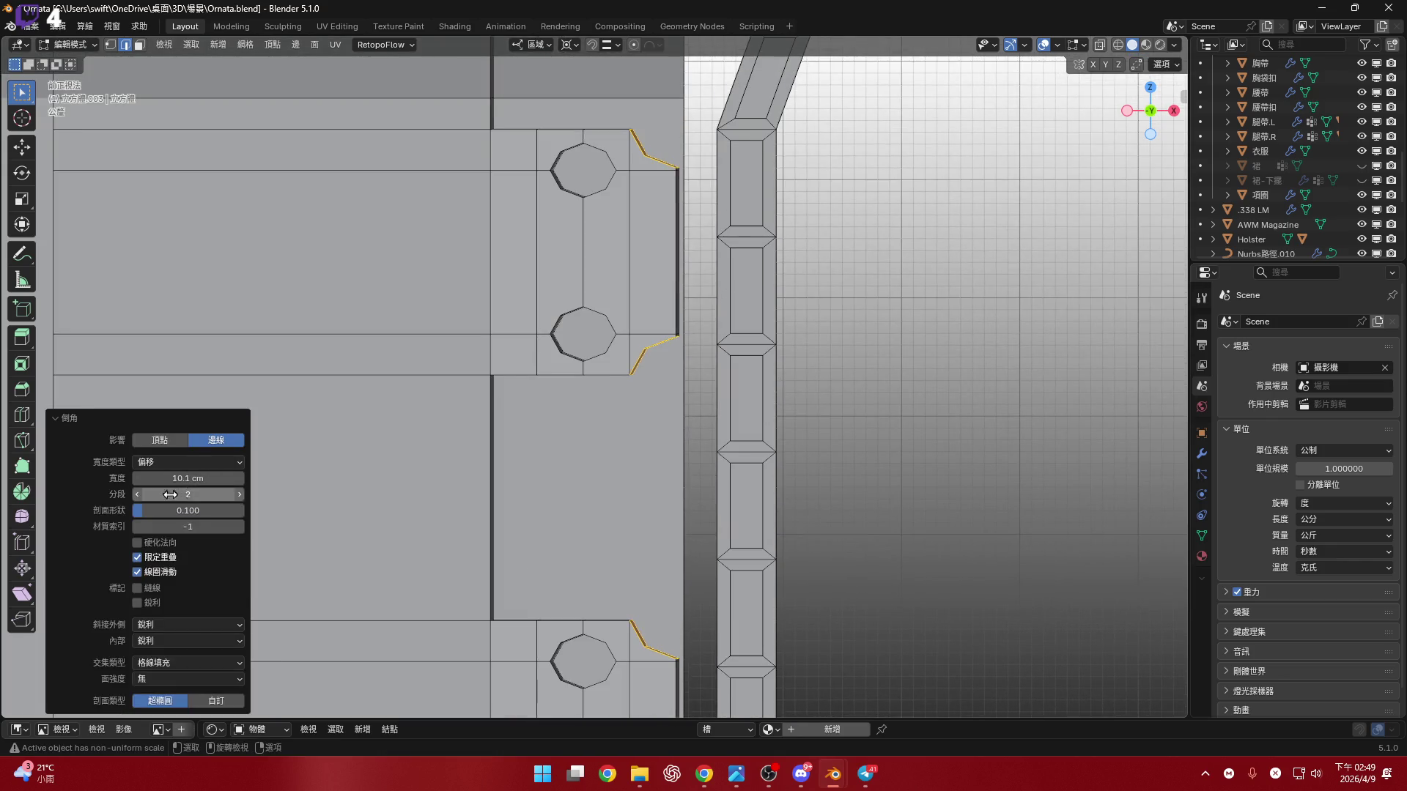
left_click(186, 511)
type("0.5")
key("Return")
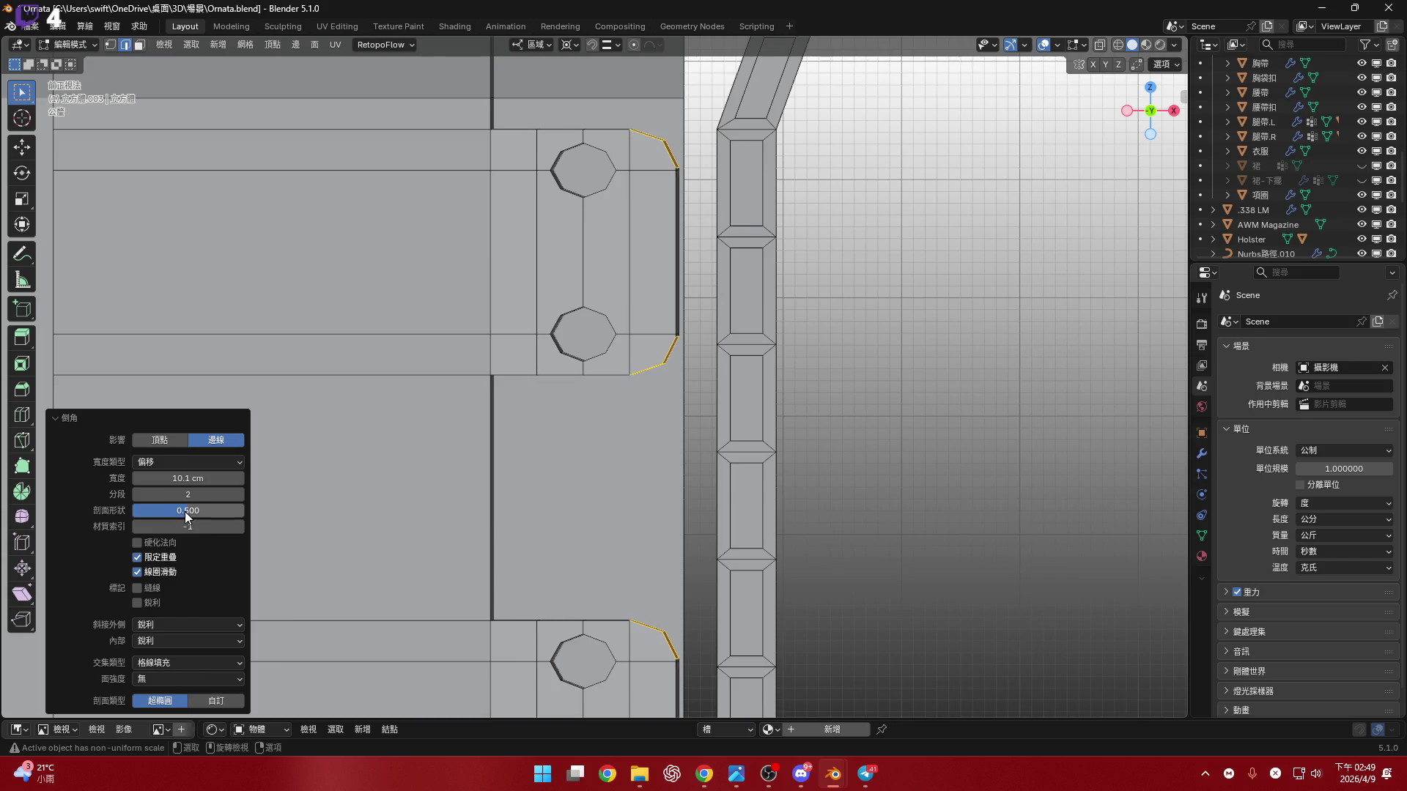
middle_click_drag(213, 342, 296, 399, "shift")
left_click(240, 494)
middle_click_drag(776, 438, 764, 354, "shift")
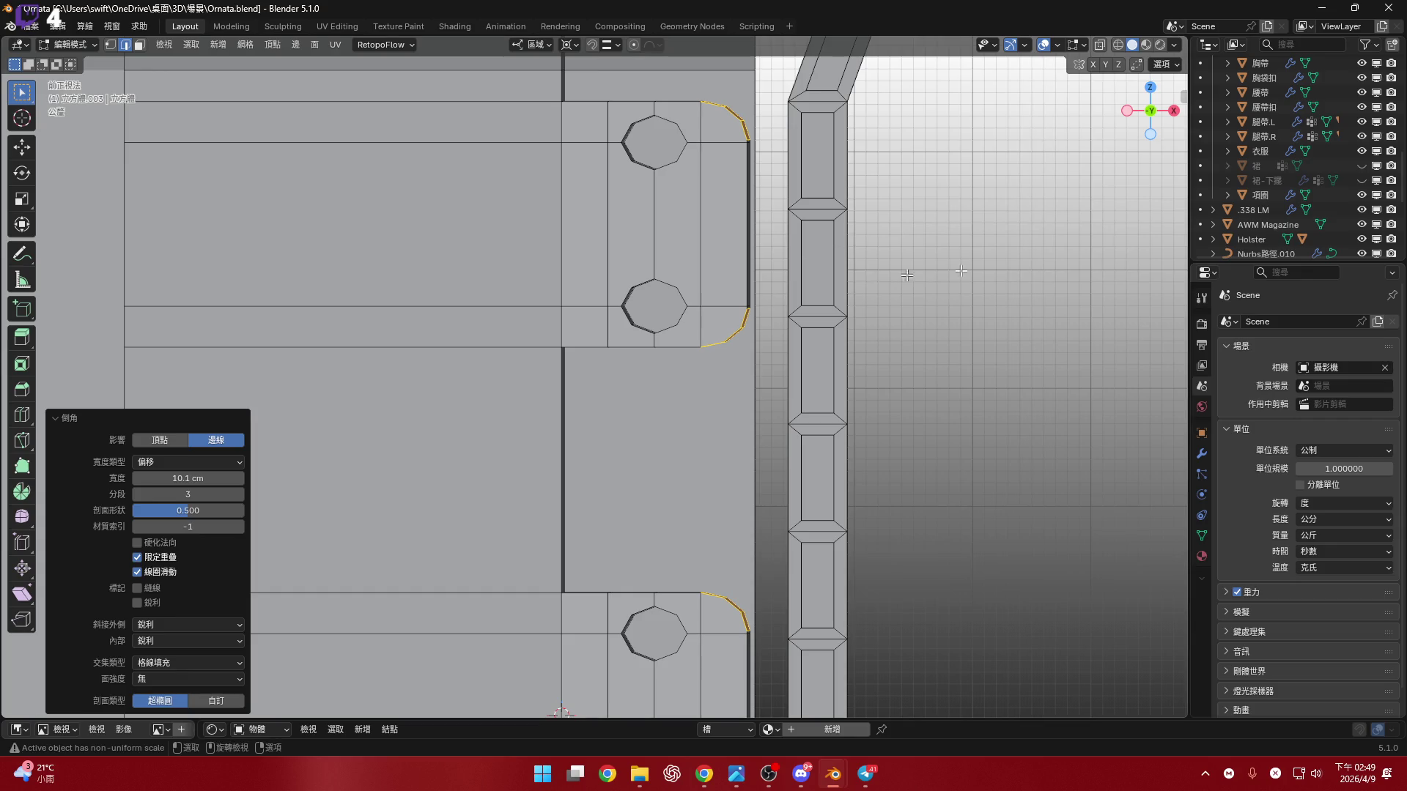
scroll(559, 280, "down", 3)
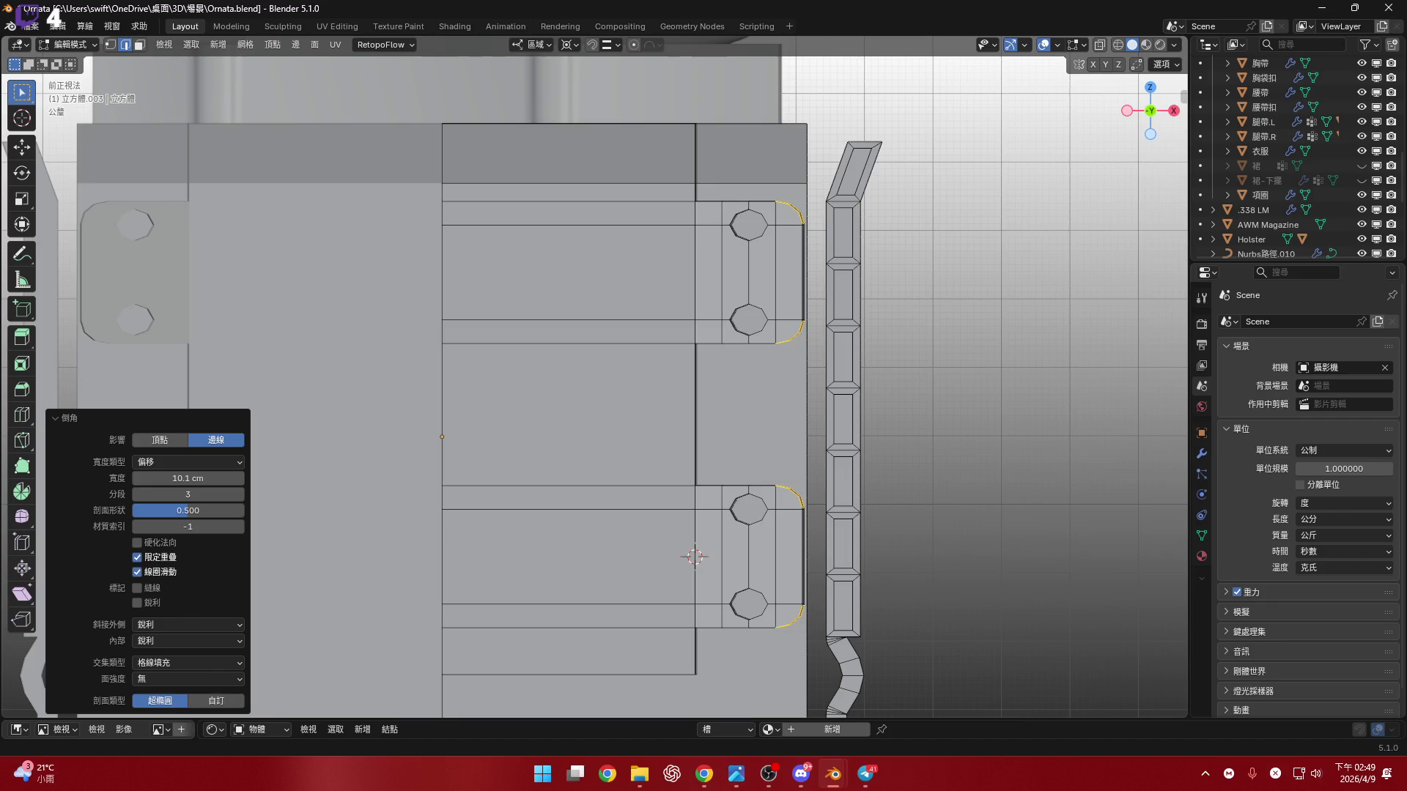
key("alt+Tab")
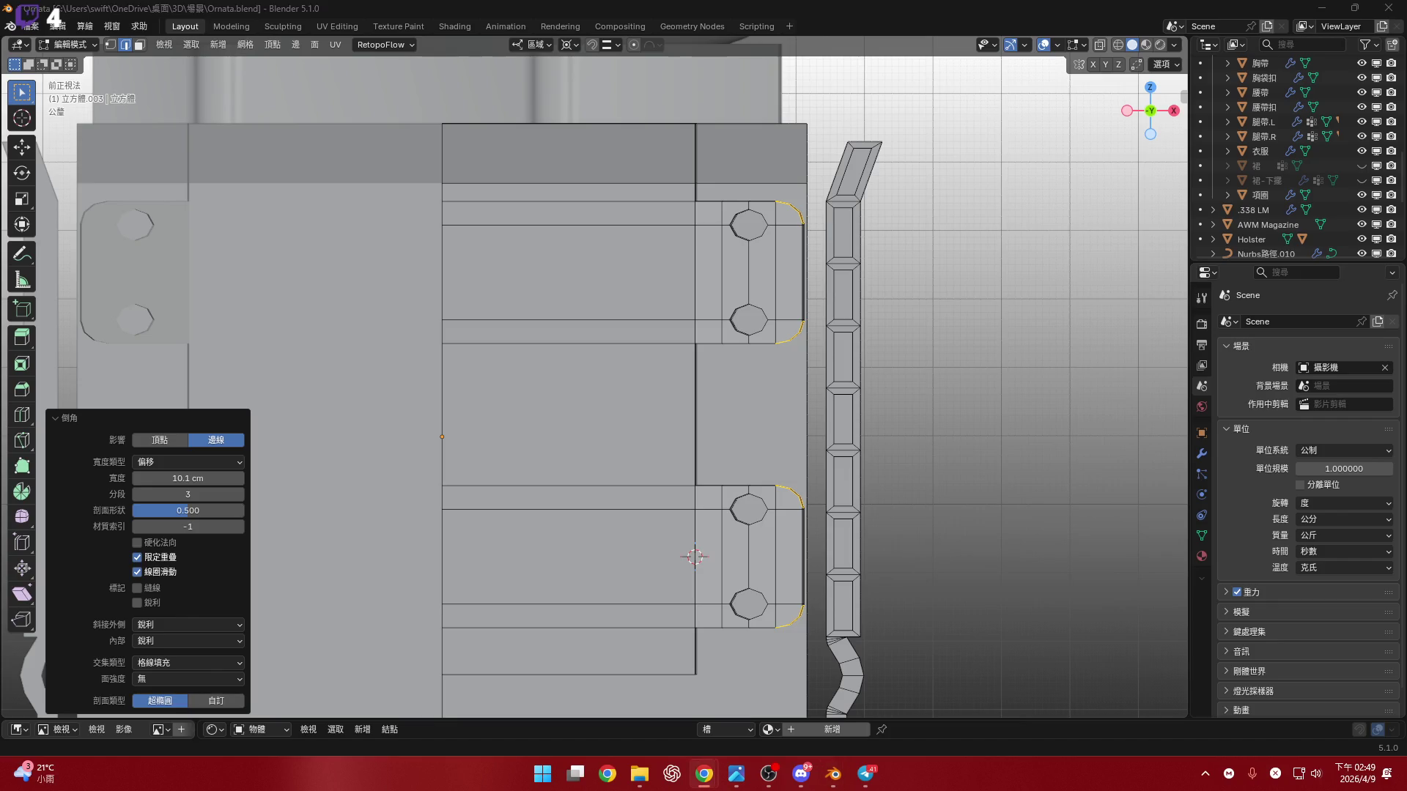
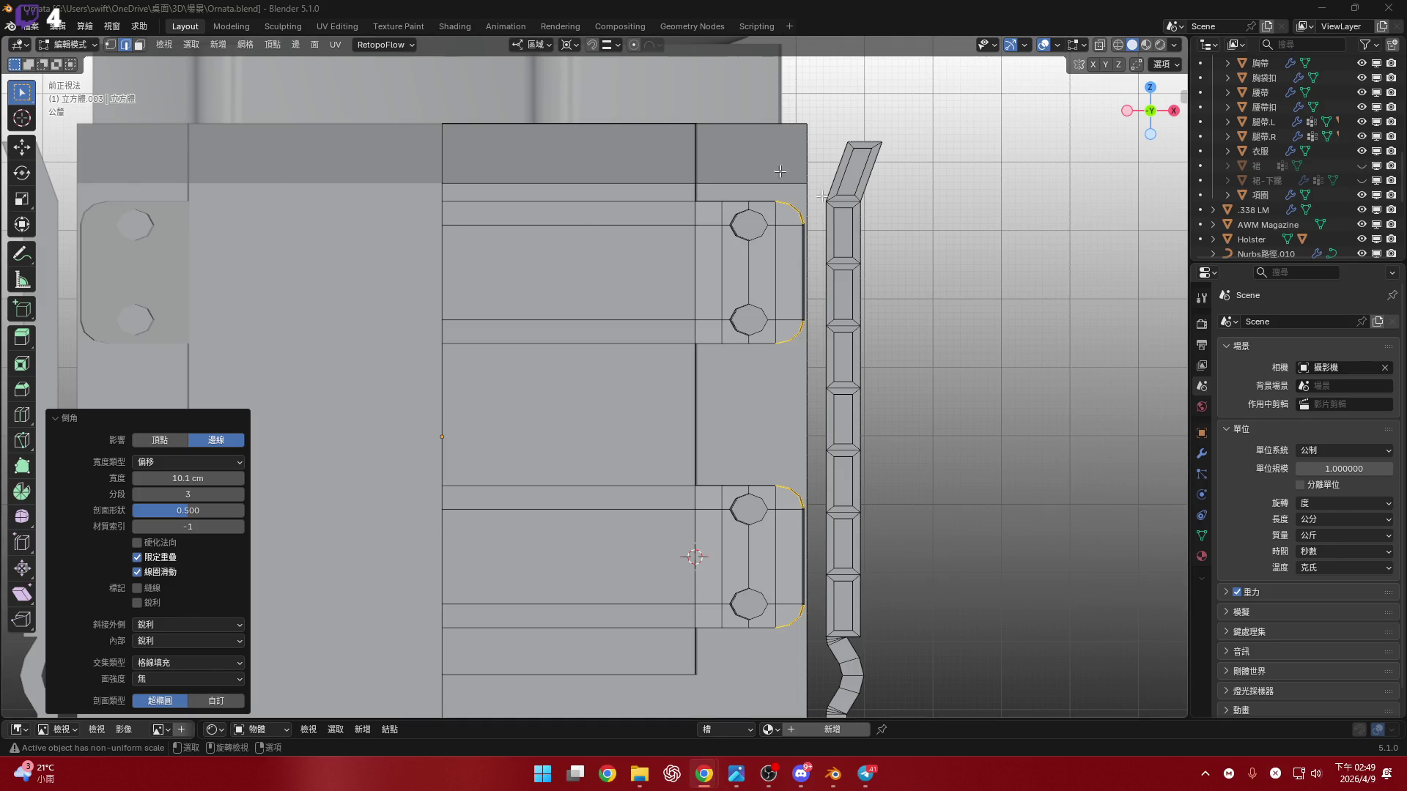
- Select the rim edge loop of the upper hole in the right strap loop
scroll(712, 260, "up", 3)
middle_click_drag(712, 260, 593, 339)
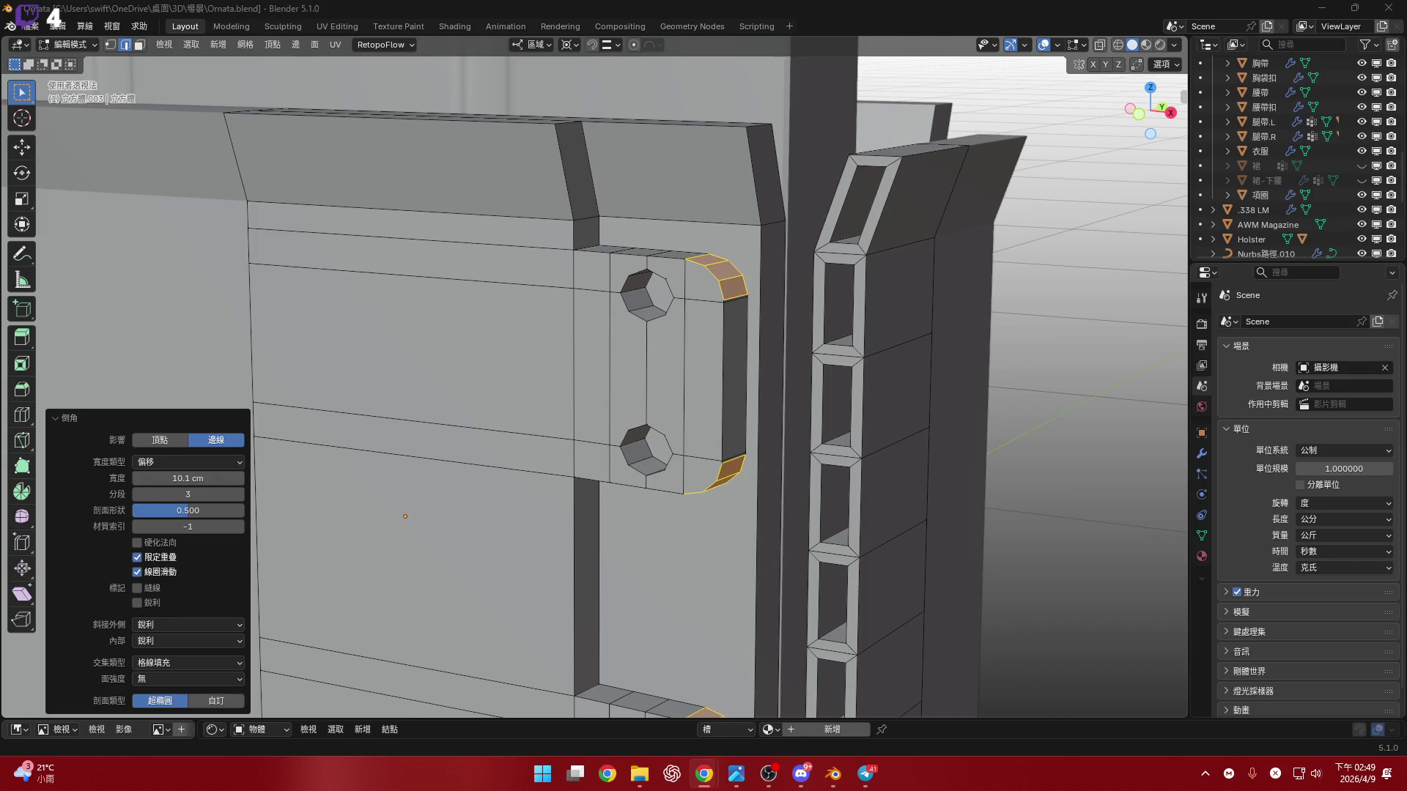
scroll(689, 380, "down", 8)
mouse_move(688, 381)
middle_mouse_down()
mouse_move(729, 391)
mouse_move(641, 350)
middle_mouse_up()
scroll(648, 337, "up", 10)
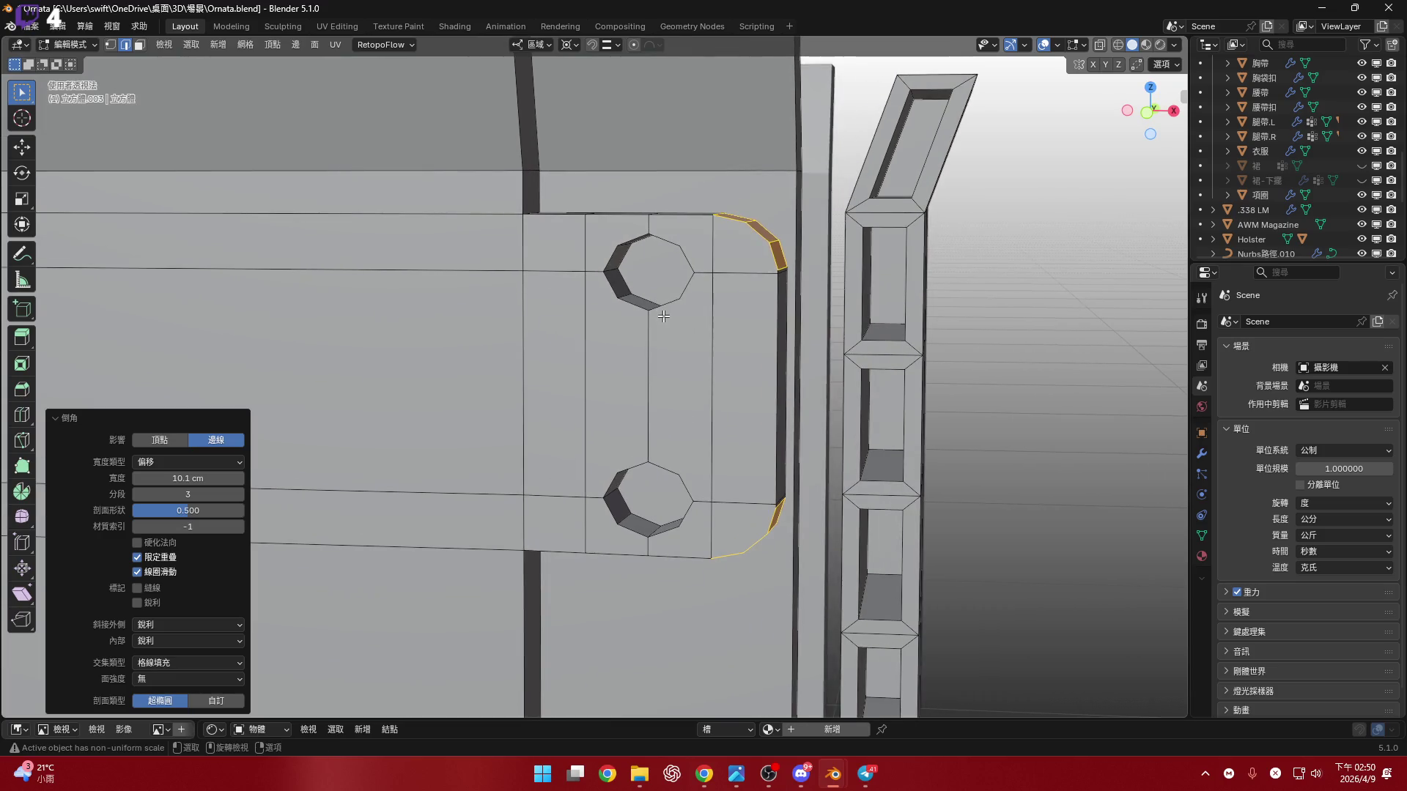
left_click(663, 317, "alt")
middle_click_drag(663, 317, 707, 352)
scroll(707, 351, "up", 5)
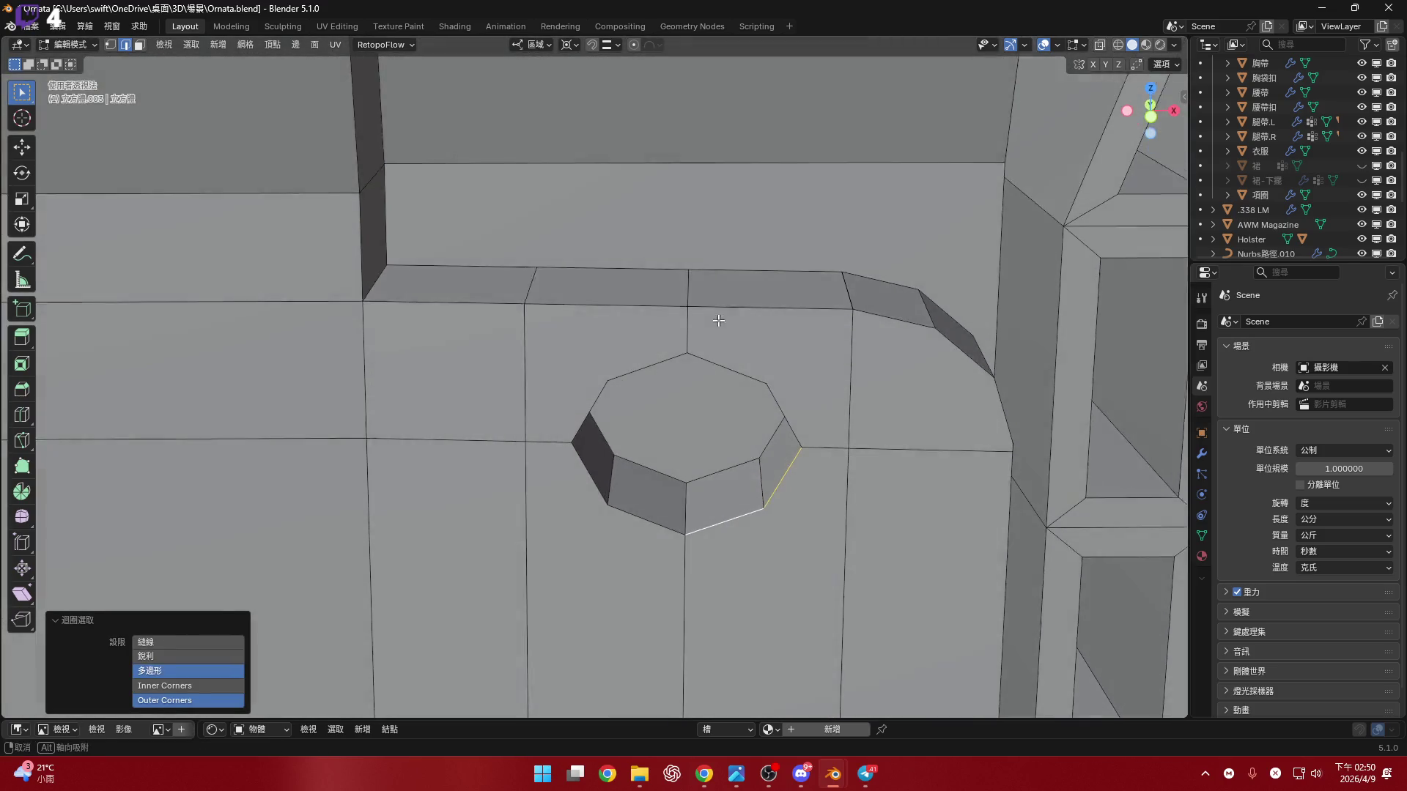
left_click(726, 370, "alt")
- Snap the 3D cursor to the centre of the selected hole loop
scroll(703, 410, "down", 5)
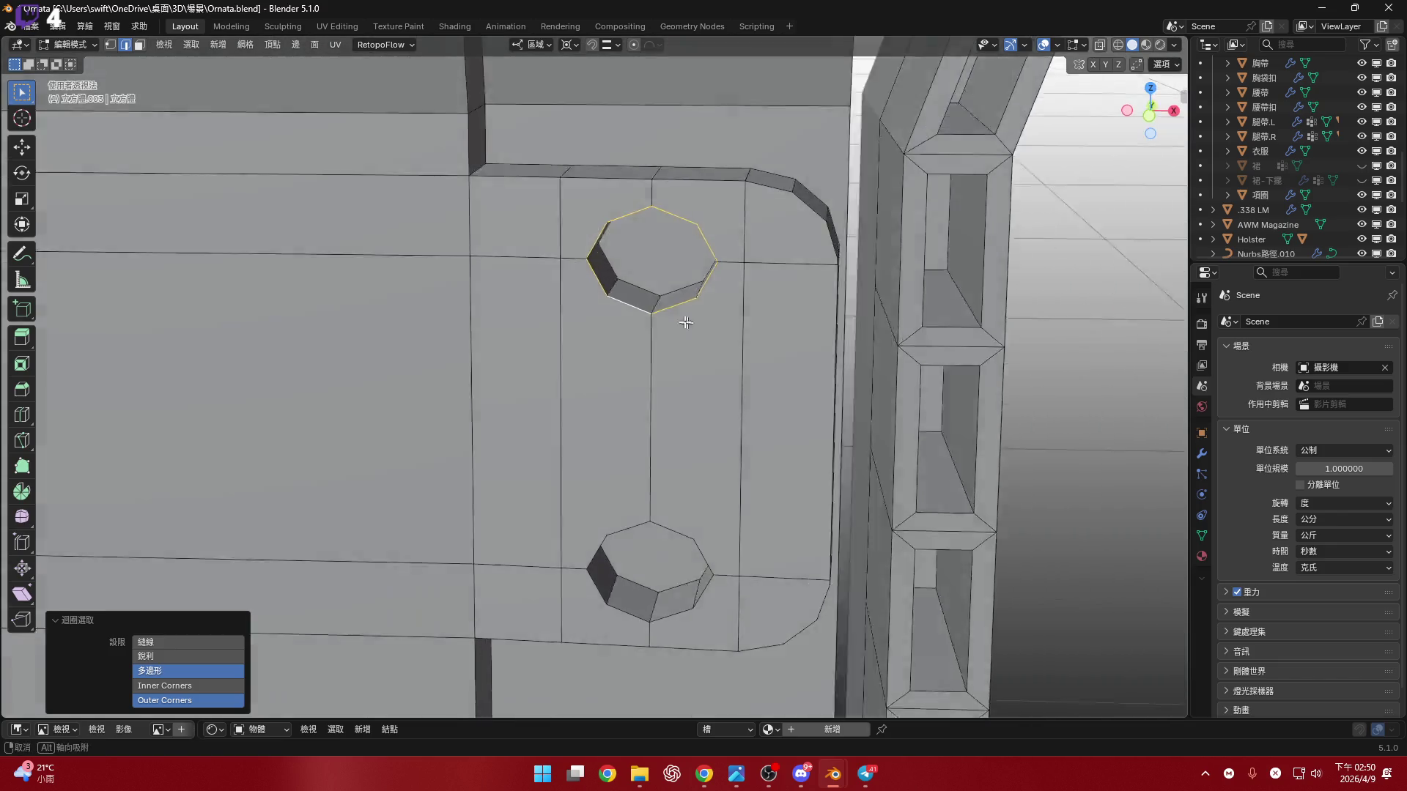
key("shift+s")
left_click(718, 362)
mouse_move(718, 362)
middle_mouse_down()
mouse_move(659, 352)
mouse_move(646, 375)
mouse_move(746, 300)
middle_mouse_up()
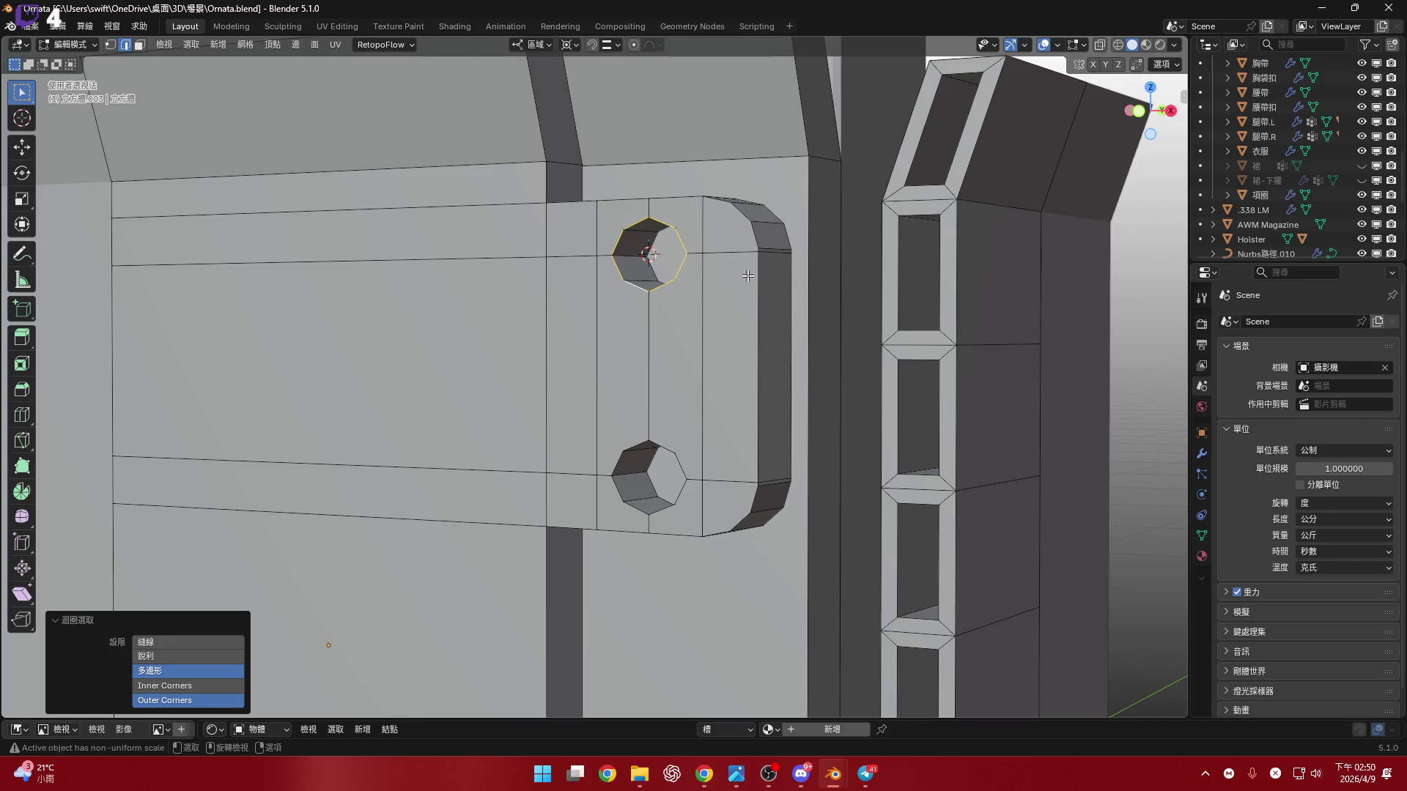
- Return to Object Mode and centre the pouch in front orthographic view
key("Tab")
scroll(748, 276, "down", 8)
mouse_move(748, 276)
middle_mouse_down()
mouse_move(784, 143)
mouse_move(862, 222)
mouse_move(821, 220)
middle_mouse_up()
left_click(1143, 108)
mouse_move(783, 359)
middle_mouse_down("shift")
mouse_move(926, 344)
mouse_move(864, 289)
mouse_move(869, 408)
middle_mouse_up("shift")
- Set the transform pivot to the 3D cursor and turn on X-ray
left_click(610, 129)
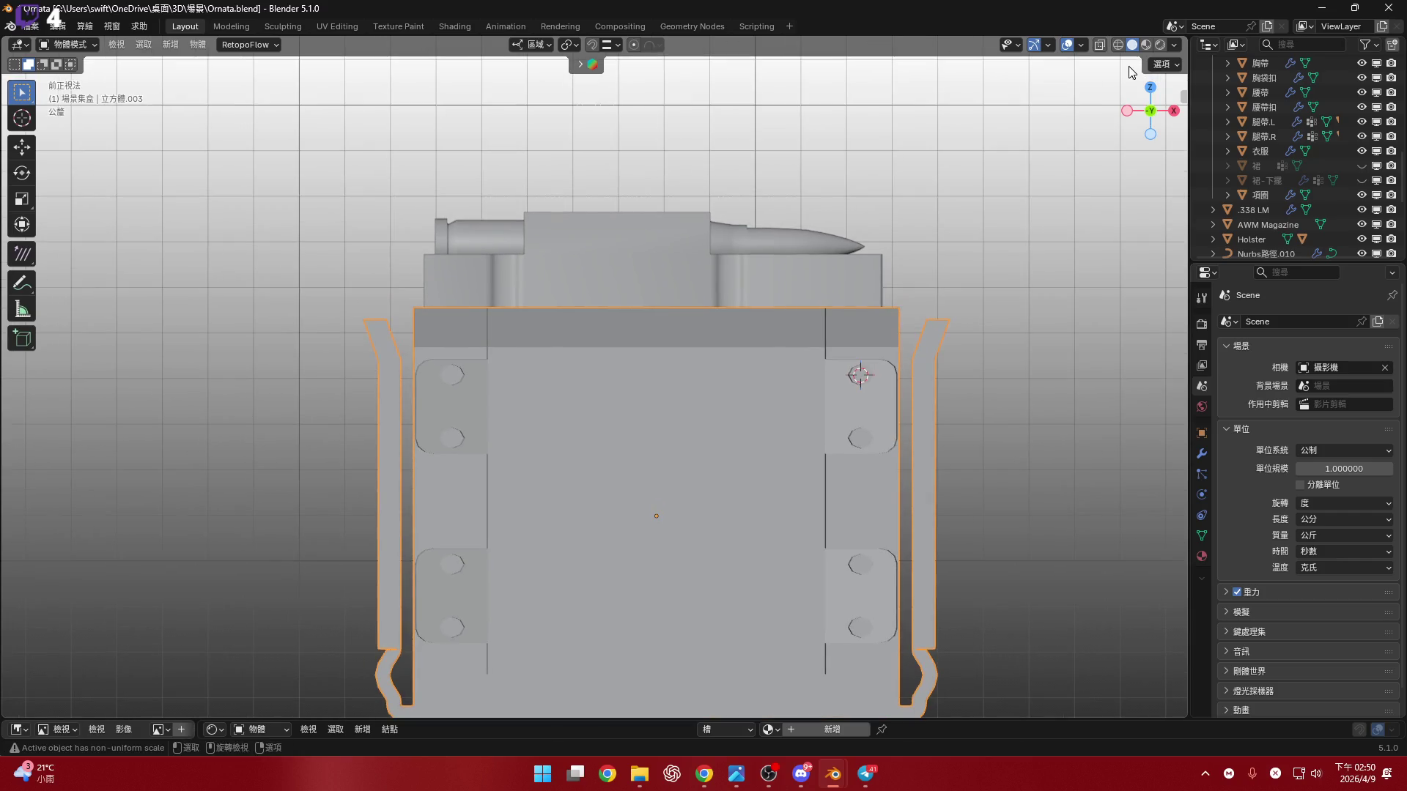
key("alt+z")
scroll(975, 293, "up", 2)
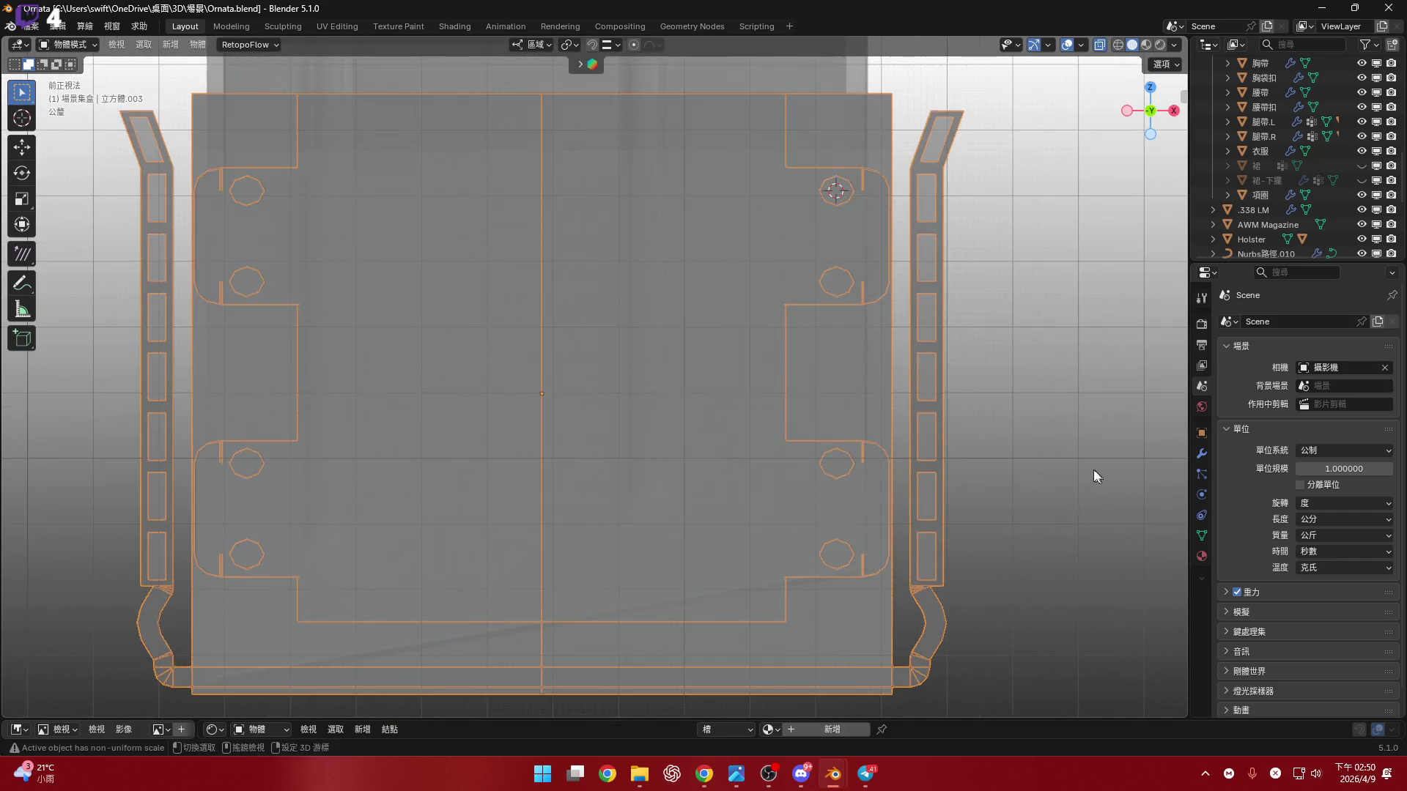
middle_click_drag(1104, 478, 1135, 384, "shift")
middle_click_drag(1093, 481, 1110, 558, "shift")
- Scale the pouch around the hole centre, settling on a factor of 0.994
key("s")
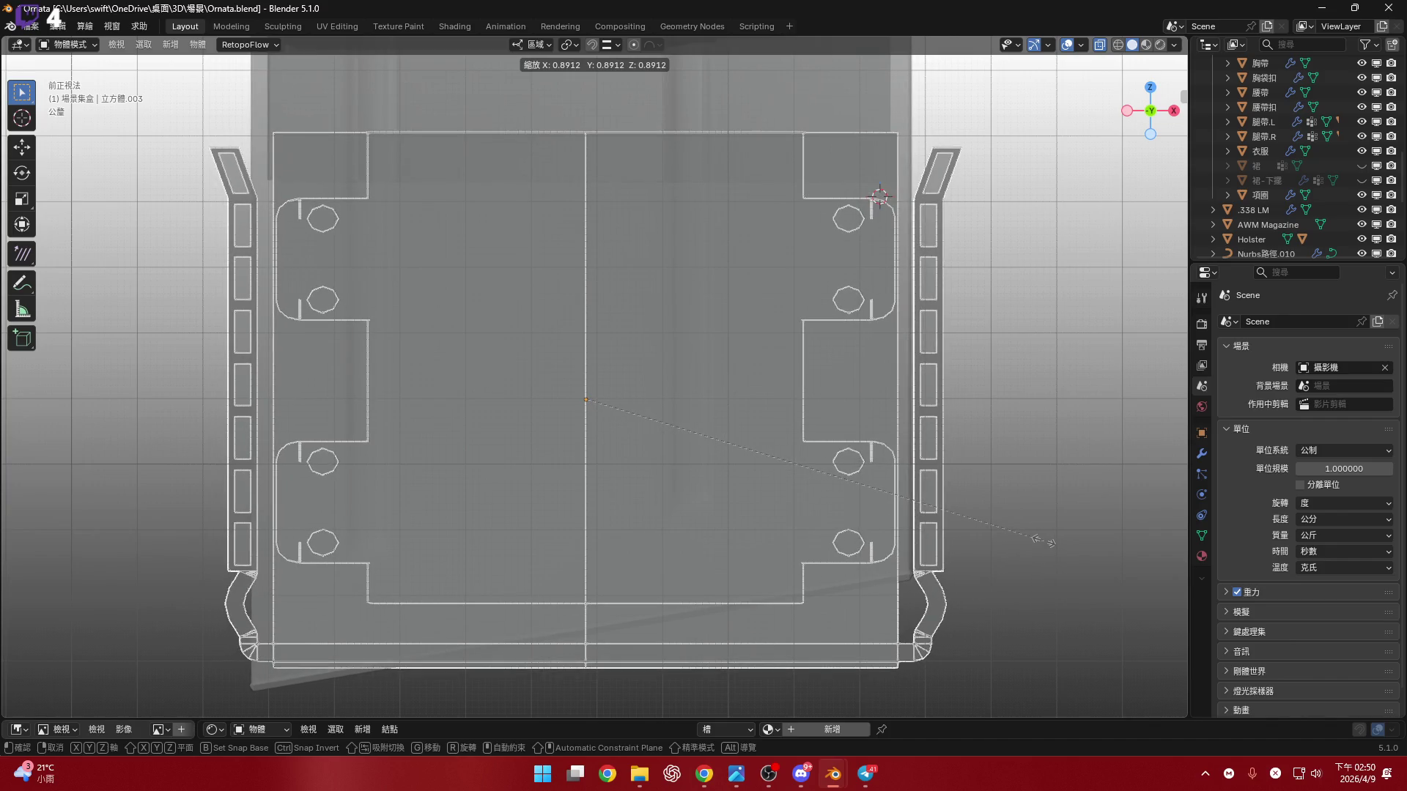
left_click(1042, 542)
scroll(768, 340, "up", 3)
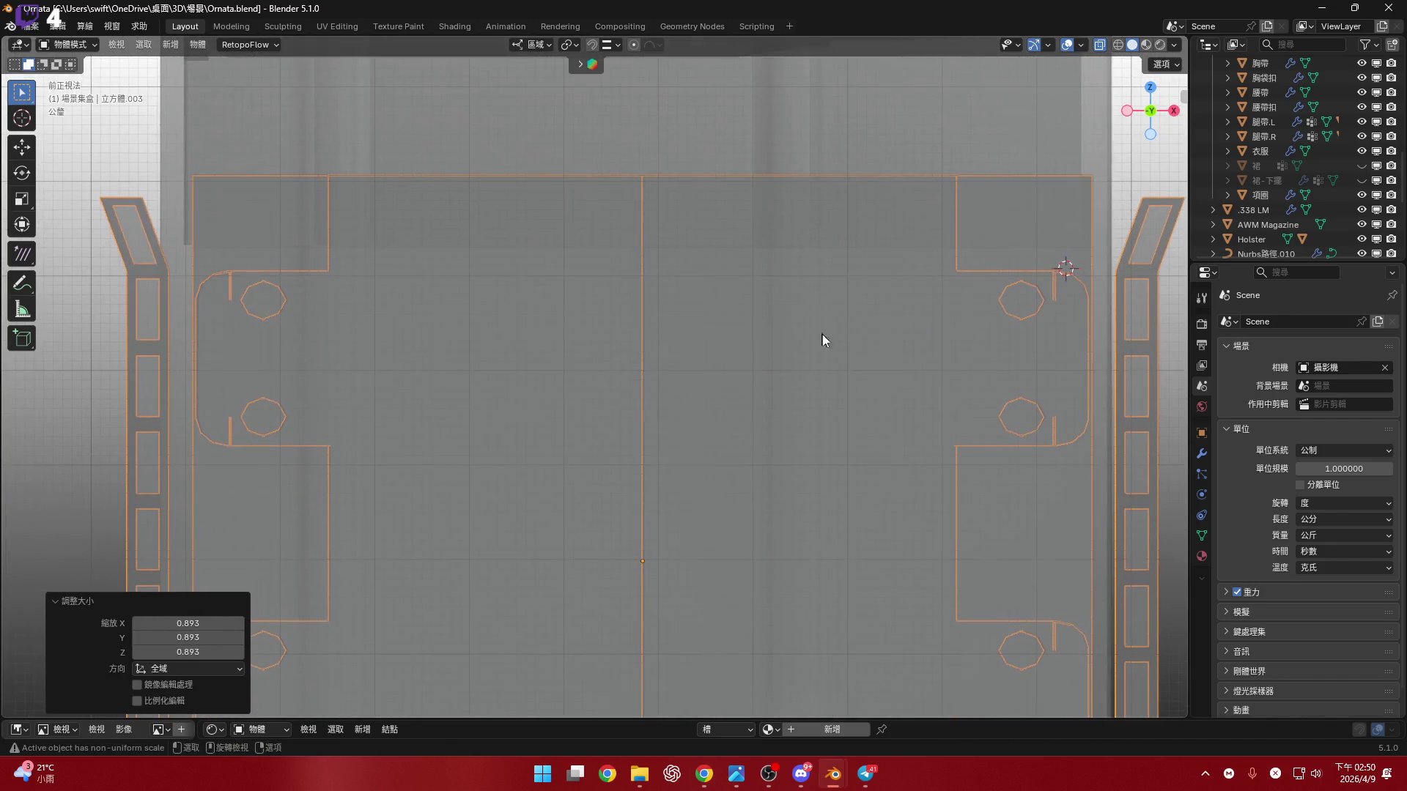
key("g")
key("x")
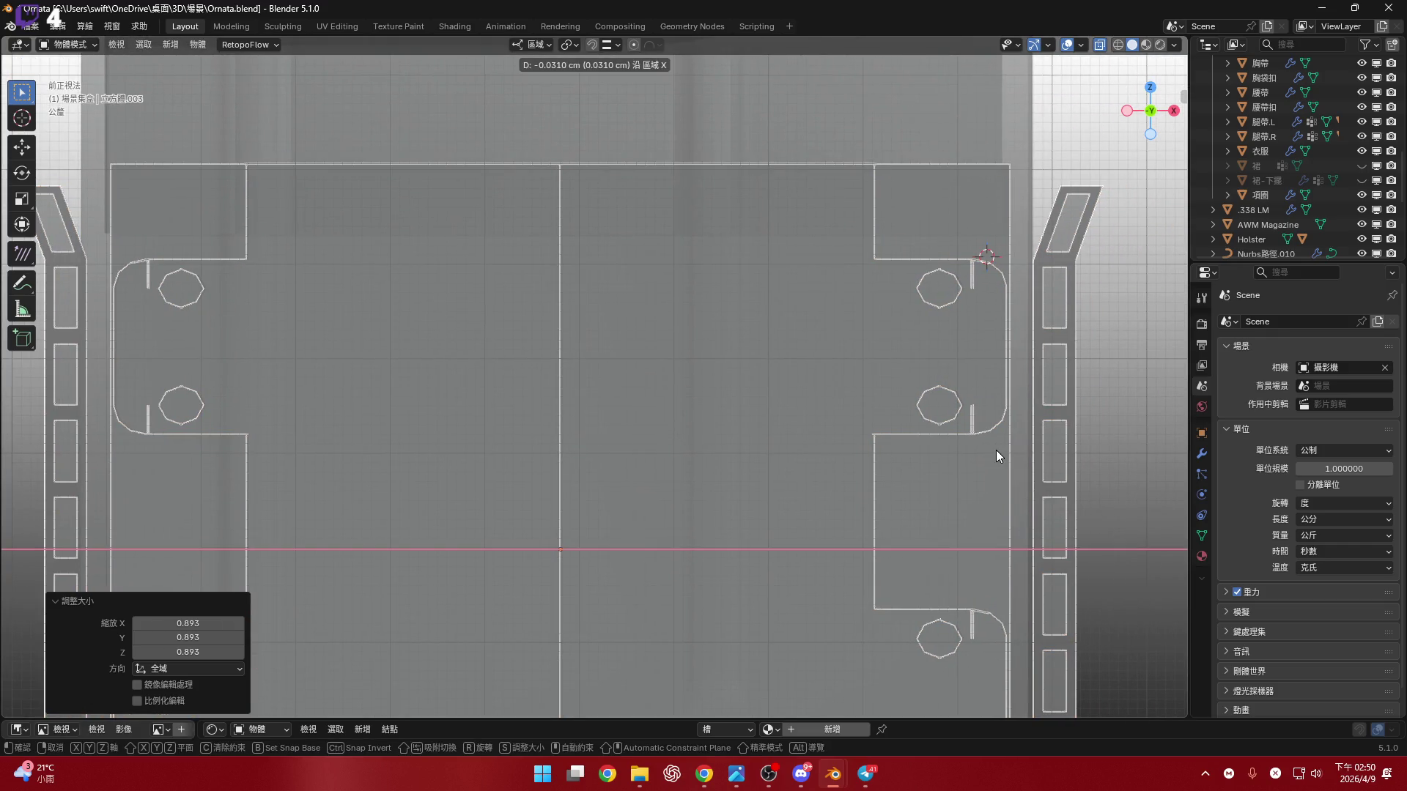
key("s")
left_click(1105, 476)
key("g")
key("x")
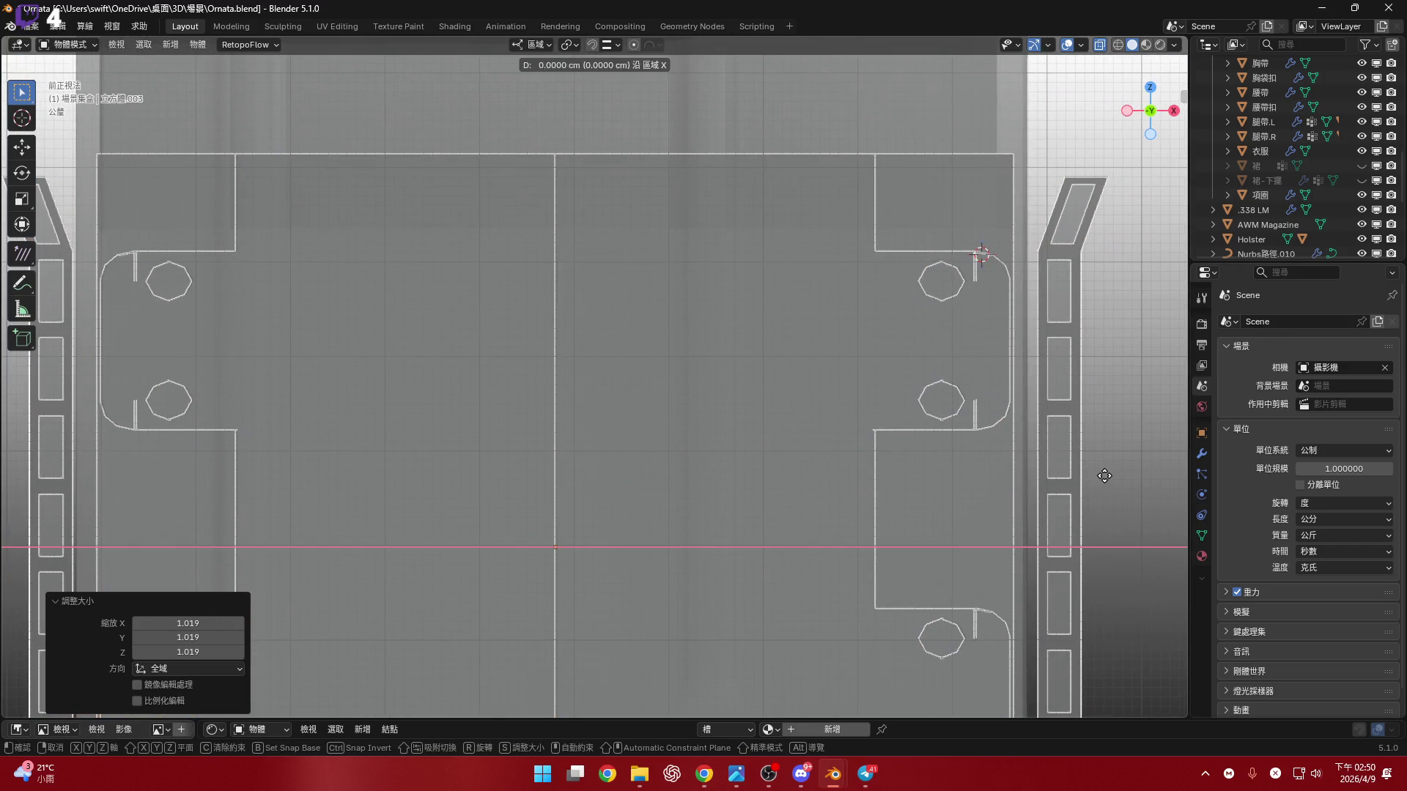
key("Escape")
key("s")
left_click(1119, 479)
- Nudge the pouch slightly along X, then lower it 0.72 cm on Z
key("g")
key("x")
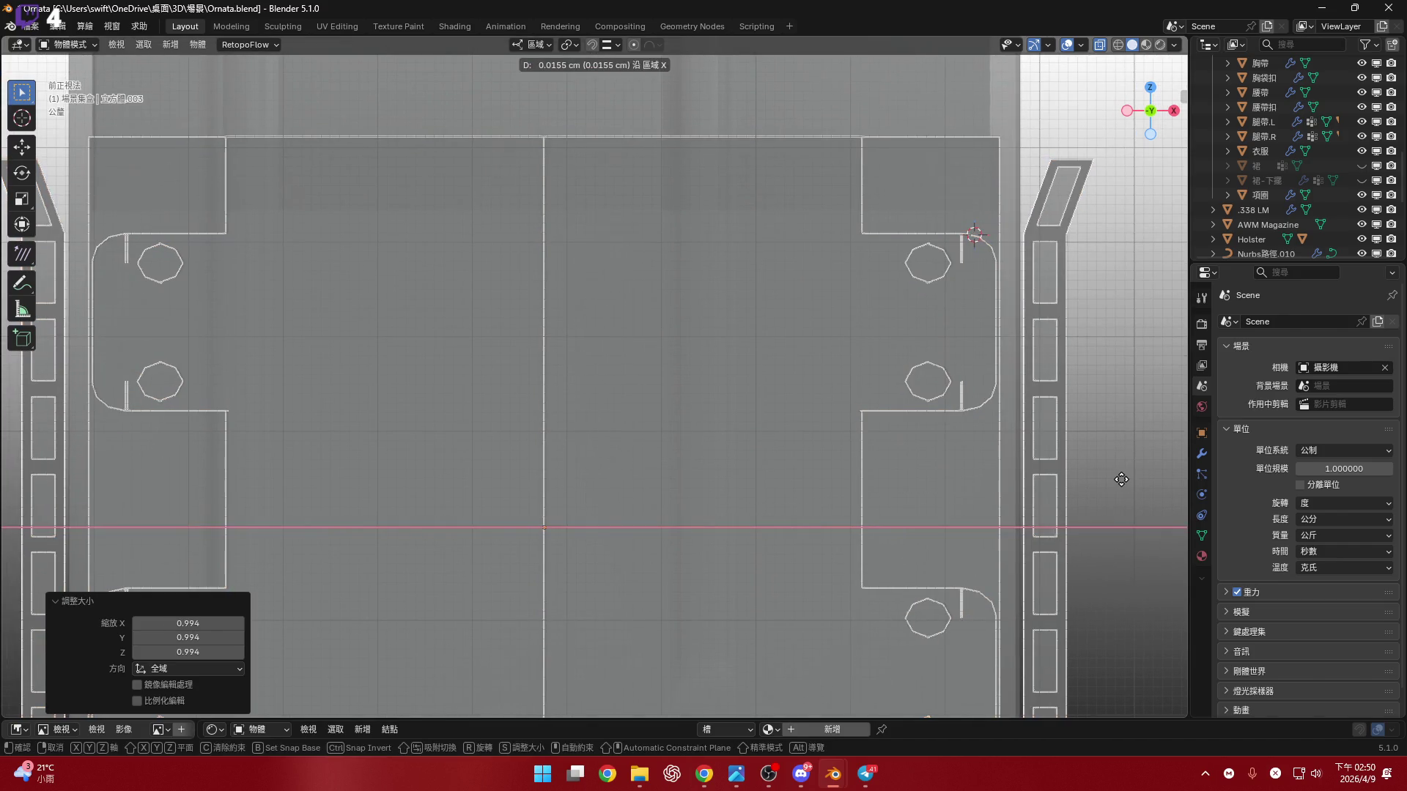
left_click(921, 314)
scroll(863, 245, "down", 3)
scroll(863, 253, "up", 2)
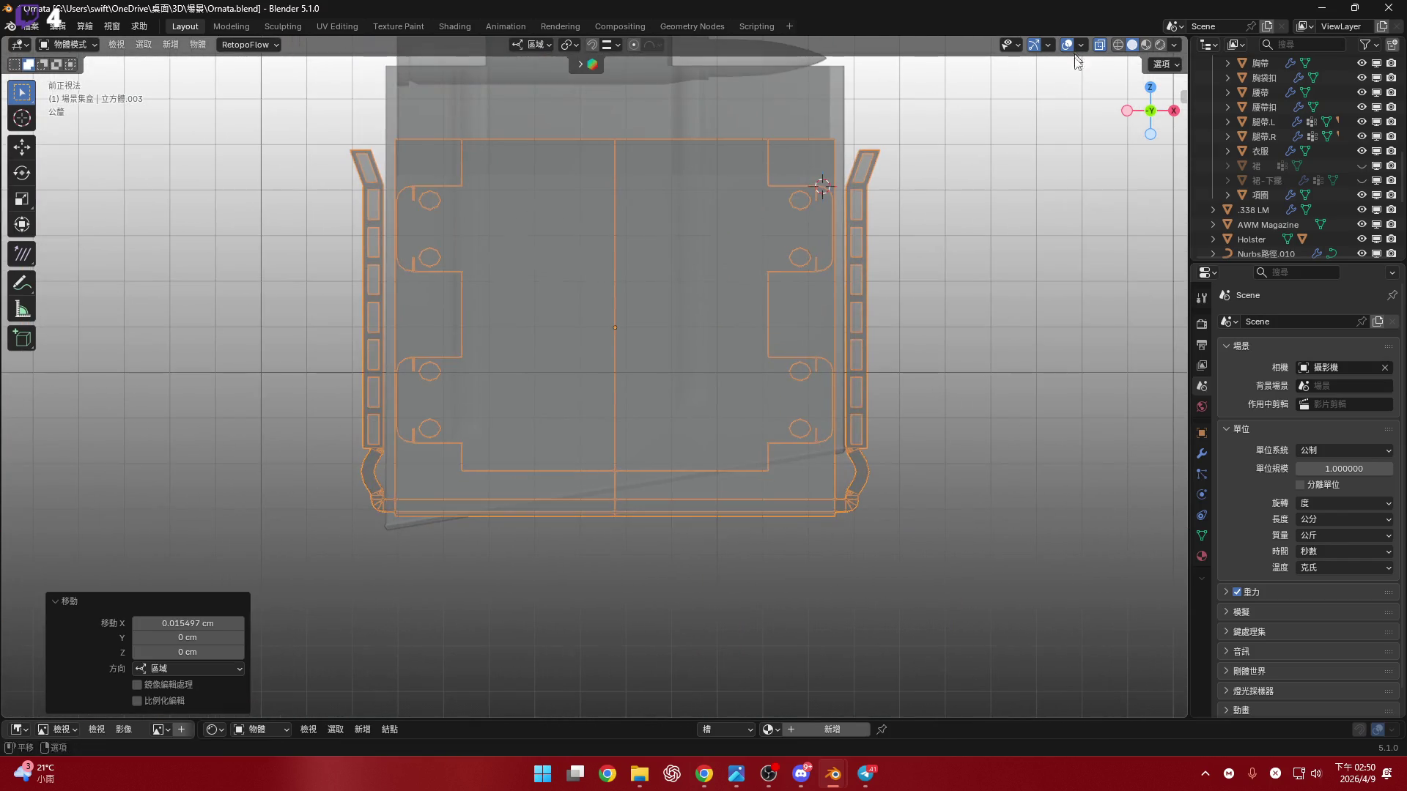
mouse_move(815, 326)
middle_mouse_down("shift")
mouse_move(814, 409)
mouse_move(800, 366)
middle_mouse_up("shift")
key("g")
key("z")
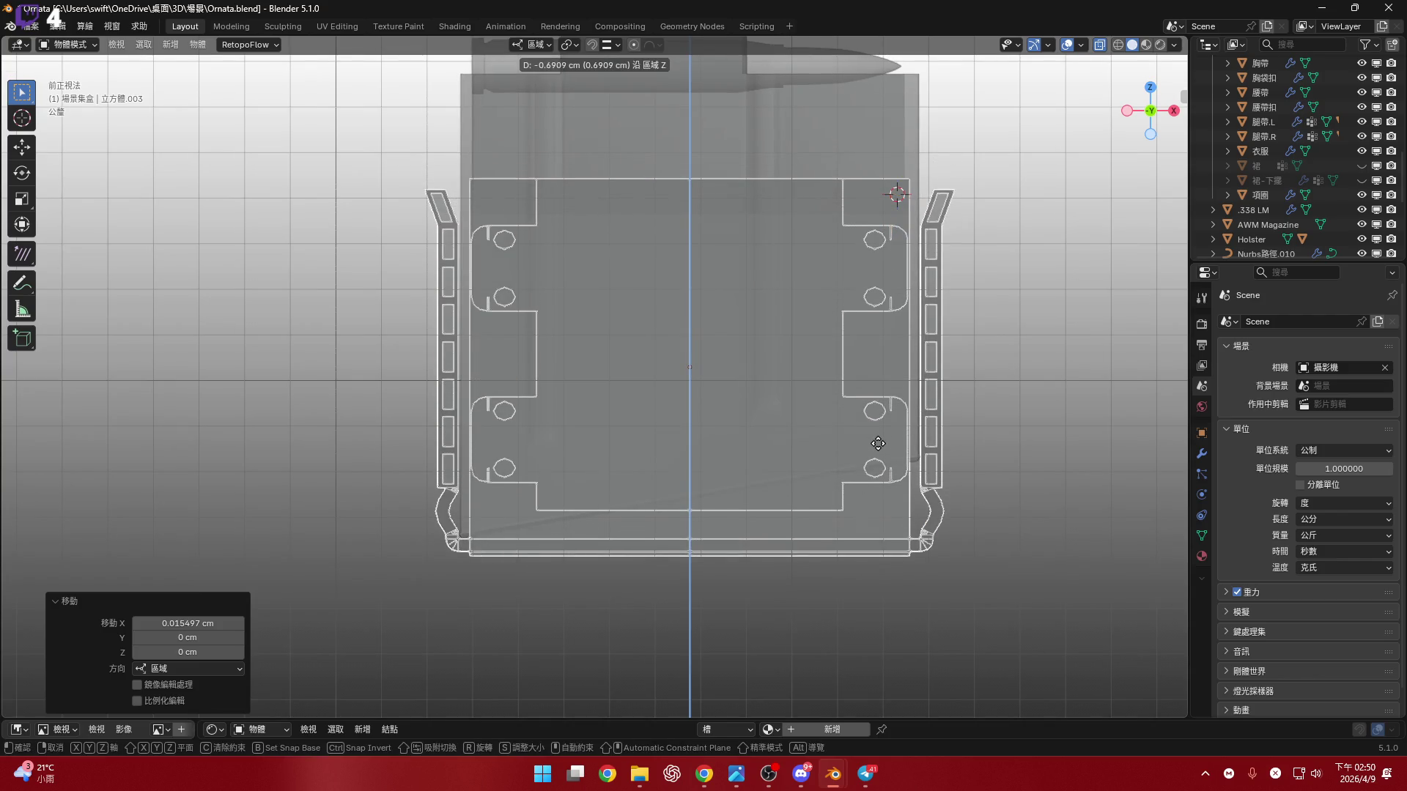
left_click(806, 256)
- Turn X-ray off and select the .338 LM bullet plus the AWM Magazine as active
key("alt+z")
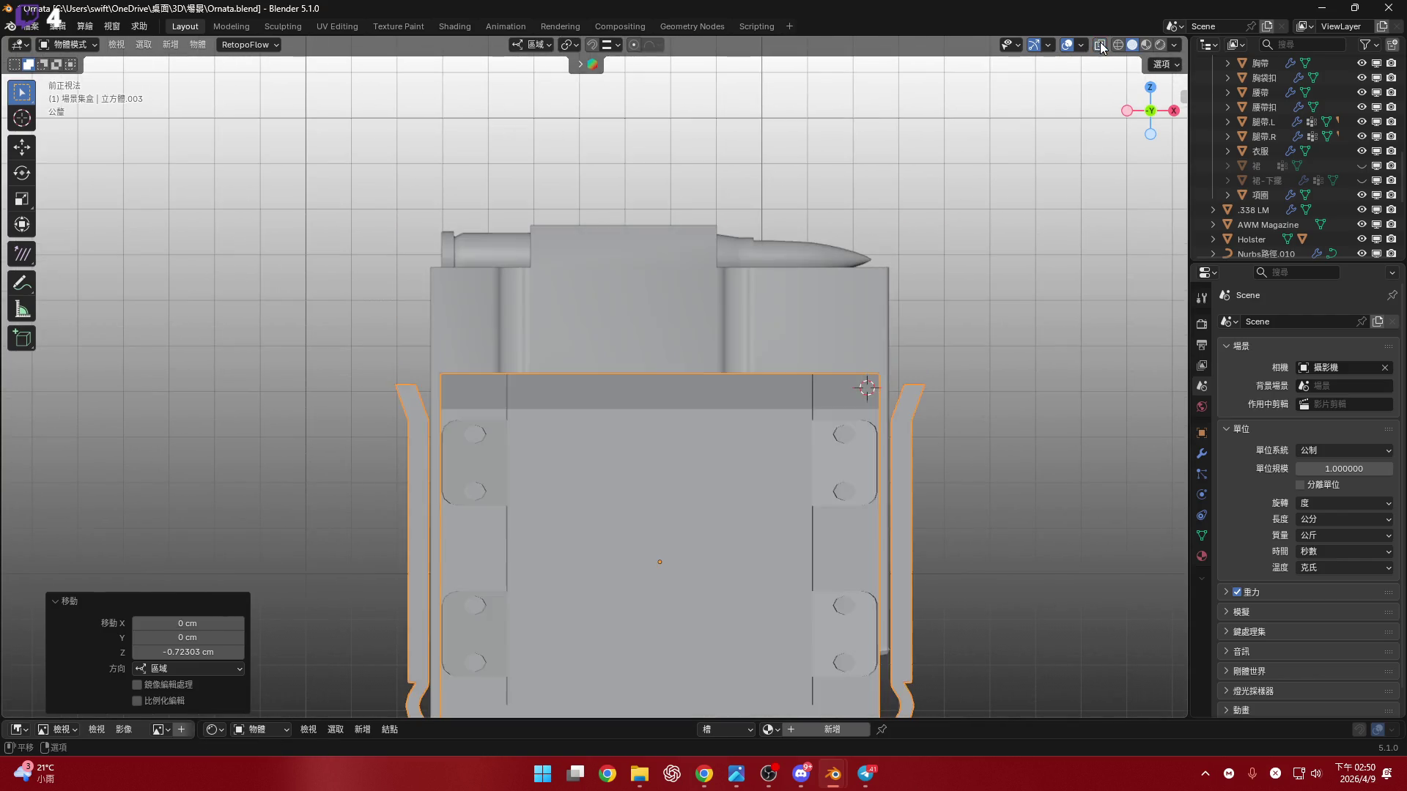
left_click(838, 209)
mouse_move(929, 267)
middle_mouse_down("shift")
mouse_move(822, 236)
mouse_move(794, 285)
middle_mouse_up("shift")
left_click(795, 285, "shift")
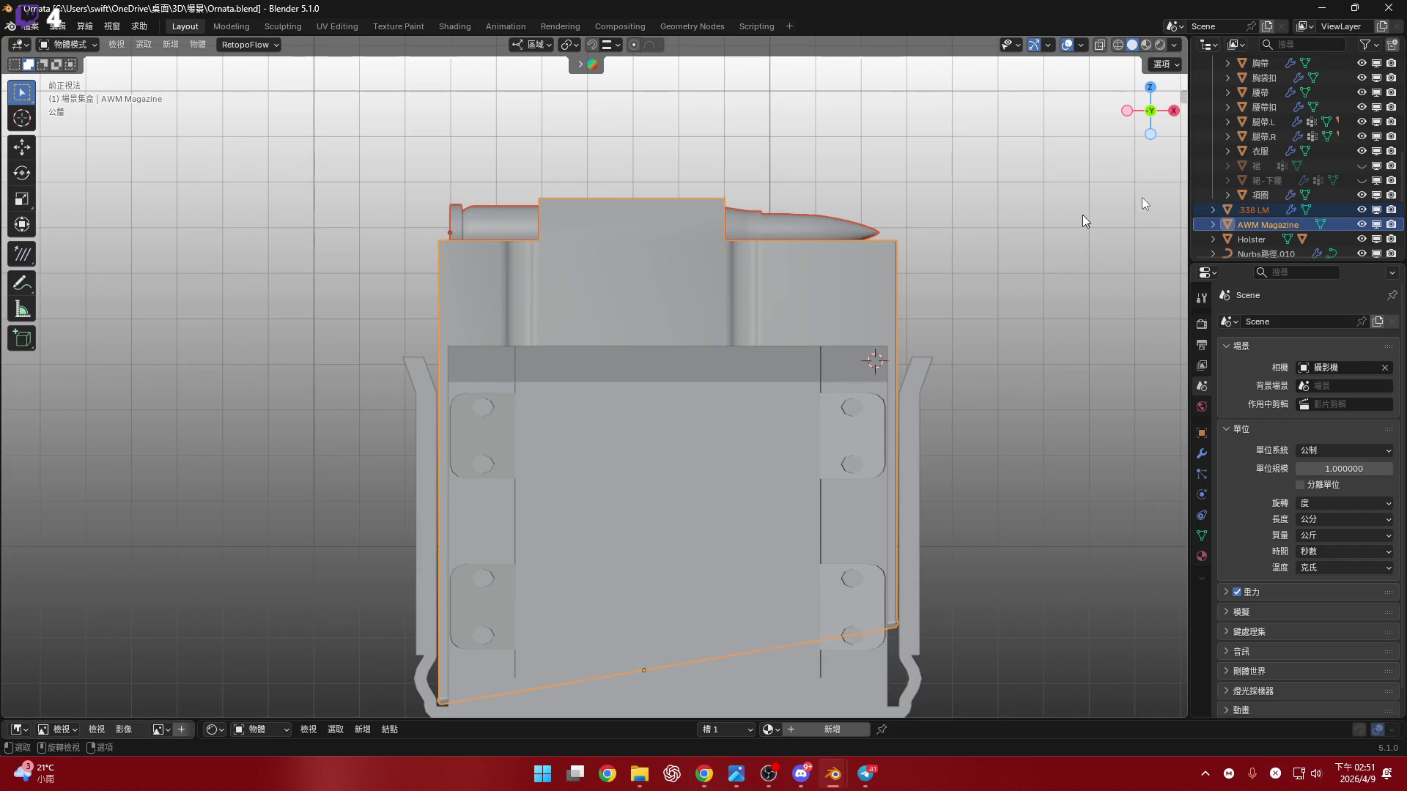
- Parent the .338 LM bullet to the AWM Magazine, keeping its transform
left_click(878, 233)
mouse_move(880, 227)
middle_mouse_down("shift")
mouse_move(873, 271)
mouse_move(812, 301)
middle_mouse_up("shift")
key("ctrl+z")
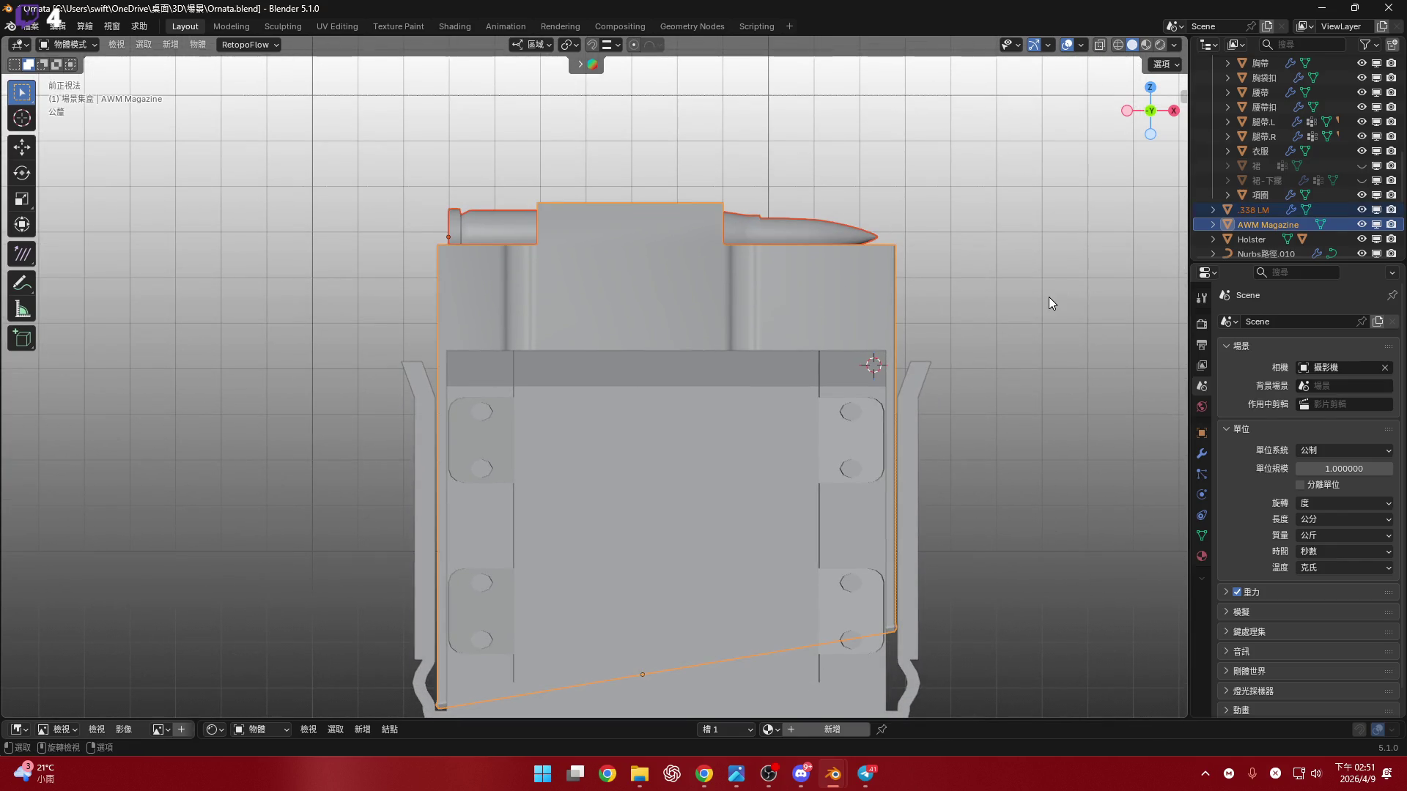
key("ctrl+p")
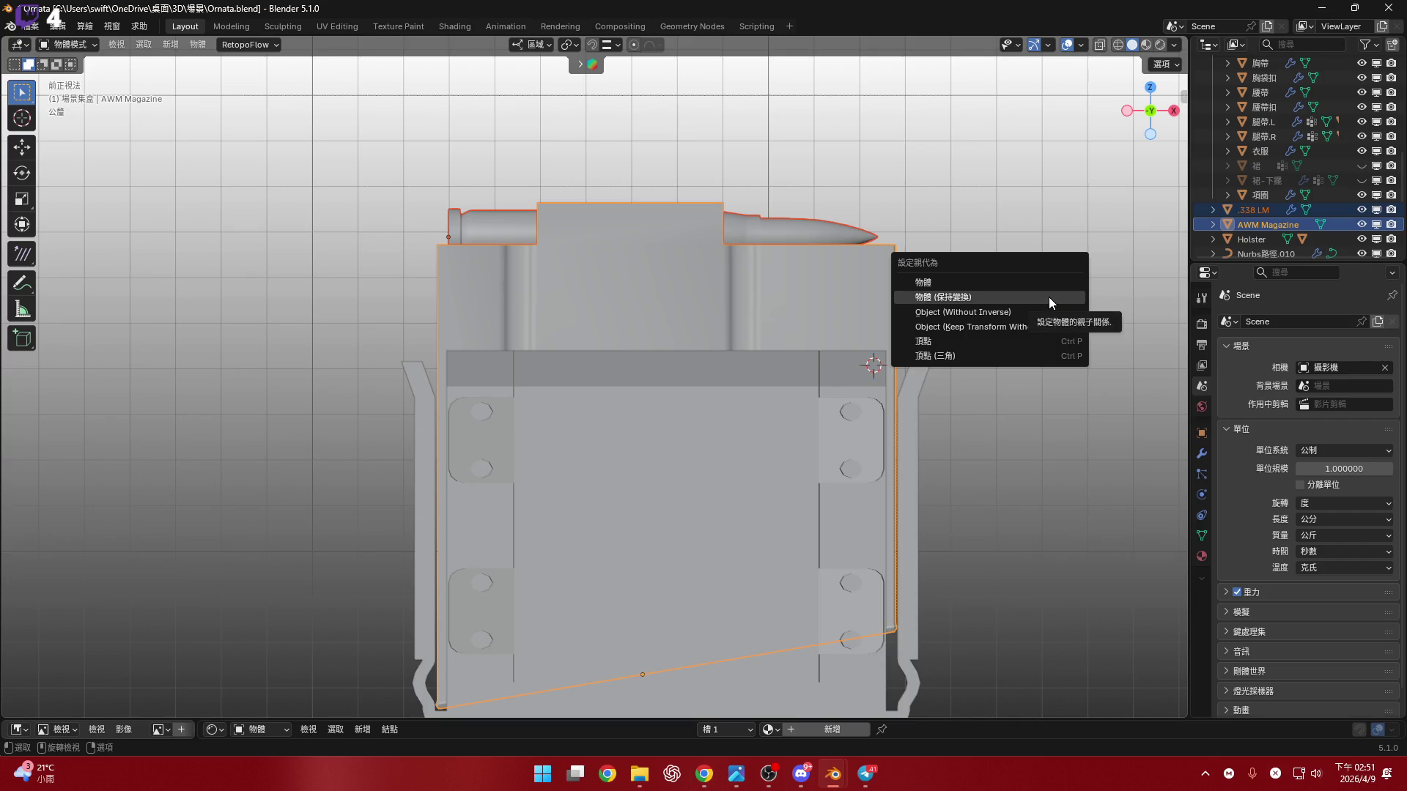
left_click(1048, 297)
- Flip the magazine 180° about the Y axis
middle_click_drag(916, 283, 847, 234, "shift")
scroll(861, 241, "down", 3)
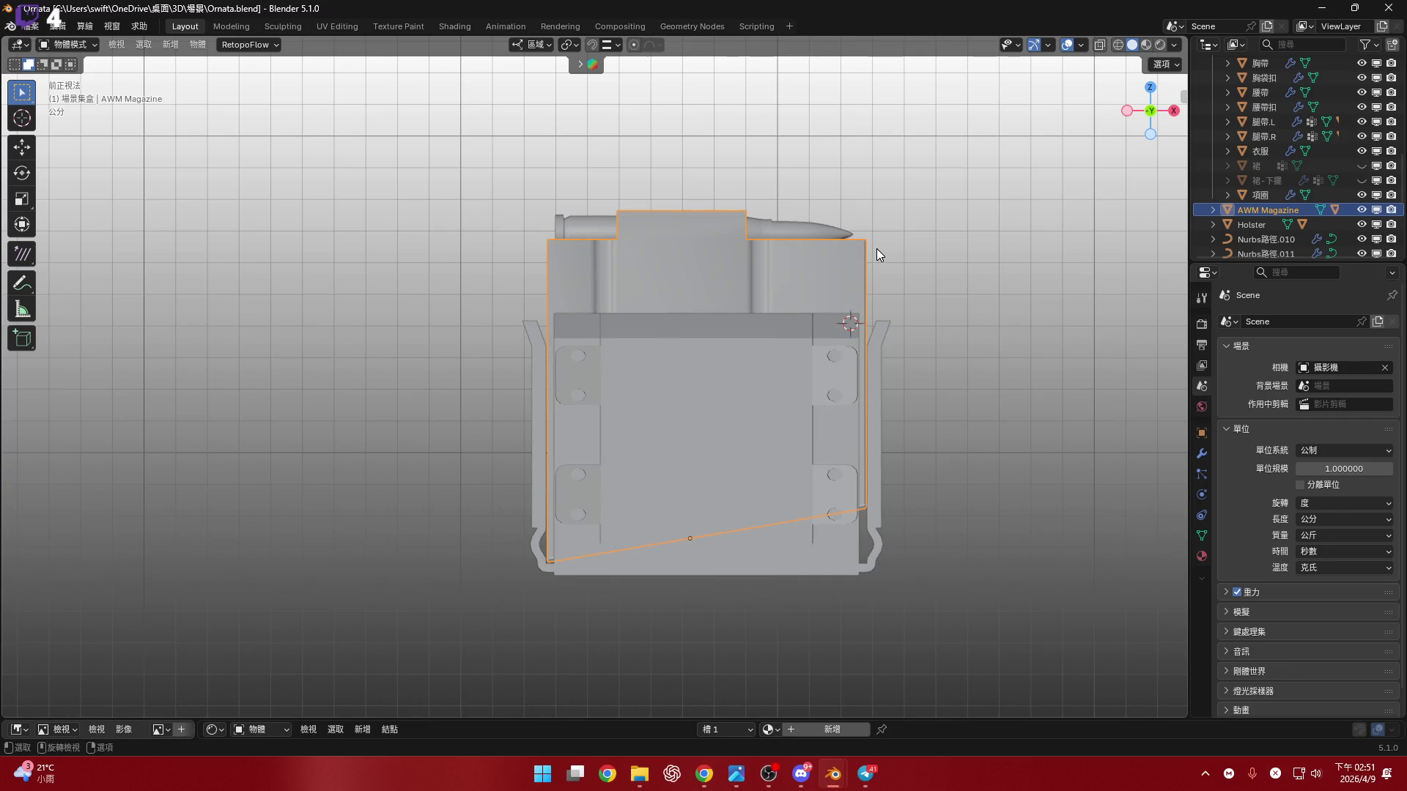
key("r")
key("z")
key("z")
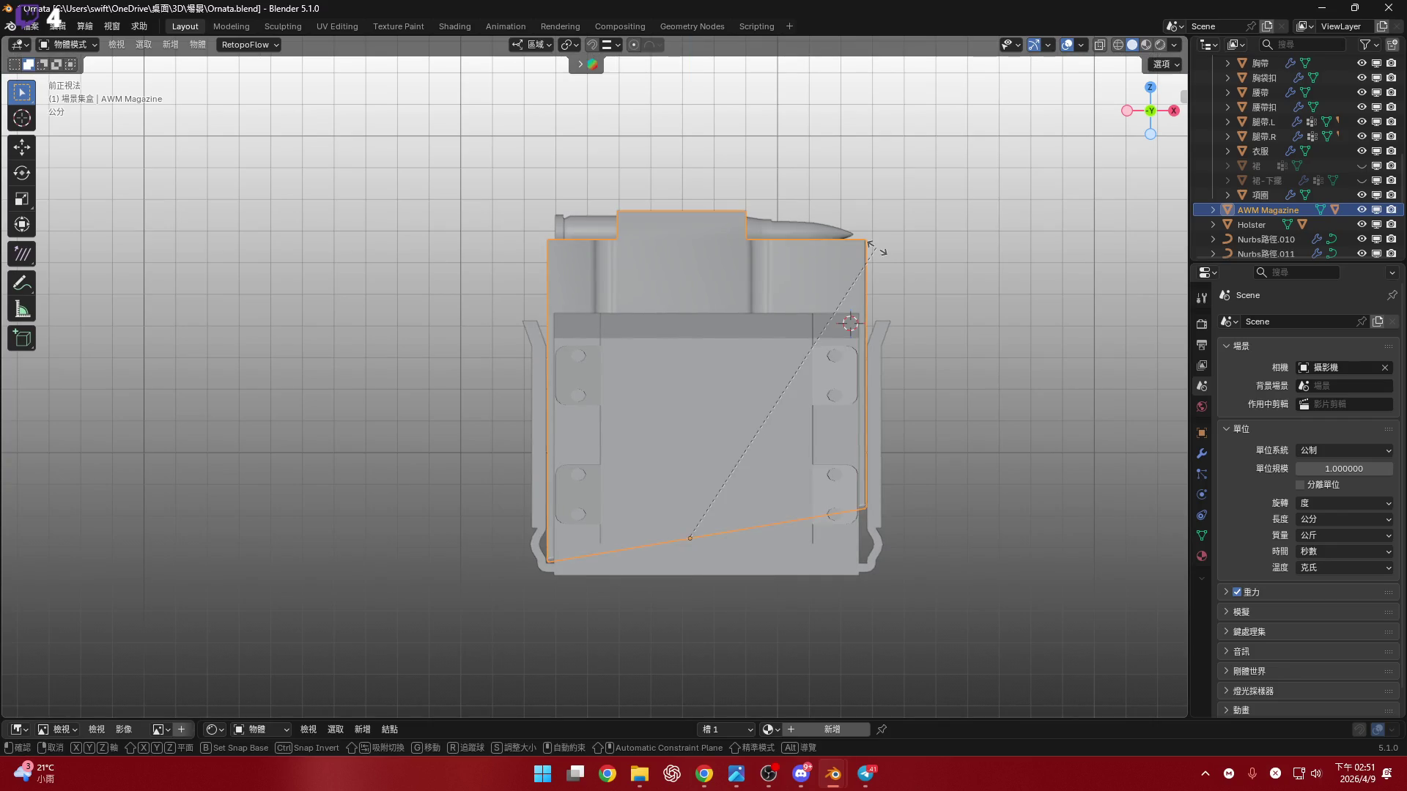
type("y180")
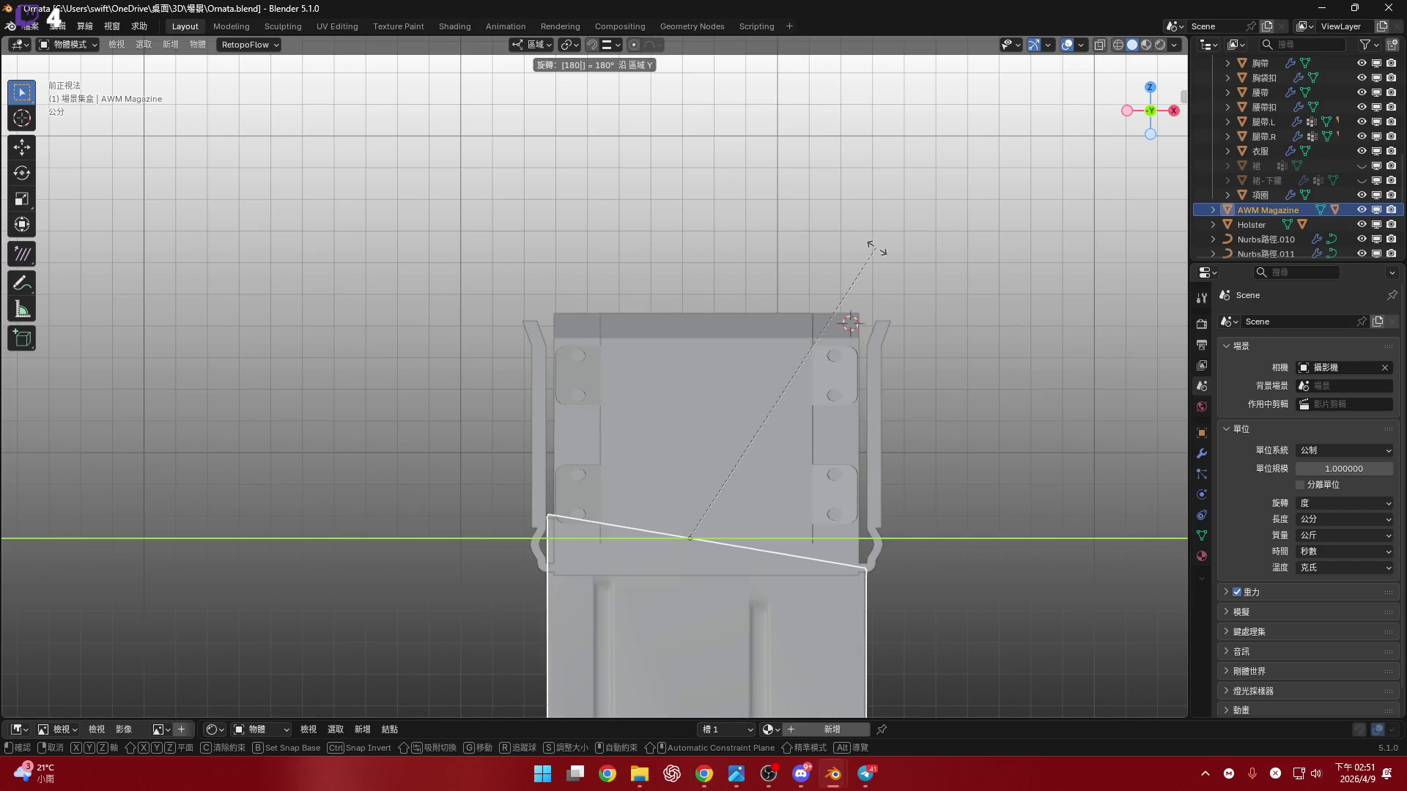
key("Return")
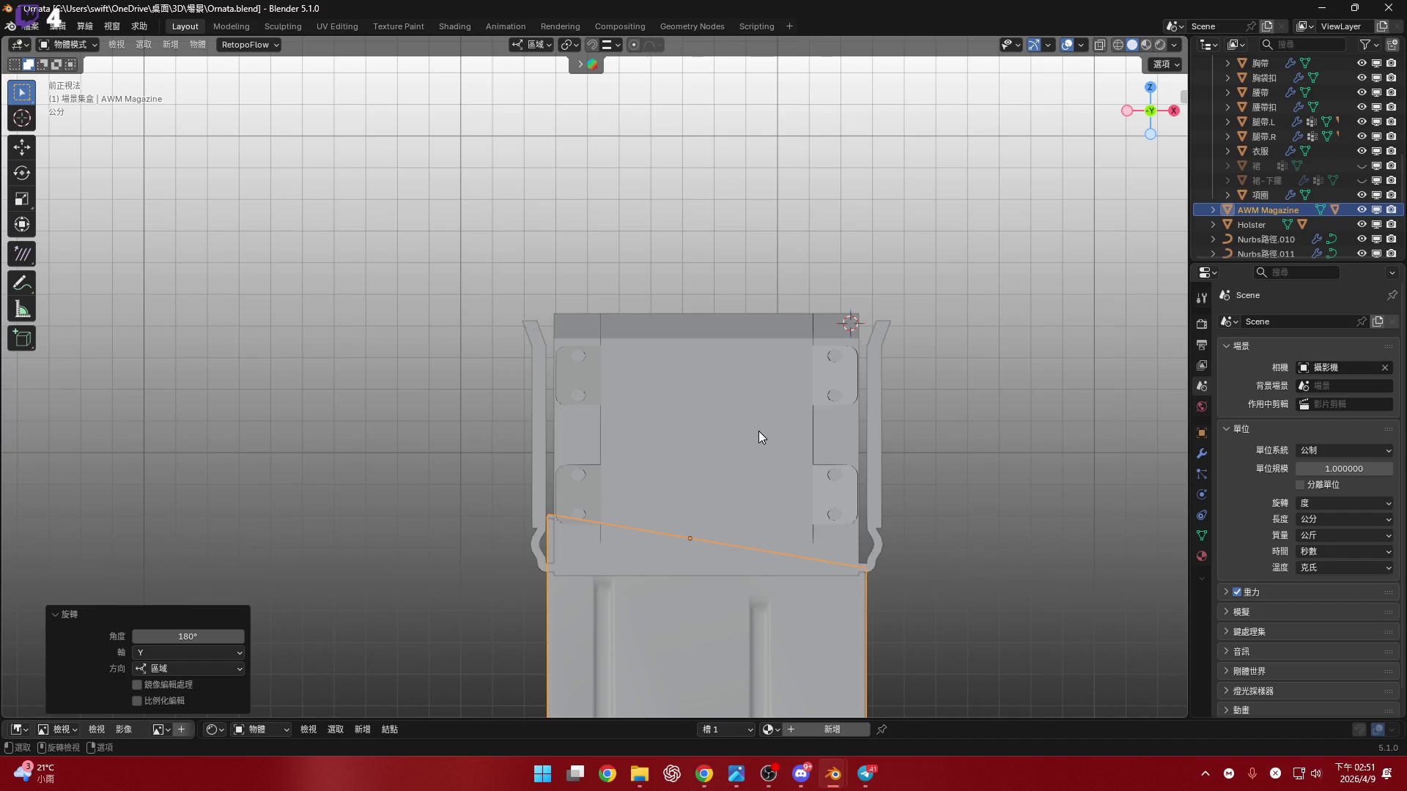
- Lower the magazine 9.2756 cm along Z
scroll(759, 431, "down", 3)
scroll(725, 546, "up", 2)
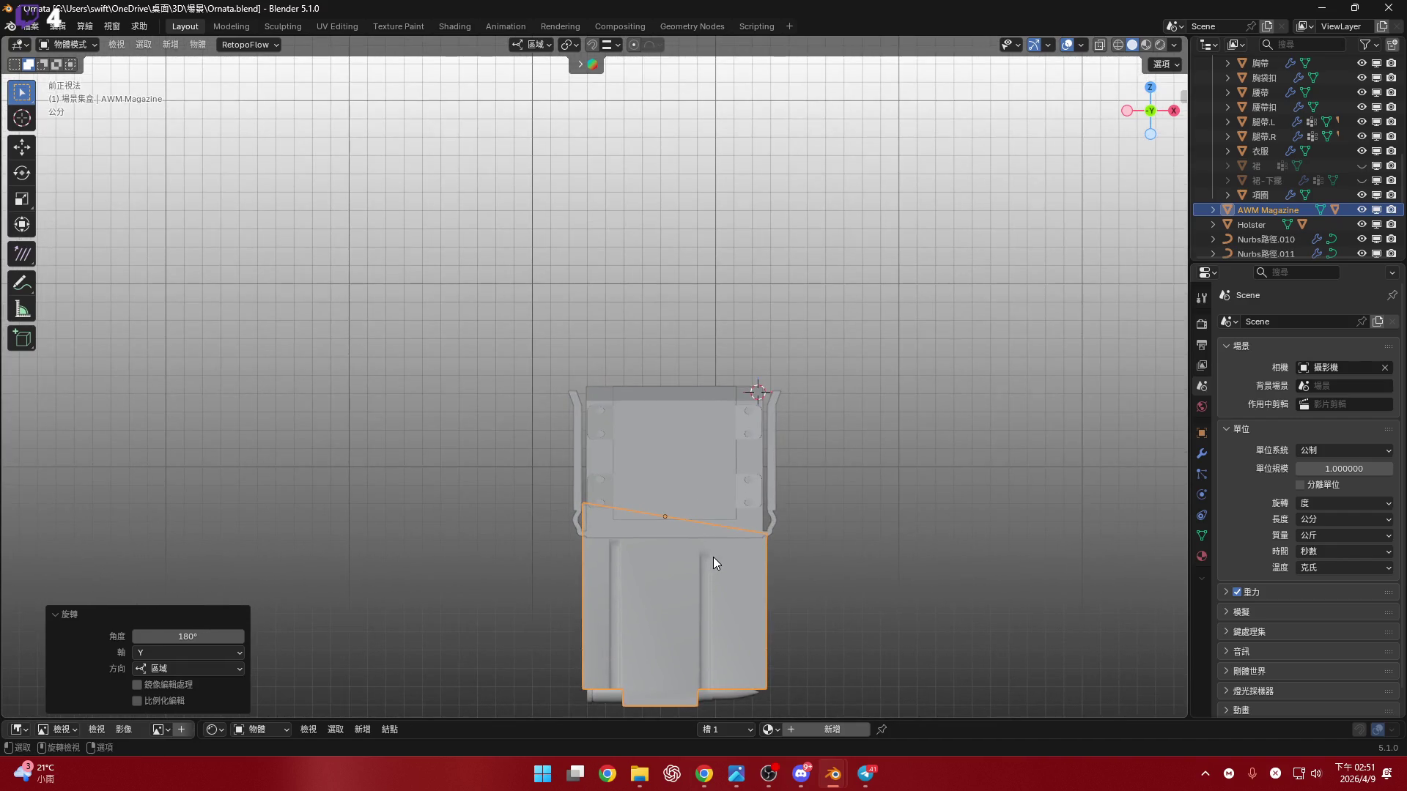
key("g")
key("z")
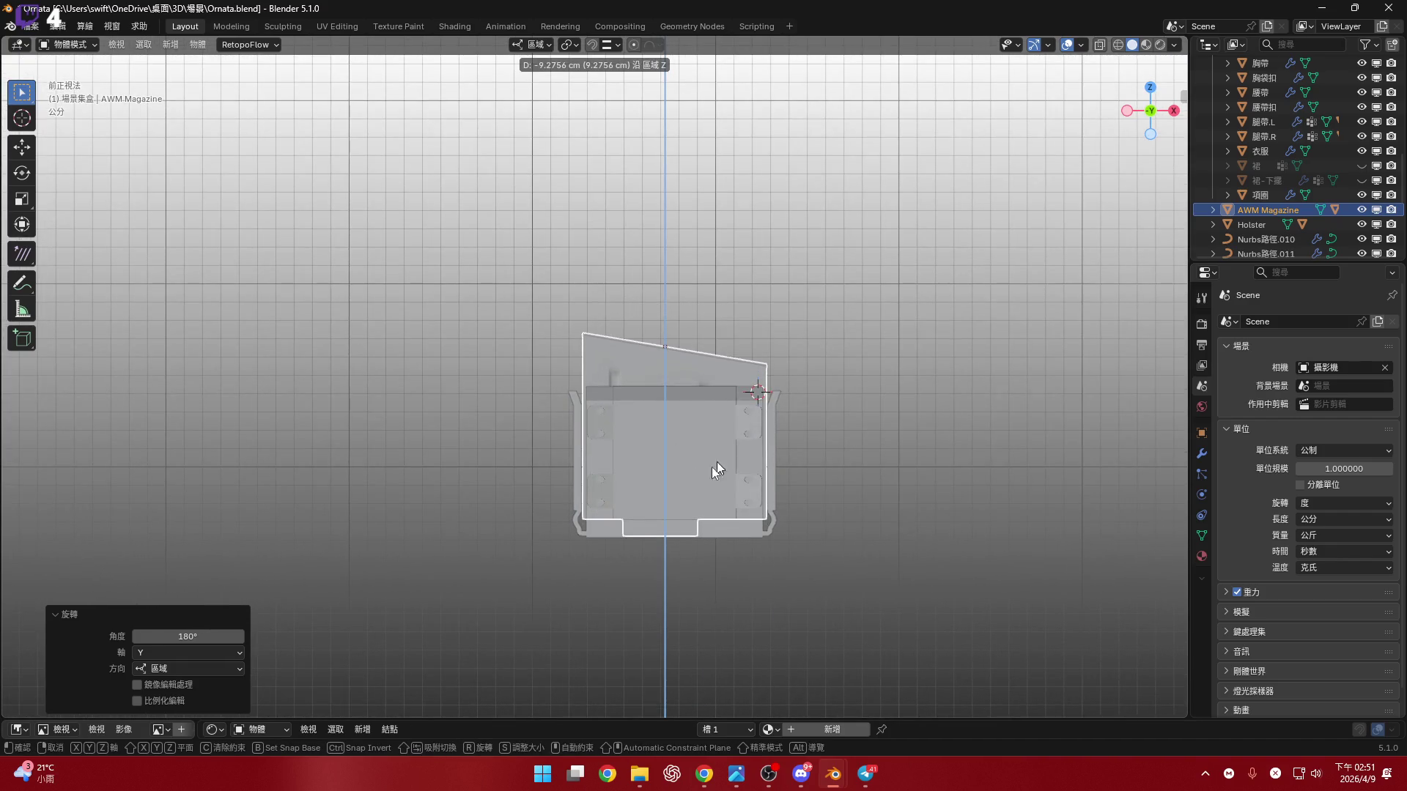
left_click(725, 458)
- With X-ray on, drop the magazine a further 0.297 cm along Z
scroll(820, 439, "up", 5)
key("alt+z")
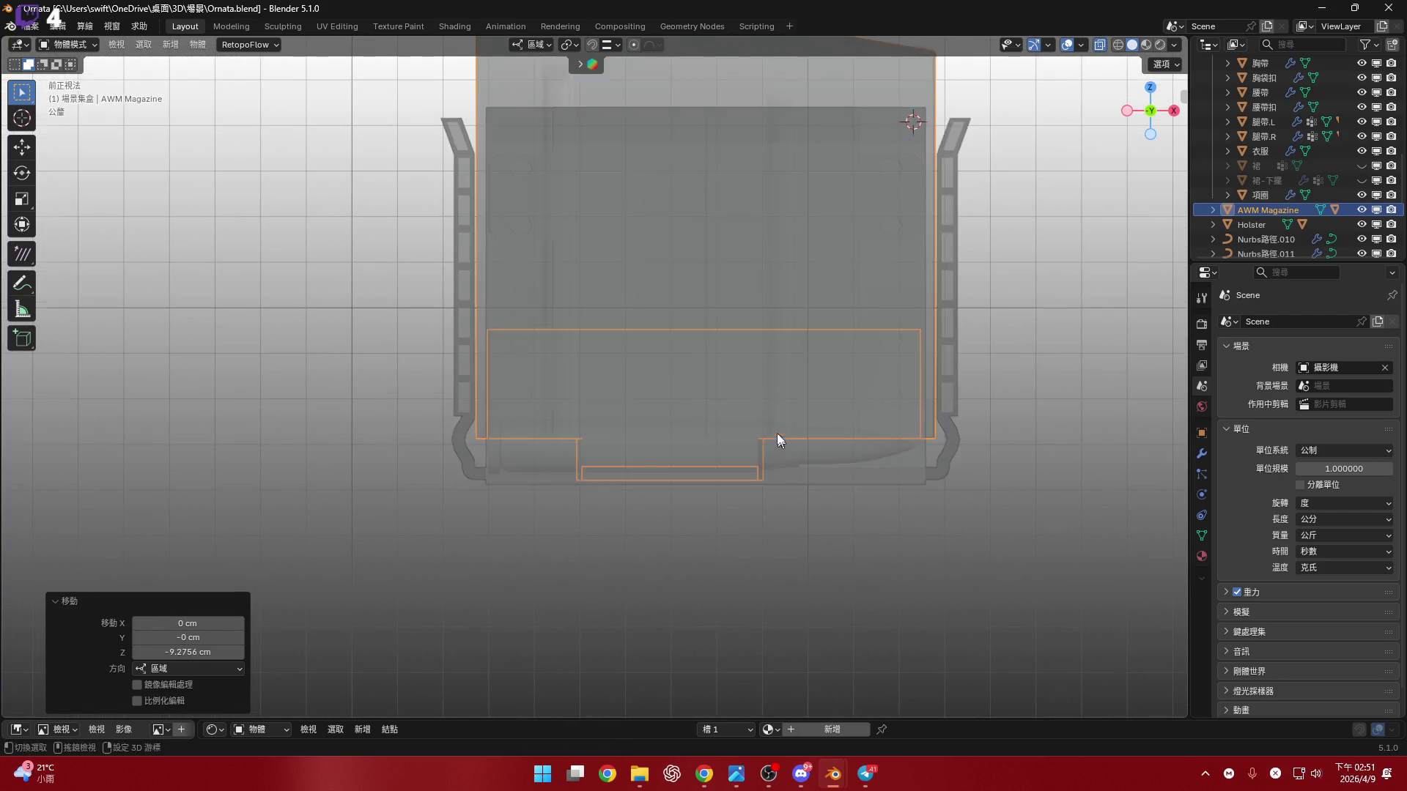
scroll(779, 438, "up", 5)
key("g")
key("z")
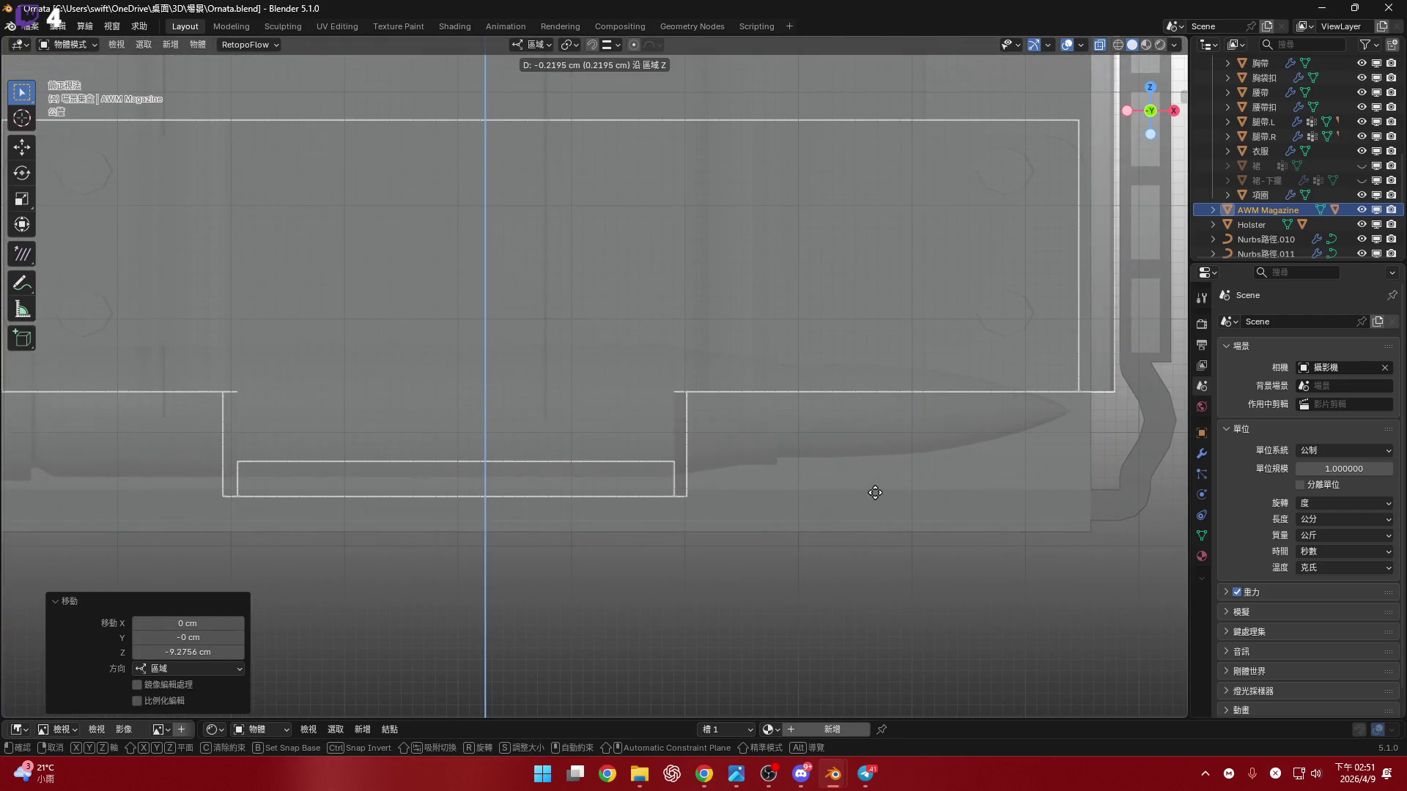
left_click(880, 490)
scroll(802, 413, "down", 4)
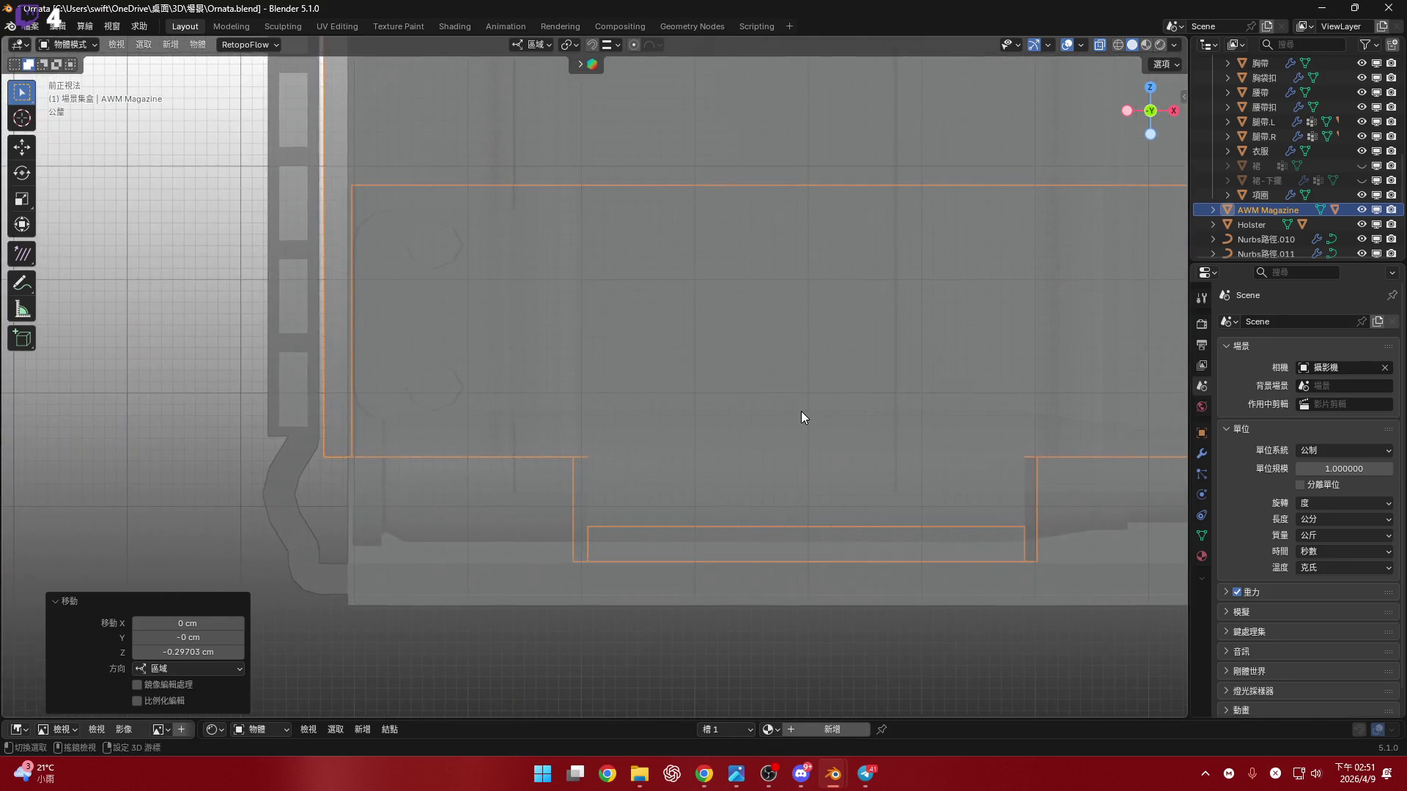
- Back in Blender, frame the AWM Magazine and recentre the view on it
left_click(801, 773)
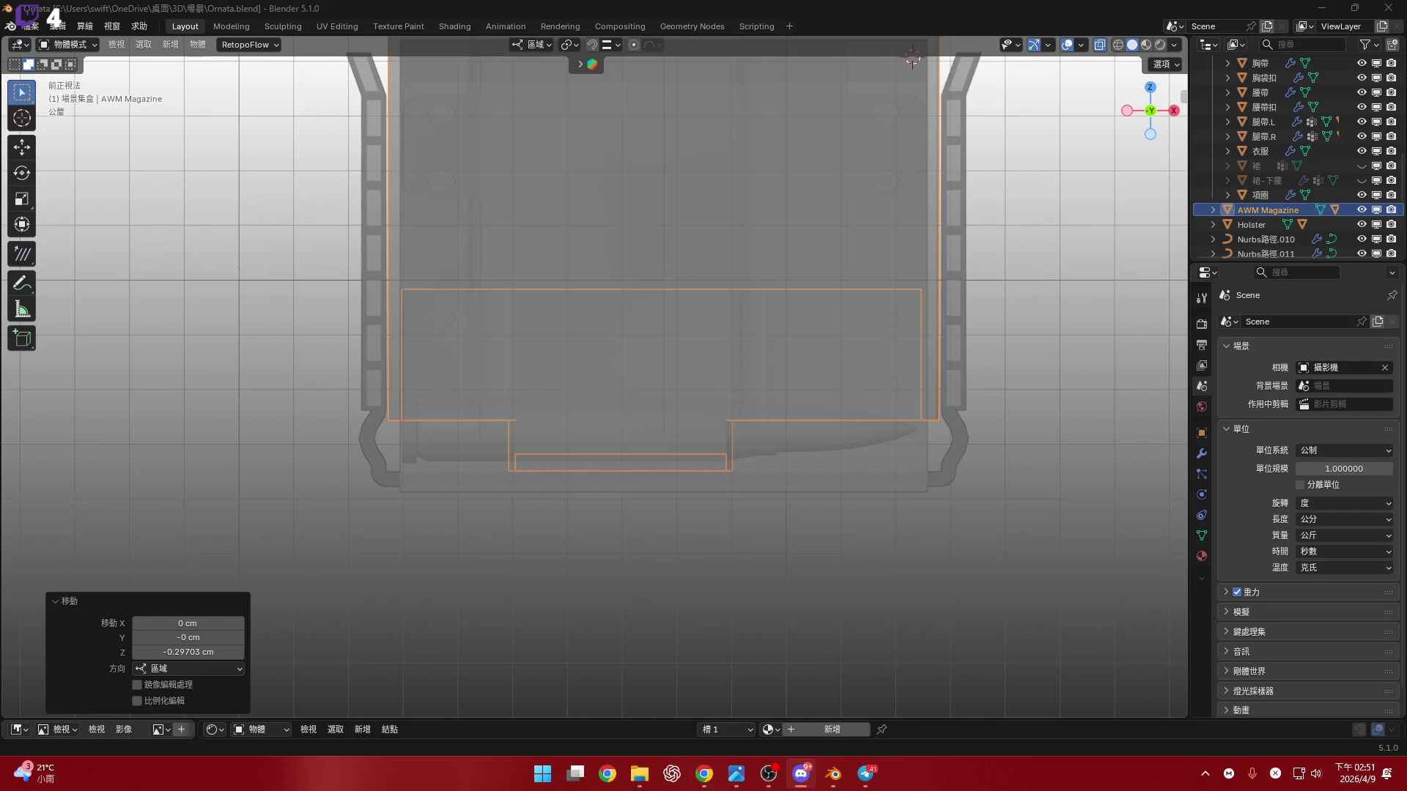
key("alt+Tab")
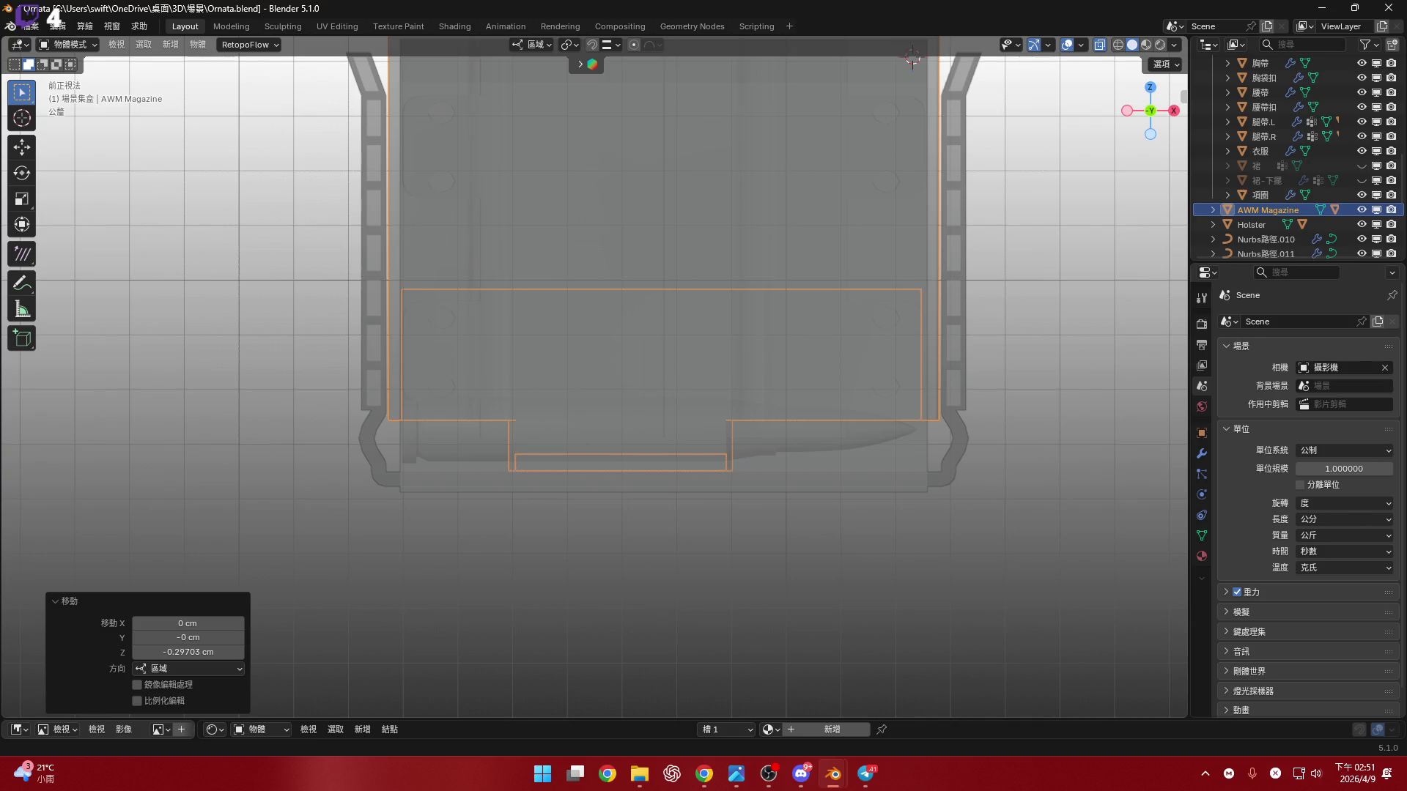
key("alt+Tab")
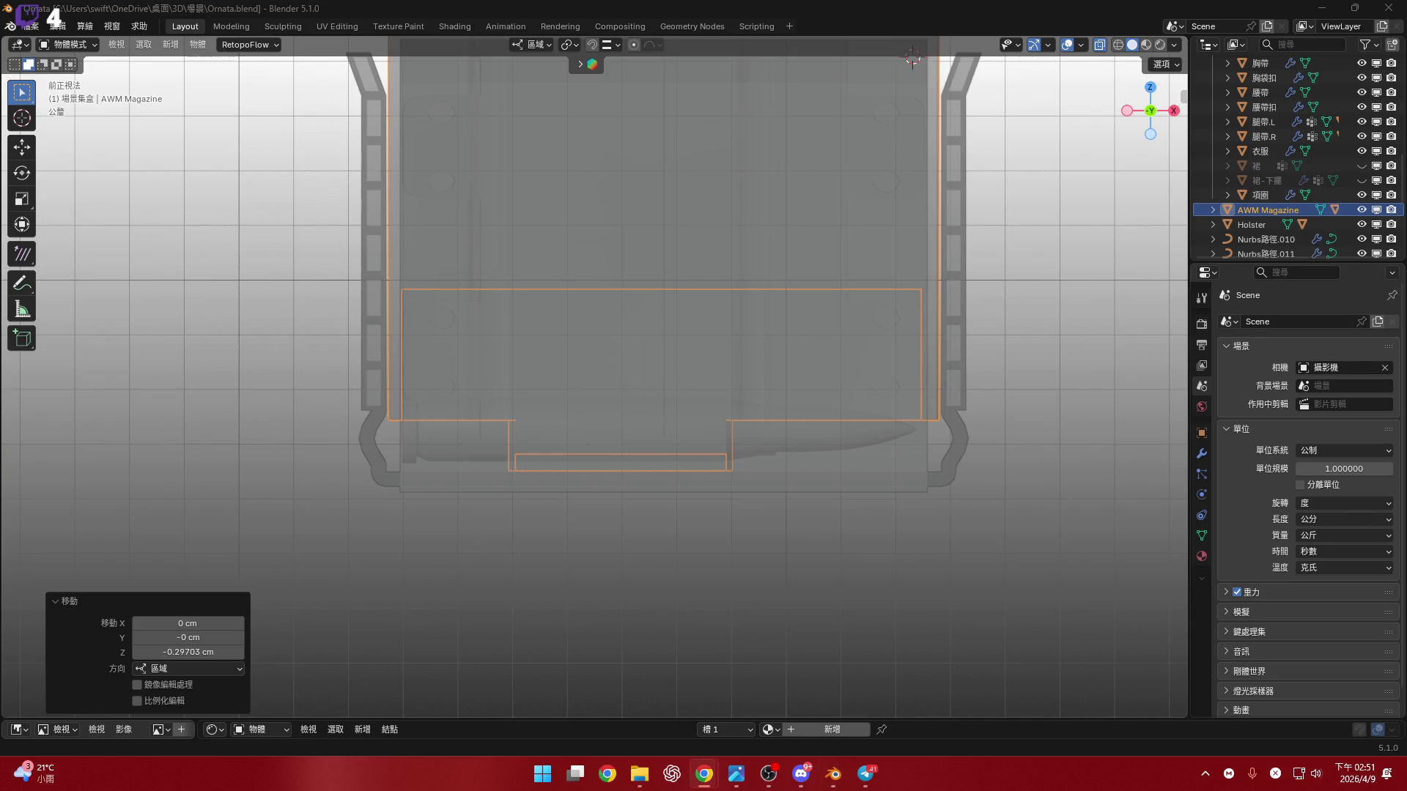
key("alt+Tab")
key("KP_Decimal")
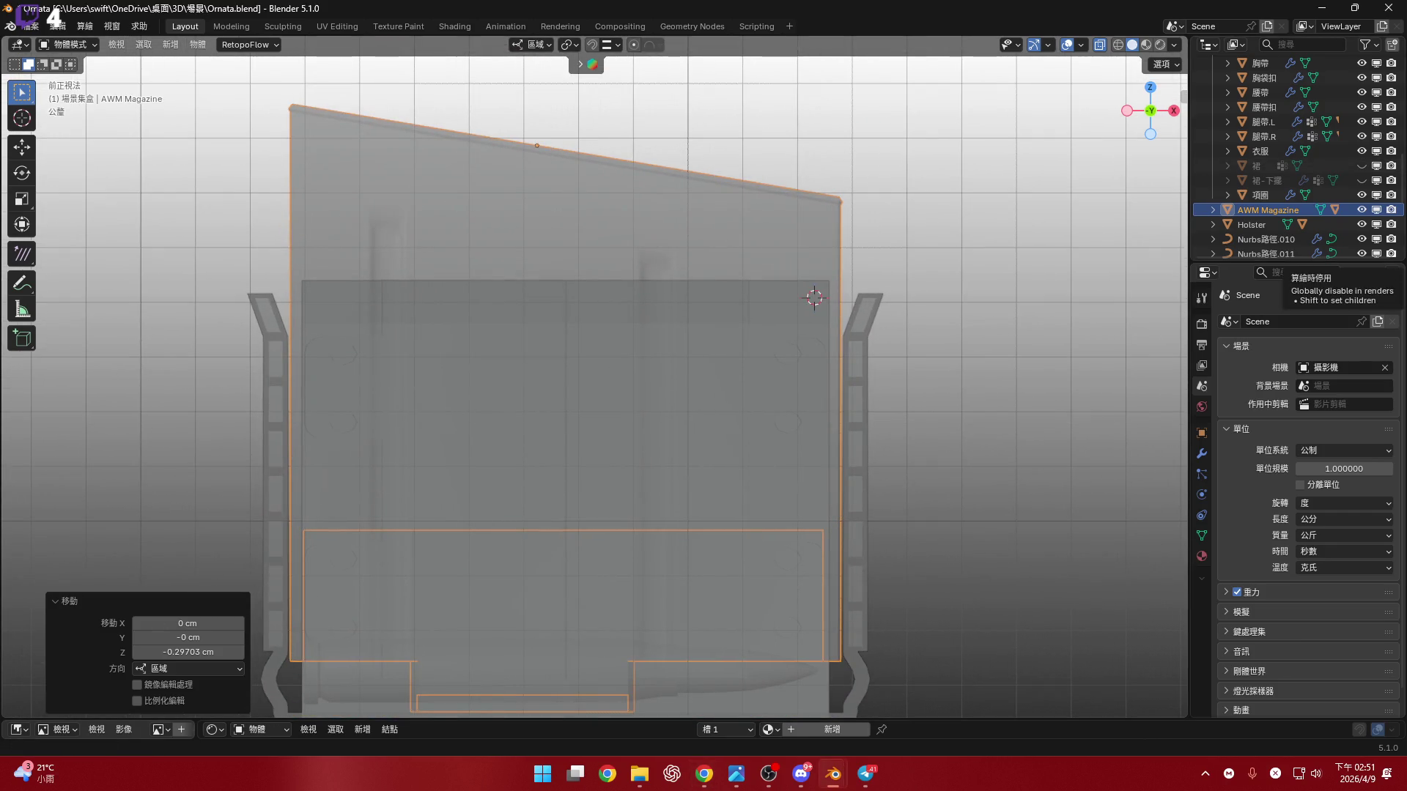
middle_click_drag(661, 513, 612, 530, "shift")
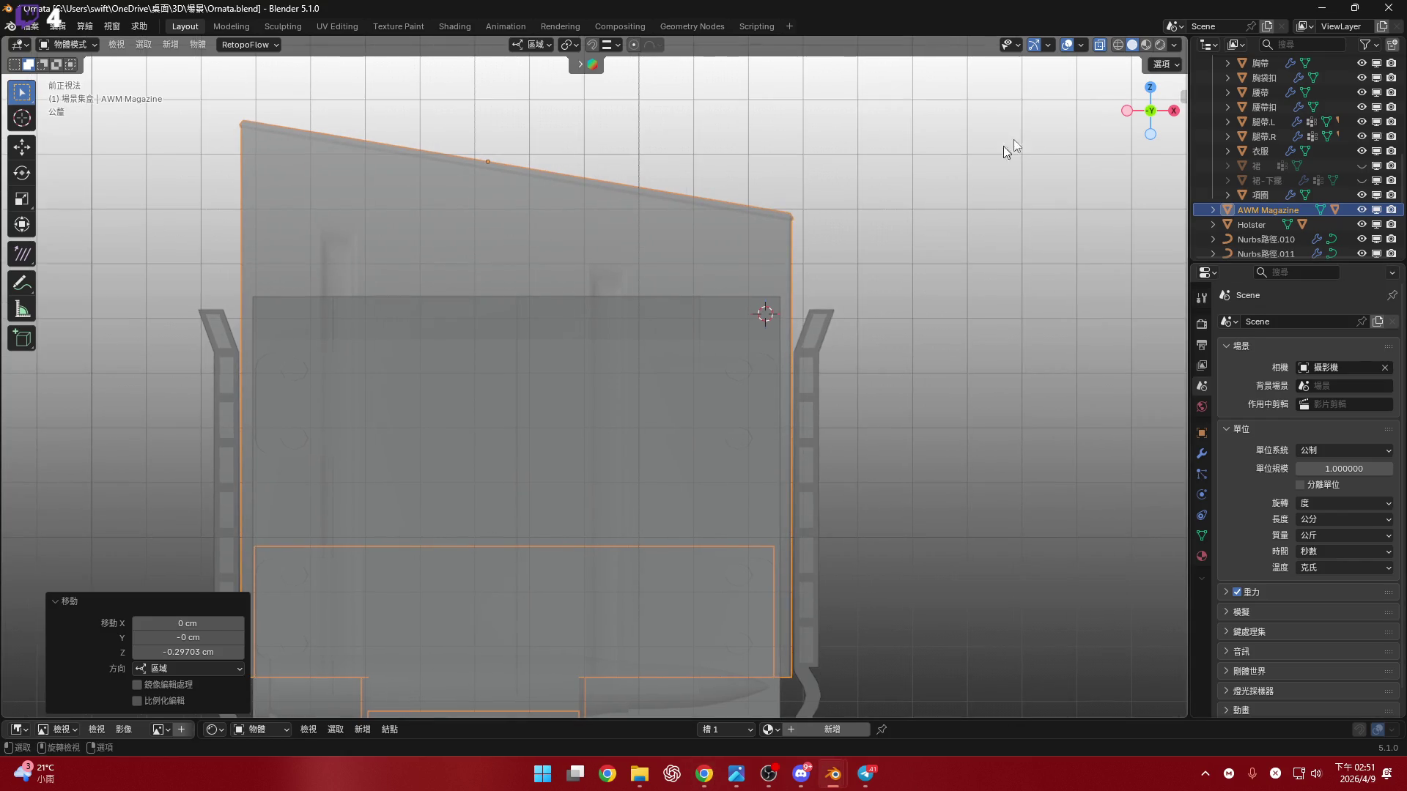
- Return to solid shading, select the pouch 立方體.003 and frame it near the belt
left_click(1101, 45)
middle_click_drag(617, 384, 626, 359)
scroll(659, 356, "up", 5)
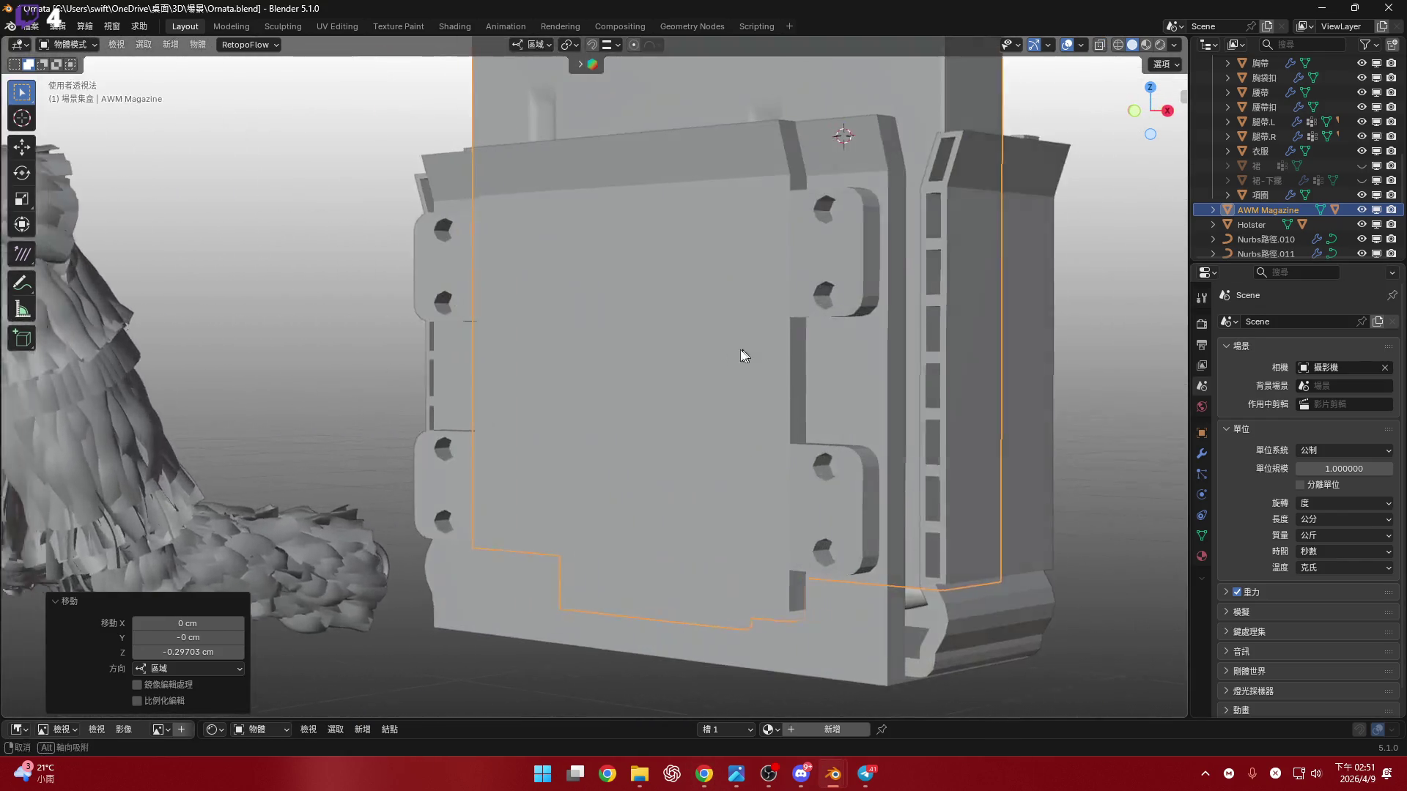
middle_click_drag(749, 349, 734, 372)
scroll(734, 379, "down", 10)
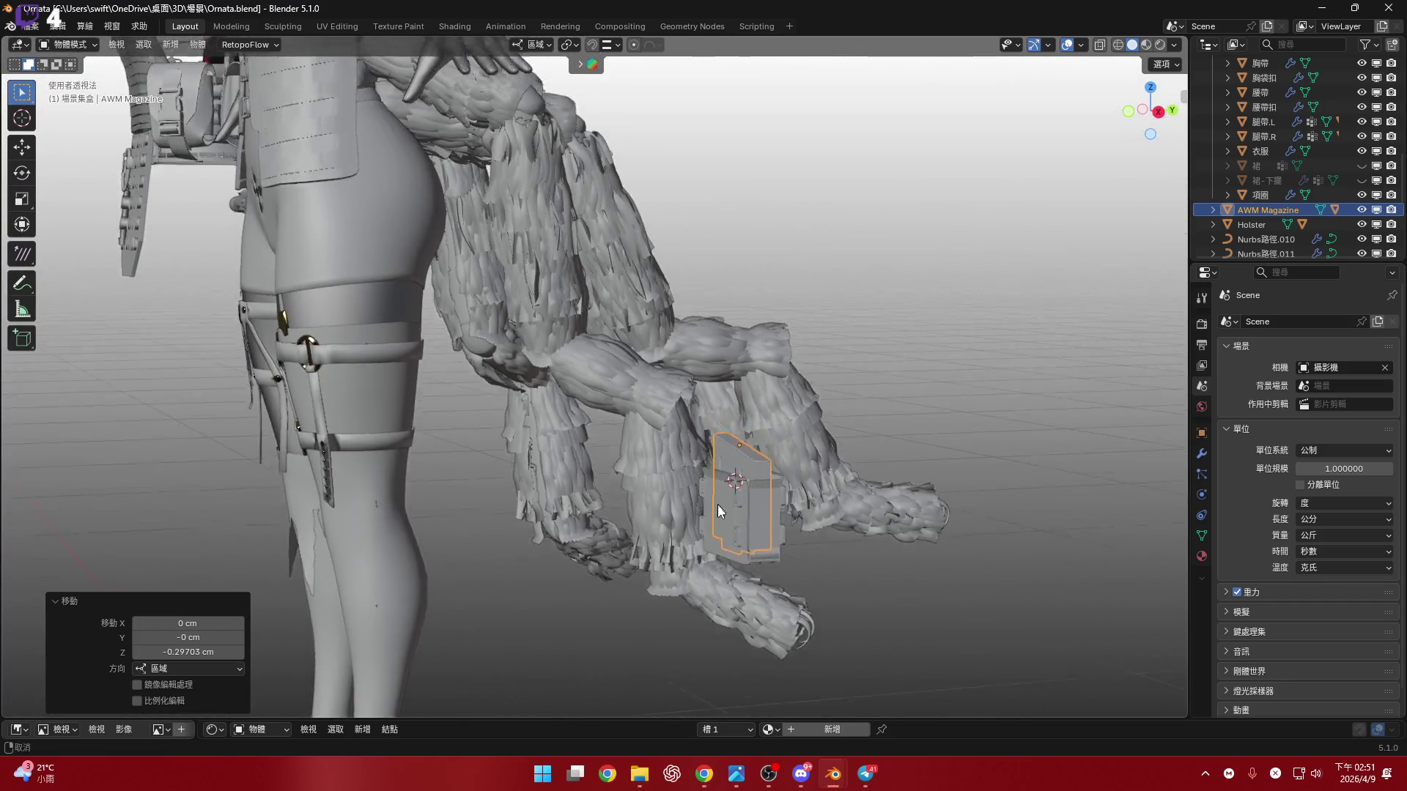
mouse_move(705, 421)
middle_mouse_down()
mouse_move(559, 405)
mouse_move(735, 402)
mouse_move(643, 414)
mouse_move(806, 440)
middle_mouse_up()
left_click(825, 450)
key("KP_Decimal")
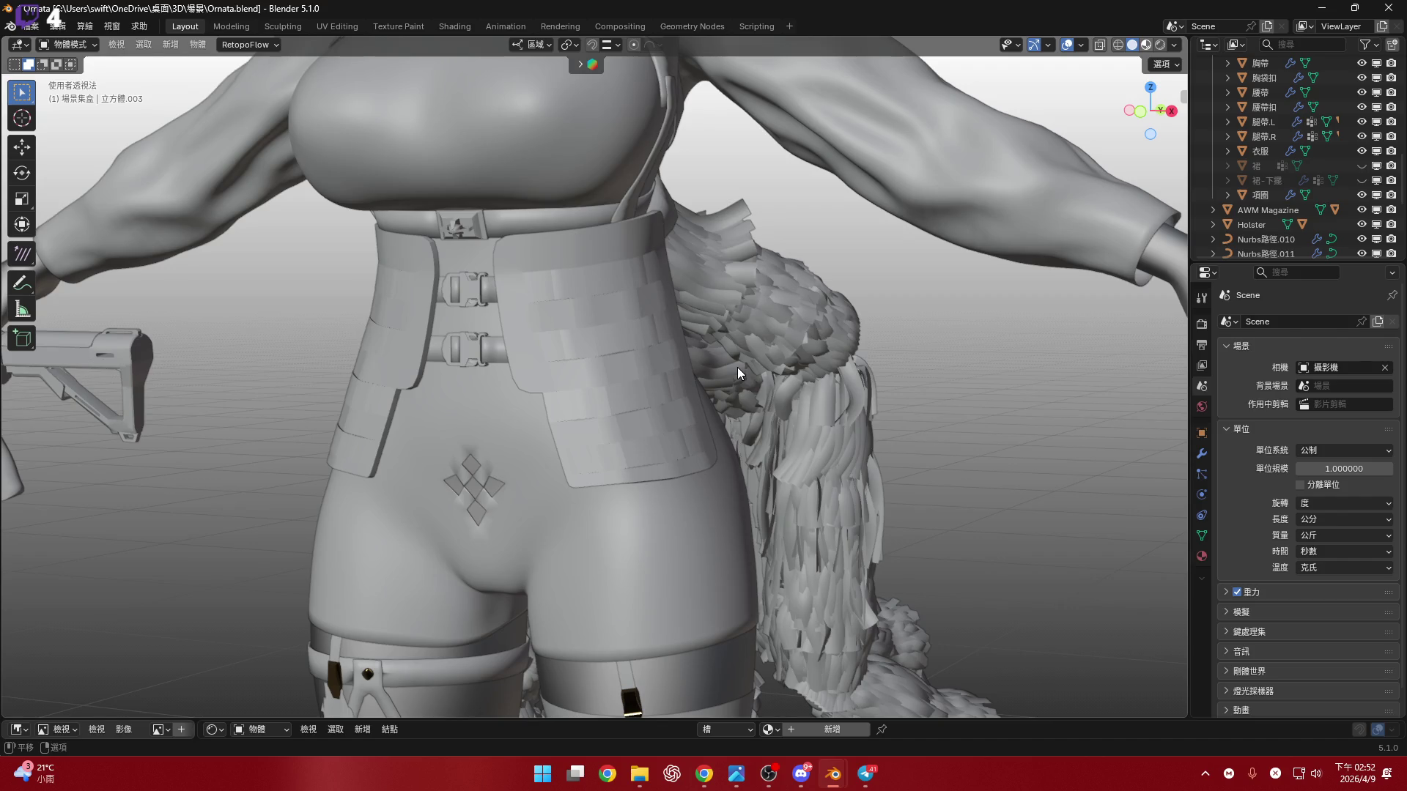
- Under material preview, snap-move the pouch onto the character's belt panel, then disable snapping
key("z")
key("2")
scroll(539, 341, "up", 1)
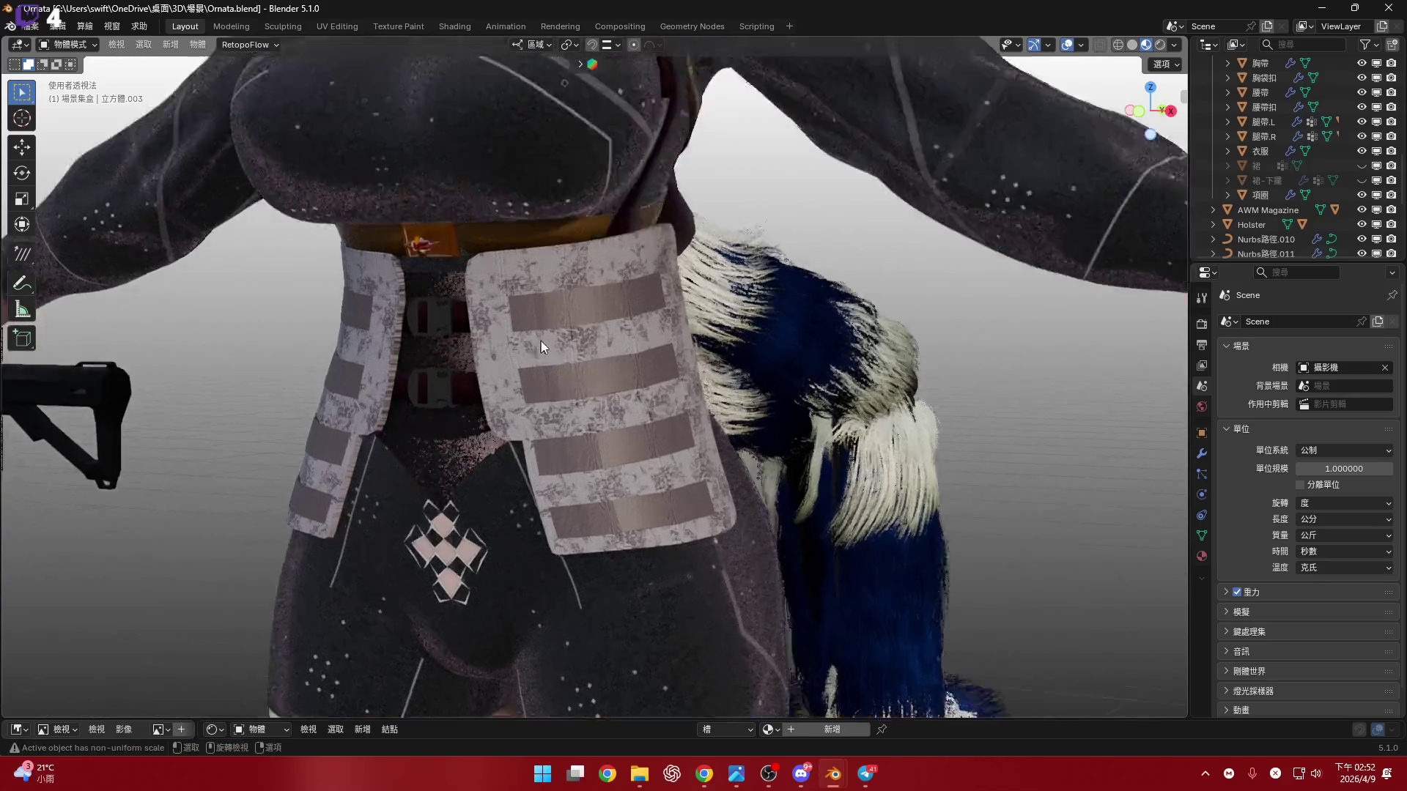
scroll(538, 342, "up", 3)
left_click(592, 44)
key("g")
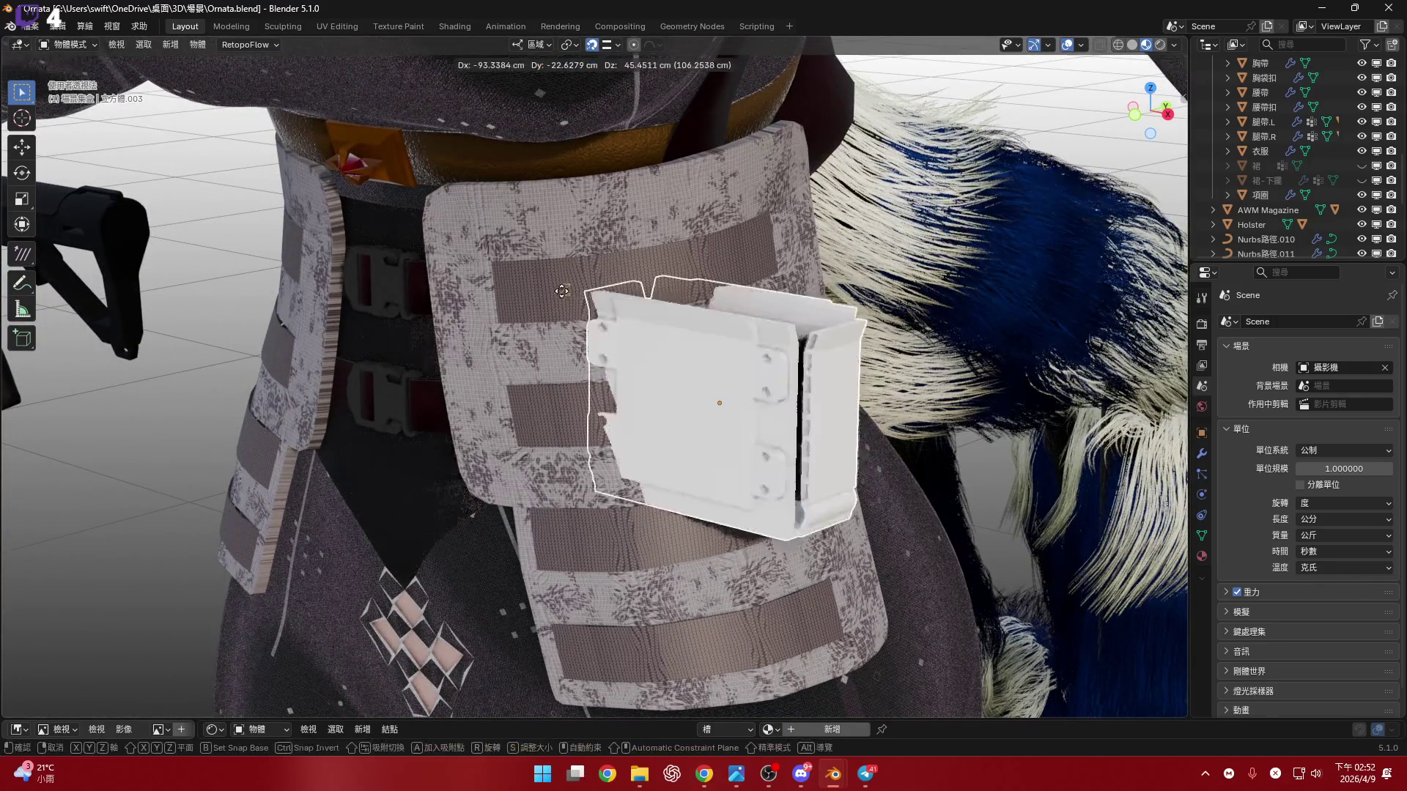
left_click(618, 306)
scroll(617, 306, "down", 2)
key("shift+Tab")
- Rotate the pouch about 47° around the Z axis
middle_click_drag(617, 306, 630, 410)
key("r")
key("z")
key("z")
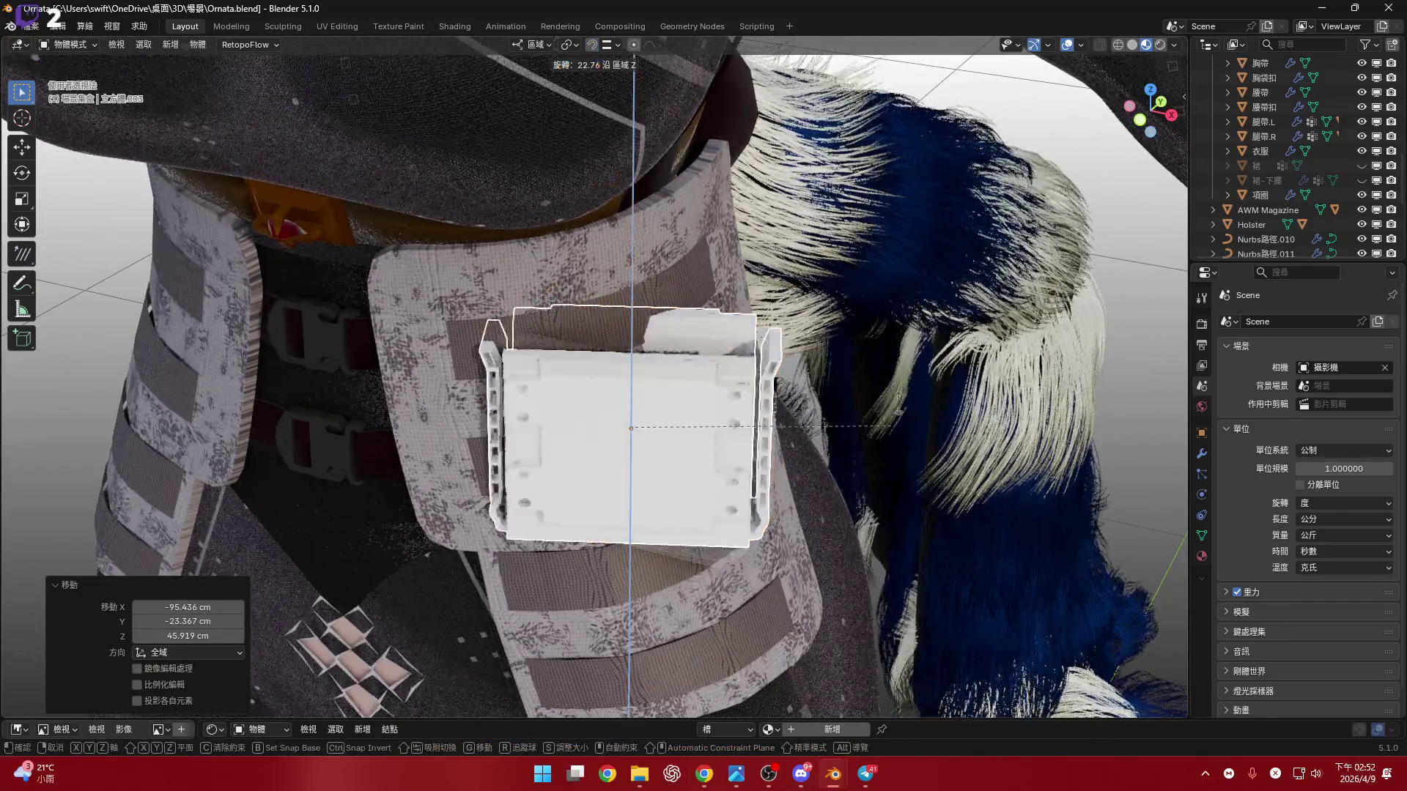
left_click(744, 416)
- Centre the pouch in front orthographic view and switch back to plain solid shading
middle_click_drag(744, 416, 644, 273)
scroll(680, 334, "down", 3)
scroll(683, 395, "up", 5)
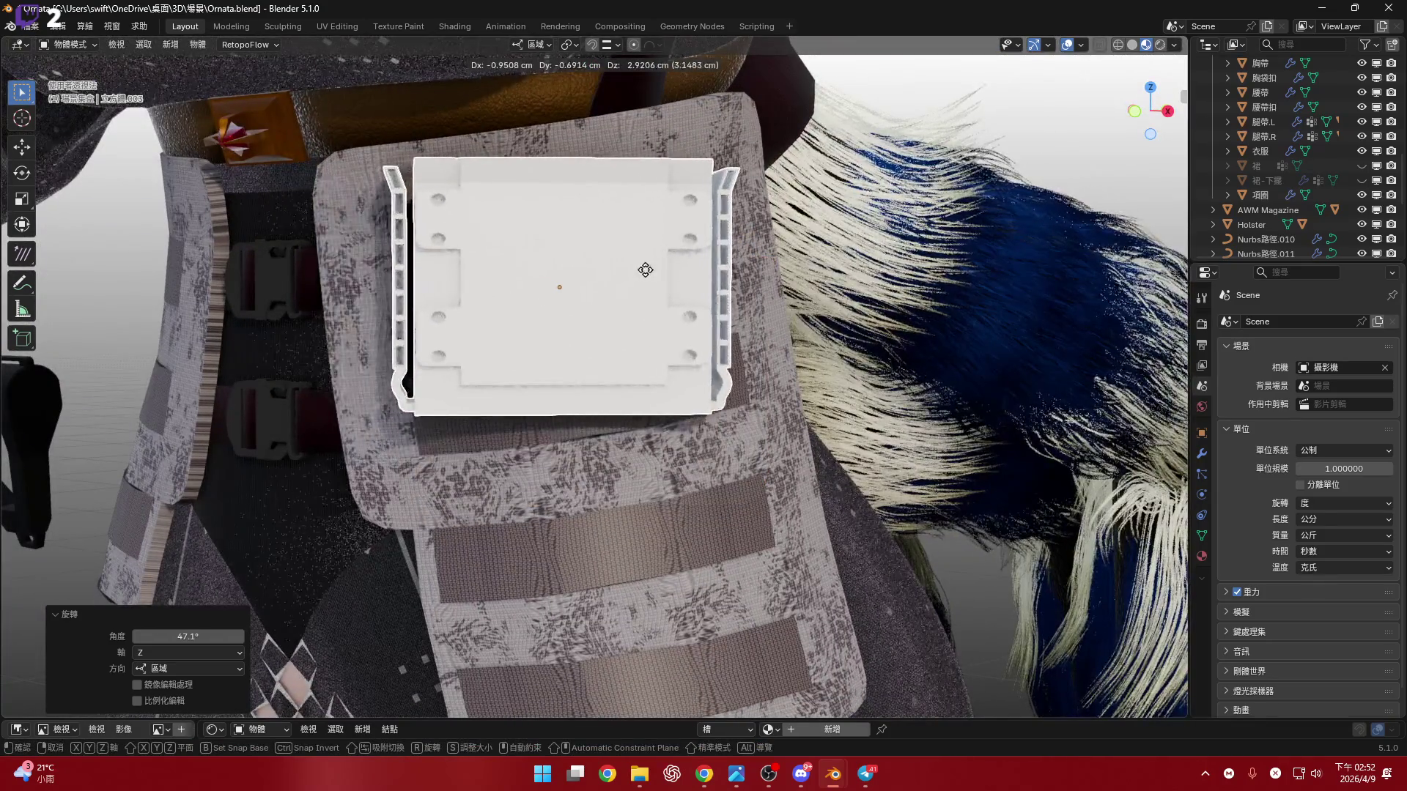
scroll(650, 355, "down", 5)
middle_click_drag(871, 489, 752, 393)
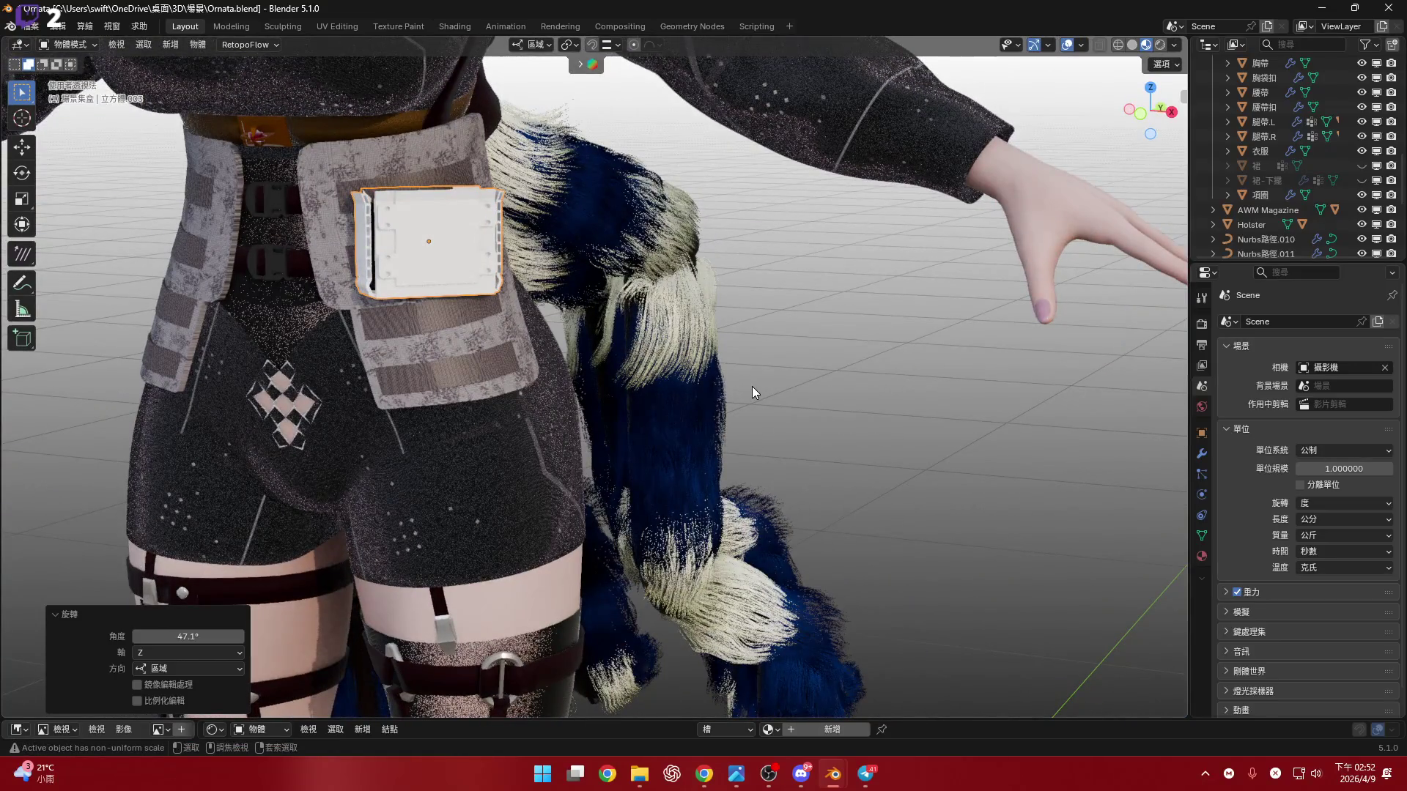
middle_click_drag(855, 406, 564, 311, "shift")
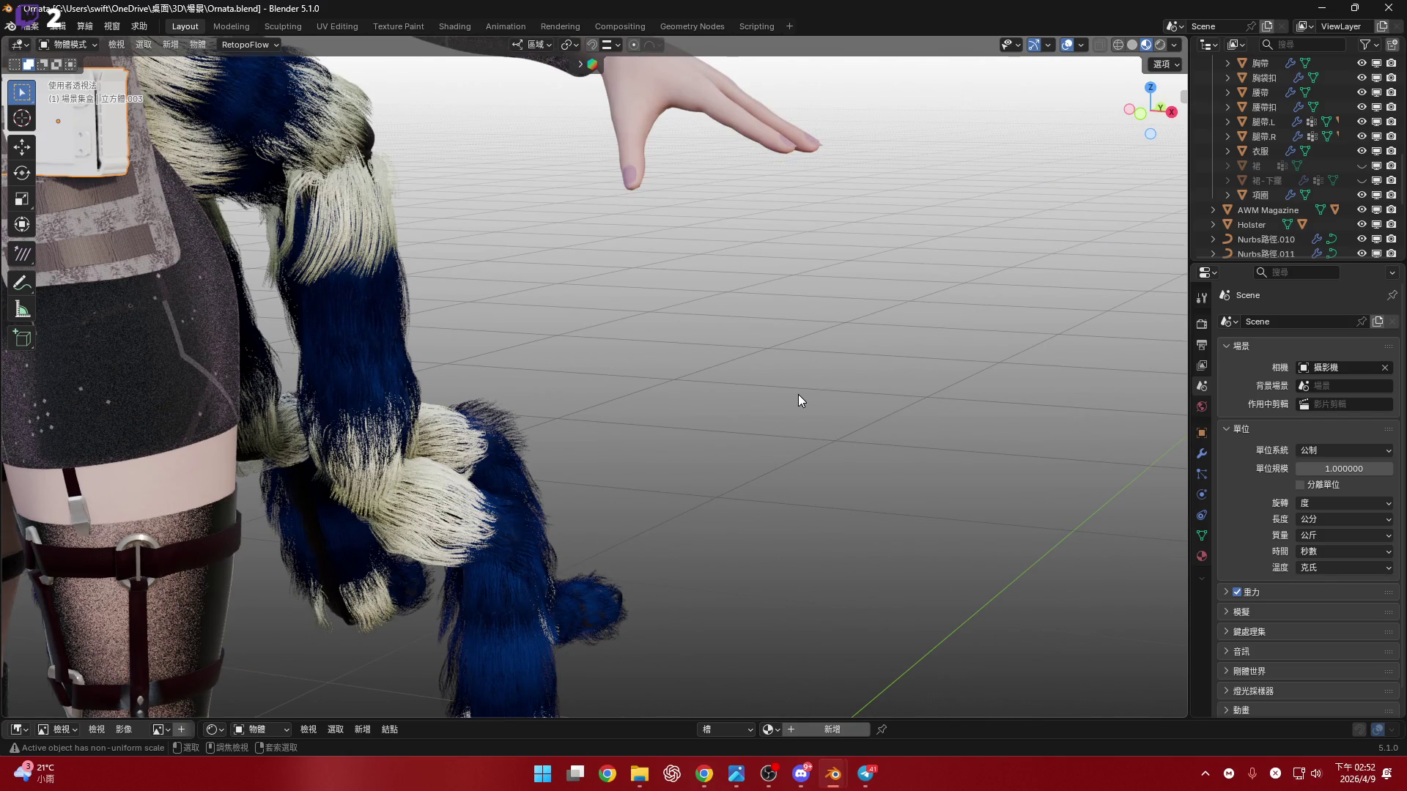
scroll(797, 400, "down", 5)
middle_click_drag(835, 402, 647, 330, "shift")
scroll(647, 330, "up", 5)
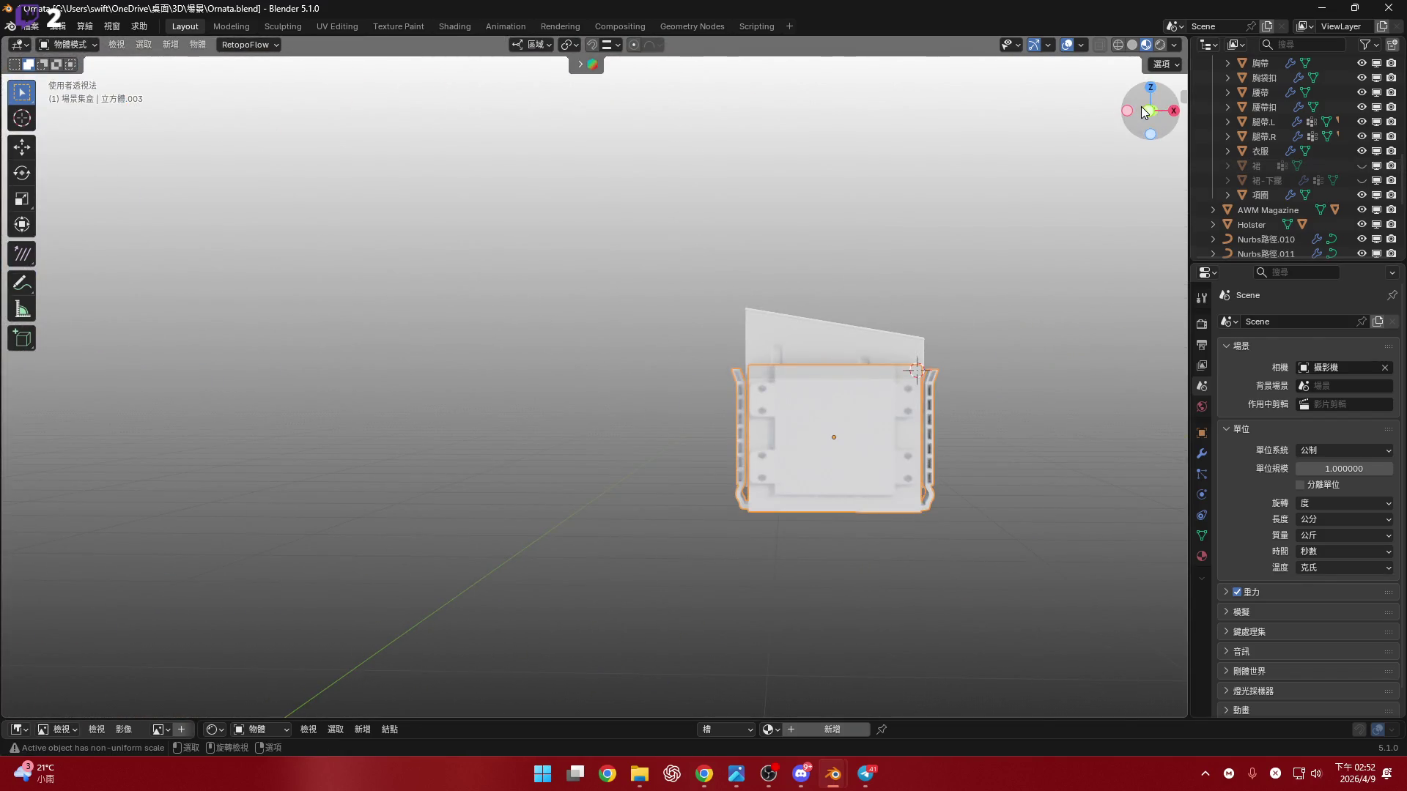
left_click(1145, 111)
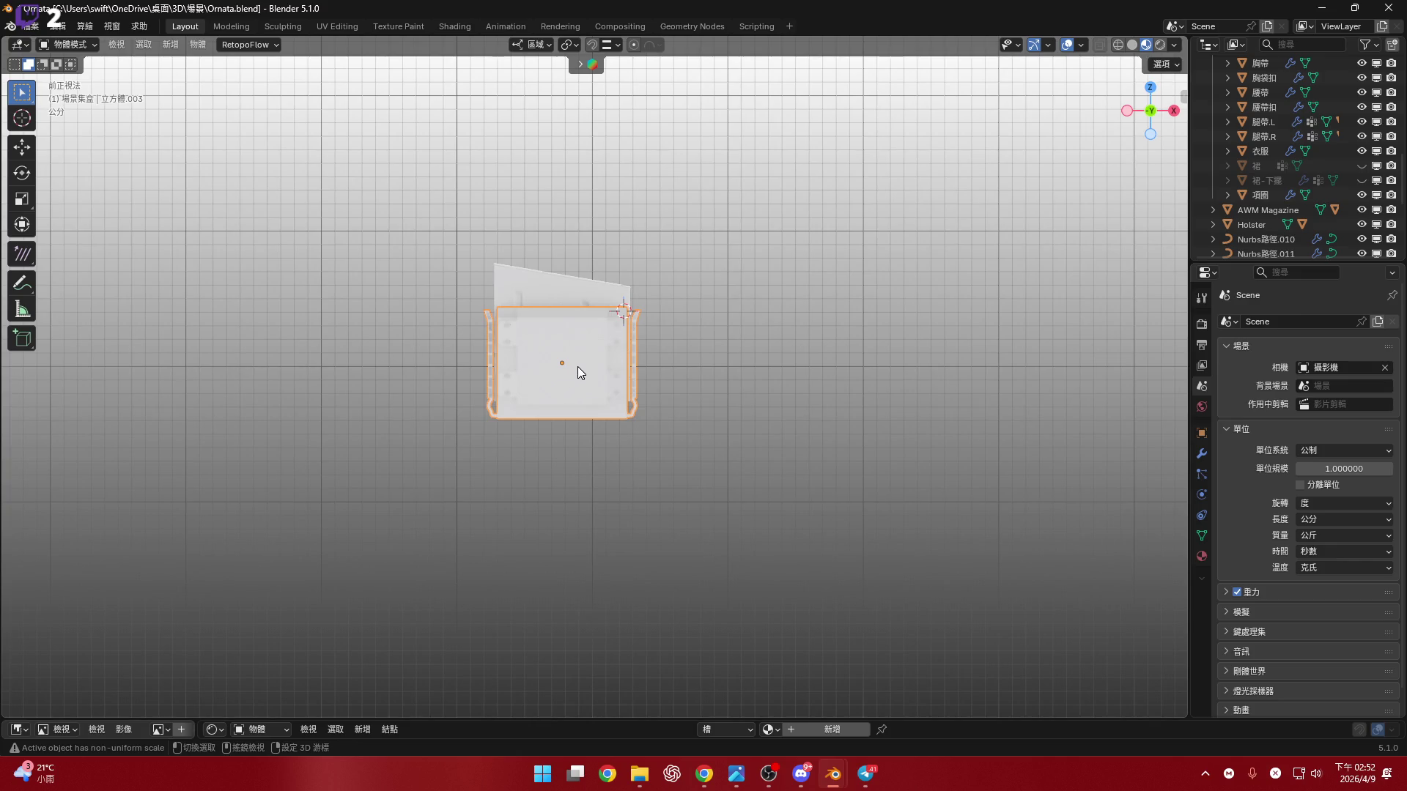
scroll(583, 363, "up", 7)
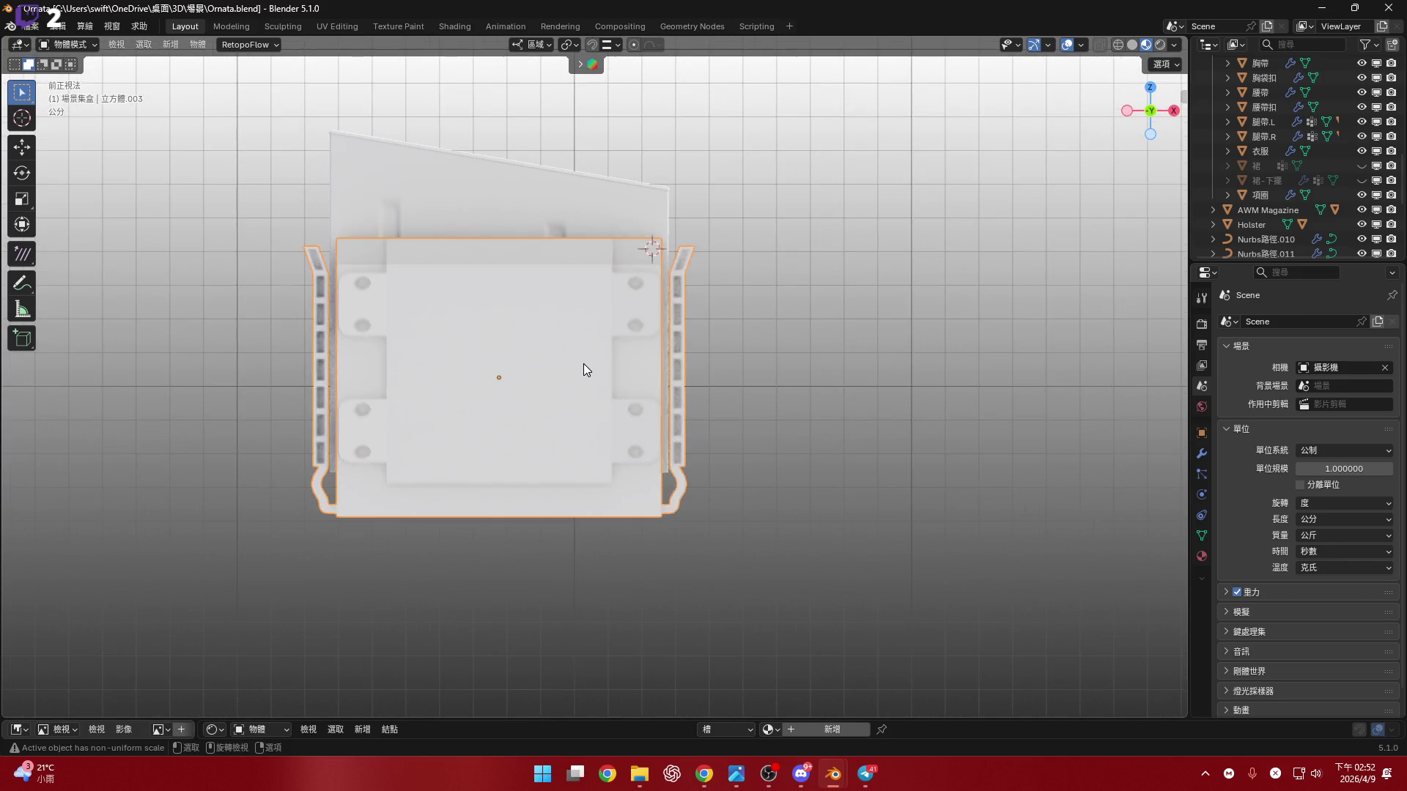
middle_click_drag(739, 376, 753, 360, "shift")
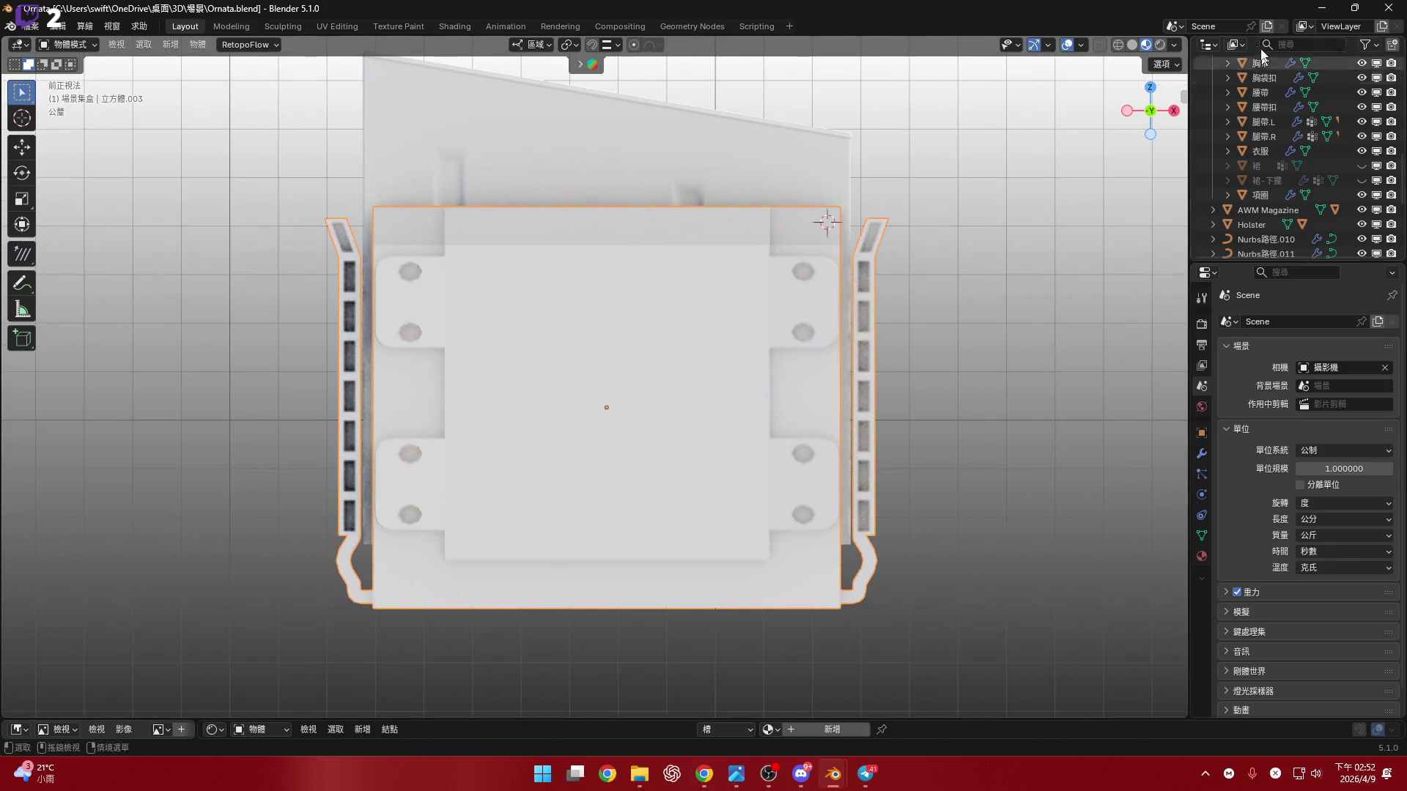
left_click(1132, 44)
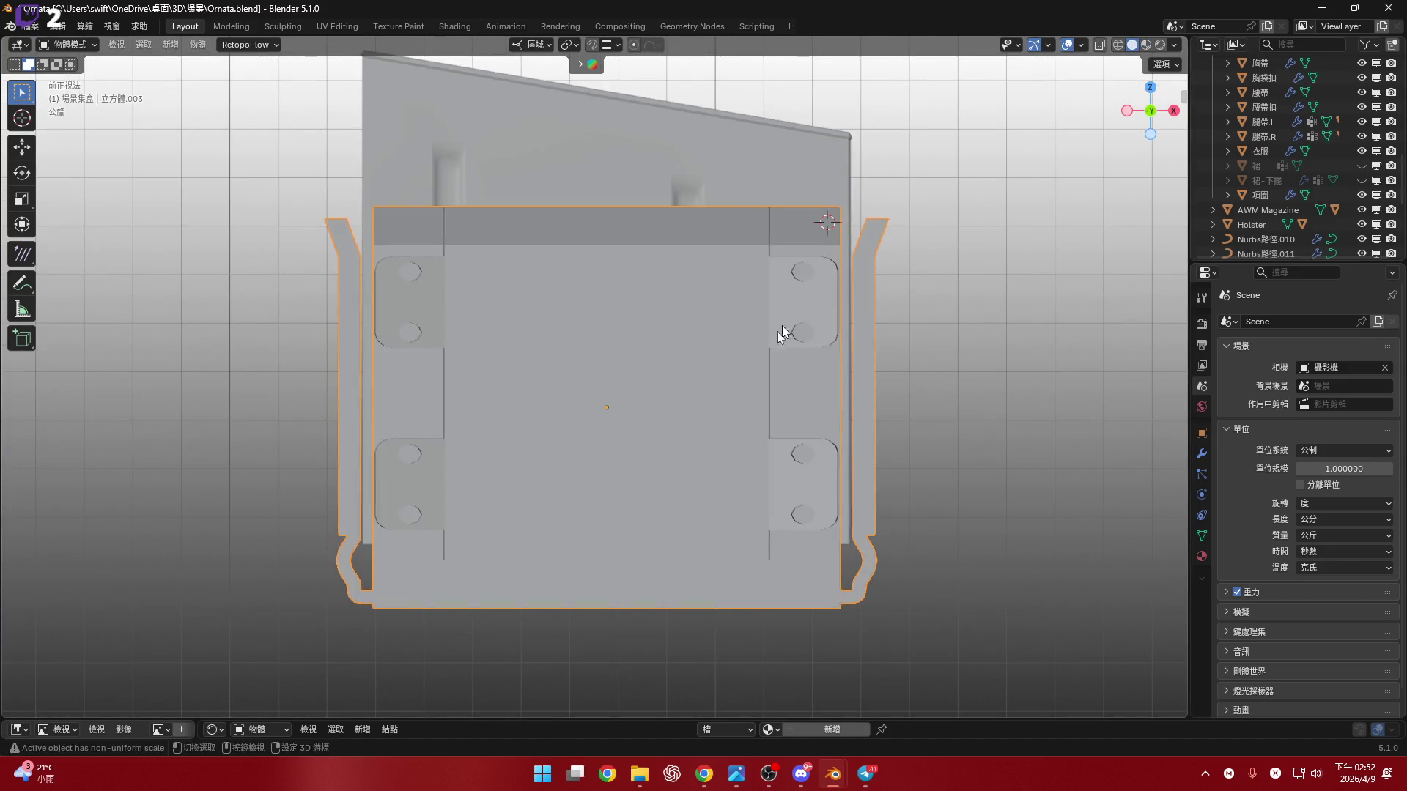
- Pan over the pouch 立方體.003, enter Edit Mode and turn on X-ray
middle_click_drag(802, 310, 754, 378, "shift")
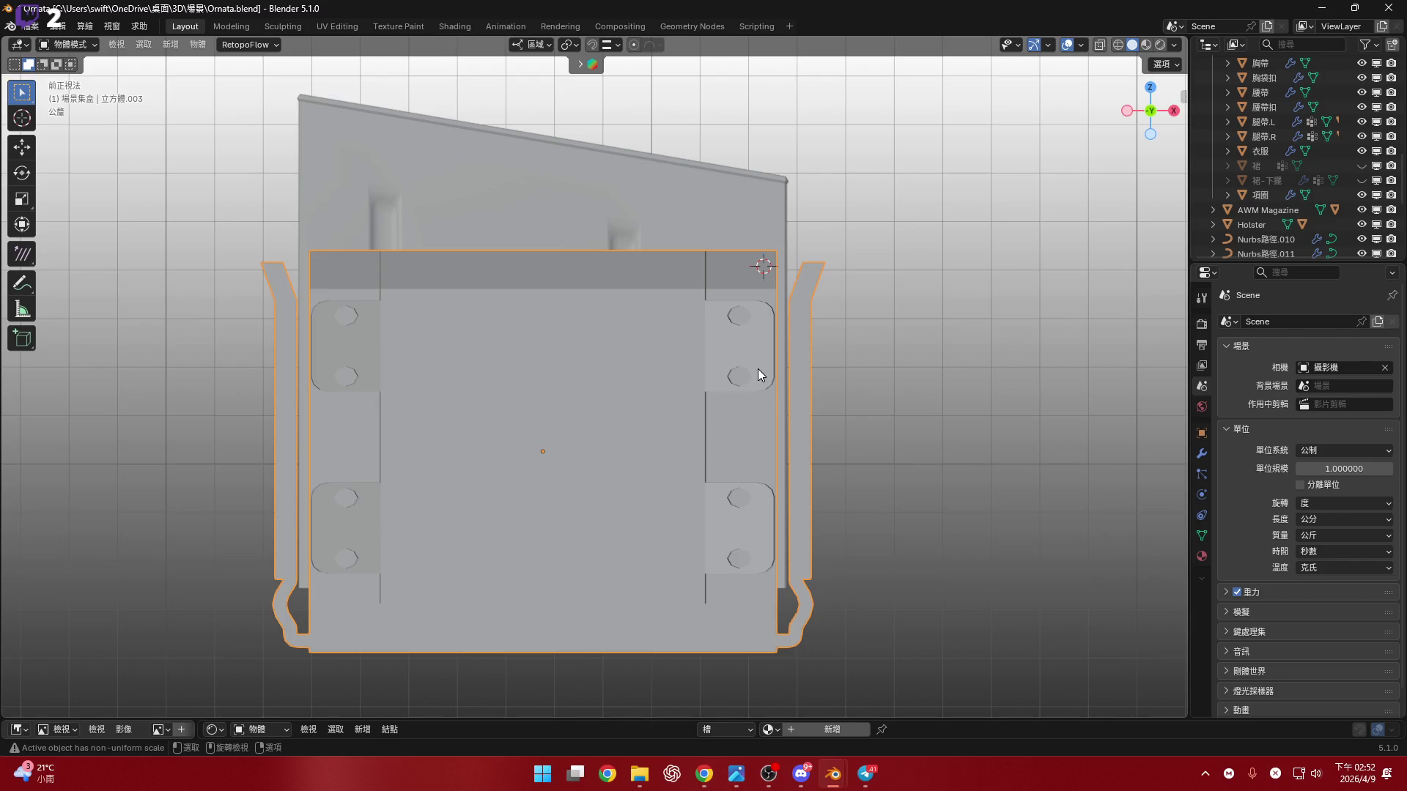
mouse_move(710, 375)
middle_mouse_down("shift")
mouse_move(757, 285)
mouse_move(811, 276)
mouse_move(754, 385)
mouse_move(756, 371)
middle_mouse_up("shift")
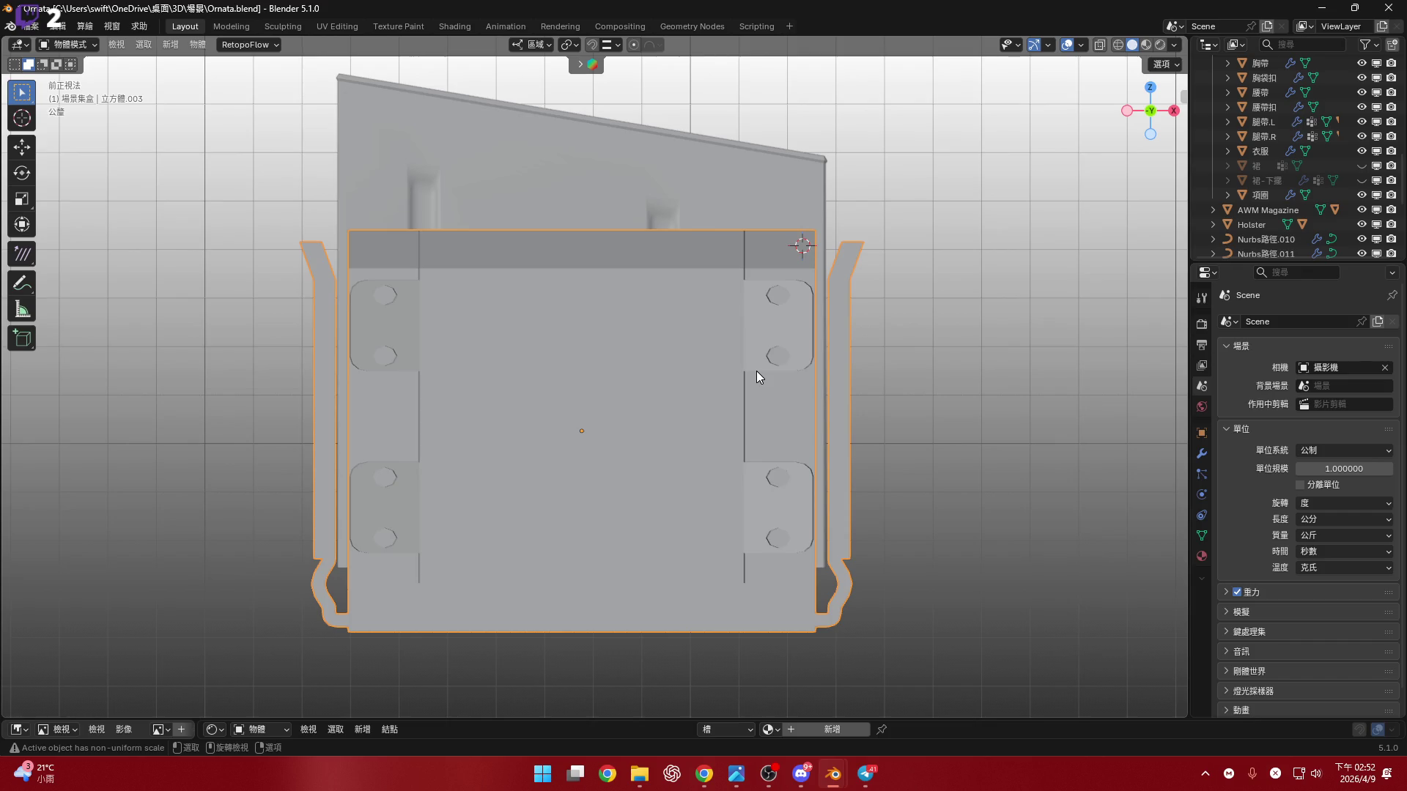
mouse_move(729, 498)
middle_mouse_down("shift")
mouse_move(784, 408)
mouse_move(760, 389)
mouse_move(849, 356)
middle_mouse_up("shift")
key("Tab")
left_click(1101, 46)
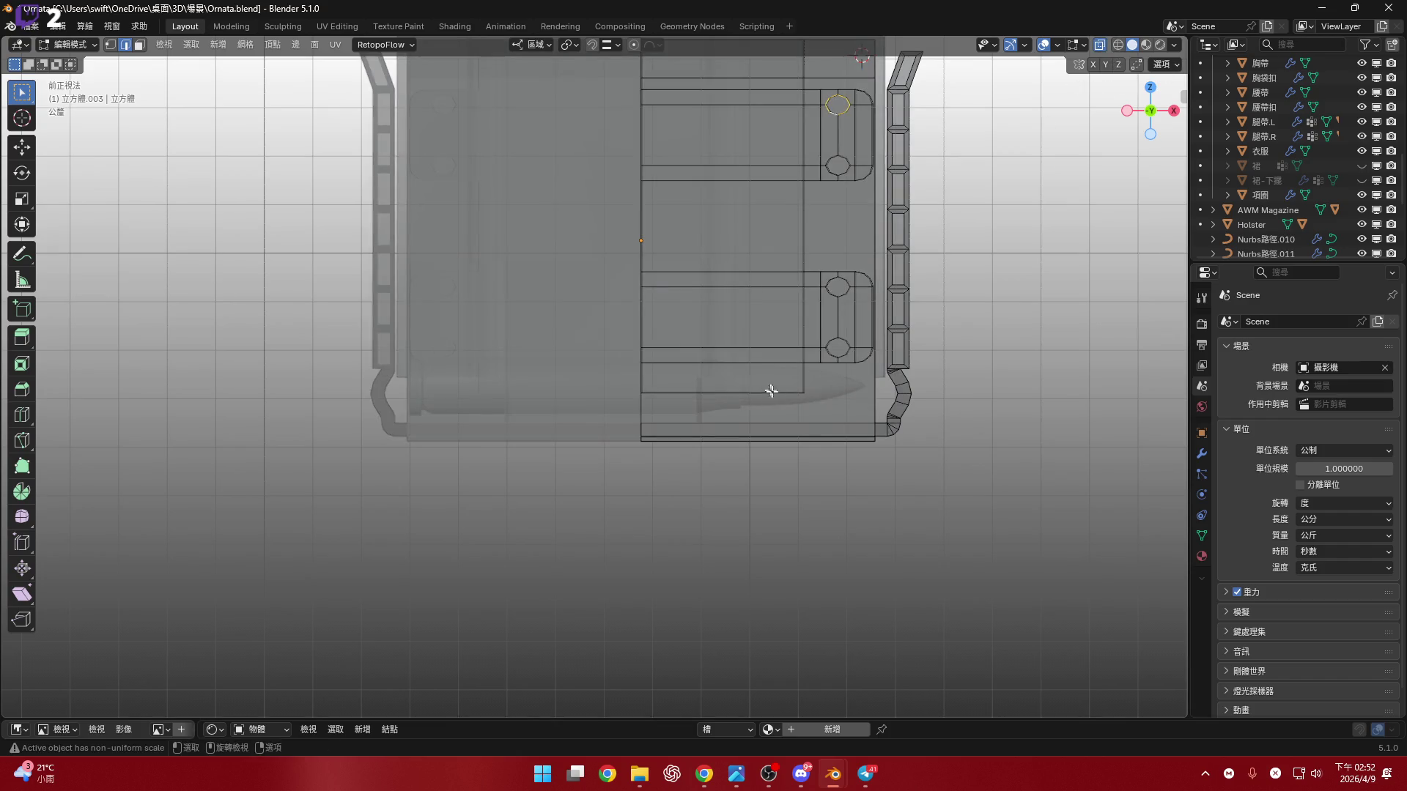
- In Object Mode, raise the whole pouch about 1.3 cm along Z
scroll(769, 387, "up", 3)
scroll(775, 384, "down", 2)
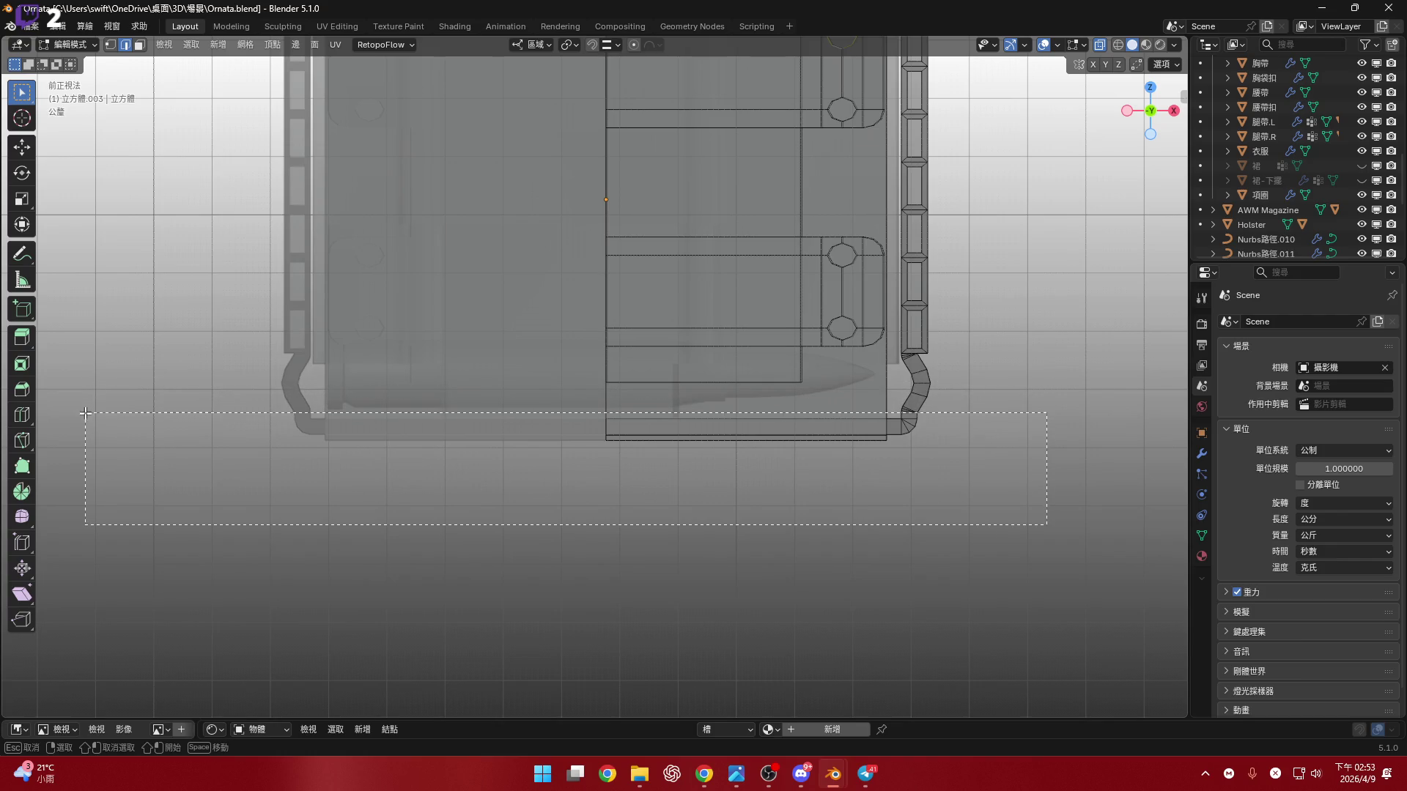
scroll(797, 392, "up", 7)
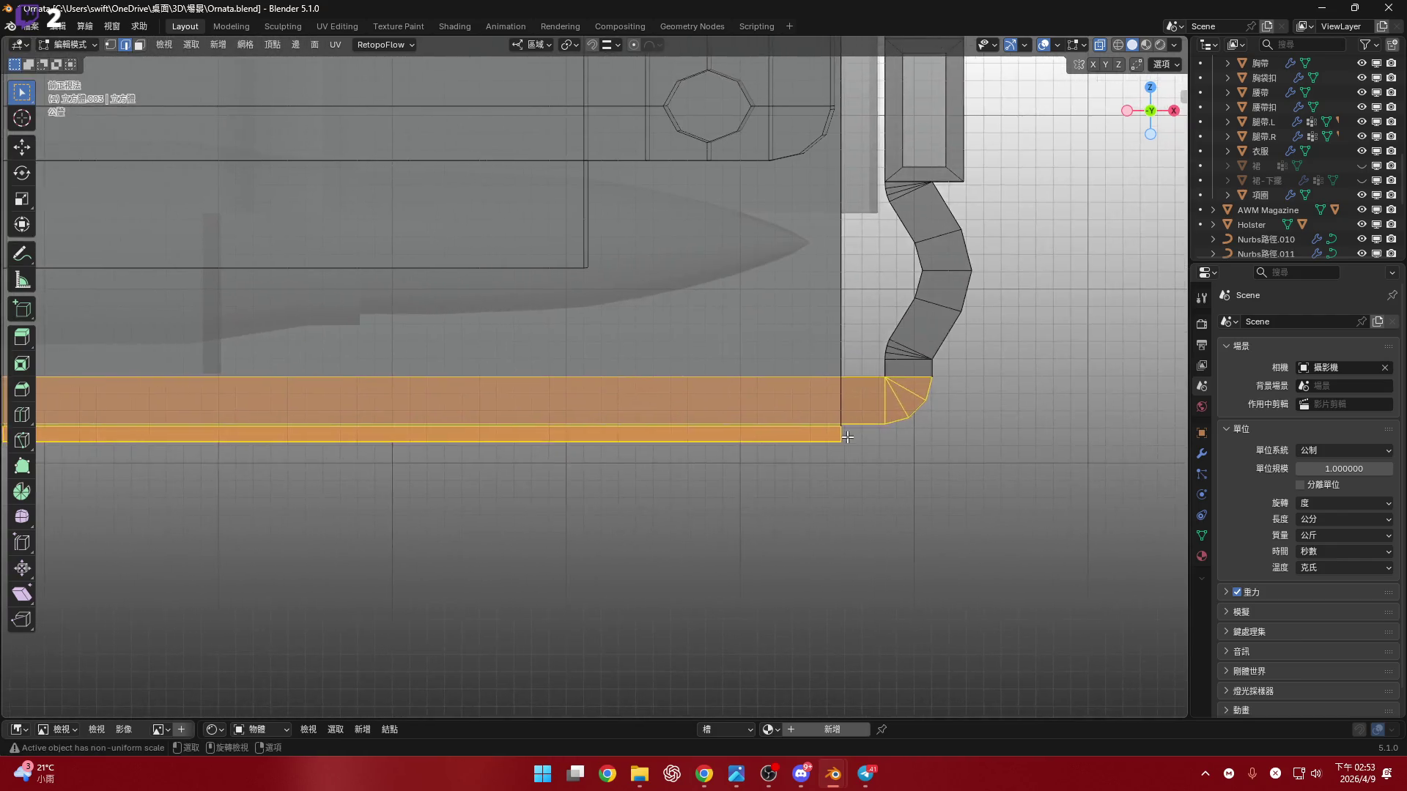
scroll(840, 413, "down", 6)
scroll(840, 413, "down", 5)
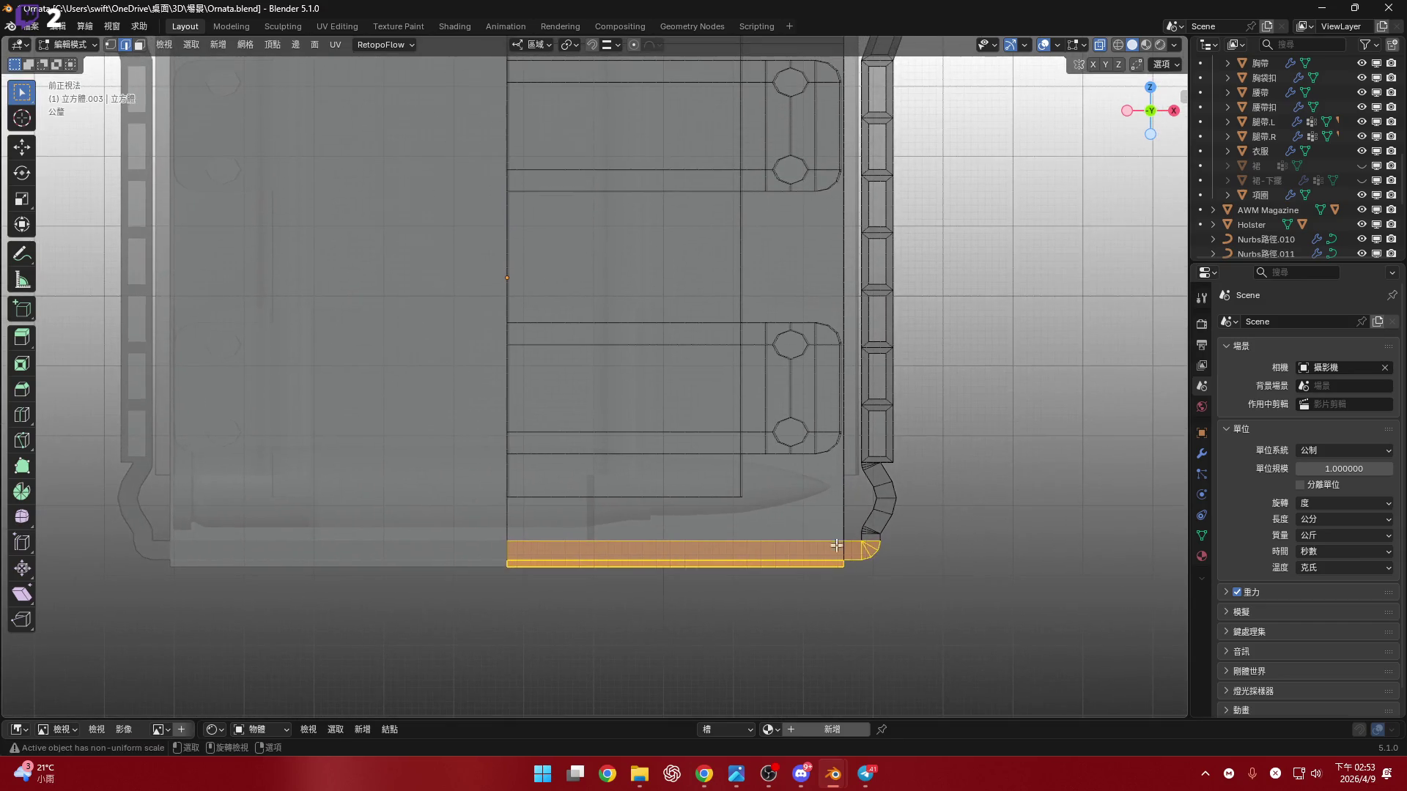
key("Tab")
middle_click_drag(791, 387, 806, 499, "shift")
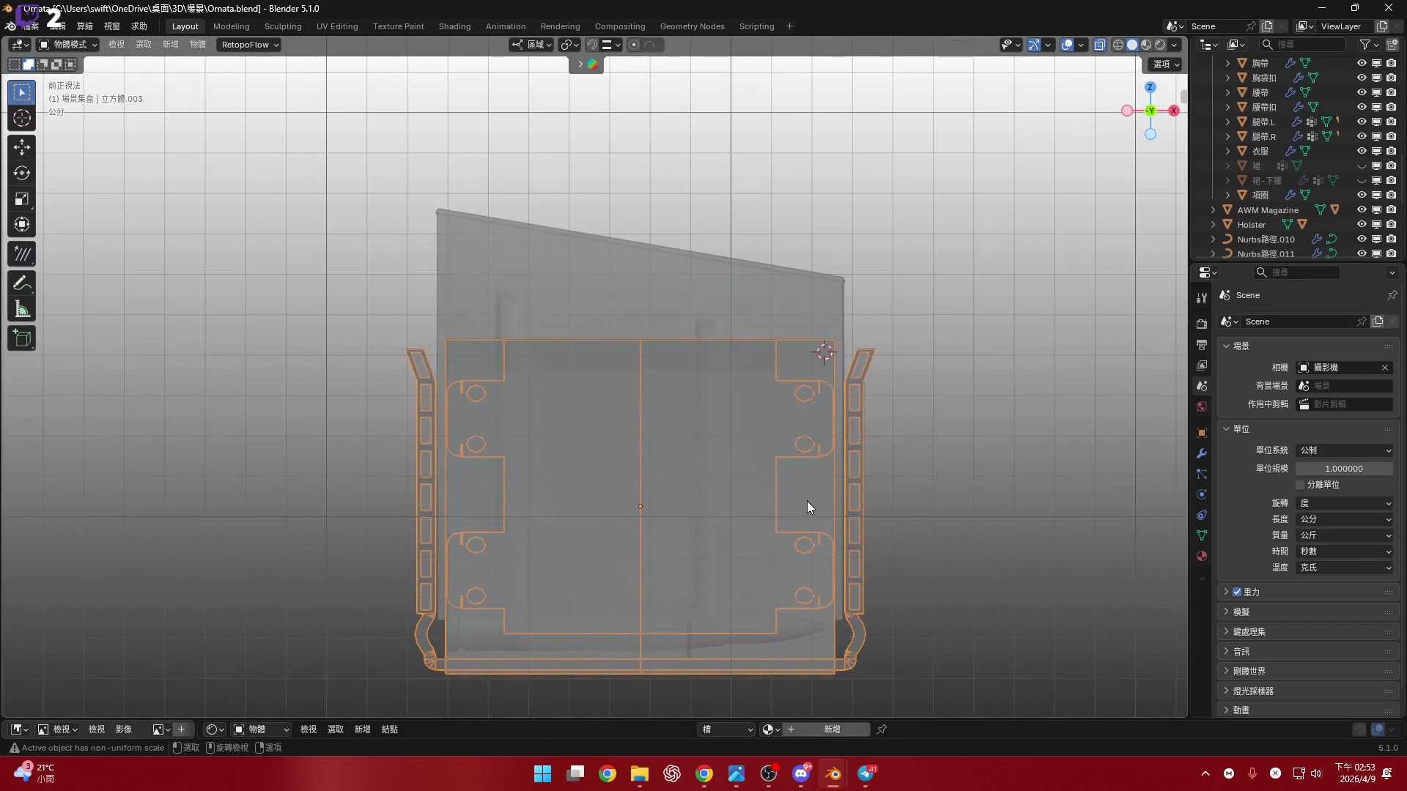
key("g")
key("z")
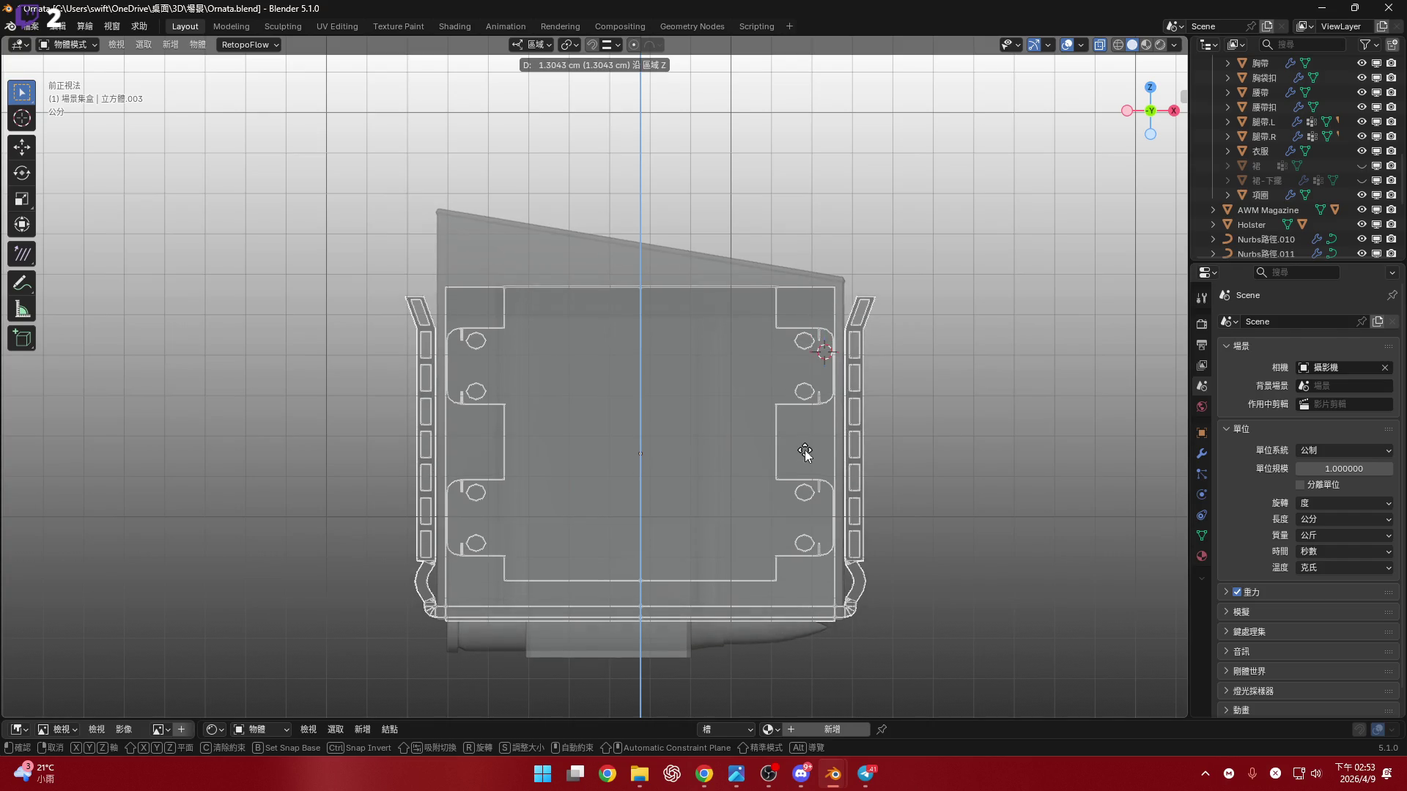
left_click(877, 389)
- In Edit Mode, lower the bottom strip of faces about 1.02 cm along Z
key("Tab")
scroll(886, 458, "up", 5)
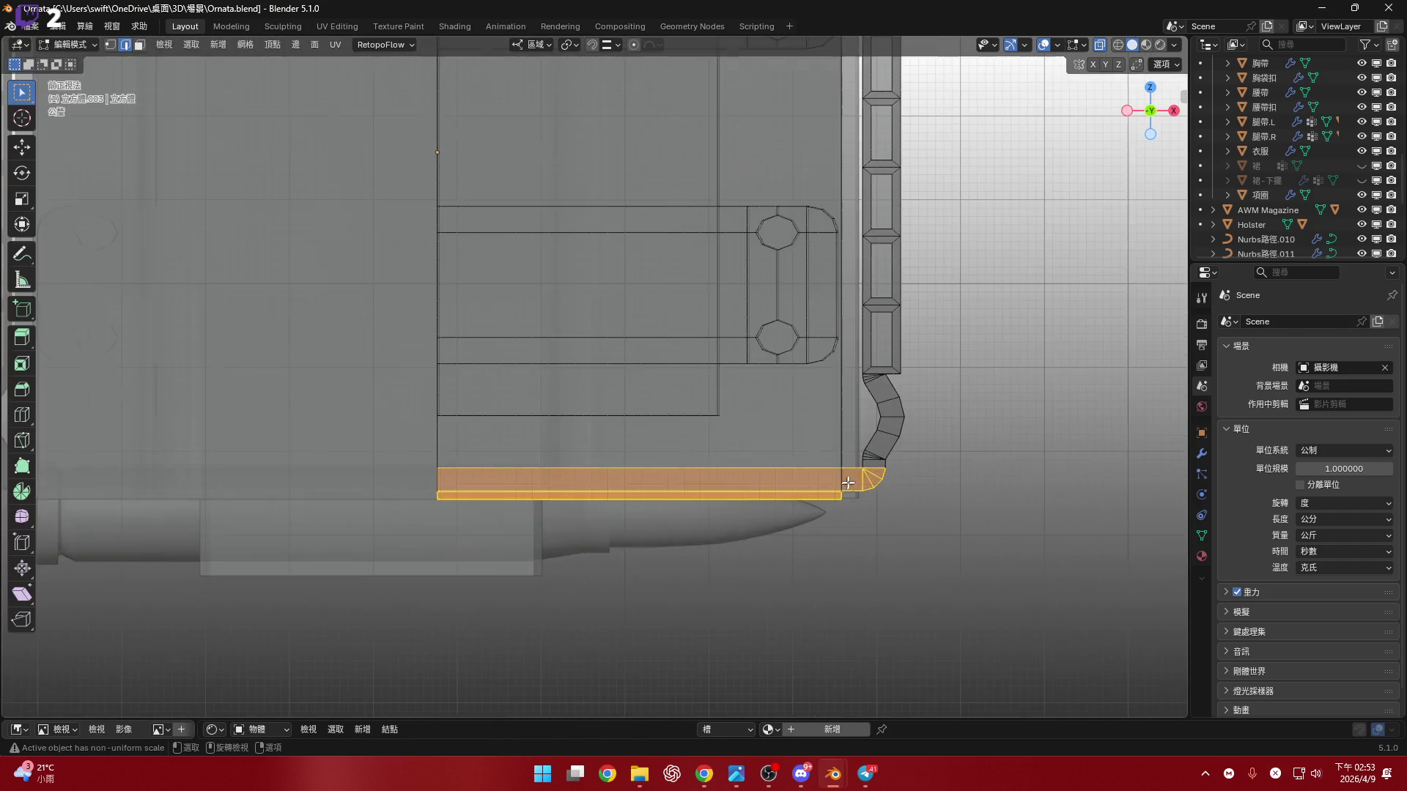
middle_click_drag(886, 458, 929, 464, "shift")
key("g")
key("z")
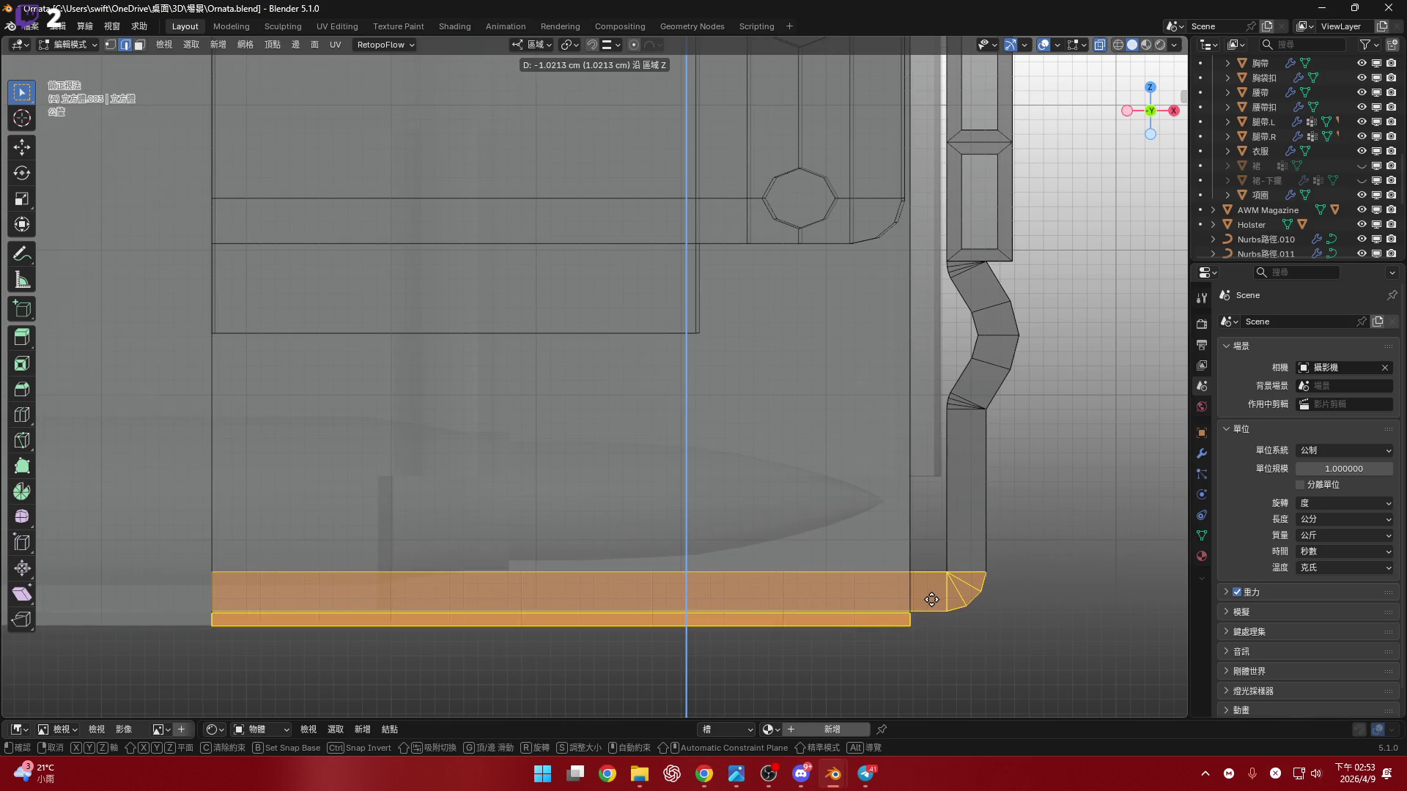
left_click(932, 603)
- Add the strap's vertical side column and corner to the selected bottom strip
middle_click_drag(932, 602, 936, 471, "shift")
scroll(740, 472, "down", 3)
mouse_move(741, 471)
middle_mouse_down("shift")
mouse_move(743, 659)
mouse_move(742, 490)
middle_mouse_up("shift")
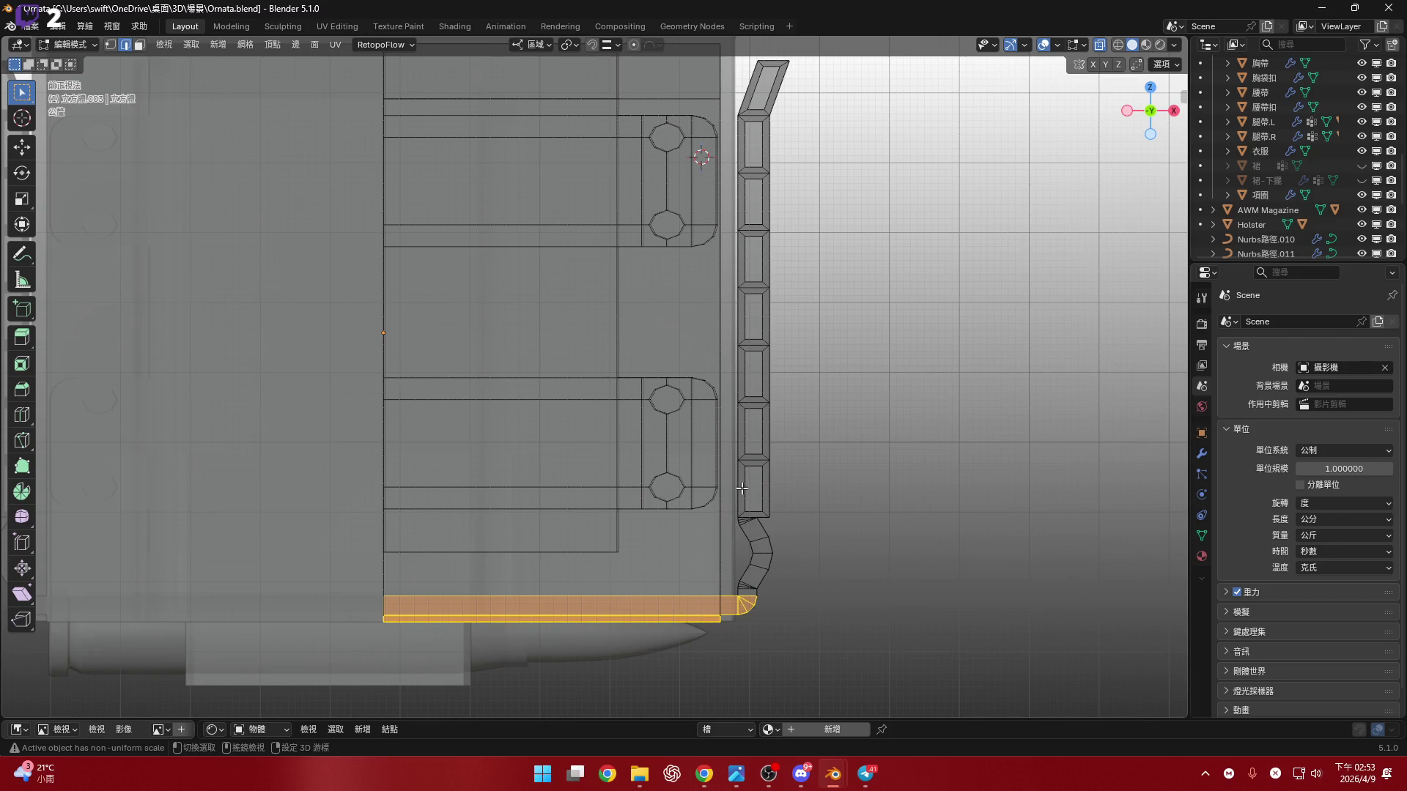
mouse_move(742, 489)
middle_mouse_down("shift")
mouse_move(829, 364)
mouse_move(853, 194)
middle_mouse_up("shift")
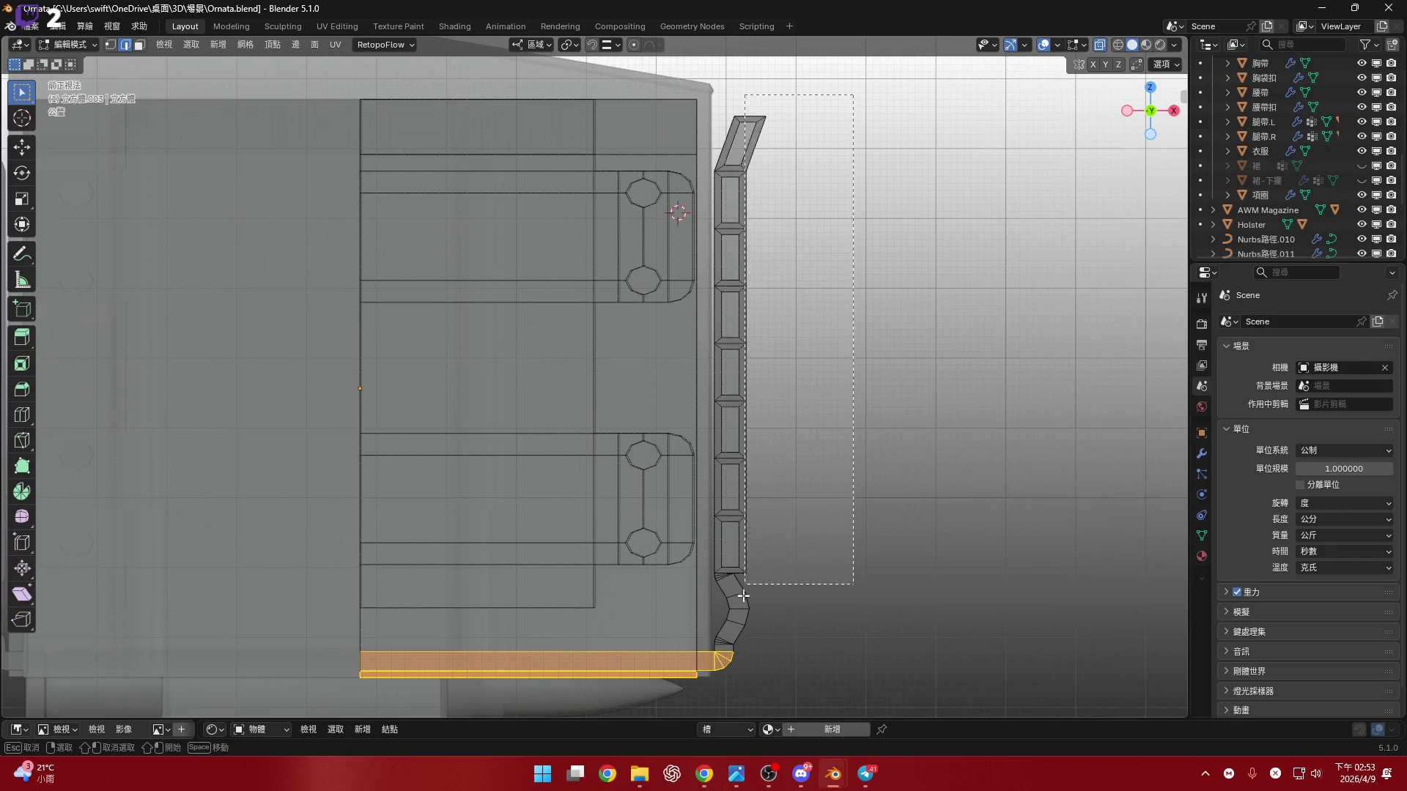
left_click_drag(710, 693, 710, 693)
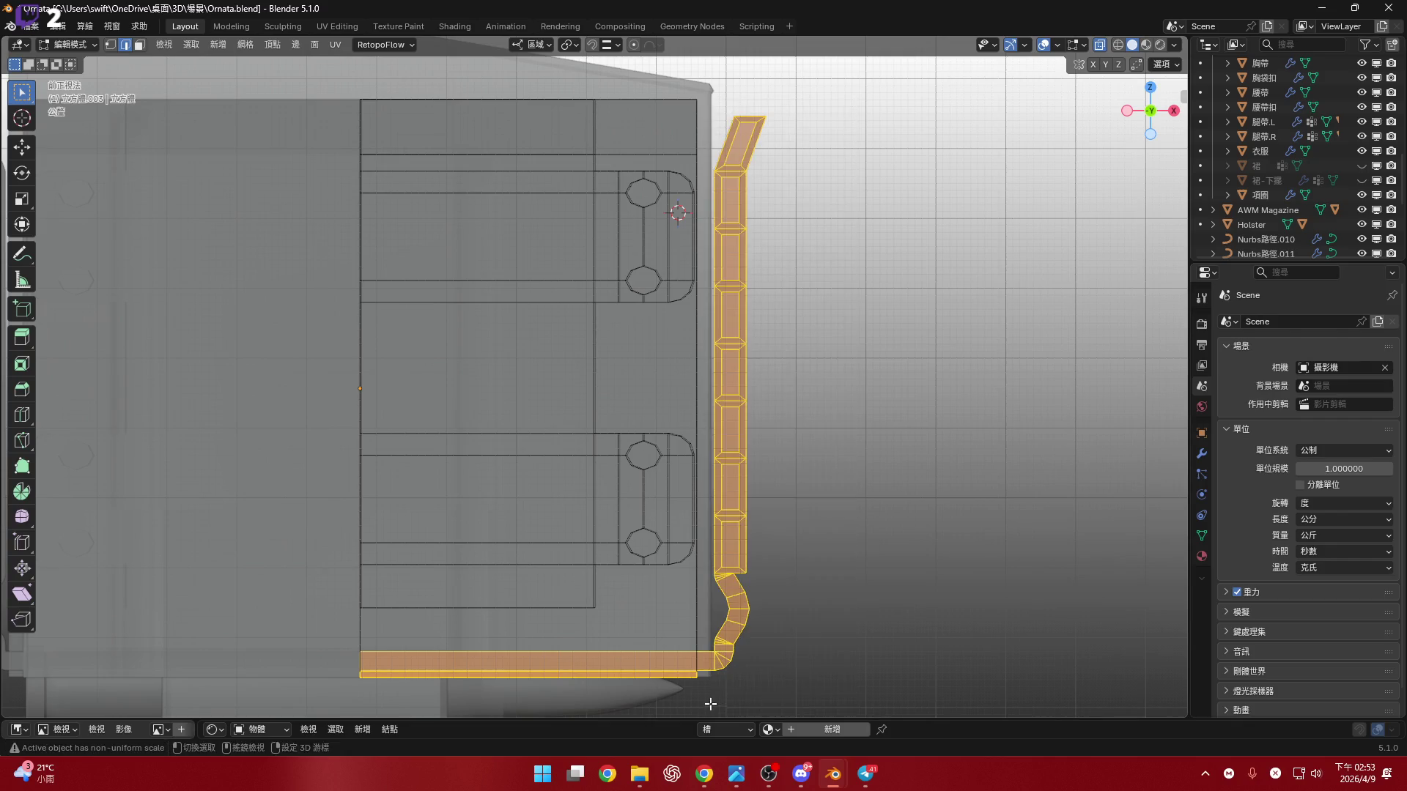
- Frame the strap corner and lower the L-shaped strap 1.3187 cm along Z
middle_click_drag(710, 693, 867, 431, "shift")
scroll(842, 505, "up", 3)
middle_click_drag(838, 509, 887, 456, "shift")
key("g")
key("z")
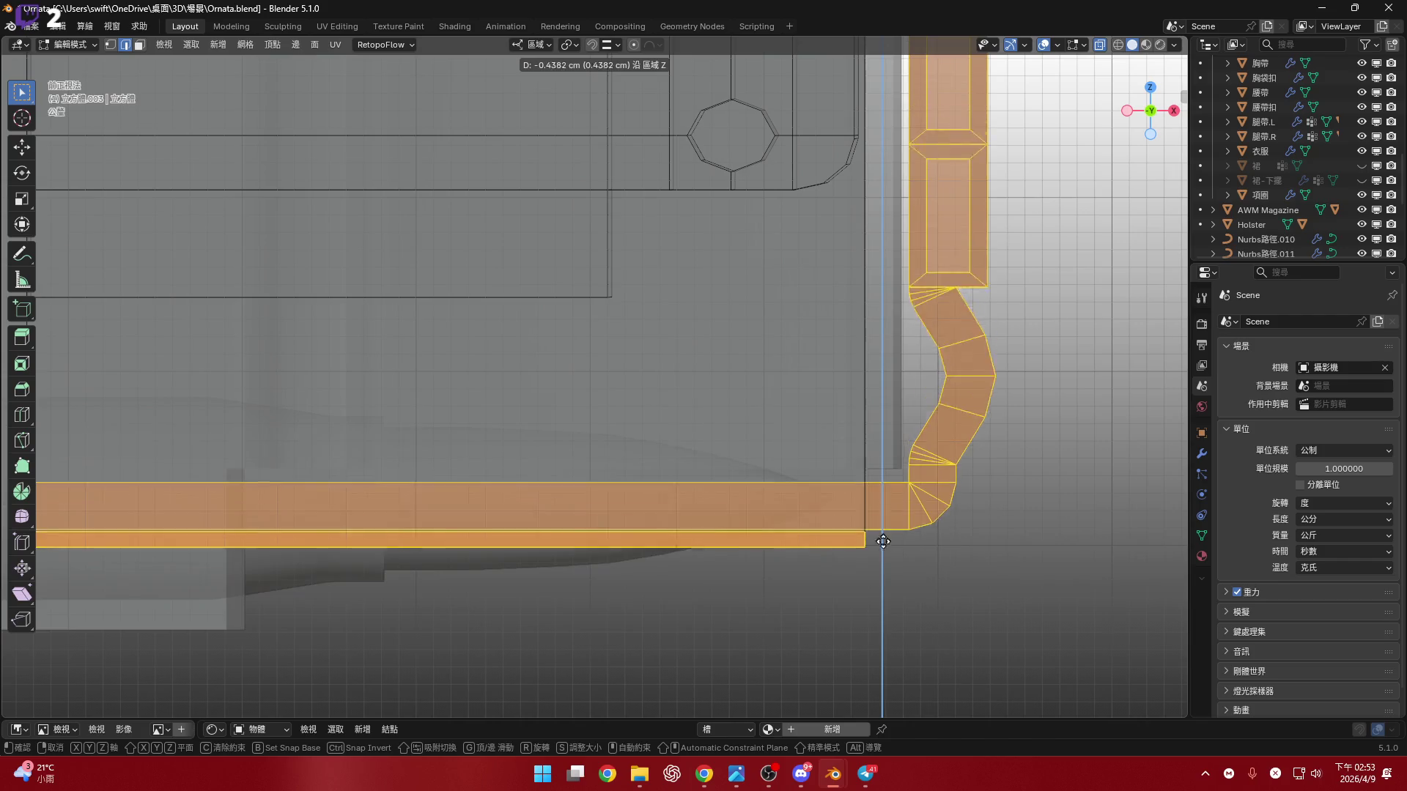
left_click(600, 476)
- Zoom and orbit along the strap's bottom run to check its left end
mouse_move(601, 477)
middle_mouse_down("shift")
mouse_move(848, 379)
mouse_move(654, 465)
middle_mouse_up("shift")
scroll(848, 380, "down", 3)
scroll(701, 522, "up", 2)
middle_click_drag(700, 522, 697, 462, "shift")
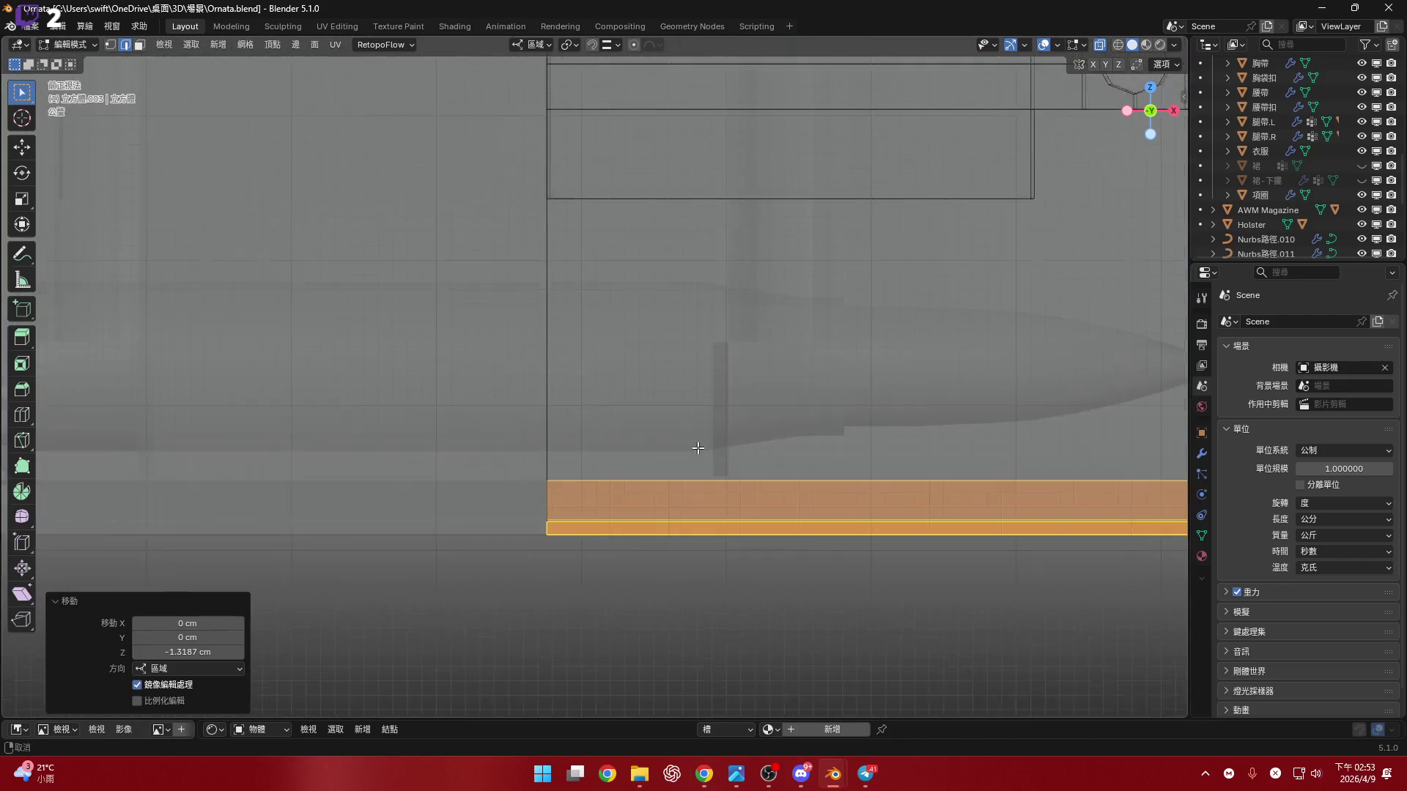
scroll(792, 472, "up", 4)
scroll(798, 478, "down", 7)
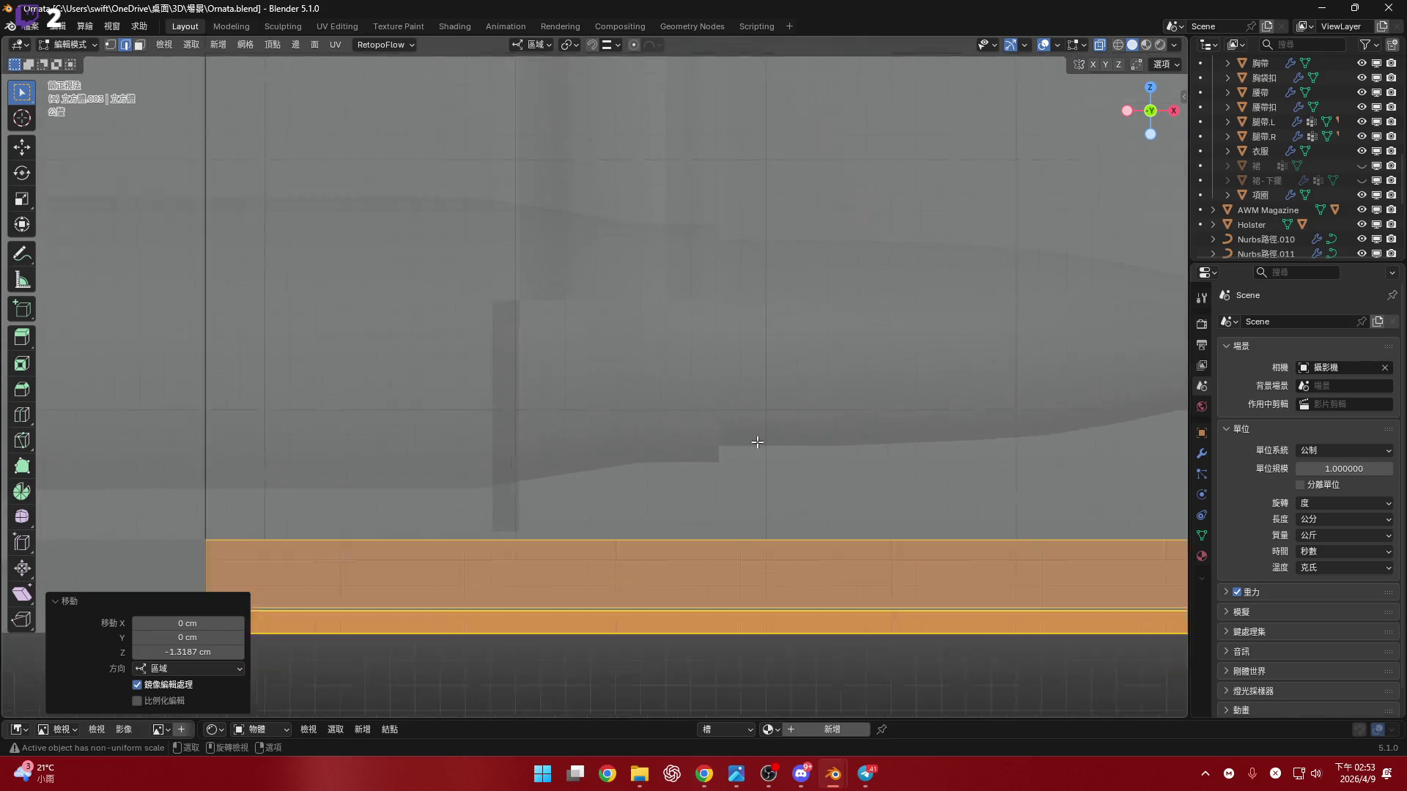
scroll(804, 477, "up", 1)
scroll(805, 476, "down", 2, "shift")
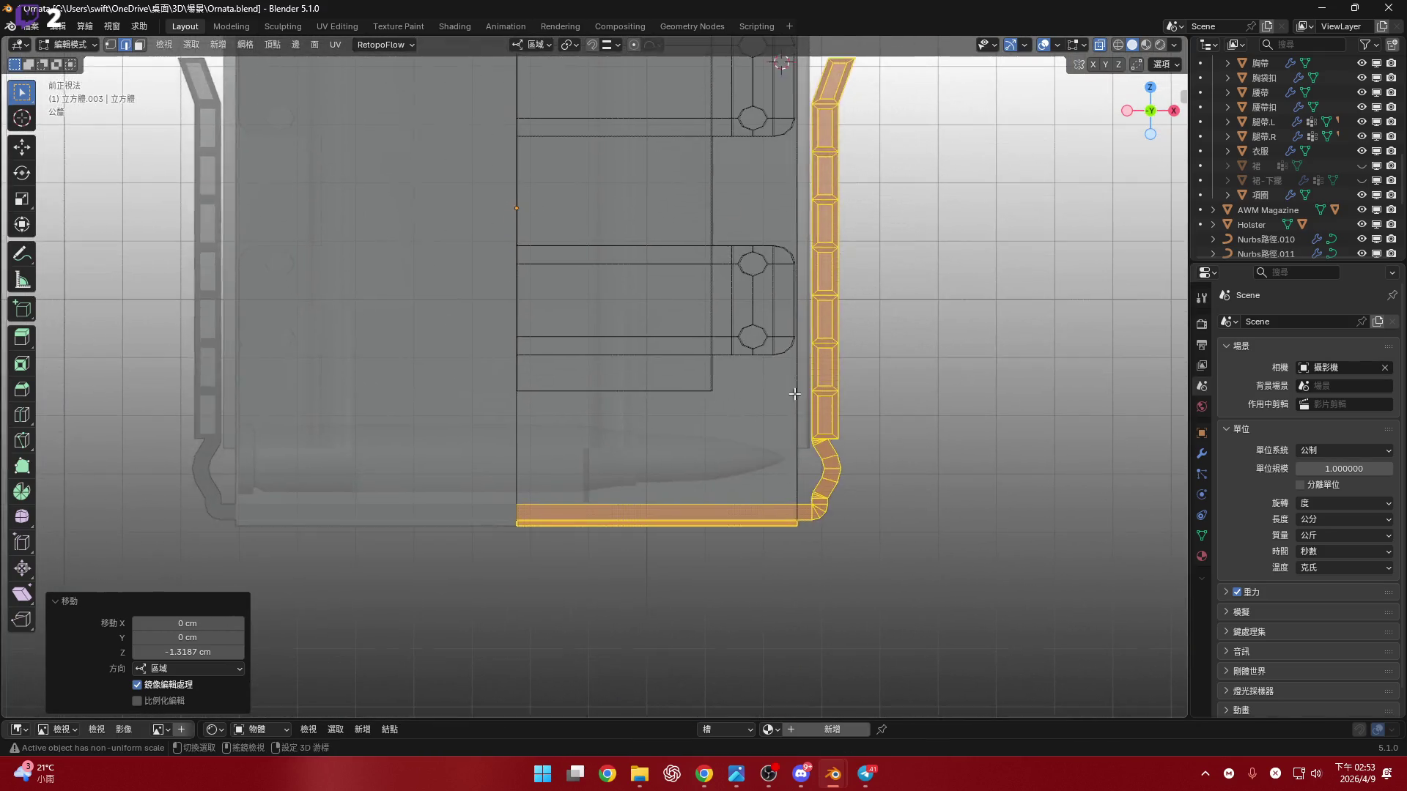
scroll(804, 476, "up", 4)
scroll(775, 342, "up", 9, "shift")
scroll(775, 341, "down", 4)
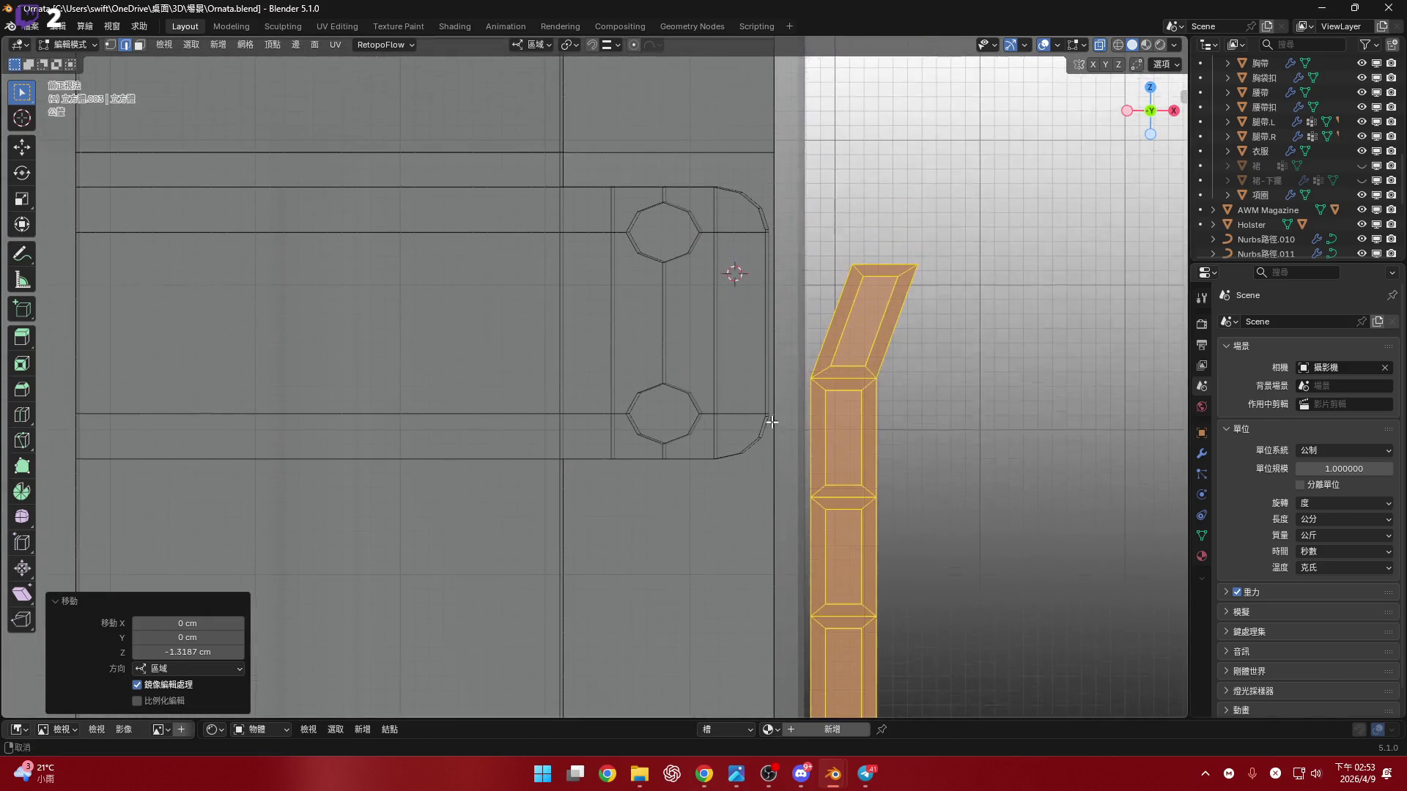
scroll(775, 341, "up", 2, "shift")
scroll(797, 379, "down", 4)
middle_click_drag(797, 379, 772, 449, "shift")
- Check the lowered strap in solid shading, then return to the front view
left_click(1104, 47)
middle_click_drag(733, 381, 693, 381)
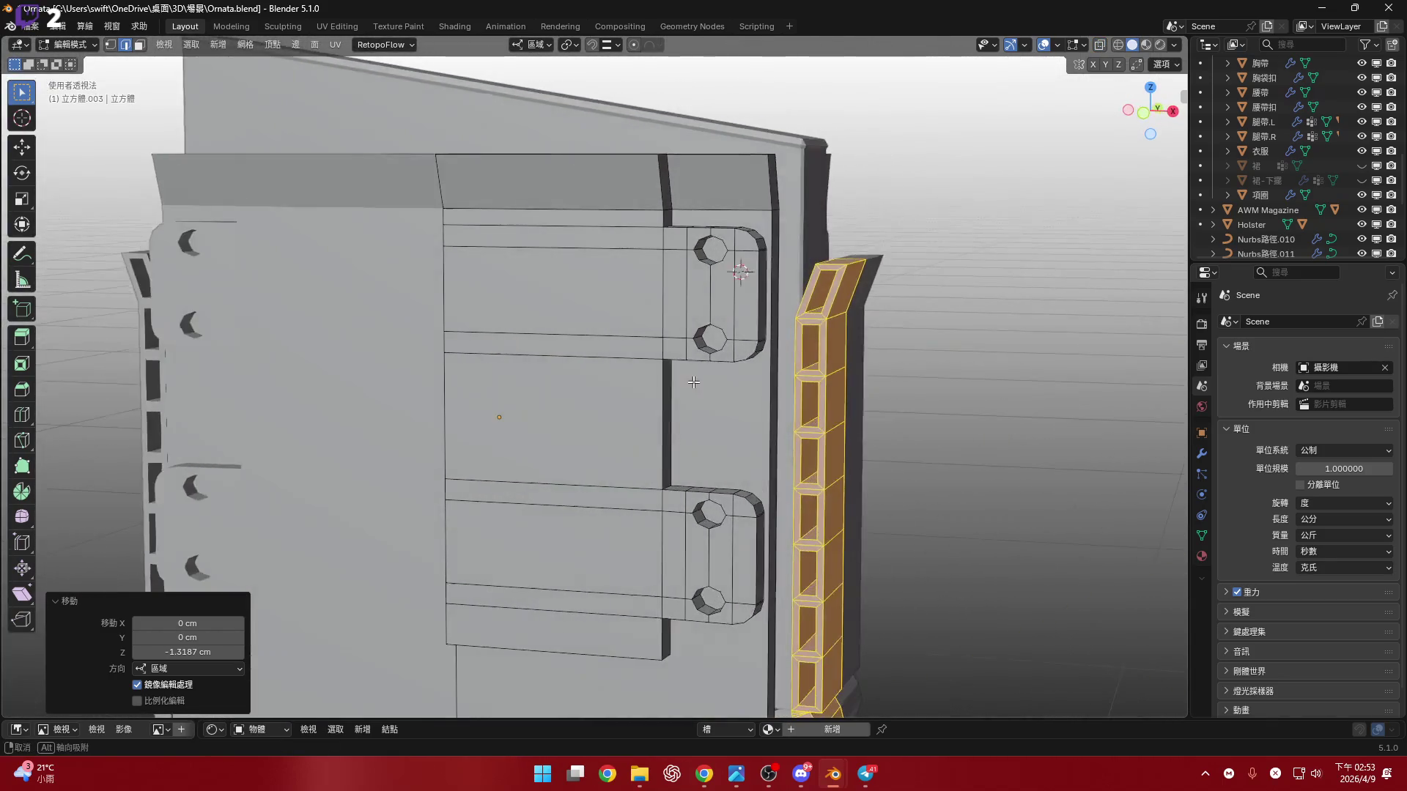
left_click(1144, 113)
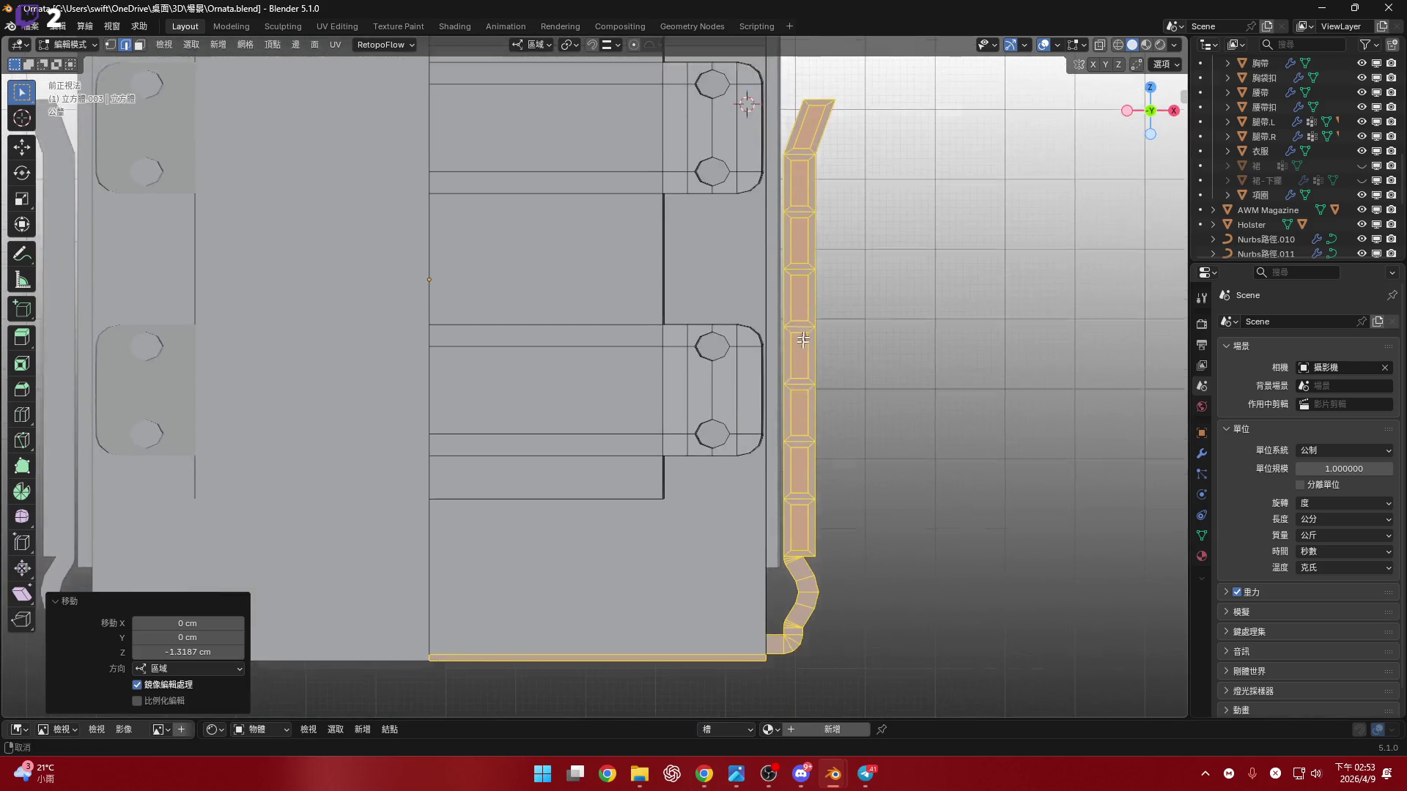
scroll(795, 322, "up", 8)
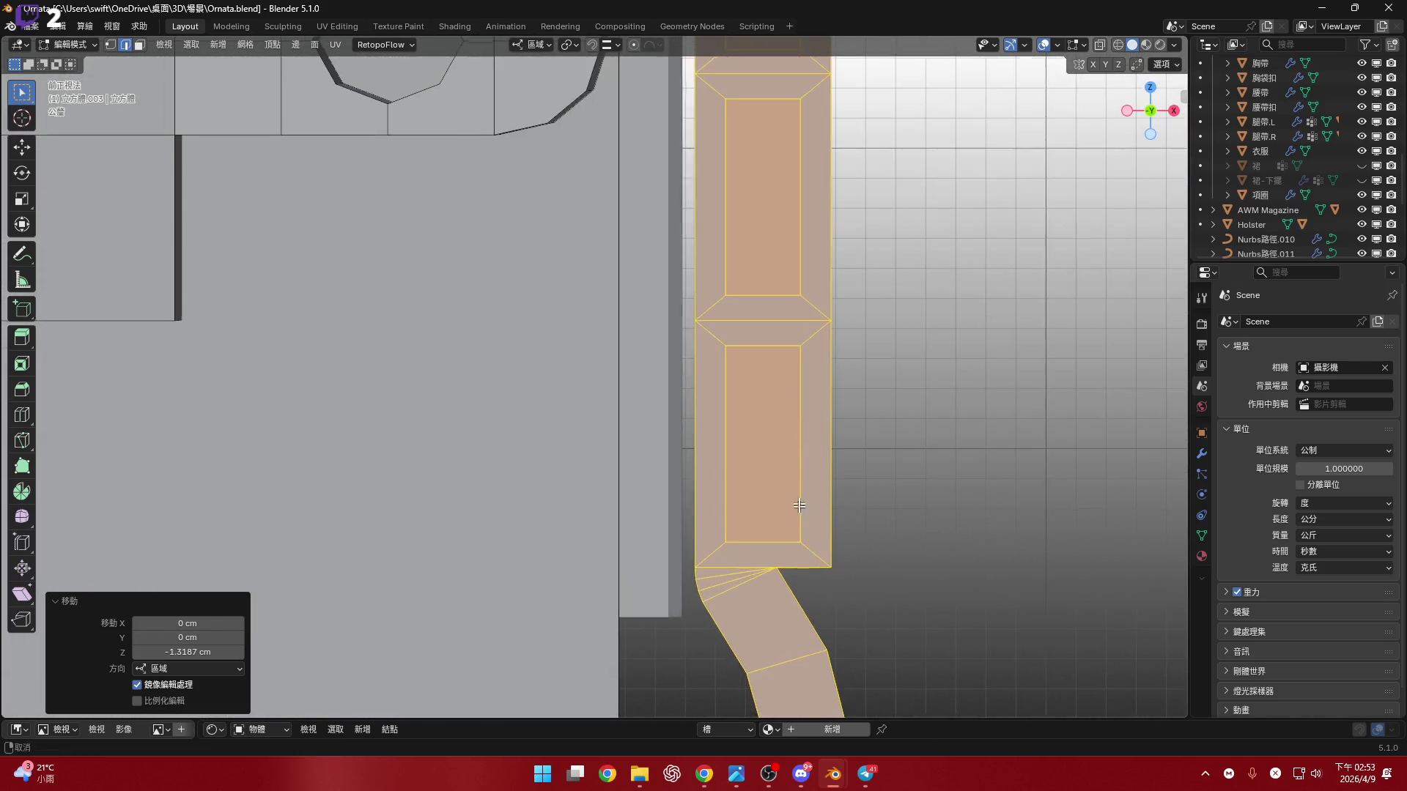
scroll(819, 357, "down", 6)
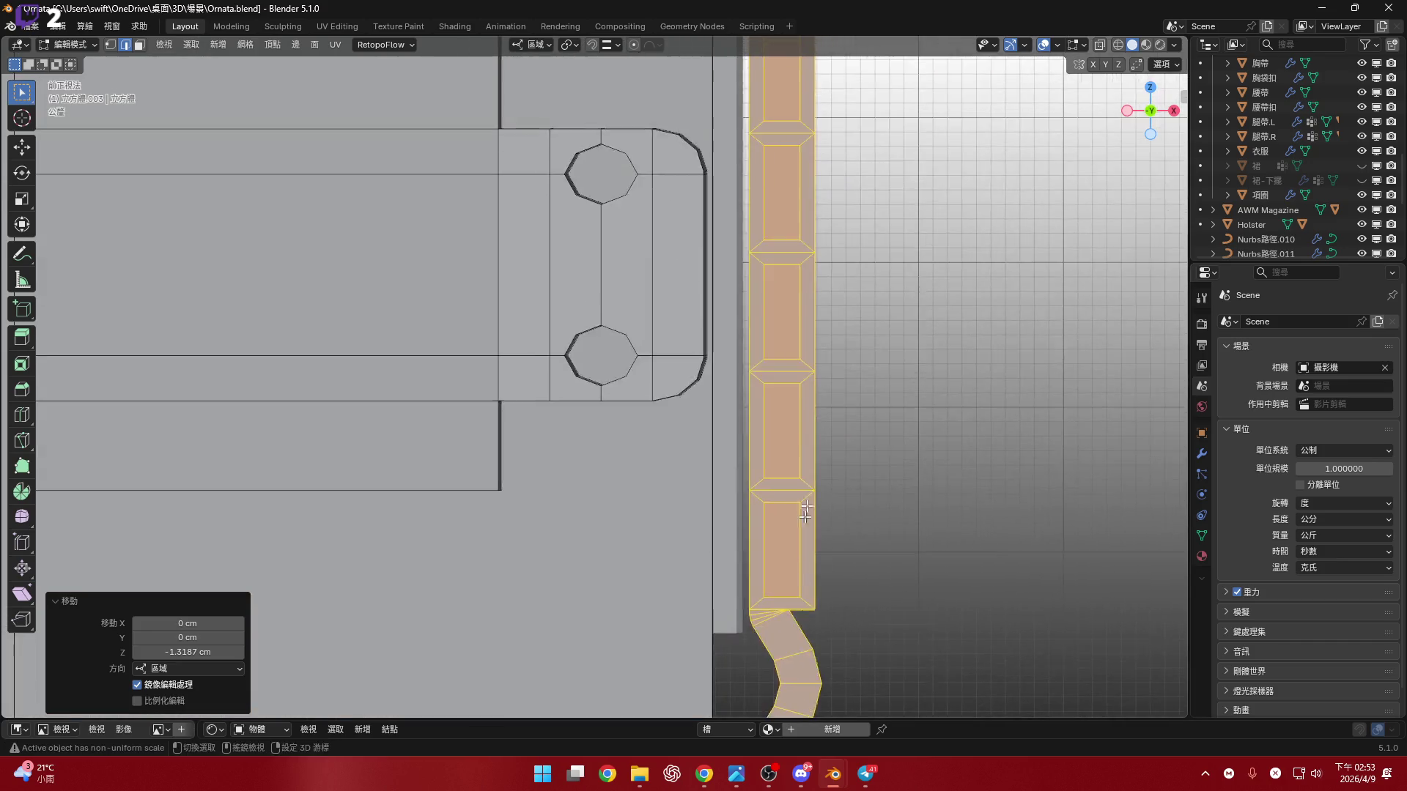
scroll(832, 340, "down", 2)
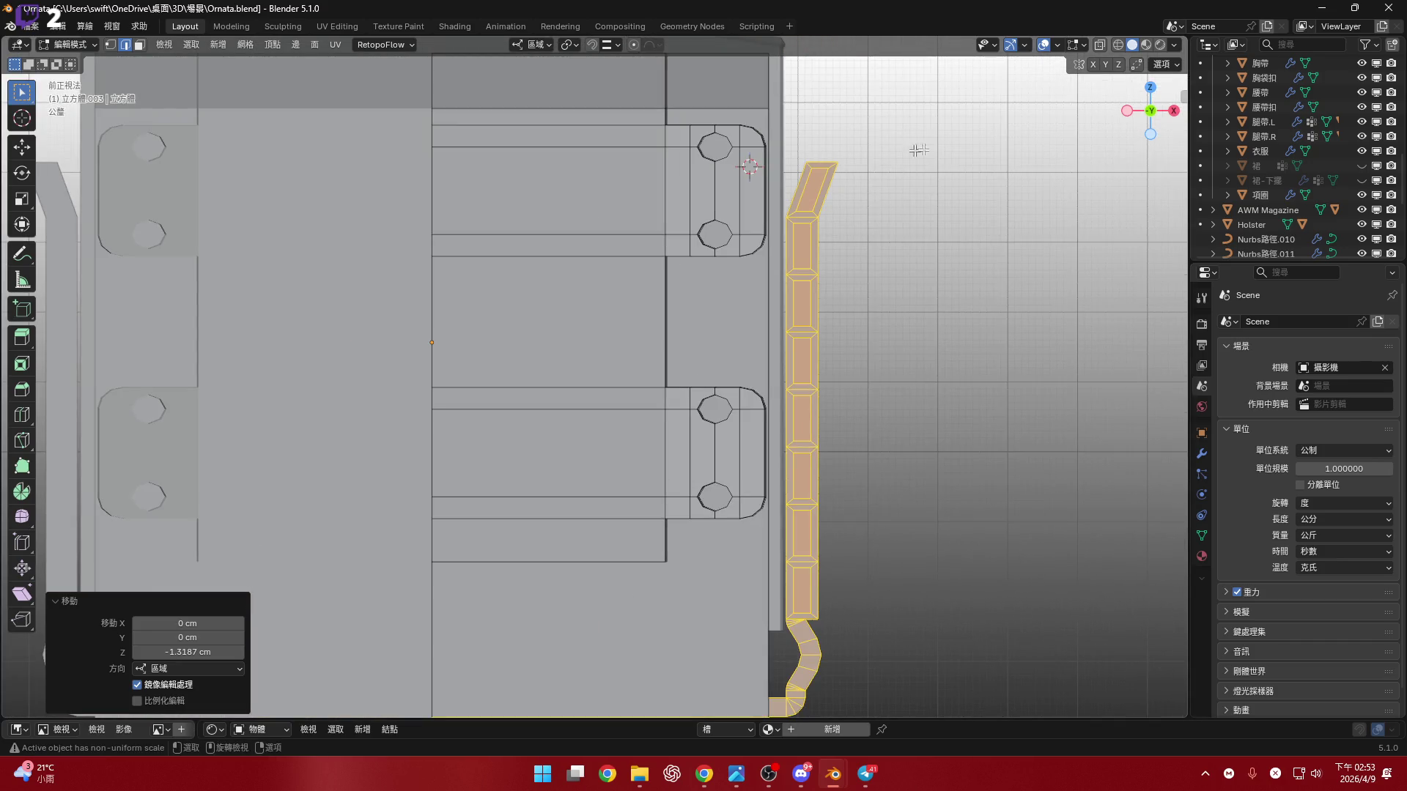
- In X-ray, select the side column's outer frame faces and shift them slightly up along Z
left_click(1099, 45)
left_click(918, 103)
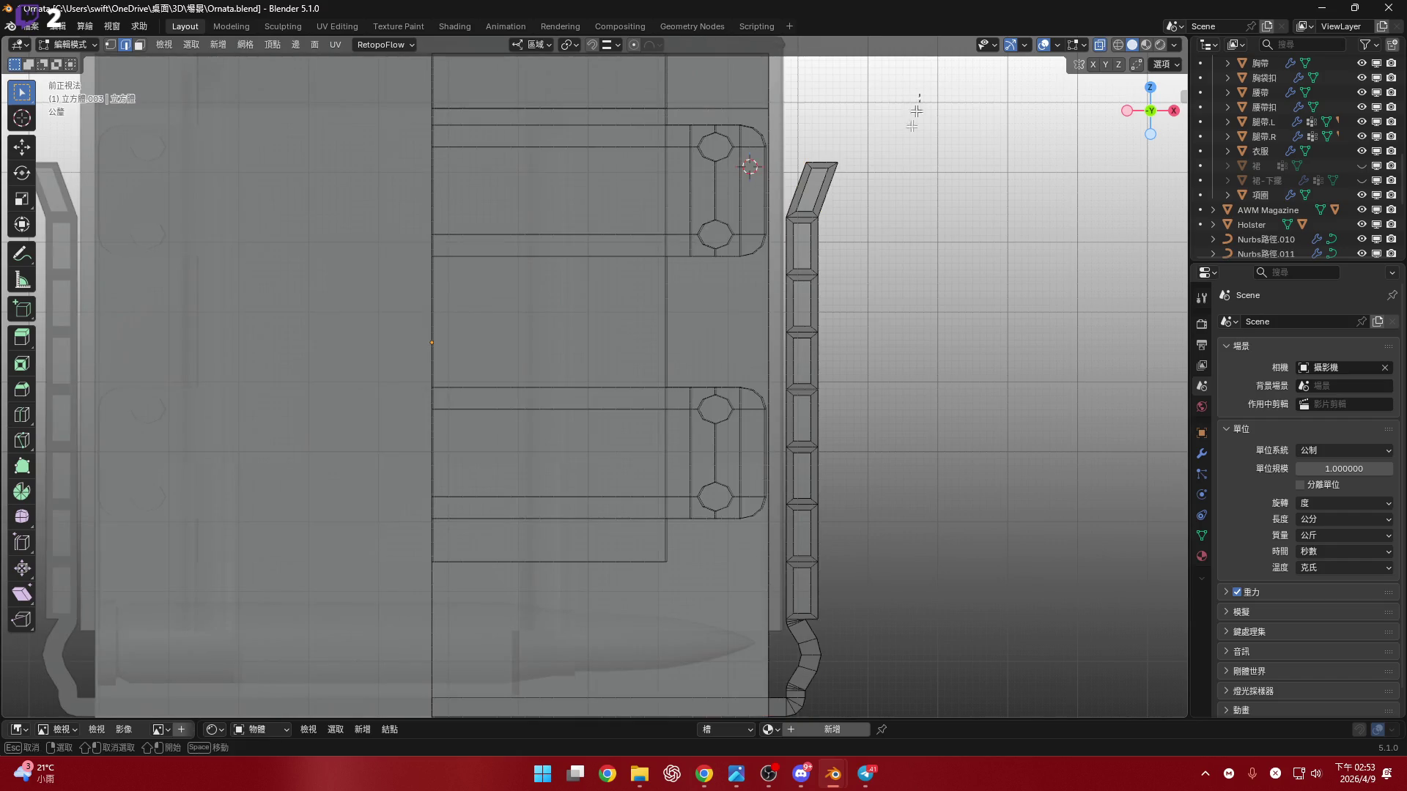
left_click_drag(783, 616, 783, 616)
scroll(801, 533, "up", 8)
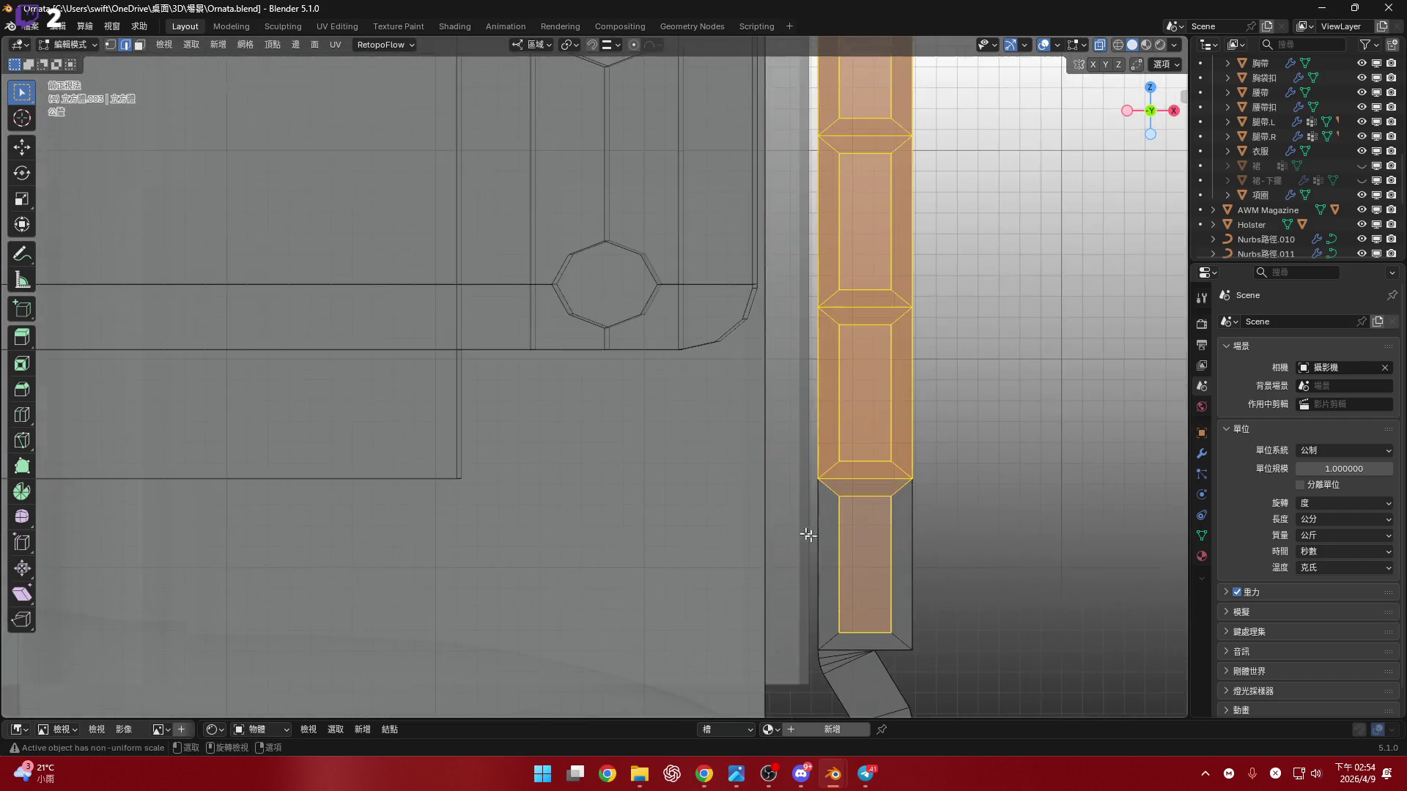
left_click_drag(957, 498, 957, 498)
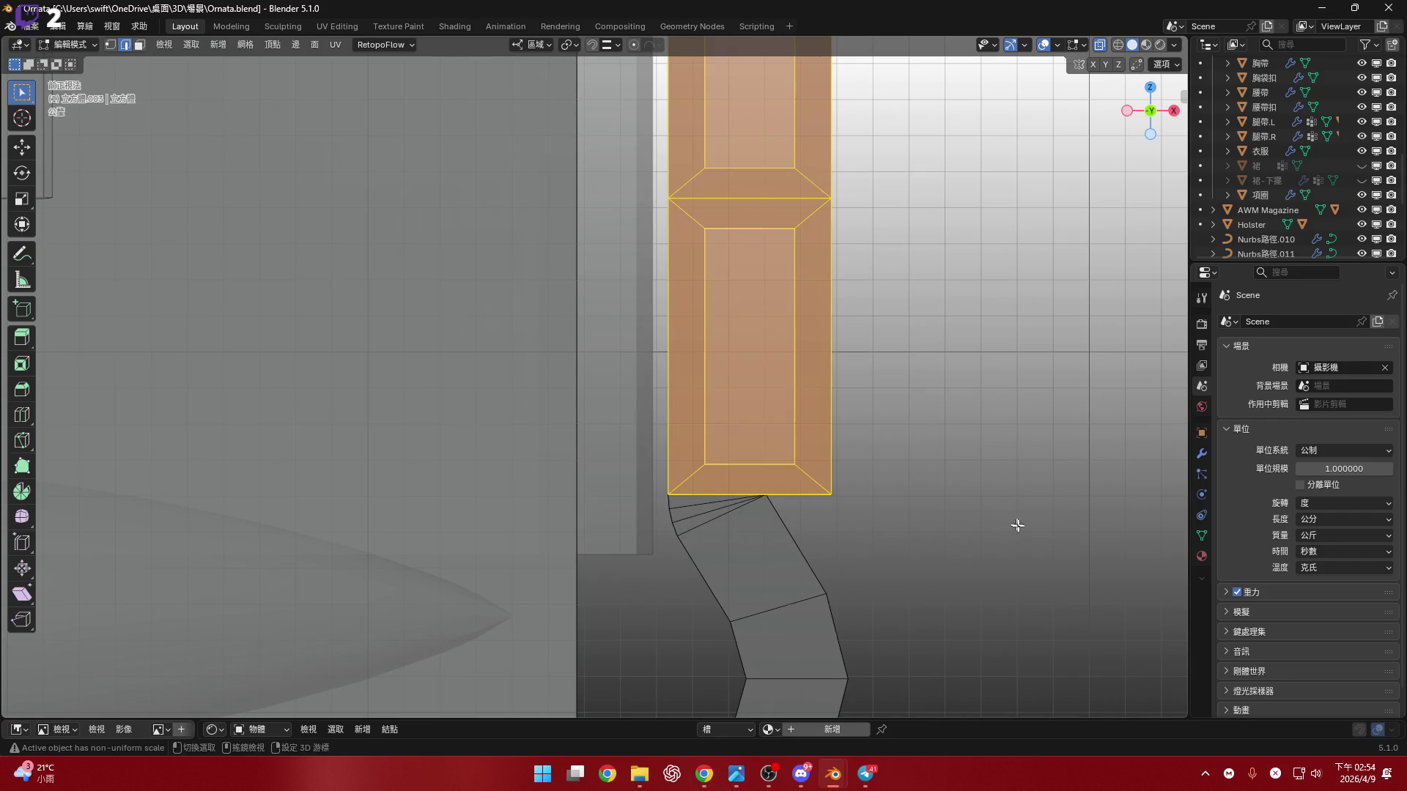
key("g")
key("z")
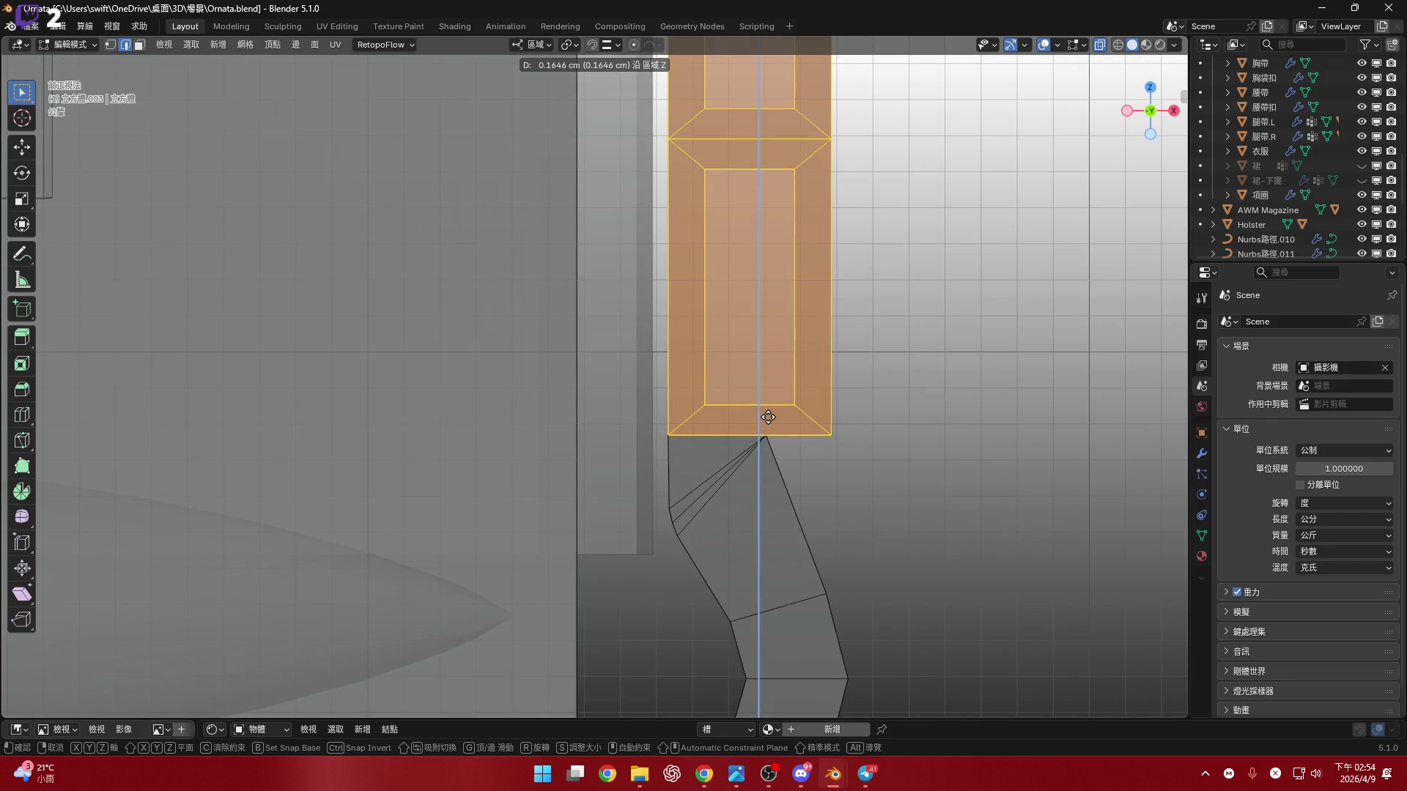
left_click(768, 417)
- Inspect the column base by selecting one of its edges, then return to front view
mouse_move(732, 476)
middle_mouse_down()
mouse_move(795, 512)
mouse_move(945, 552)
mouse_move(927, 529)
mouse_move(953, 539)
mouse_move(966, 492)
middle_mouse_up()
left_click(993, 552)
right_click(990, 551)
left_click(1150, 113)
scroll(834, 497, "down", 4)
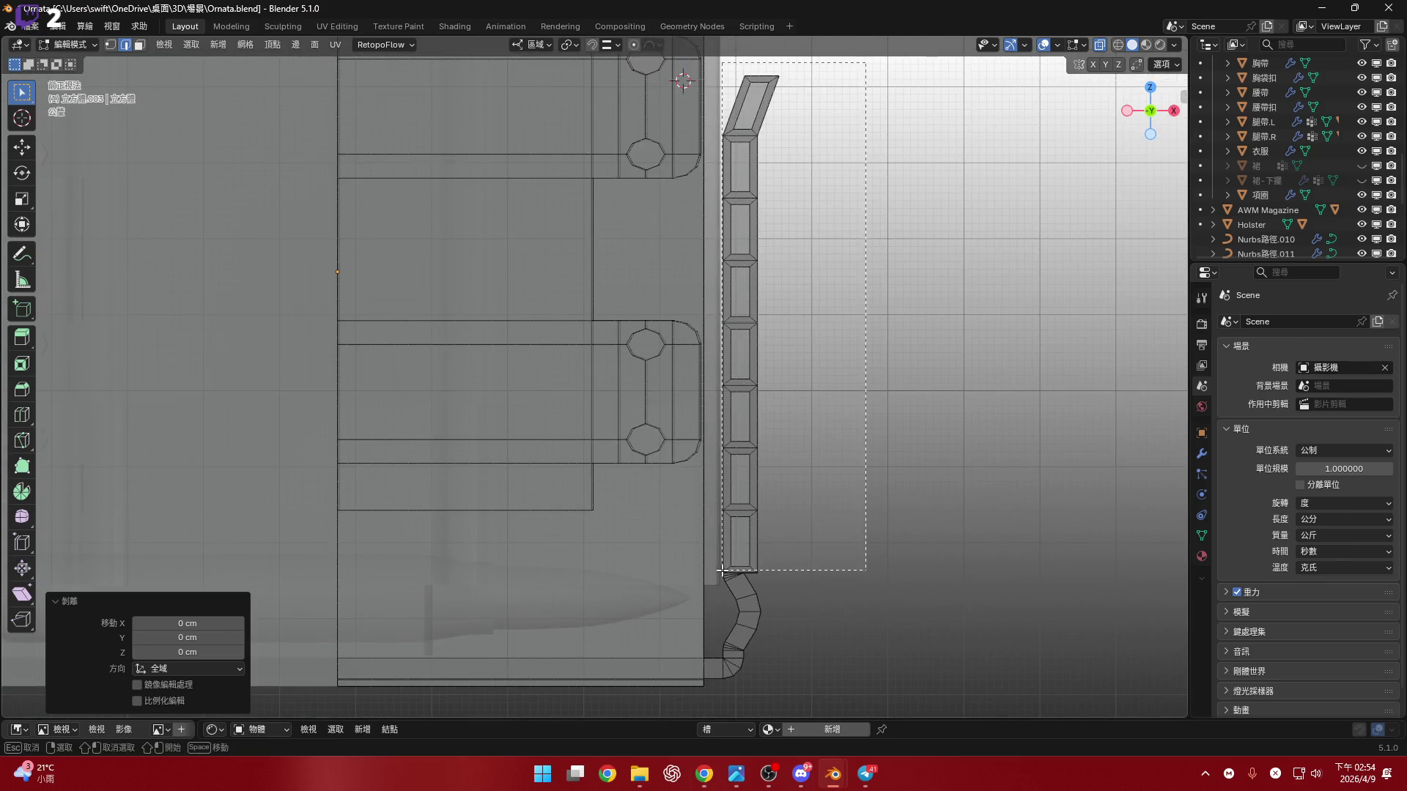
- Select the side column's faces, outer side strips and bottom faces, and adjust them along local Z
left_click_drag(865, 62, 722, 570)
scroll(716, 370, "up", 6)
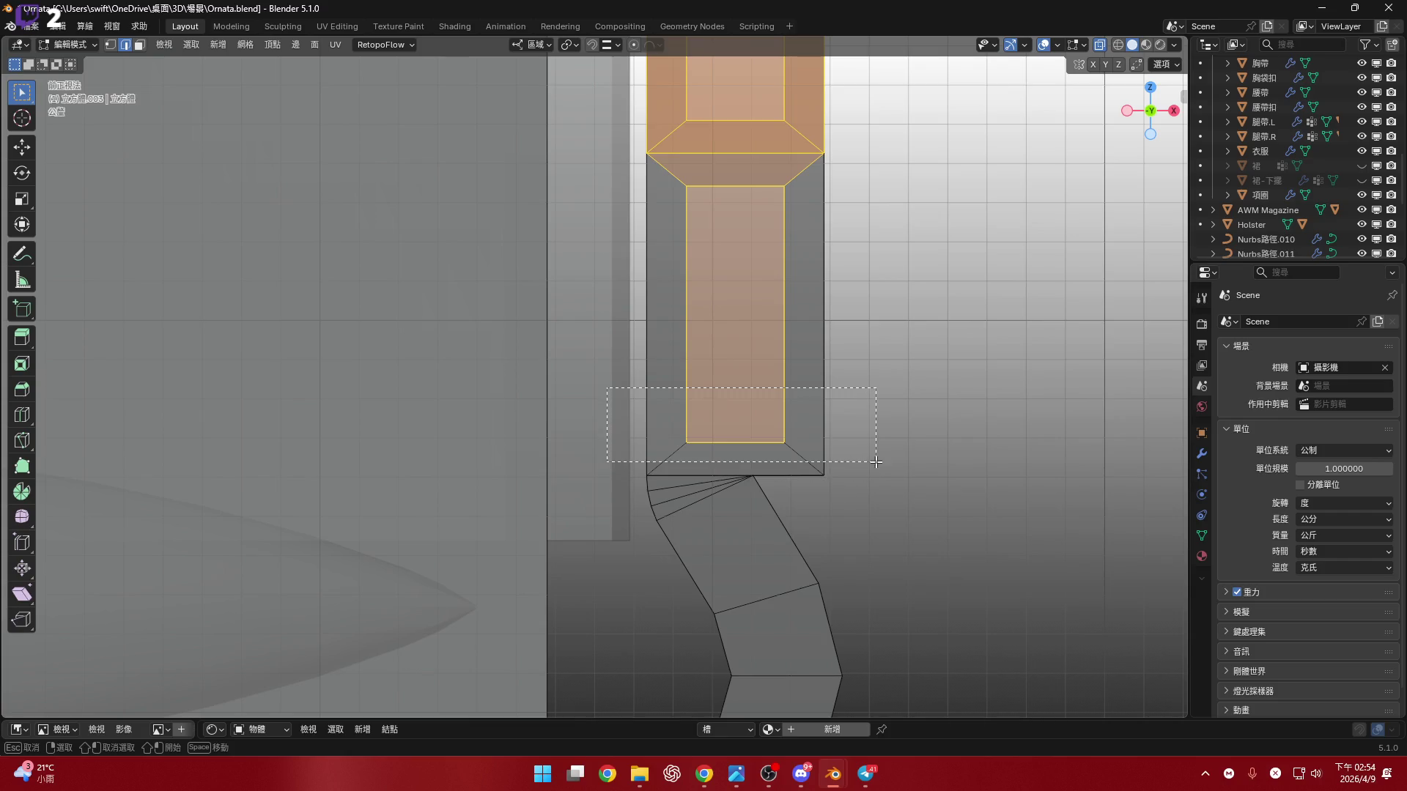
left_click_drag(876, 461, 835, 462, "shift")
scroll(772, 469, "up", 3)
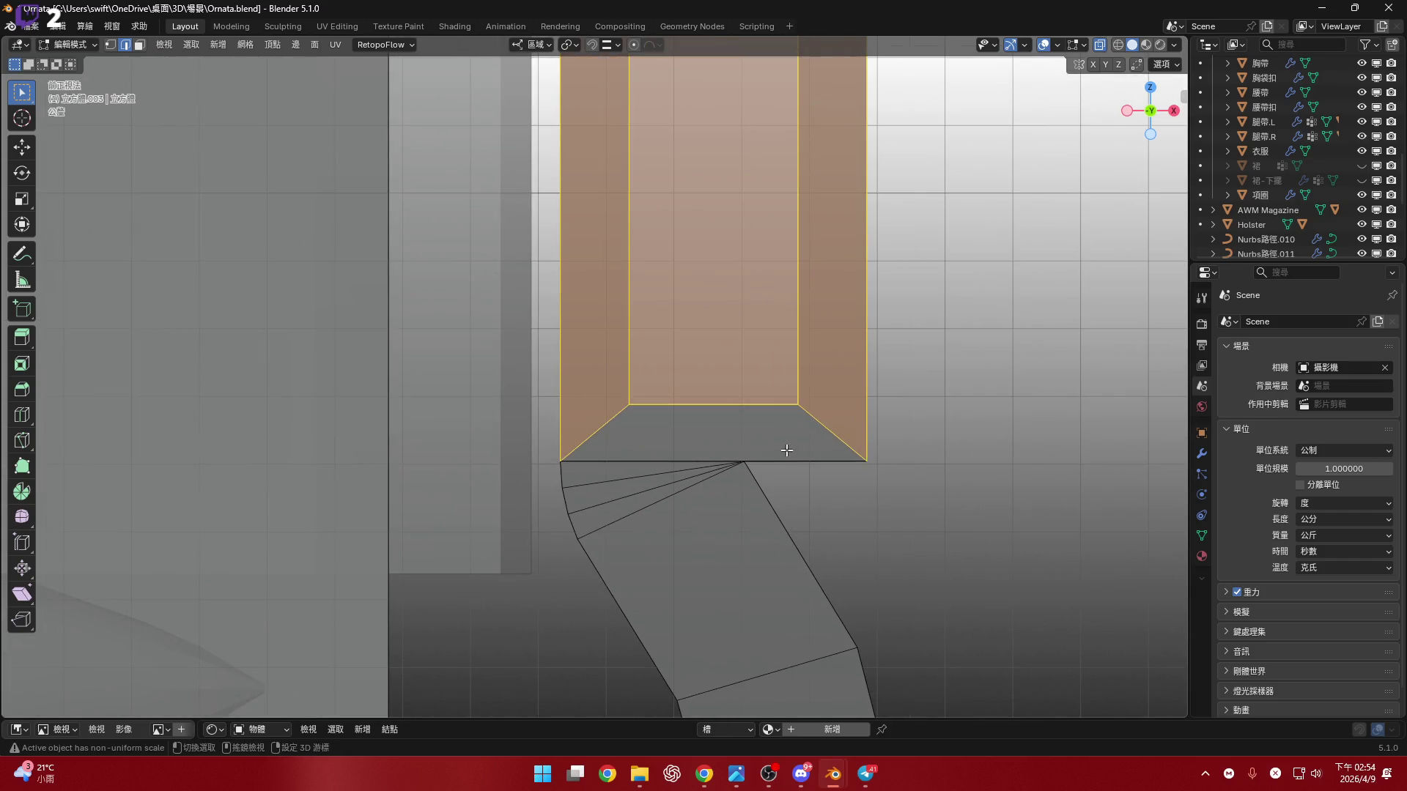
left_click_drag(942, 450, 967, 463, "shift")
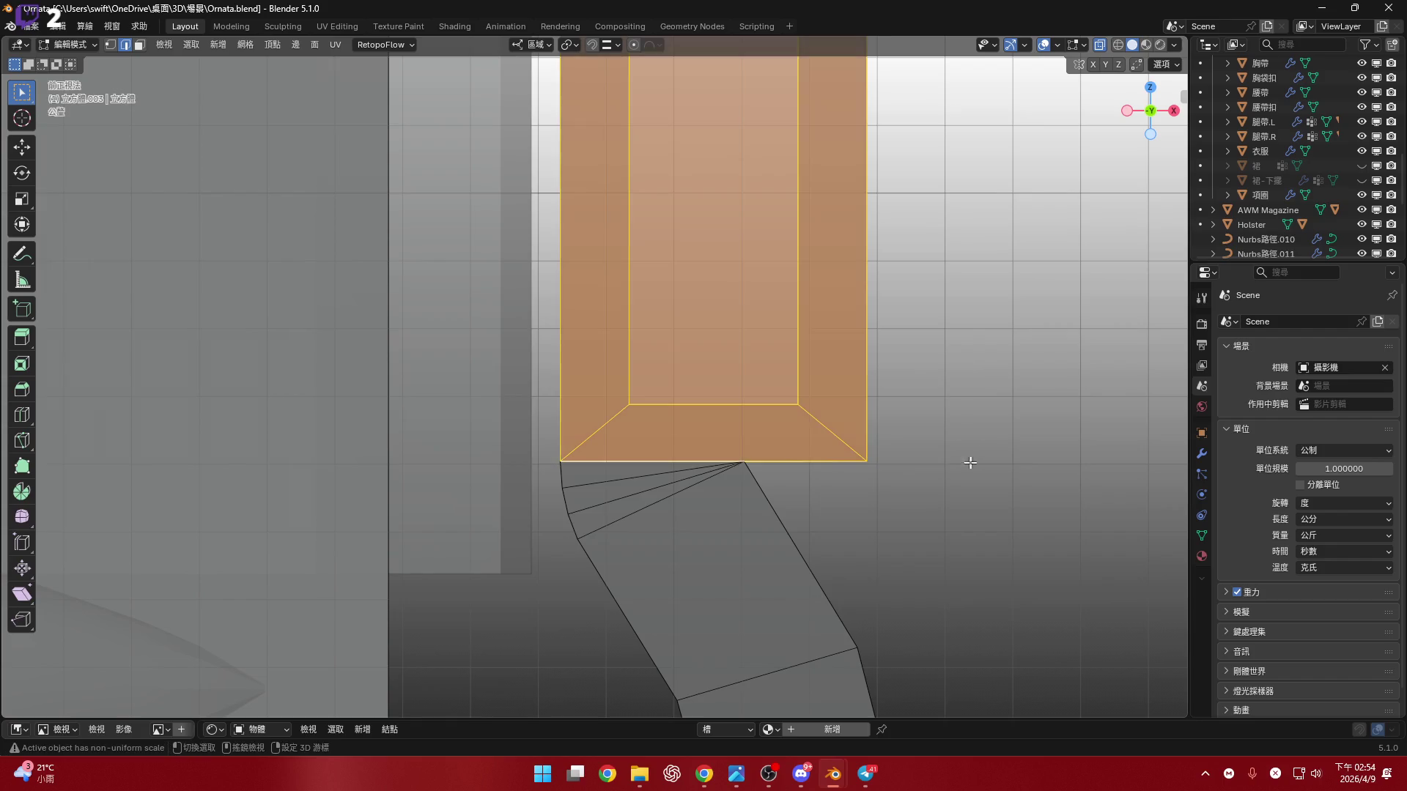
key("g")
key("z")
left_click(837, 483)
mouse_move(837, 483)
middle_mouse_down()
mouse_move(716, 455)
mouse_move(848, 528)
middle_mouse_up()
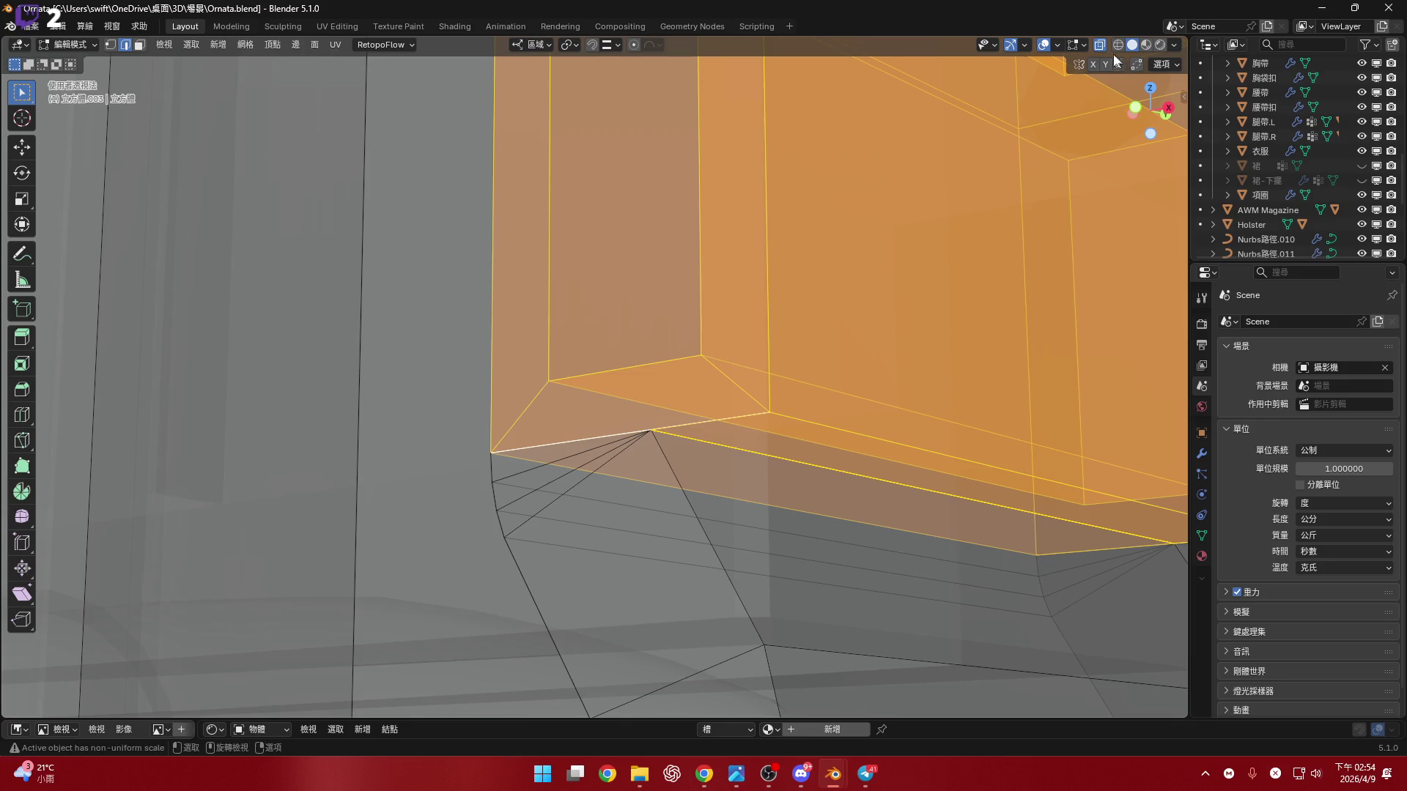
- Switch to solid shading and test vertical moves at the column base, cancelling each
key("alt+z")
scroll(870, 529, "down", 3)
mouse_move(843, 502)
middle_mouse_down()
mouse_move(854, 502)
mouse_move(841, 503)
middle_mouse_up()
key("g")
key("z")
key("Escape")
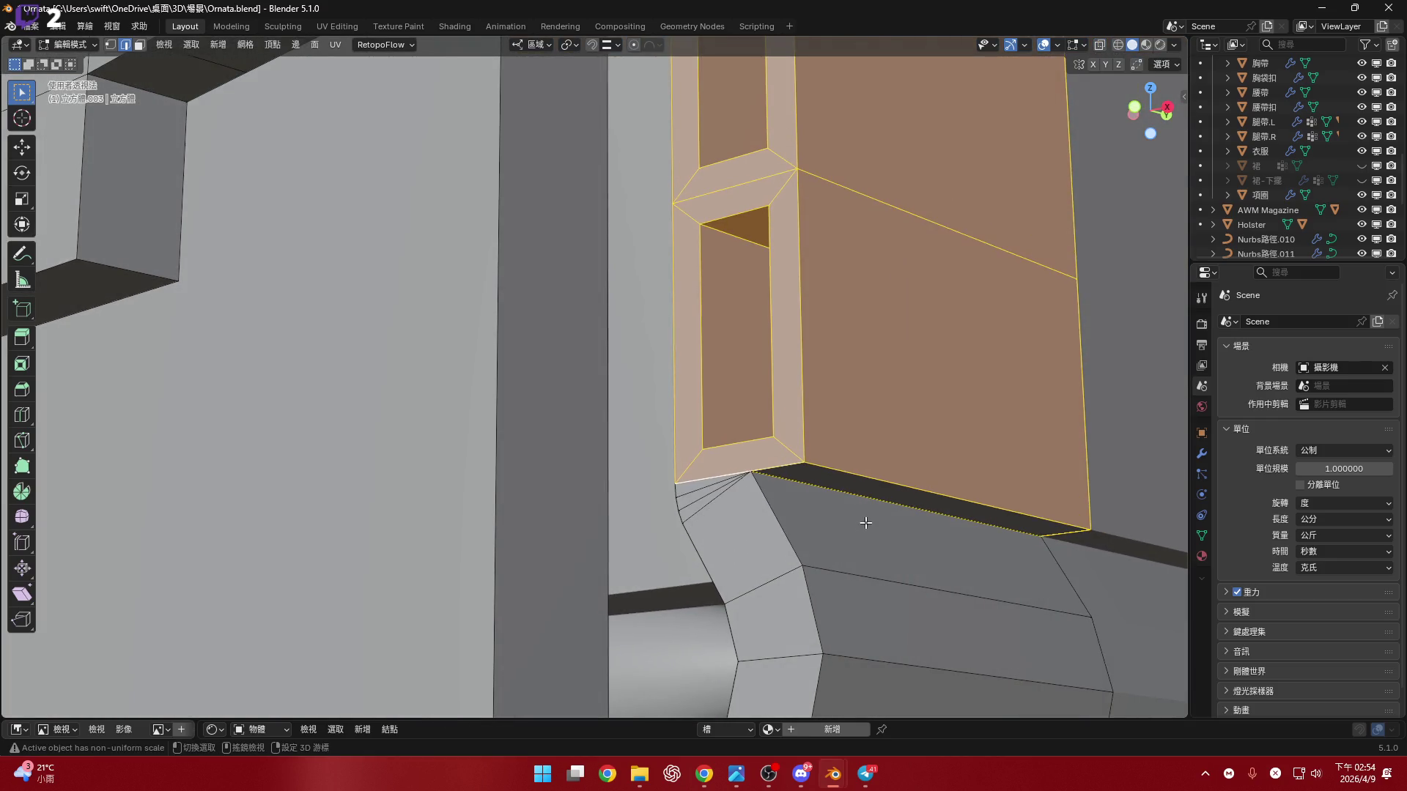
scroll(869, 526, "up", 3)
key("g")
key("z")
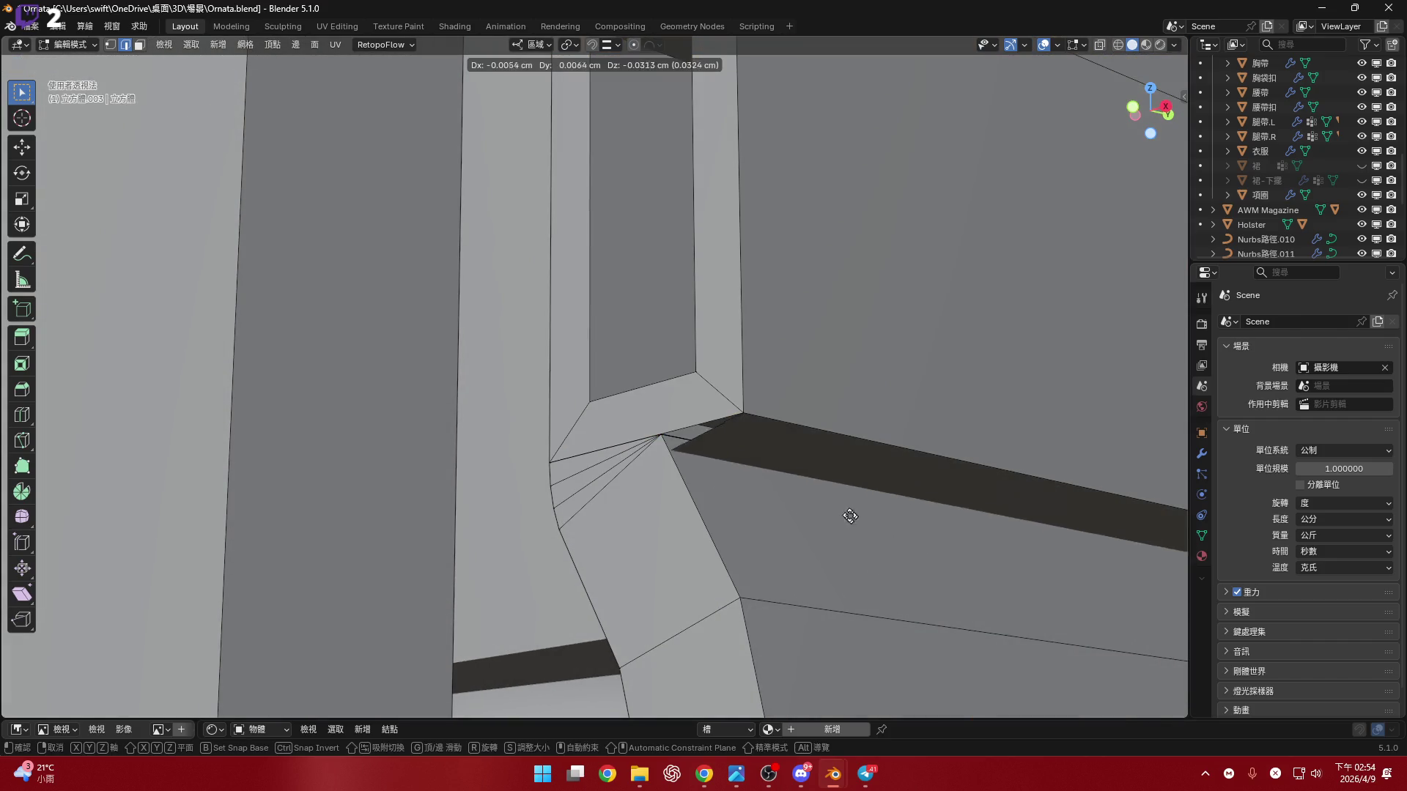
key("Escape")
- Orbit to where the column meets the corner and try a vertex move, then cancel it
scroll(728, 449, "up", 1)
mouse_move(728, 449)
middle_mouse_down()
mouse_move(828, 493)
mouse_move(744, 487)
mouse_move(733, 465)
middle_mouse_up()
scroll(732, 465, "up", 2)
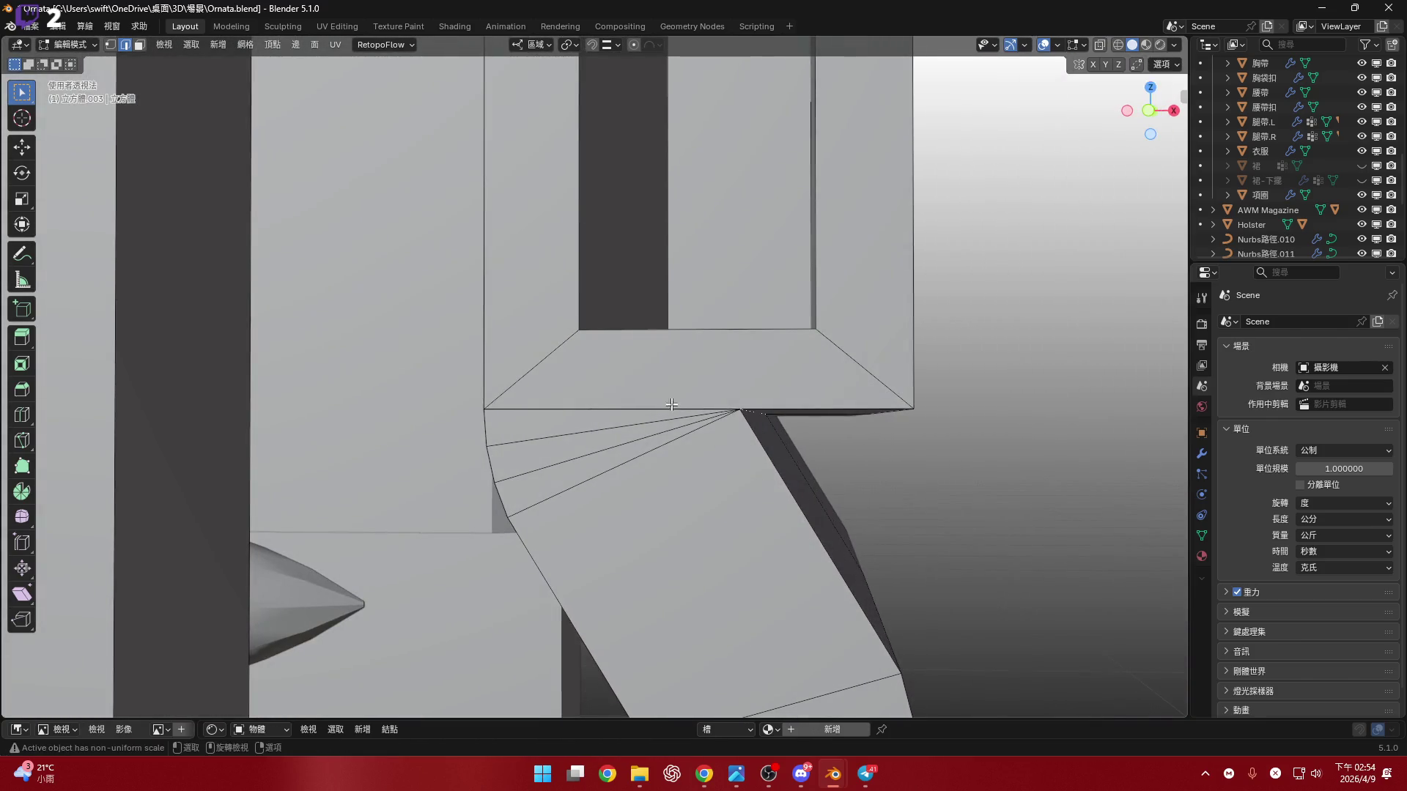
mouse_move(602, 413)
middle_mouse_down()
mouse_move(468, 403)
mouse_move(619, 429)
middle_mouse_up()
key("g")
right_click(533, 421)
- Select the whole connected strap mesh from a column-base edge and view it from the front
left_click(715, 434)
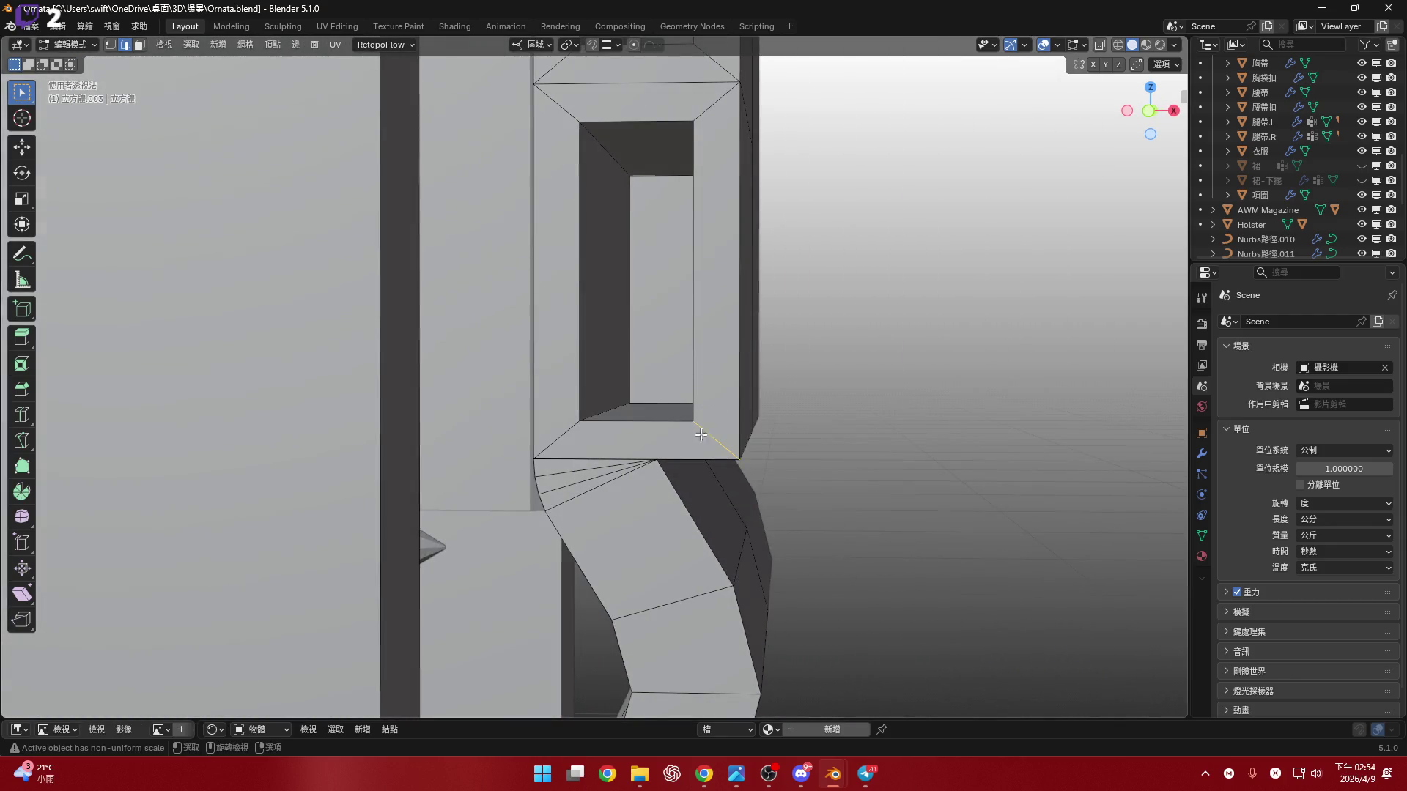
key("ctrl+l")
scroll(866, 355, "down", 5)
mouse_move(867, 355)
middle_mouse_down()
mouse_move(795, 324)
mouse_move(879, 293)
middle_mouse_up()
left_click(1138, 119)
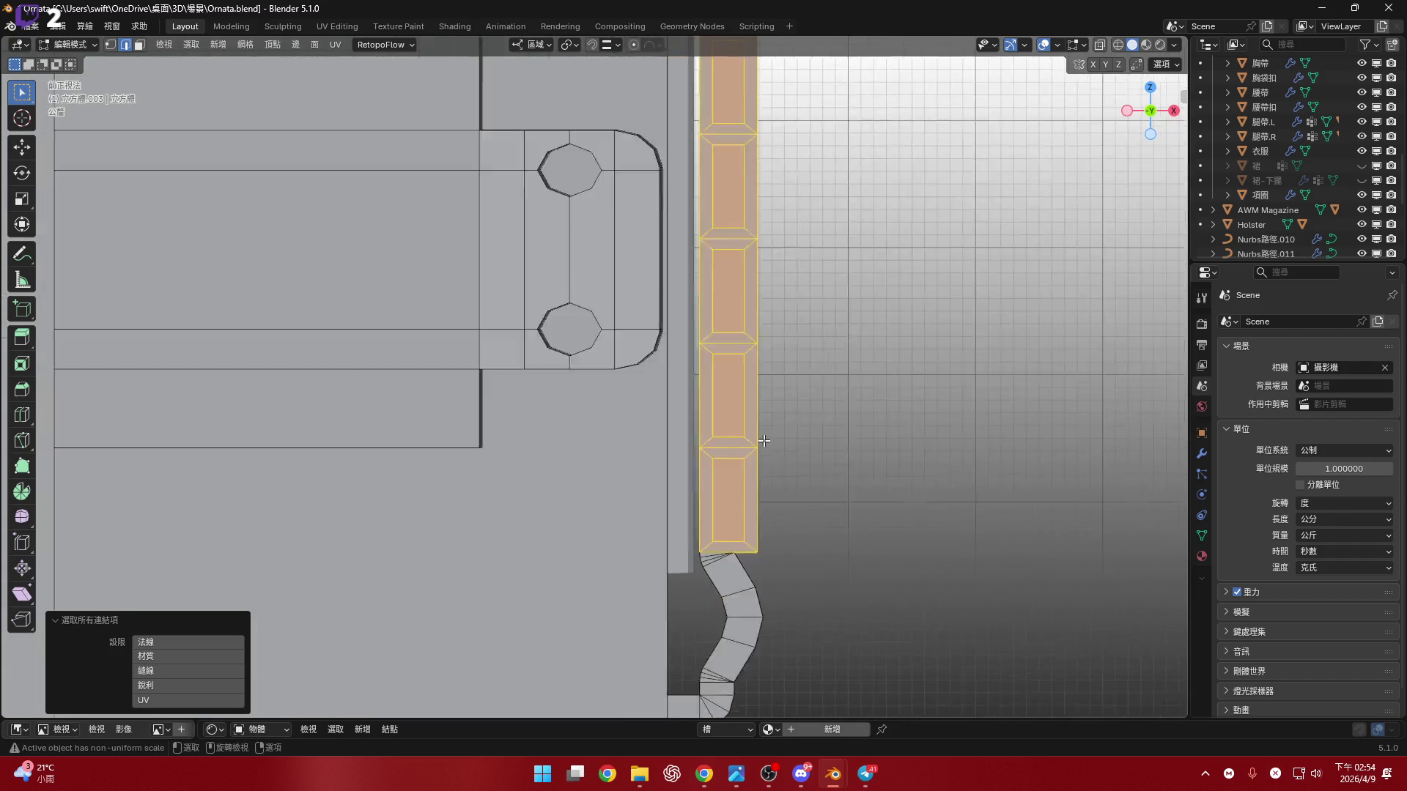
- Raise the strap by 1.284 cm along Z
scroll(738, 309, "up", 1)
middle_click_drag(738, 309, 725, 421, "shift")
key("z")
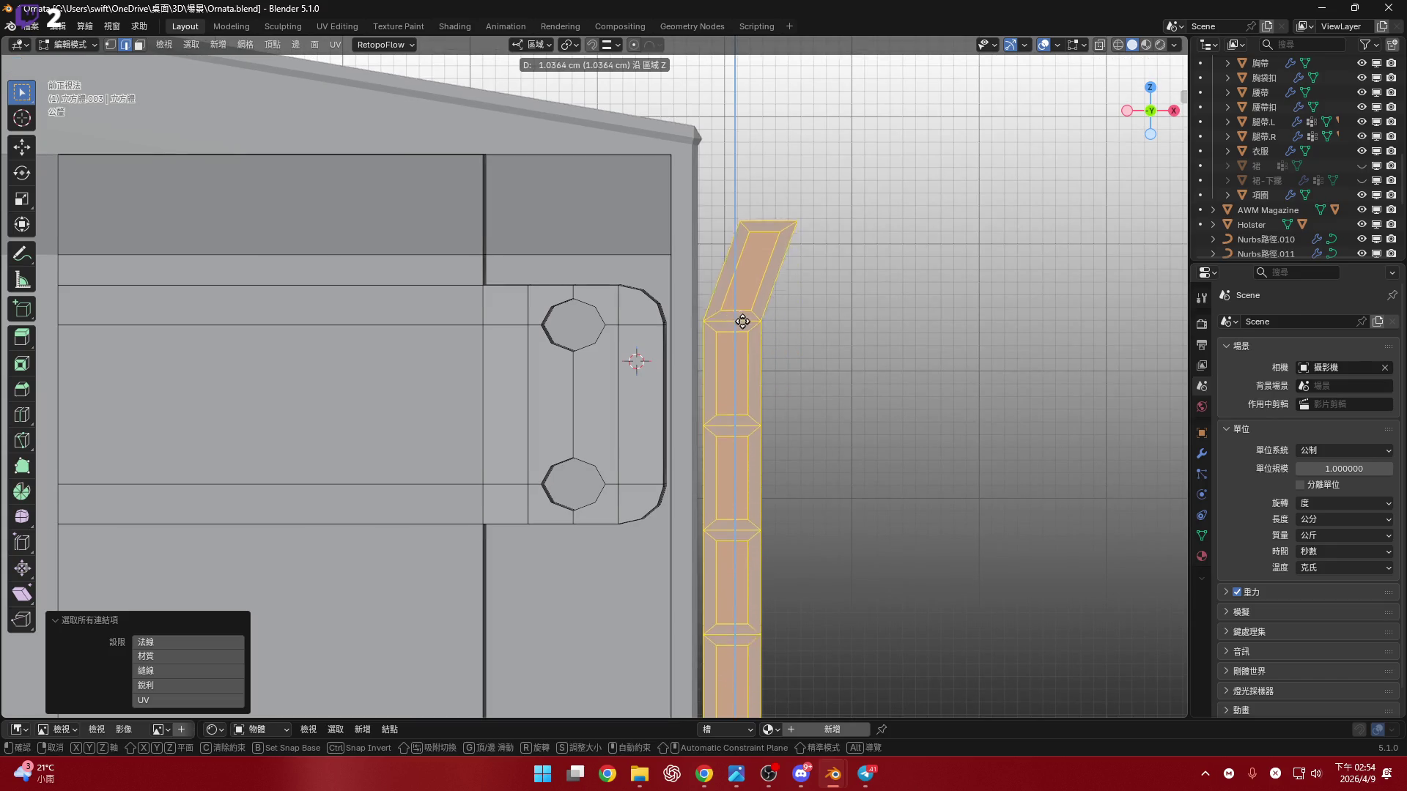
left_click(745, 294)
- Turn on snapping and nudge the strap section a little further up along Z
scroll(850, 188, "up", 4)
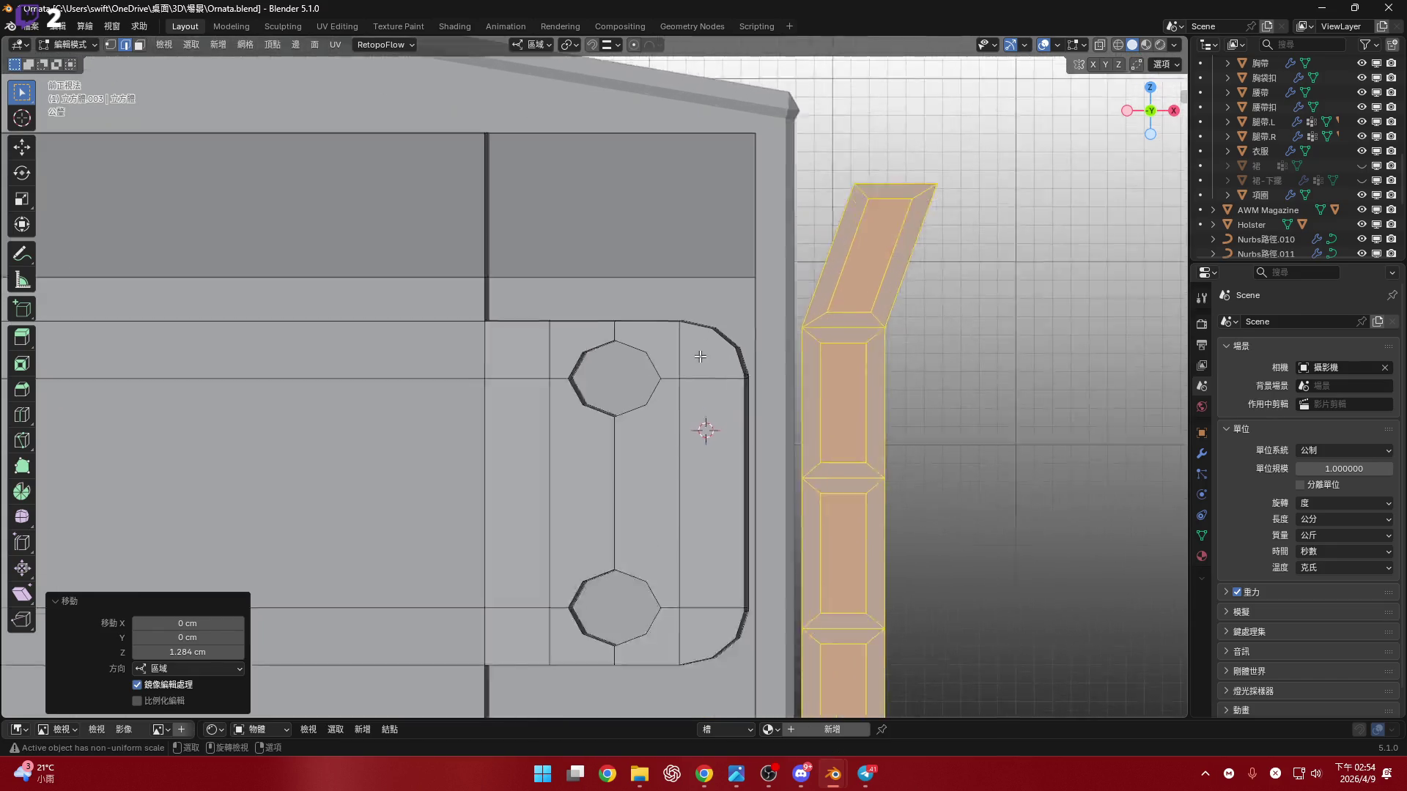
left_click(599, 44)
scroll(688, 444, "down", 3)
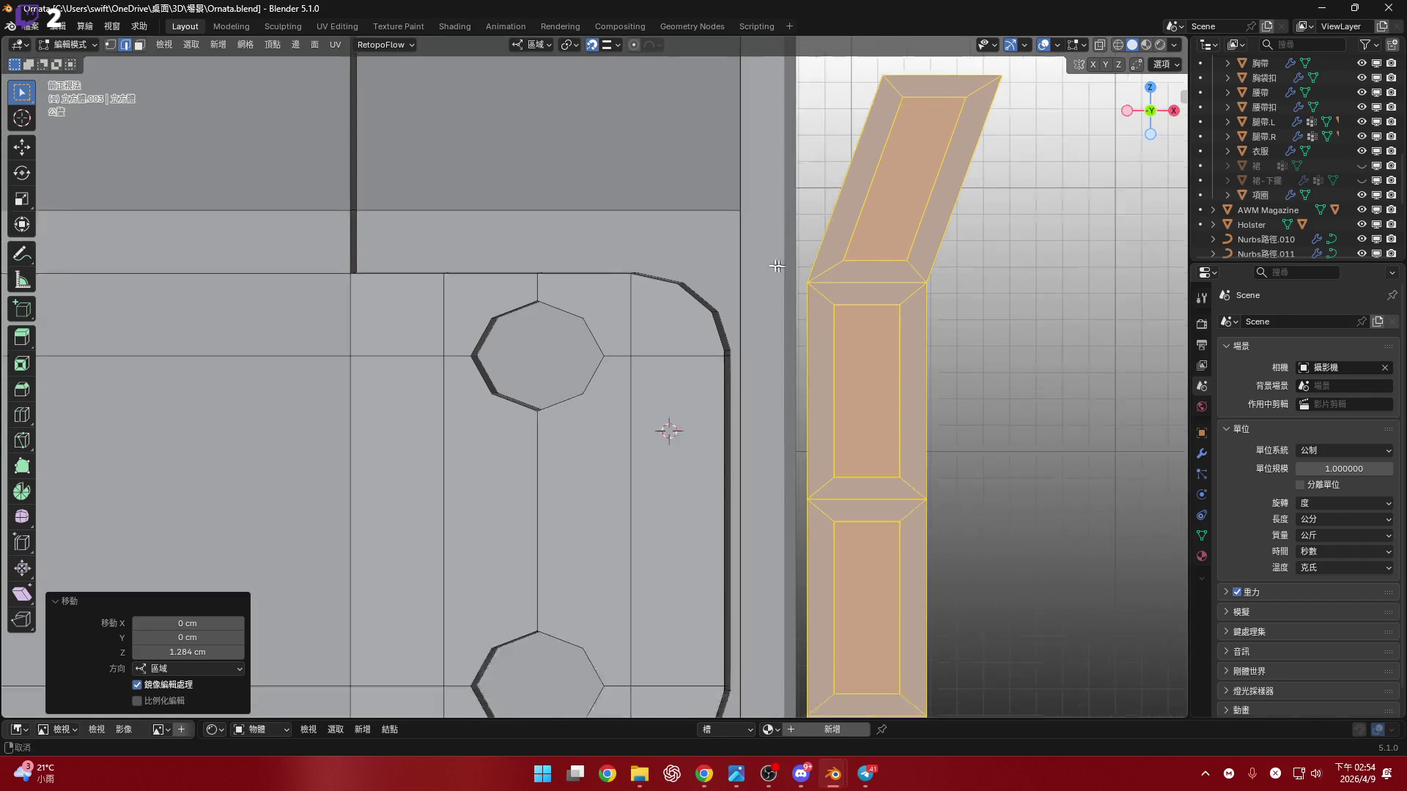
scroll(794, 324, "up", 3)
scroll(812, 318, "down", 3)
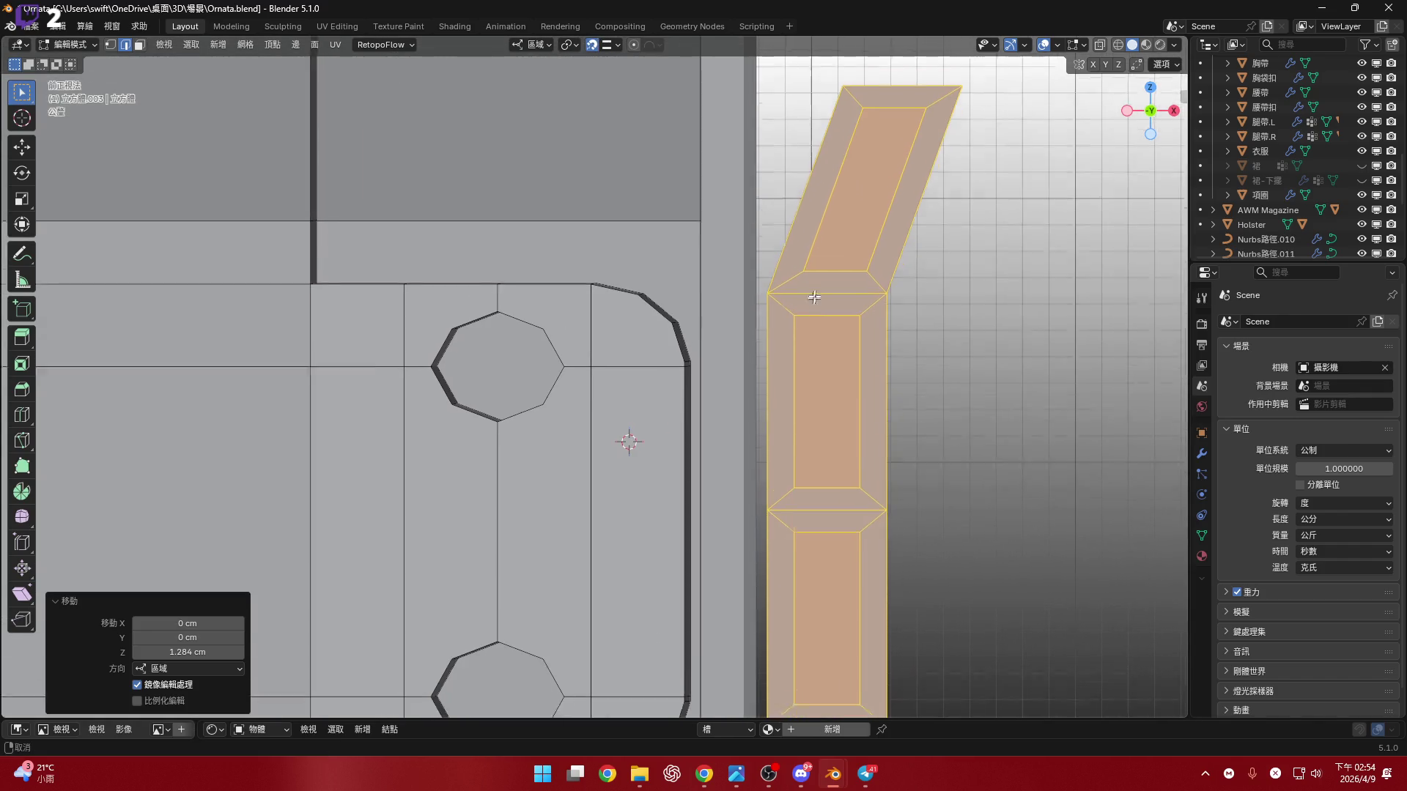
key("g")
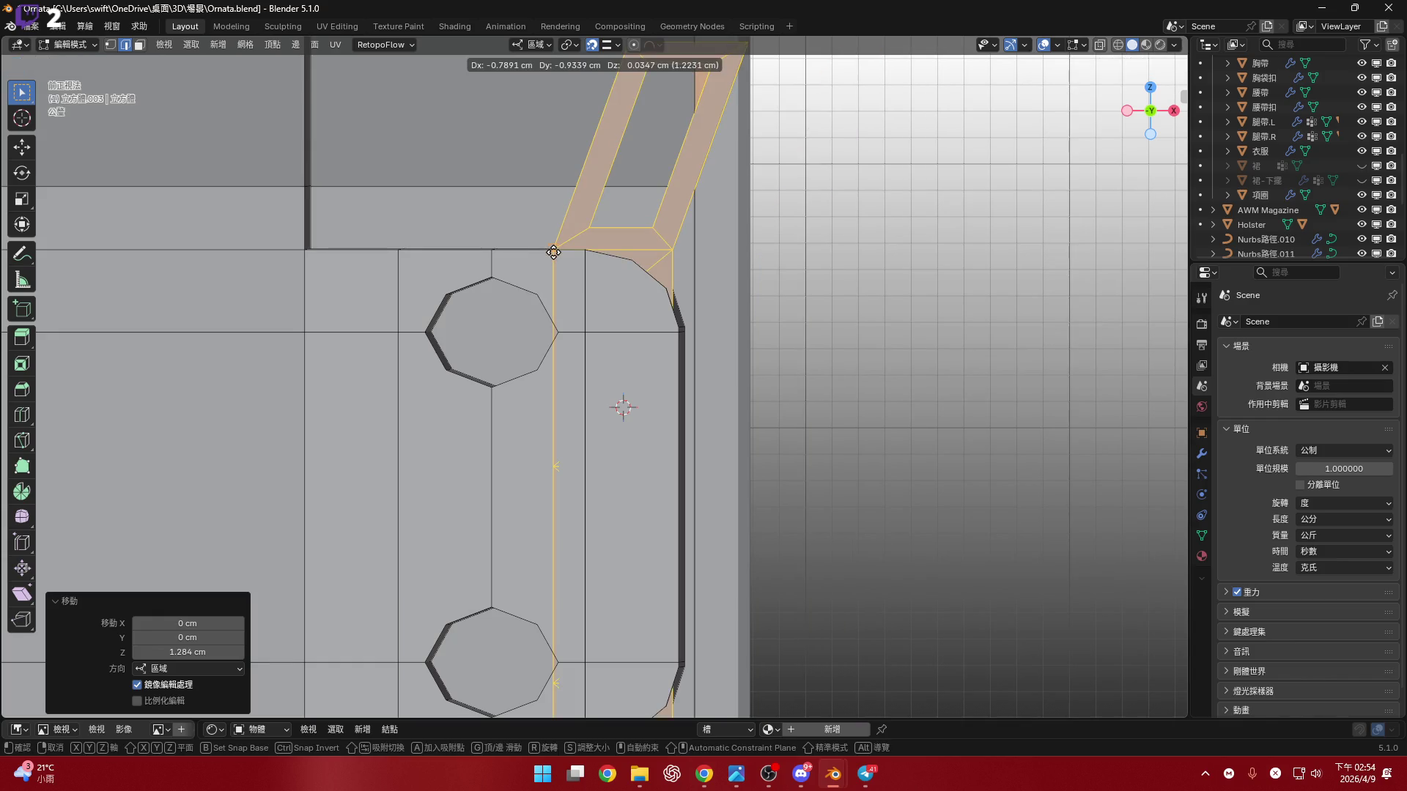
key("z")
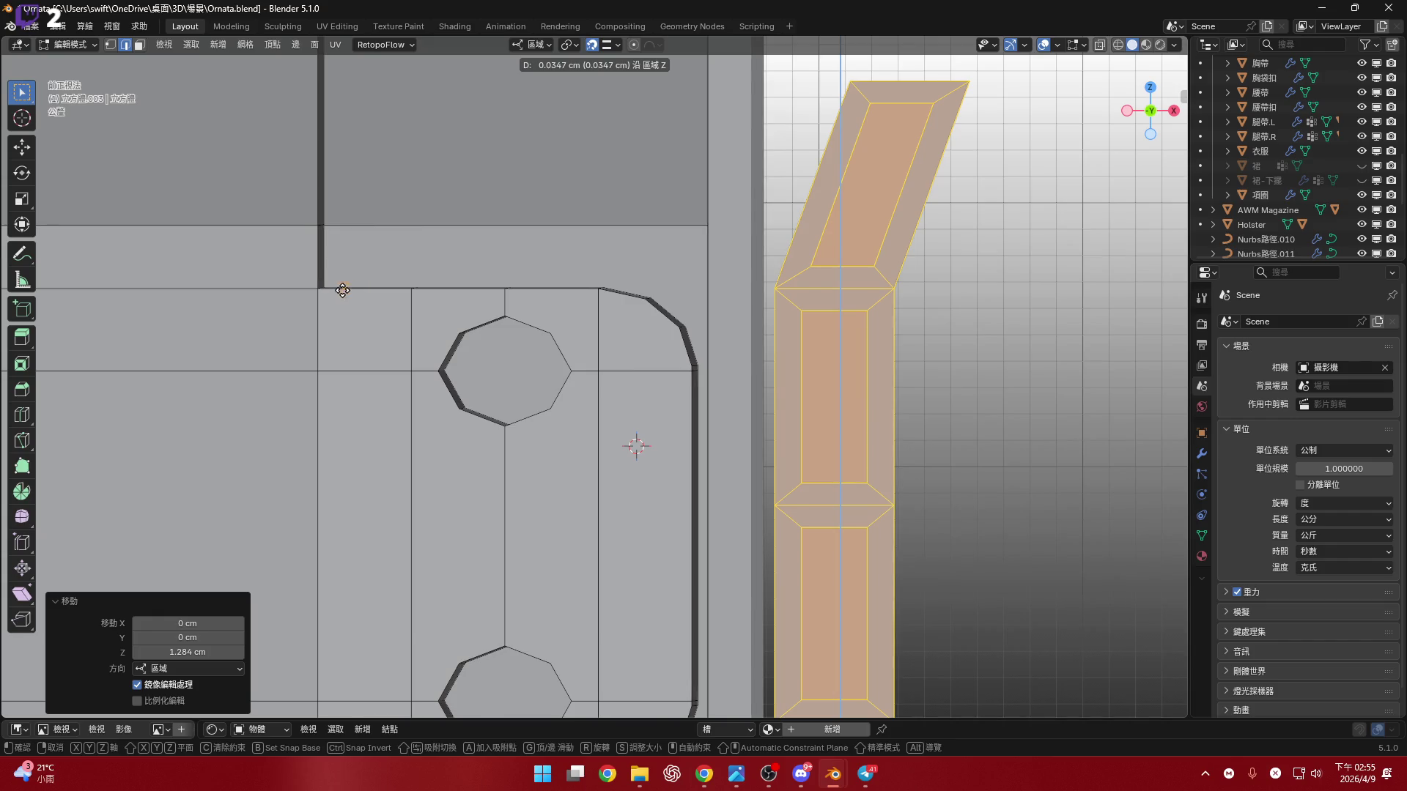
left_click(293, 289)
- Orbit around the holster to inspect the selected strap block up close
scroll(707, 298, "down", 5)
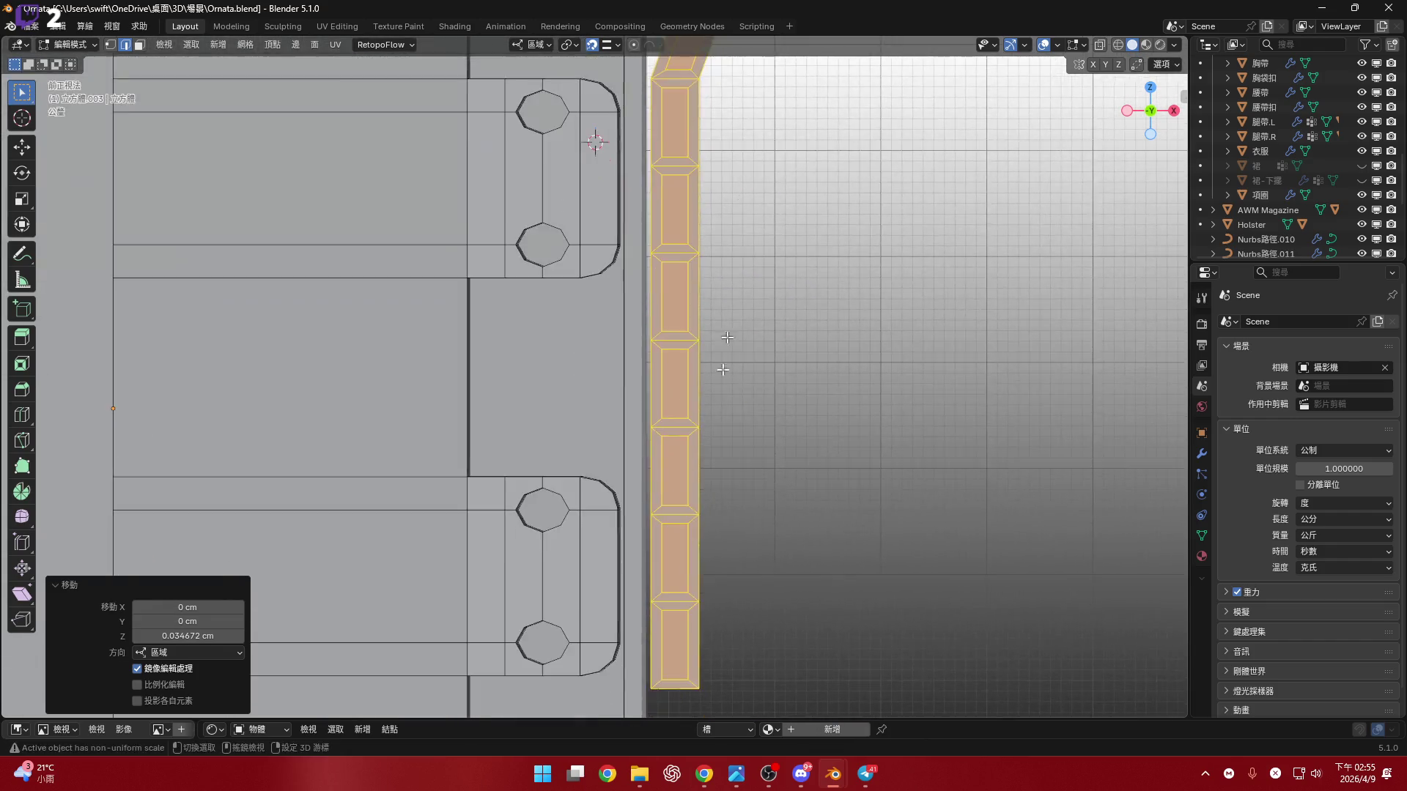
scroll(691, 336, "up", 4)
scroll(691, 336, "down", 4)
scroll(711, 350, "up", 1)
mouse_move(710, 349)
middle_mouse_down()
mouse_move(597, 352)
mouse_move(565, 329)
mouse_move(637, 345)
mouse_move(641, 366)
mouse_move(681, 351)
mouse_move(668, 308)
middle_mouse_up()
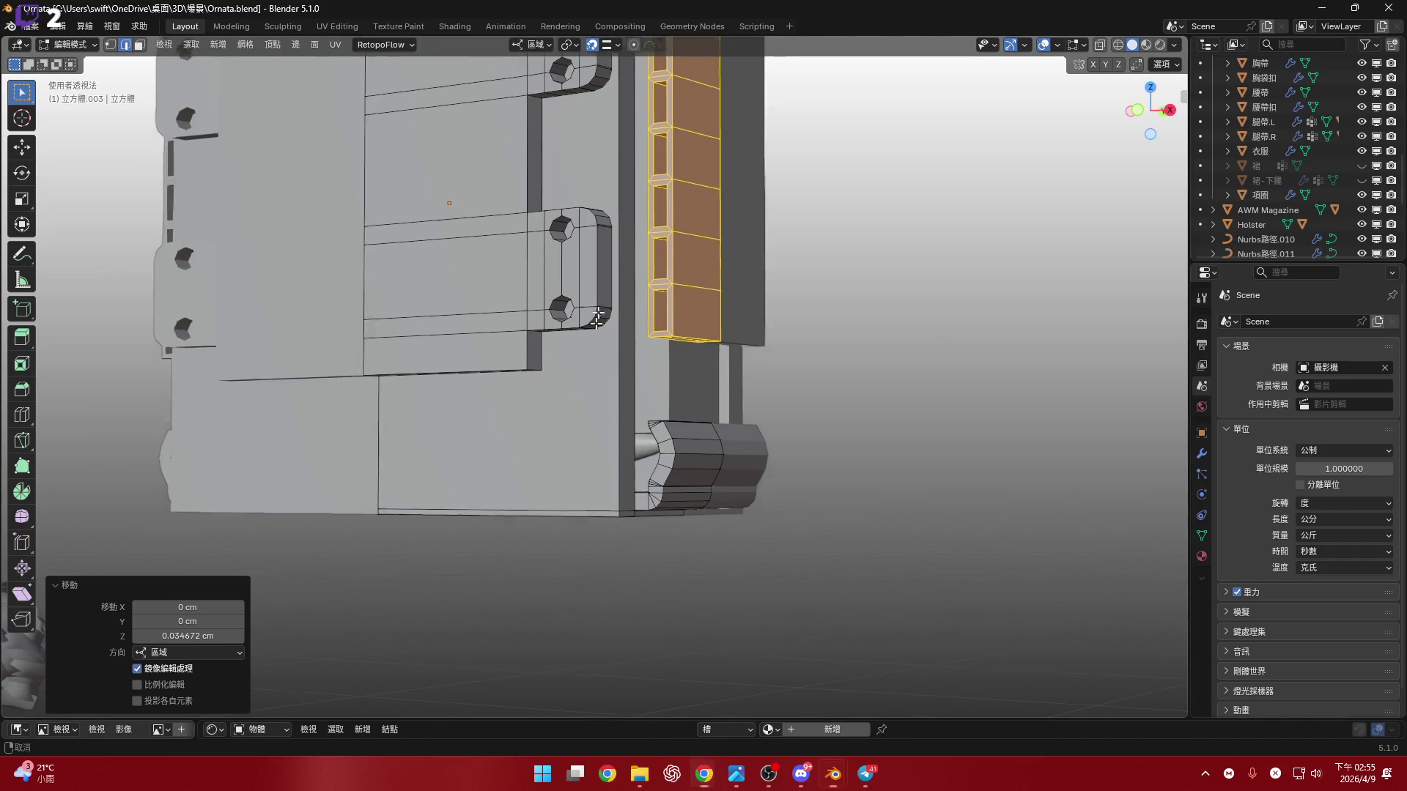
scroll(653, 314, "up", 5)
mouse_move(652, 313)
middle_mouse_down()
mouse_move(694, 314)
mouse_move(621, 288)
mouse_move(679, 292)
mouse_move(697, 383)
mouse_move(696, 301)
mouse_move(691, 391)
mouse_move(716, 433)
middle_mouse_up()
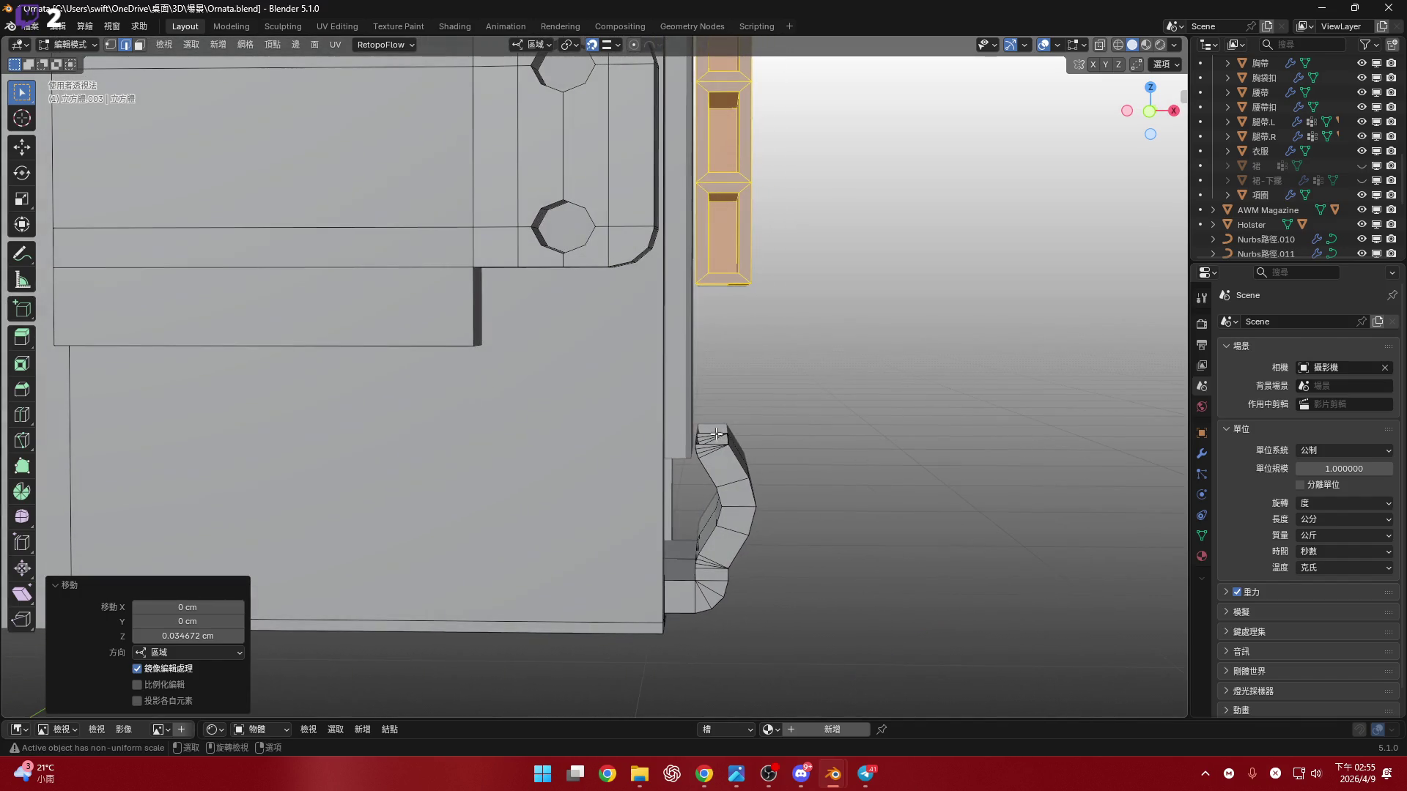
- In front X-ray view, select the bent strip's faces below the holster and hide them
left_click(1149, 113)
scroll(767, 364, "up", 5)
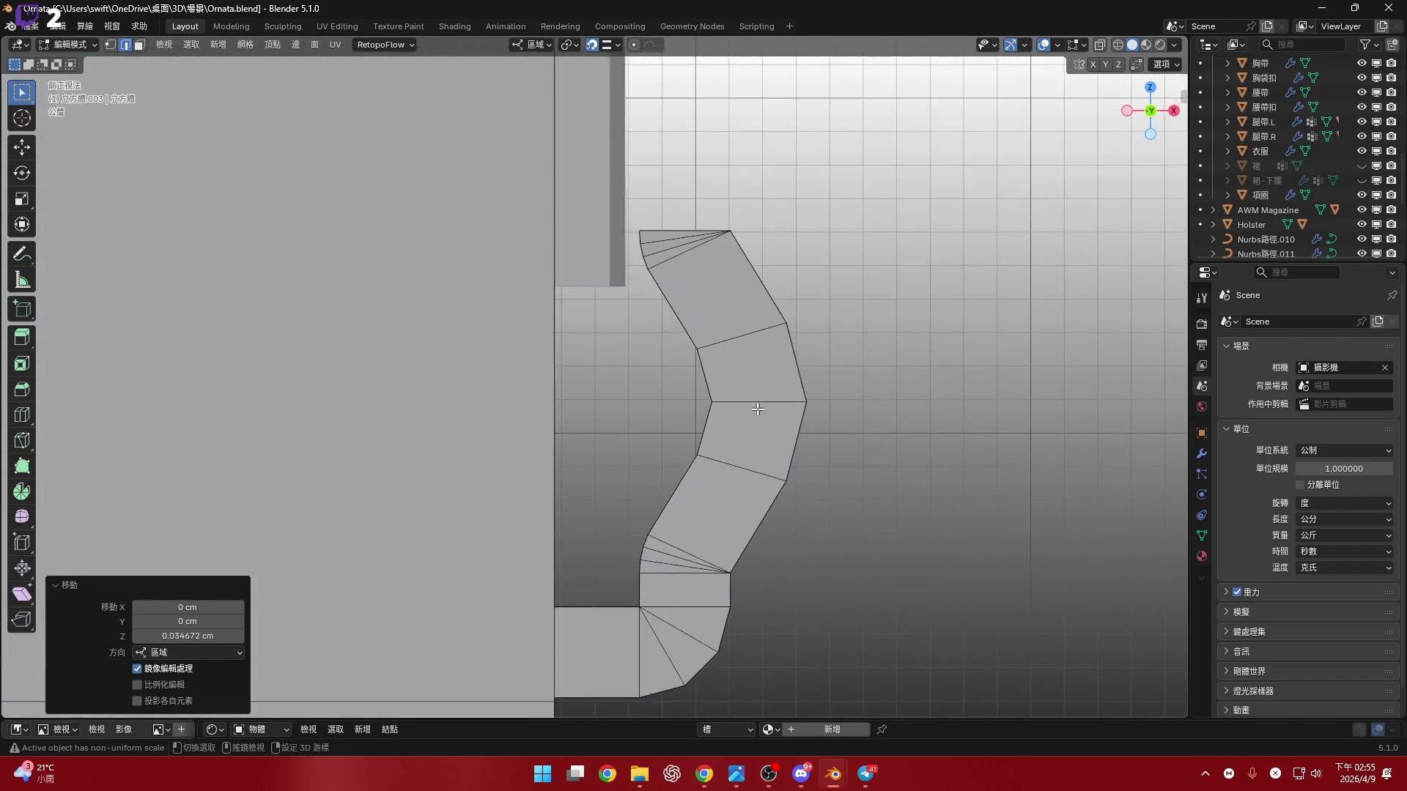
left_click(1099, 45)
scroll(748, 314, "down", 2)
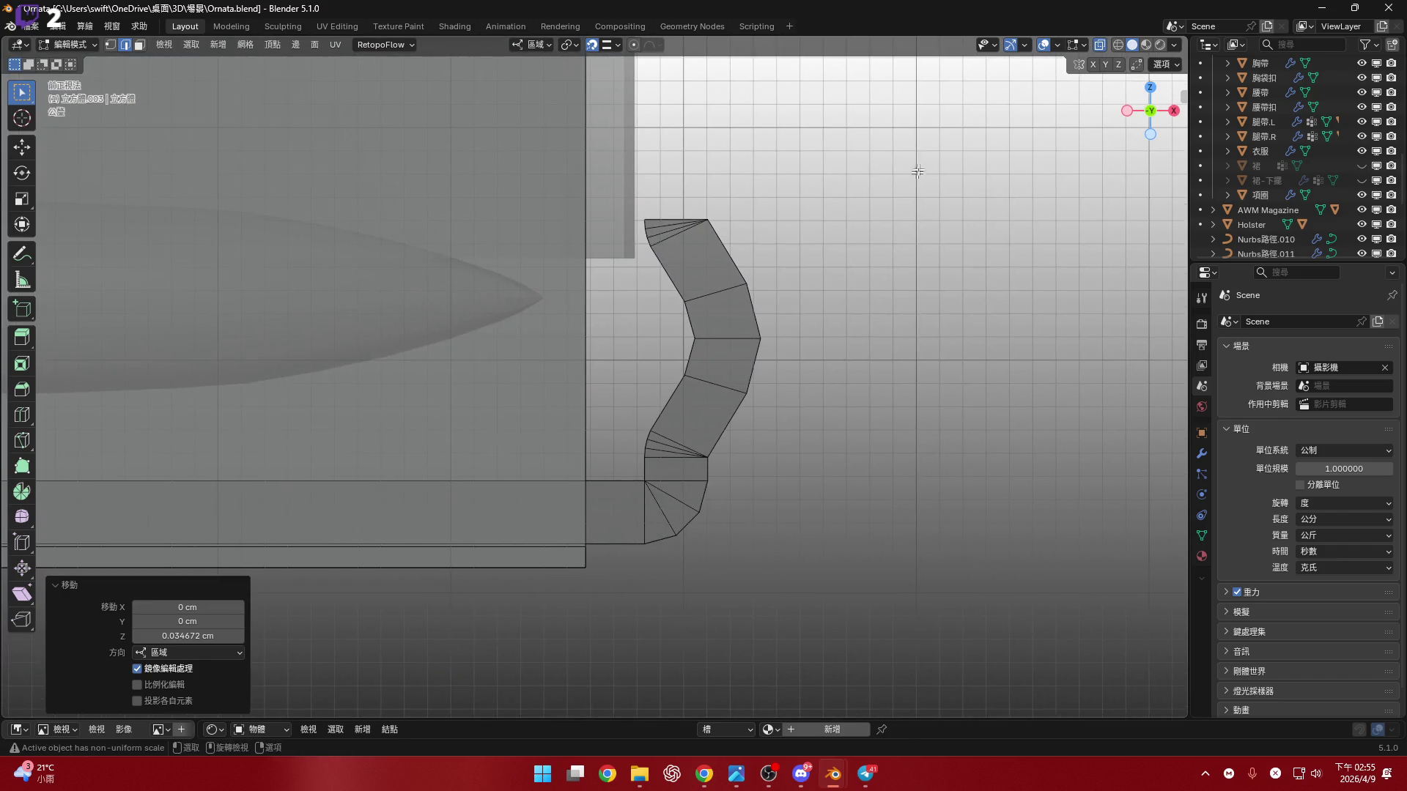
left_click_drag(656, 665, 651, 665)
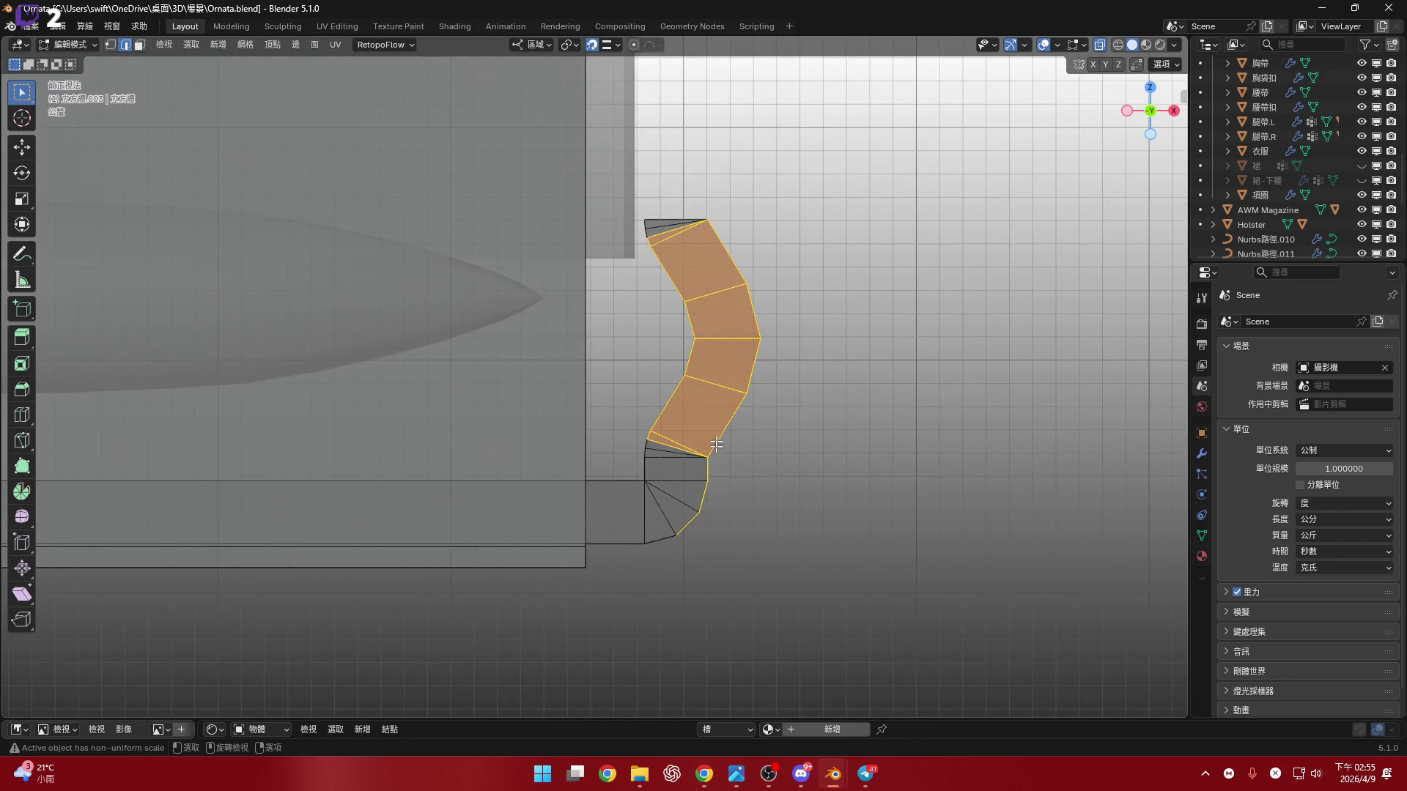
left_click_drag(745, 631, 652, 689)
middle_click_drag(739, 466, 733, 525, "shift")
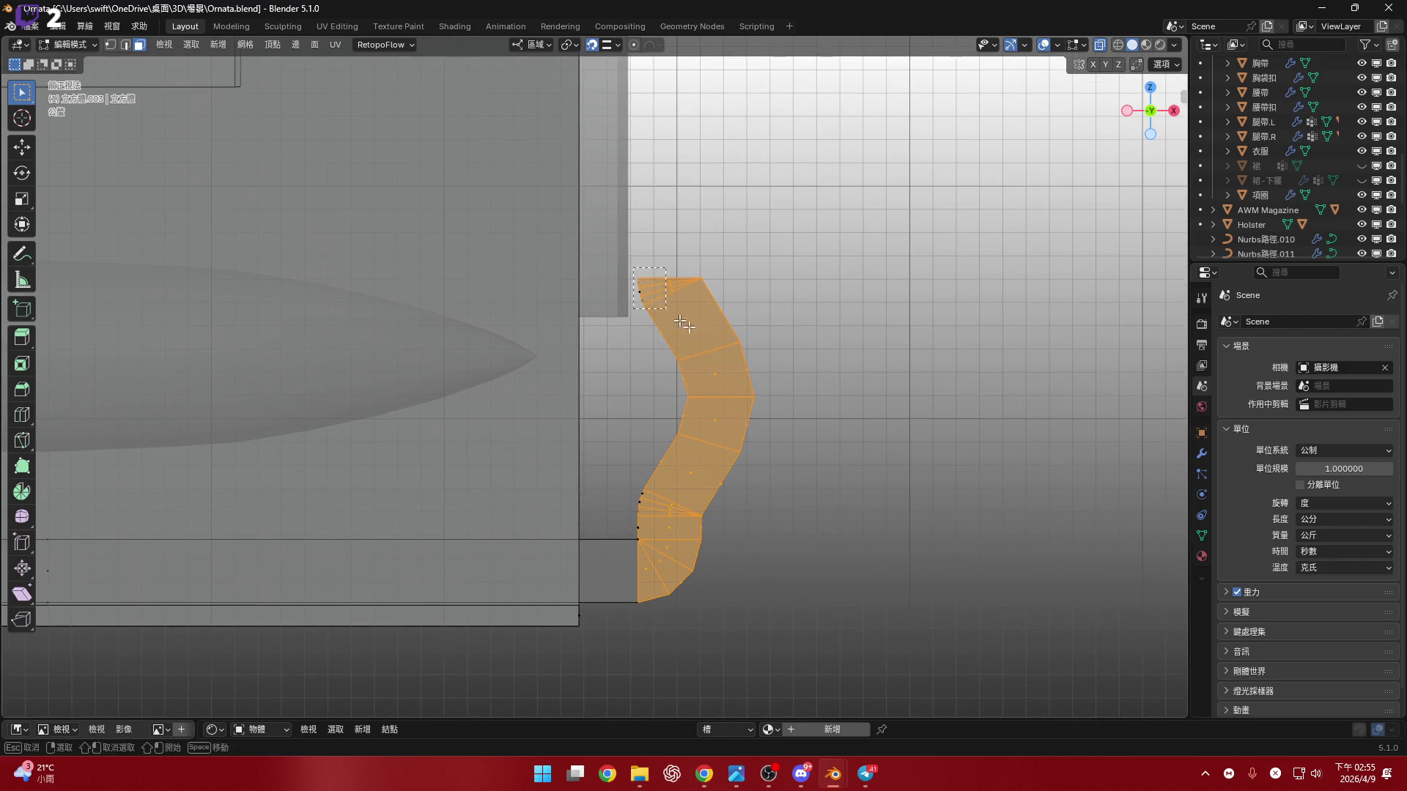
mouse_move(724, 542)
middle_mouse_down("shift")
mouse_move(743, 462)
mouse_move(697, 458)
middle_mouse_up("shift")
right_click(920, 418)
left_click(921, 429)
scroll(691, 433, "up", 5)
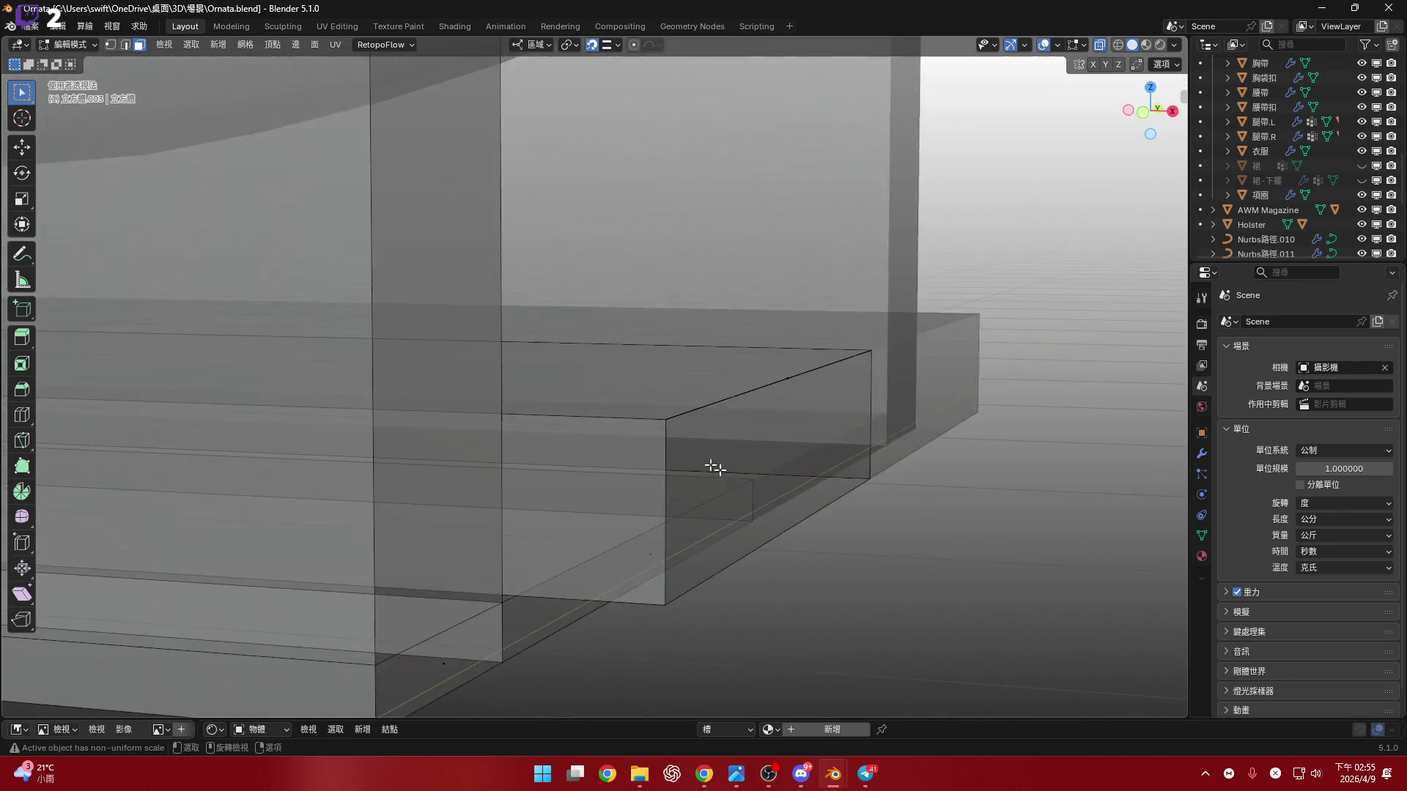
- Frame both holster buckles from the front and select the right strap's faces
scroll(697, 459, "down", 5)
left_click(1144, 116)
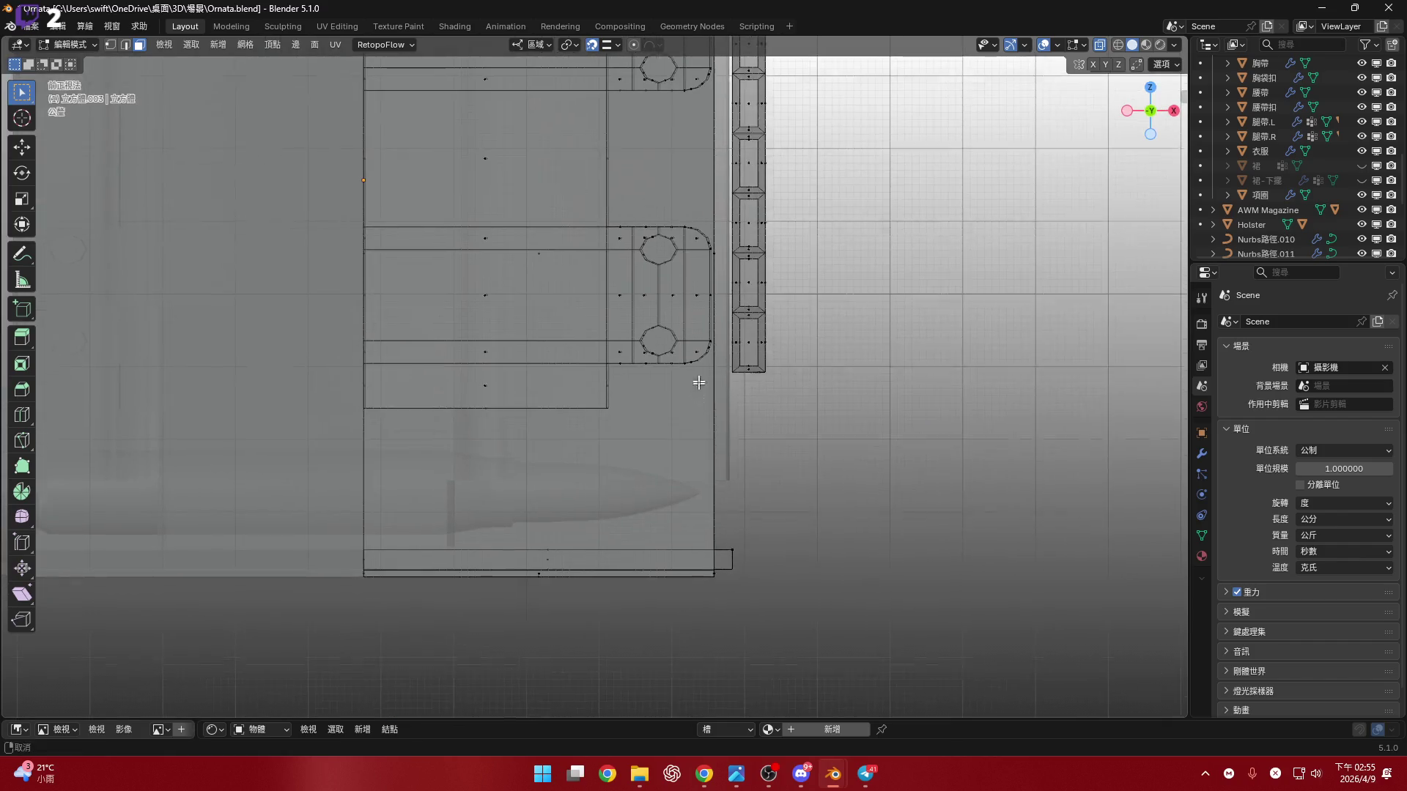
scroll(724, 375, "up", 4)
middle_click_drag(725, 375, 723, 355, "shift")
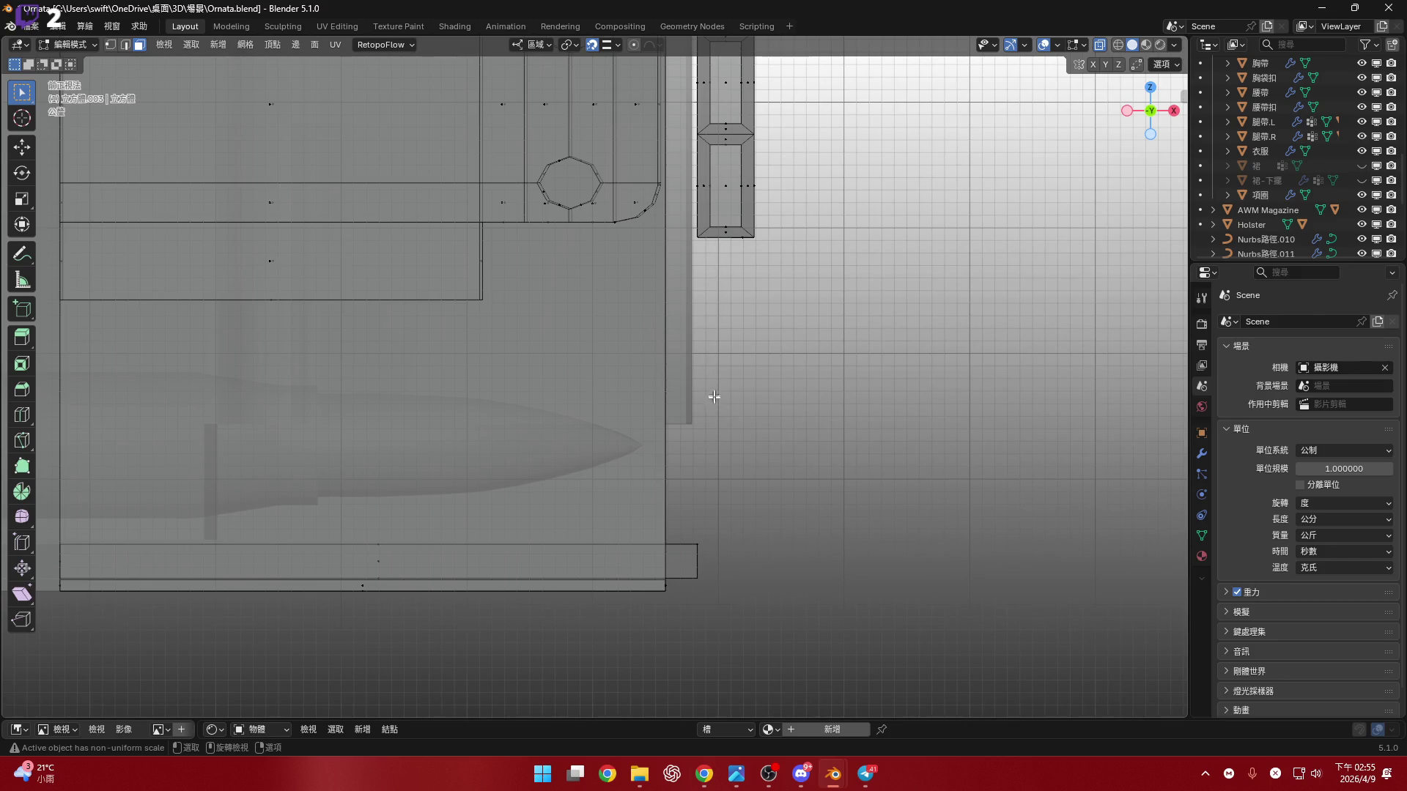
middle_click_drag(720, 415, 684, 565, "shift")
scroll(684, 565, "down", 3)
middle_click_drag(759, 493, 802, 546, "shift")
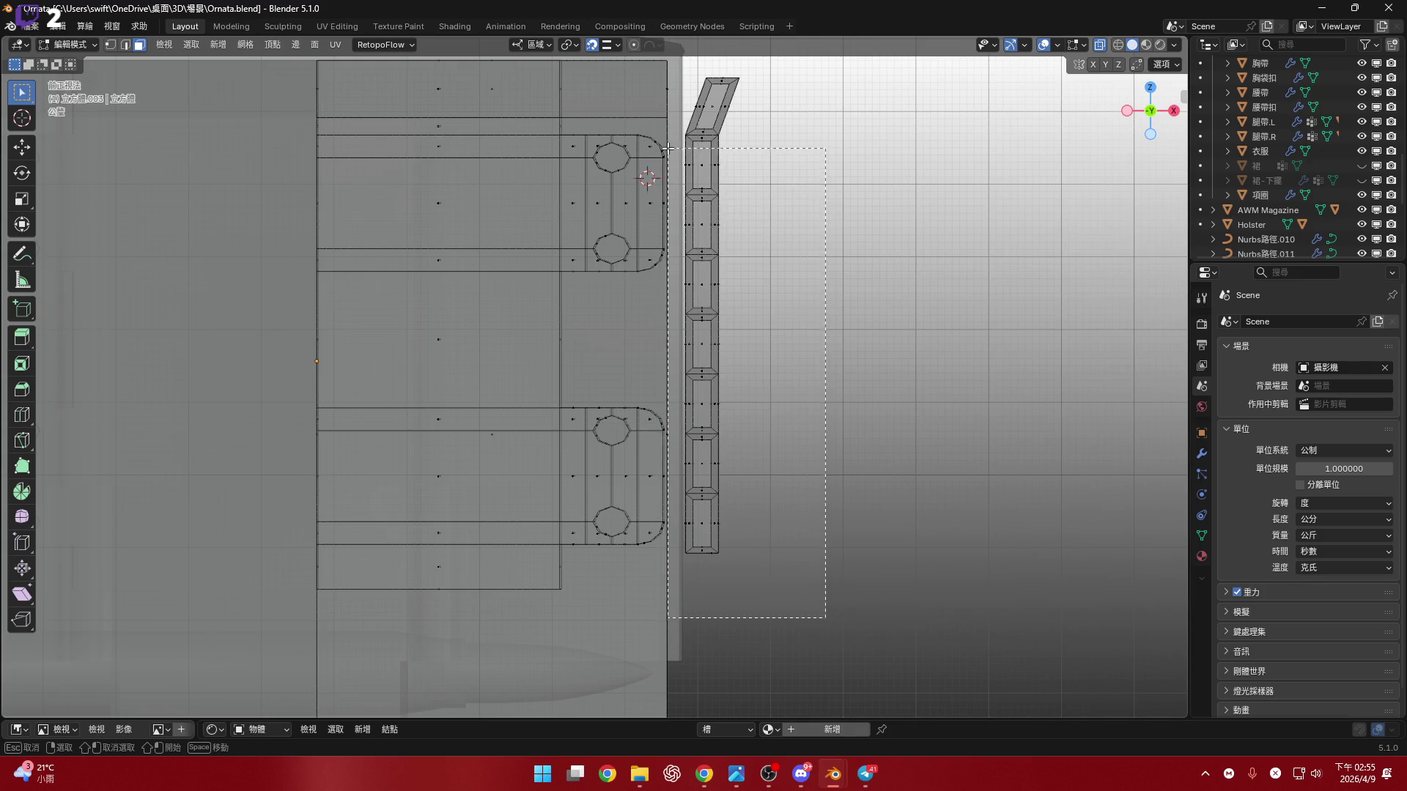
middle_click_drag(756, 254, 762, 314, "shift")
scroll(762, 313, "up", 7)
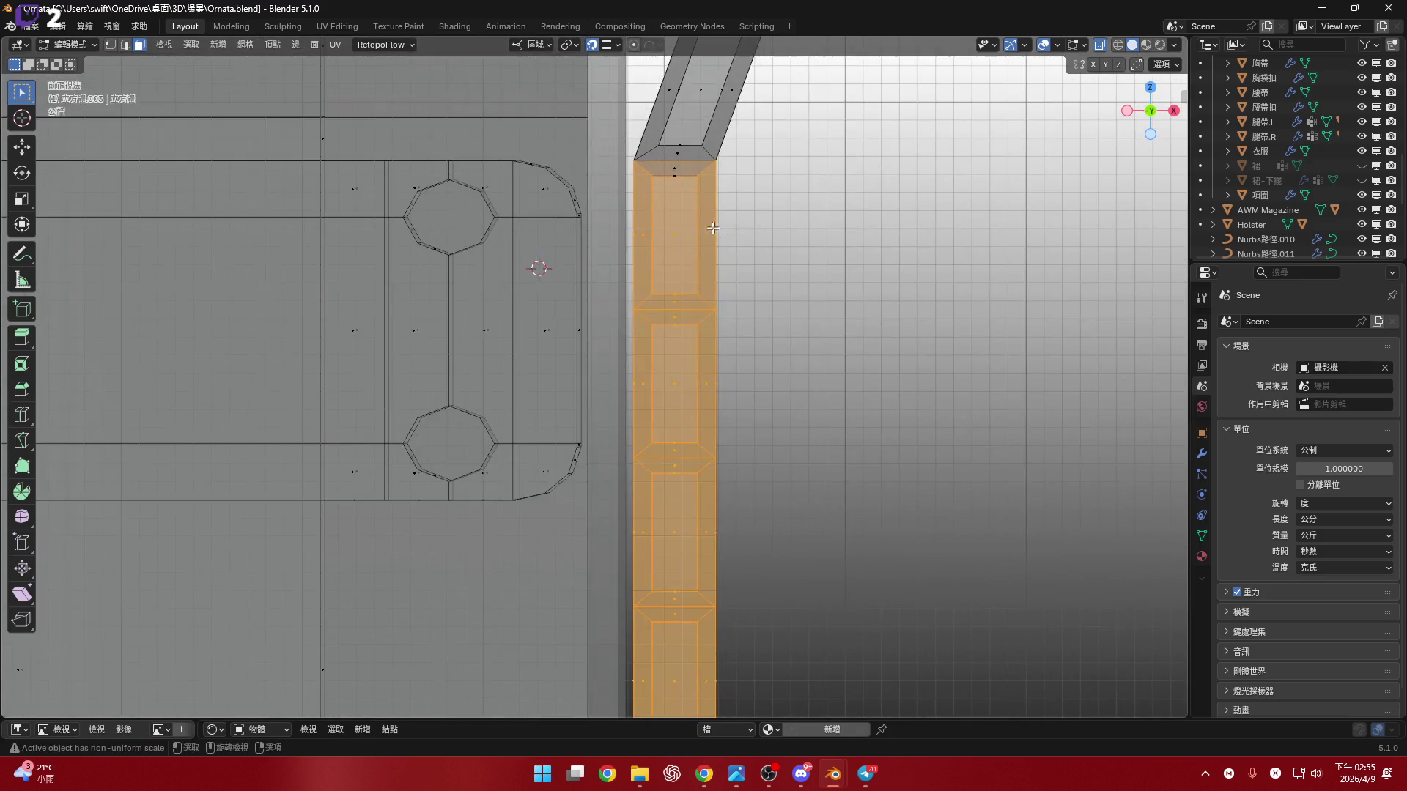
mouse_move(676, 211)
middle_mouse_down("shift")
mouse_move(676, 295)
mouse_move(645, 330)
middle_mouse_up("shift")
- Snap the 3D cursor to the right strap's top edge loop
key("2")
left_click(608, 296, "alt")
key("shift+s")
left_click(939, 366)
mouse_move(938, 366)
middle_mouse_down()
mouse_move(744, 317)
mouse_move(688, 326)
middle_mouse_up()
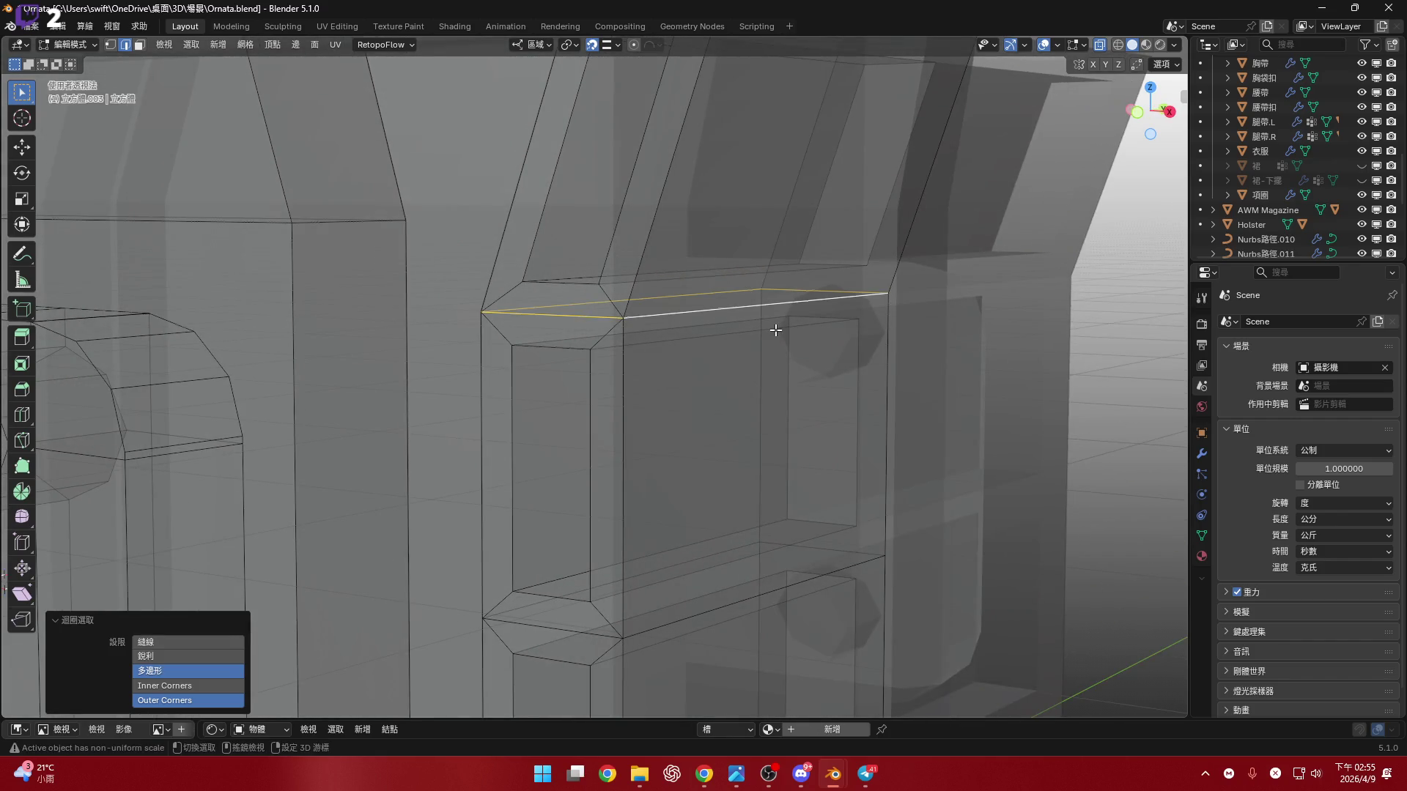
left_click(794, 414)
middle_click_drag(794, 414, 1128, 147)
- Box-select all the right strap's faces from the front and set the pivot point to 3D Cursor
left_click(1149, 112)
scroll(742, 369, "down", 2)
key("b")
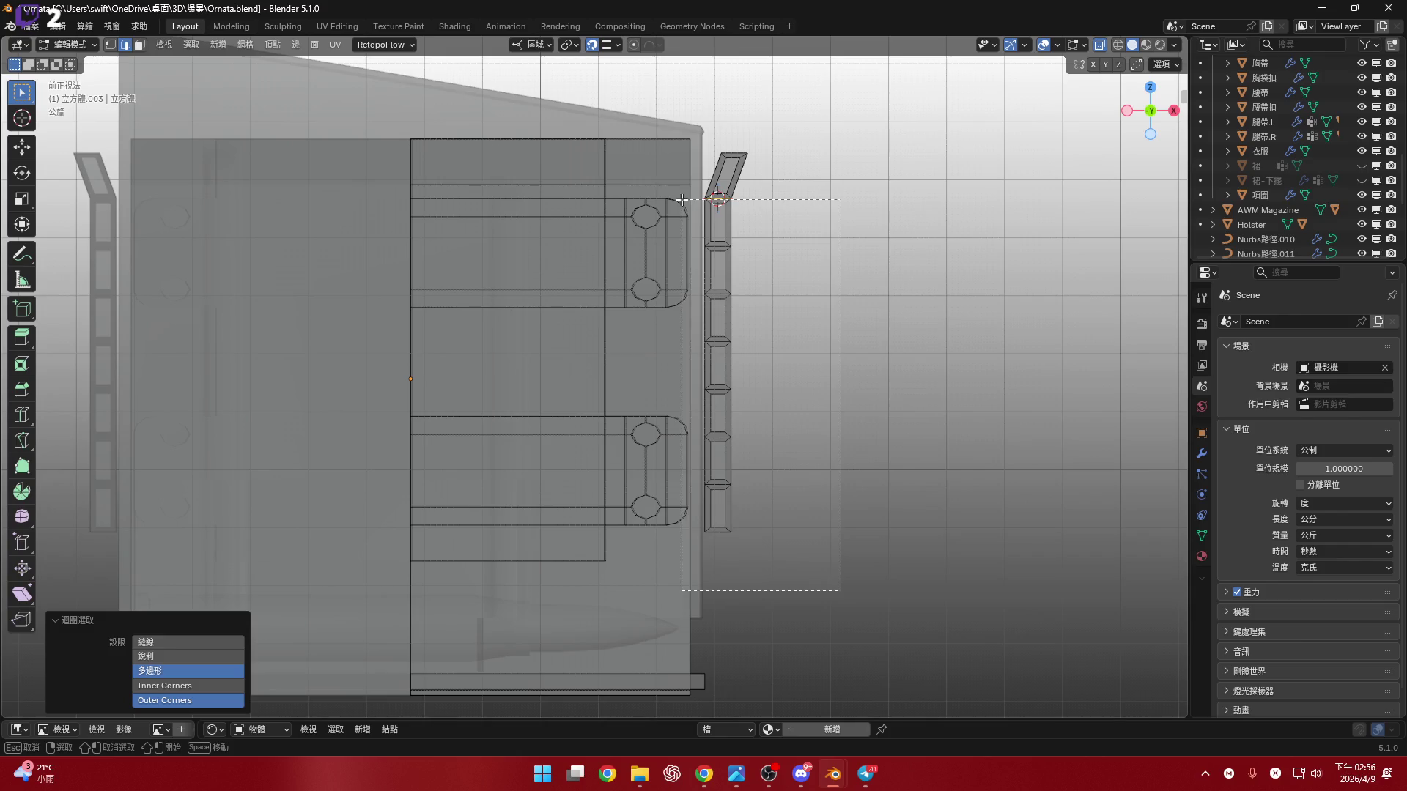
left_click_drag(695, 196, 695, 197)
scroll(697, 307, "up", 5)
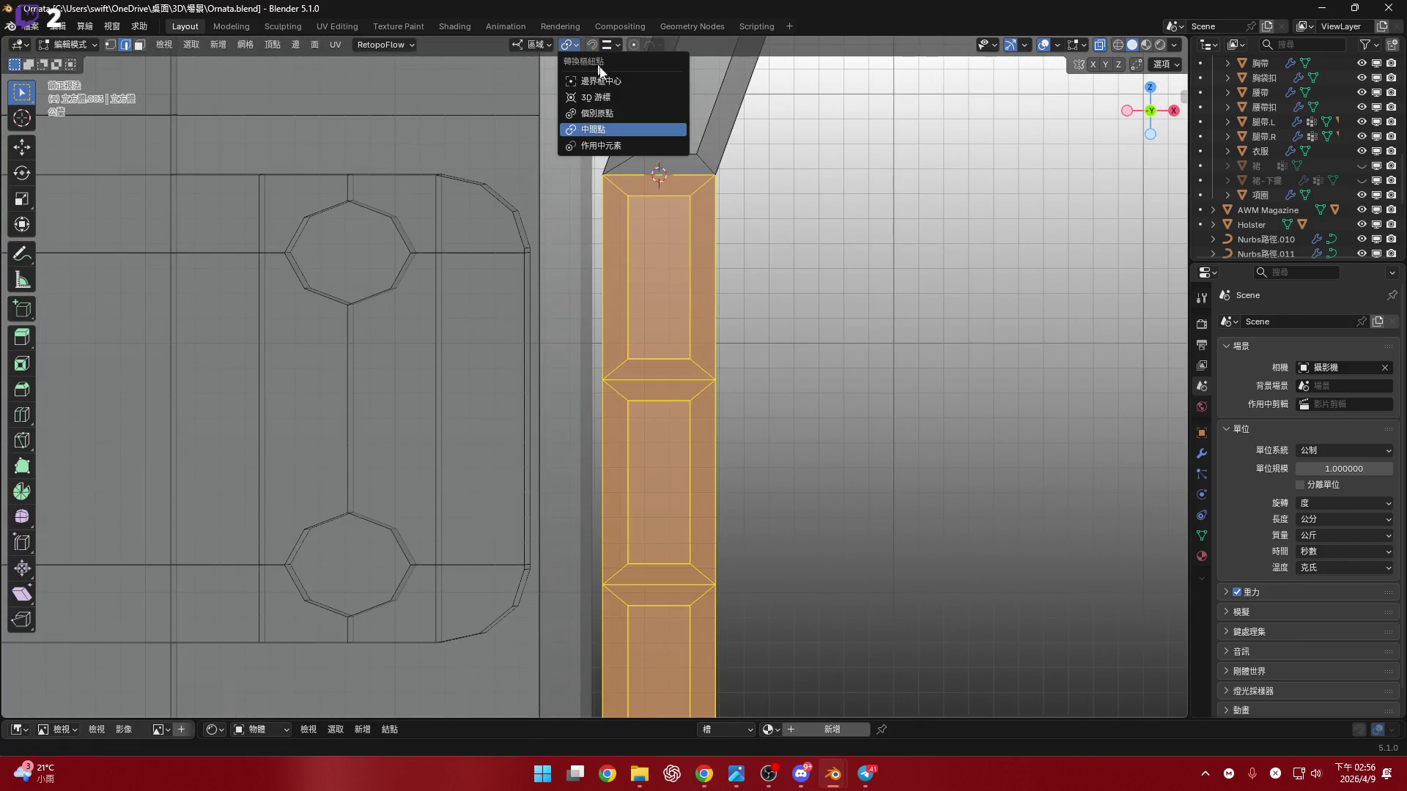
left_click(608, 97)
- Stretch the strap along its local Z about the cursor, to roughly 1.2553 scale
scroll(656, 282, "down", 7)
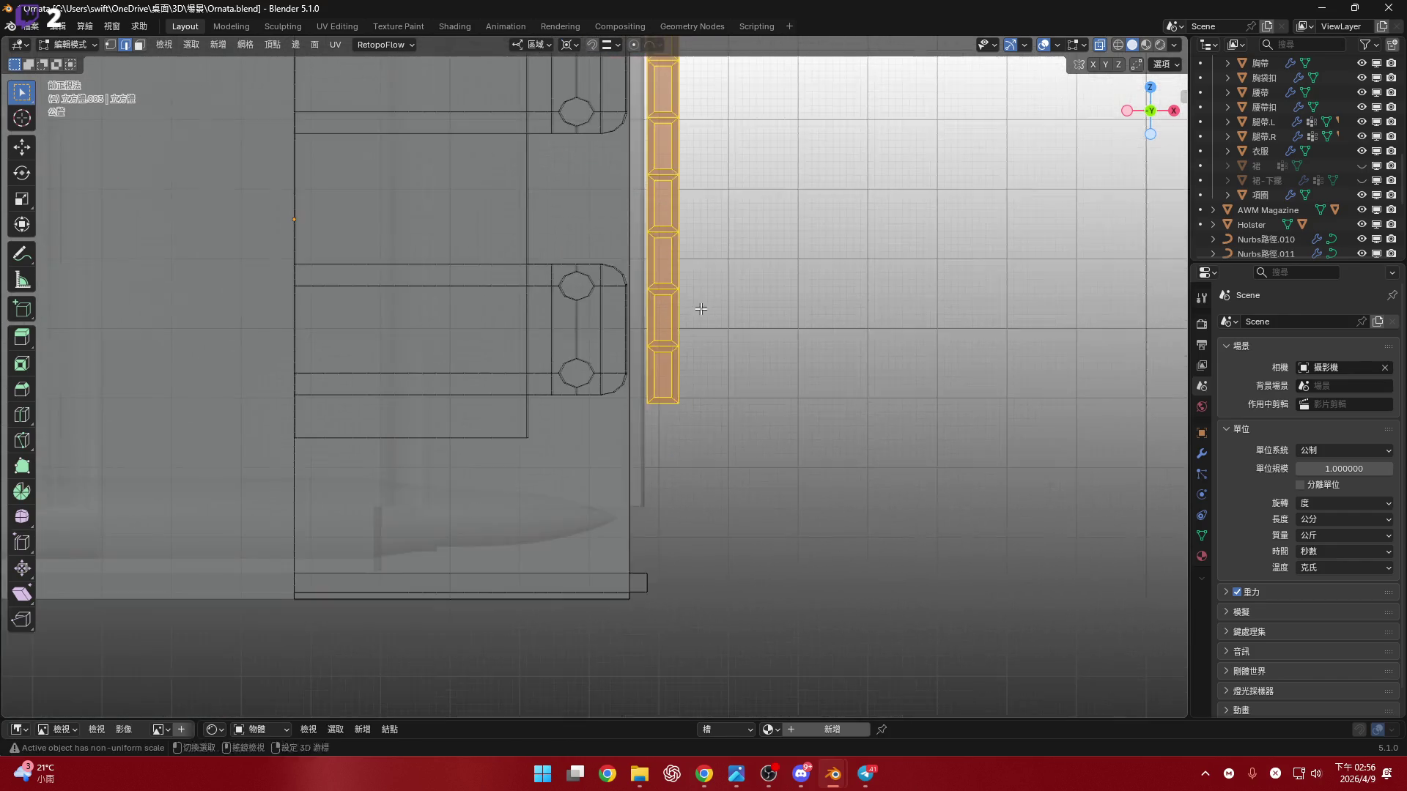
key("s")
key("z")
key("z")
key("z")
middle_click_drag(802, 486, 838, 443, "shift")
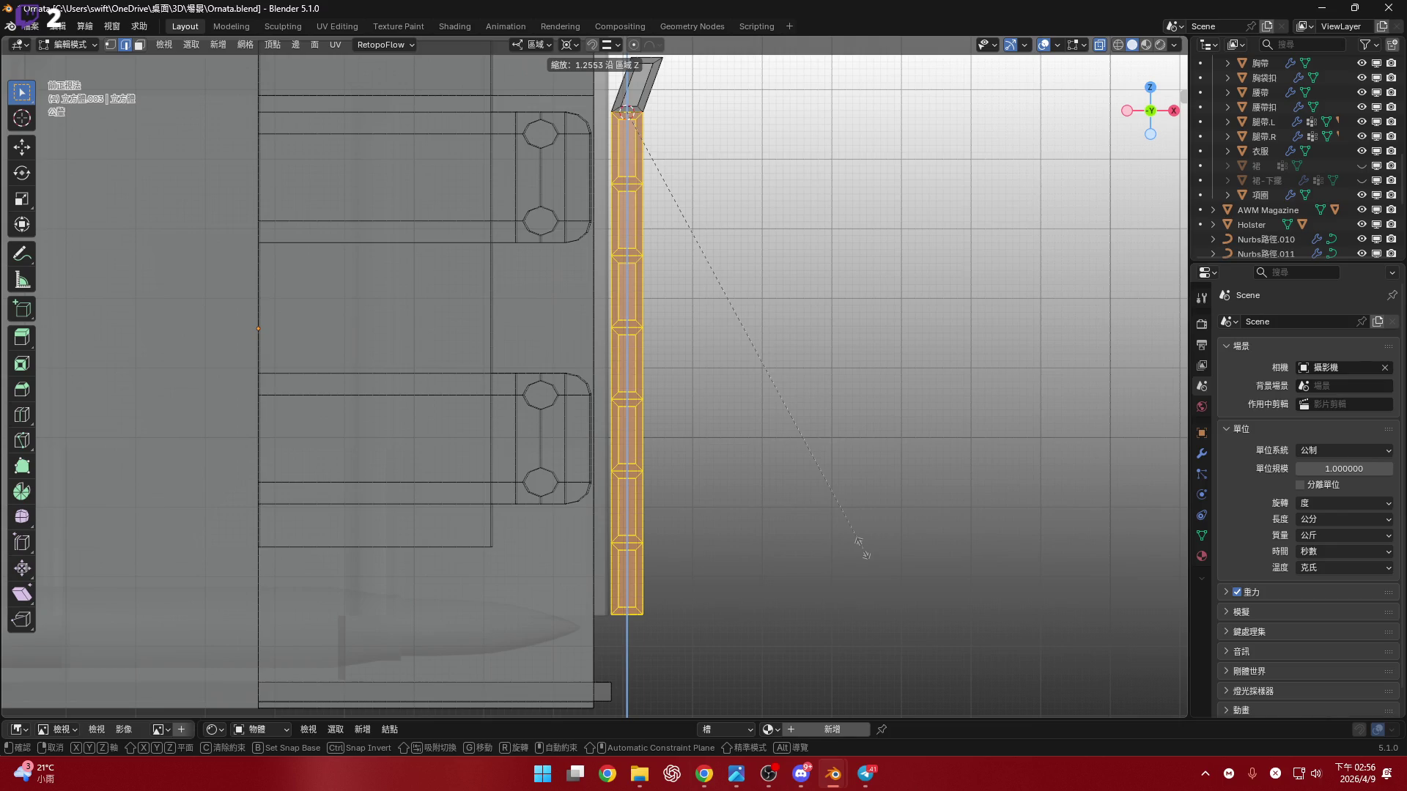
- Cancel the strap stretch and undo to restore the hidden bent strip piece
right_click(865, 553)
middle_click_drag(864, 554, 842, 416, "shift")
key("ctrl+z")
key("ctrl+z")
key("ctrl+z")
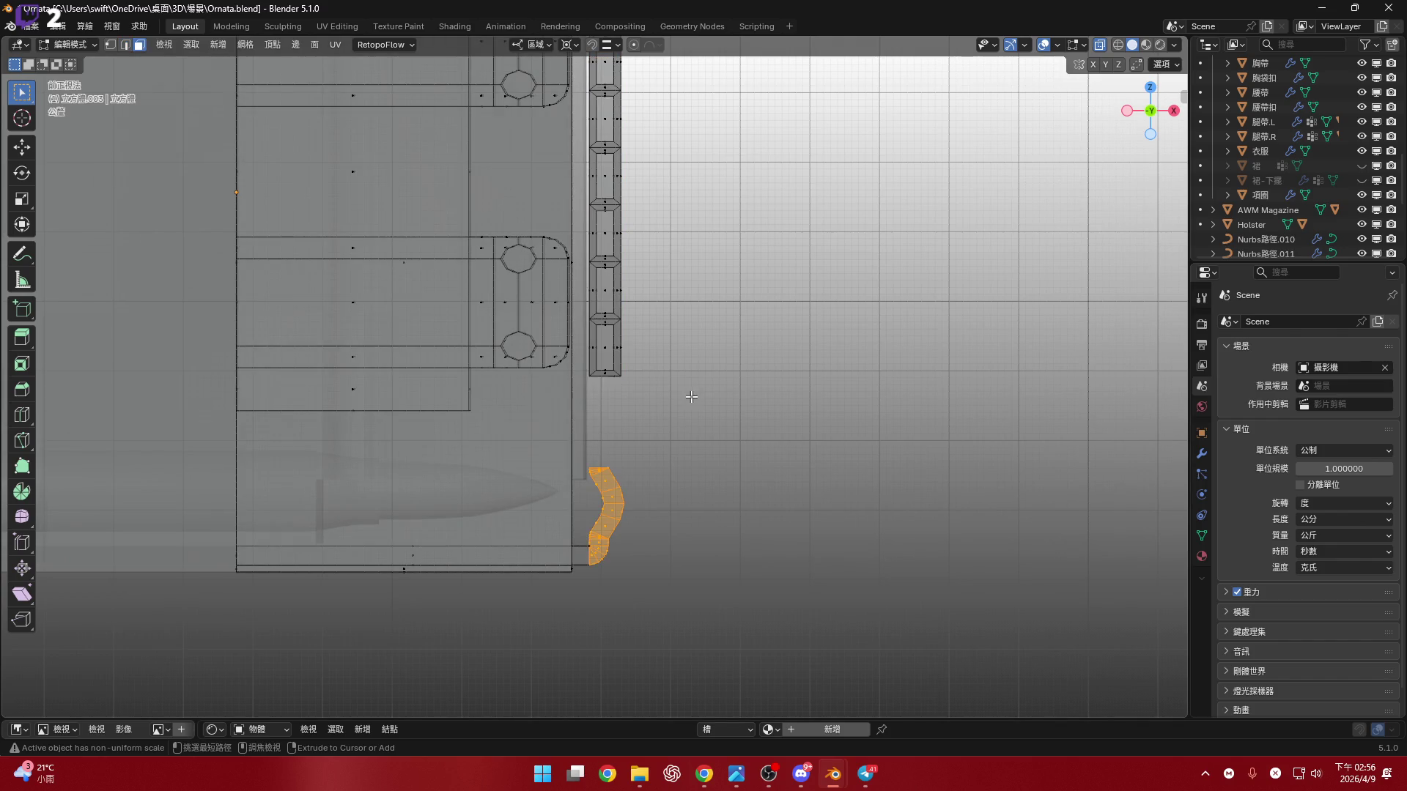
middle_click_drag(691, 397, 696, 496, "shift")
scroll(674, 464, "up", 2)
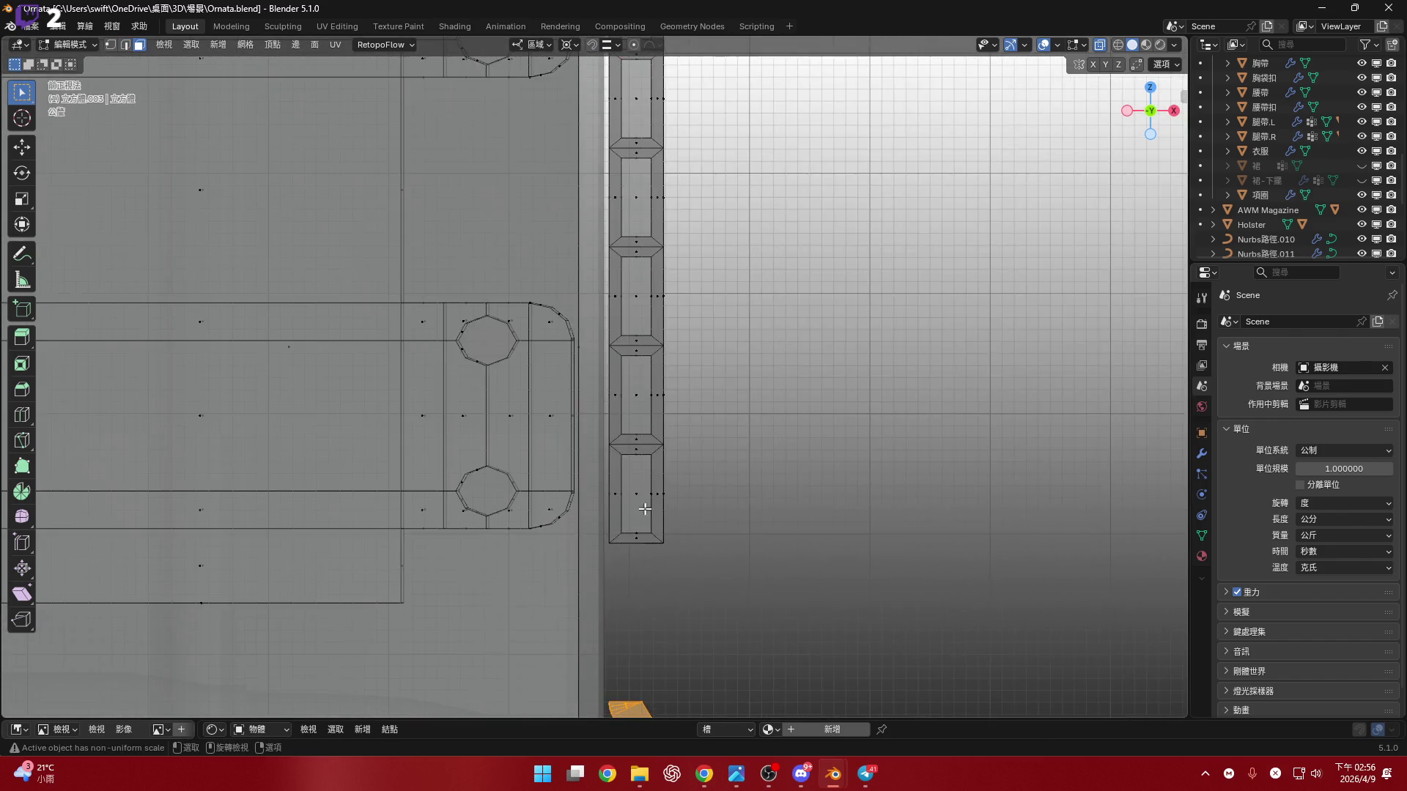
scroll(649, 540, "up", 10)
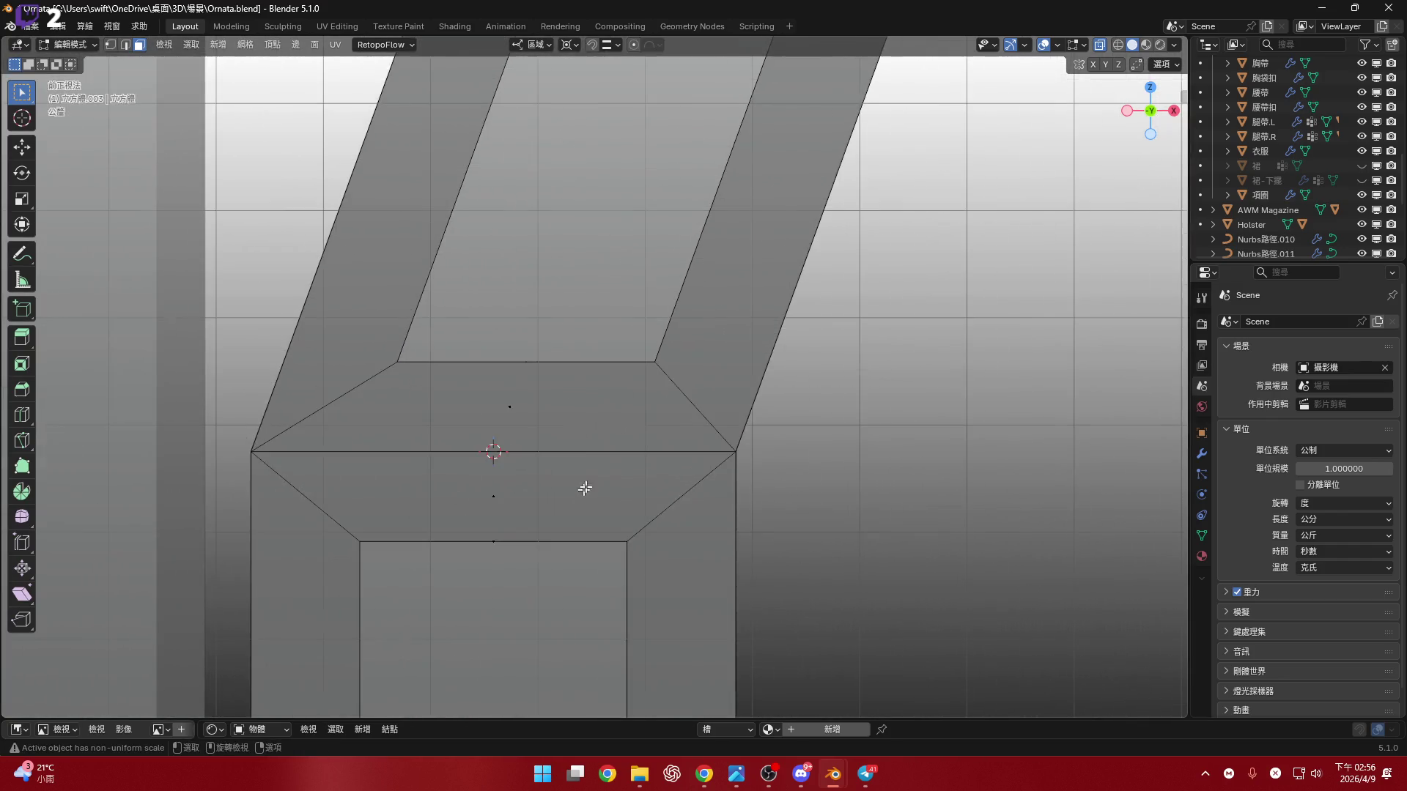
- Select edges and vertices at the strap junction, growing the selection around one vertex
left_click(729, 480, "alt")
middle_click_drag(728, 481, 715, 490)
key("2")
left_click(728, 471, "alt")
scroll(708, 488, "up", 3)
key("1")
left_click(699, 443)
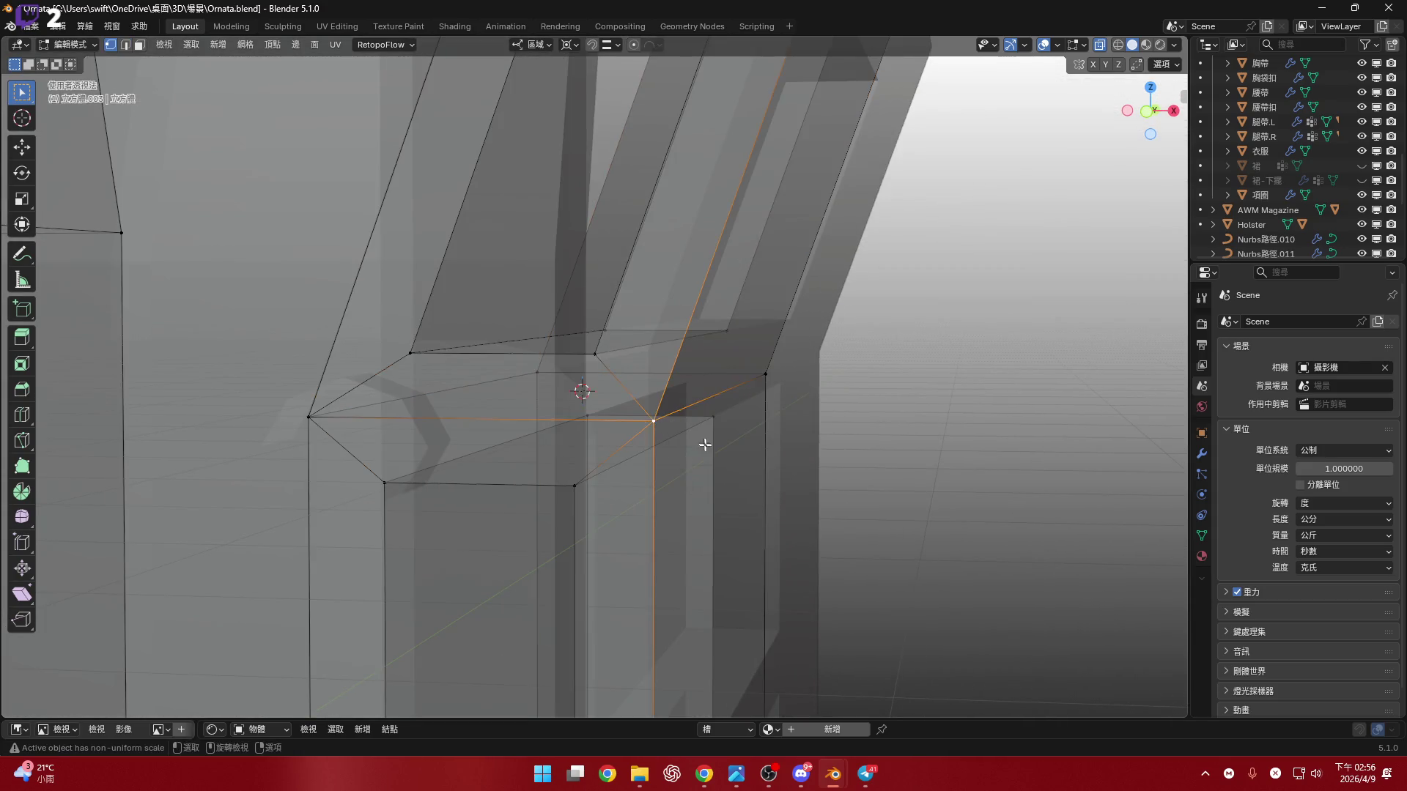
key("ctrl+KP_Add")
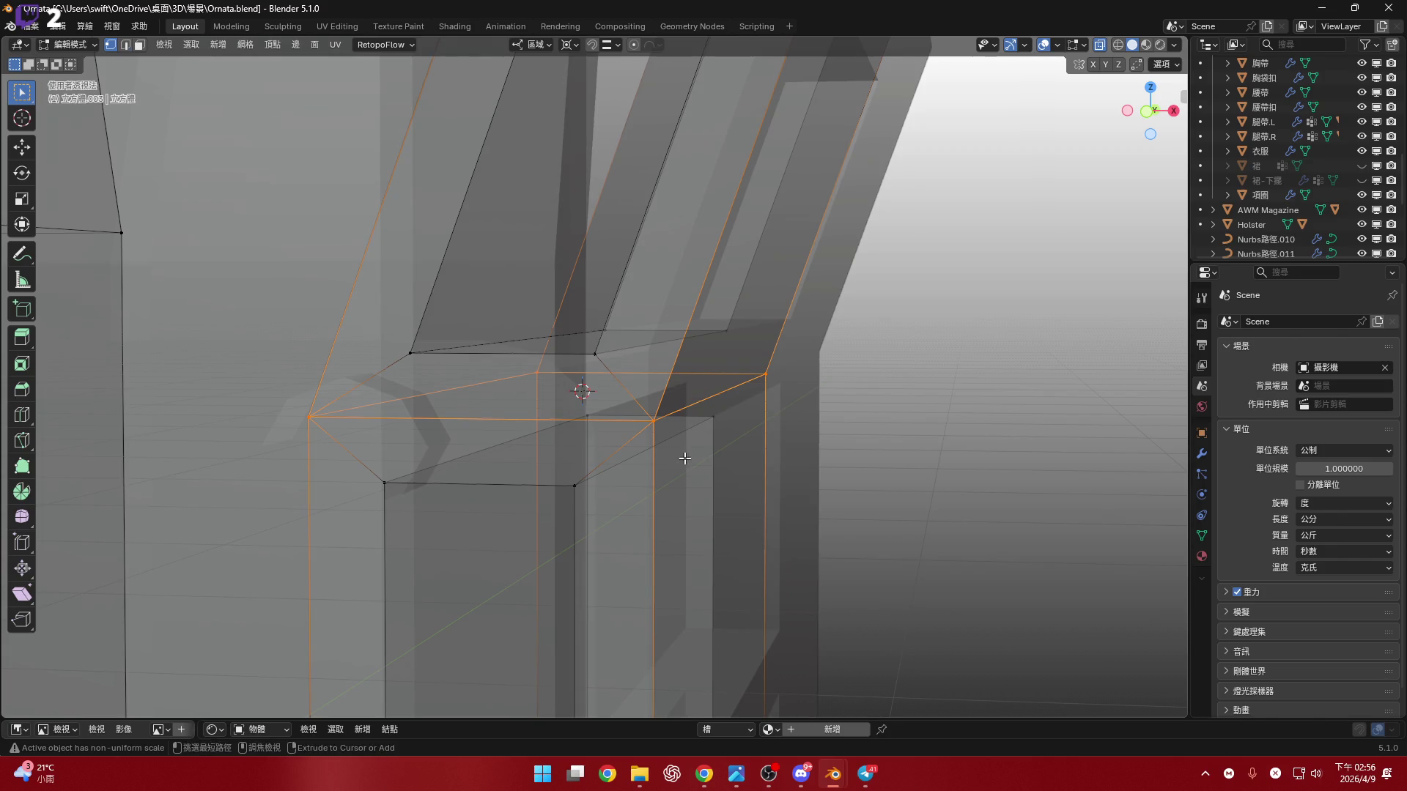
key("2")
scroll(684, 458, "down", 5)
middle_click_drag(851, 486, 876, 246, "shift")
- In front view, box-select the vertical strap column and scale it along Z to 1.223
left_click(1148, 115)
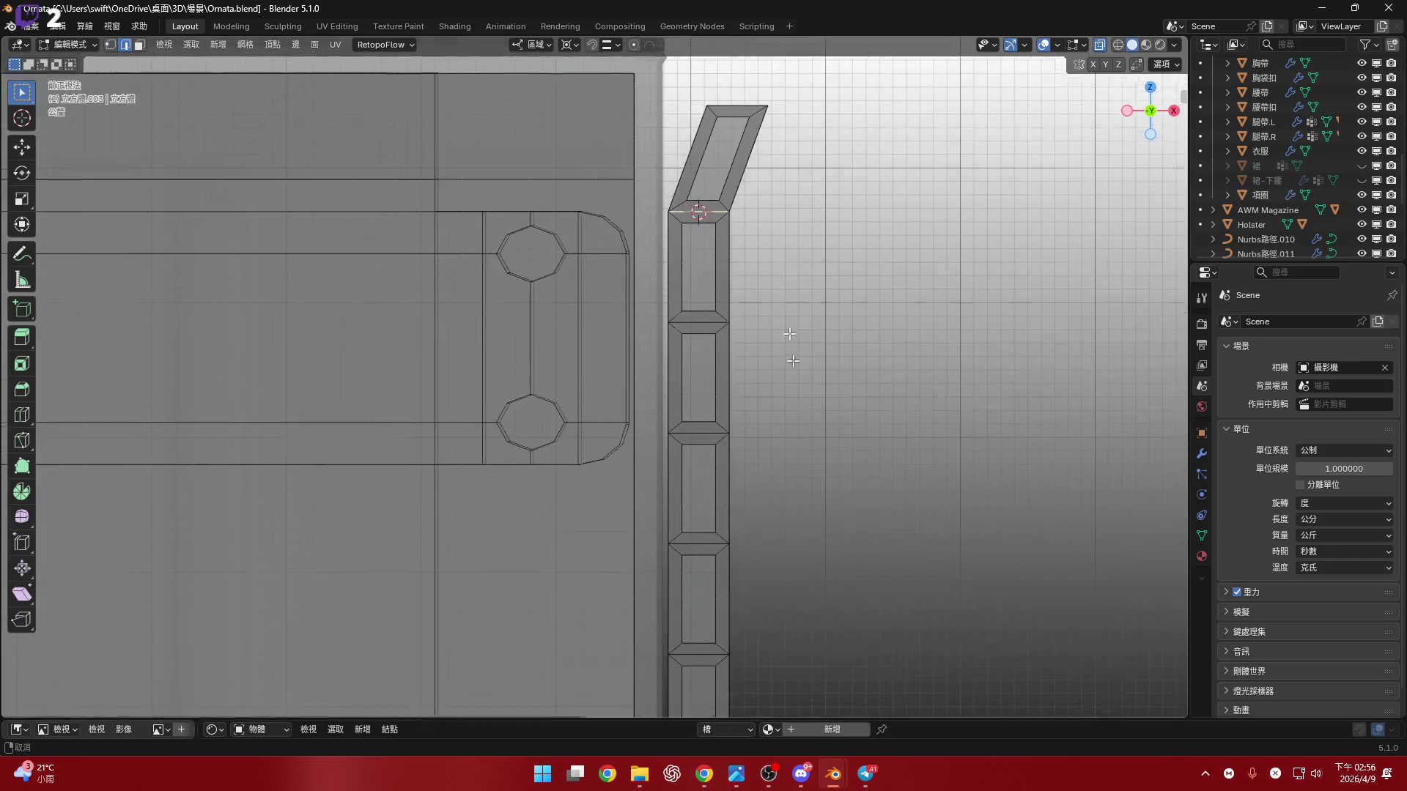
scroll(748, 440, "down", 2)
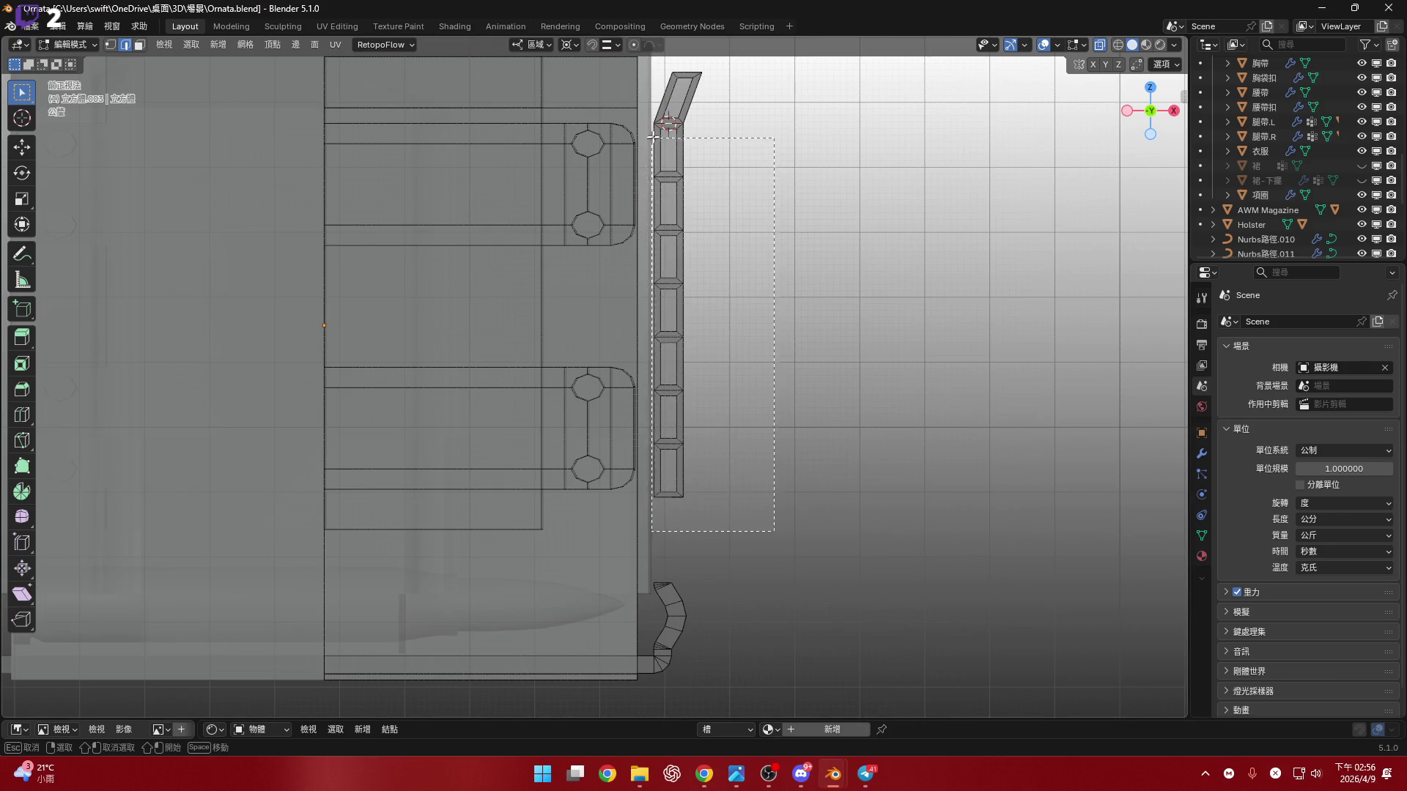
scroll(779, 255, "up", 6)
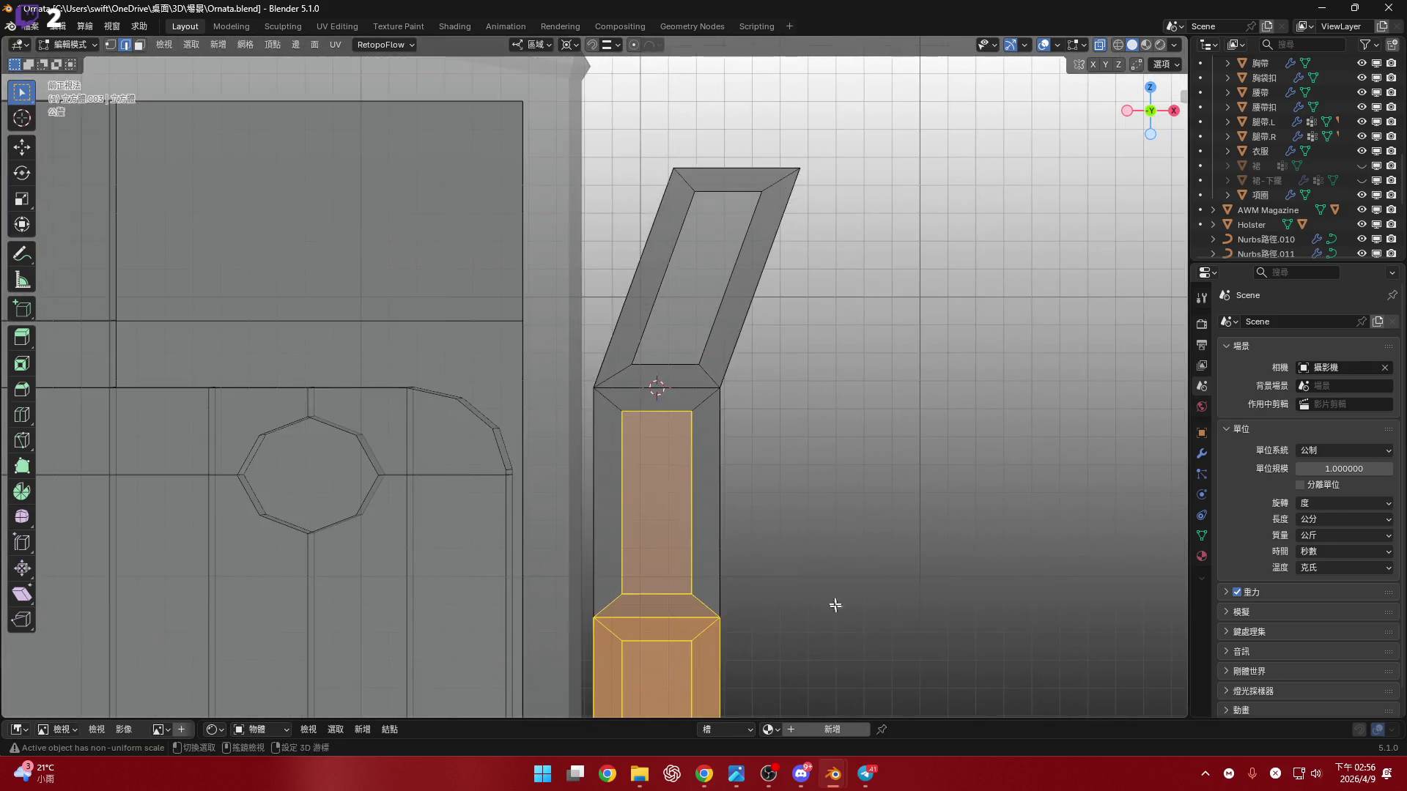
key("b")
left_click_drag(586, 287, 586, 287)
scroll(682, 207, "down", 10)
scroll(765, 433, "up", 6)
mouse_move(765, 433)
middle_mouse_down("shift")
mouse_move(765, 568)
mouse_move(816, 559)
middle_mouse_up("shift")
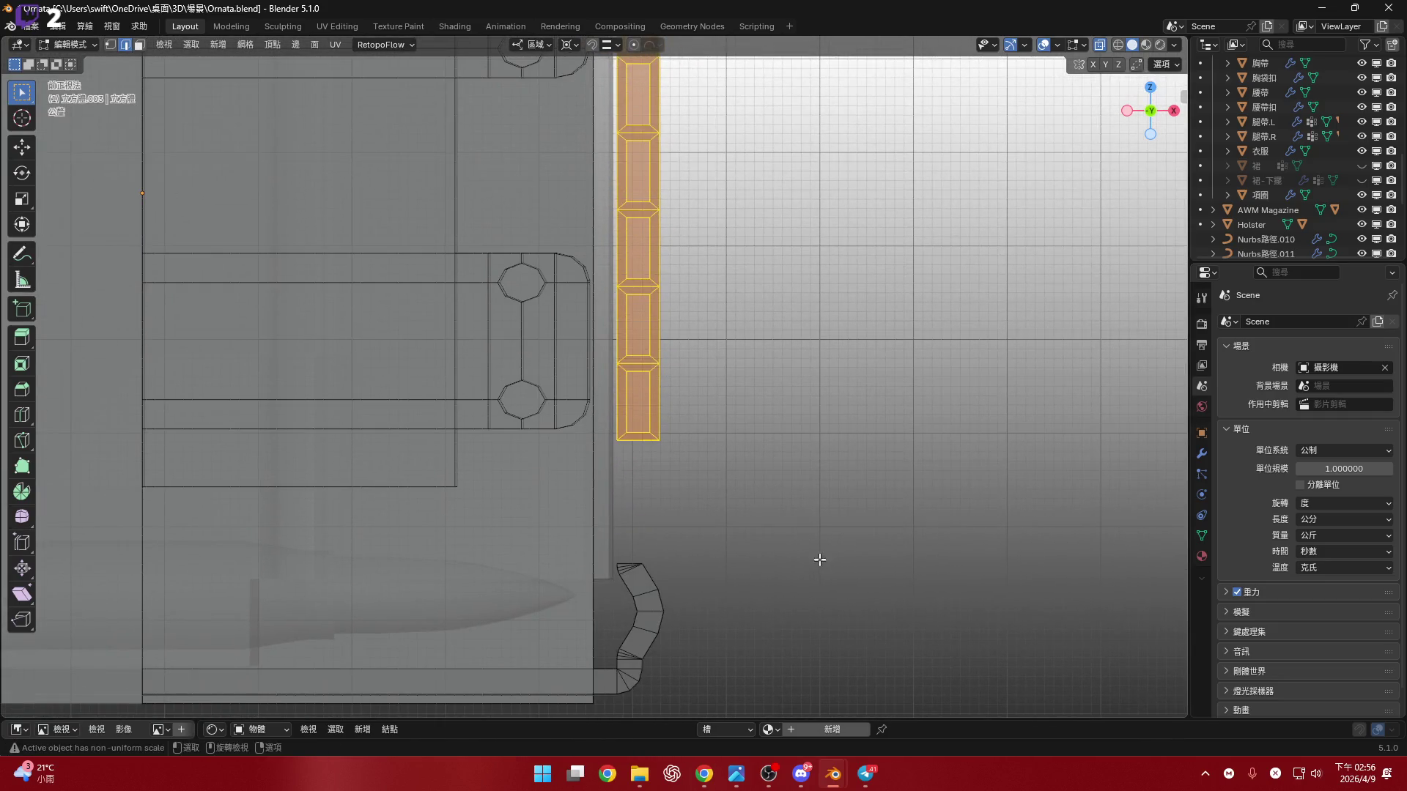
key("s")
key("z")
left_click(844, 700)
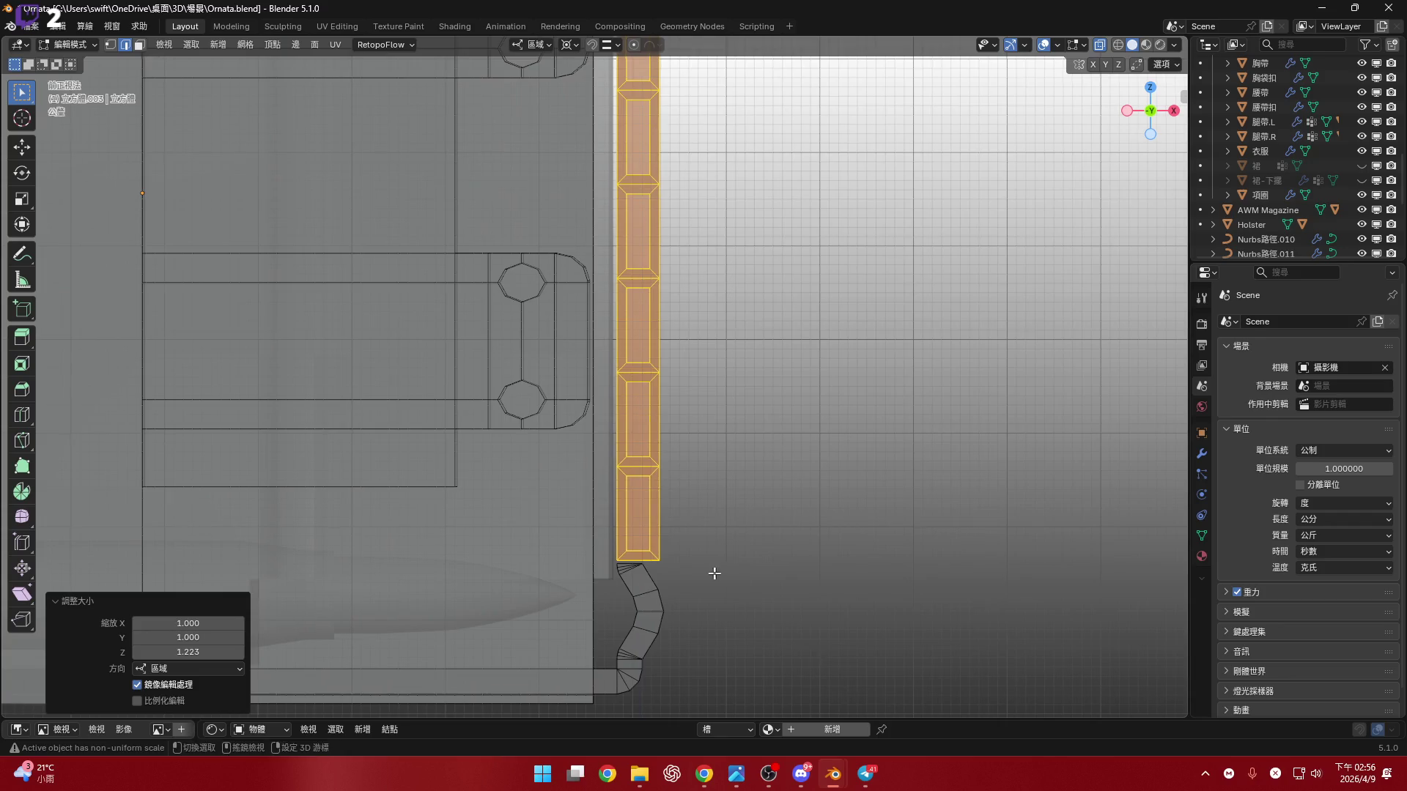
- Rescale the column's lower end slightly along Z to a factor of 0.999
scroll(716, 572, "up", 8)
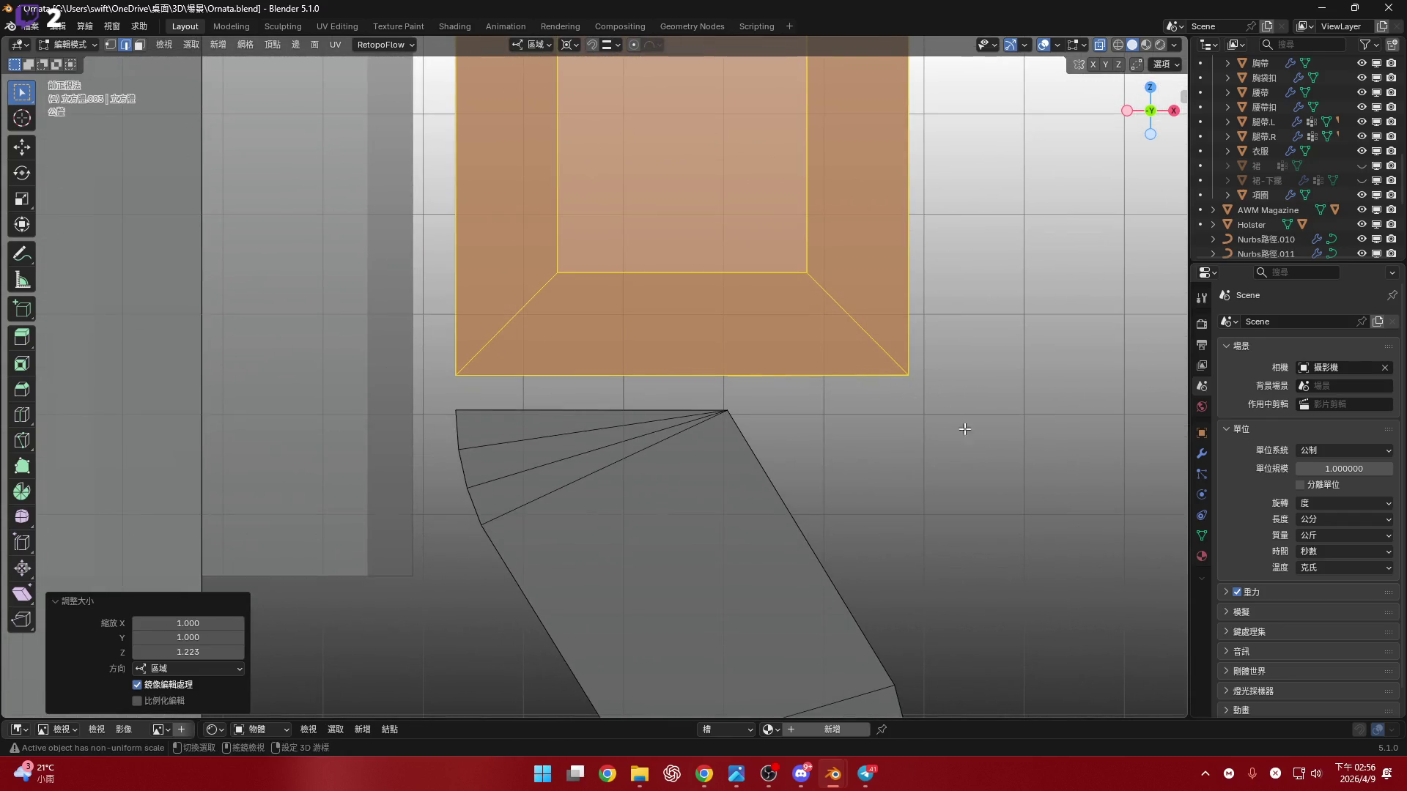
middle_click_drag(964, 429, 951, 433, "shift")
key("s")
key("z")
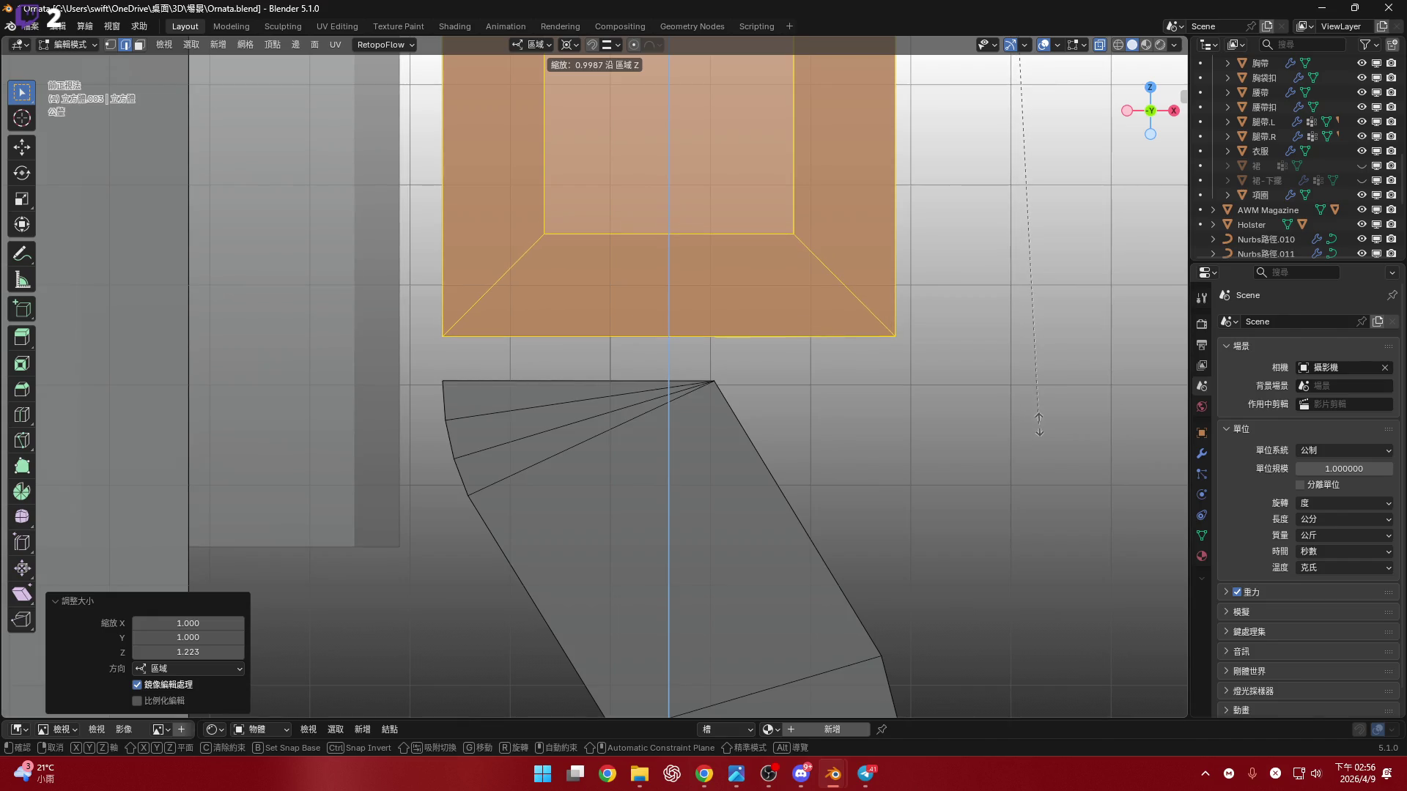
left_click(1033, 410)
mouse_move(946, 374)
middle_mouse_down()
mouse_move(613, 291)
mouse_move(999, 194)
middle_mouse_up()
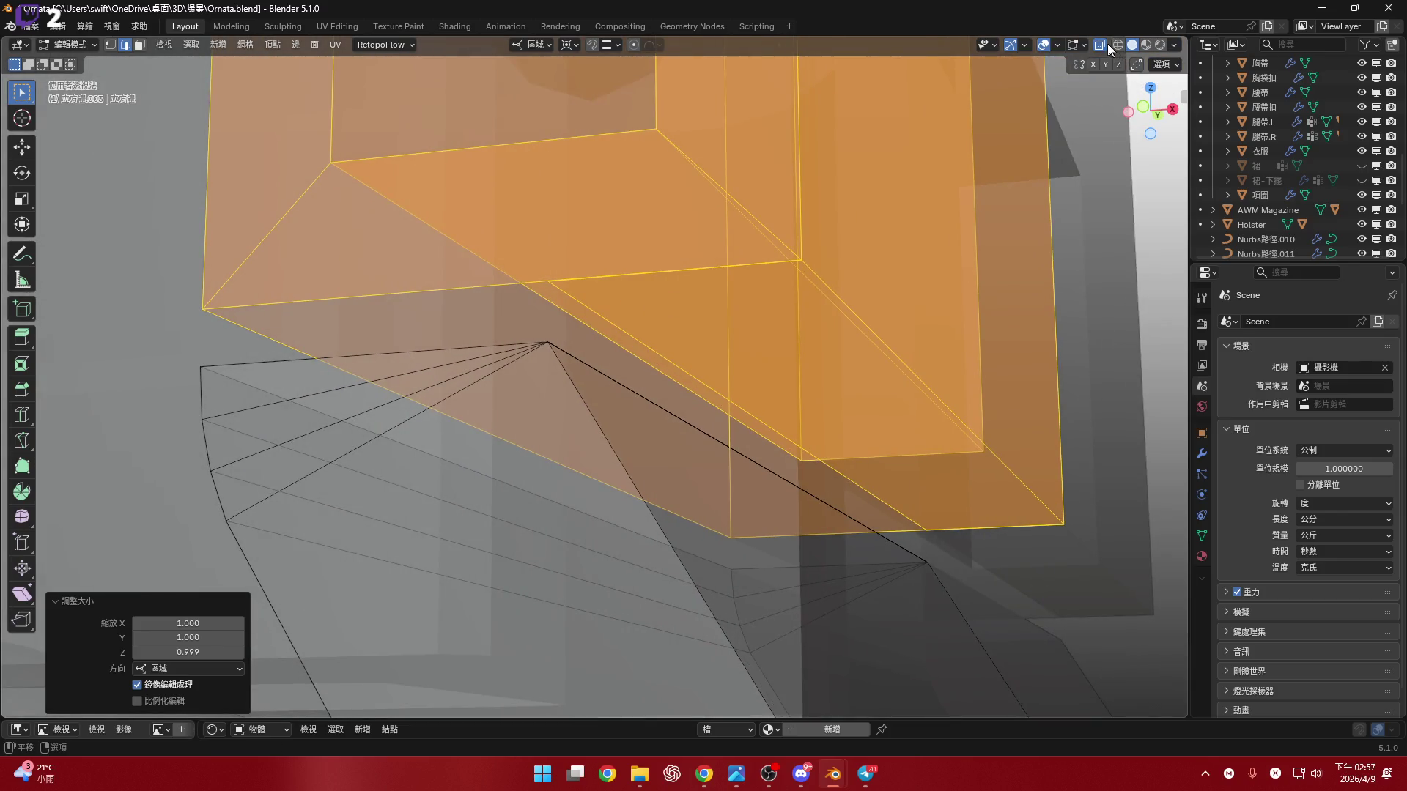
- Turn off X-ray, add a second edge and bridge the selected edges into a face
left_click(1106, 44)
scroll(587, 324, "up", 5)
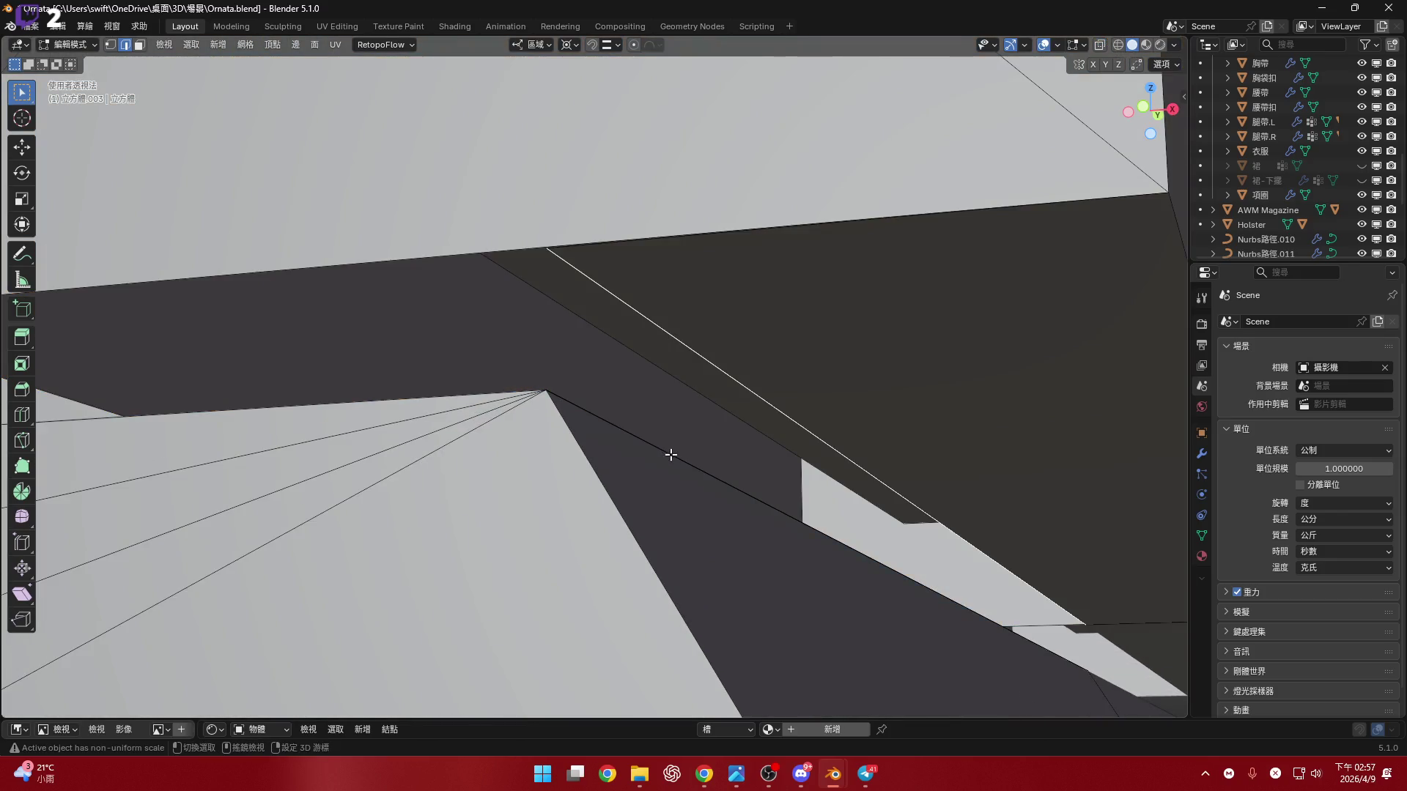
left_click(671, 454, "shift")
scroll(697, 337, "down", 3)
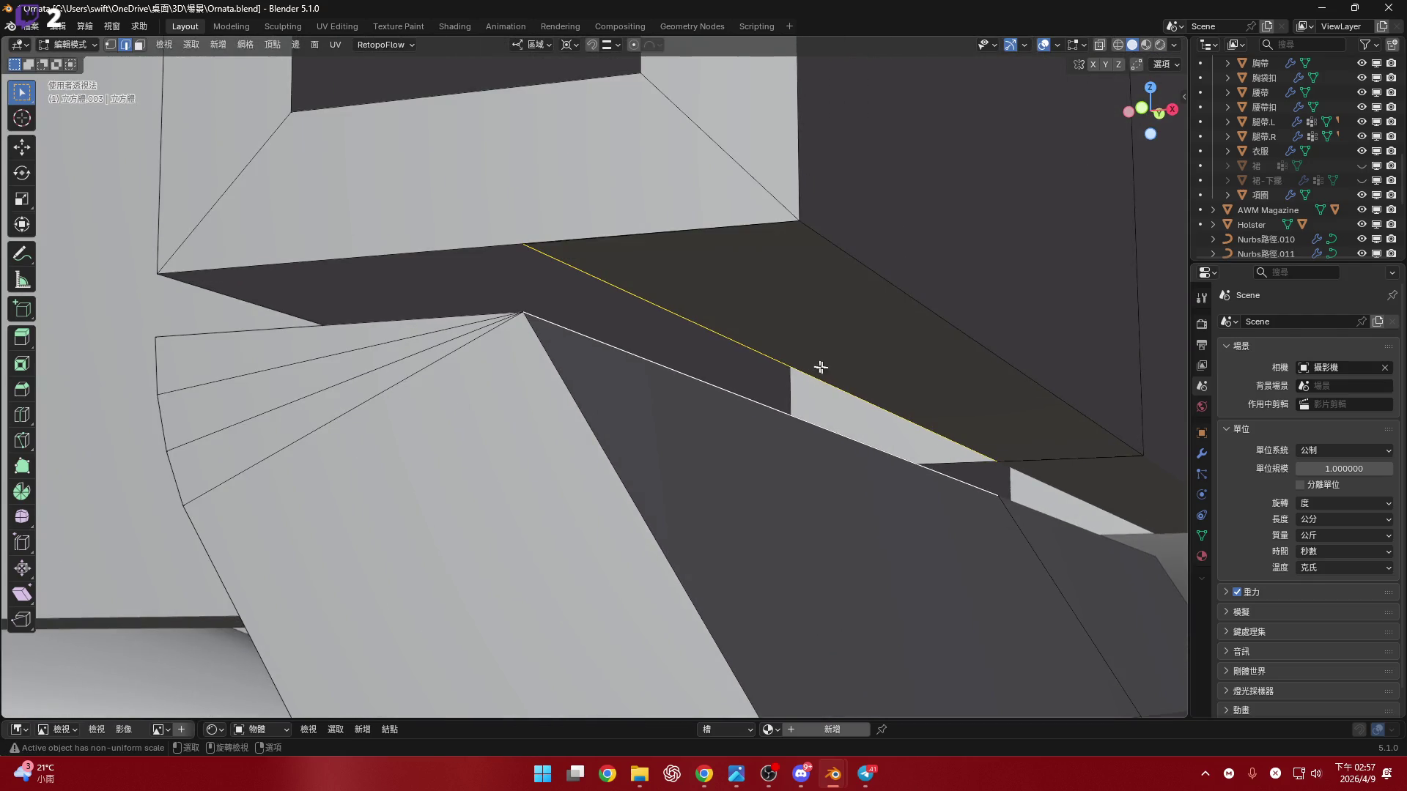
right_click(872, 371)
left_click(872, 370)
mouse_move(872, 370)
middle_mouse_down()
mouse_move(663, 362)
mouse_move(687, 368)
mouse_move(575, 318)
middle_mouse_up()
mouse_move(661, 329)
middle_mouse_down()
mouse_move(703, 289)
mouse_move(838, 345)
middle_mouse_up()
- Select the single diagonal edge along the gap and reframe the view on it
left_click(673, 297, "alt")
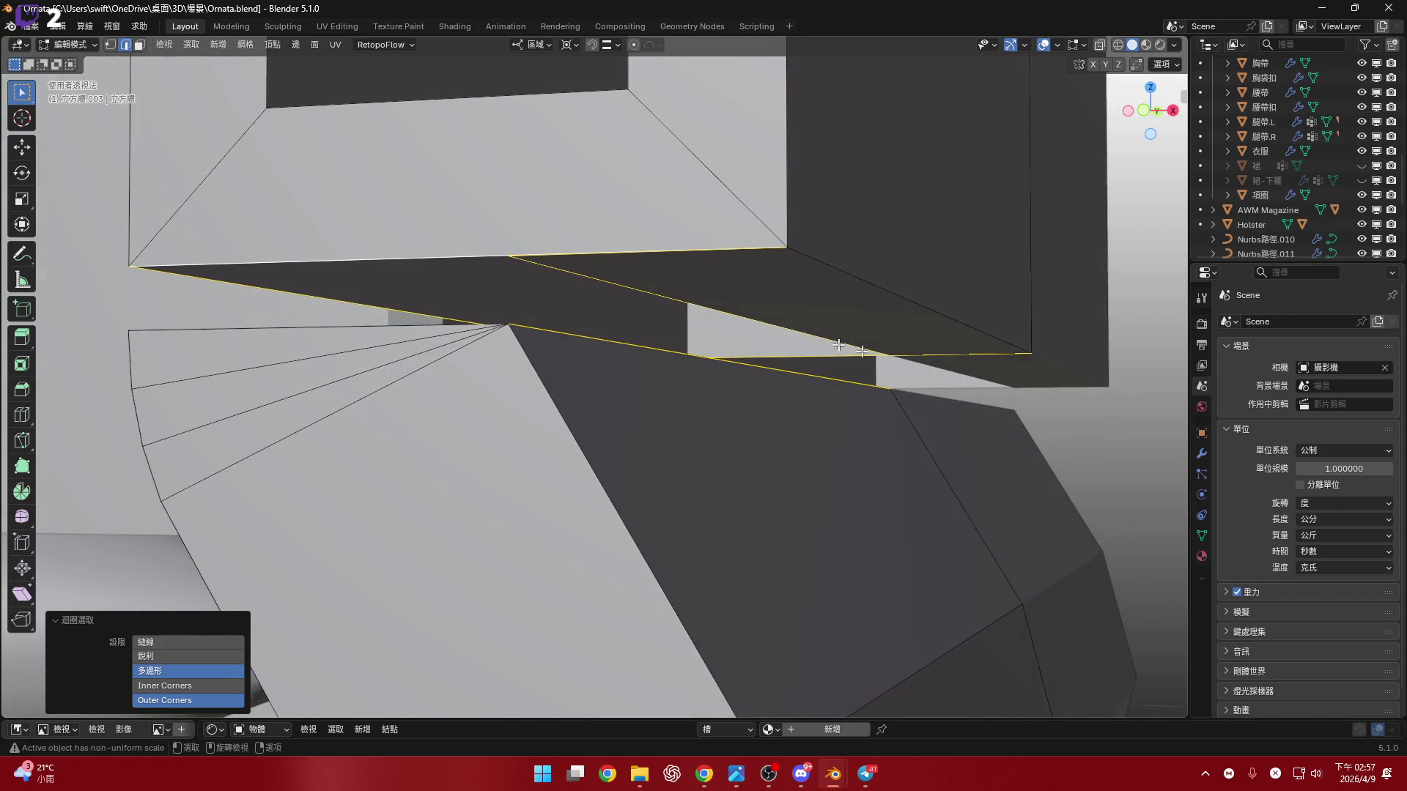
left_click(967, 355, "shift")
left_click(896, 326)
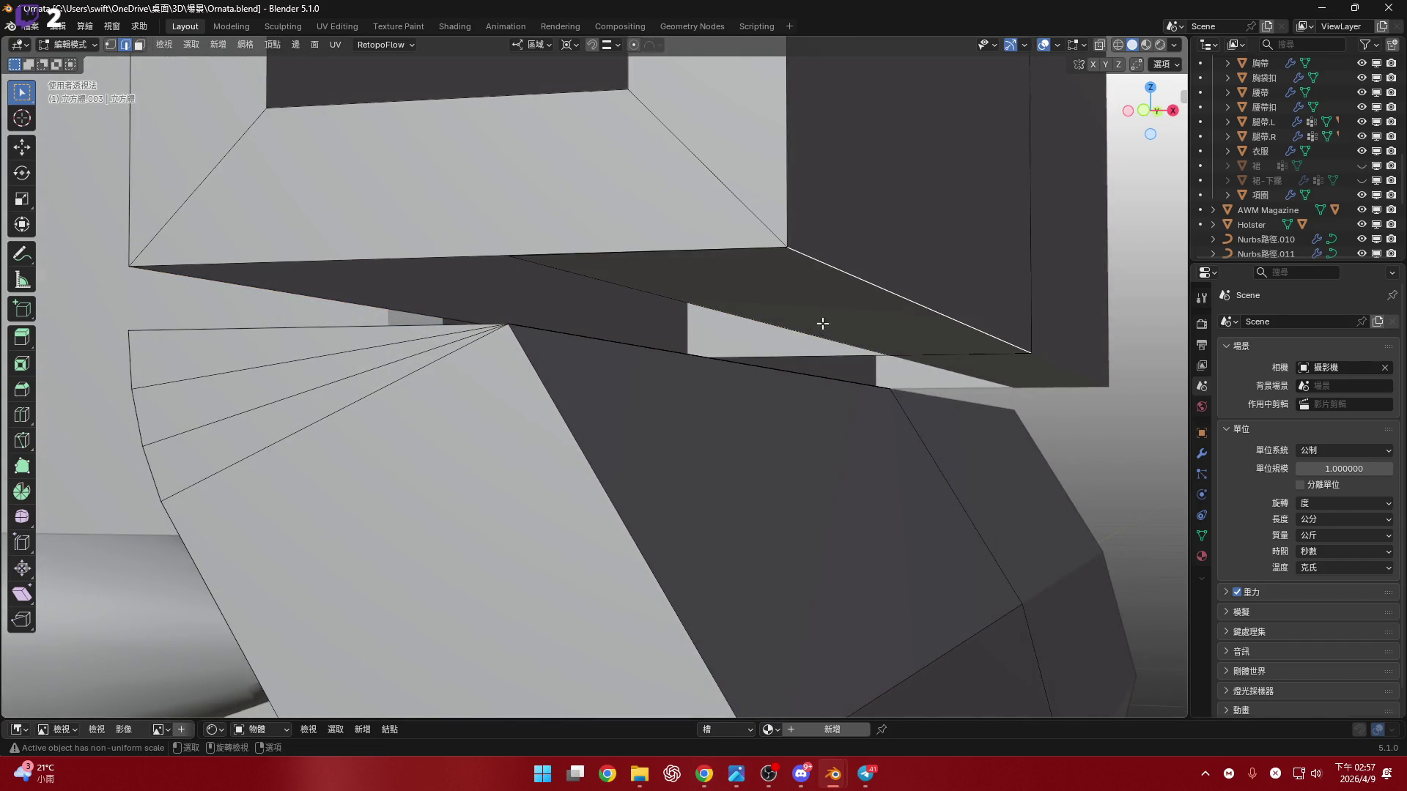
mouse_move(687, 319)
middle_mouse_down()
mouse_move(806, 323)
mouse_move(756, 318)
middle_mouse_up()
mouse_move(663, 309)
middle_mouse_down()
mouse_move(696, 338)
mouse_move(622, 260)
middle_mouse_up()
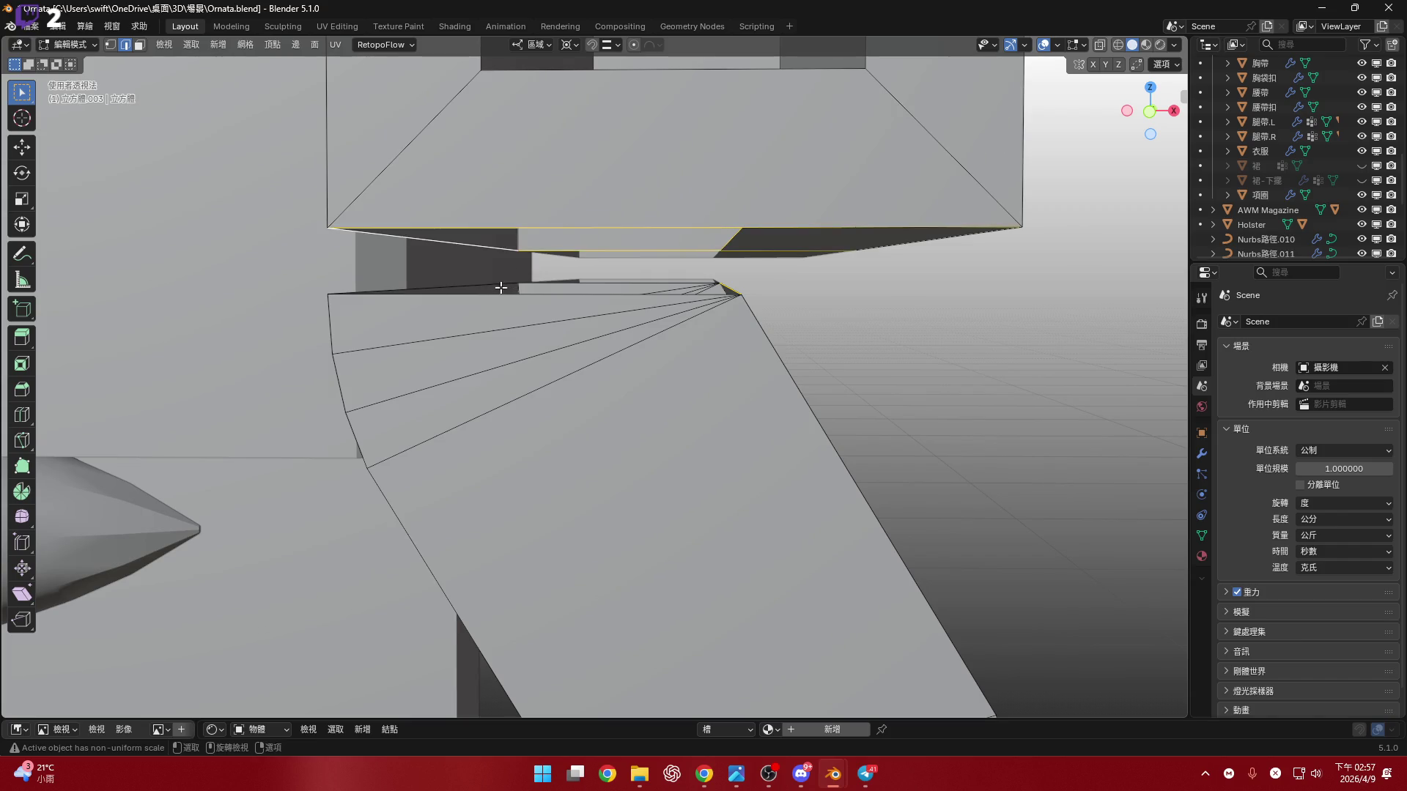
middle_click_drag(501, 288, 501, 291, "shift")
middle_click_drag(597, 332, 549, 331)
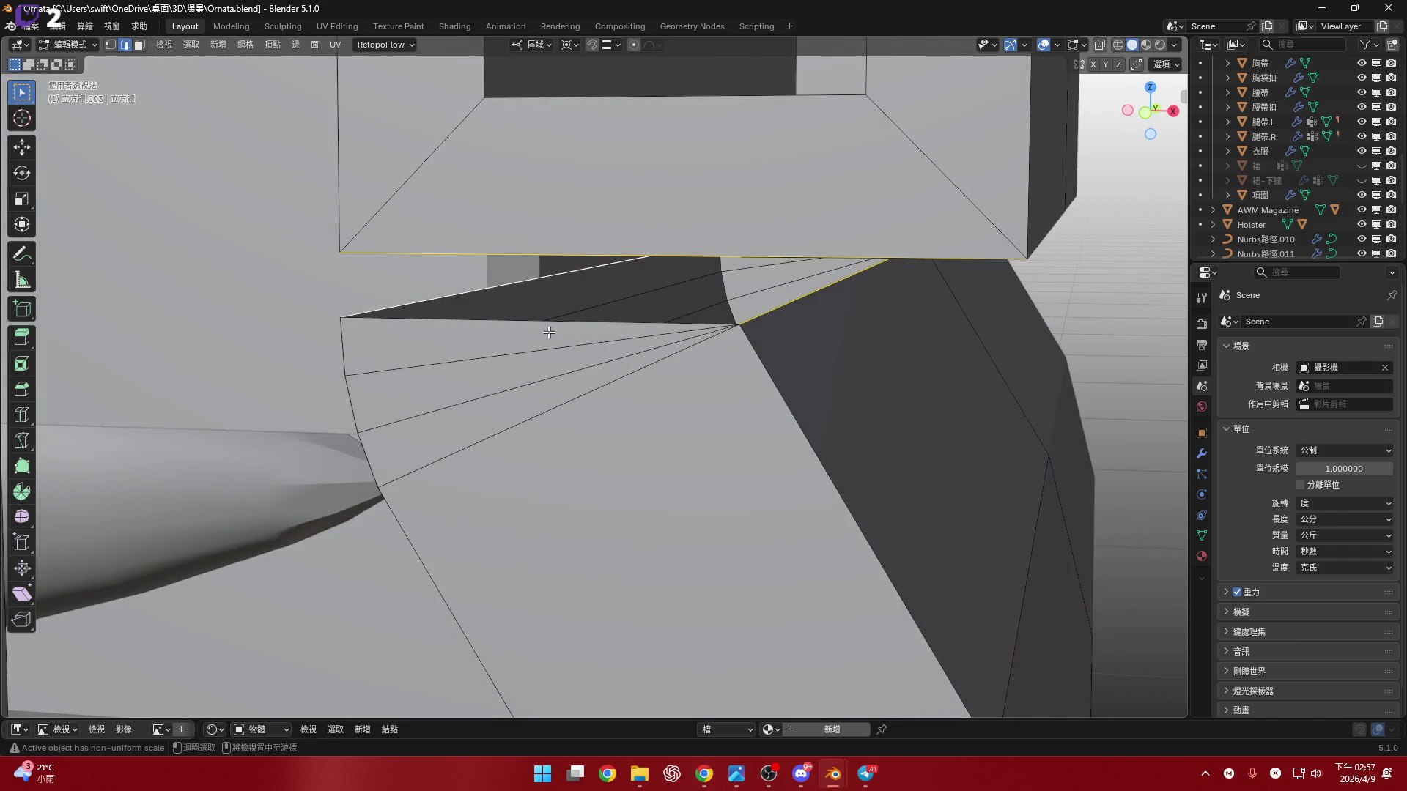
mouse_move(784, 327)
middle_mouse_down()
mouse_move(606, 352)
mouse_move(749, 291)
mouse_move(682, 299)
middle_mouse_up()
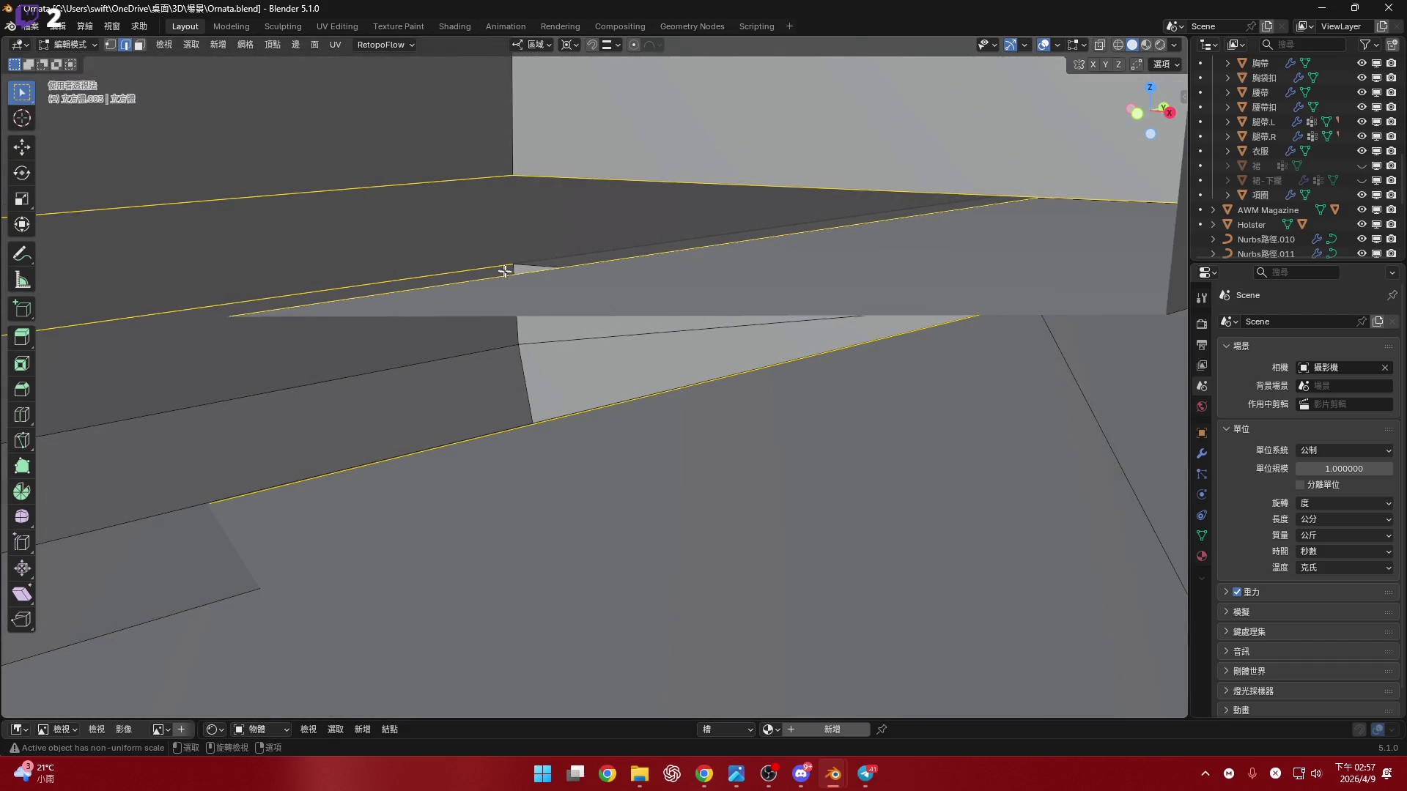
- Bridge the gap edges at the dark band into a face
scroll(539, 255, "down", 8)
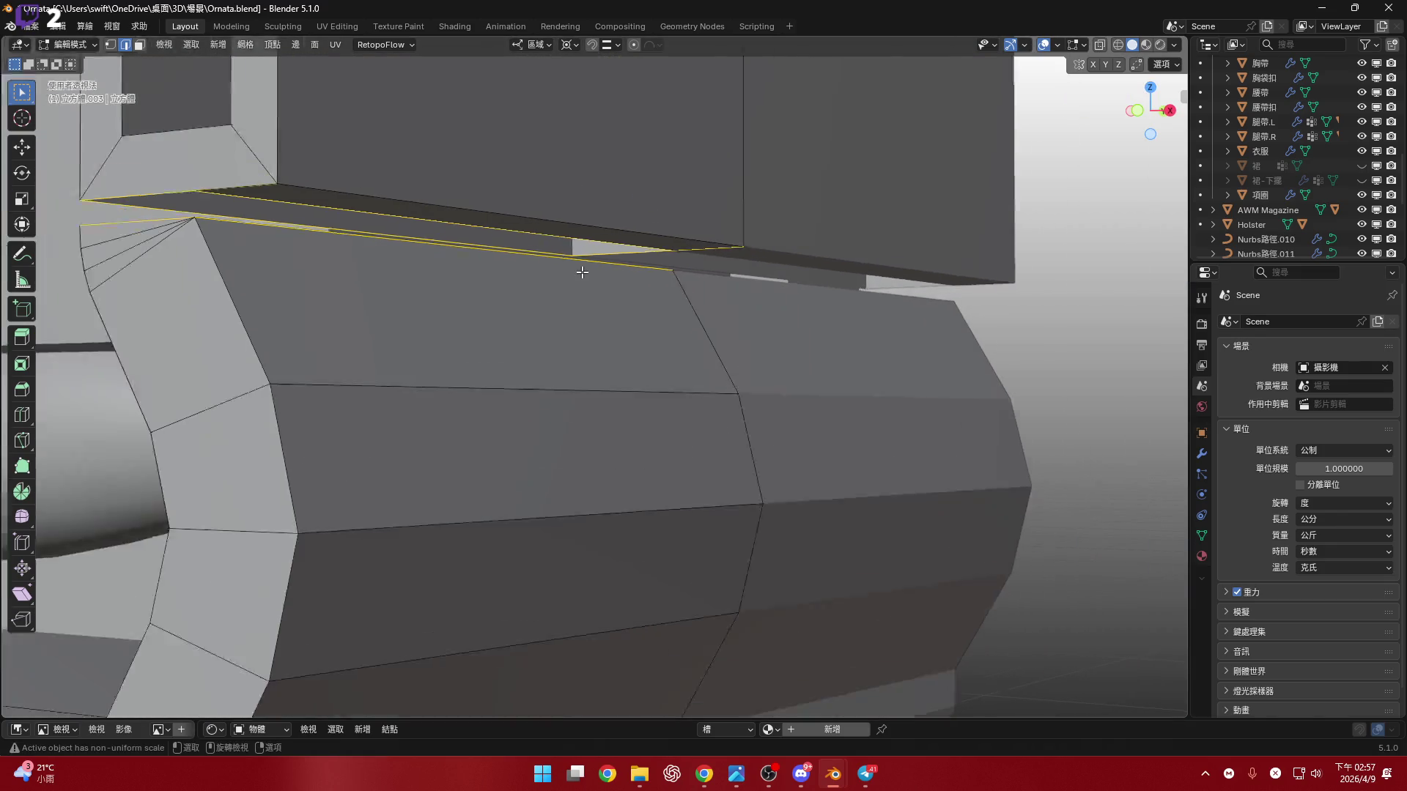
mouse_move(582, 273)
middle_mouse_down()
mouse_move(578, 251)
mouse_move(628, 264)
mouse_move(596, 261)
middle_mouse_up()
mouse_move(717, 255)
middle_mouse_down()
mouse_move(731, 283)
mouse_move(674, 273)
mouse_move(738, 261)
mouse_move(628, 283)
mouse_move(851, 317)
mouse_move(913, 311)
mouse_move(581, 265)
mouse_move(696, 315)
mouse_move(763, 281)
mouse_move(816, 345)
mouse_move(788, 293)
mouse_move(732, 320)
middle_mouse_up()
right_click(641, 292)
left_click(672, 295)
right_click(761, 308)
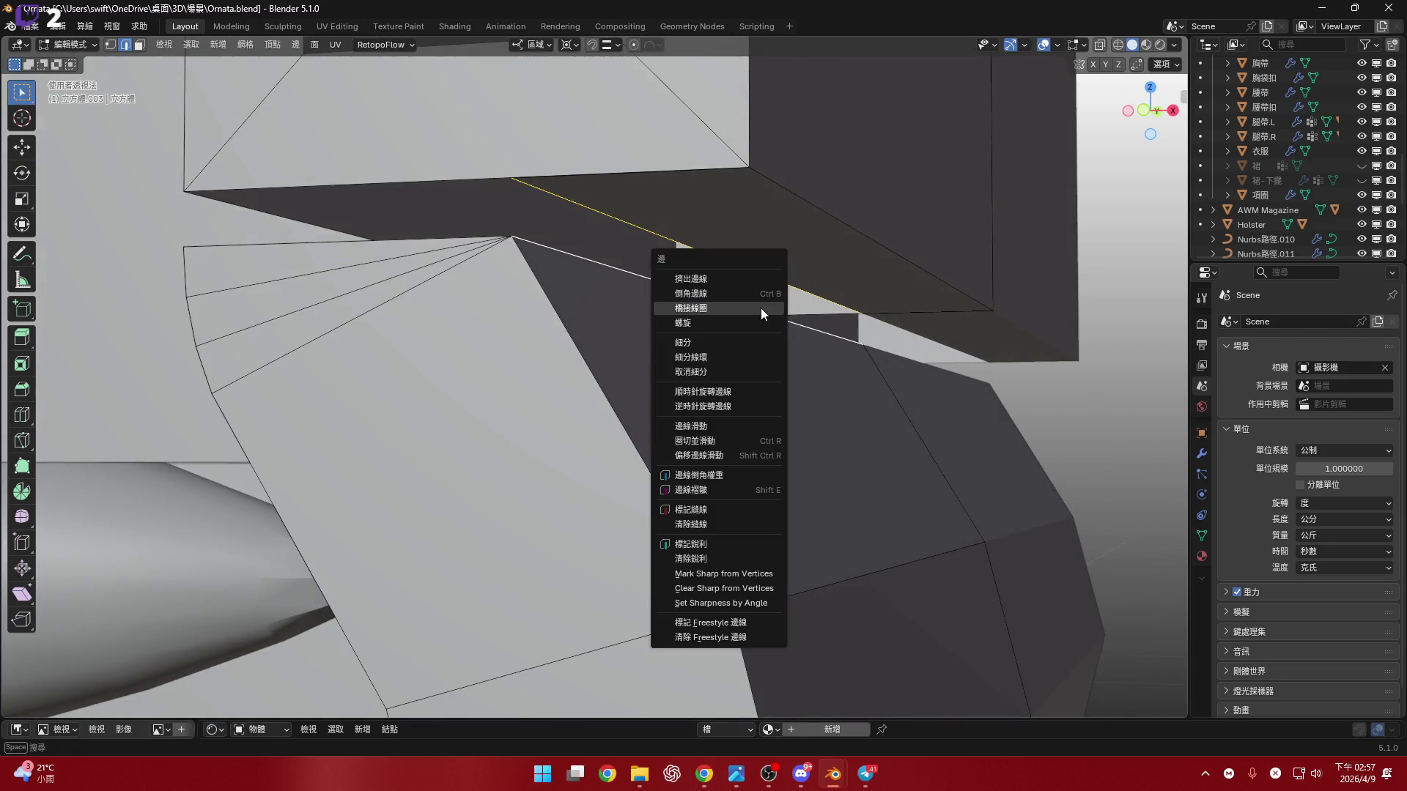
- Bridge the edge loops across the band into new faces
left_click(760, 308)
mouse_move(719, 370)
middle_mouse_down()
mouse_move(598, 321)
mouse_move(613, 287)
middle_mouse_up()
right_click(598, 321)
left_click(598, 322)
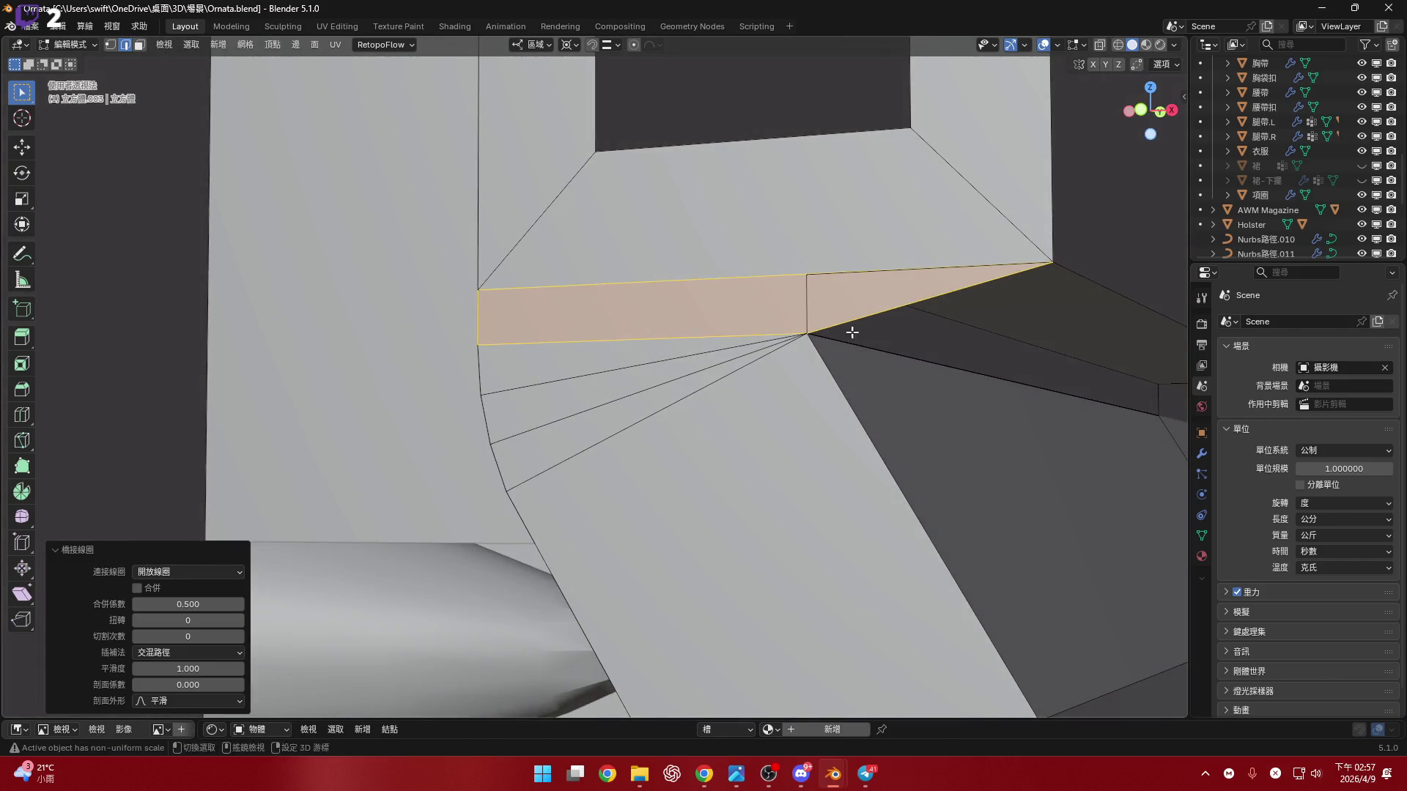
scroll(855, 333, "up", 4)
mouse_move(757, 323)
middle_mouse_down()
mouse_move(740, 323)
mouse_move(769, 331)
mouse_move(717, 285)
mouse_move(719, 298)
mouse_move(691, 301)
mouse_move(725, 314)
mouse_move(686, 314)
middle_mouse_up()
- Undo that bridge and redo it in edge select mode as a clean two-face strip
key("ctrl+z")
key("2")
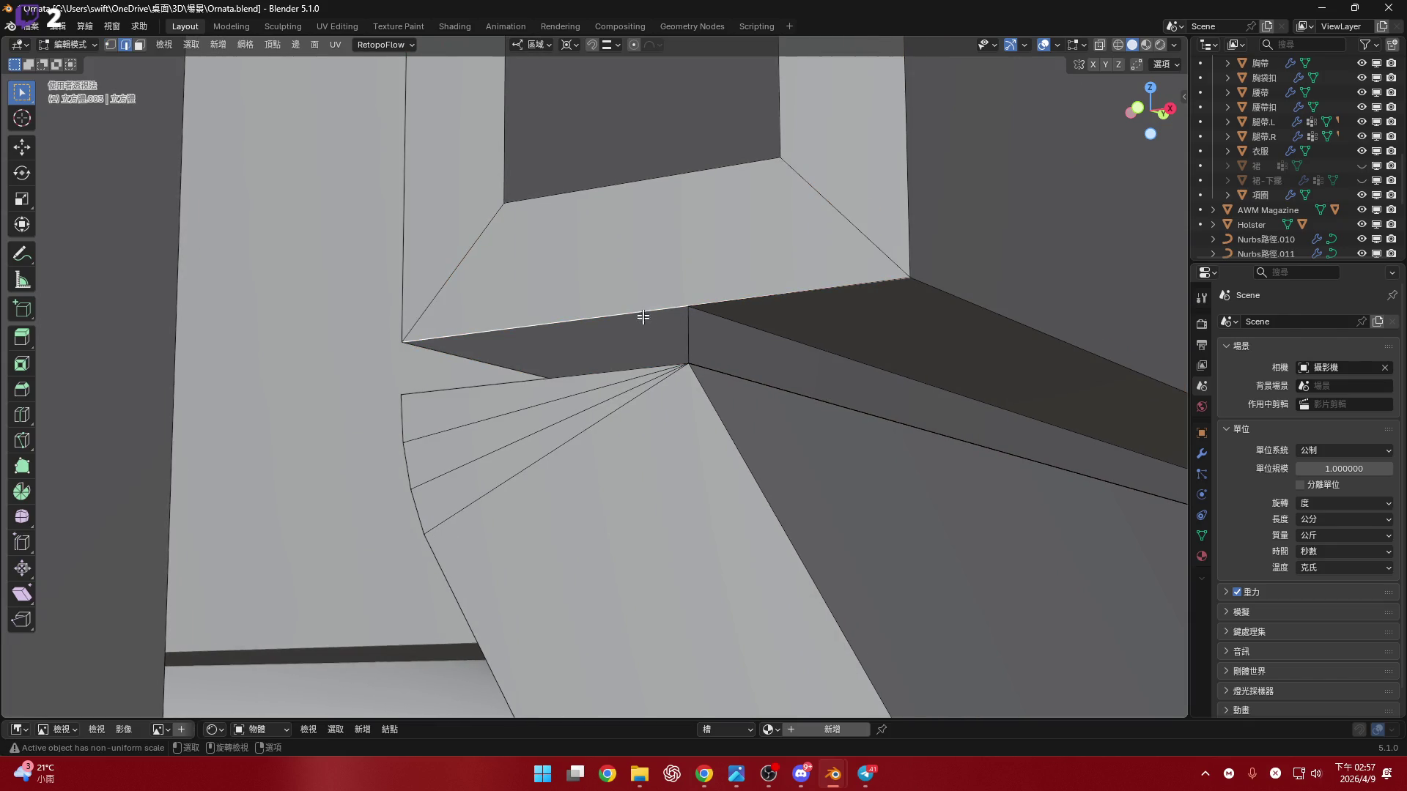
right_click(621, 335)
left_click(639, 315)
mouse_move(725, 315)
middle_mouse_down()
mouse_move(776, 327)
mouse_move(804, 364)
mouse_move(776, 305)
mouse_move(794, 292)
middle_mouse_up()
key("g")
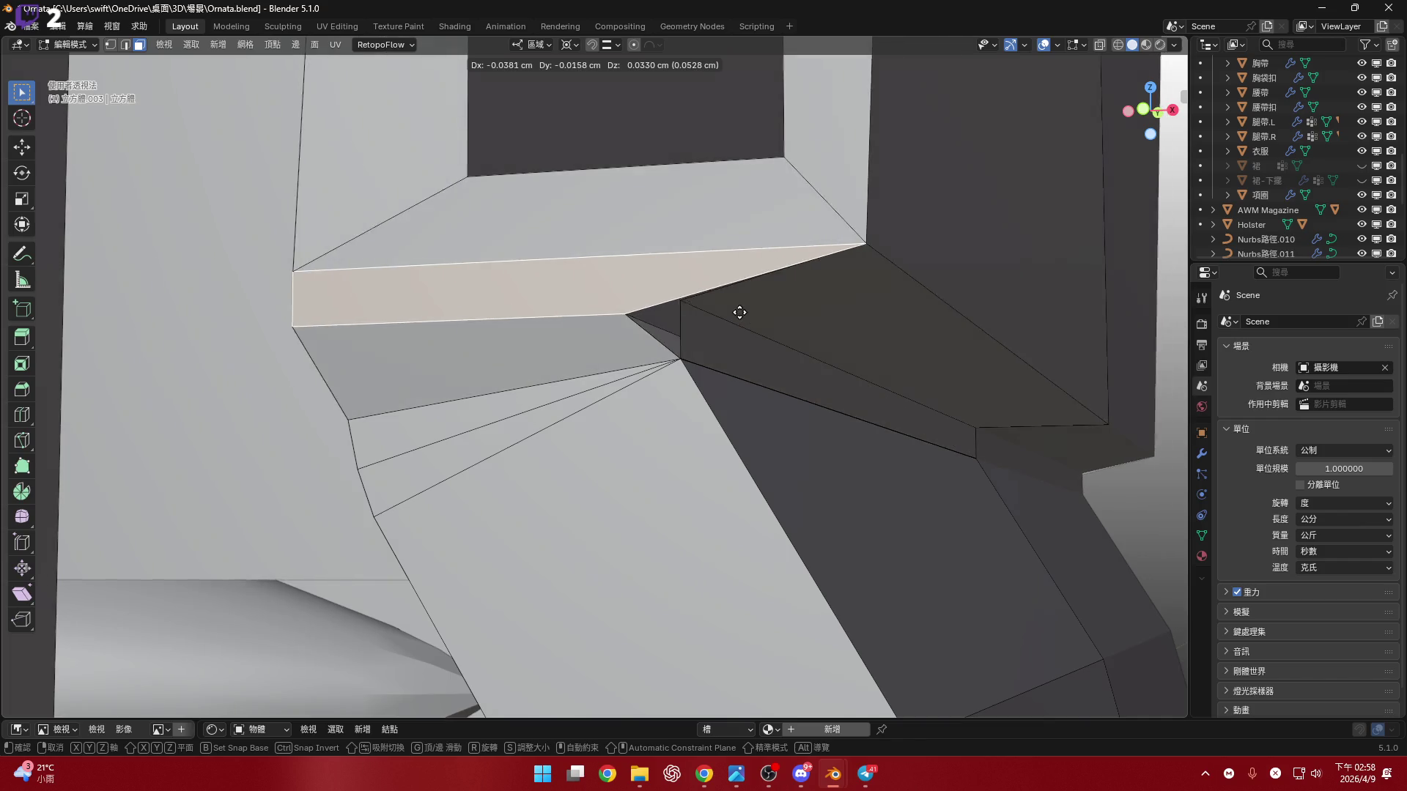
right_click(850, 396)
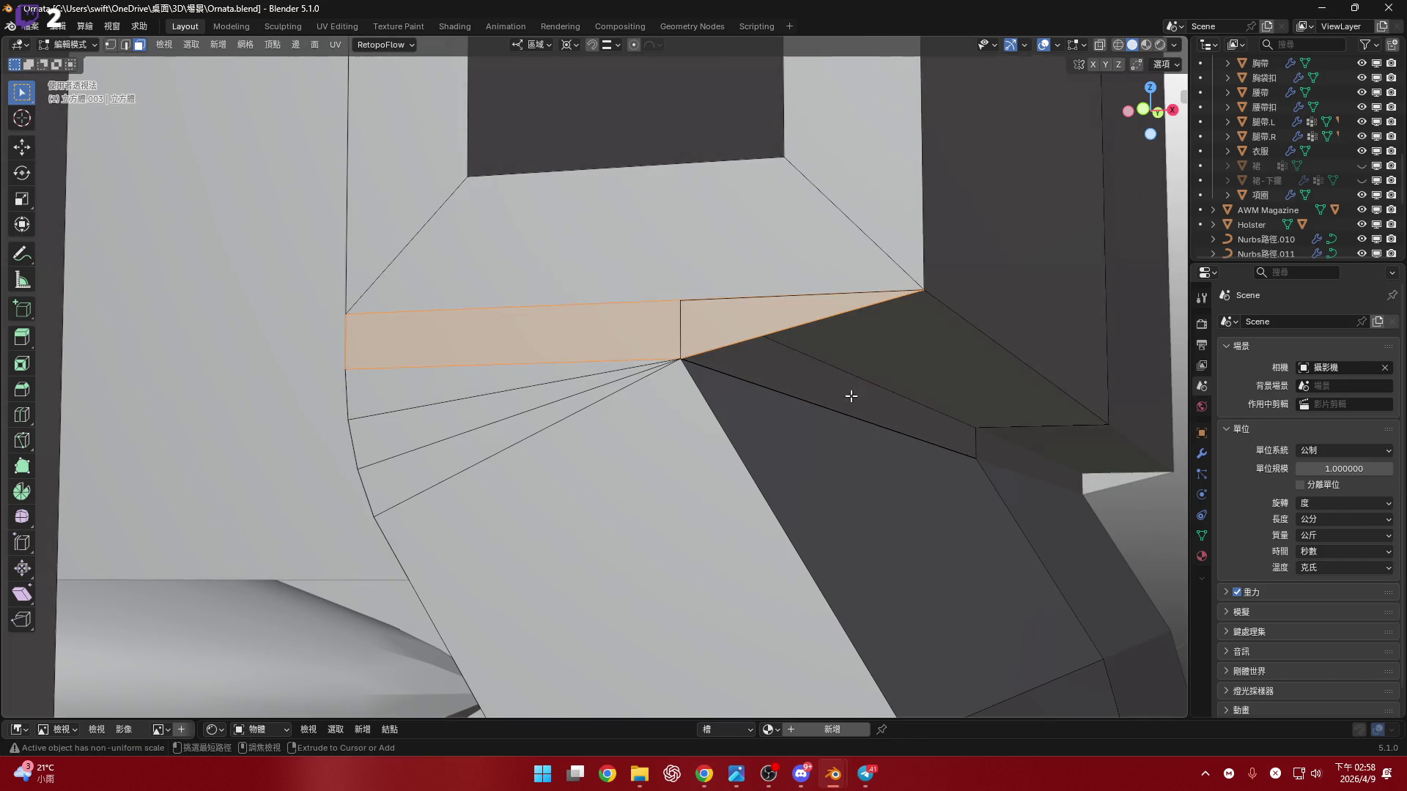
middle_click_drag(848, 391, 766, 370)
scroll(737, 371, "up", 5)
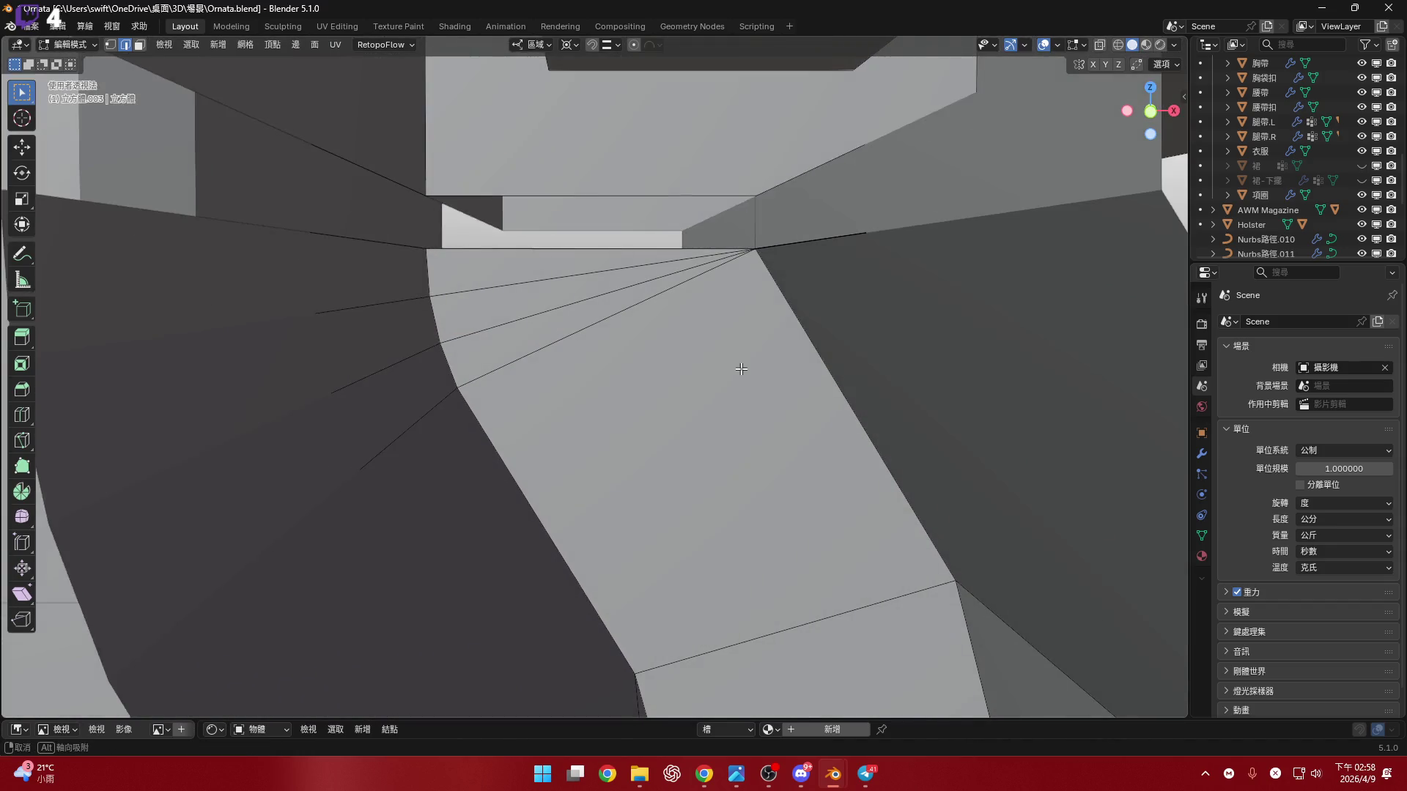
- Select the edge loops across the gap and bridge them into a strip of faces
scroll(737, 371, "down", 4)
mouse_move(684, 349)
middle_mouse_down()
mouse_move(653, 323)
mouse_move(449, 276)
mouse_move(746, 313)
mouse_move(669, 355)
mouse_move(631, 272)
middle_mouse_up()
left_click(610, 303)
key("ctrl+e")
left_click(803, 339)
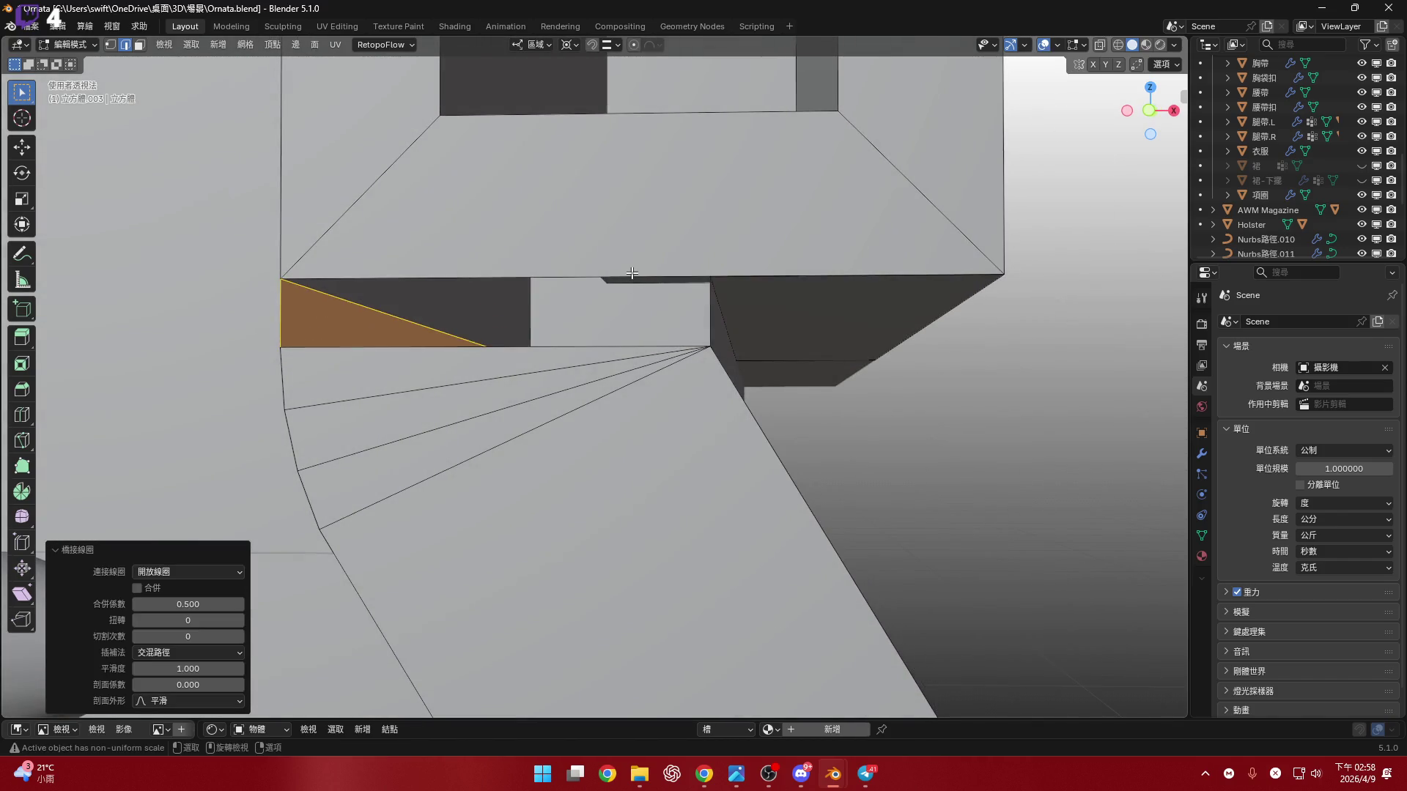
left_click(527, 343)
left_click(484, 350, "alt+shift")
mouse_move(521, 339)
middle_mouse_down()
mouse_move(493, 339)
mouse_move(796, 384)
mouse_move(767, 381)
middle_mouse_up()
key("ctrl+e")
left_click(495, 343)
key("ctrl+z")
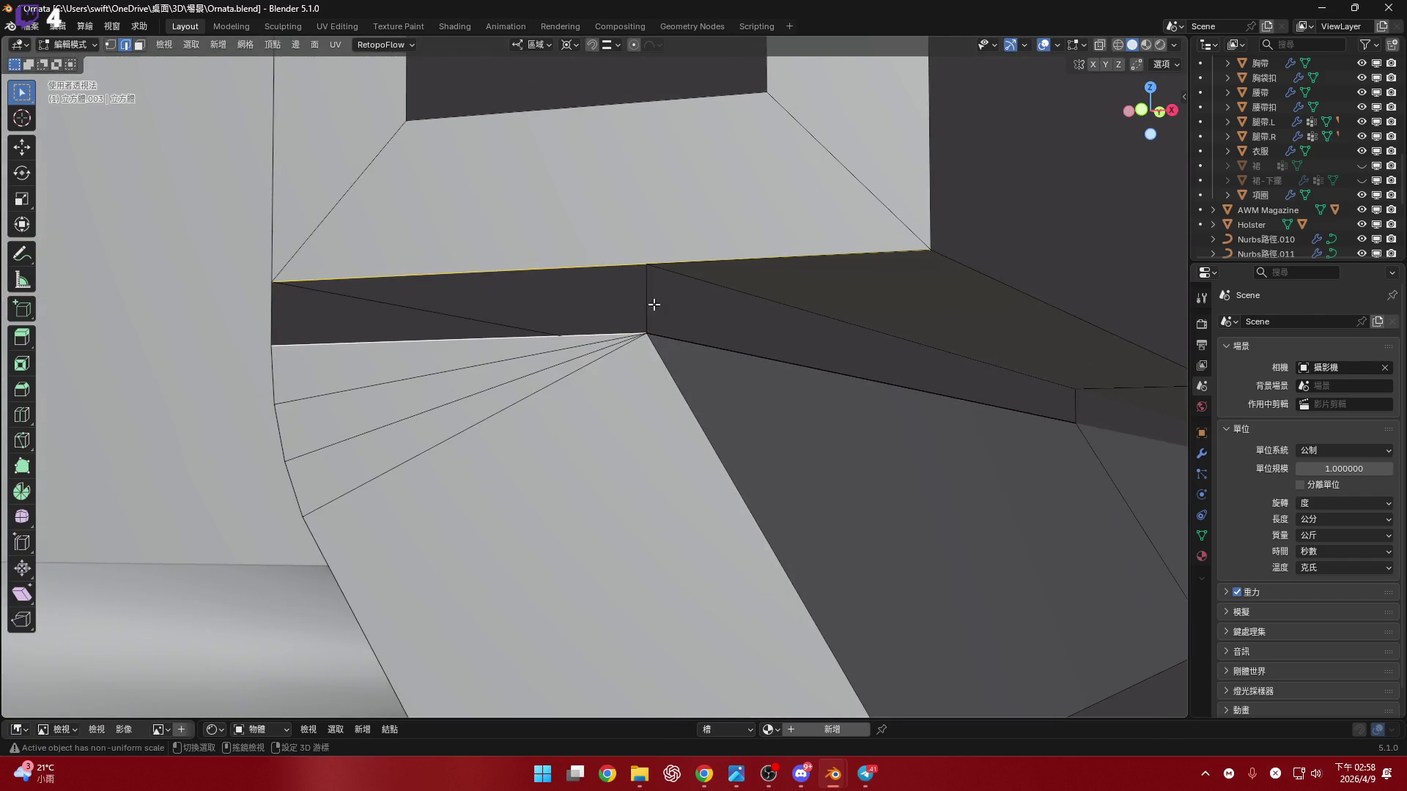
key("ctrl+shift+z")
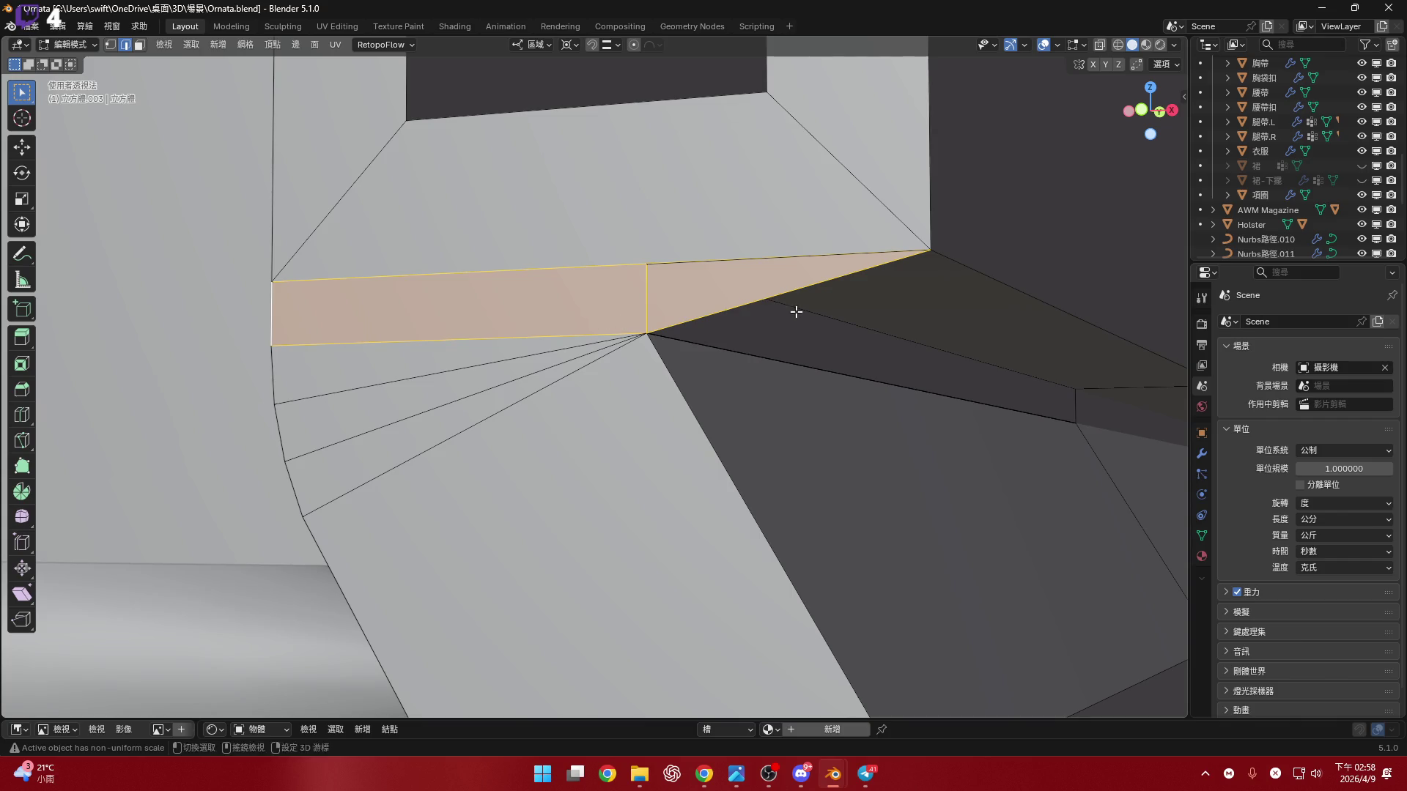
- Move the vertex at the strip's end onto the strip's top edge
middle_click_drag(797, 312, 747, 339)
key("1")
left_click(775, 301)
left_click(868, 293)
key("g")
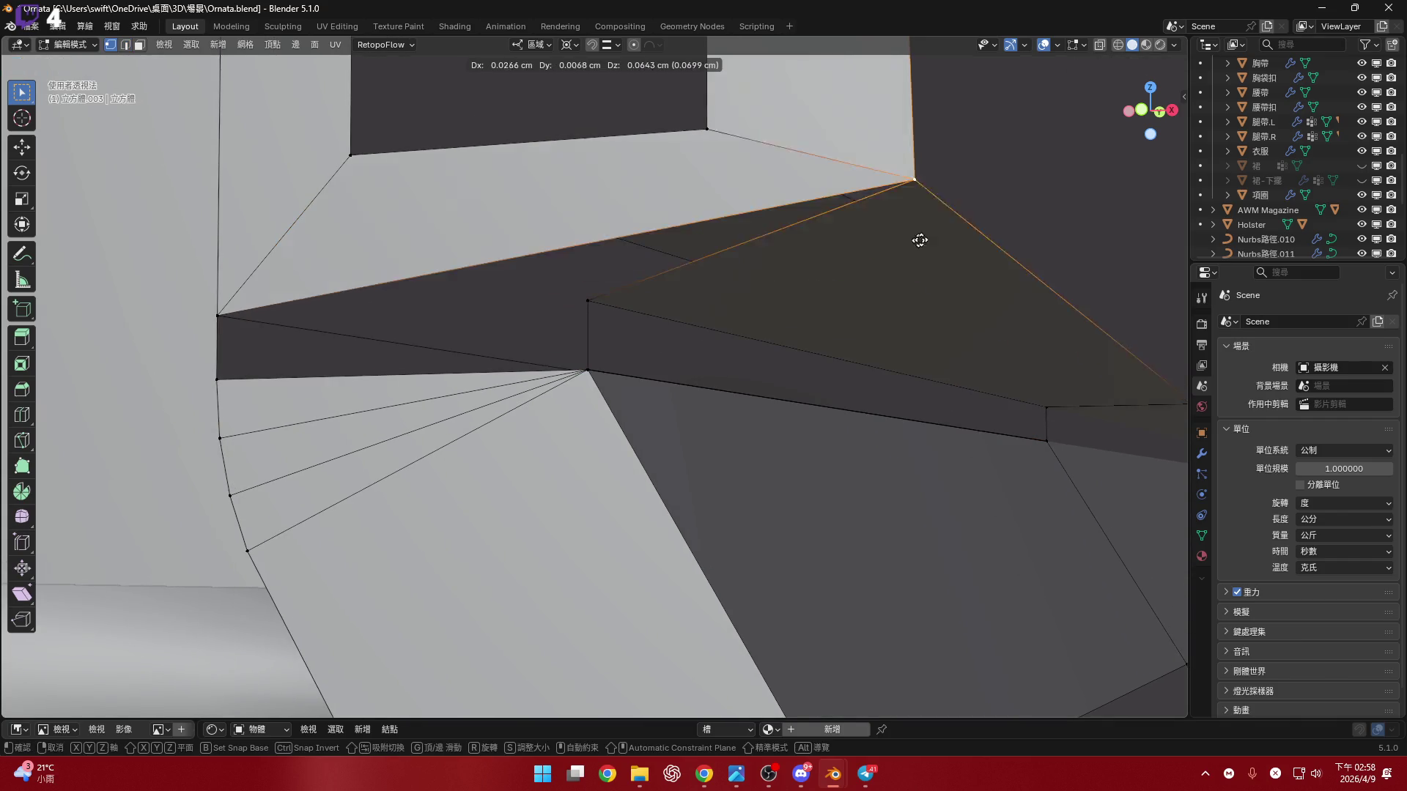
left_click(875, 293)
mouse_move(602, 303)
middle_mouse_down("shift")
mouse_move(670, 309)
mouse_move(618, 305)
mouse_move(631, 317)
mouse_move(842, 317)
mouse_move(775, 358)
mouse_move(704, 362)
middle_mouse_up("shift")
- In front view, subdivide the top edge and scale its vertices to 0 along X using a different pivot
key("KP_1")
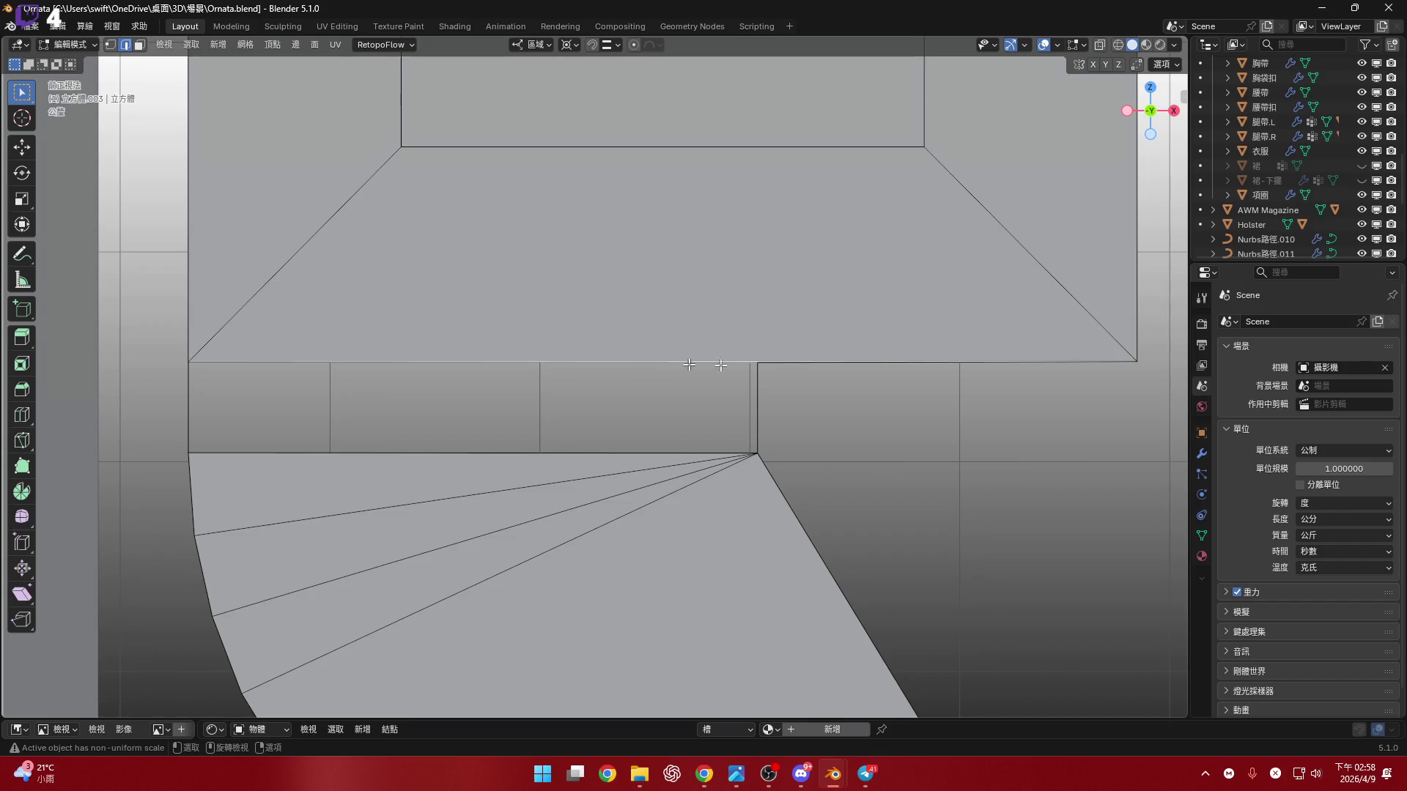
right_click(929, 362)
left_click(916, 340)
key("1")
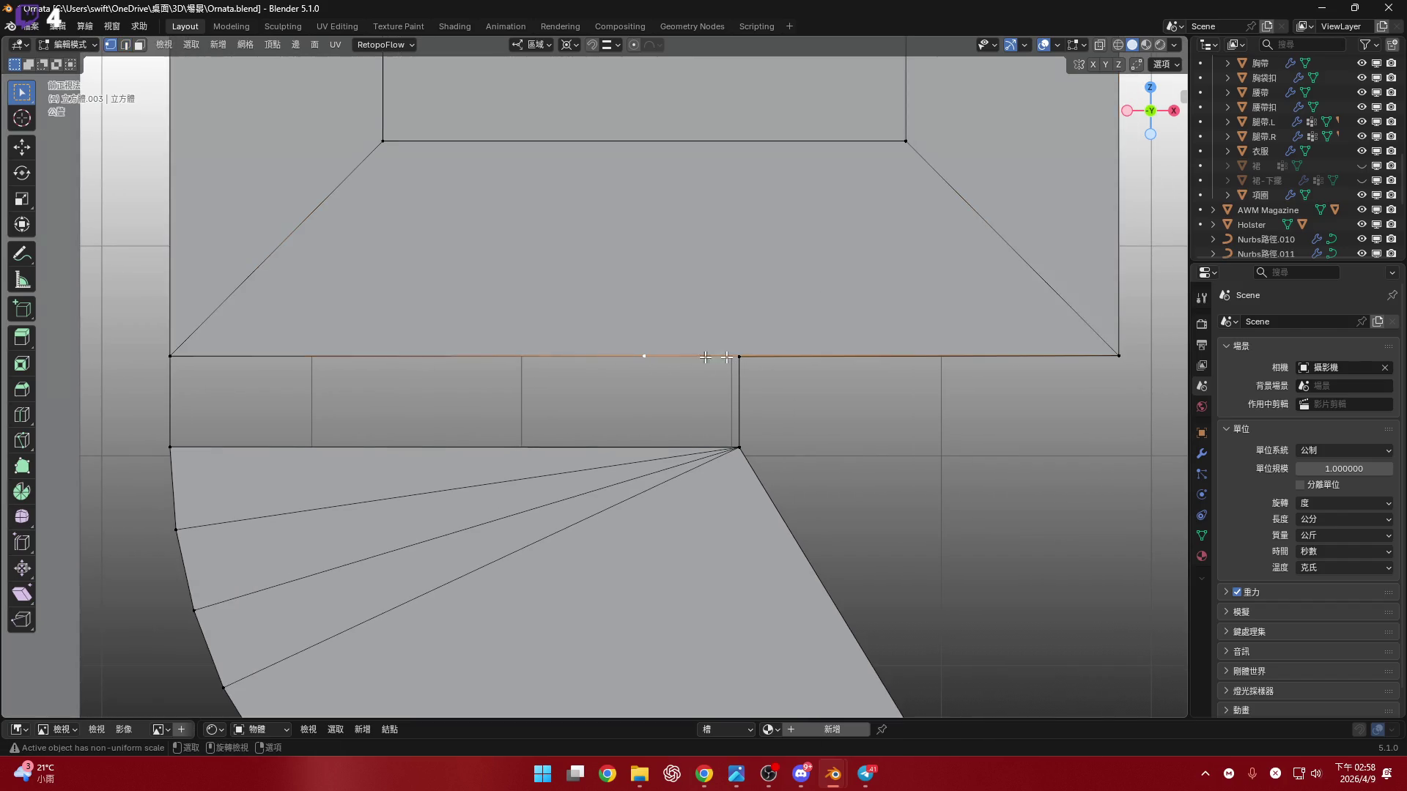
key("s")
key("x")
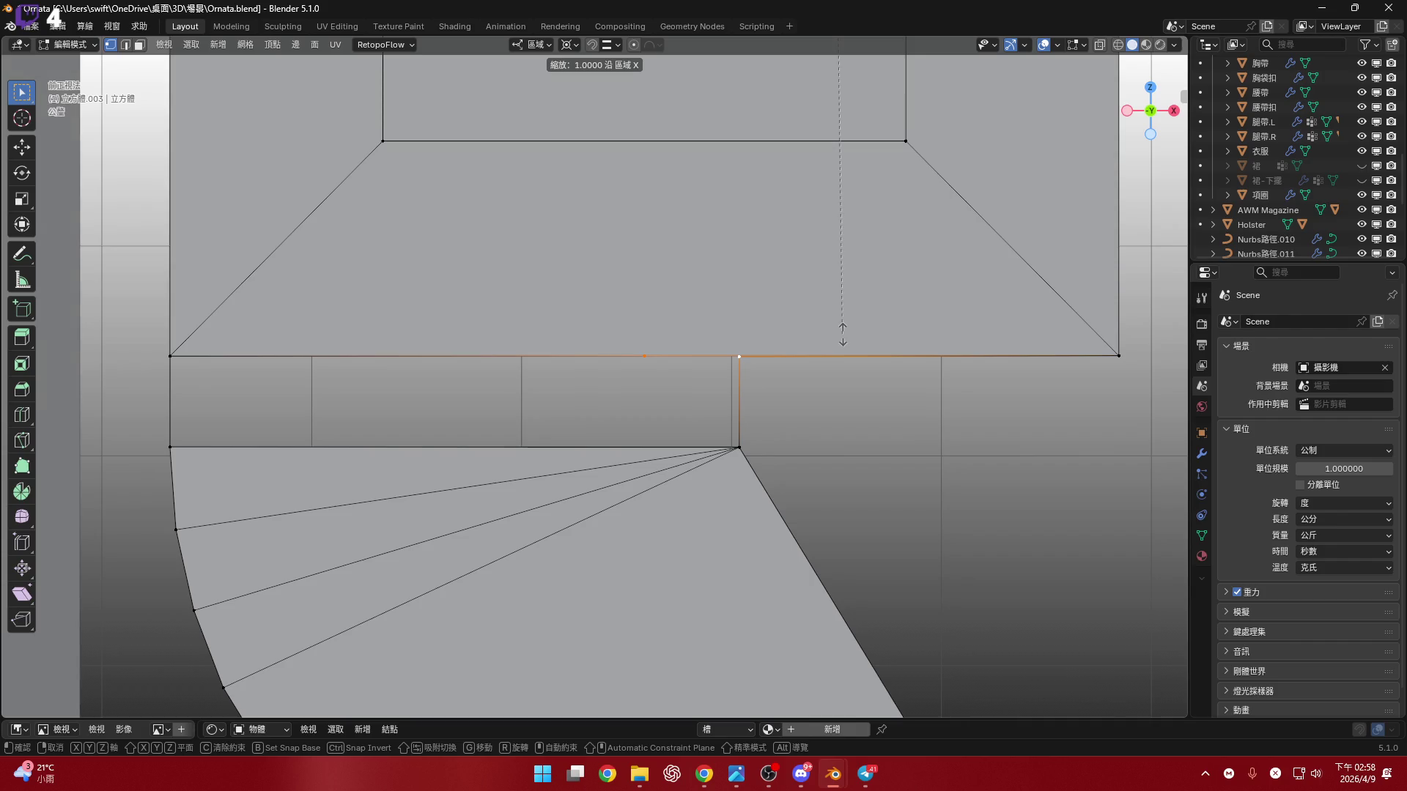
key("Escape")
left_click(566, 44)
left_click(612, 94)
key("s")
key("x")
key("0")
key("Return")
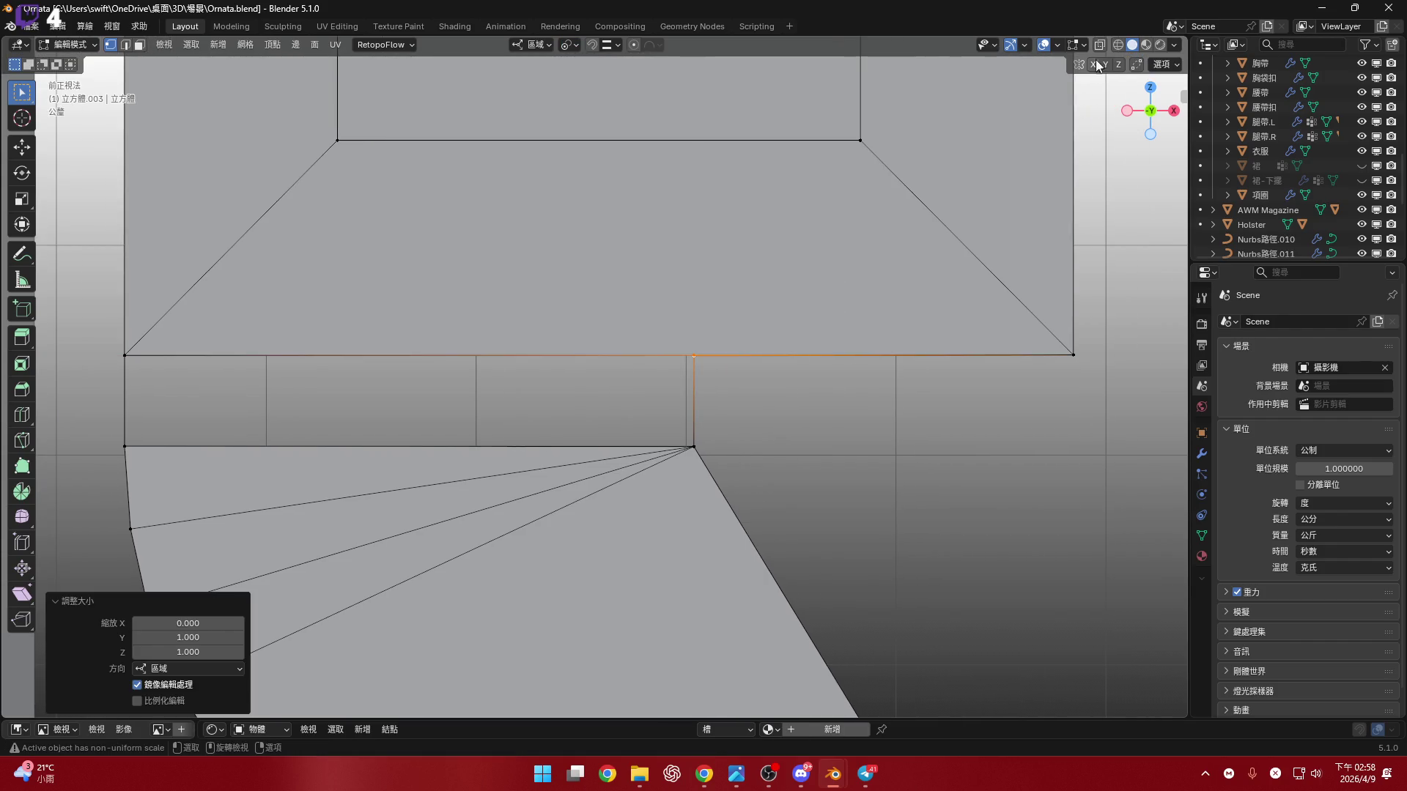
- Turn on X-ray and merge the selected vertices at center
key("alt+z")
key("m")
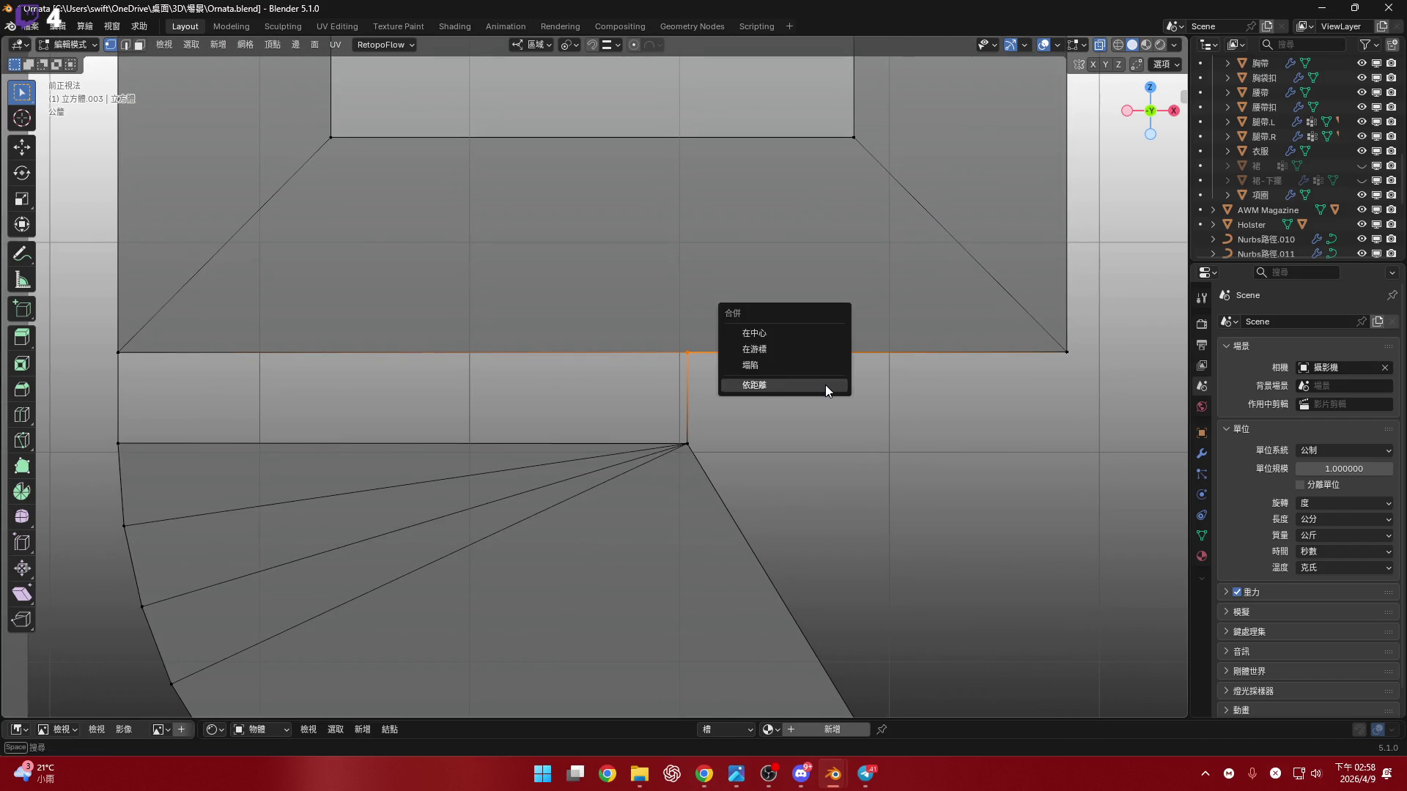
left_click(815, 331)
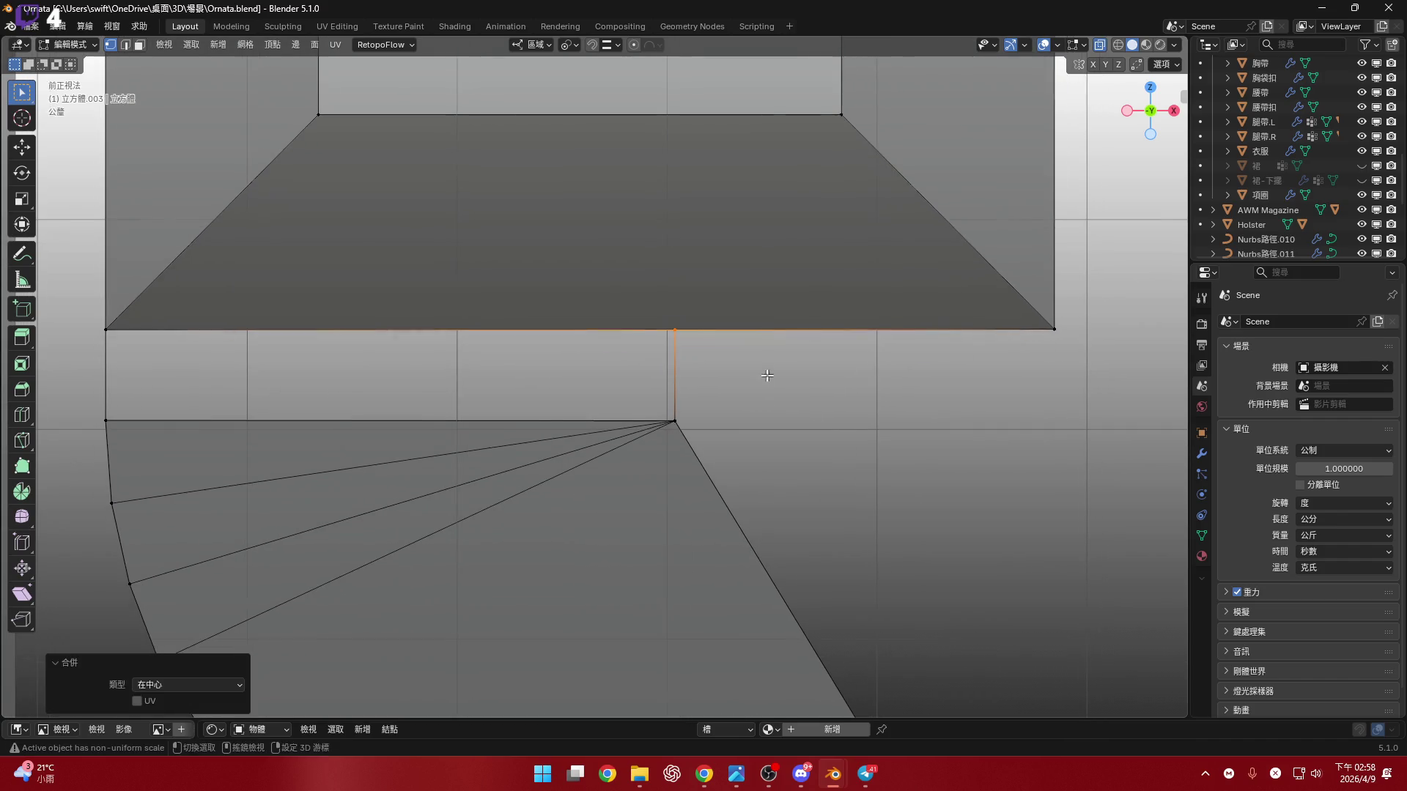
mouse_move(716, 315)
middle_mouse_down()
mouse_move(659, 336)
mouse_move(882, 433)
mouse_move(871, 424)
mouse_move(886, 418)
mouse_move(741, 386)
middle_mouse_up()
key("m")
left_click(736, 354)
- Subdivide the next edge and line its vertices up with an X scale of 0
key("2")
left_click(885, 418)
right_click(741, 389)
left_click(729, 340)
key("1")
key("s")
key("x")
key("0")
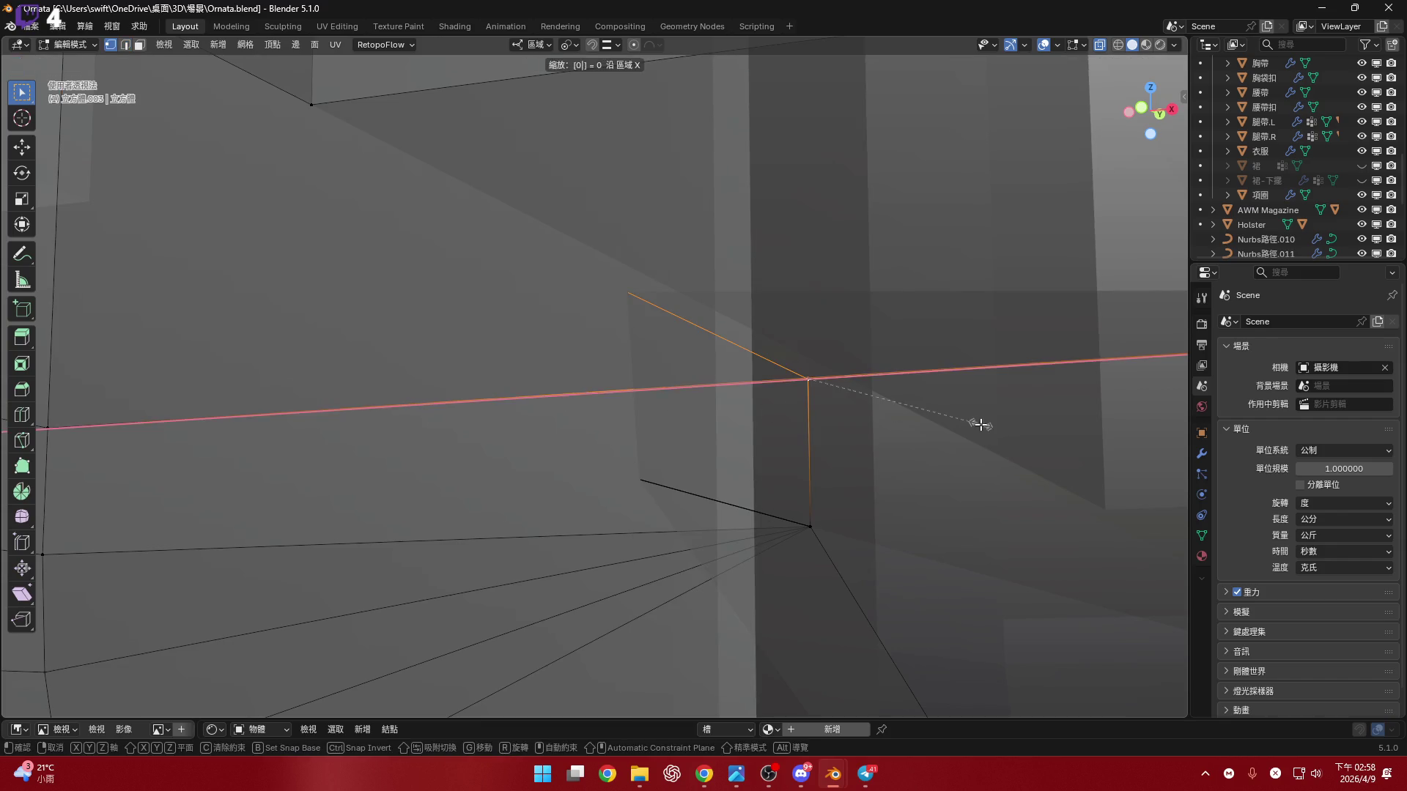
key("Return")
- Box-select the vertex cluster near the corner and merge it at center
left_click_drag(843, 405, 770, 342)
key("m")
left_click(1030, 459)
mouse_move(1030, 459)
middle_mouse_down()
mouse_move(874, 374)
mouse_move(637, 325)
mouse_move(832, 371)
mouse_move(668, 317)
middle_mouse_up()
scroll(875, 374, "down", 3)
scroll(863, 393, "up", 3)
key("2")
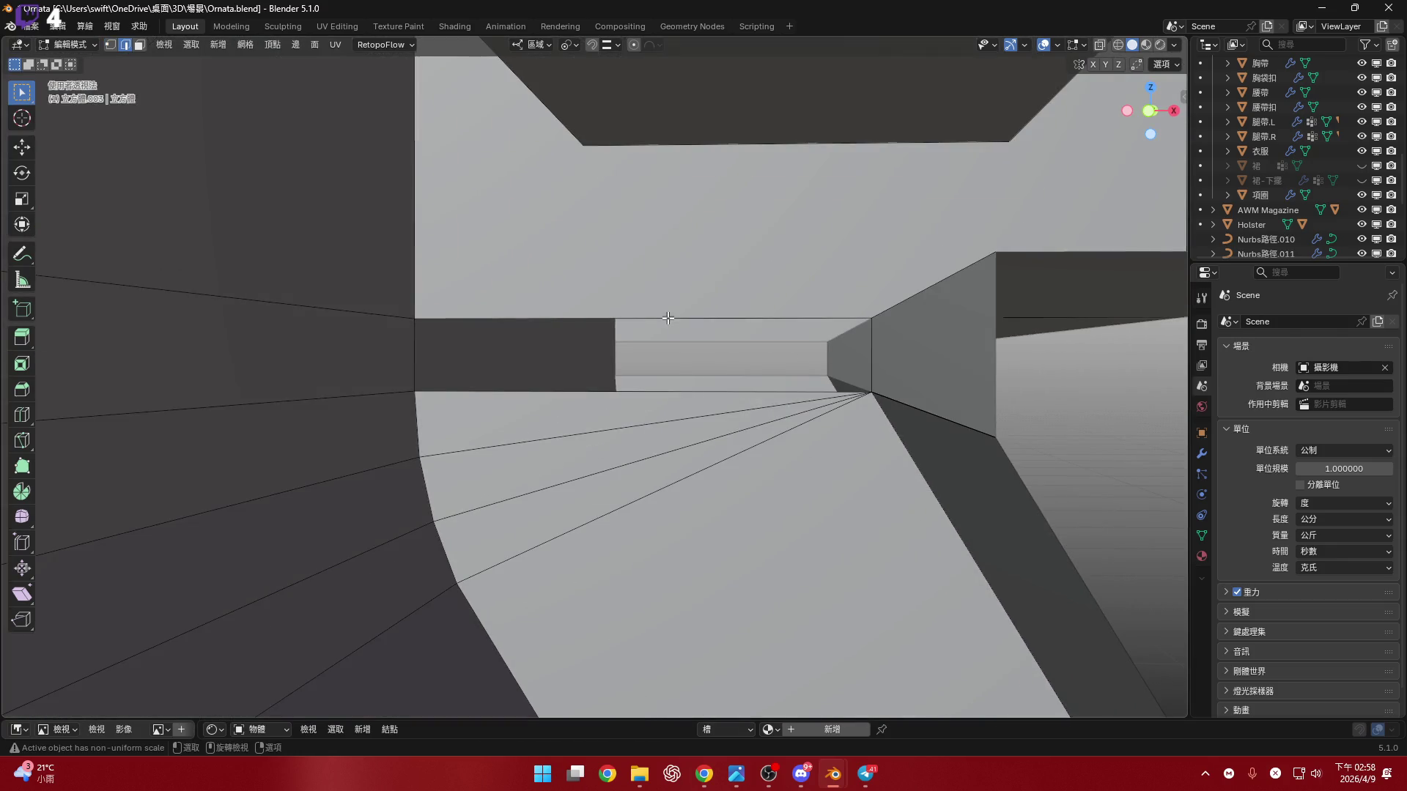
- Bridge the band's two edge loops into a face joining the strap column to the S-bent strap
right_click(755, 293)
left_click(754, 293)
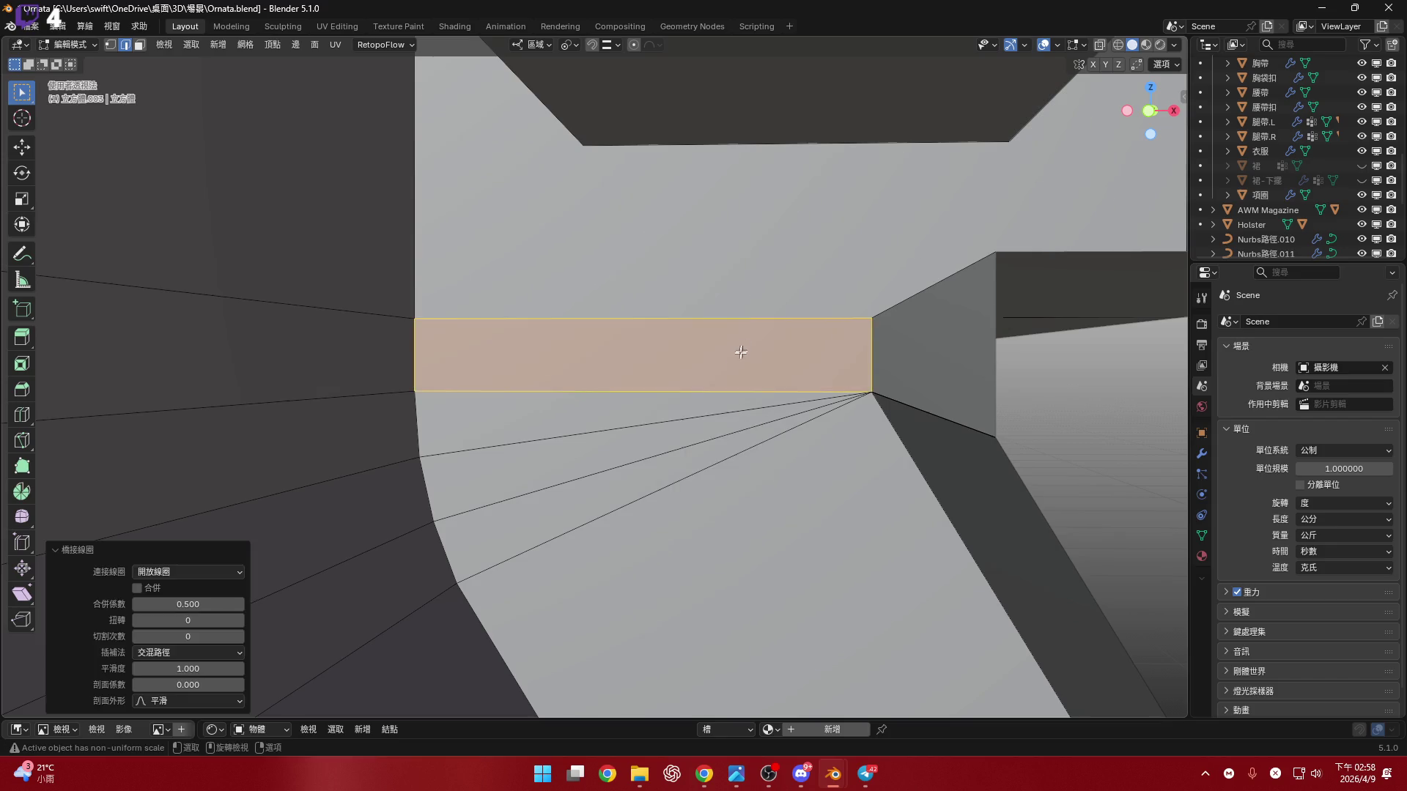
scroll(740, 339, "down", 3)
key("ctrl+z")
right_click(659, 372)
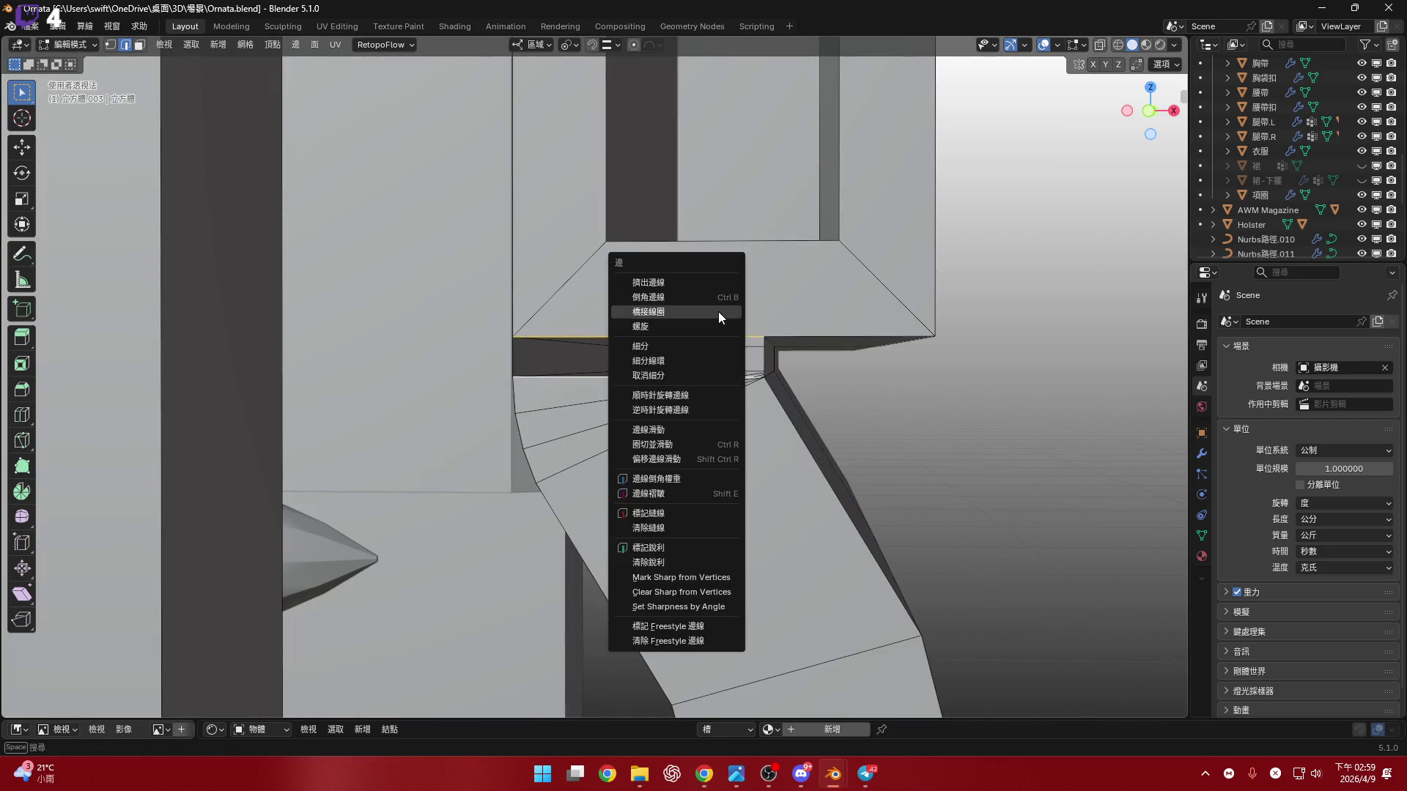
left_click(718, 310)
scroll(786, 348, "down", 5)
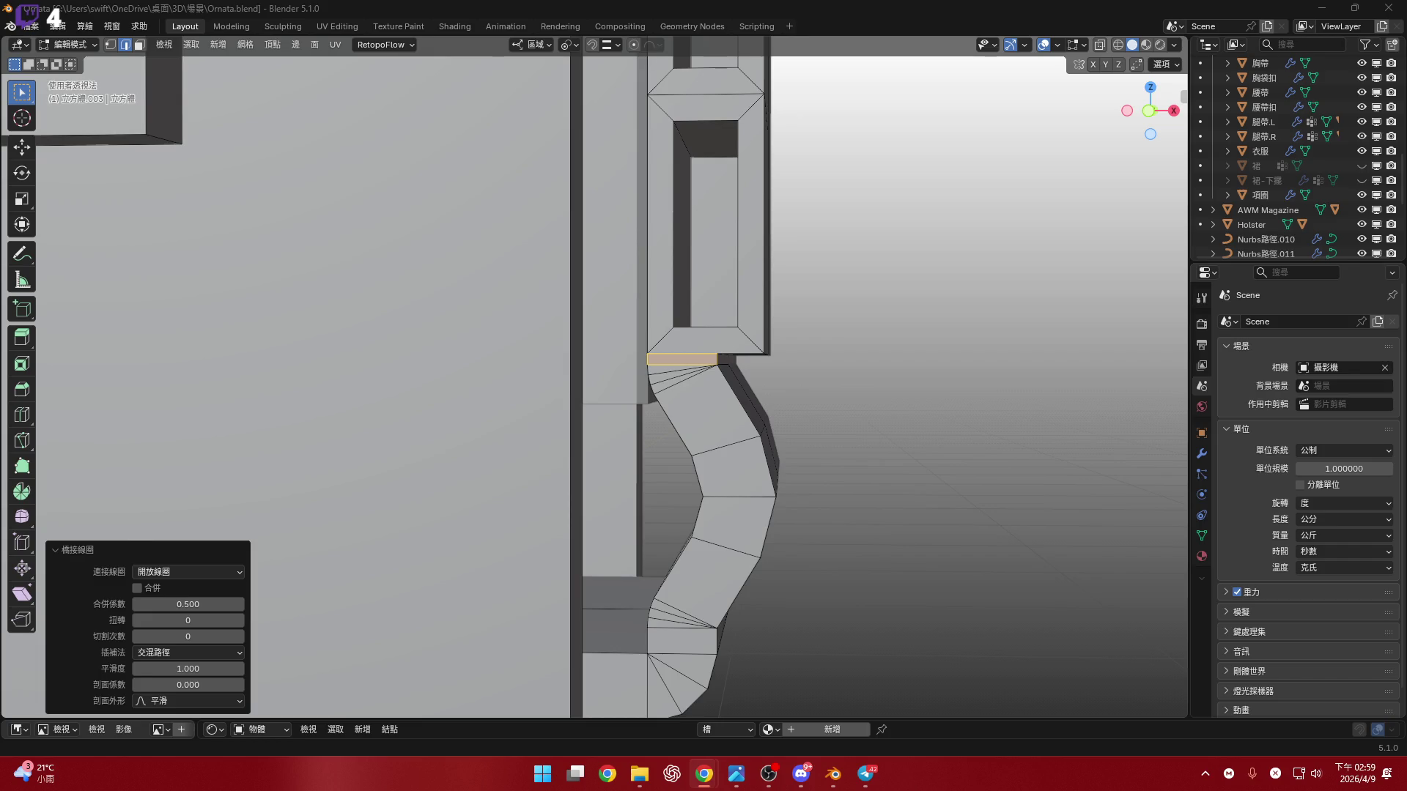
scroll(693, 272, "down", 4)
middle_click_drag(693, 273, 704, 475)
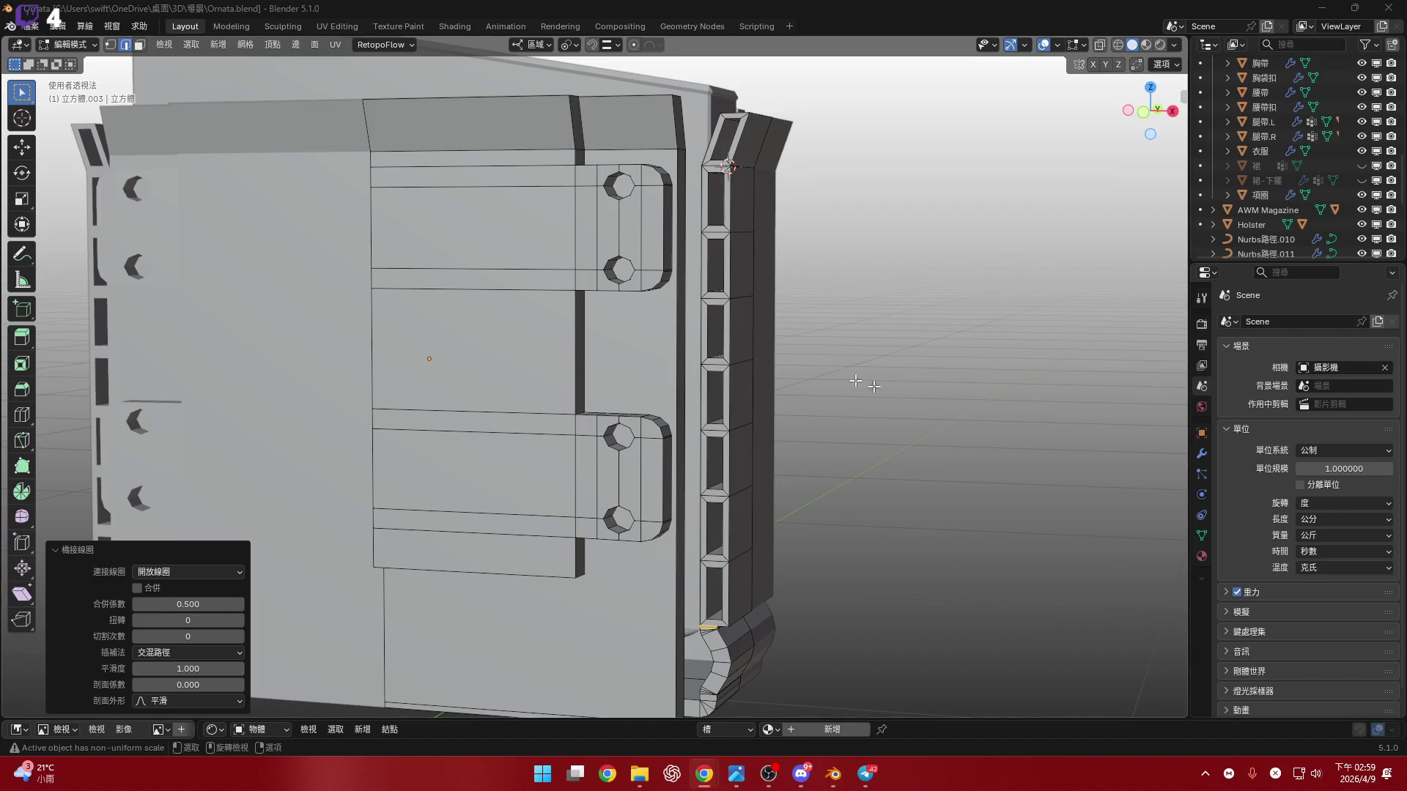
scroll(762, 357, "down", 2)
left_click(1150, 129)
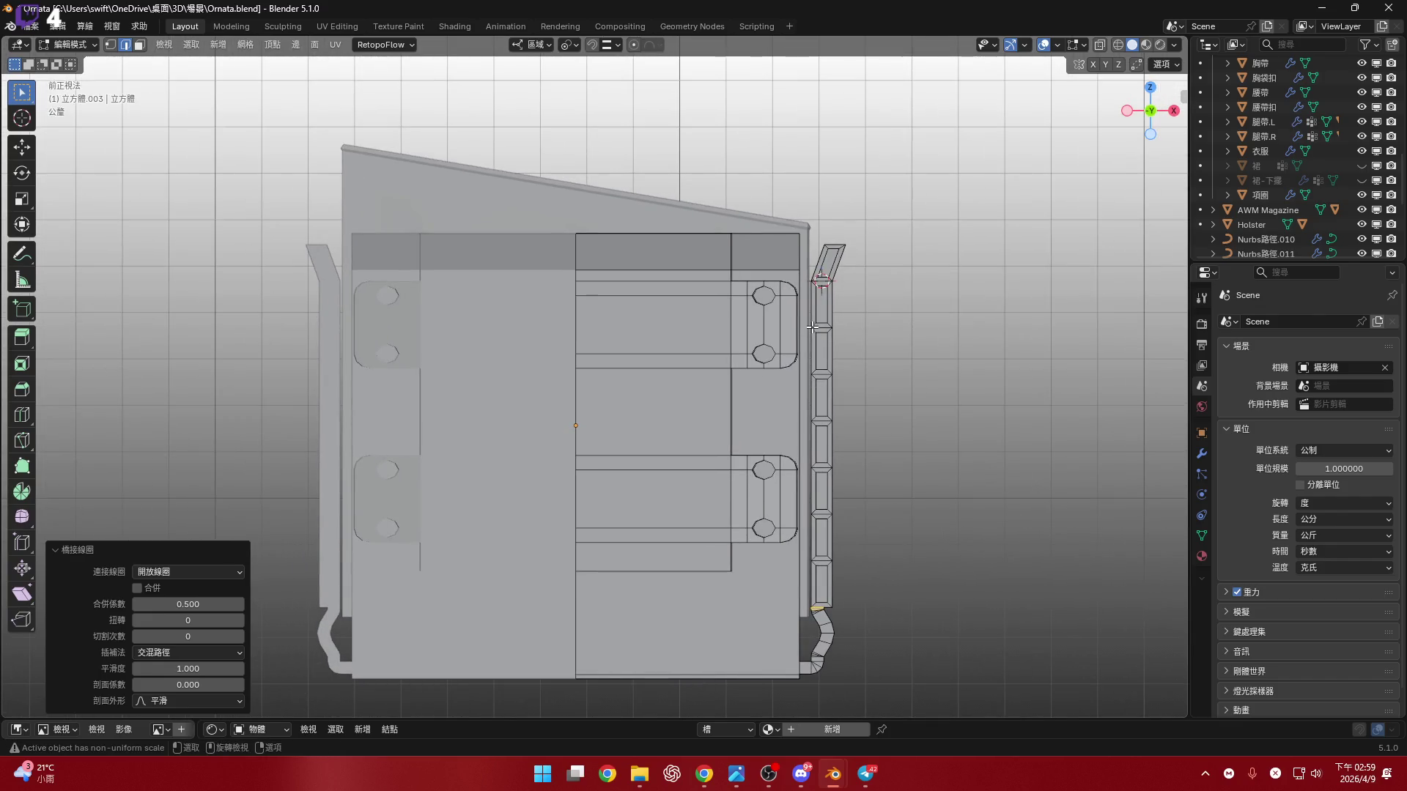
- Bevel the first top corner edge with three segments
scroll(729, 259, "up", 5)
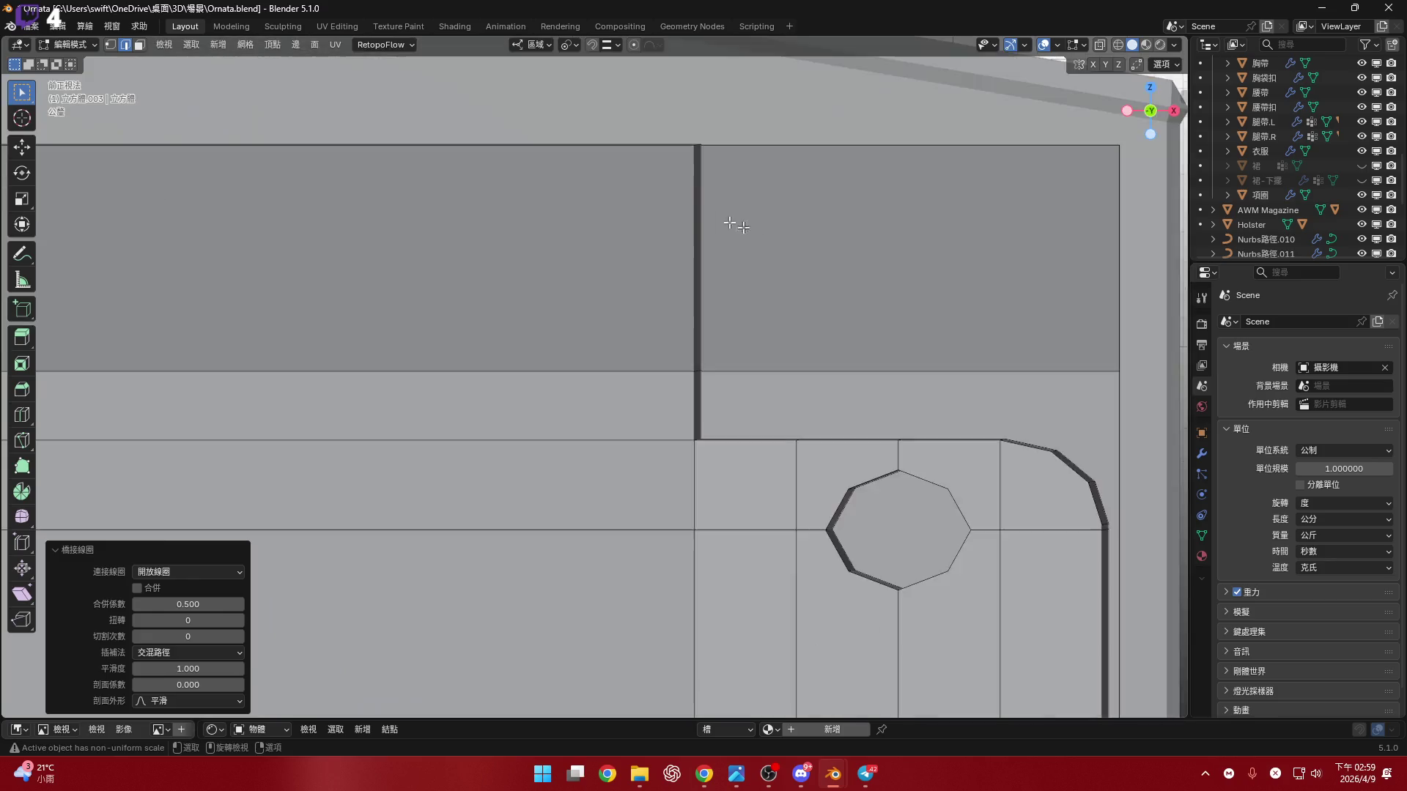
middle_click_drag(747, 226, 640, 214)
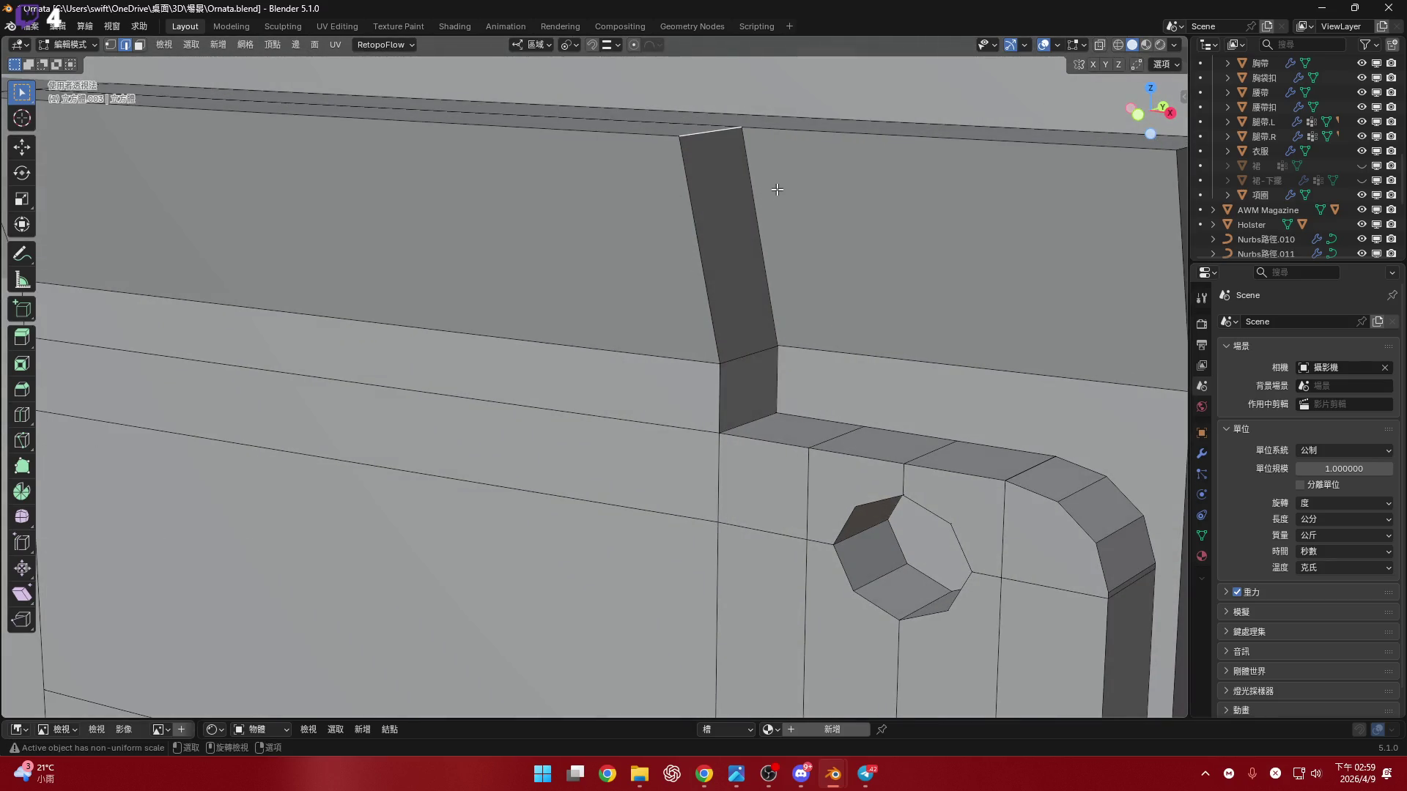
scroll(777, 190, "down", 3)
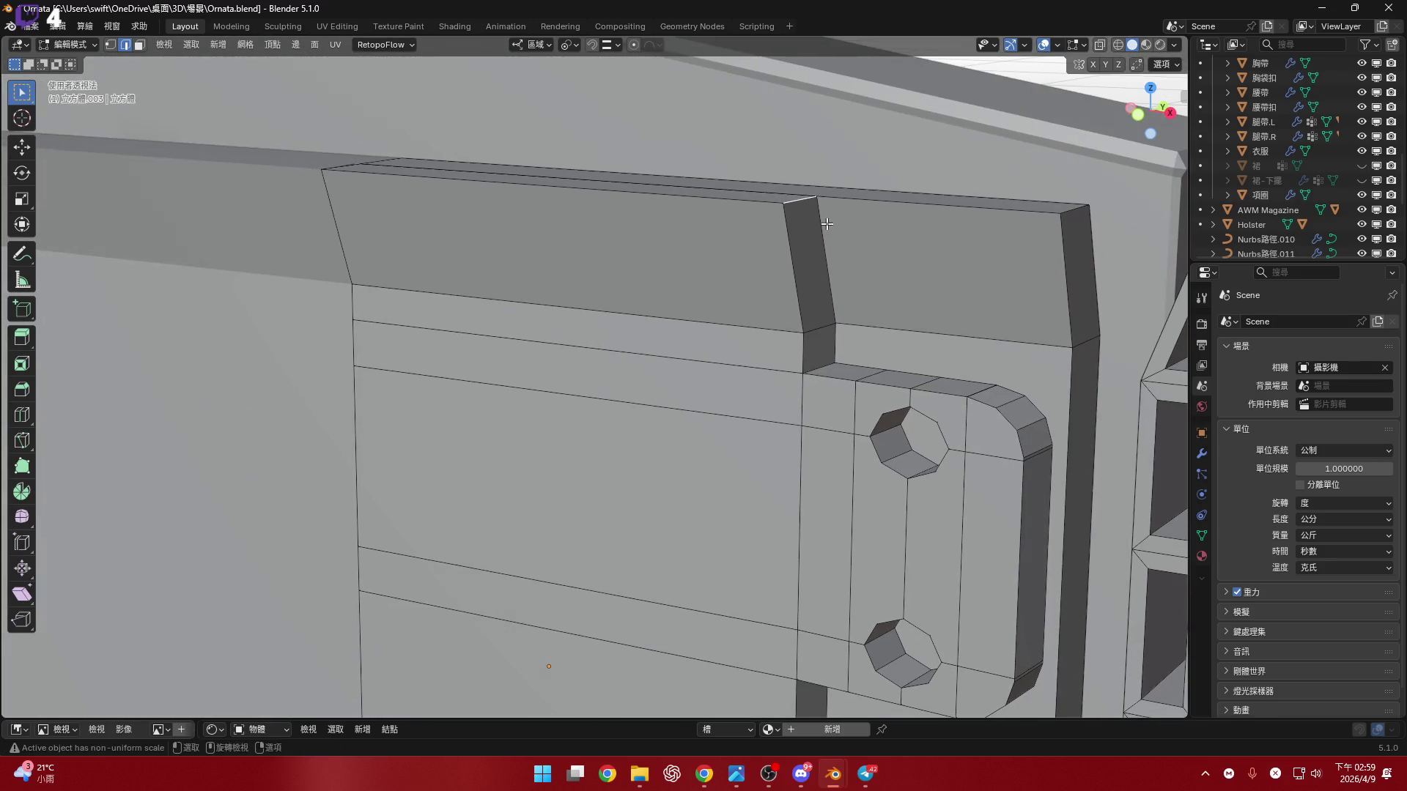
key("ctrl+b")
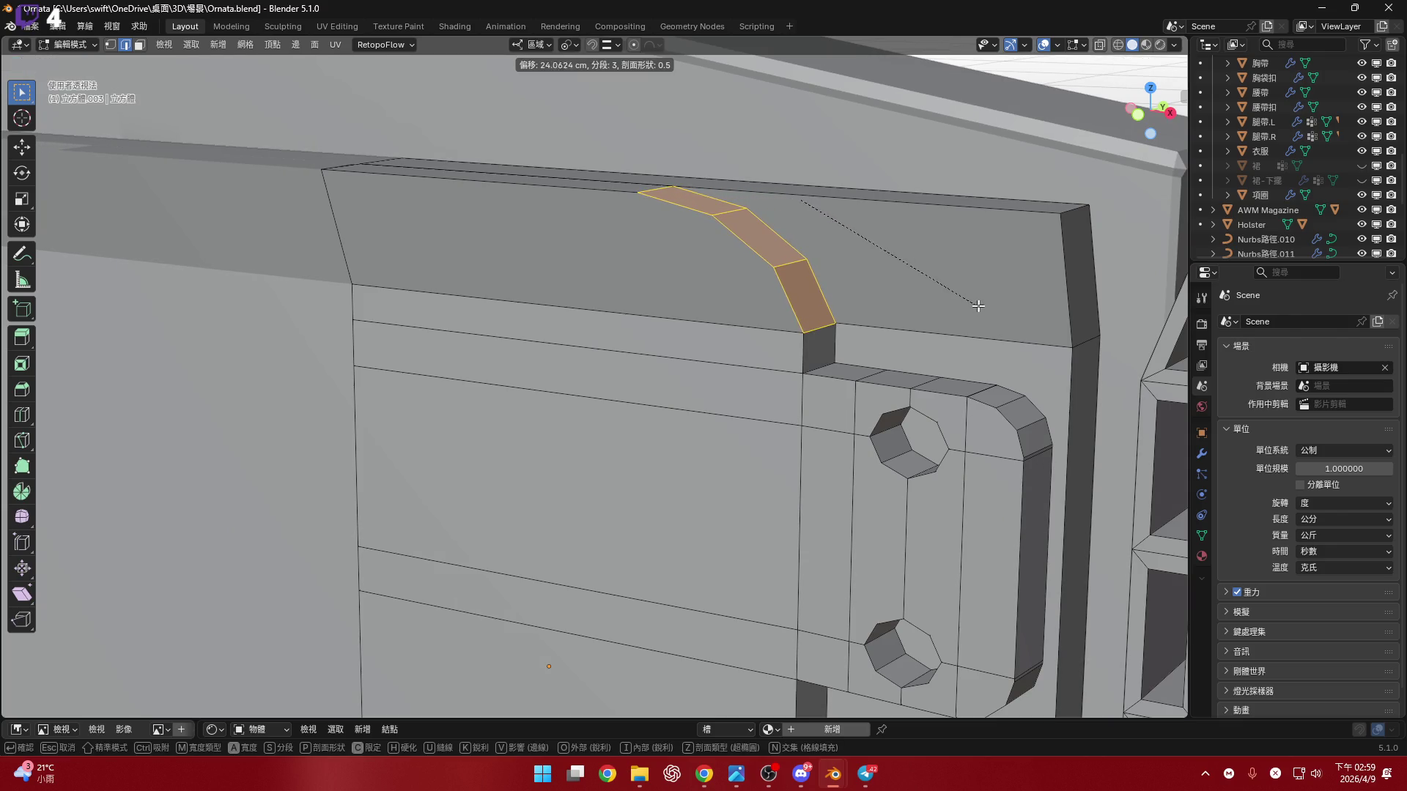
left_click(1008, 317)
- Bevel the lower front corner edge with a 42 cm three-segment bevel
mouse_move(696, 242)
middle_mouse_down()
mouse_move(747, 204)
mouse_move(512, 493)
middle_mouse_up()
middle_click_drag(727, 524, 696, 469)
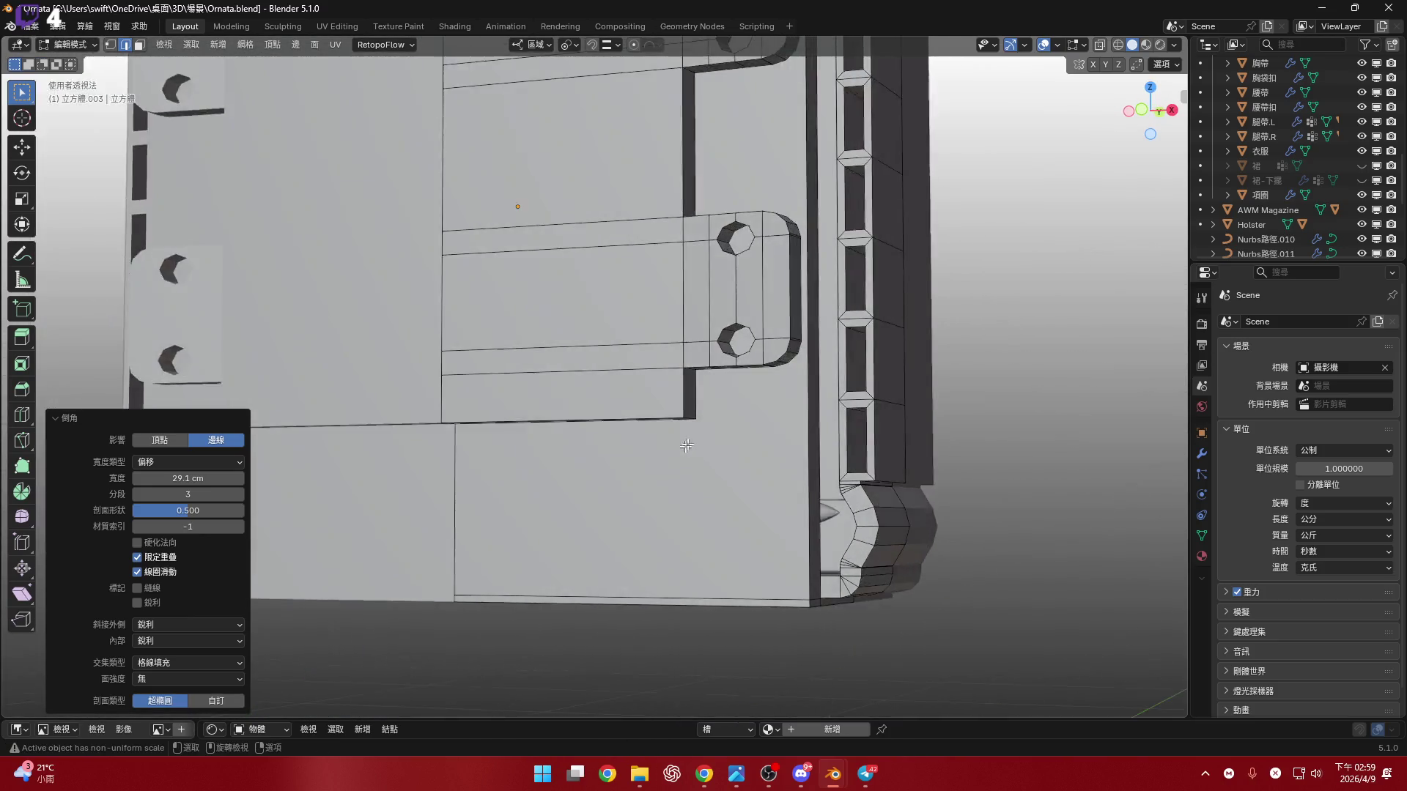
scroll(669, 405, "up", 3)
key("ctrl+b")
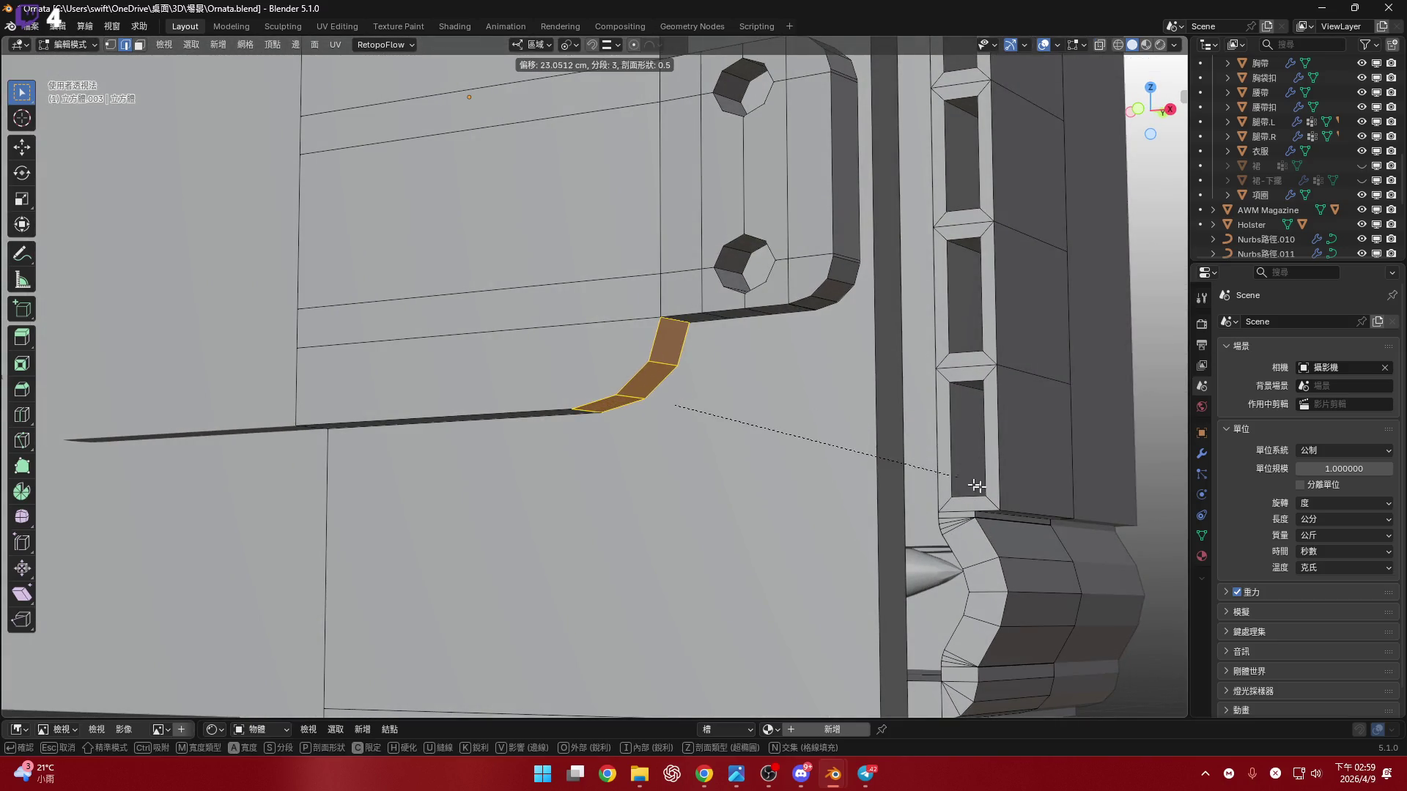
left_click(696, 410)
- Bevel another top corner edge with a 22.8 cm three-segment bevel
middle_click_drag(696, 410, 713, 460)
middle_click_drag(742, 400, 694, 400, "shift")
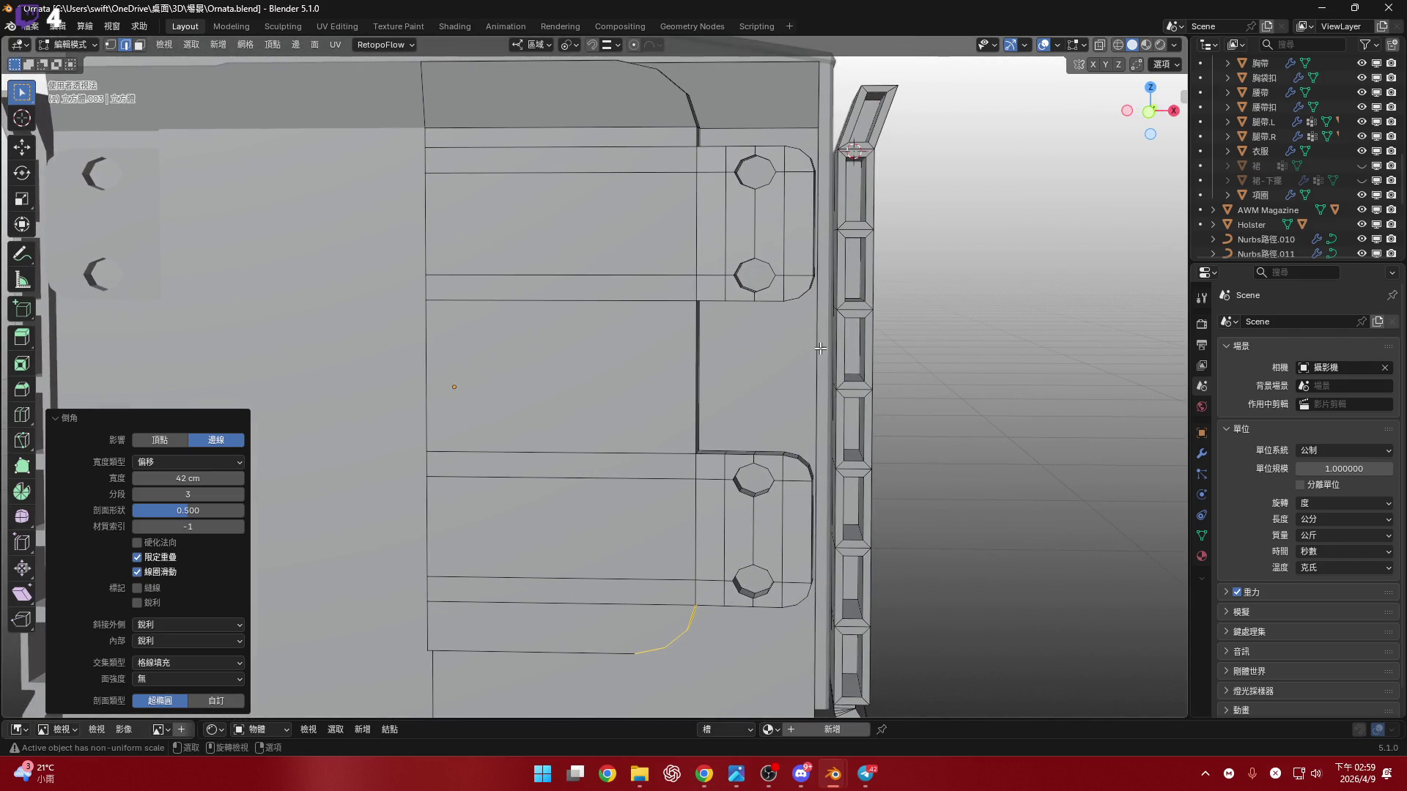
middle_click_drag(820, 349, 702, 342)
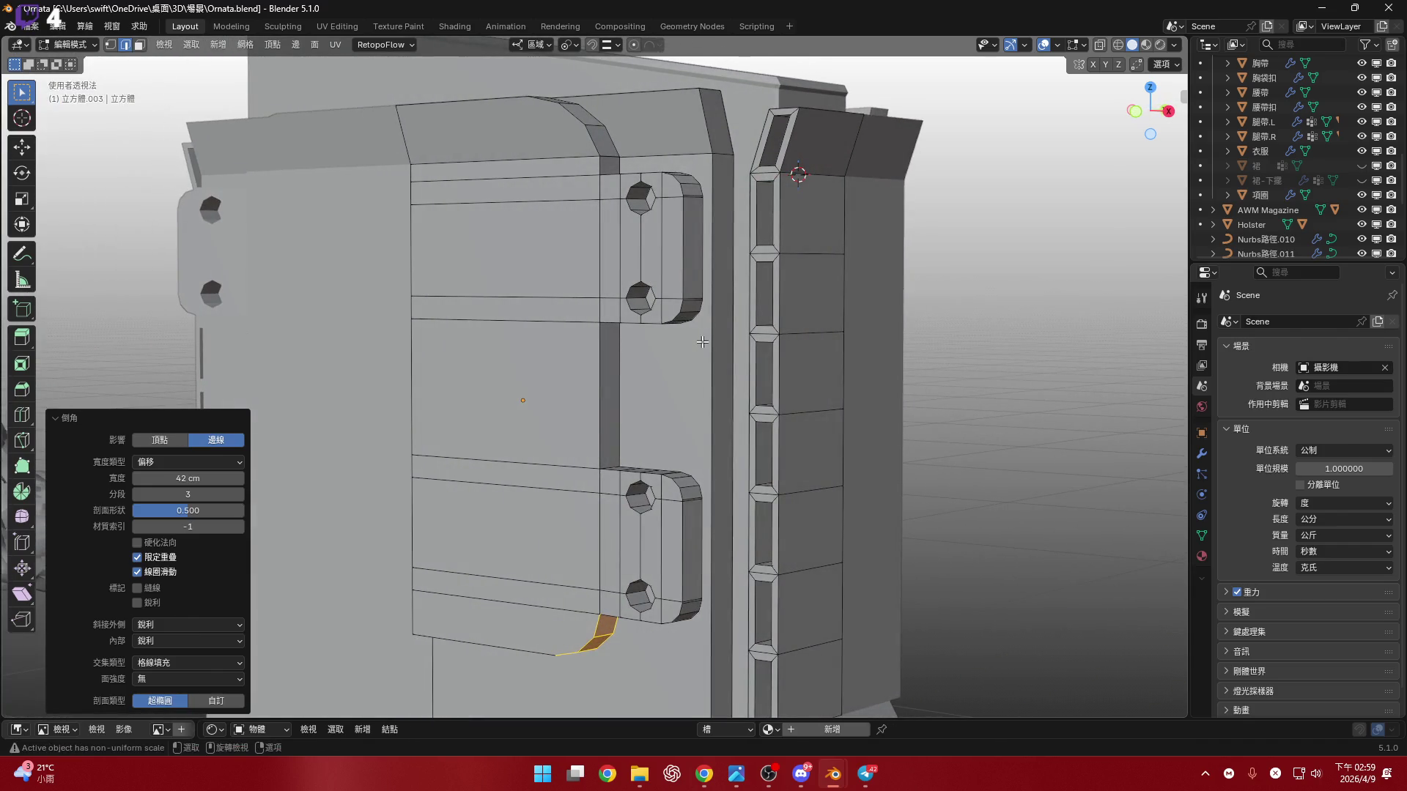
middle_click_drag(714, 348, 696, 273)
left_click(697, 273)
key("ctrl+b")
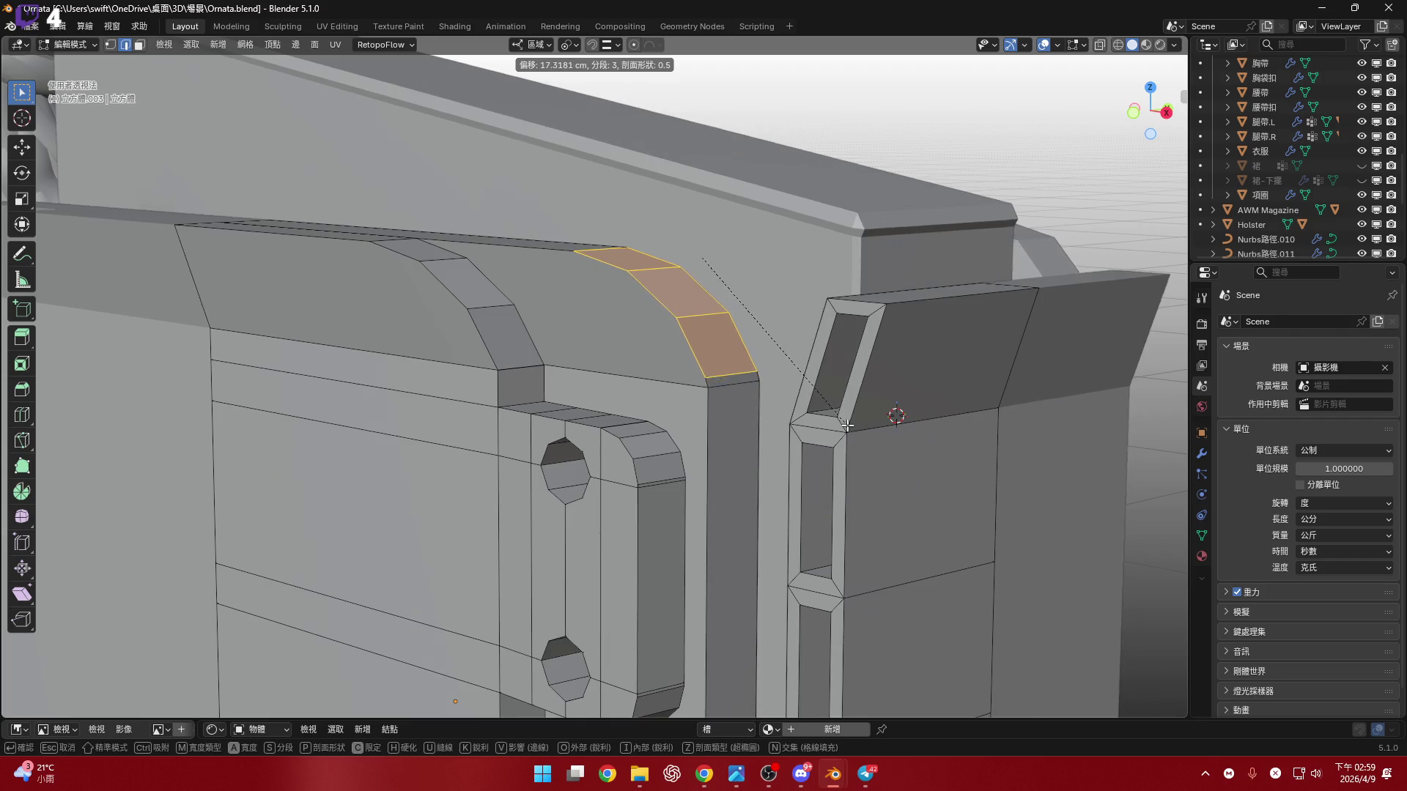
left_click(869, 432)
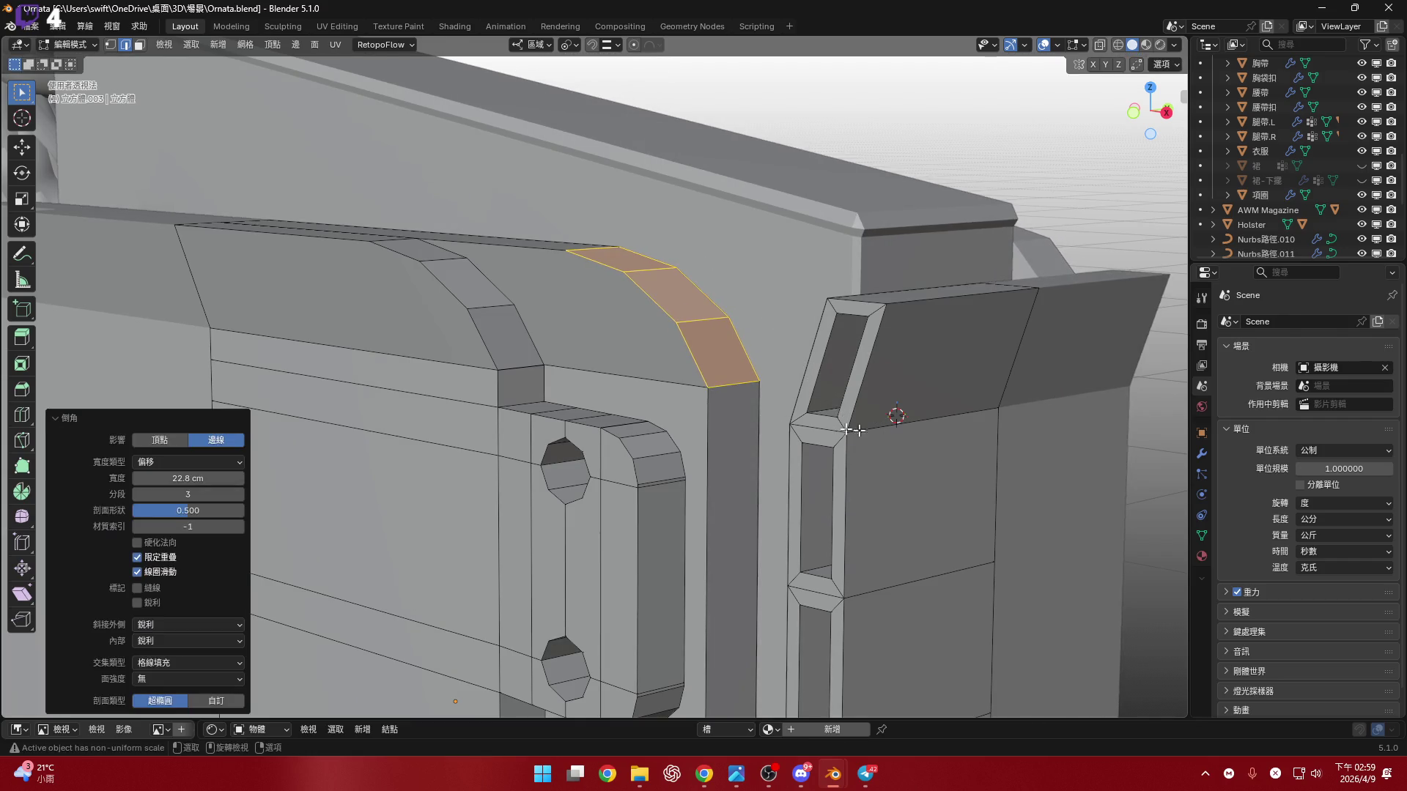
- Orbit out to review the whole bevelled pouch box and its top edge
scroll(870, 431, "down", 5)
middle_click_drag(869, 432, 757, 310)
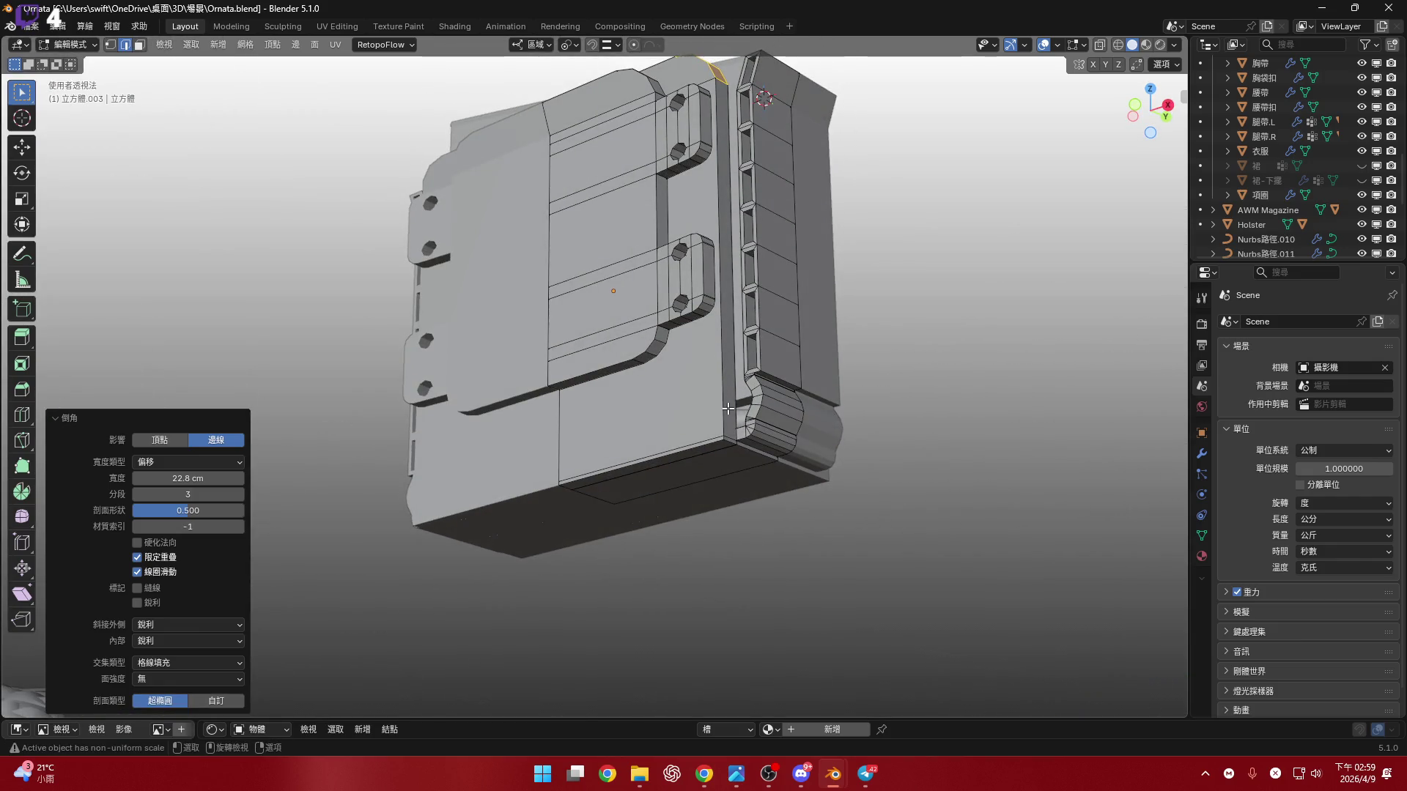
scroll(730, 394, "up", 5)
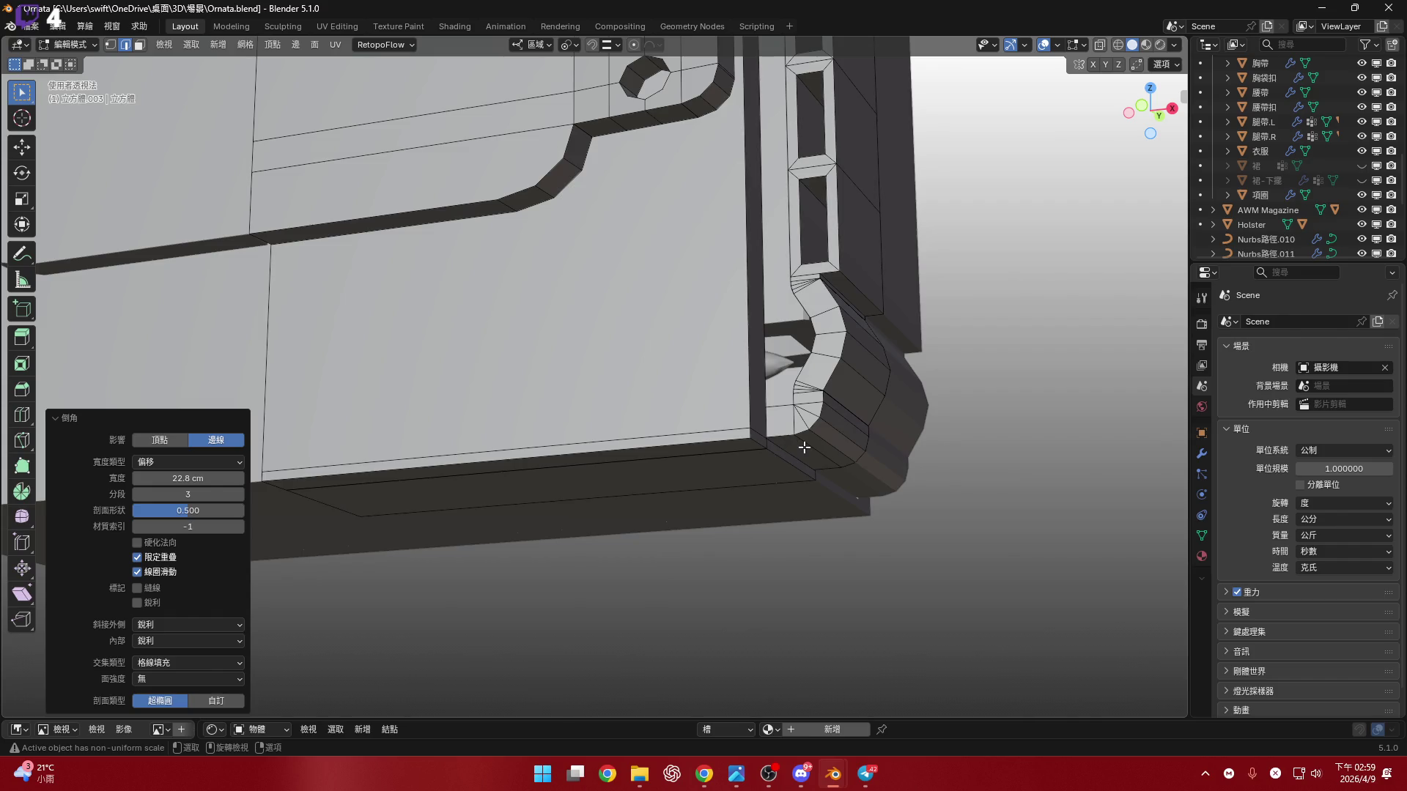
scroll(750, 241, "down", 5)
middle_click_drag(749, 240, 760, 532)
scroll(751, 308, "up", 5)
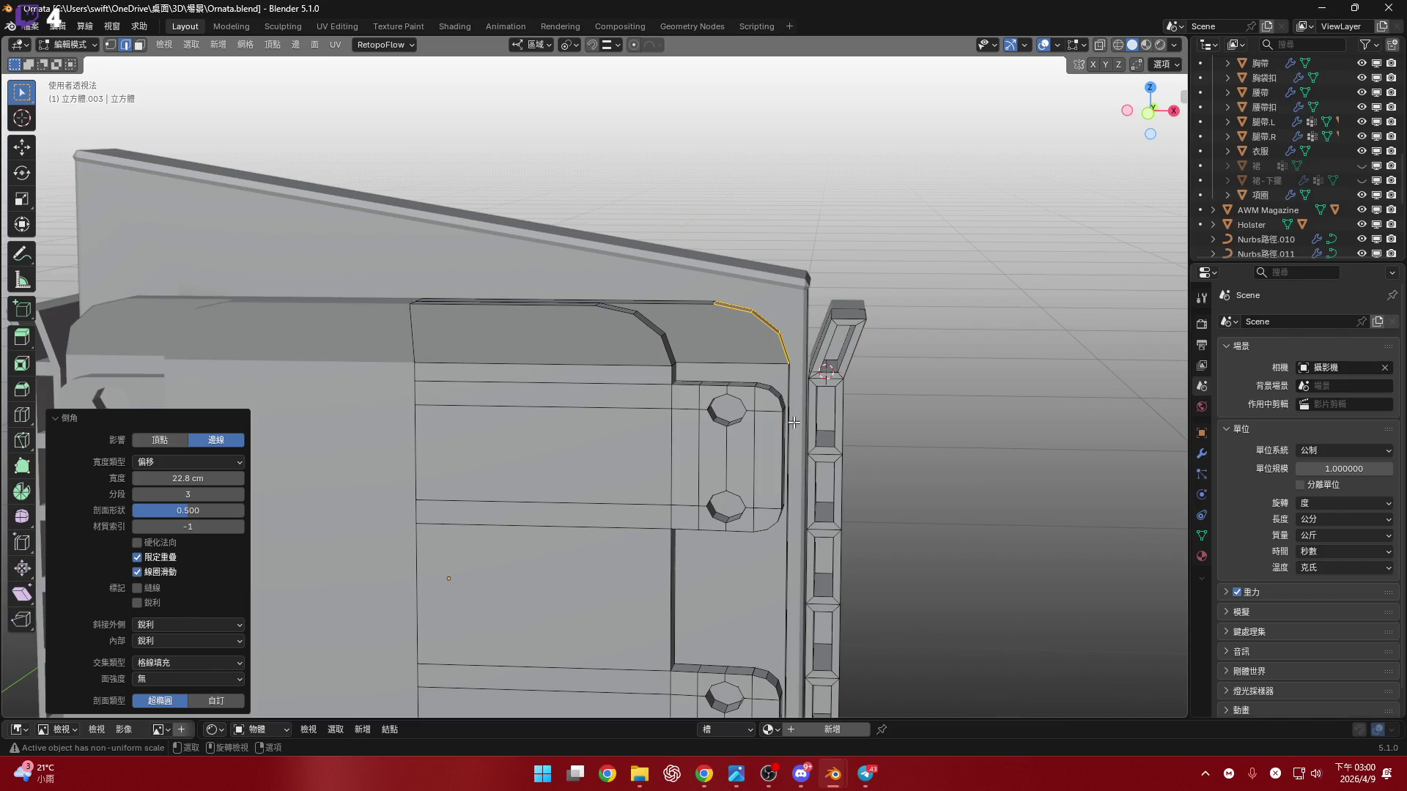
- Check the pouch from the front orthographic view, then orbit back into perspective
key("alt+Tab")
key("alt+Tab")
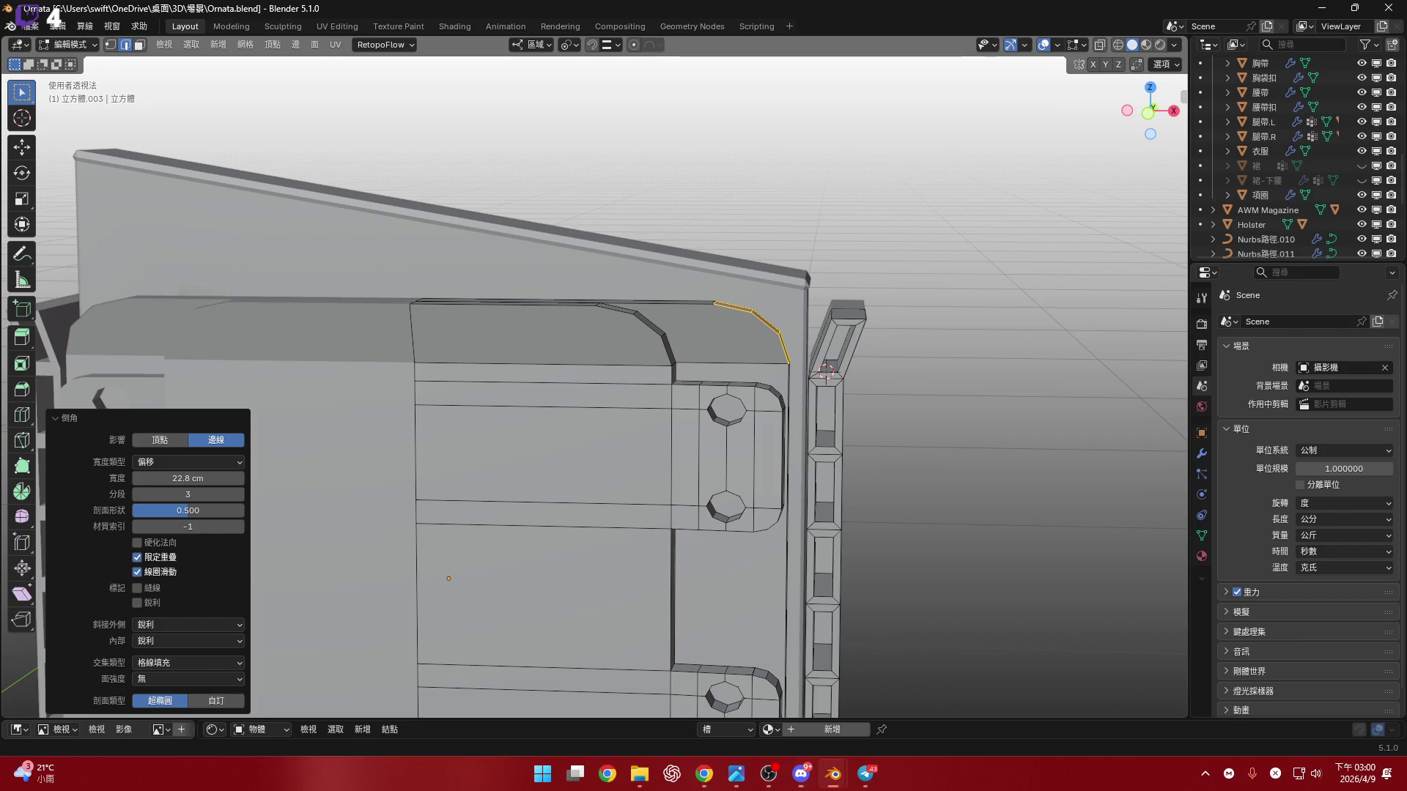
left_click(1149, 114)
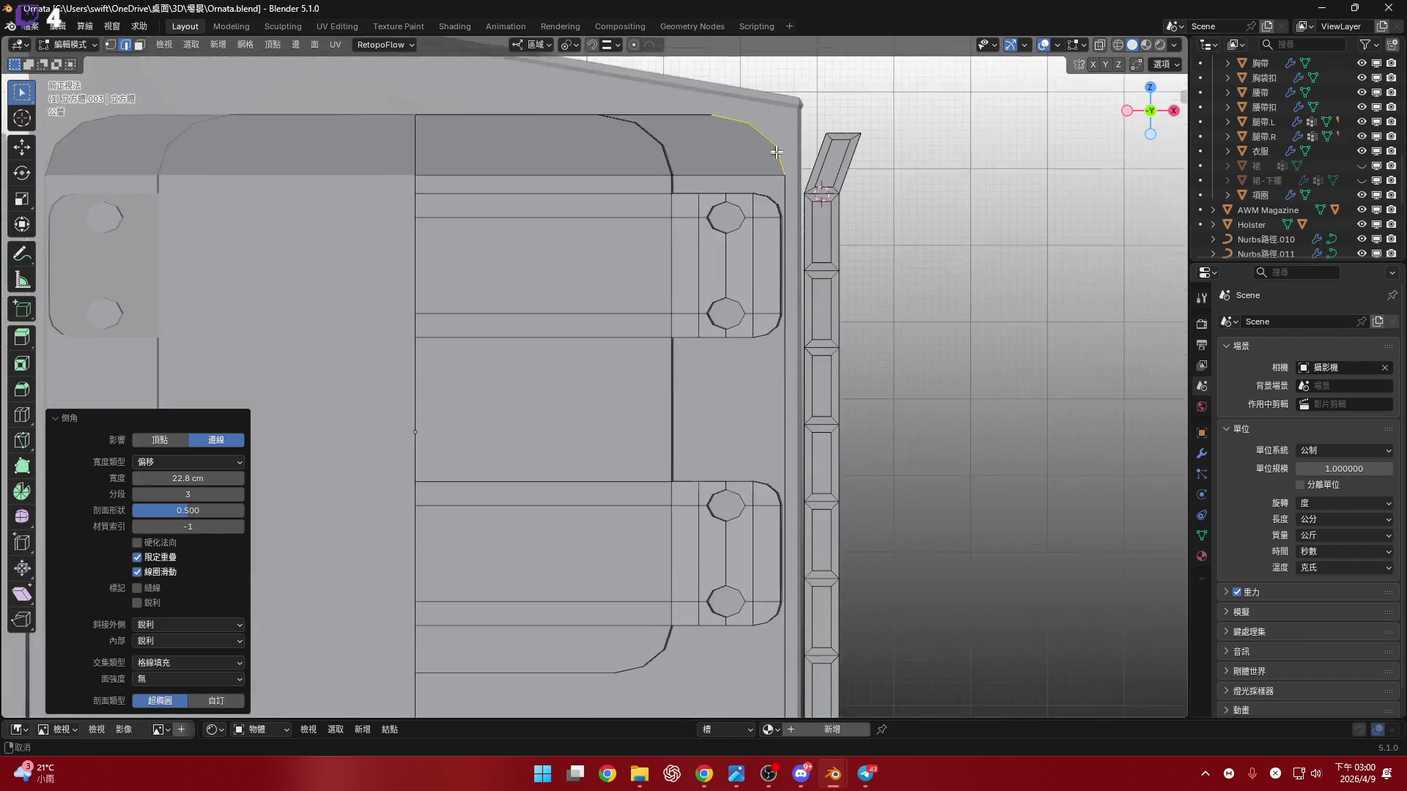
scroll(783, 110, "down", 6)
scroll(783, 109, "left", 3)
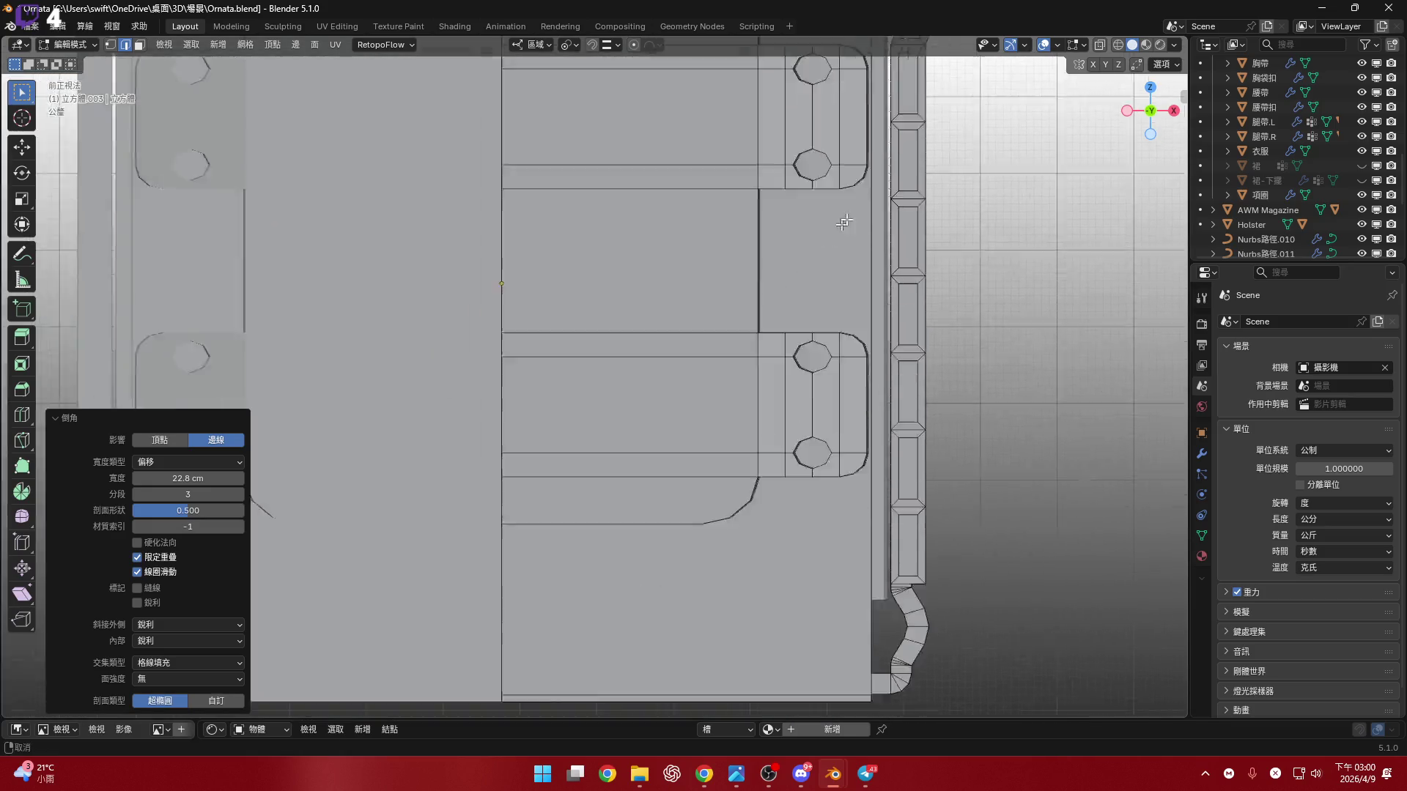
scroll(853, 260, "down", 4)
mouse_move(790, 355)
middle_mouse_down("shift")
mouse_move(791, 410)
mouse_move(732, 381)
mouse_move(628, 208)
mouse_move(547, 210)
middle_mouse_up("shift")
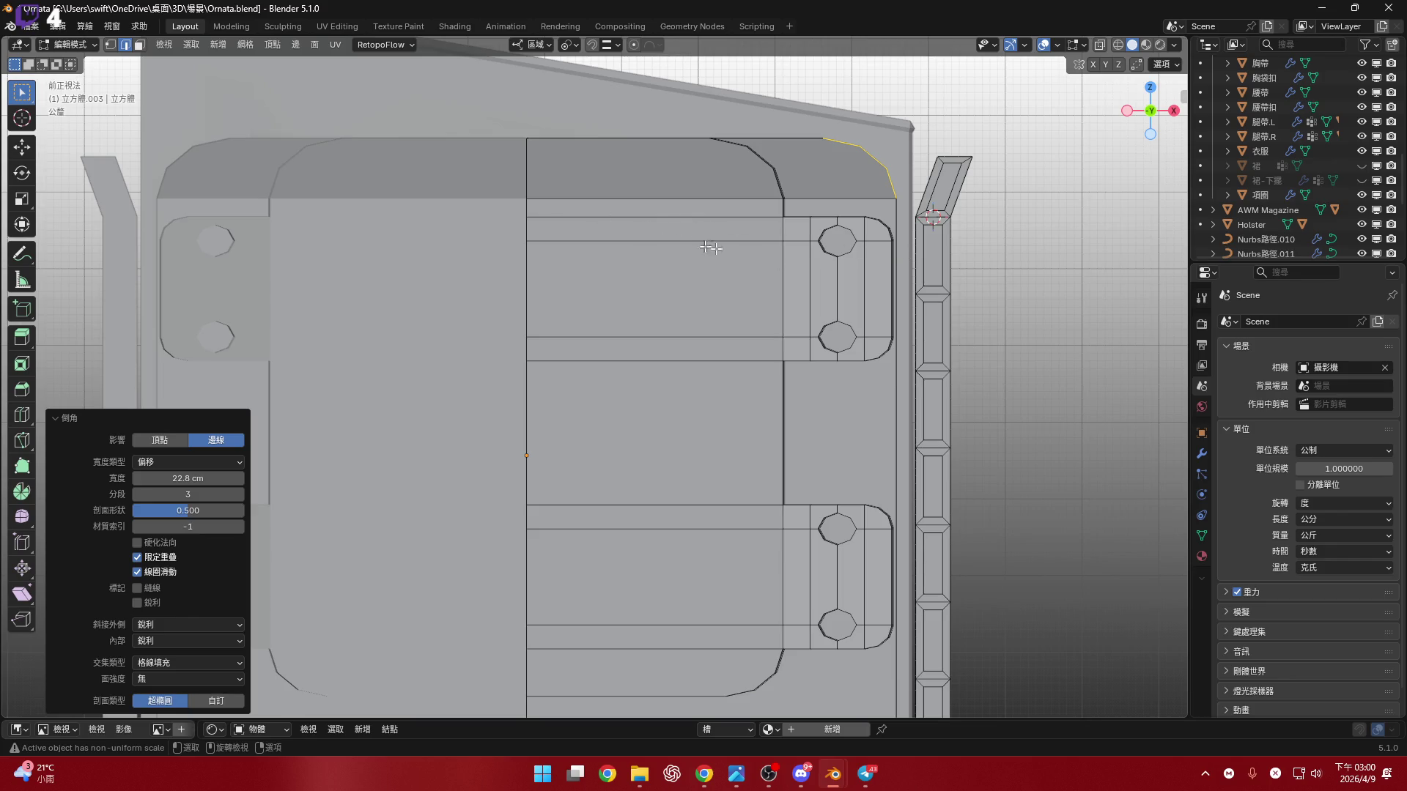
scroll(672, 241, "up", 8)
mouse_move(671, 241)
middle_mouse_down()
mouse_move(747, 316)
mouse_move(769, 308)
mouse_move(740, 255)
mouse_move(787, 204)
middle_mouse_up()
- Select the middle edge between the side loop's two holes
key("3")
left_click(721, 344)
left_click(797, 352, "shift")
scroll(797, 353, "down", 3)
scroll(740, 255, "up", 5)
key("2")
left_click(740, 256)
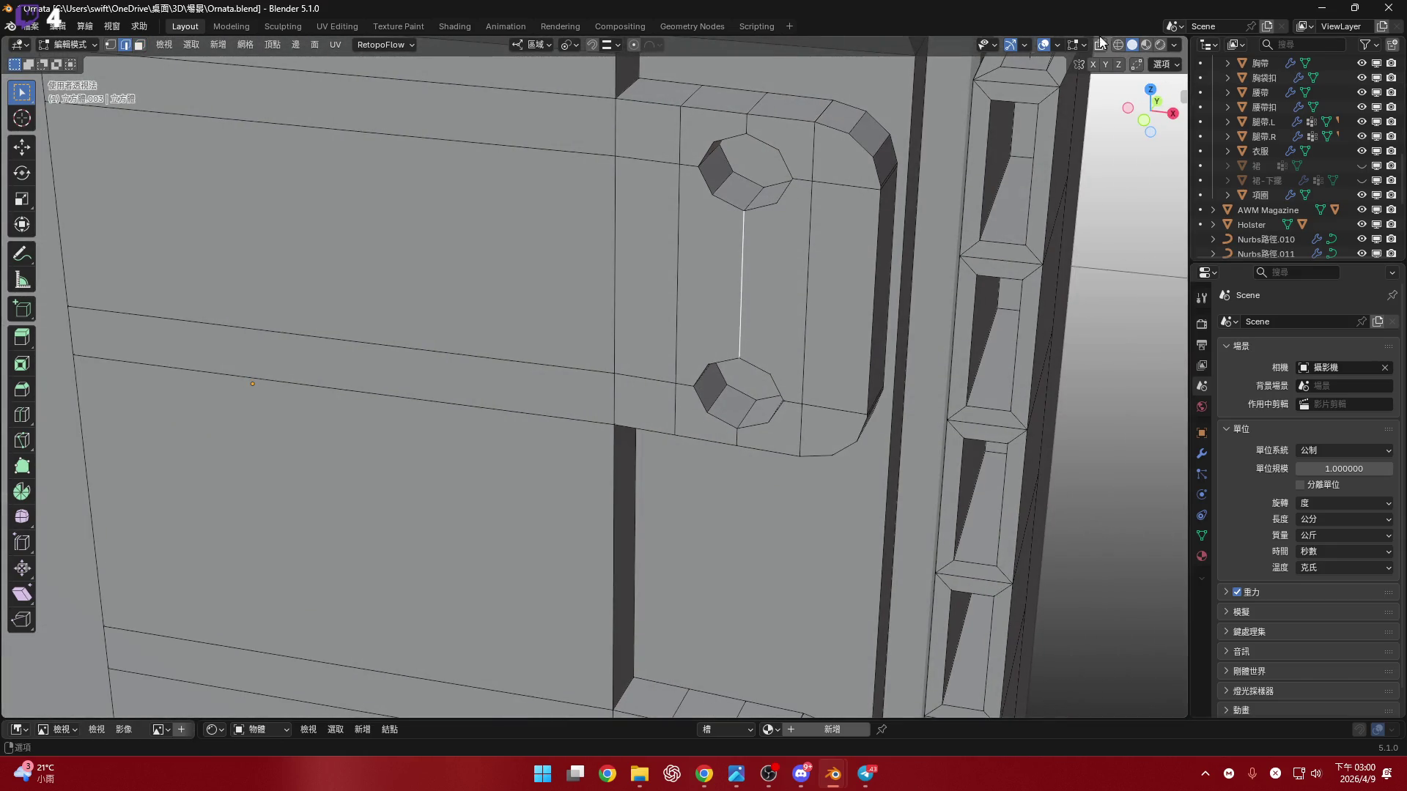
- Turn on X-ray and set the pivot point to Median Point
key("alt+z")
scroll(744, 266, "up", 3)
mouse_move(744, 267)
middle_mouse_down()
mouse_move(777, 366)
mouse_move(762, 361)
middle_mouse_up()
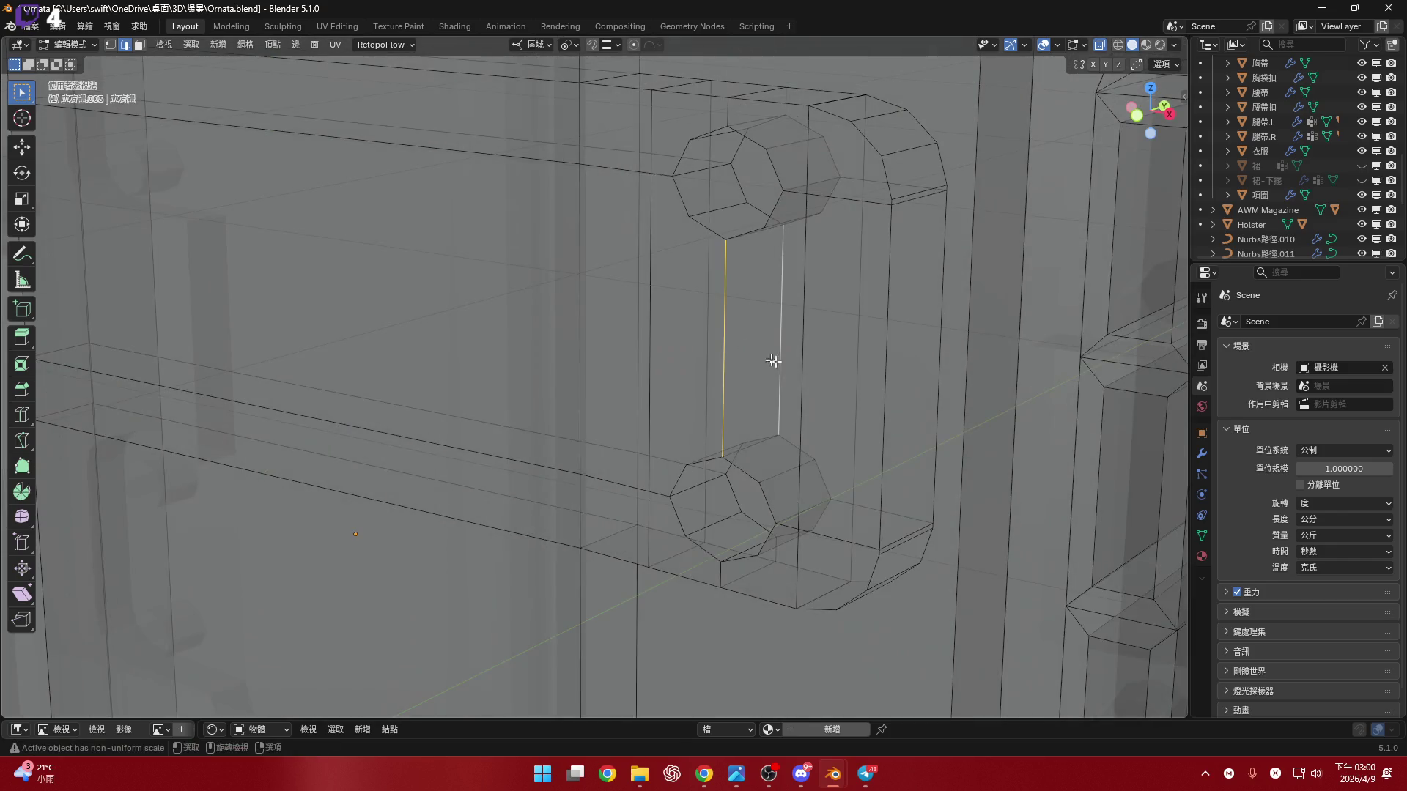
left_click(570, 43)
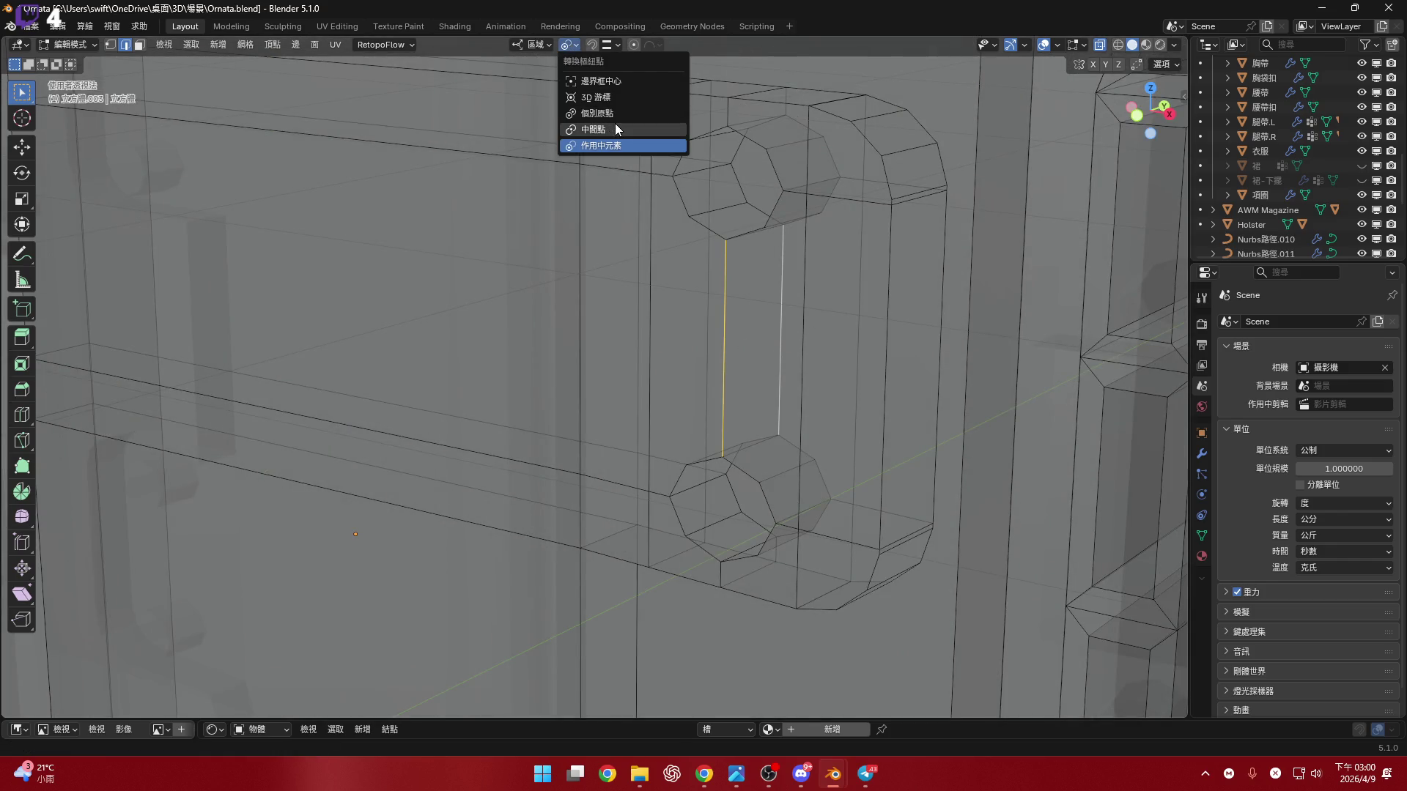
left_click(614, 125)
- Scale the selected edges along local Y to 0.9862
key("s")
key("y")
key("y")
mouse_move(922, 341)
middle_mouse_down()
mouse_move(810, 349)
mouse_move(773, 299)
mouse_move(1006, 399)
mouse_move(732, 323)
mouse_move(911, 394)
middle_mouse_up()
left_click(971, 395)
key("s")
key("y")
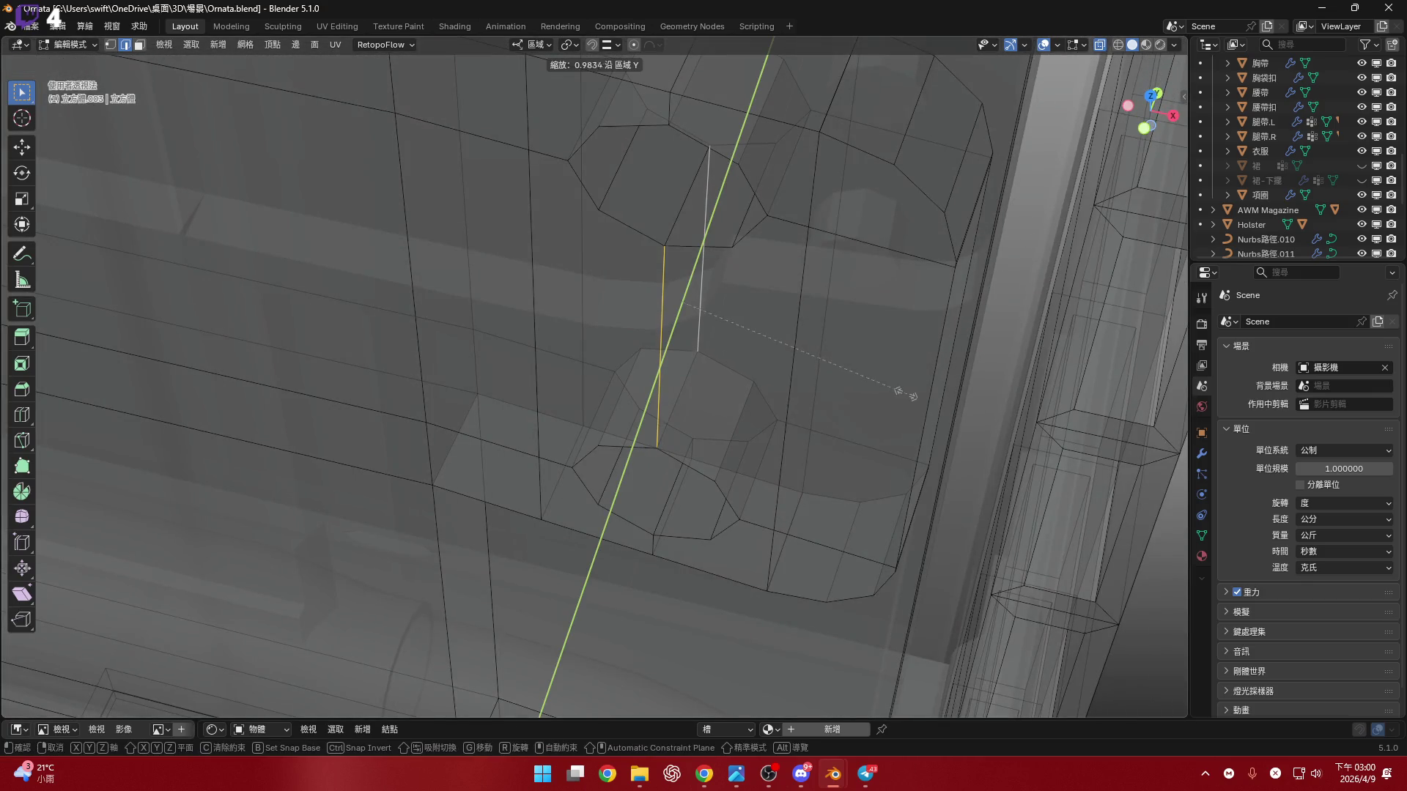
left_click(806, 363)
- Switch to a different pivot point and scale the edges uniformly
middle_click_drag(769, 345, 645, 147)
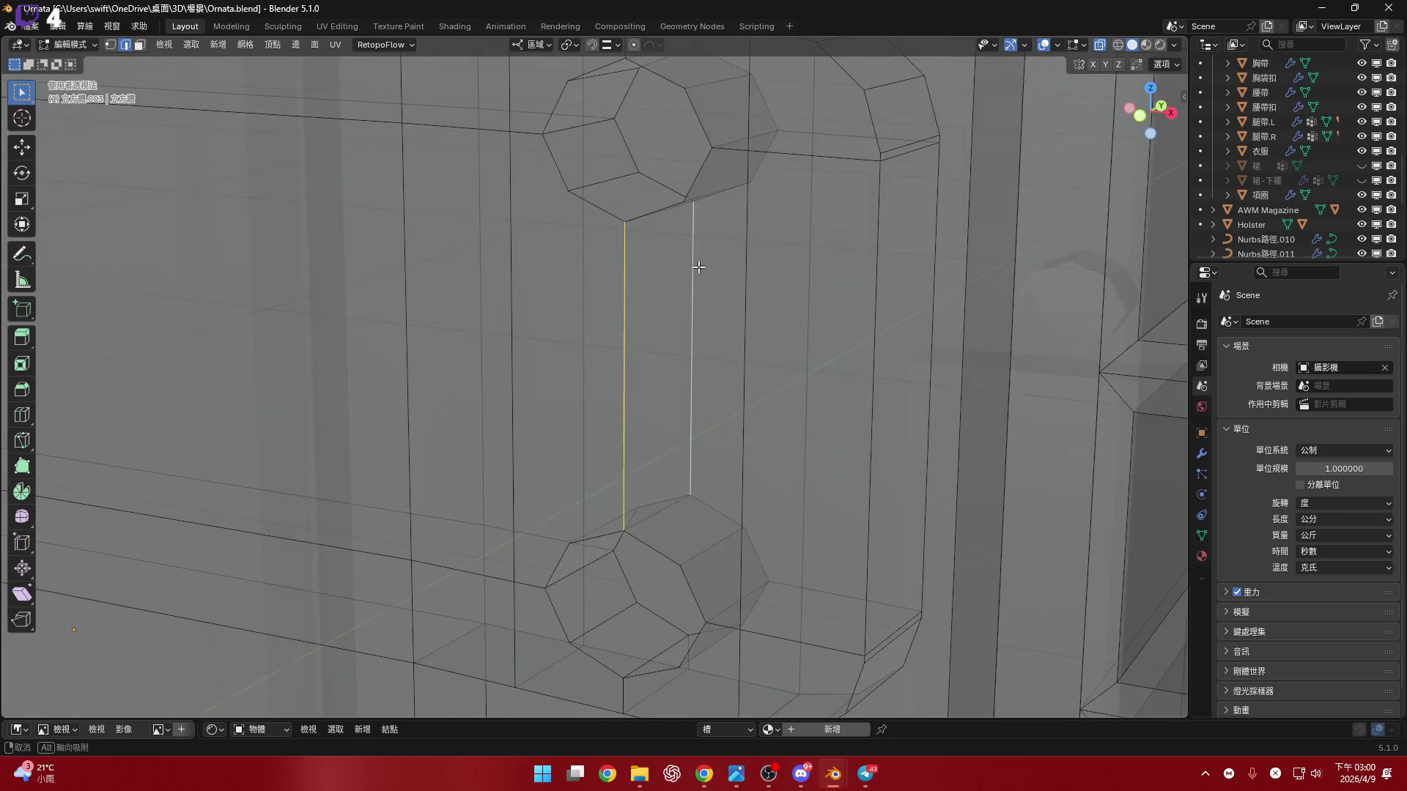
left_click(567, 44)
left_click(592, 146)
key("s")
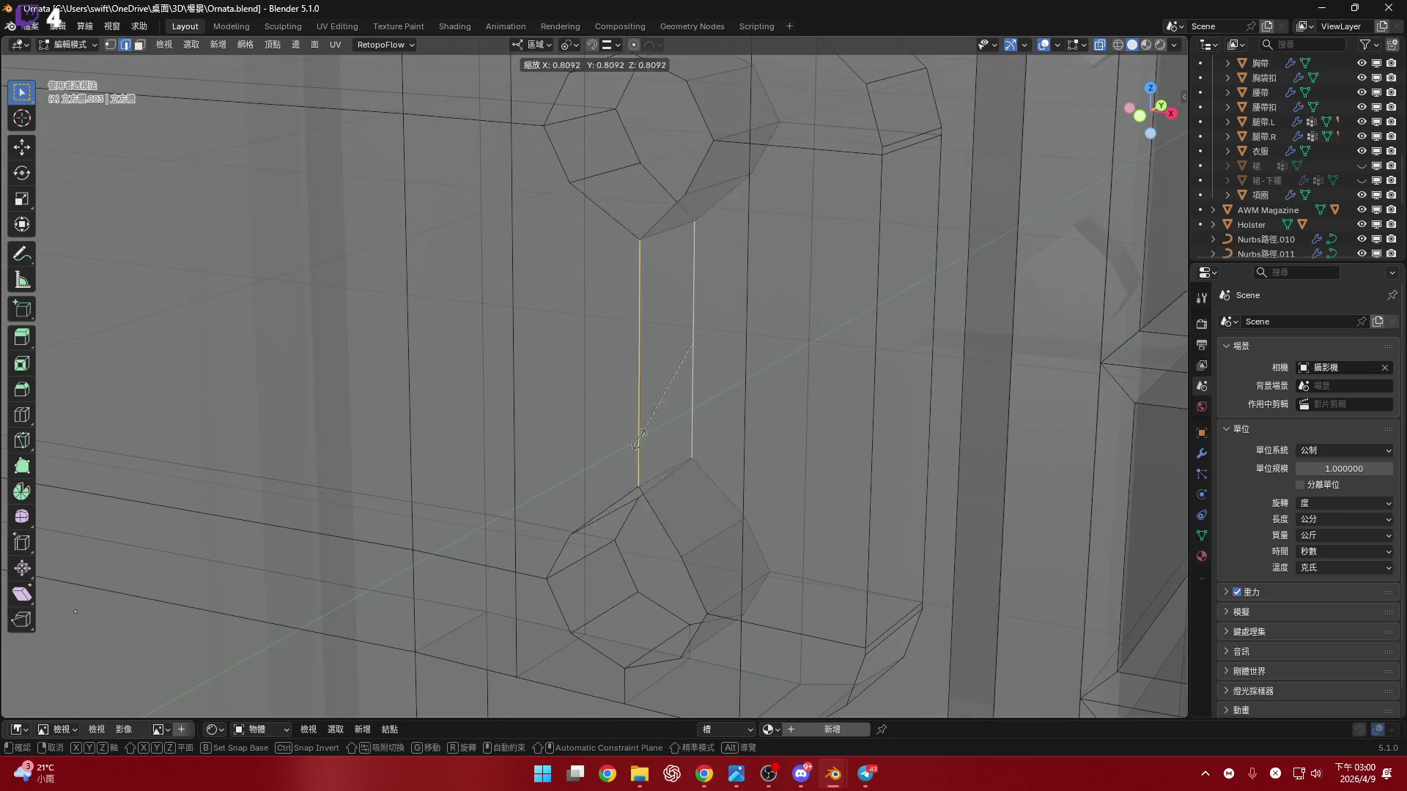
left_click(636, 440)
middle_click_drag(669, 367, 584, 318)
- From the top orthographic view, scale the edges along Y to line up the holes
left_click(1171, 113)
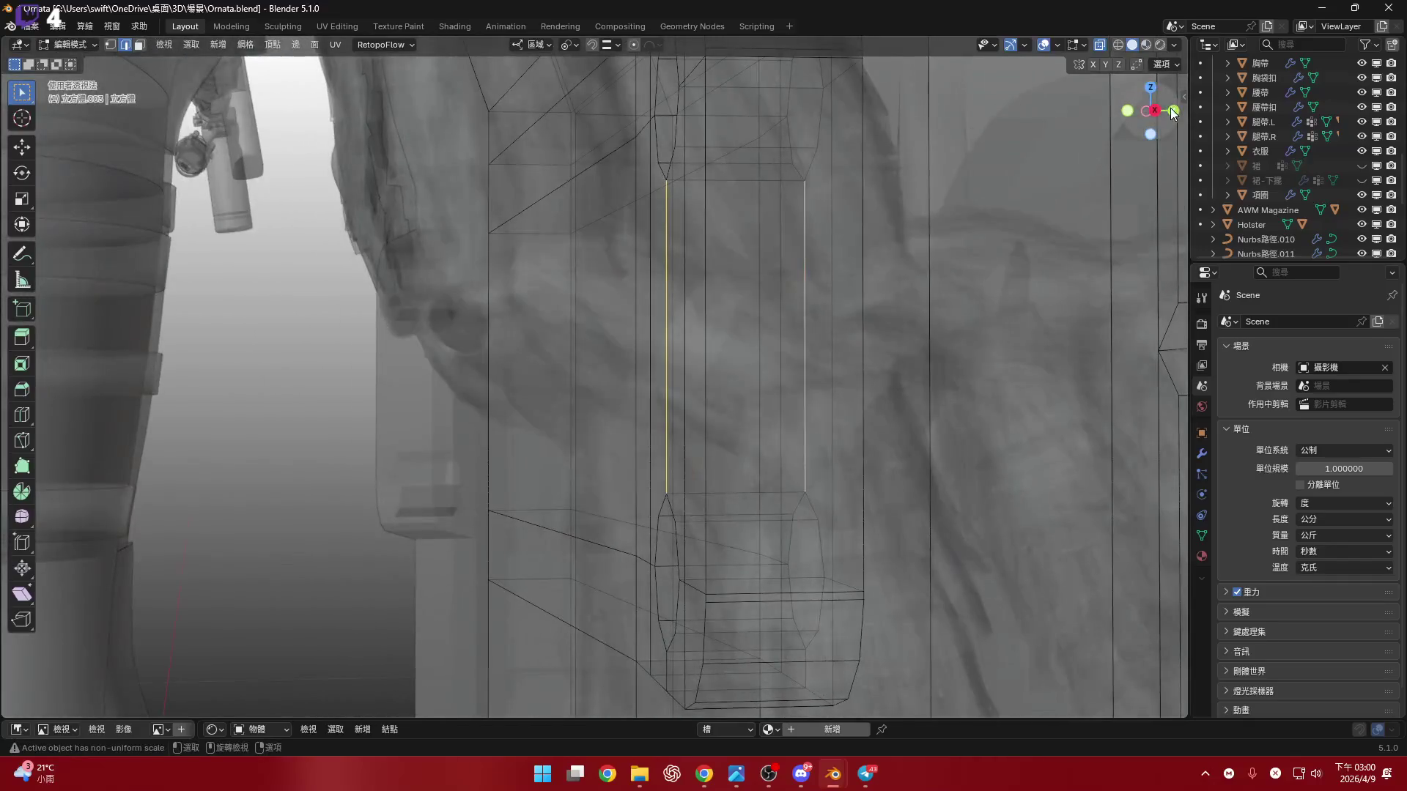
left_click(1154, 111)
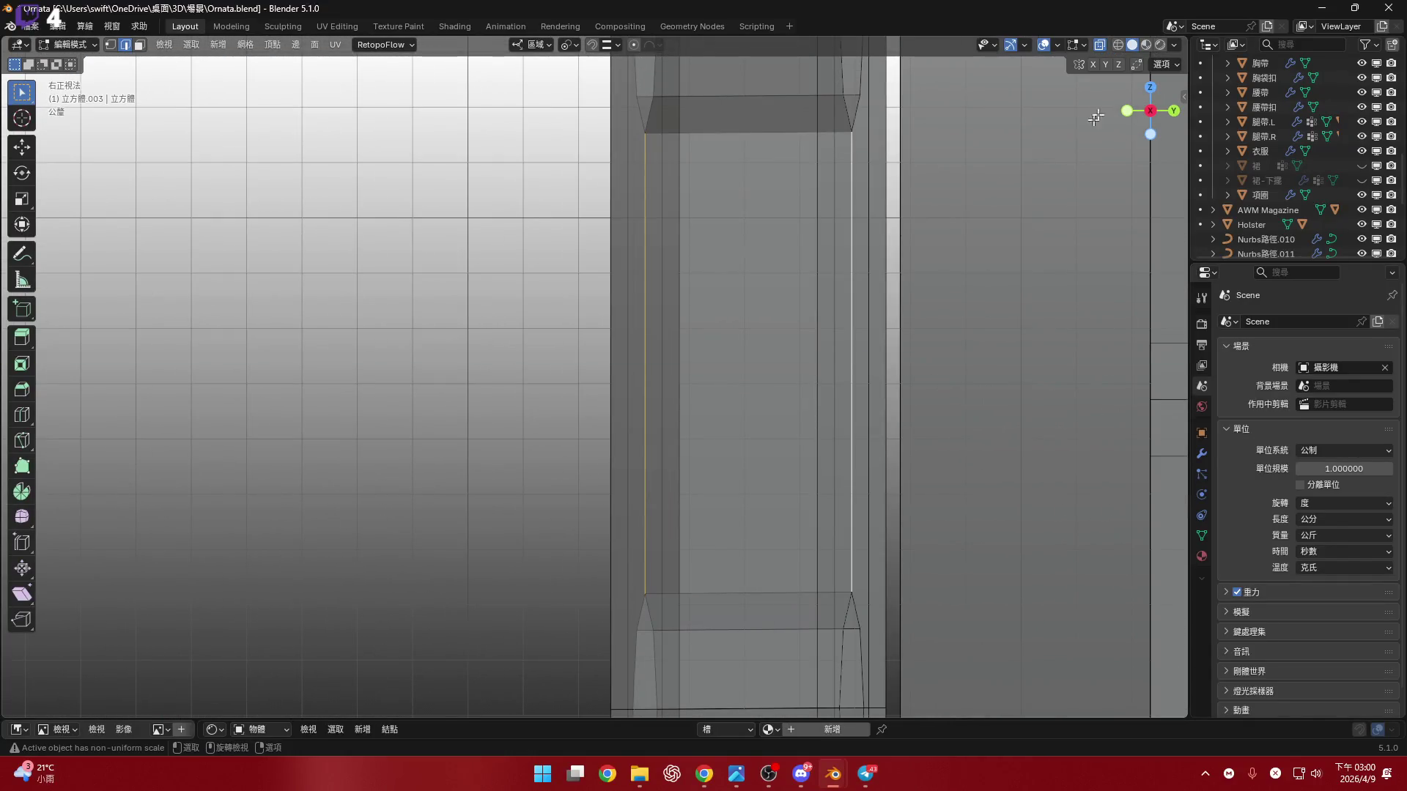
left_click(1150, 87)
scroll(942, 425, "up", 4)
key("s")
key("y")
left_click(943, 425)
scroll(938, 424, "down", 3)
- Switch to Solid shading, inspect the loop's two holes, and return to Object Mode
mouse_move(806, 396)
middle_mouse_down()
mouse_move(775, 246)
mouse_move(810, 276)
mouse_move(827, 235)
middle_mouse_up()
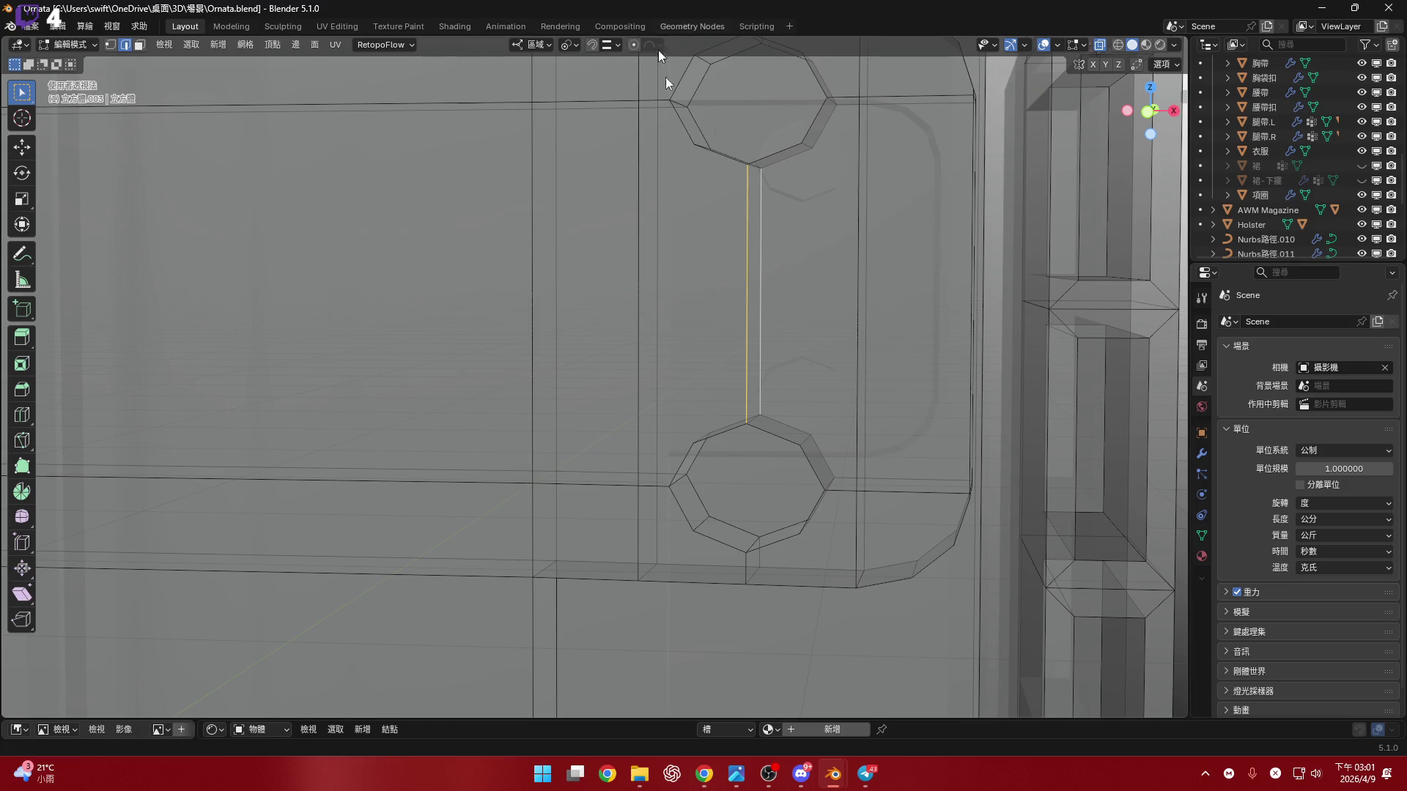
left_click(1128, 44)
middle_click_drag(1075, 86, 731, 336)
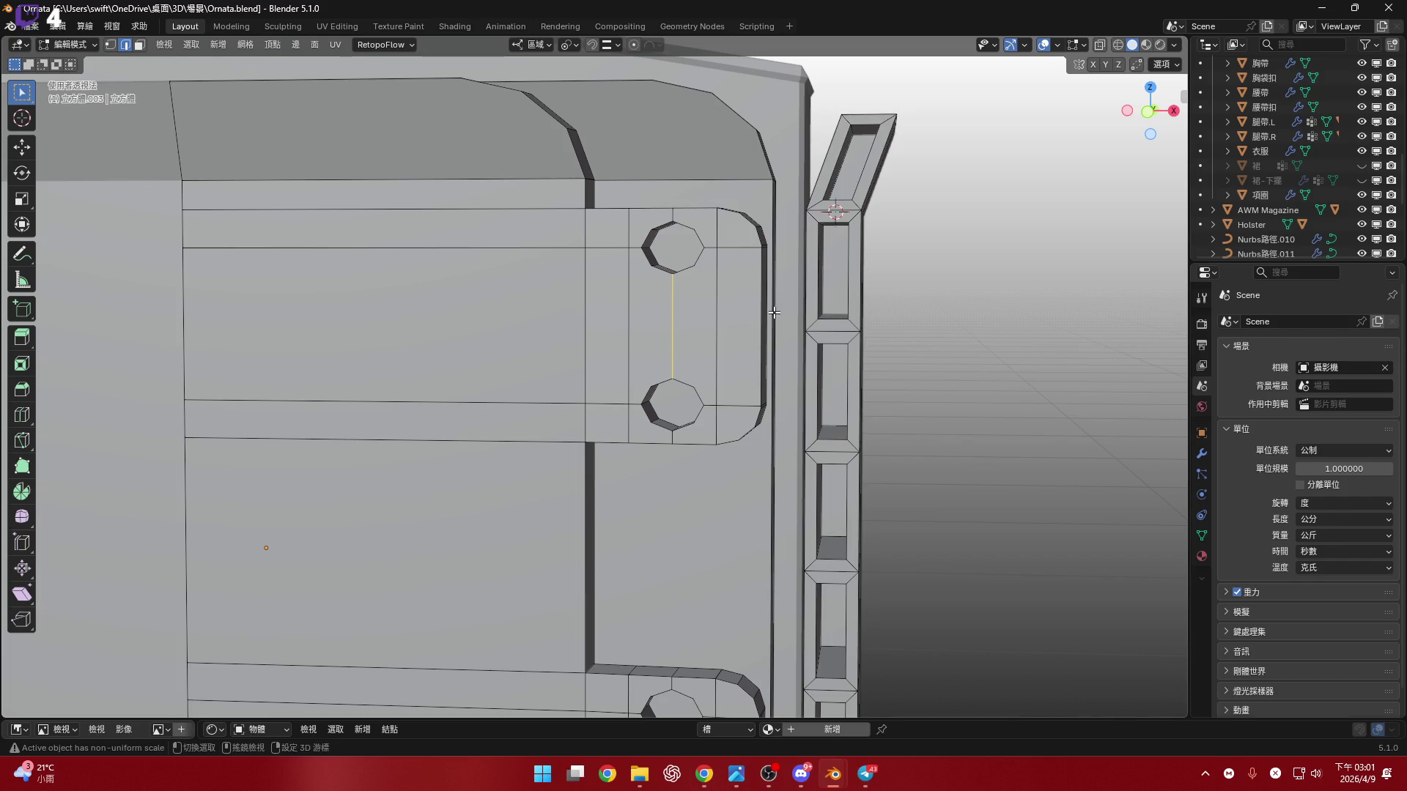
middle_click_drag(774, 313, 774, 322, "shift")
scroll(773, 328, "up", 5)
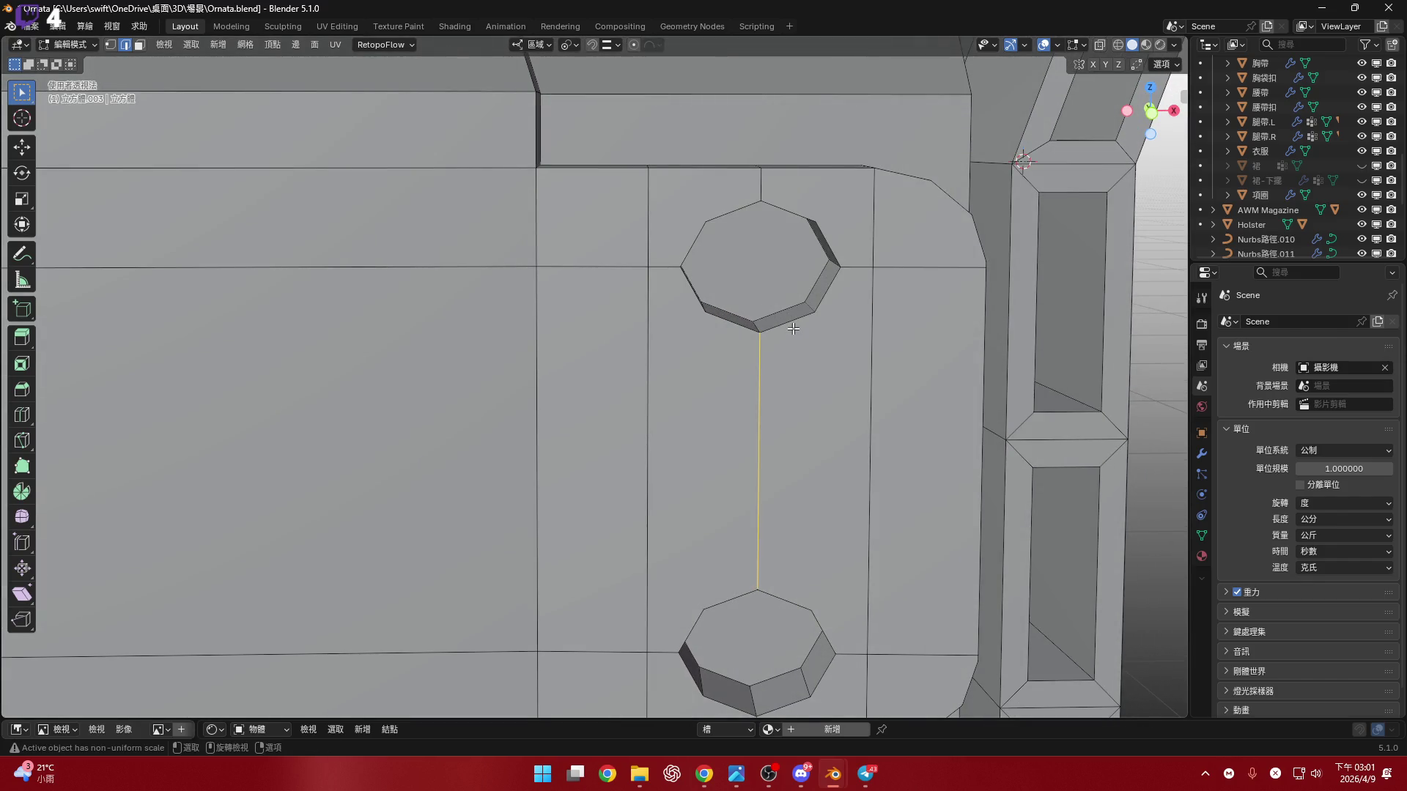
scroll(792, 329, "down", 4)
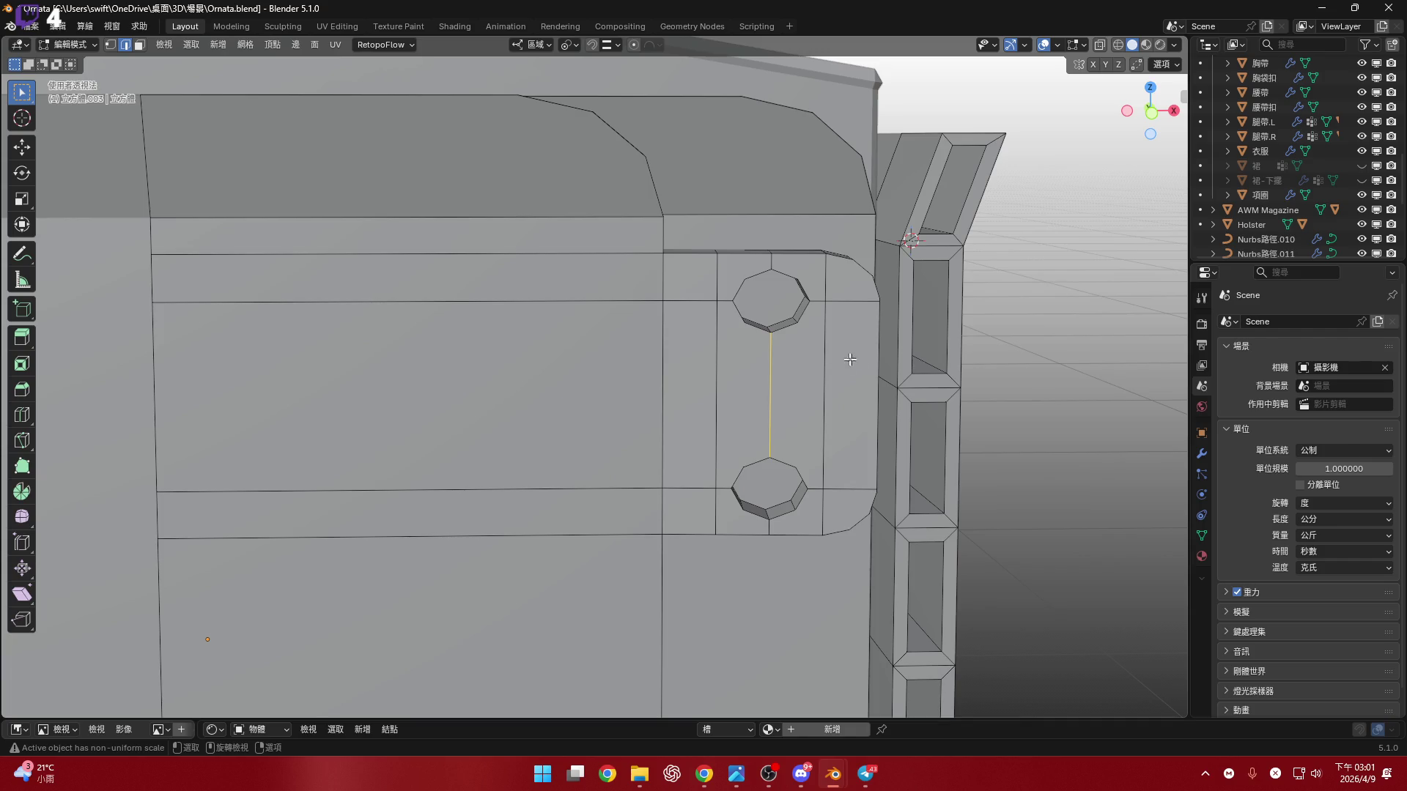
key("Tab")
- Add a path curve at the 3D cursor near the loop holes and scale it to 0.022
middle_click_drag(824, 353, 722, 309)
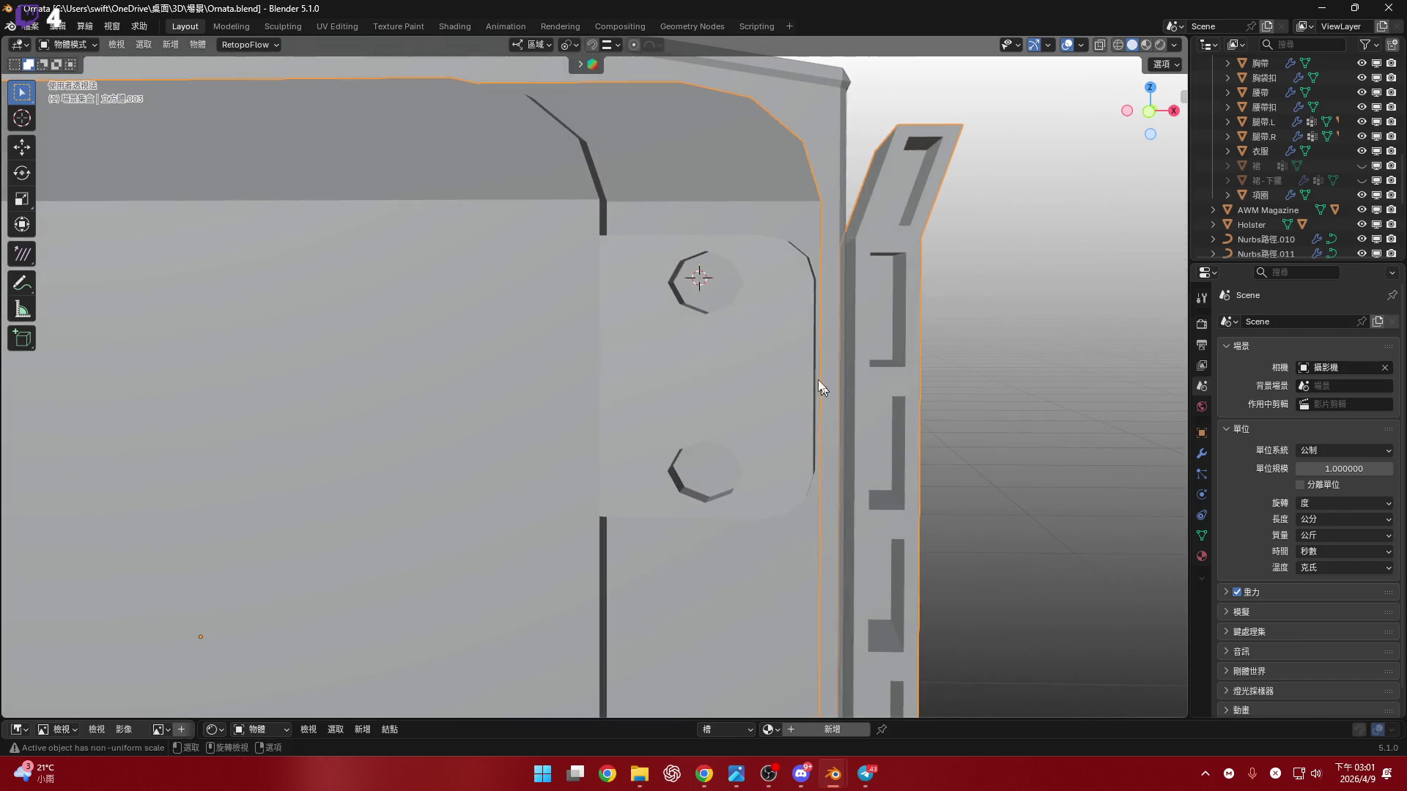
middle_click_drag(824, 386, 724, 337)
key("shift+a")
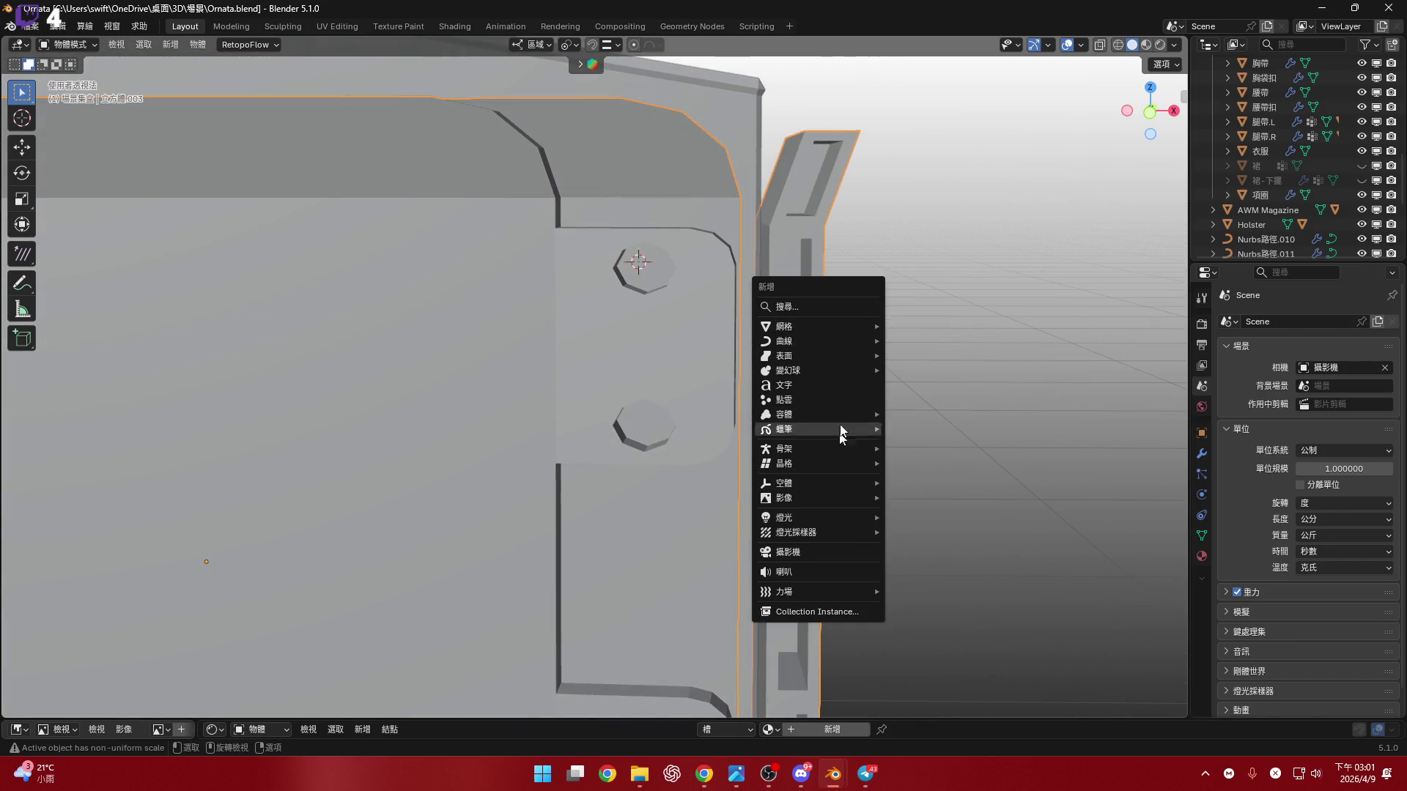
mouse_move(841, 340)
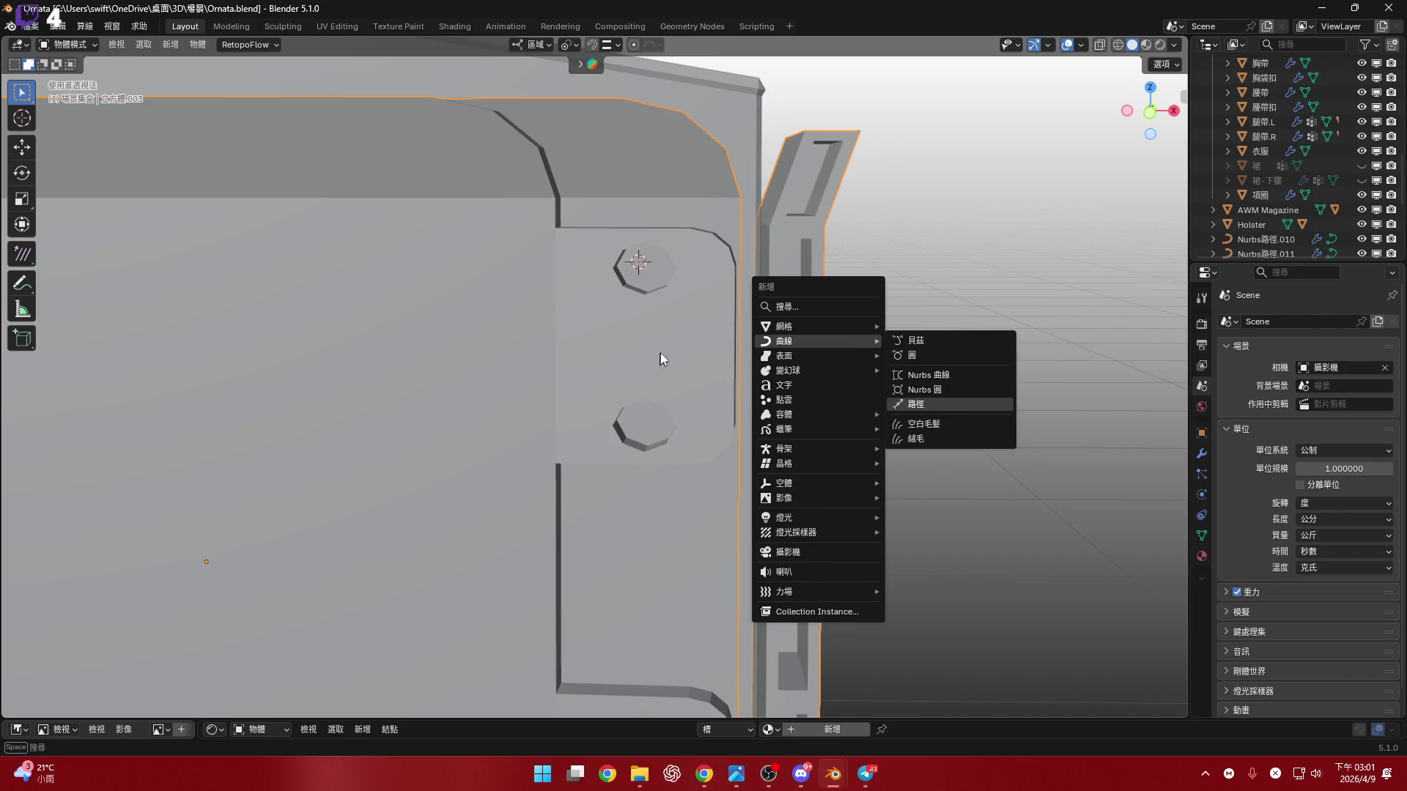
key("Return")
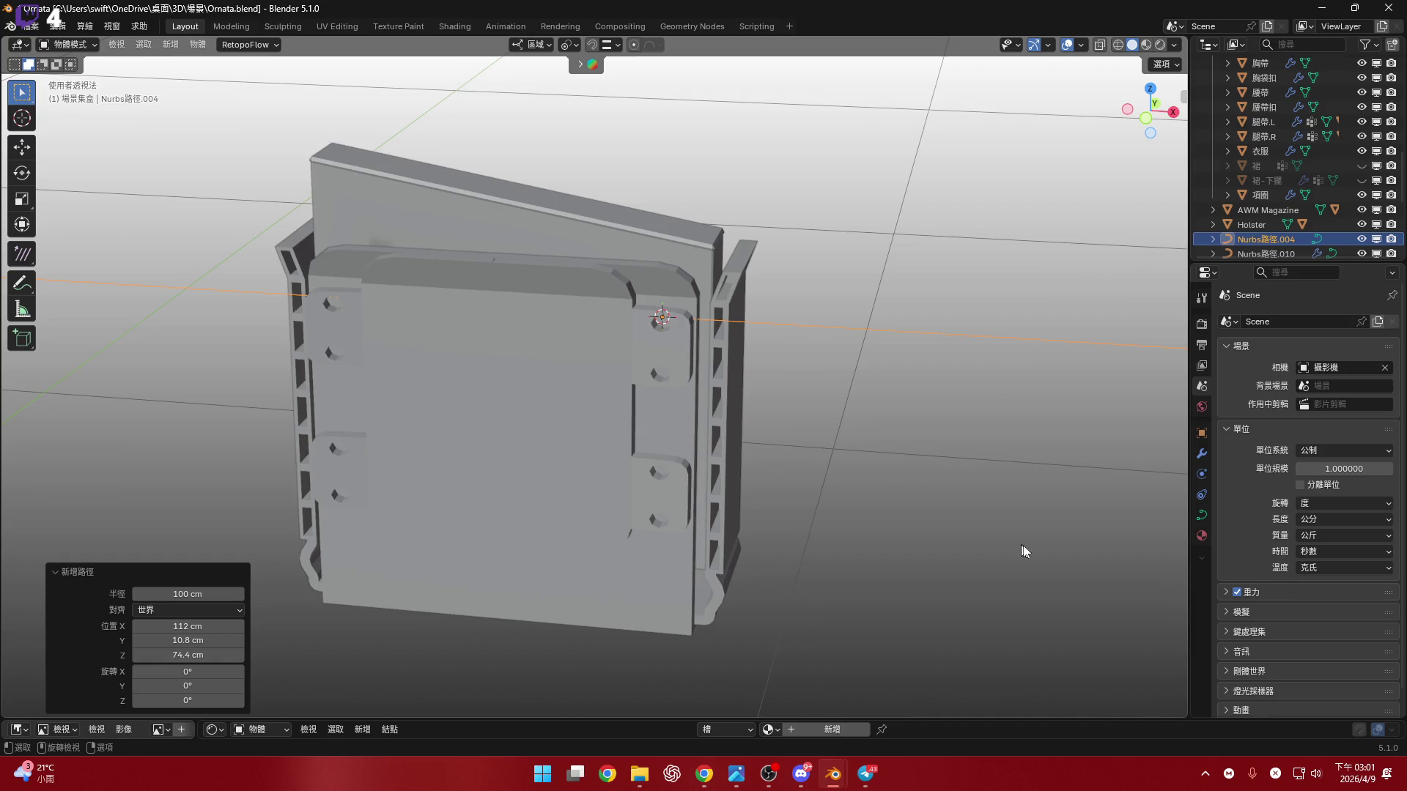
key("s")
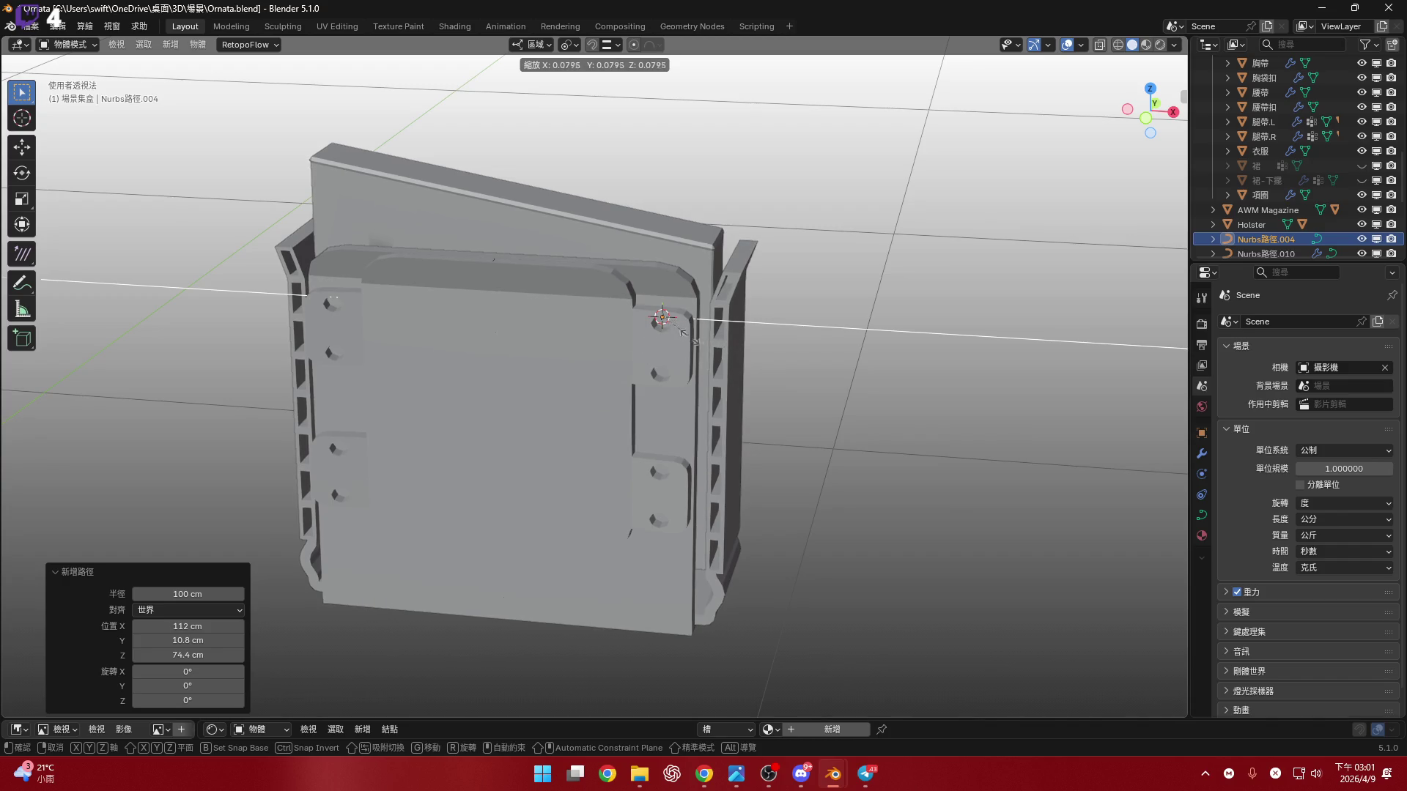
left_click(1088, 505)
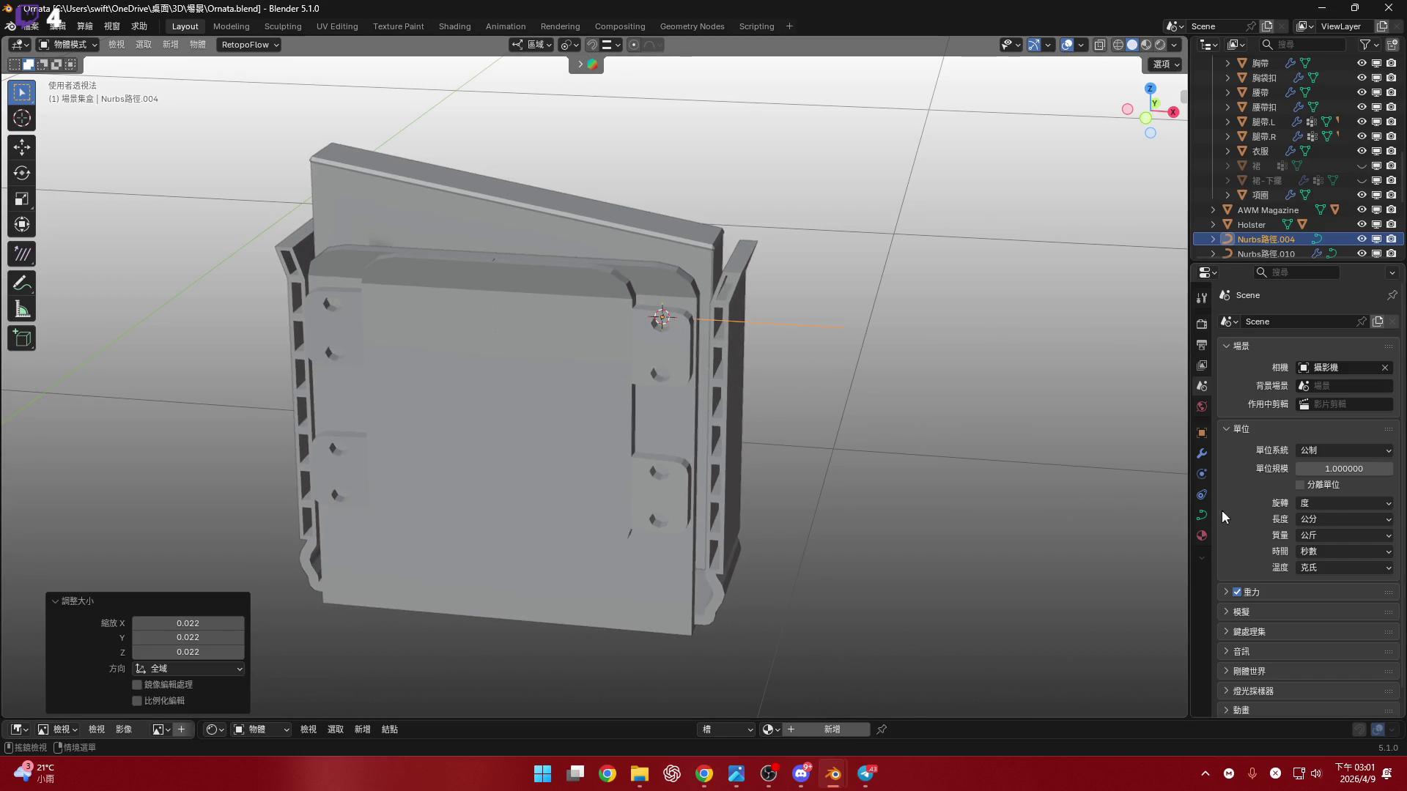
- Set the path's Resolution Preview to 2
left_click(1202, 515)
scroll(745, 394, "up", 5)
scroll(1373, 517, "down", 5)
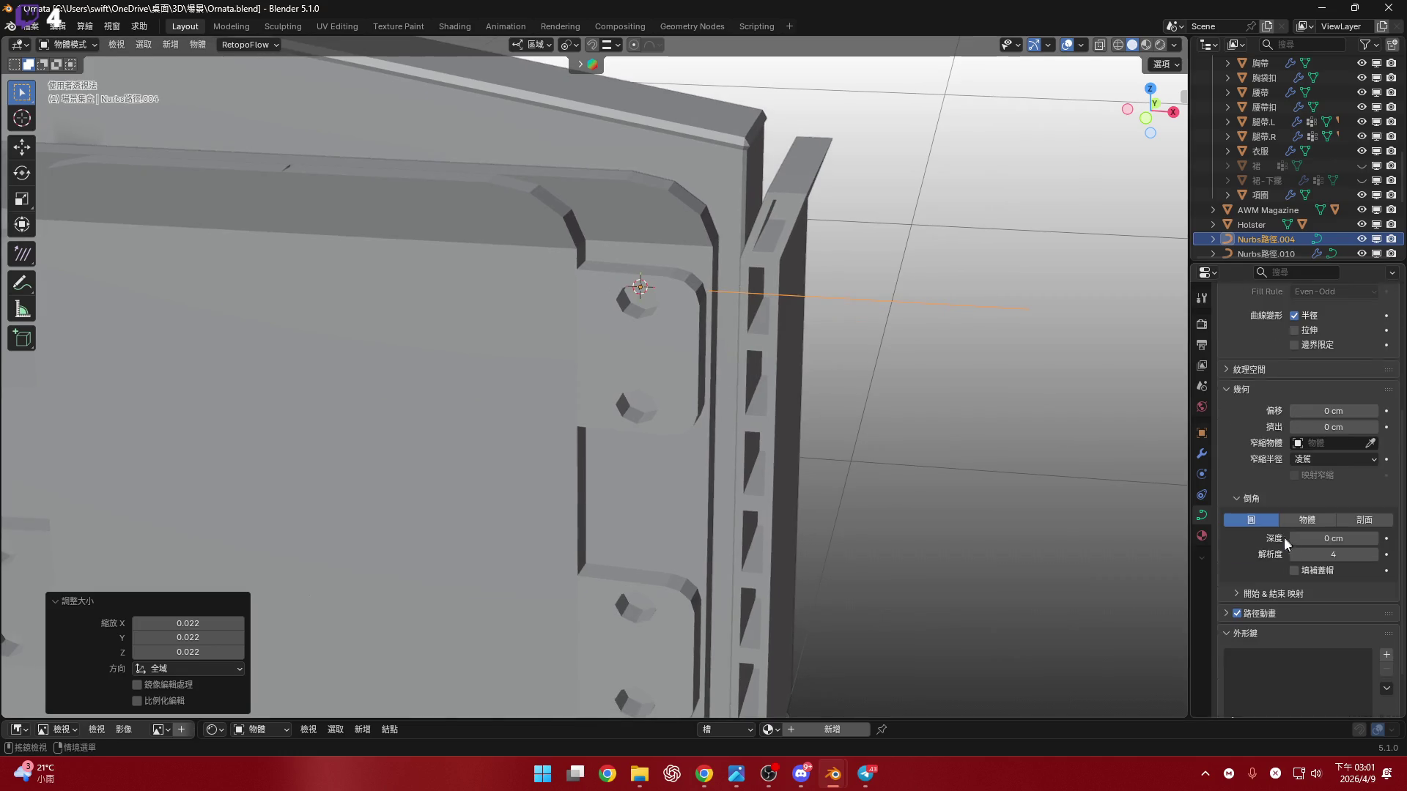
scroll(1338, 429, "up", 5)
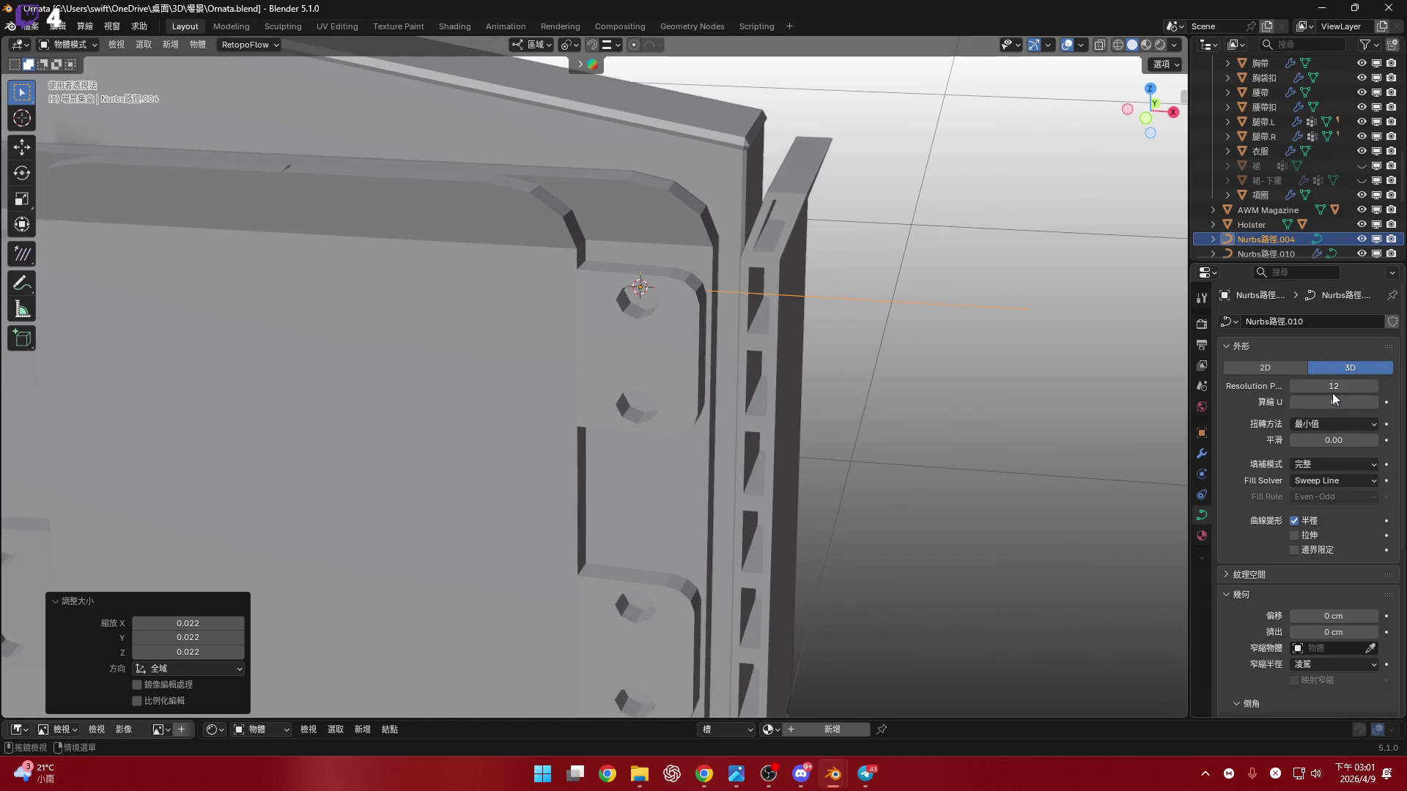
left_click_drag(1332, 389, 1333, 390)
key("Return")
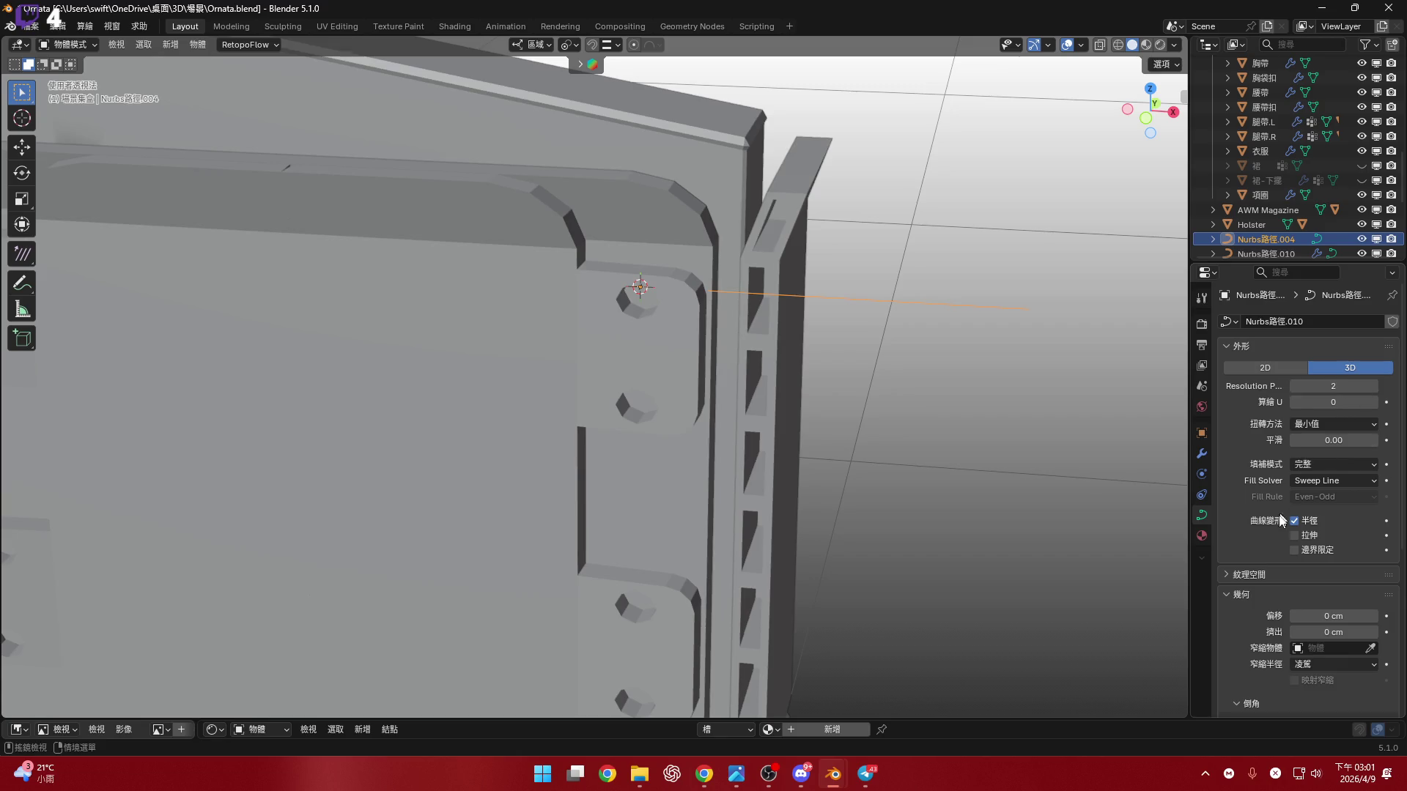
- Give the path a 6 cm bevel depth so it becomes a thin round tube
scroll(1324, 551, "down", 7)
left_click_drag(1326, 542, 1392, 542)
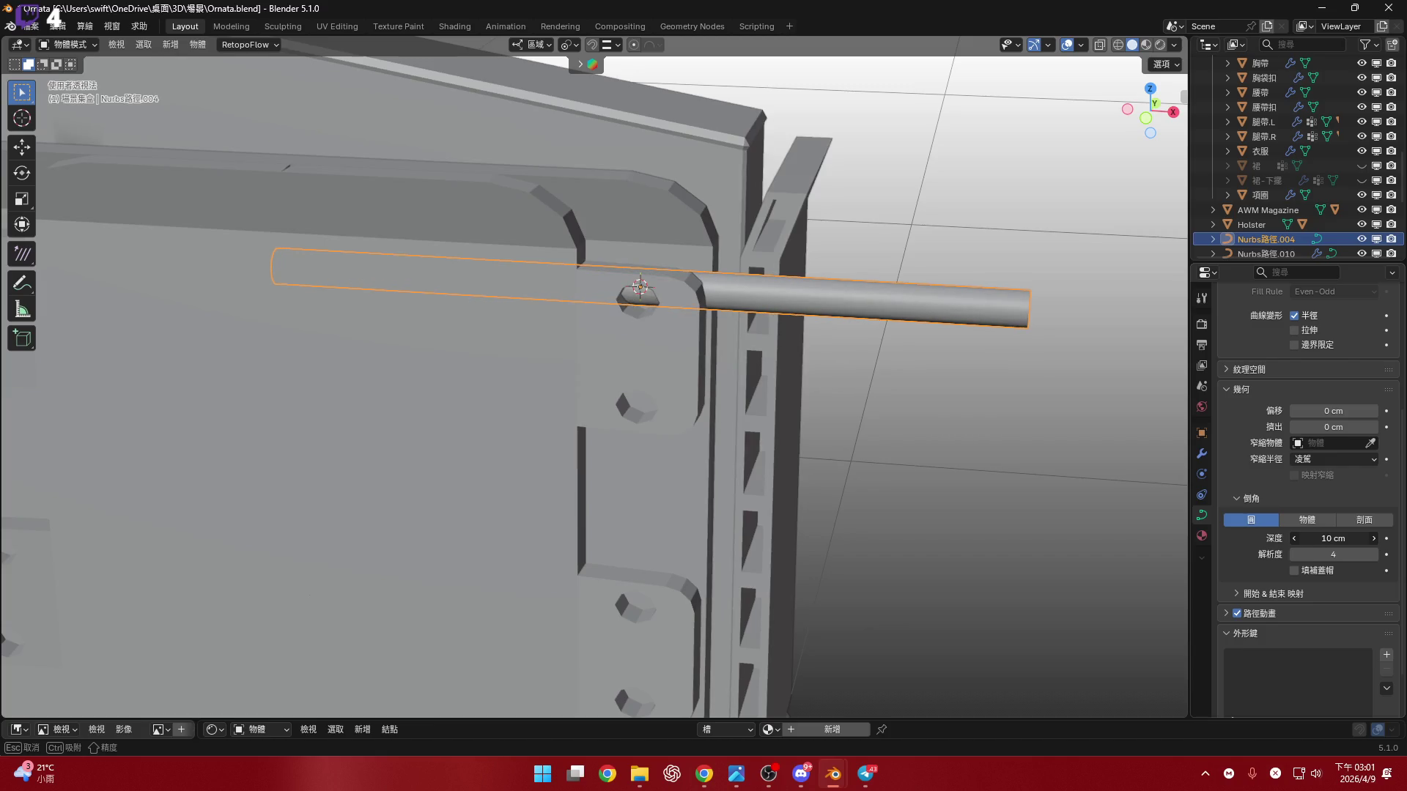
mouse_move(973, 341)
middle_mouse_down()
mouse_move(838, 290)
mouse_move(1109, 402)
middle_mouse_up()
left_click_drag(1332, 538, 1327, 539)
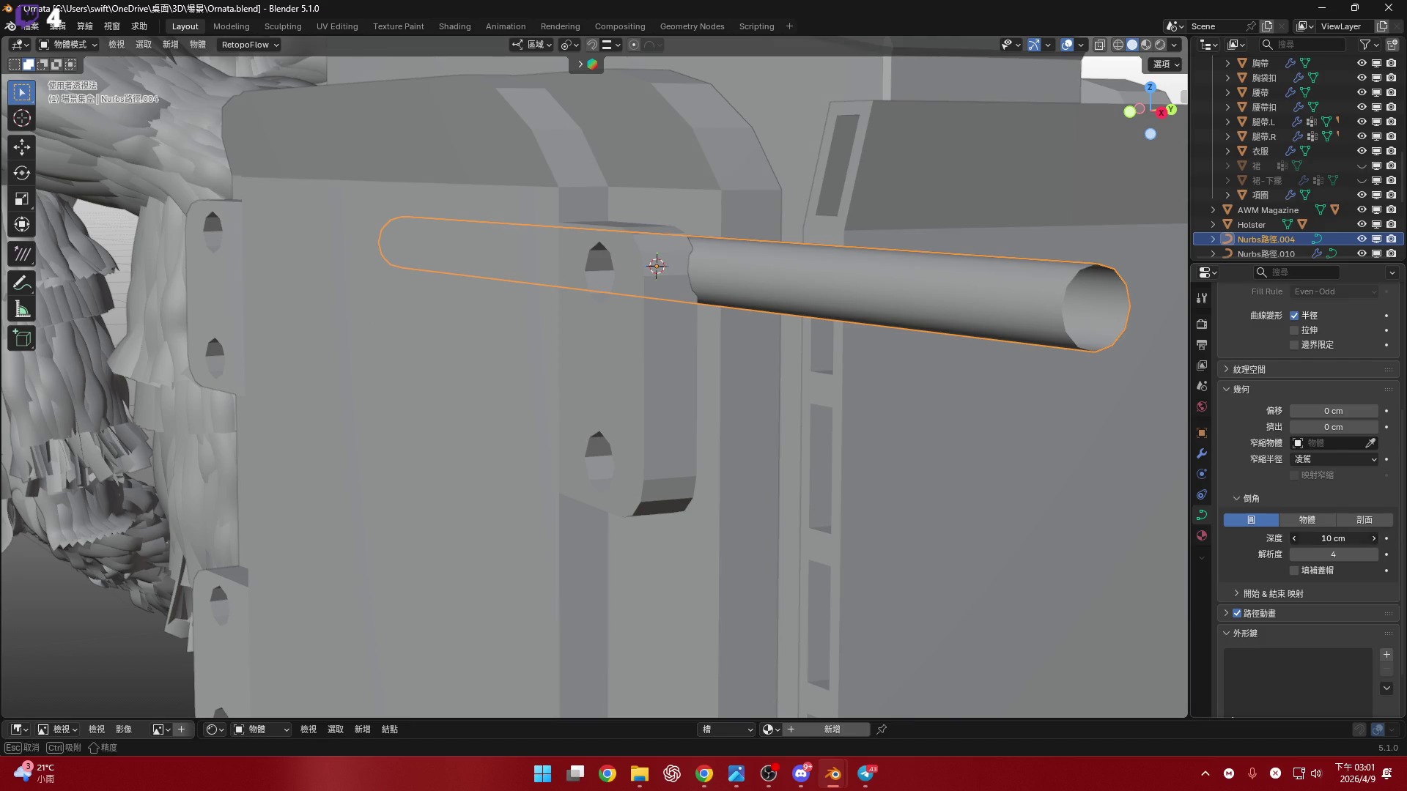
type("0")
key("Return")
mouse_move(760, 274)
middle_mouse_down()
mouse_move(803, 391)
mouse_move(787, 406)
mouse_move(801, 330)
mouse_move(625, 278)
middle_mouse_up()
- Shift the tube along X, then snap the 3D cursor to the tube's end point
key("g")
key("x")
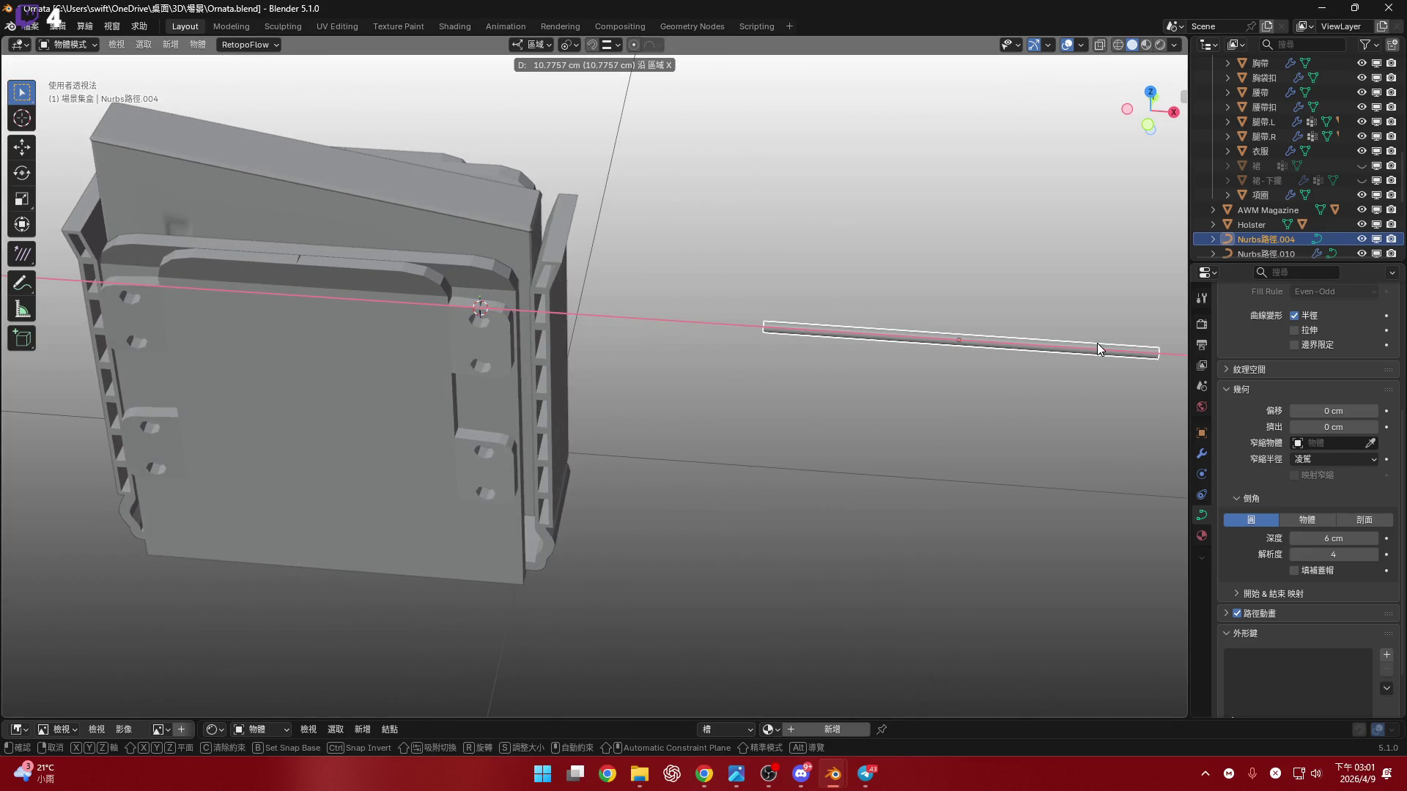
left_click(863, 333)
key("Tab")
left_click(1080, 367)
left_click(596, 327)
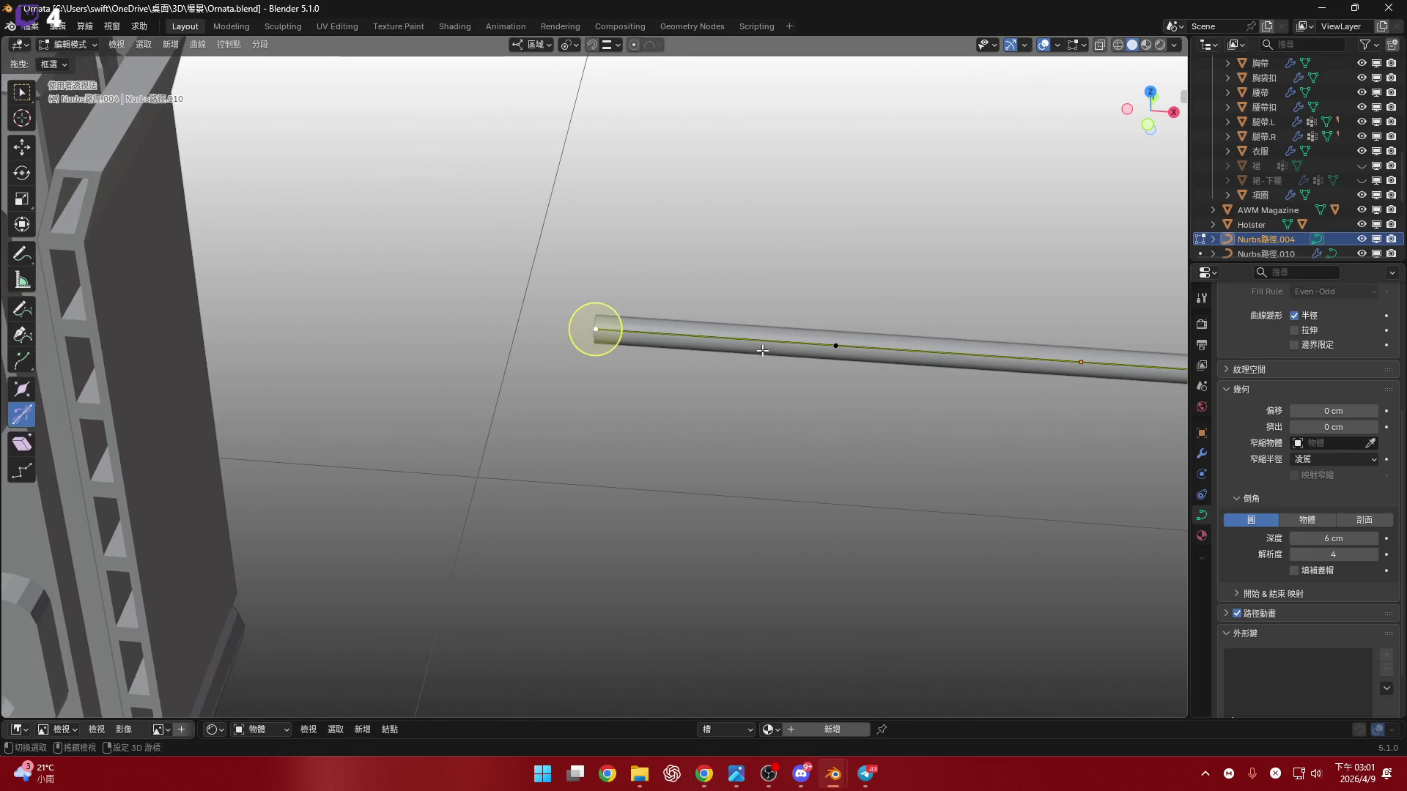
left_click(649, 315)
key("shift+s")
key("2")
- Set the tube's origin to the 3D cursor at its end
key("Tab")
right_click(784, 335)
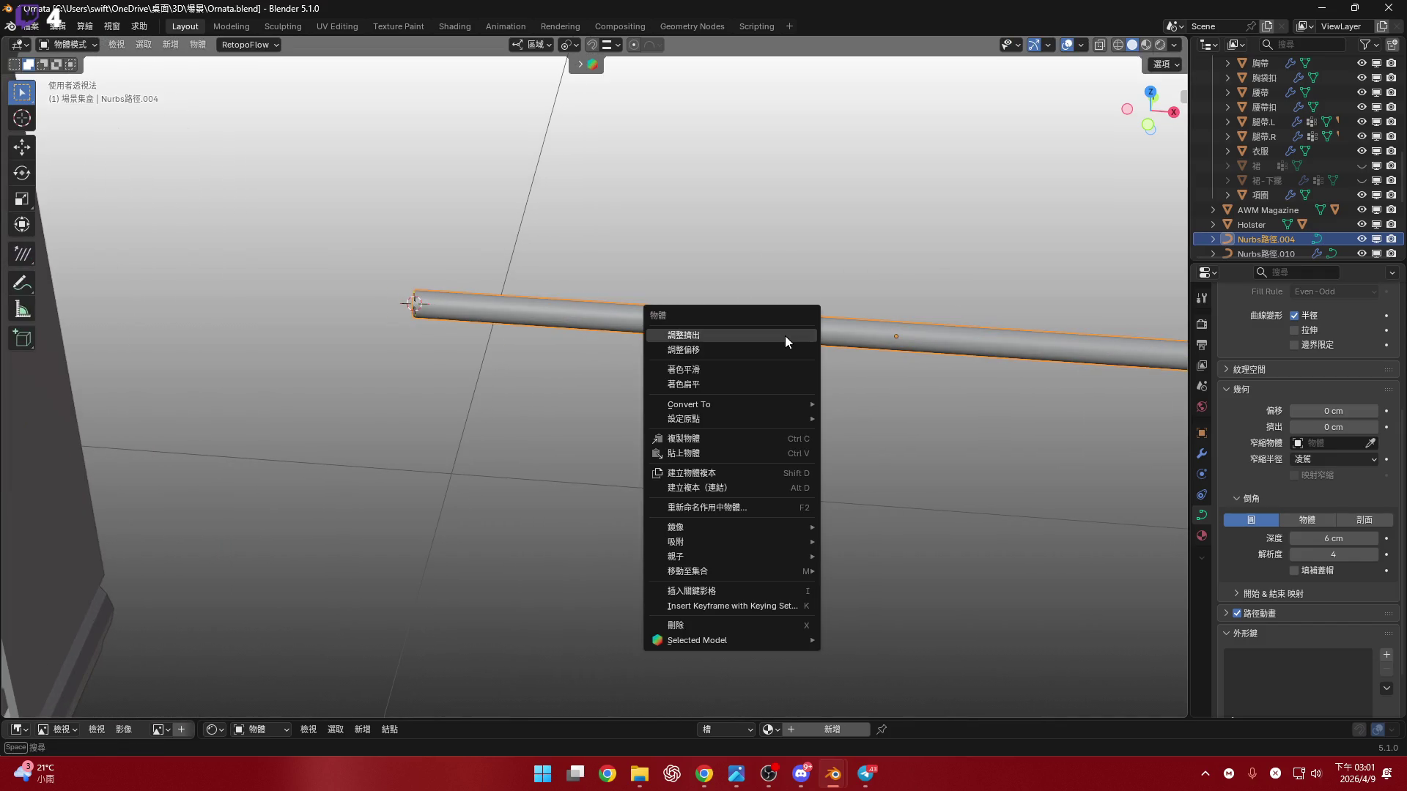
mouse_move(733, 418)
left_click(903, 449)
mouse_move(471, 383)
middle_mouse_down()
mouse_move(412, 338)
mouse_move(598, 356)
middle_mouse_up()
- Snap the 3D cursor to the centre of the side loop's upper hole
left_click(568, 327)
key("Tab")
scroll(569, 328, "up", 5)
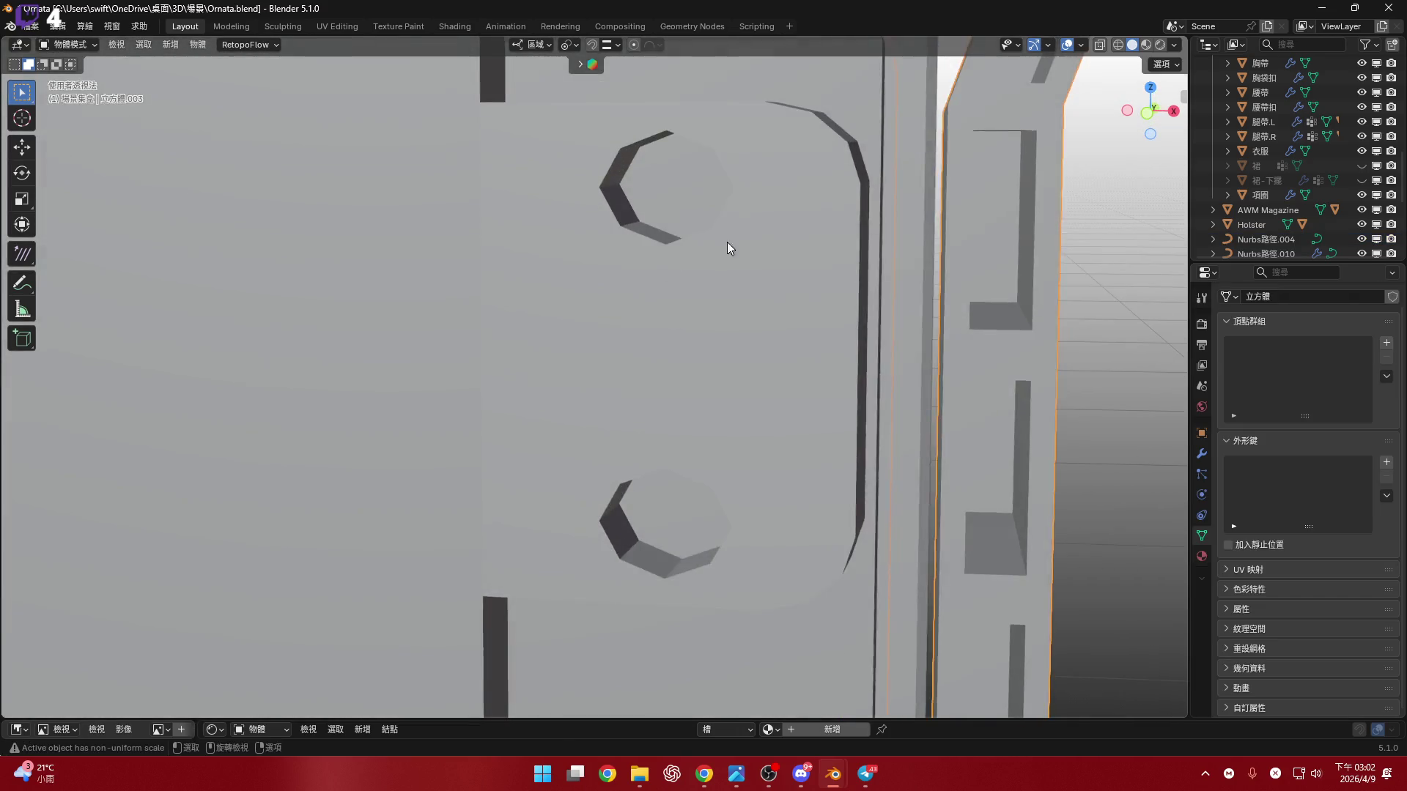
left_click(690, 319)
left_click(664, 300, "alt")
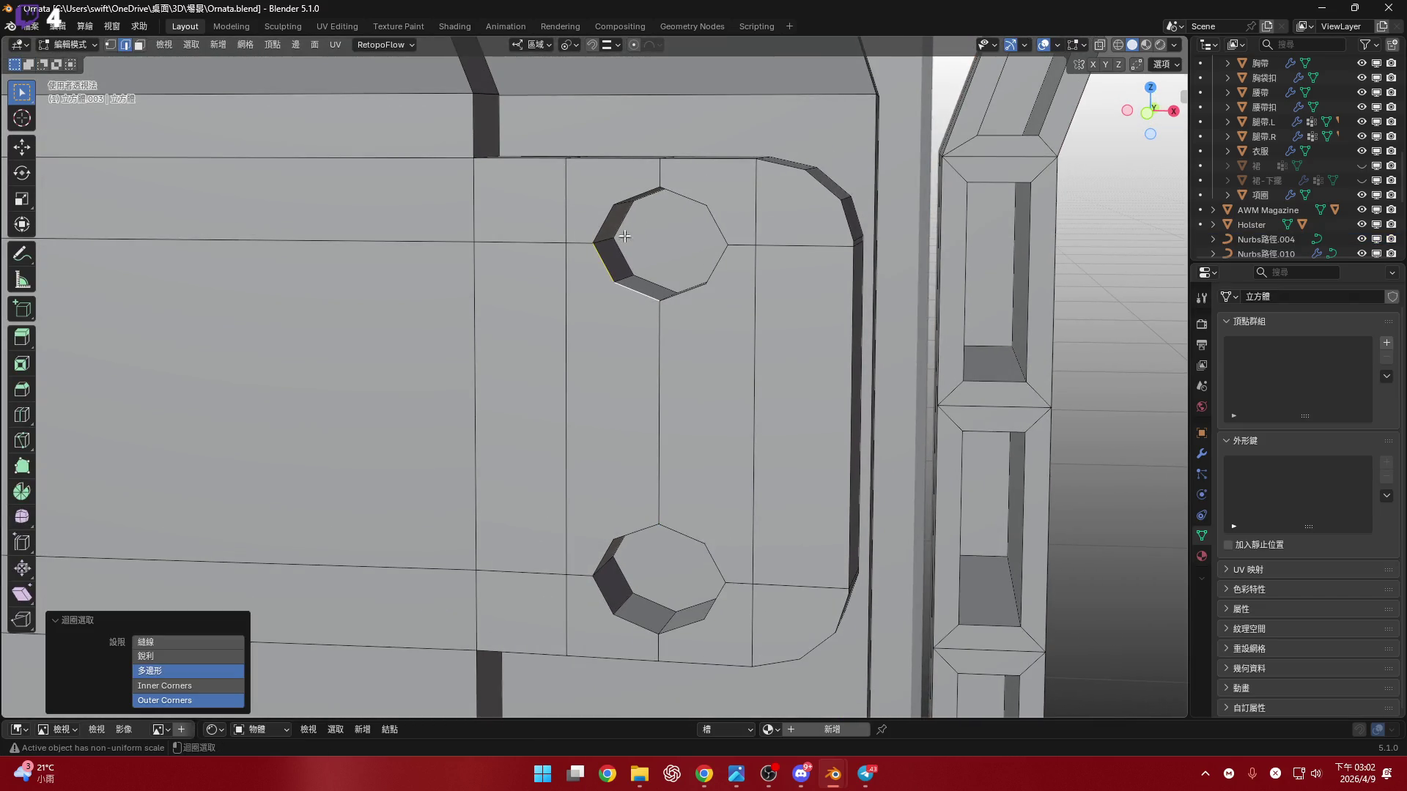
key("shift+s")
left_click(738, 327)
mouse_move(737, 327)
middle_mouse_down()
mouse_move(540, 283)
mouse_move(564, 315)
mouse_move(534, 320)
mouse_move(608, 322)
middle_mouse_up()
- Adjust the hole selection on the plate mesh and return to Object Mode
left_click(536, 297, "alt+shift")
key("3")
left_click(546, 296, "alt")
left_click(558, 311, "alt+shift")
scroll(534, 320, "down", 4)
key("Tab")
- Snap the tube to the 3D cursor at the upper hole's centre
right_click(876, 314)
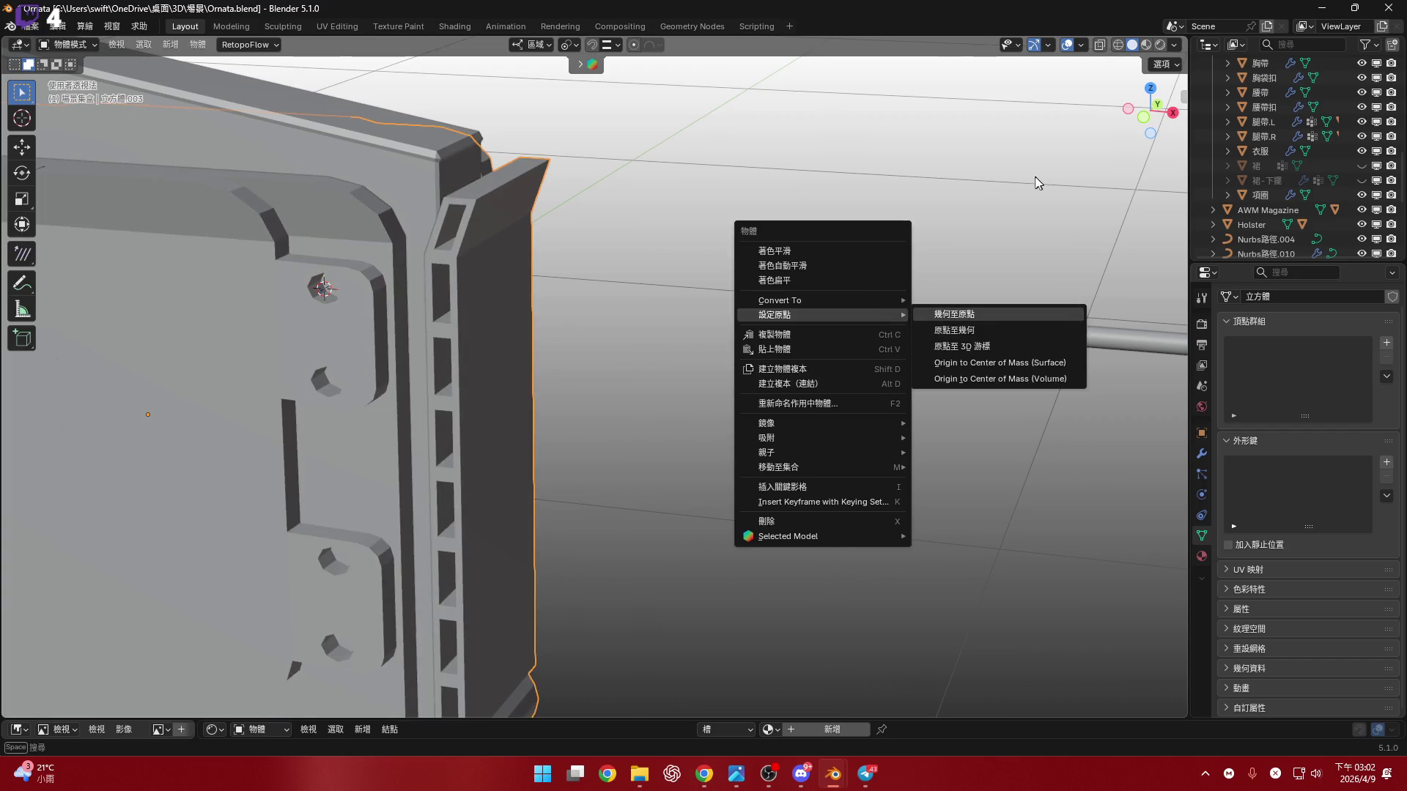
left_click(961, 313)
right_click(961, 314)
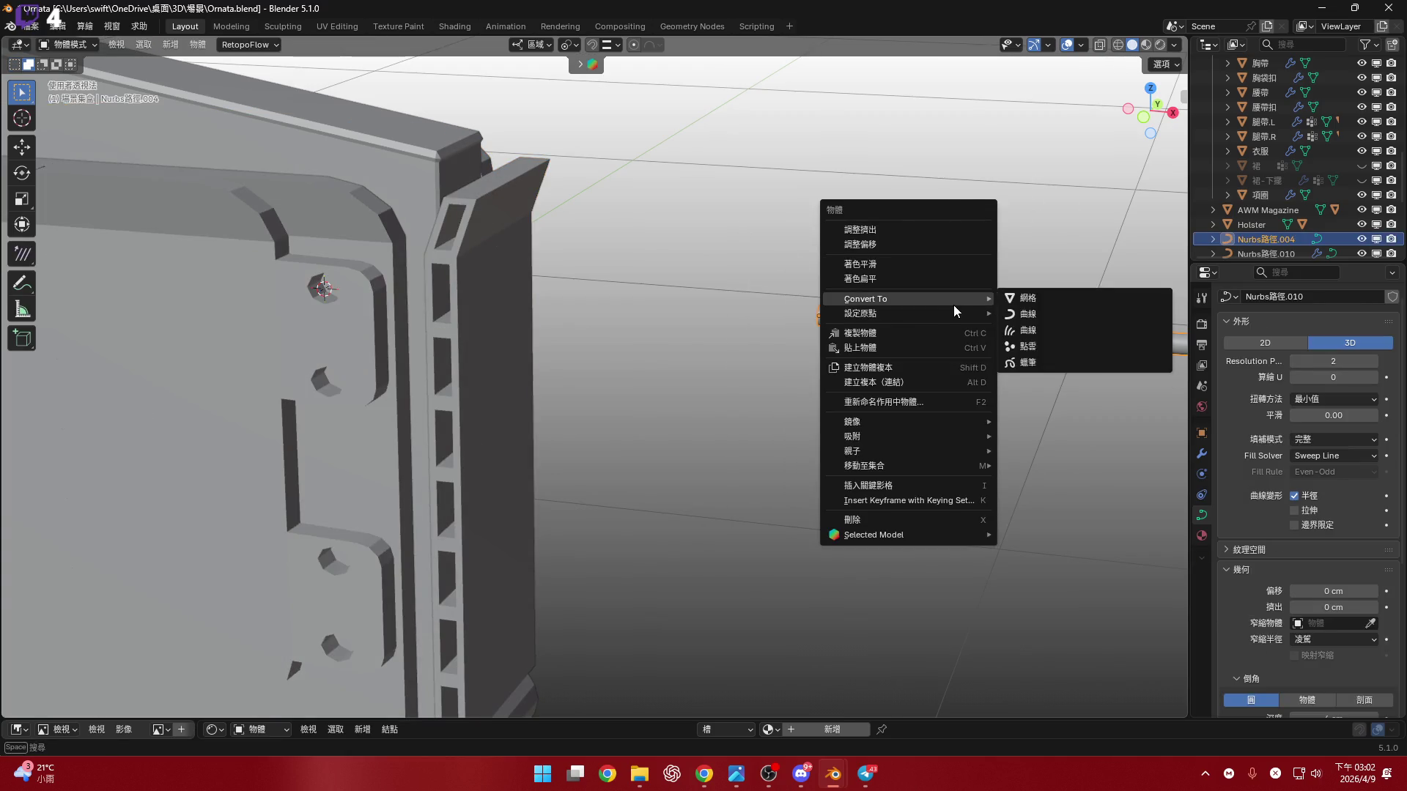
mouse_move(920, 438)
left_click(1118, 448)
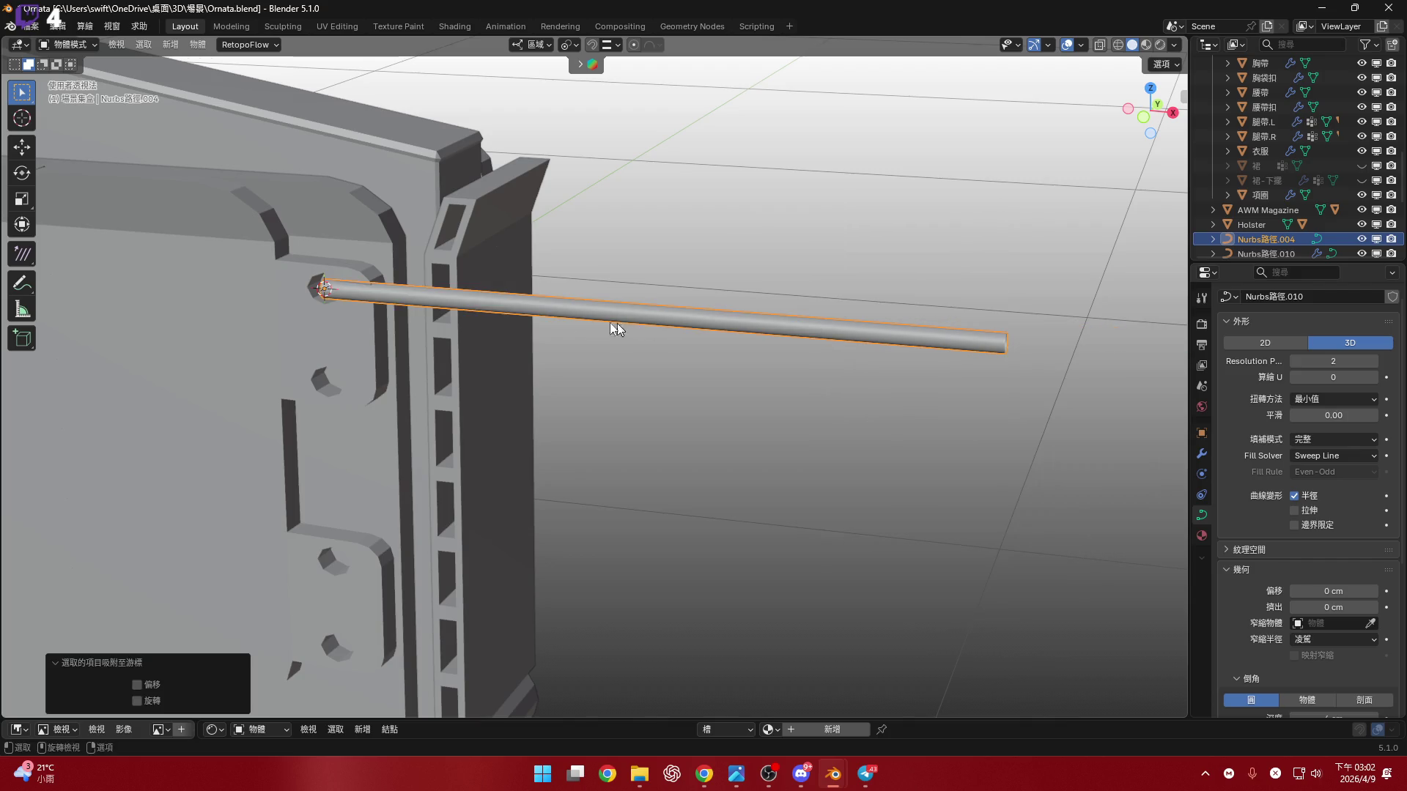
- Rotate the beveled tube about 86 degrees around the Z axis
middle_click_drag(620, 326, 440, 328)
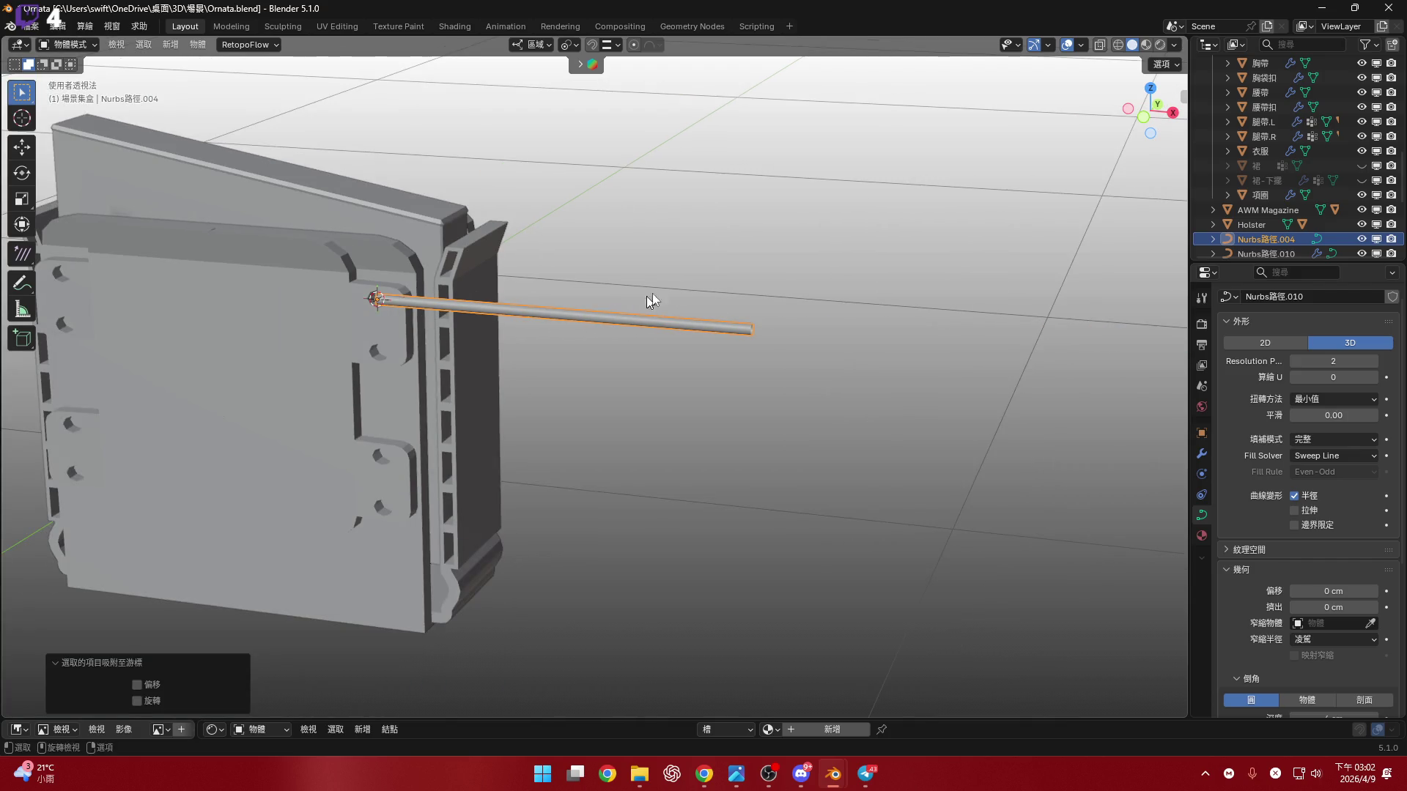
left_click(1143, 117)
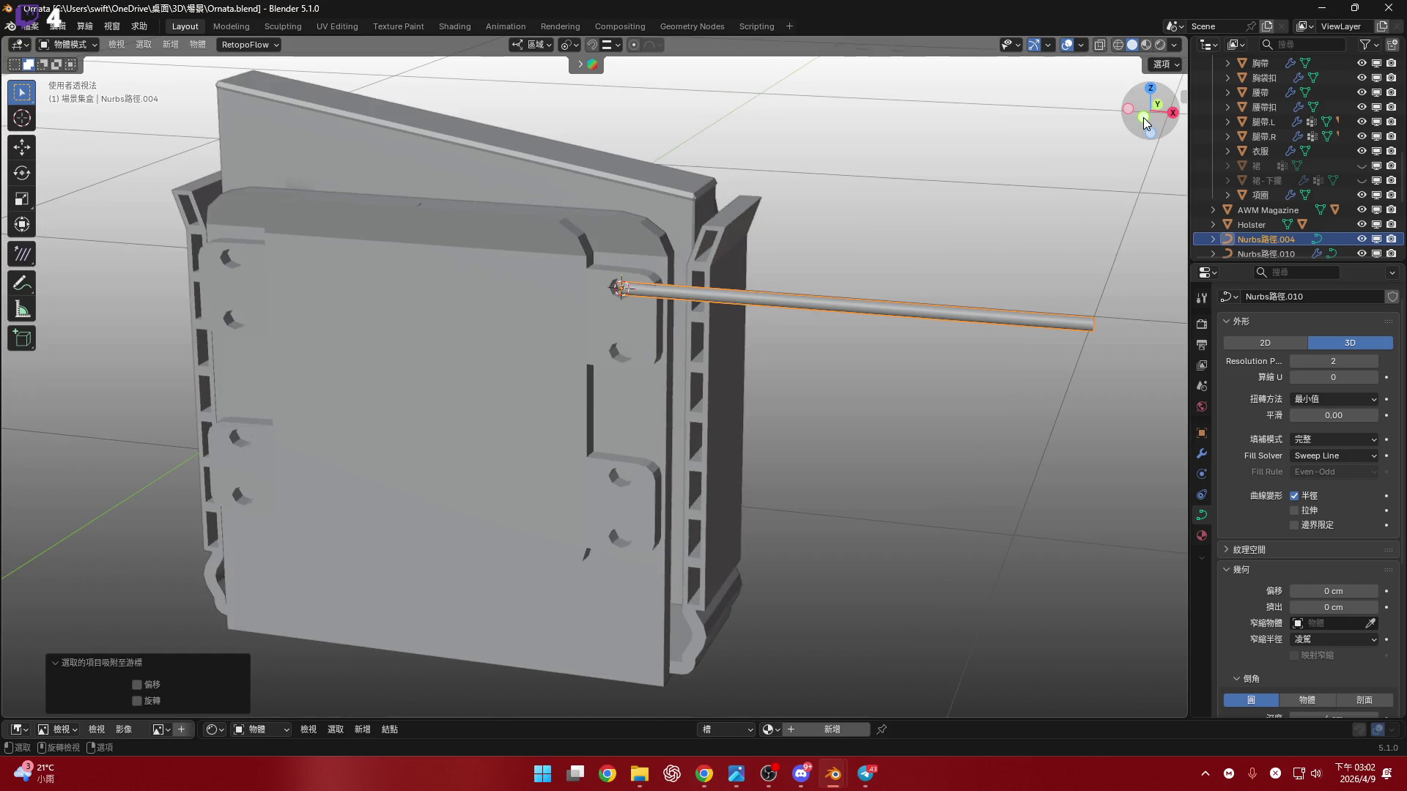
scroll(663, 341, "up", 6)
middle_click_drag(680, 337, 586, 381)
key("r")
key("z")
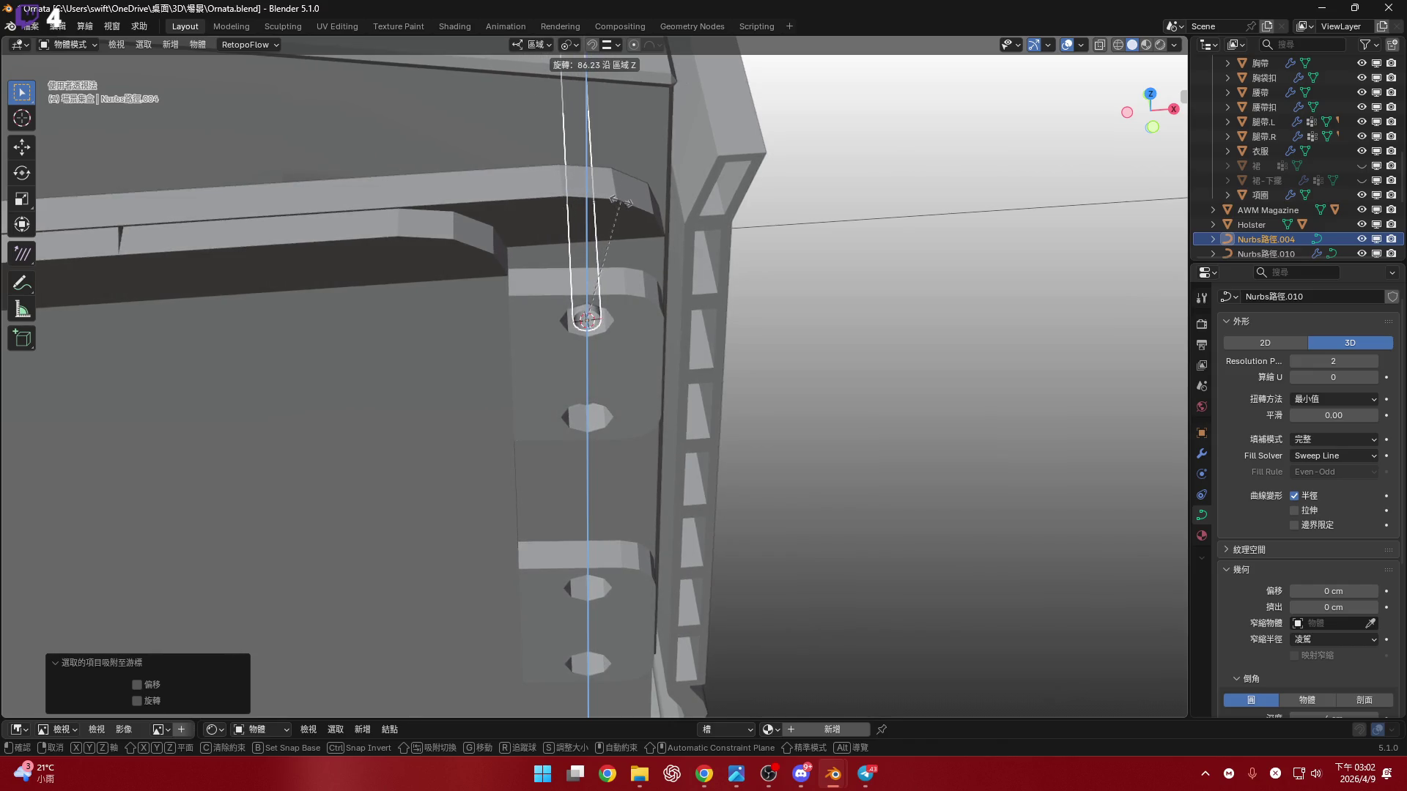
left_click(607, 291)
mouse_move(606, 291)
middle_mouse_down()
mouse_move(560, 350)
mouse_move(438, 292)
mouse_move(517, 335)
mouse_move(635, 303)
mouse_move(612, 334)
mouse_move(932, 387)
mouse_move(1070, 459)
middle_mouse_up()
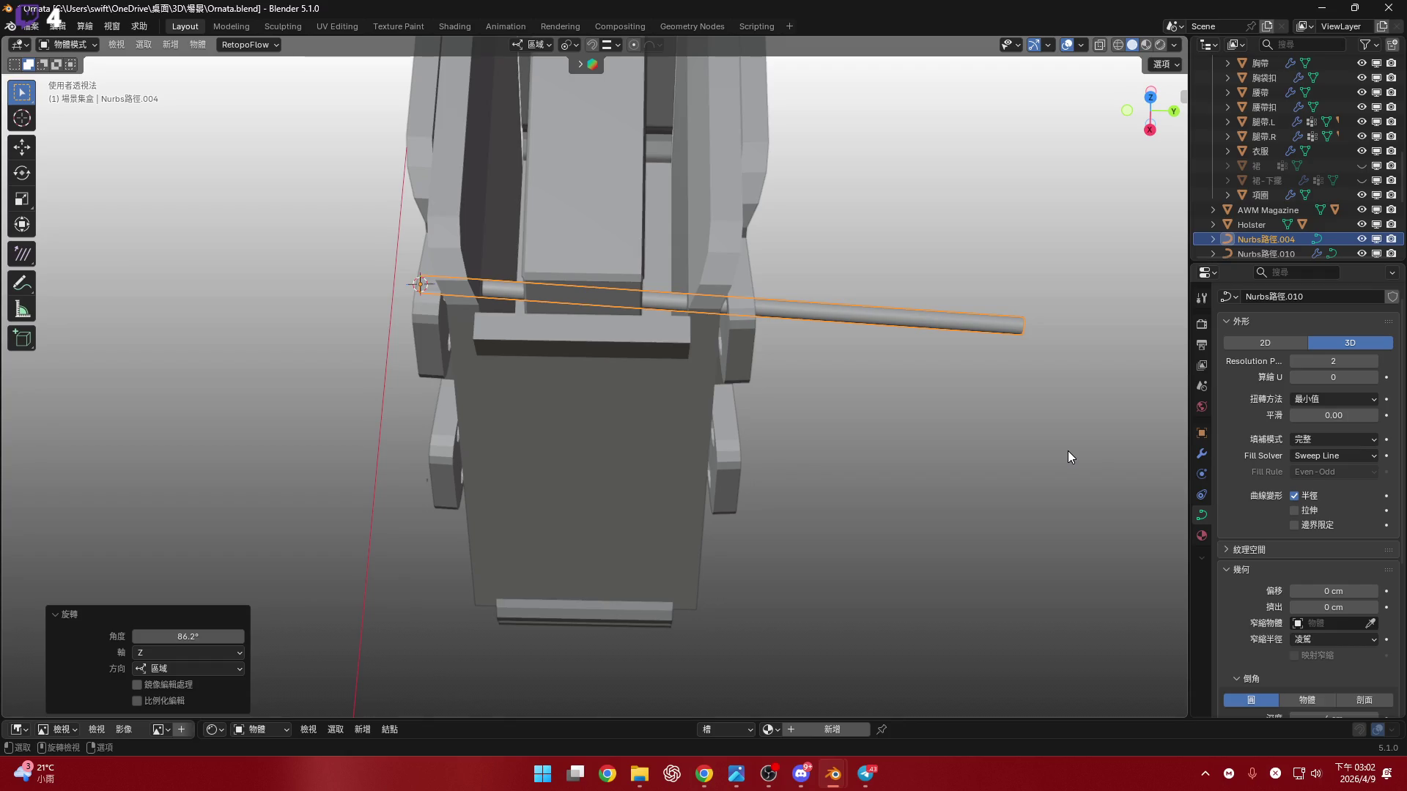
- Scale the tube along X, ending stretched to 2.387 times its length
key("s")
key("x")
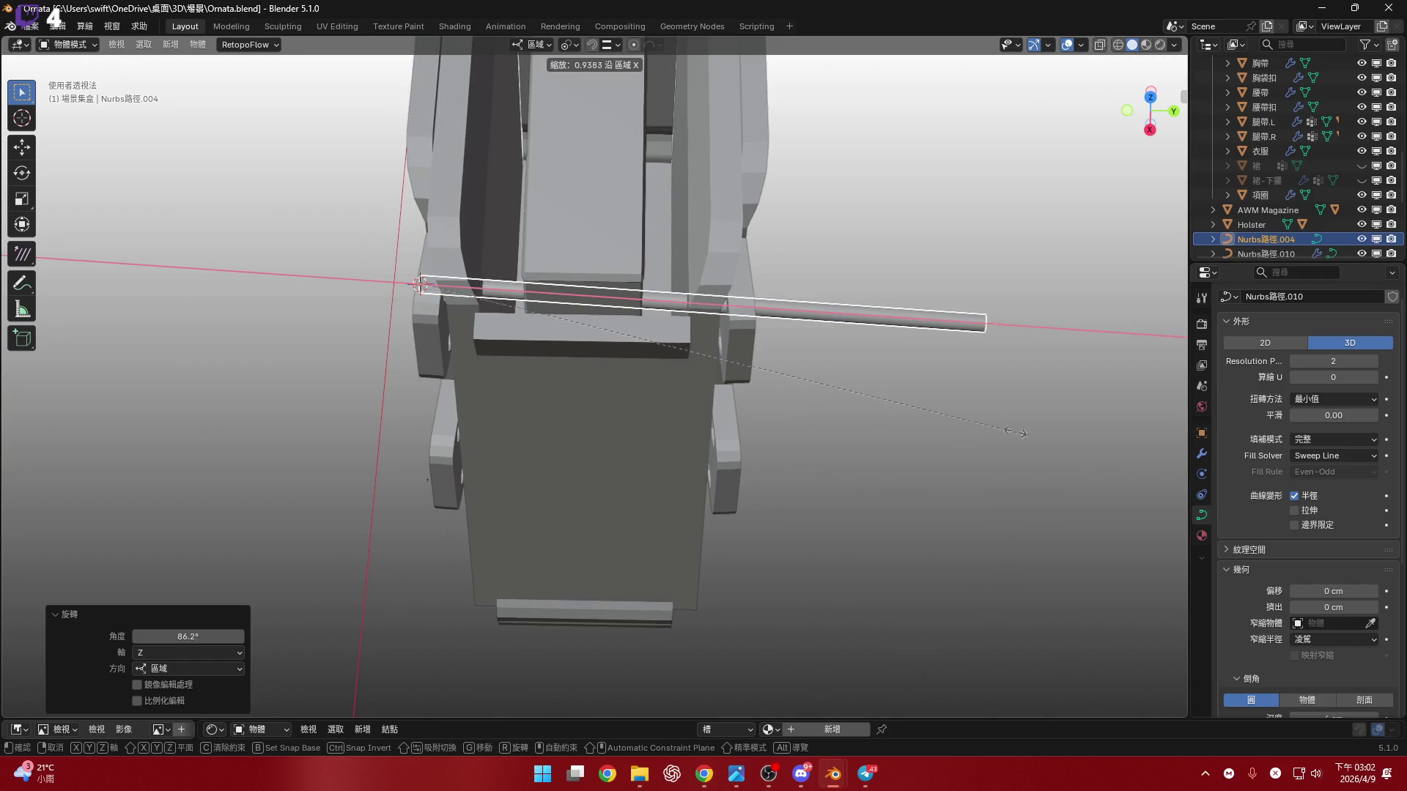
left_click(495, 327)
scroll(653, 301, "up", 5)
mouse_move(728, 283)
middle_mouse_down()
mouse_move(704, 295)
mouse_move(625, 271)
middle_mouse_up()
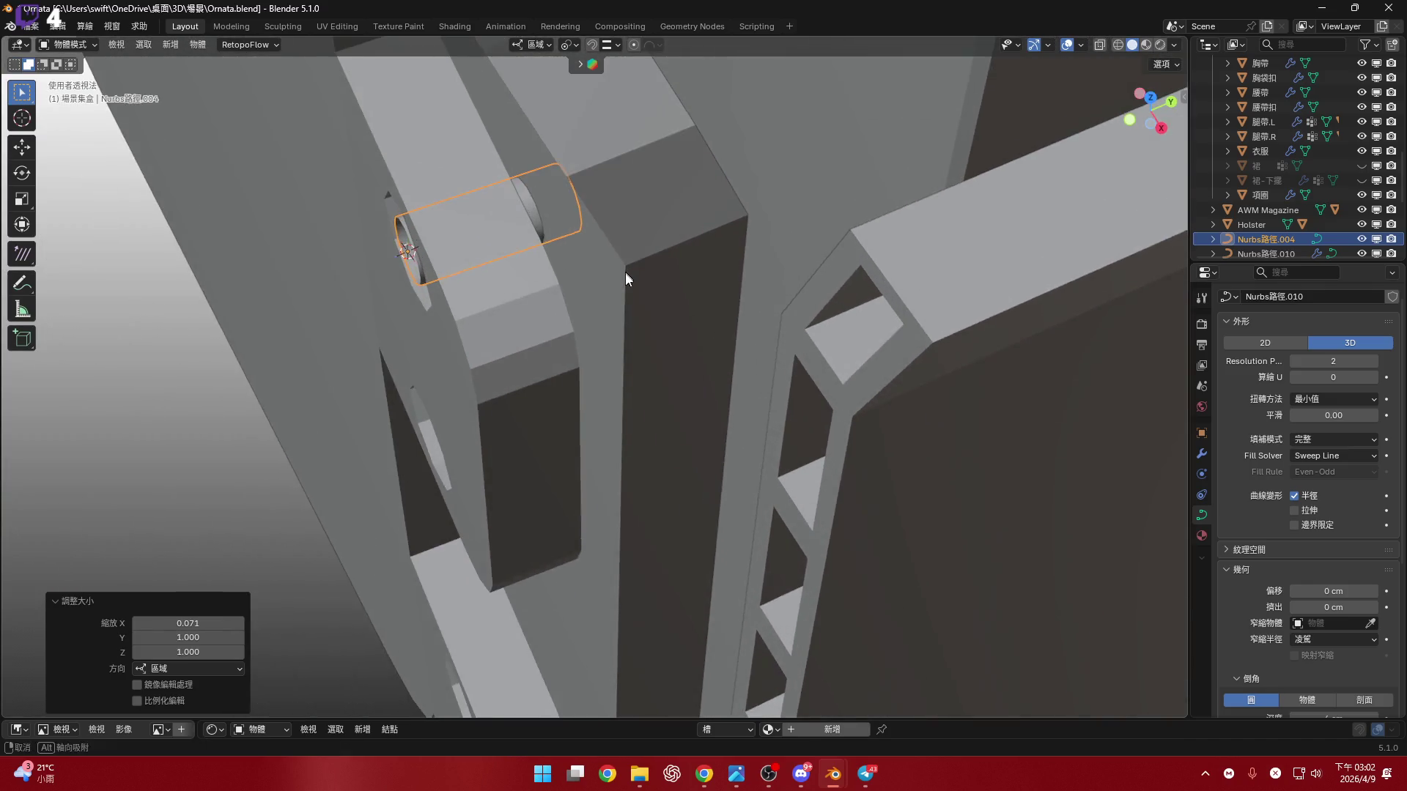
scroll(626, 271, "down", 4)
key("s")
key("x")
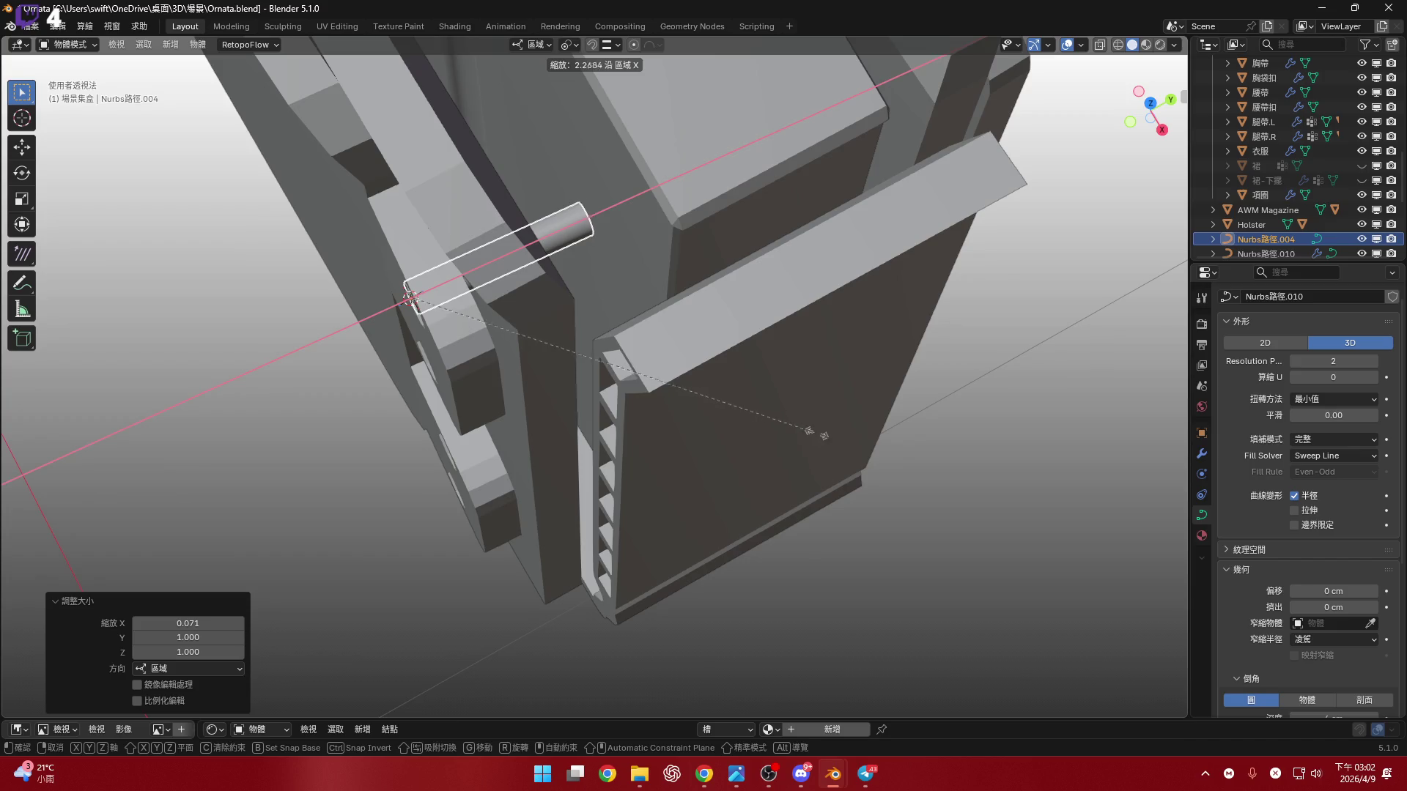
left_click(700, 340)
mouse_move(685, 292)
middle_mouse_down()
mouse_move(658, 307)
mouse_move(684, 348)
mouse_move(637, 298)
mouse_move(619, 333)
mouse_move(644, 314)
mouse_move(613, 339)
mouse_move(644, 341)
mouse_move(599, 368)
mouse_move(565, 314)
mouse_move(609, 262)
mouse_move(581, 251)
mouse_move(562, 264)
mouse_move(728, 296)
mouse_move(534, 345)
mouse_move(492, 372)
middle_mouse_up()
scroll(651, 337, "up", 4)
- Move the tube -3.12 cm sideways along its local Y axis
key("g")
key("x")
key("z")
key("y")
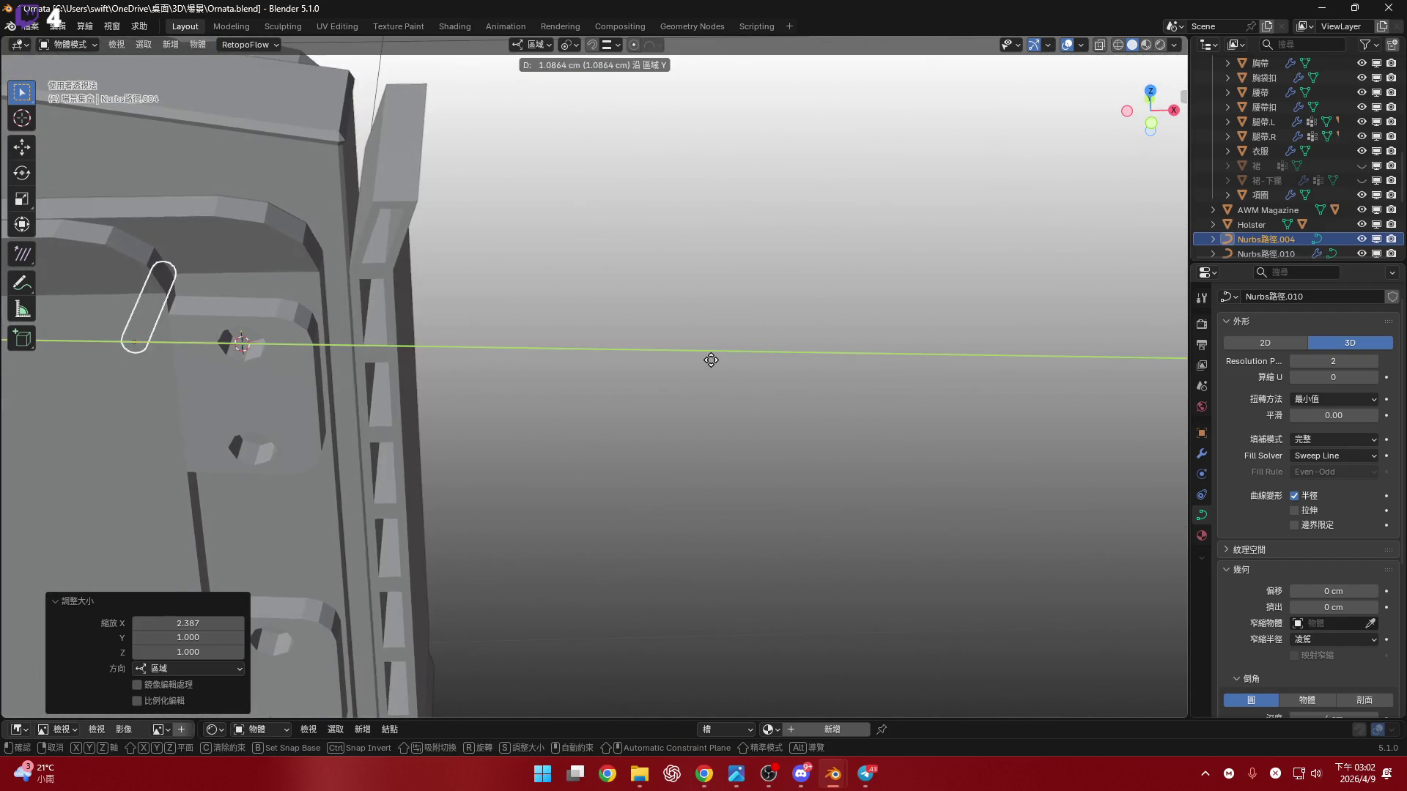
left_click(701, 348)
mouse_move(657, 335)
middle_mouse_down()
mouse_move(722, 323)
mouse_move(540, 301)
middle_mouse_up()
left_click(542, 297)
middle_click_drag(707, 370, 663, 343)
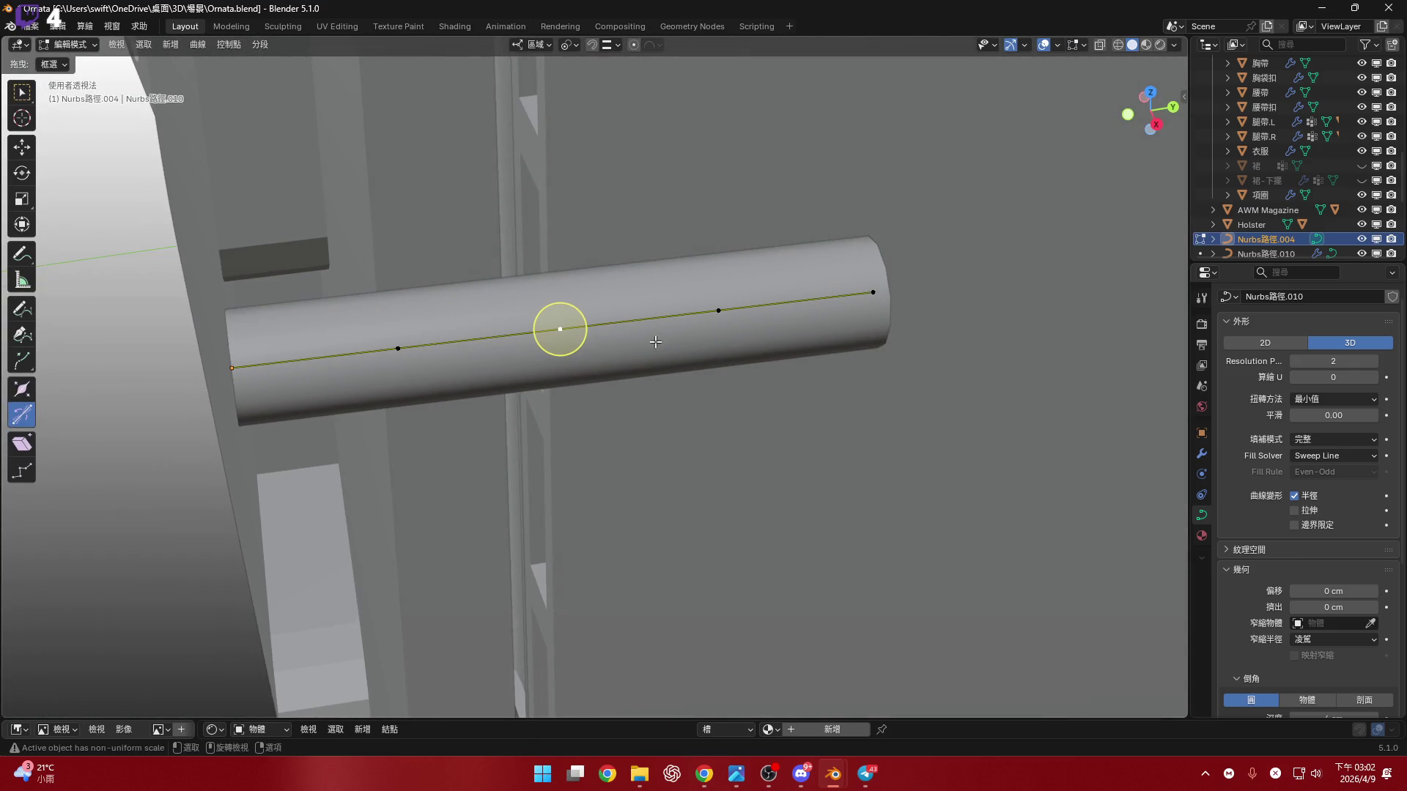
- Set the tube's origin to its geometry
key("Tab")
right_click(653, 341)
mouse_move(658, 223)
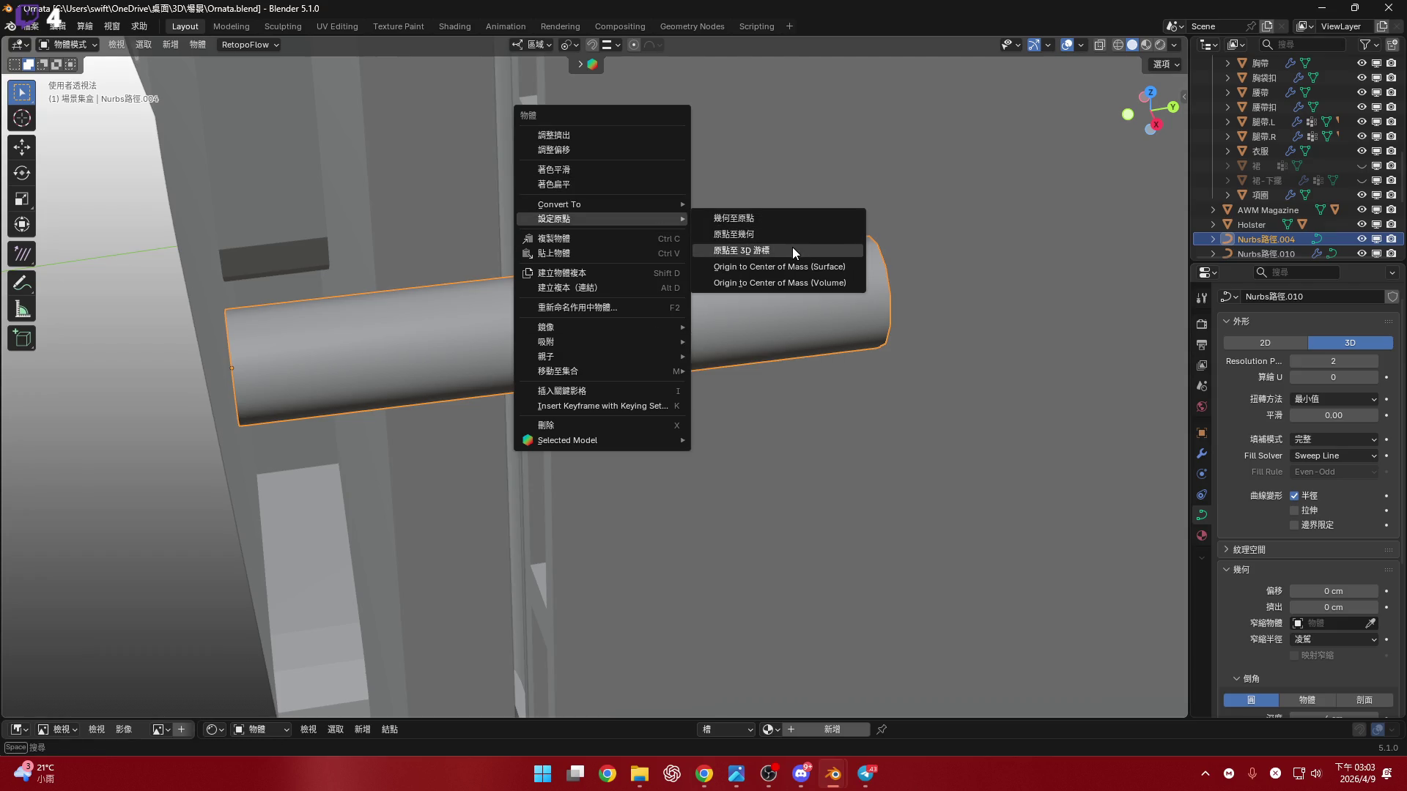
key("Return")
middle_click_drag(787, 366, 709, 324)
right_click(709, 324)
mouse_move(698, 323)
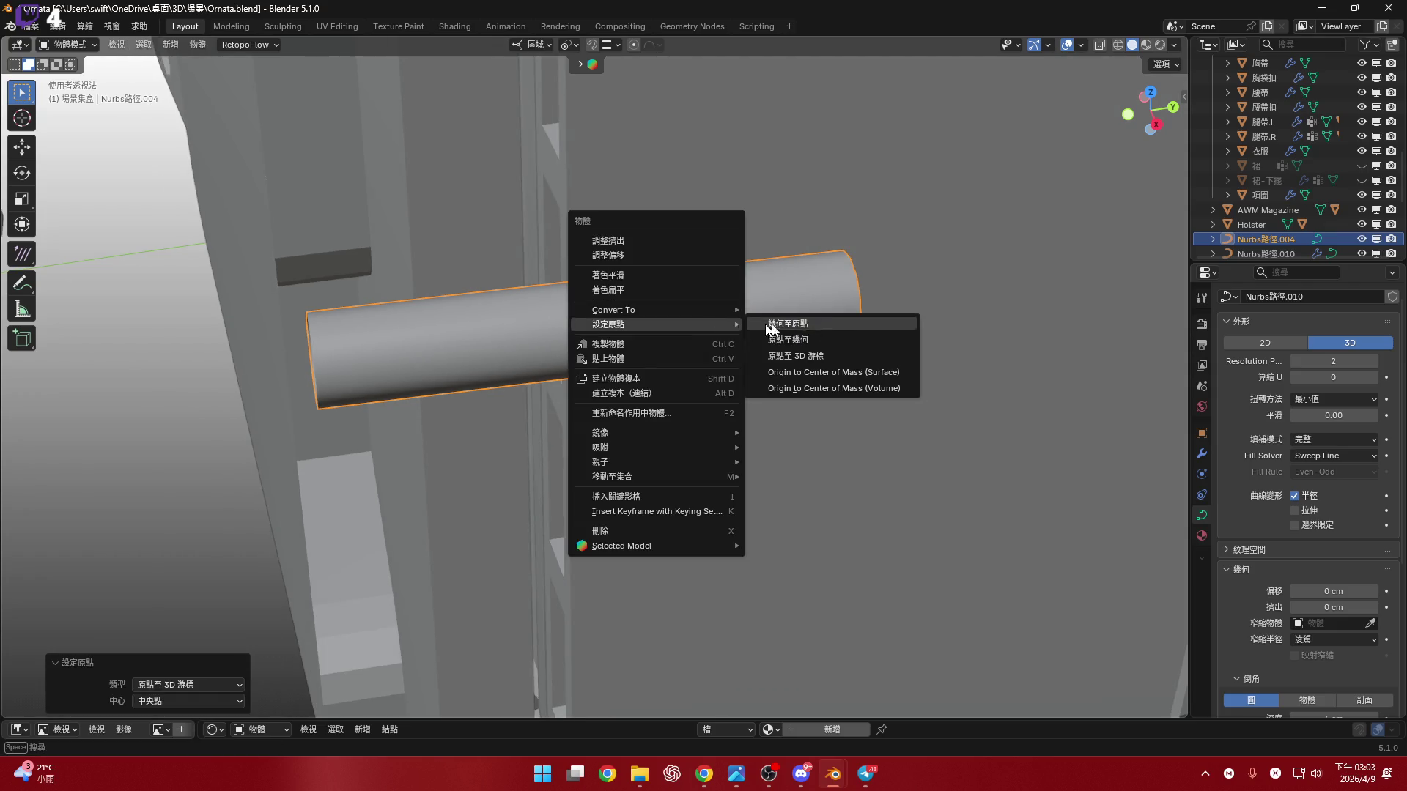
left_click(847, 340)
mouse_move(906, 337)
middle_mouse_down()
mouse_move(688, 318)
mouse_move(605, 276)
middle_mouse_up()
- Snap the 3D cursor to the edge inside the side strap loop
left_click(606, 276)
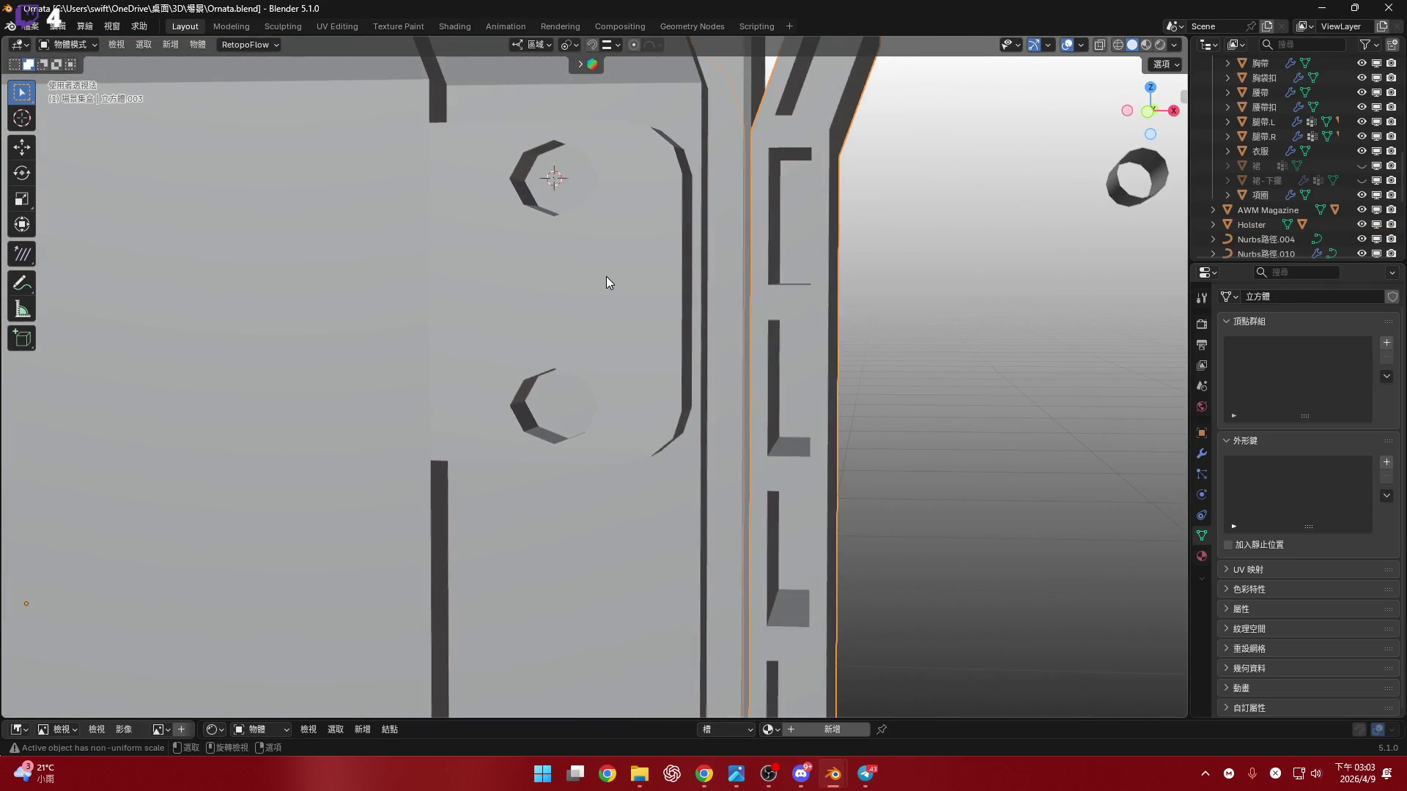
key("Tab")
left_click(599, 302)
key("2")
left_click(554, 294)
key("shift+s")
left_click(985, 367)
middle_click_drag(989, 361, 769, 315)
key("Tab")
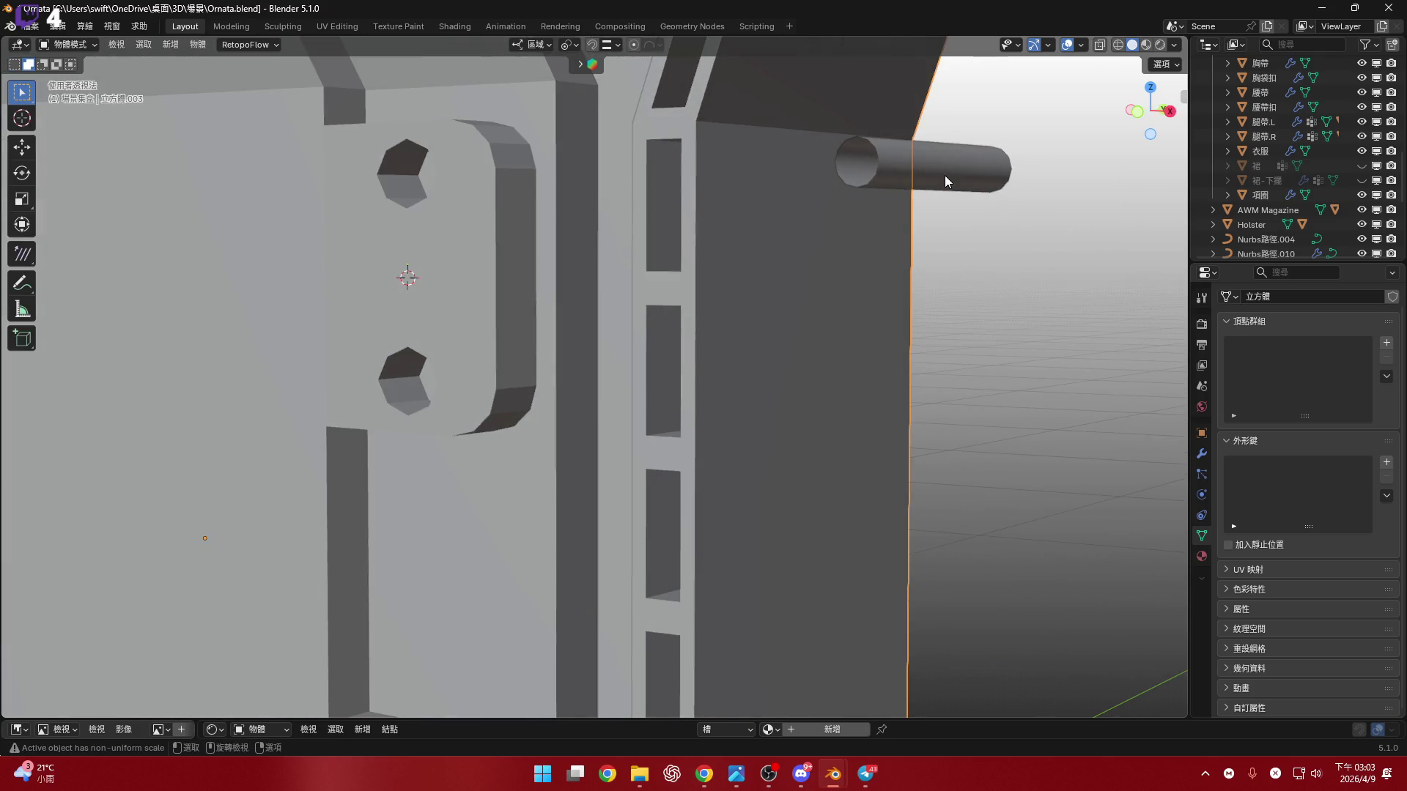
- Snap the tube to the 3D cursor at the strap loop
left_click(943, 174)
right_click(944, 175)
mouse_move(945, 299)
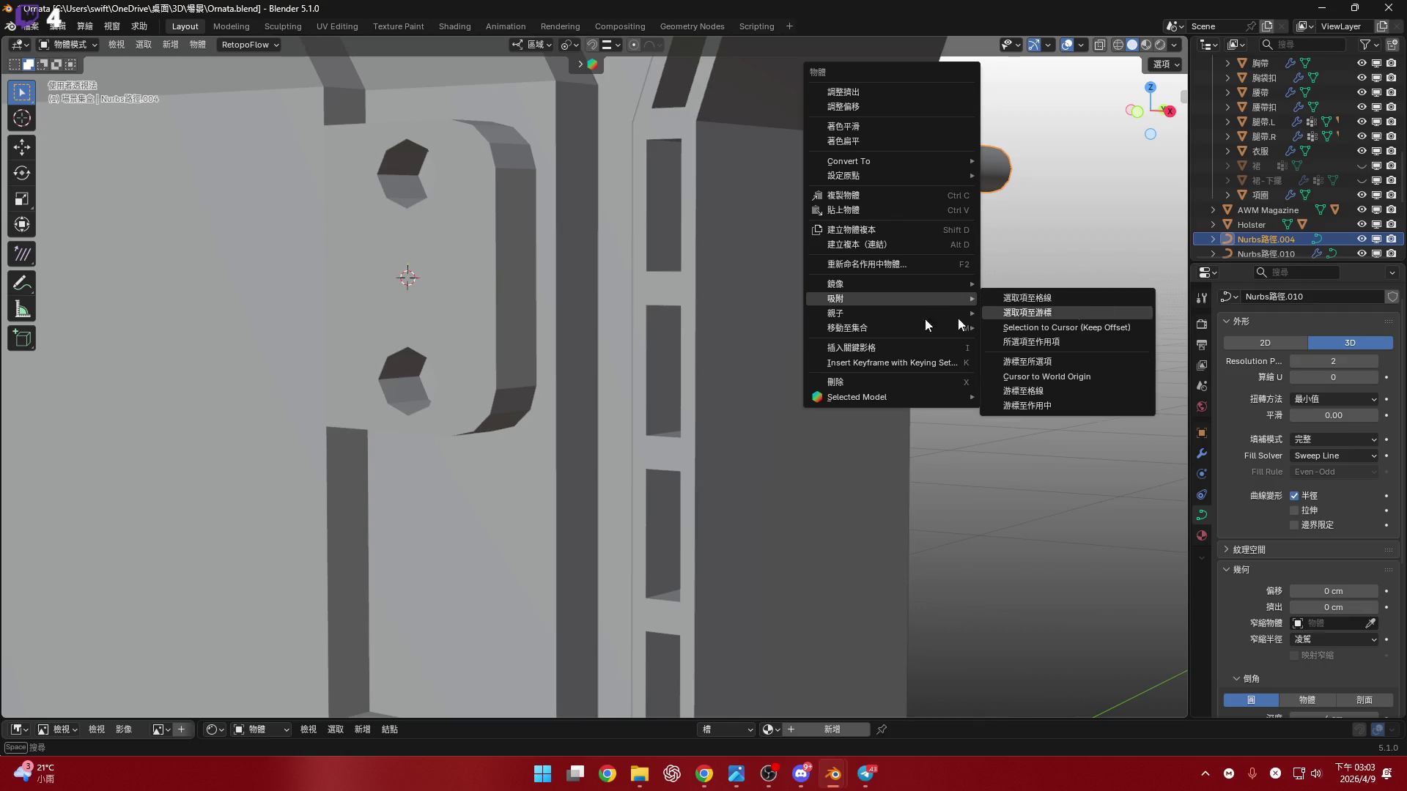
left_click(1071, 315)
middle_click_drag(562, 297, 1135, 138)
left_click(1166, 112)
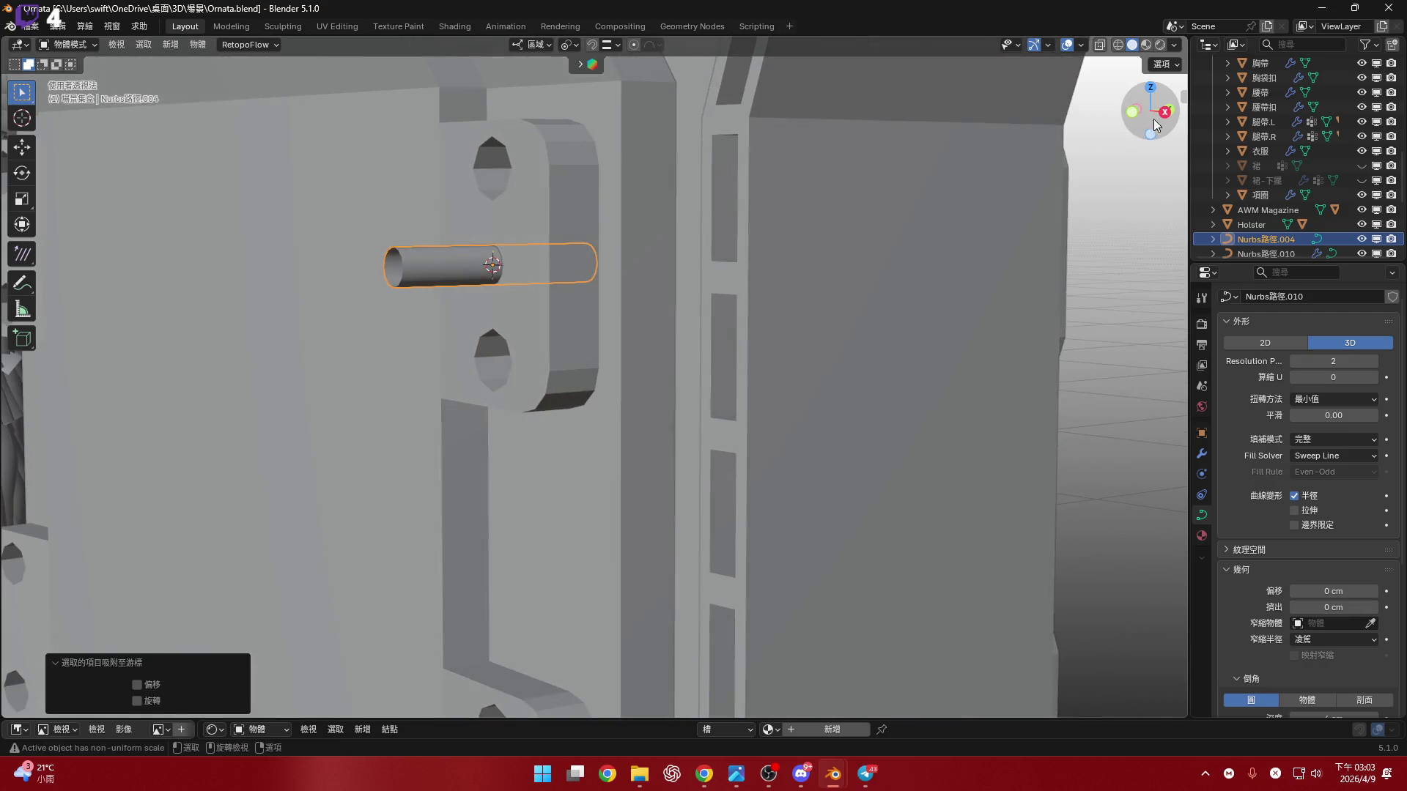
scroll(886, 254, "up", 3)
- Stand the tube upright by rotating it 90° about the Y axis
key("r")
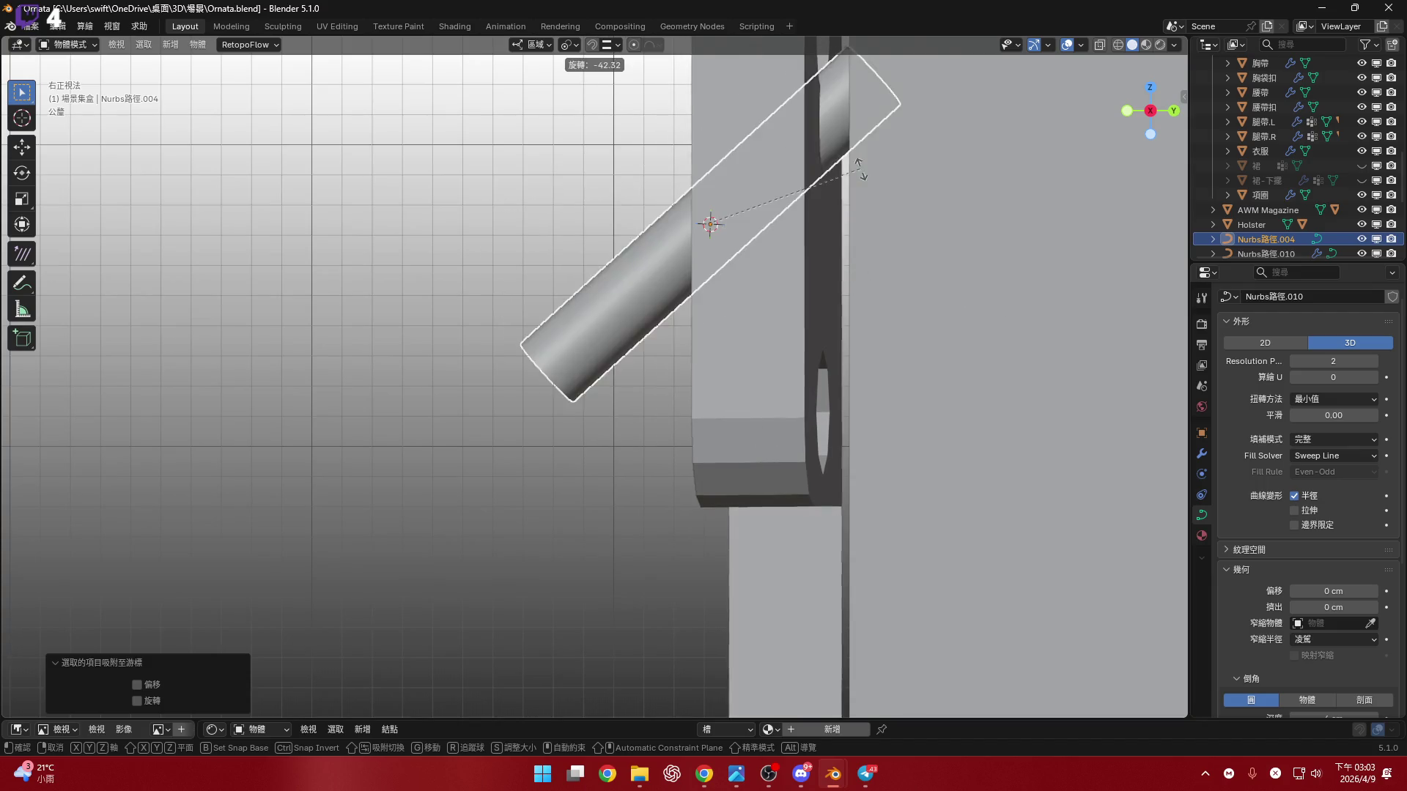
scroll(838, 340, "down", 3, "alt")
key("x")
key("x")
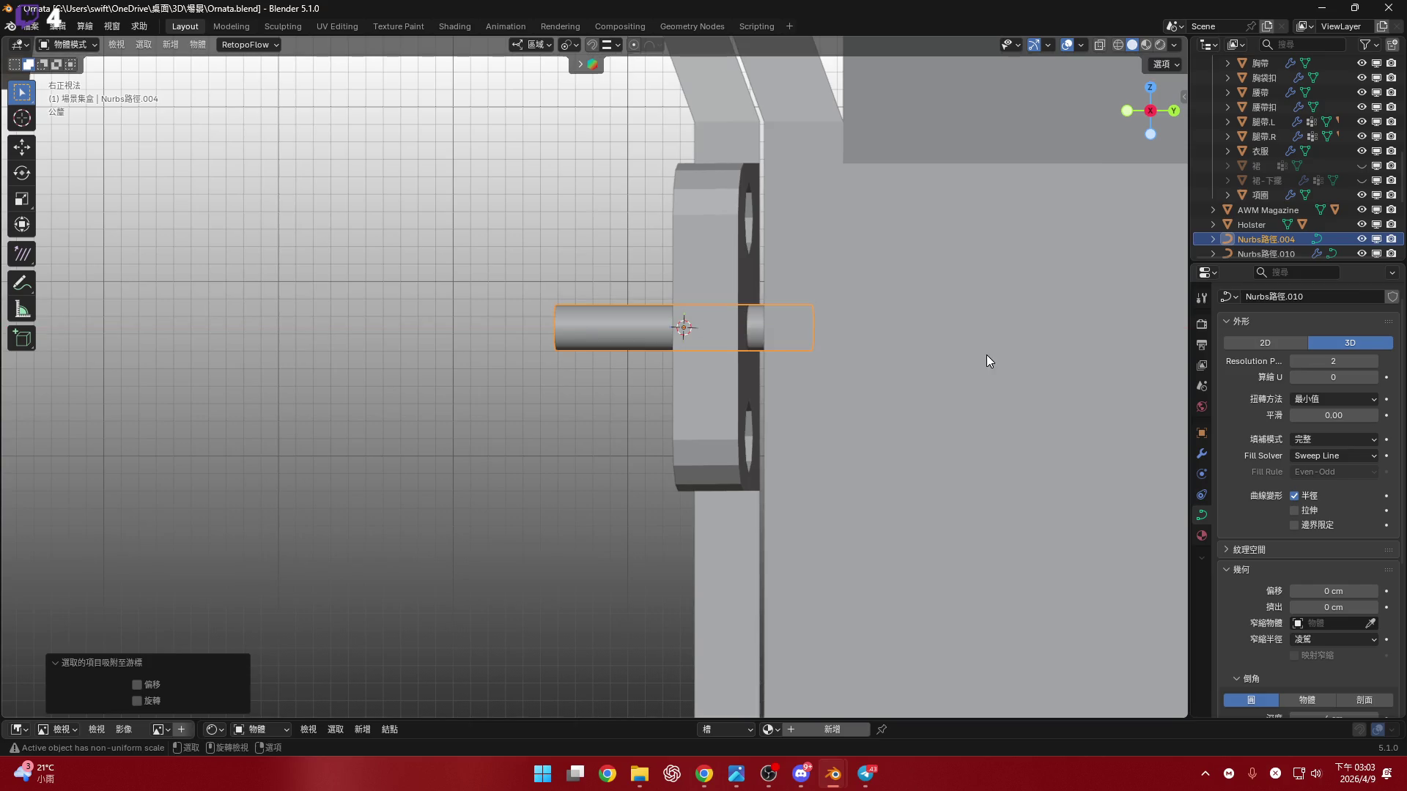
key("z")
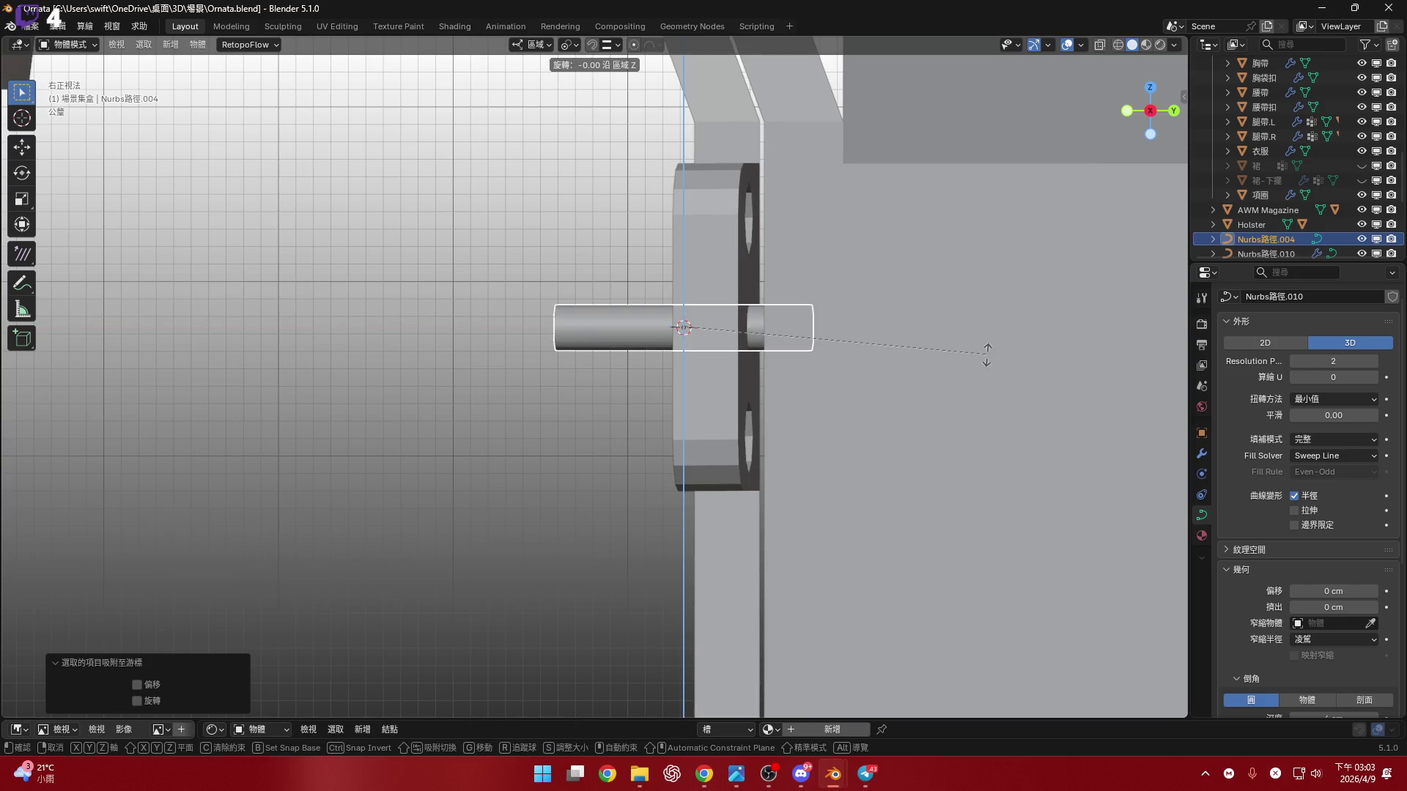
left_click(987, 354)
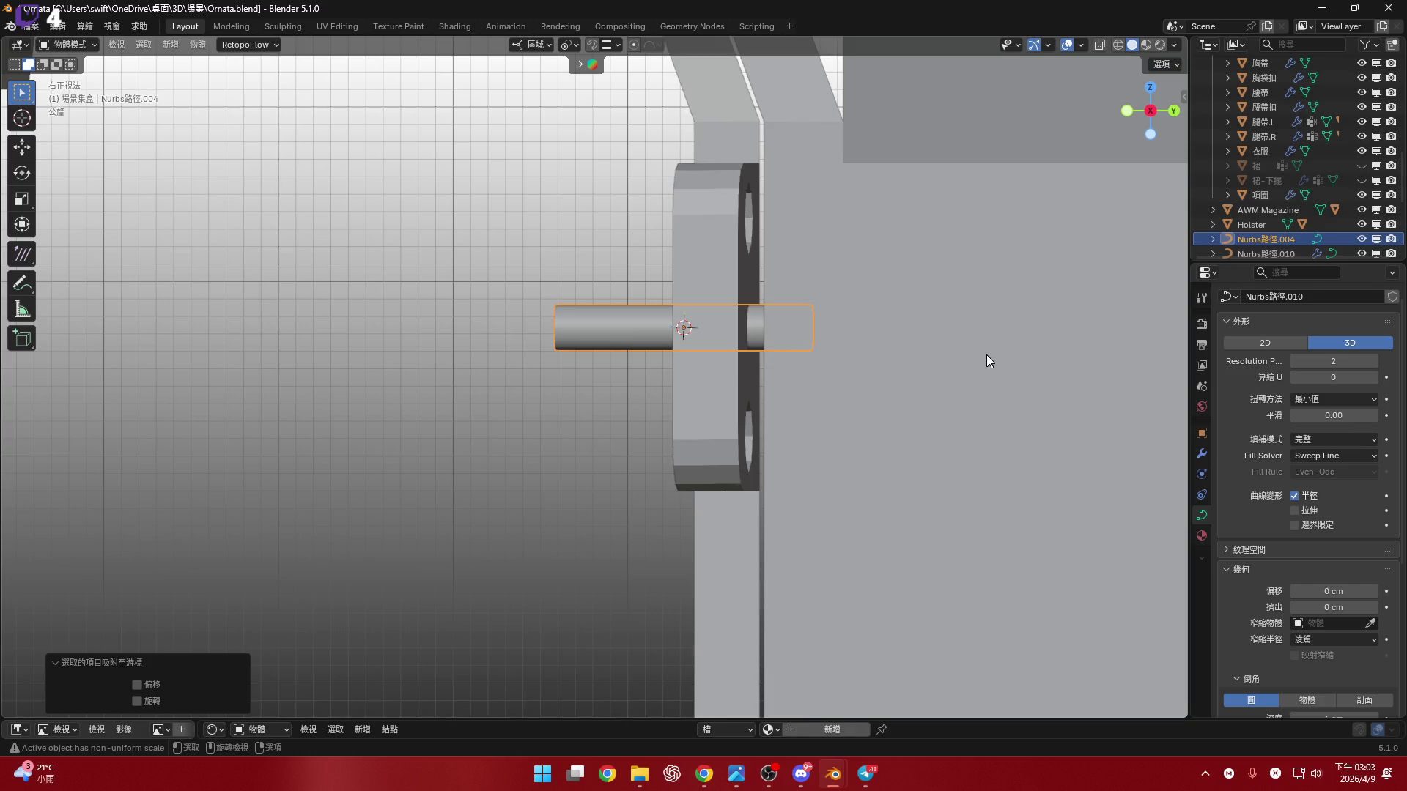
key("r")
key("shift+x")
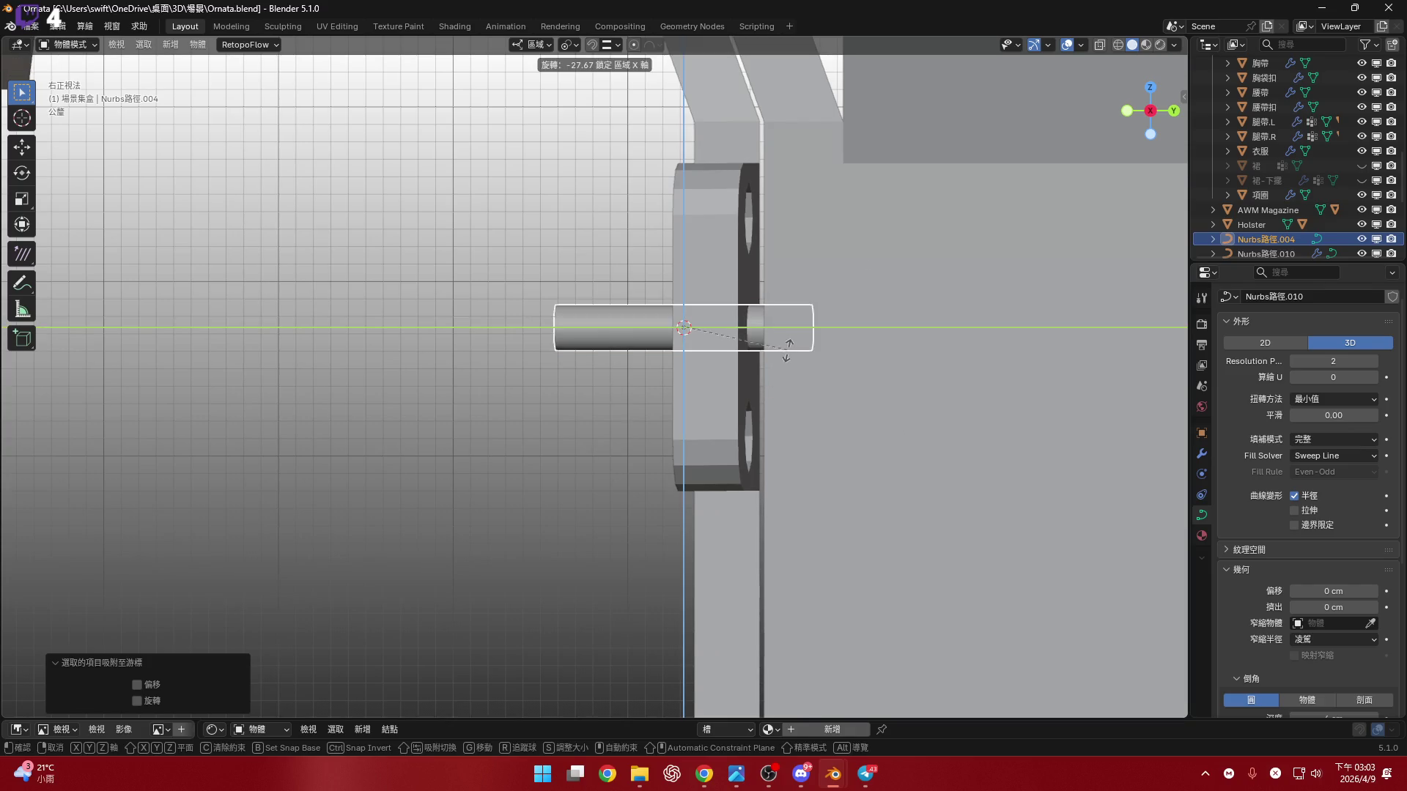
key("Escape")
type("ry90")
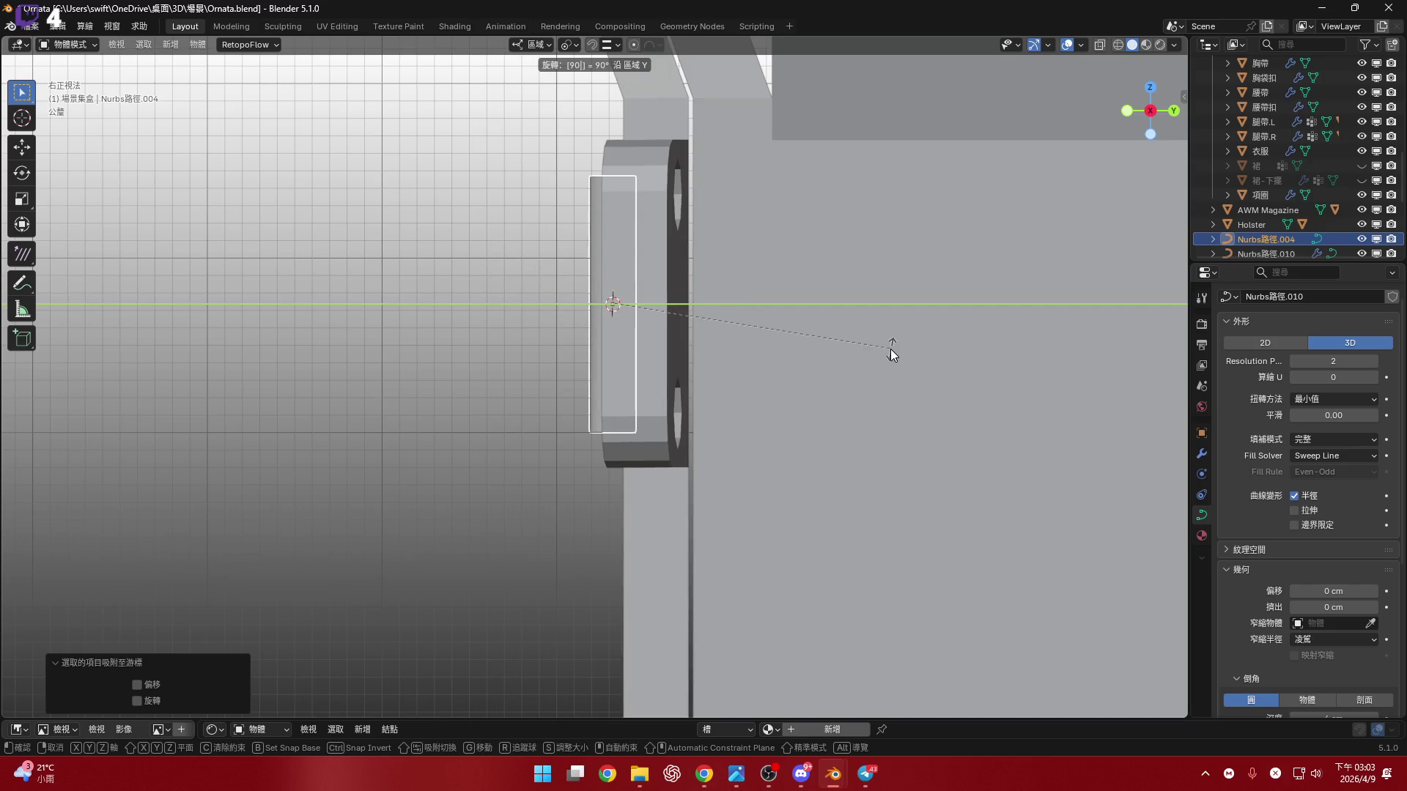
key("Return")
mouse_move(890, 349)
middle_mouse_down()
mouse_move(714, 265)
mouse_move(623, 281)
mouse_move(735, 284)
mouse_move(781, 349)
middle_mouse_up()
- Lower the pin slightly with two vertical Z moves
key("g")
key("z")
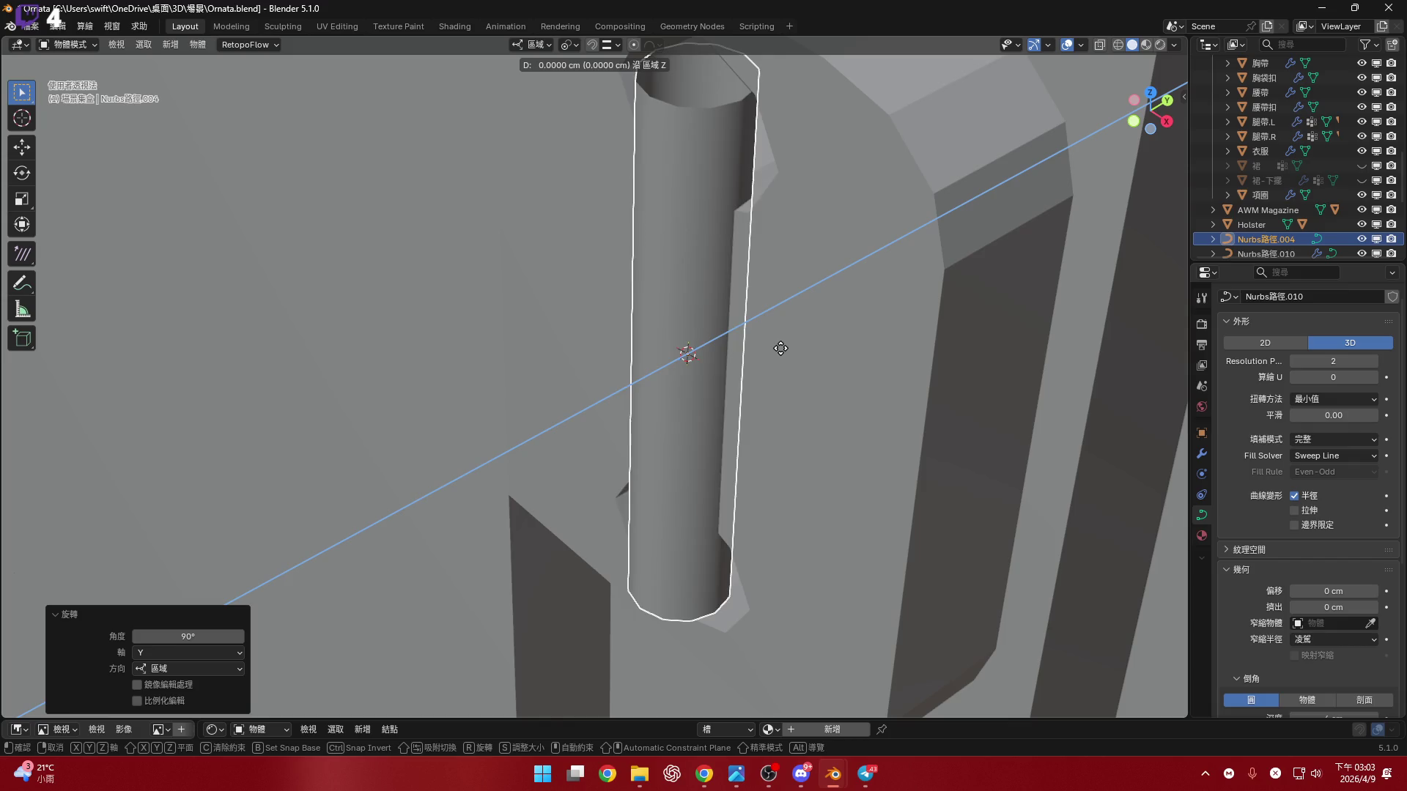
left_click(724, 362)
scroll(679, 275, "up", 3)
key("g")
key("z")
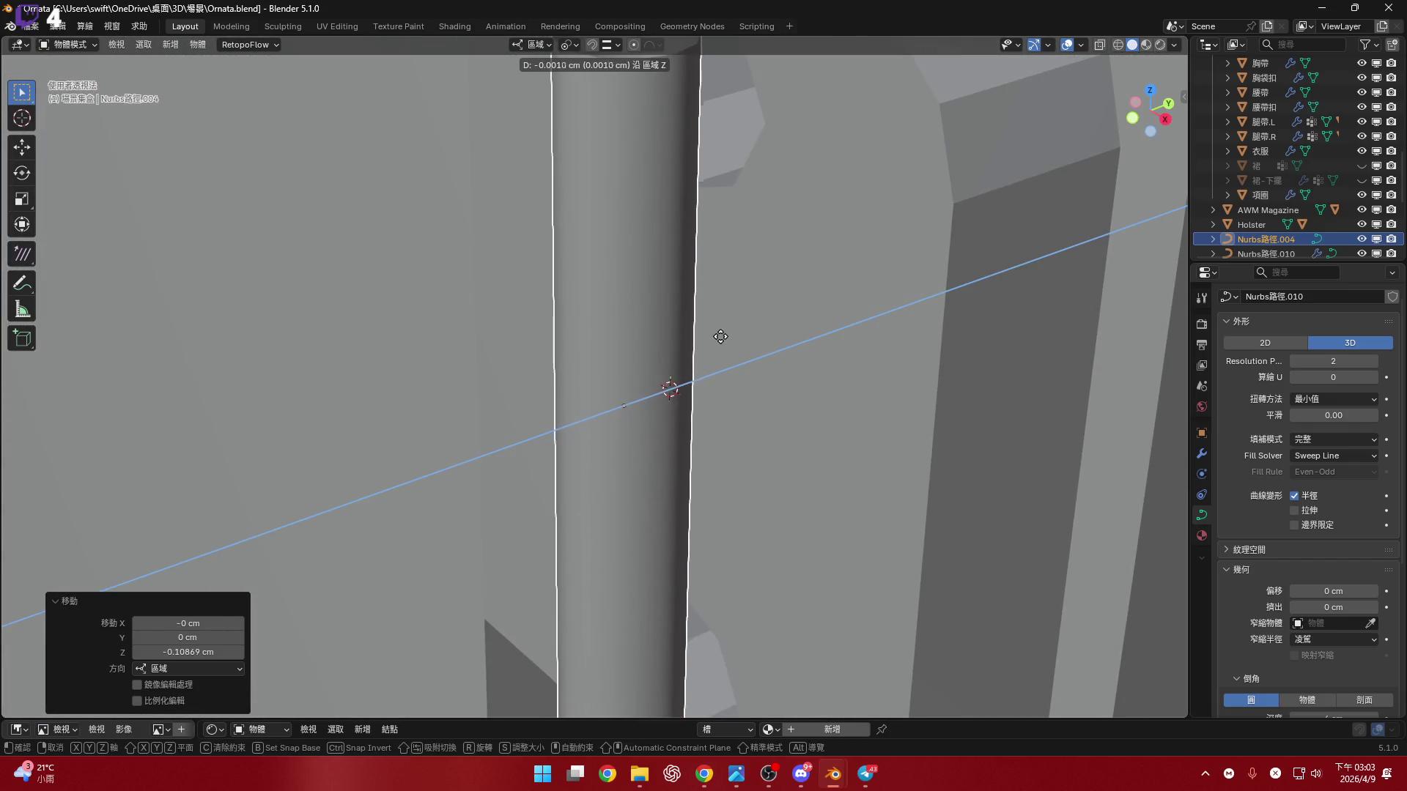
left_click(725, 333)
mouse_move(725, 332)
middle_mouse_down()
mouse_move(671, 294)
mouse_move(806, 274)
middle_mouse_up()
- Give the pin a final -0.033439 cm Z nudge and open its curve points for editing
key("g")
key("z")
left_click(706, 244)
scroll(698, 262, "down", 5)
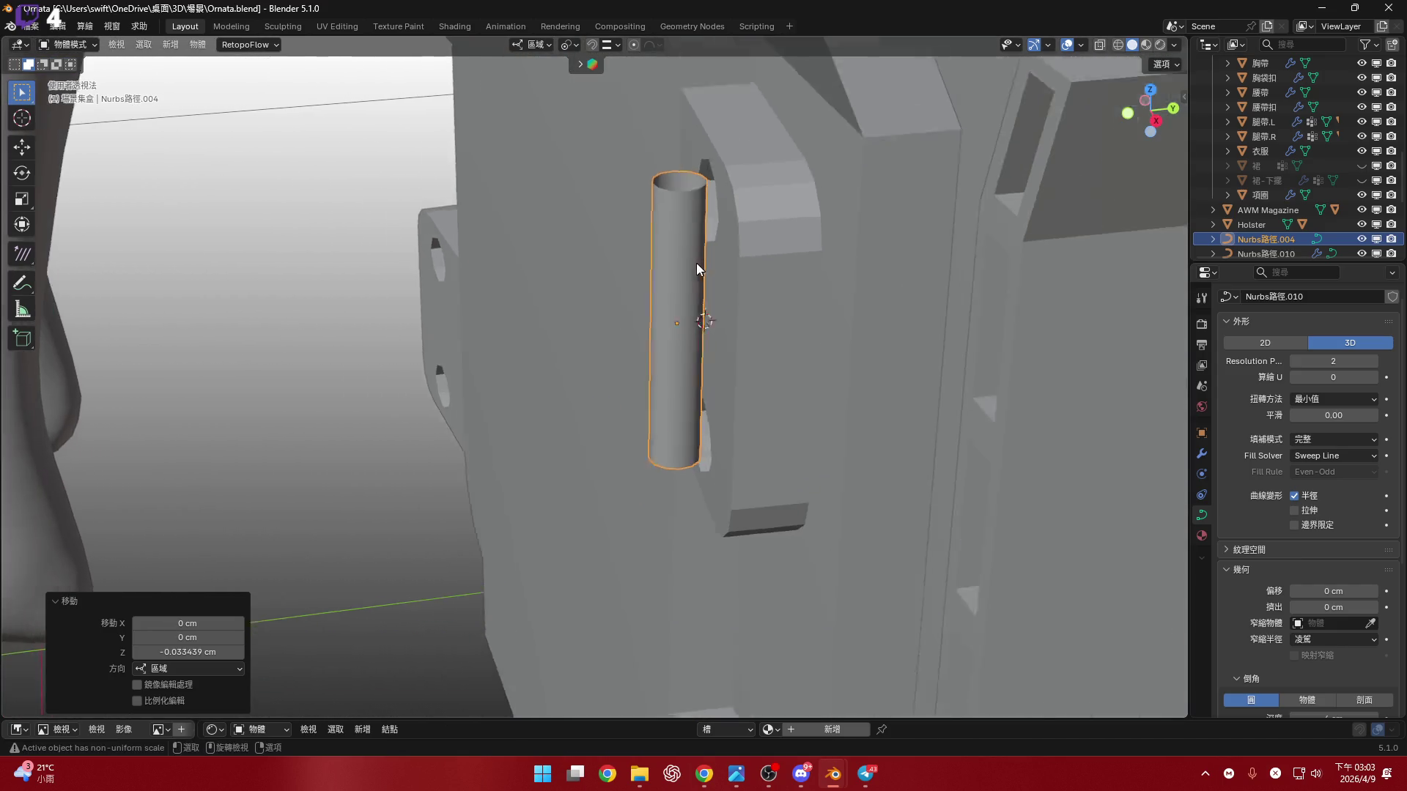
middle_click_drag(697, 263, 742, 243)
key("Tab")
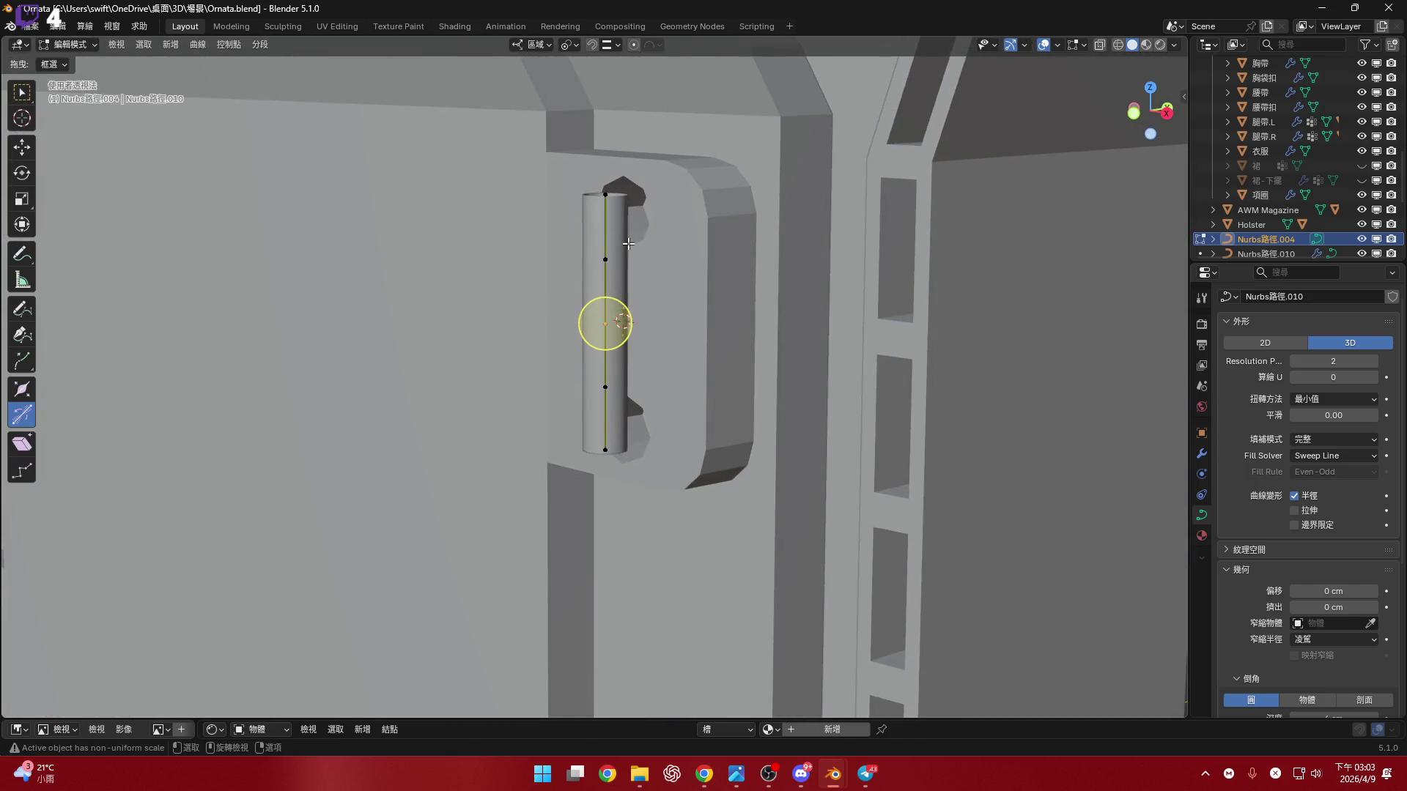
middle_click_drag(629, 243, 666, 231)
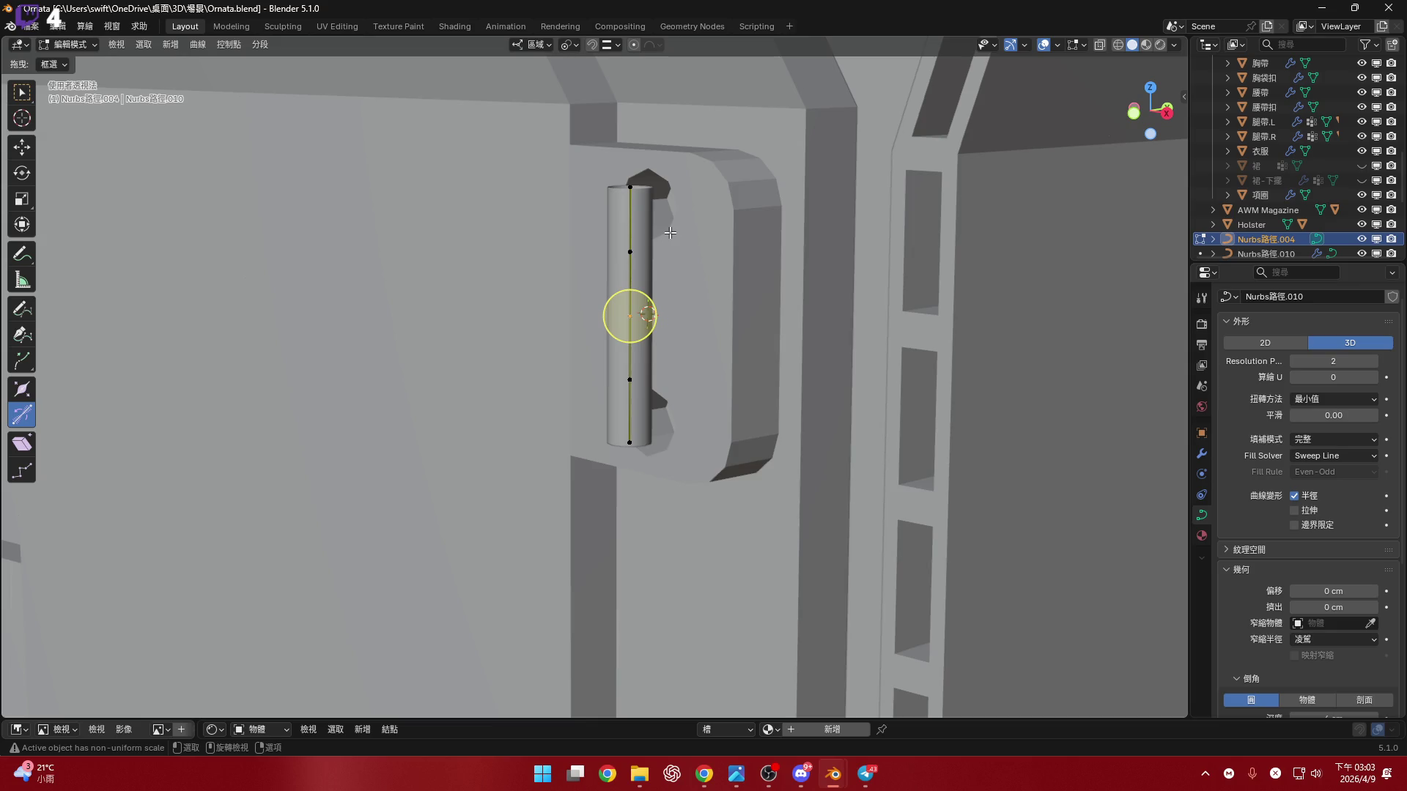
middle_click_drag(837, 230, 789, 225)
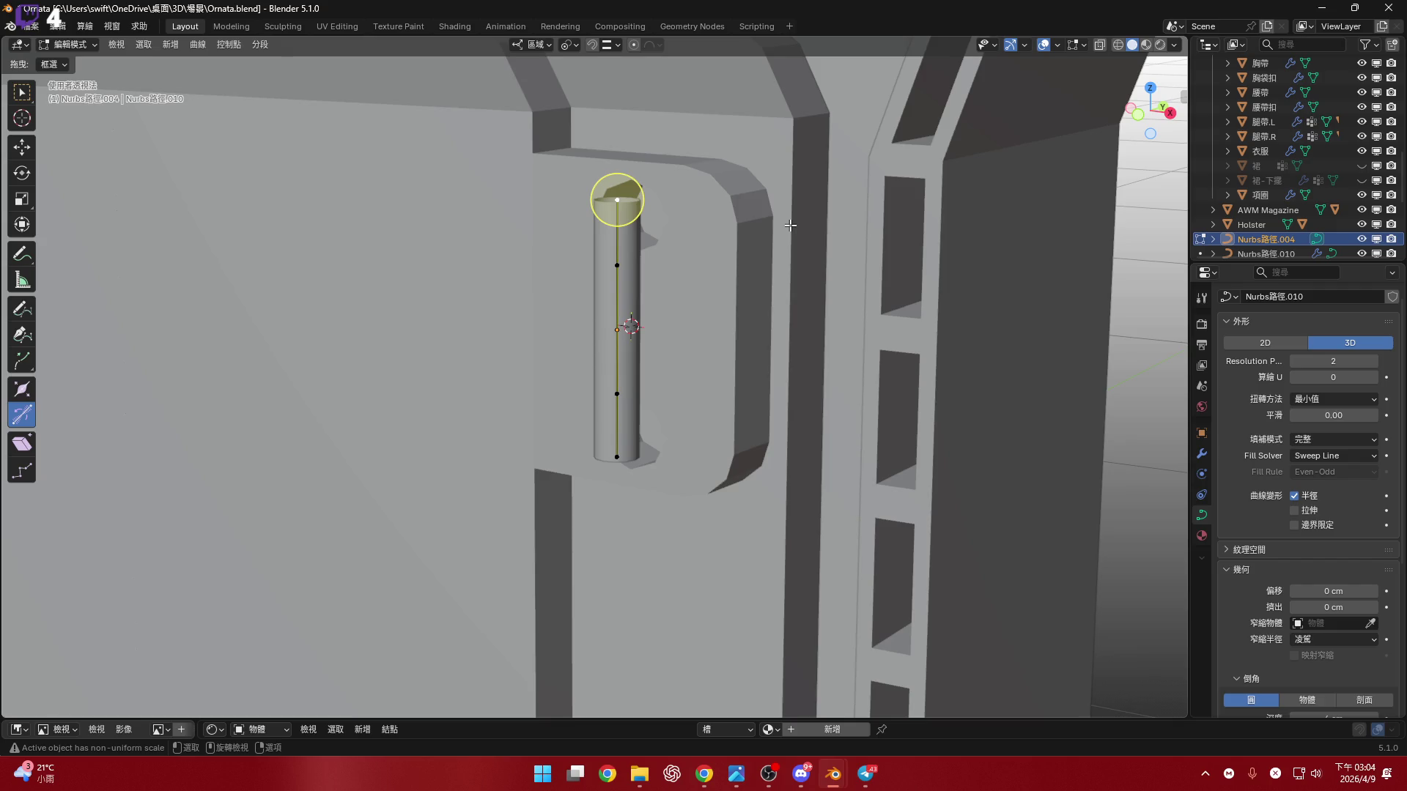
- Snap the top point of the strap curve onto the plate slot
left_click(1136, 116)
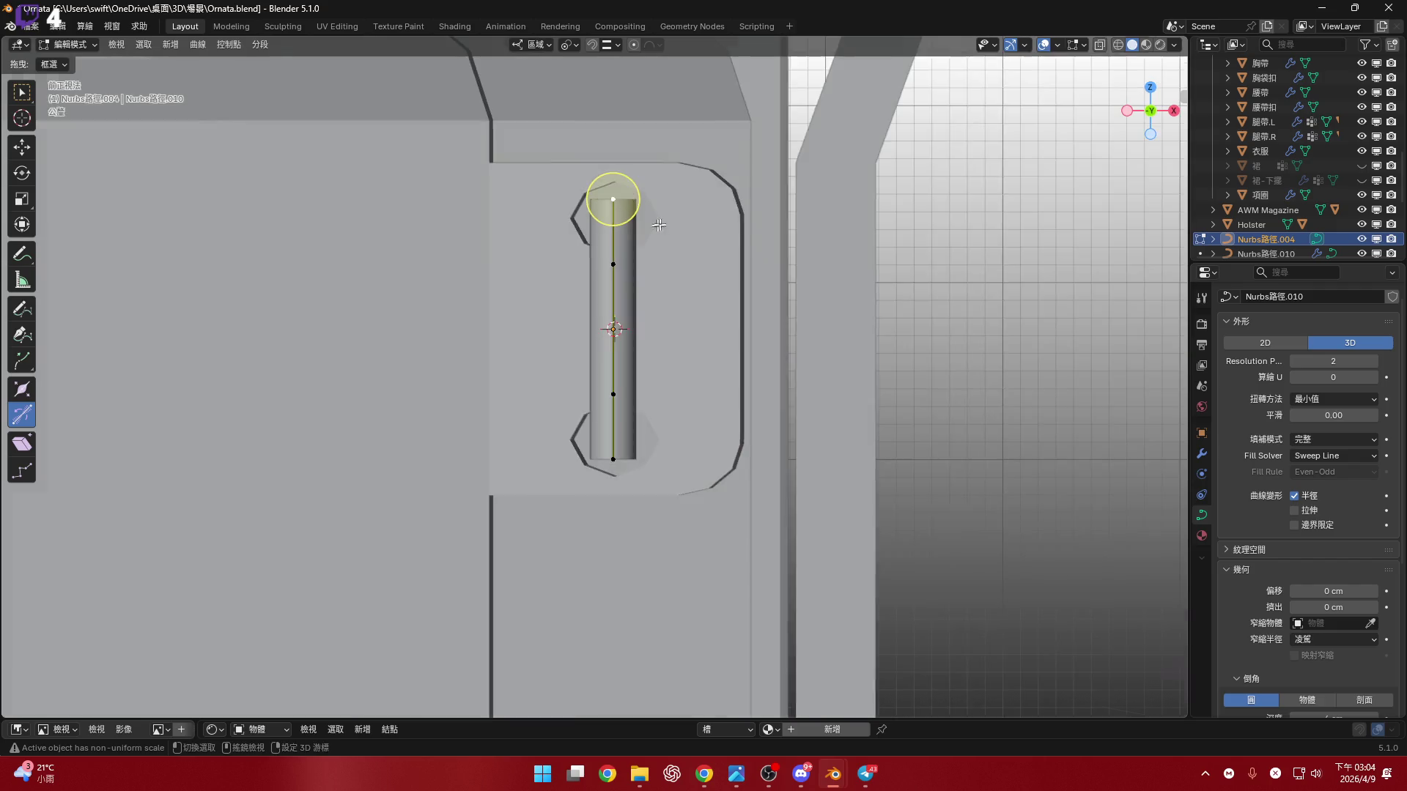
middle_click_drag(643, 57, 709, 300)
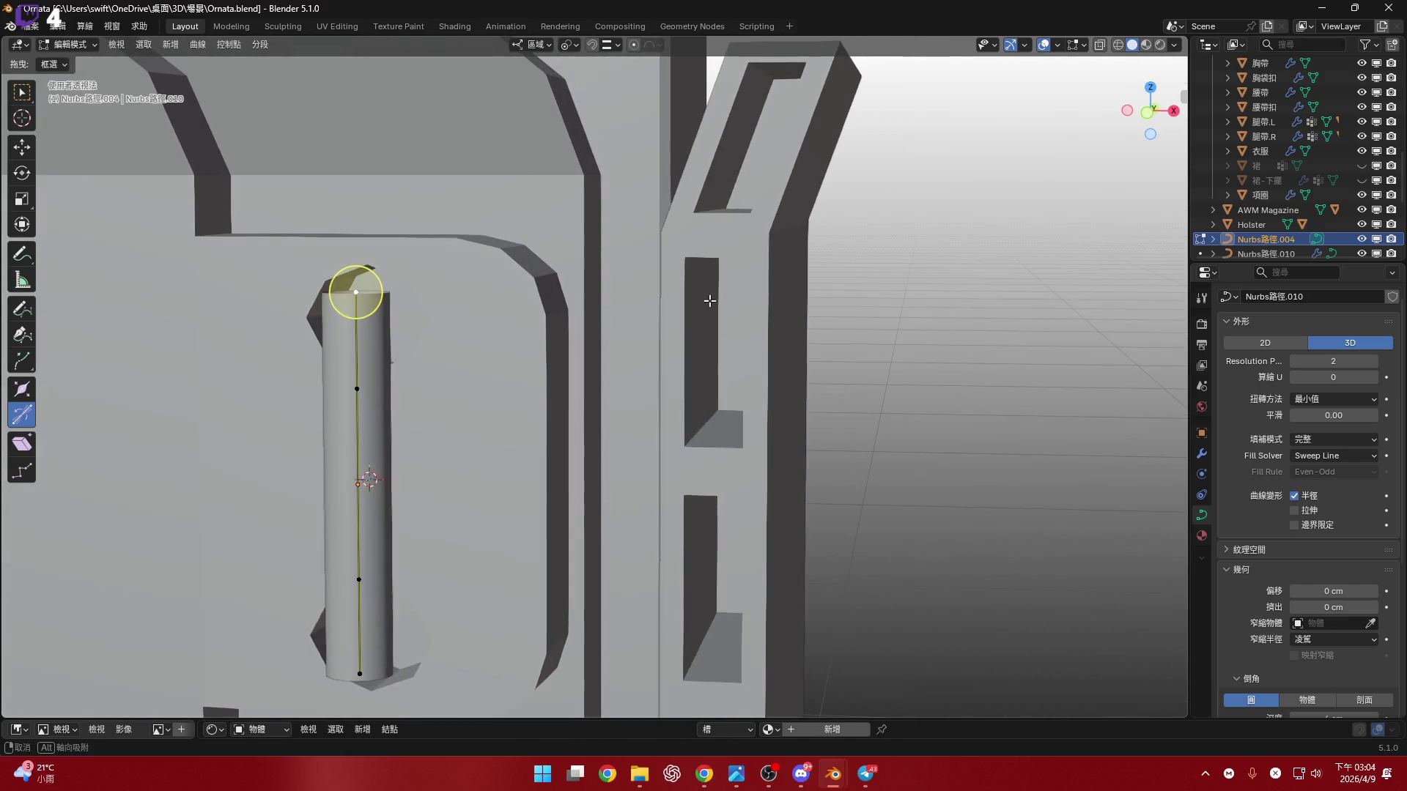
left_click(614, 45)
middle_click_drag(731, 240, 820, 194, "shift")
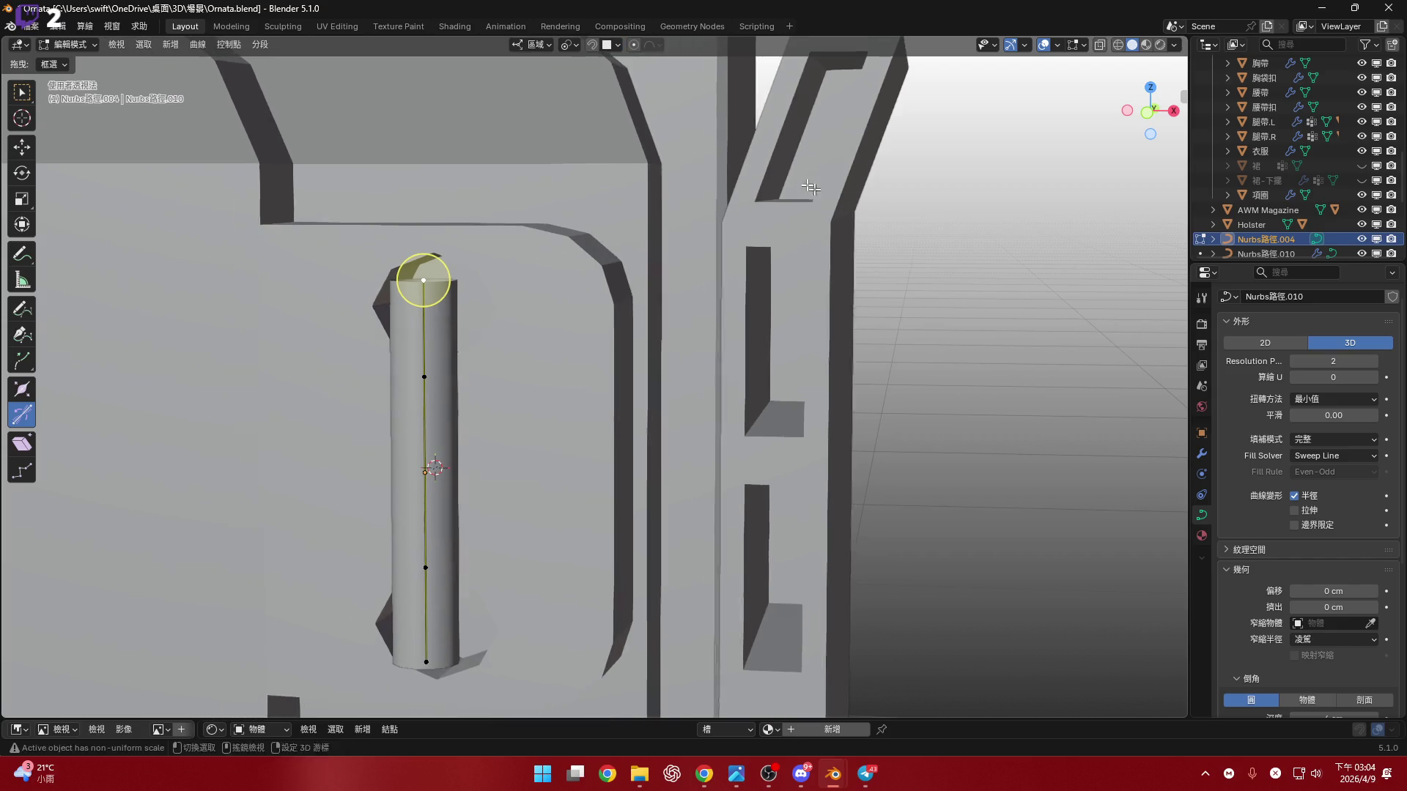
scroll(709, 288, "up", 1)
key("g")
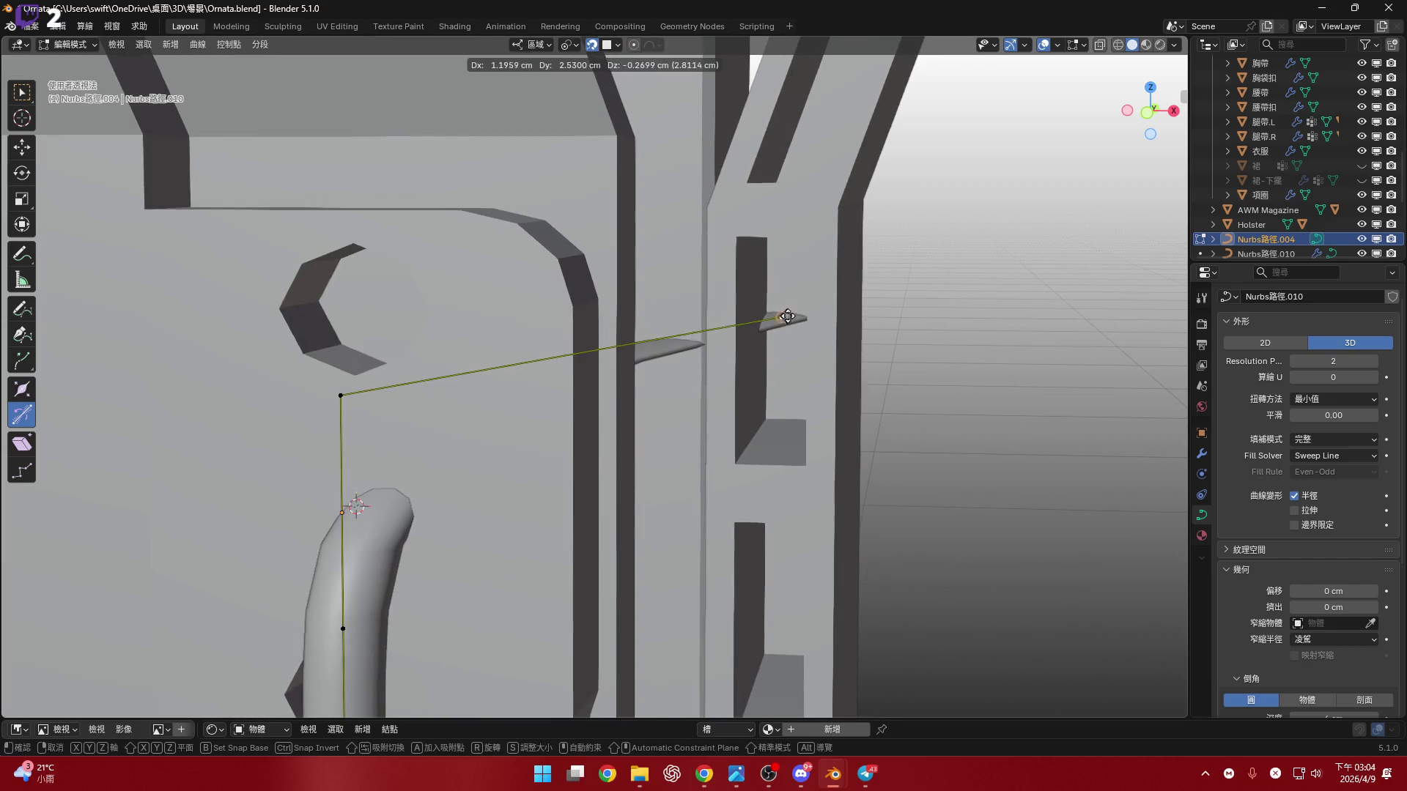
left_click(787, 324)
- Move the curve's bottom endpoint to its new position
mouse_move(782, 321)
middle_mouse_down()
mouse_move(775, 226)
mouse_move(791, 151)
middle_mouse_up()
left_click(497, 400)
mouse_move(712, 407)
middle_mouse_down("shift")
mouse_move(681, 440)
mouse_move(666, 381)
middle_mouse_up("shift")
scroll(667, 381, "up", 1)
key("g")
left_click(762, 366)
- Scale the lower left curve point down to 0.231
mouse_move(762, 366)
middle_mouse_down()
mouse_move(810, 418)
mouse_move(942, 415)
middle_mouse_up()
left_click(538, 350)
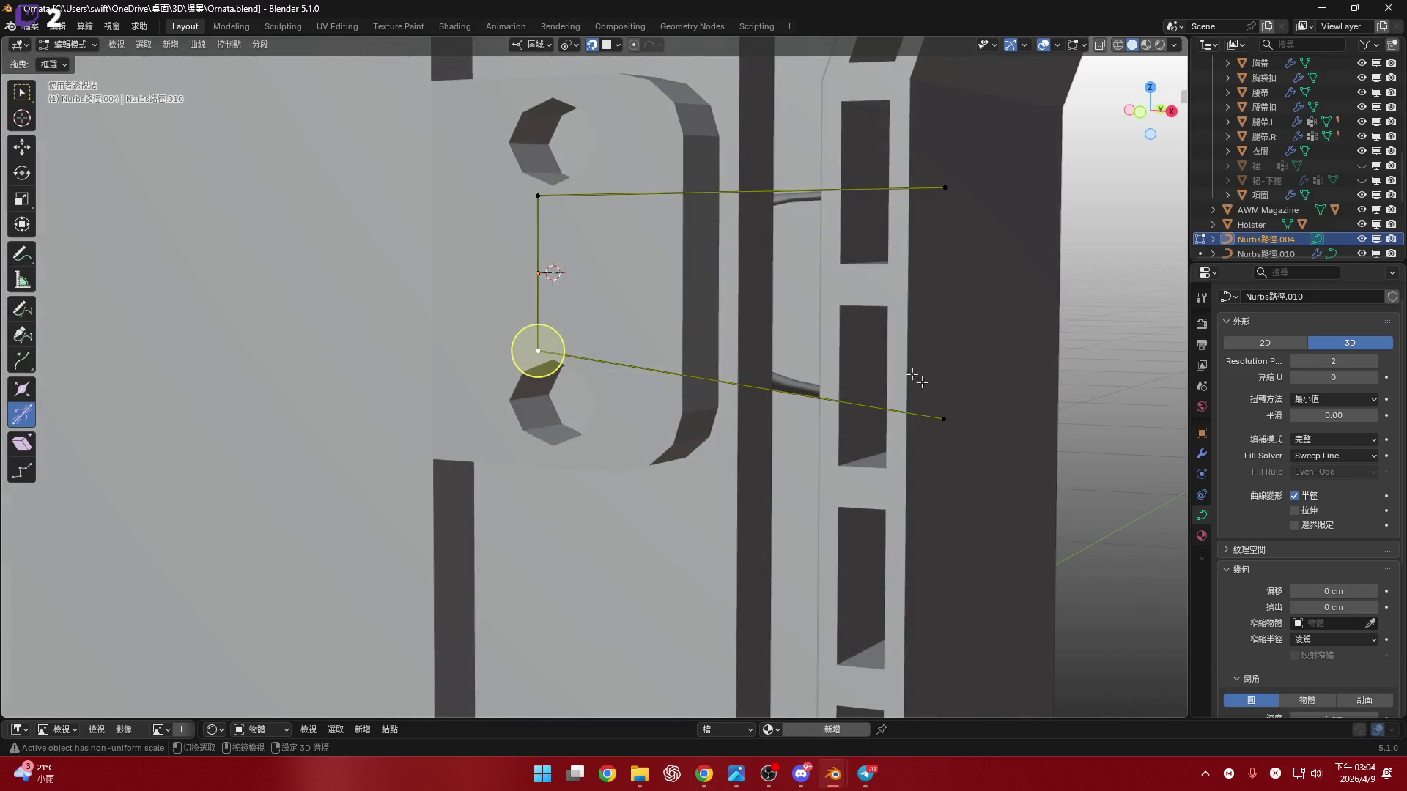
mouse_move(659, 219)
middle_mouse_down()
mouse_move(716, 249)
mouse_move(663, 244)
middle_mouse_up()
key("s")
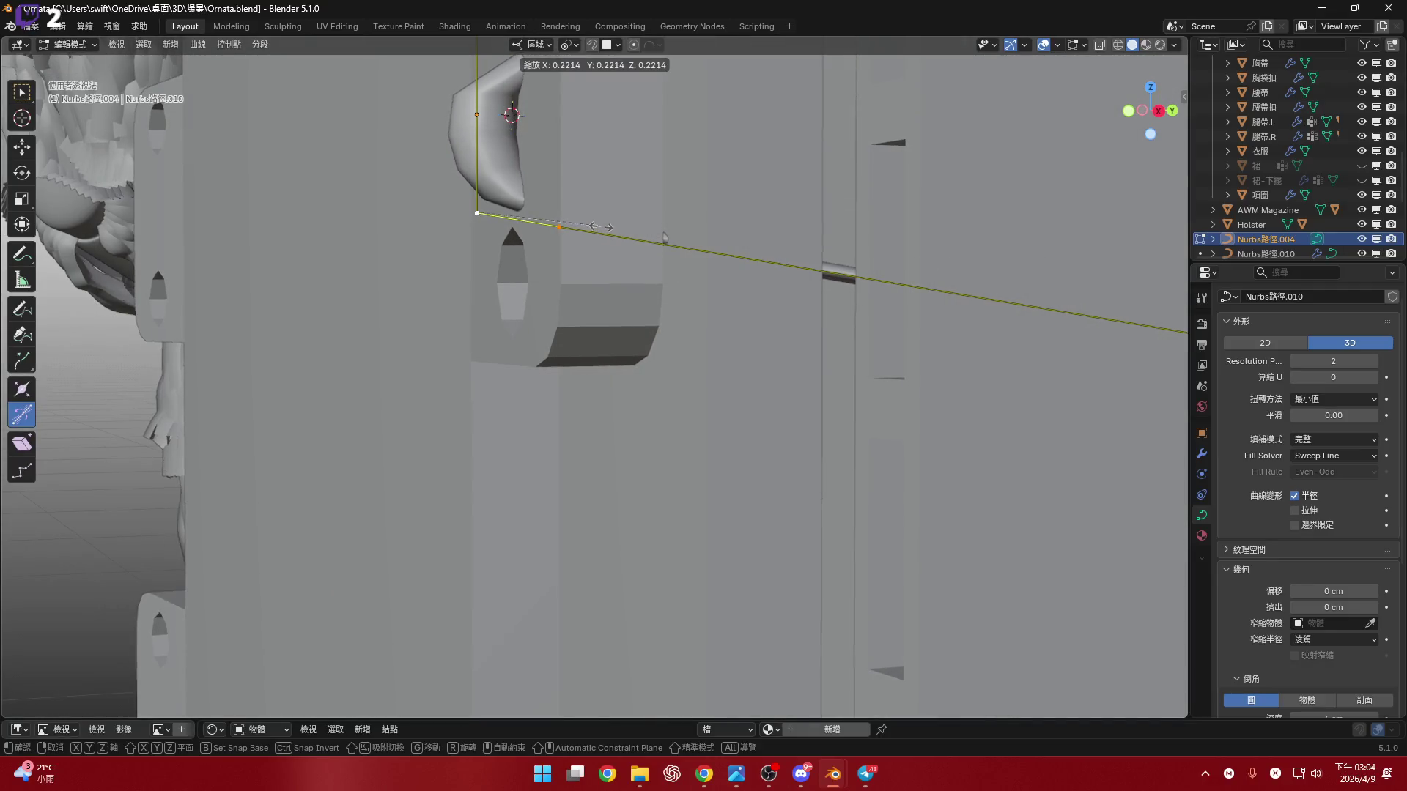
left_click(590, 226)
- Rotate that point 60.8° about Y and extrude a new point at the curve's end
middle_click_drag(590, 226, 864, 202)
key("r")
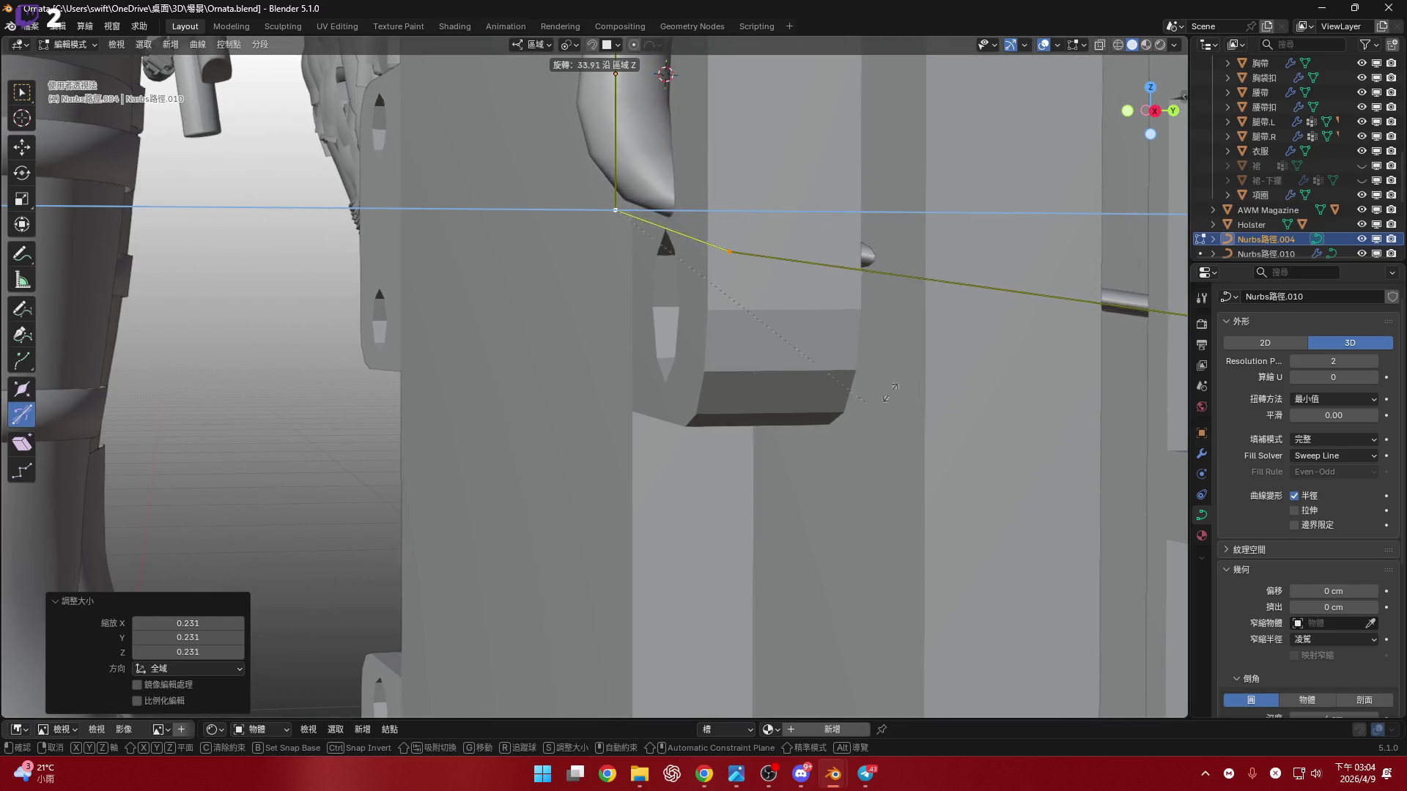
mouse_move(779, 236)
middle_mouse_down()
mouse_move(810, 292)
mouse_move(885, 271)
middle_mouse_up()
key("y")
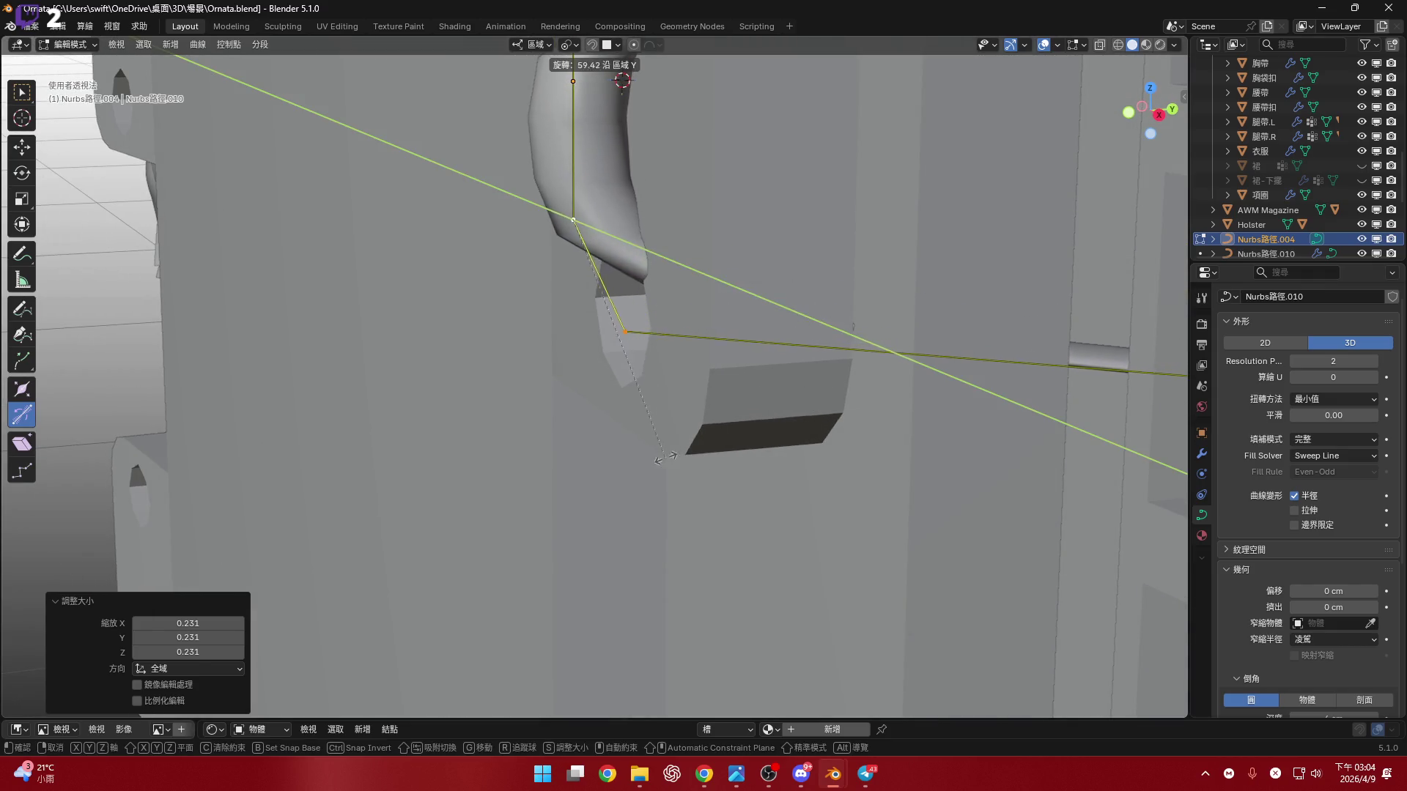
left_click(835, 313)
middle_click_drag(836, 314, 890, 292)
left_click(1039, 277)
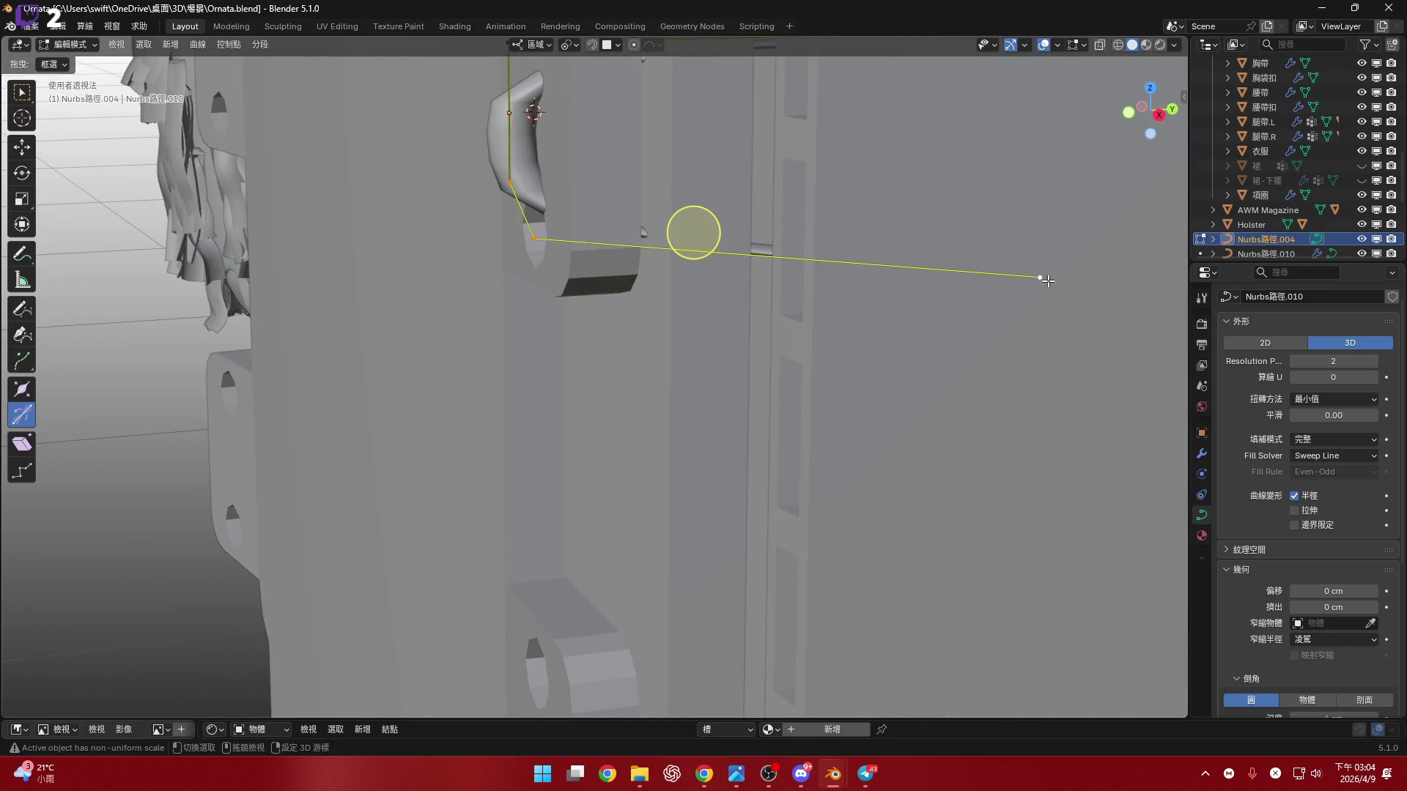
- Subdivide the curve segment and scale the corner point to 0.344
middle_click_drag(532, 240, 806, 257)
right_click(806, 257)
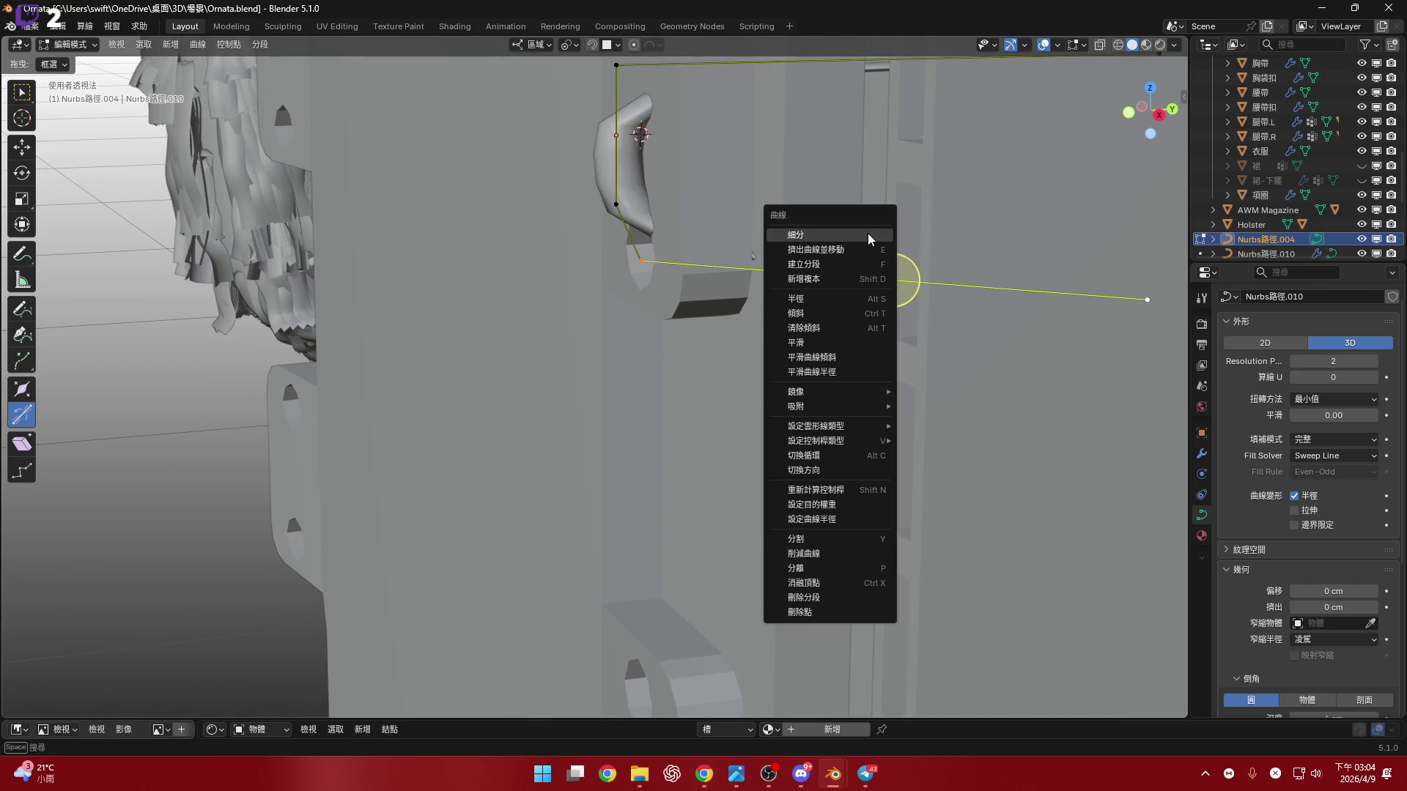
left_click(806, 257)
left_click(976, 288)
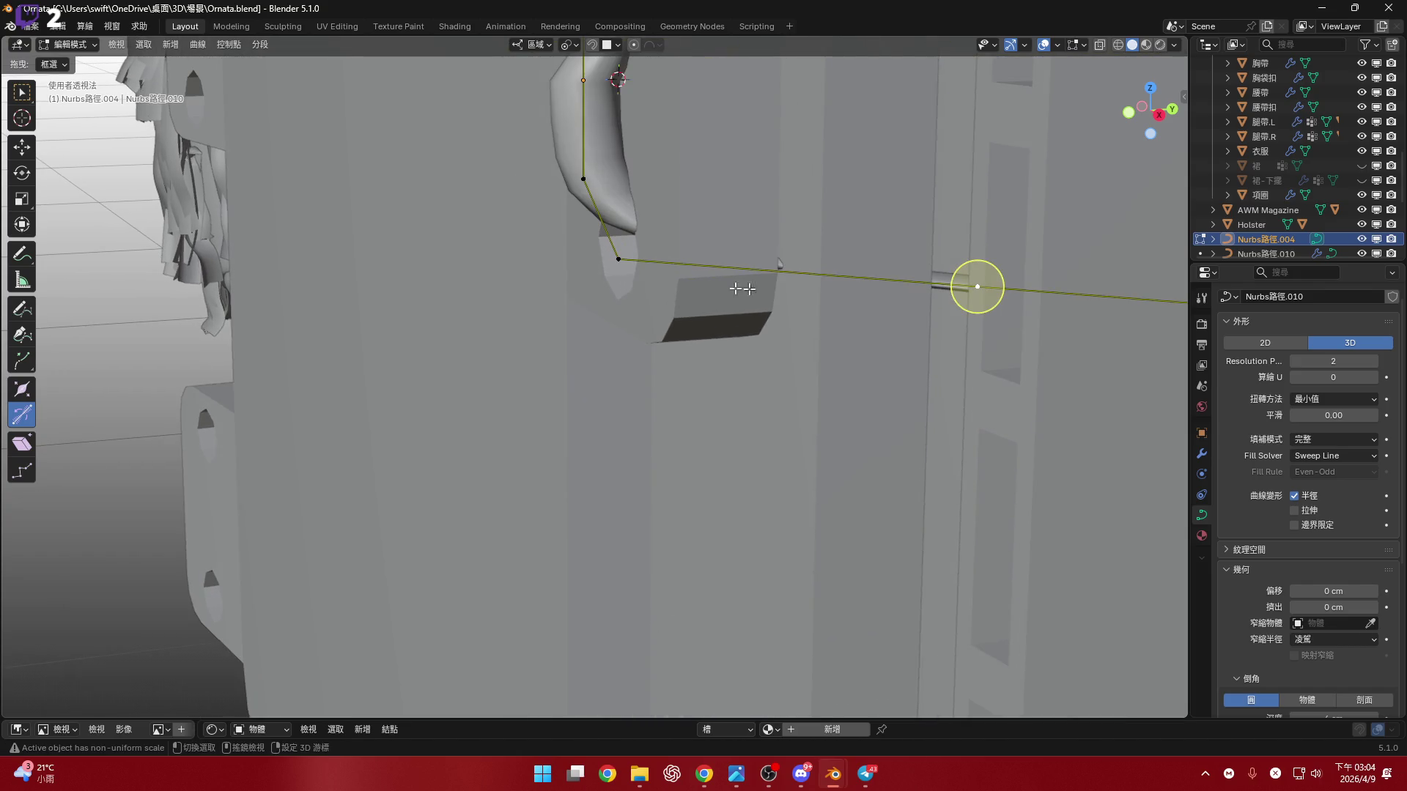
left_click(620, 260)
key("s")
left_click(784, 277)
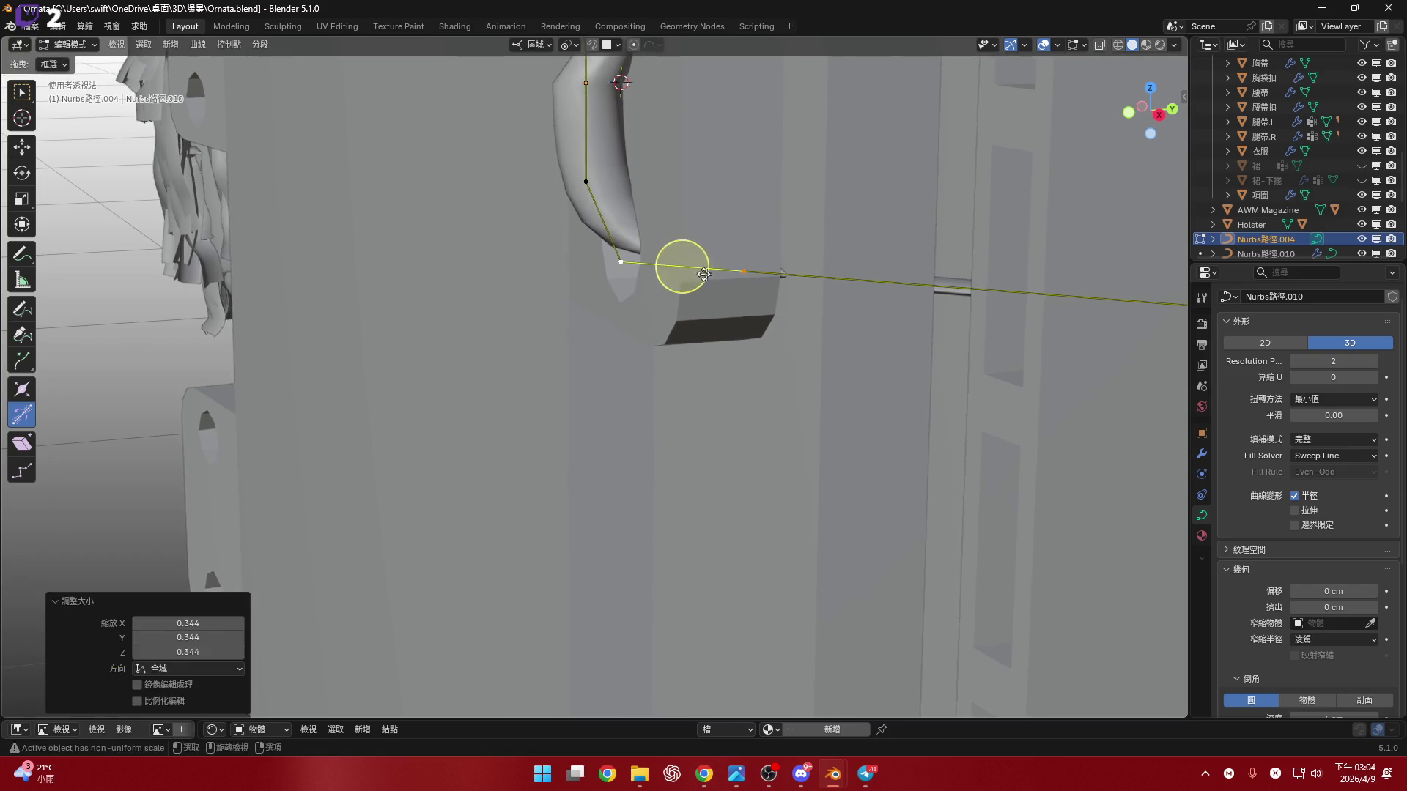
- Rotate the corner point 38.1° about the Y axis
scroll(776, 257, "up", 3)
middle_click_drag(776, 256, 825, 254)
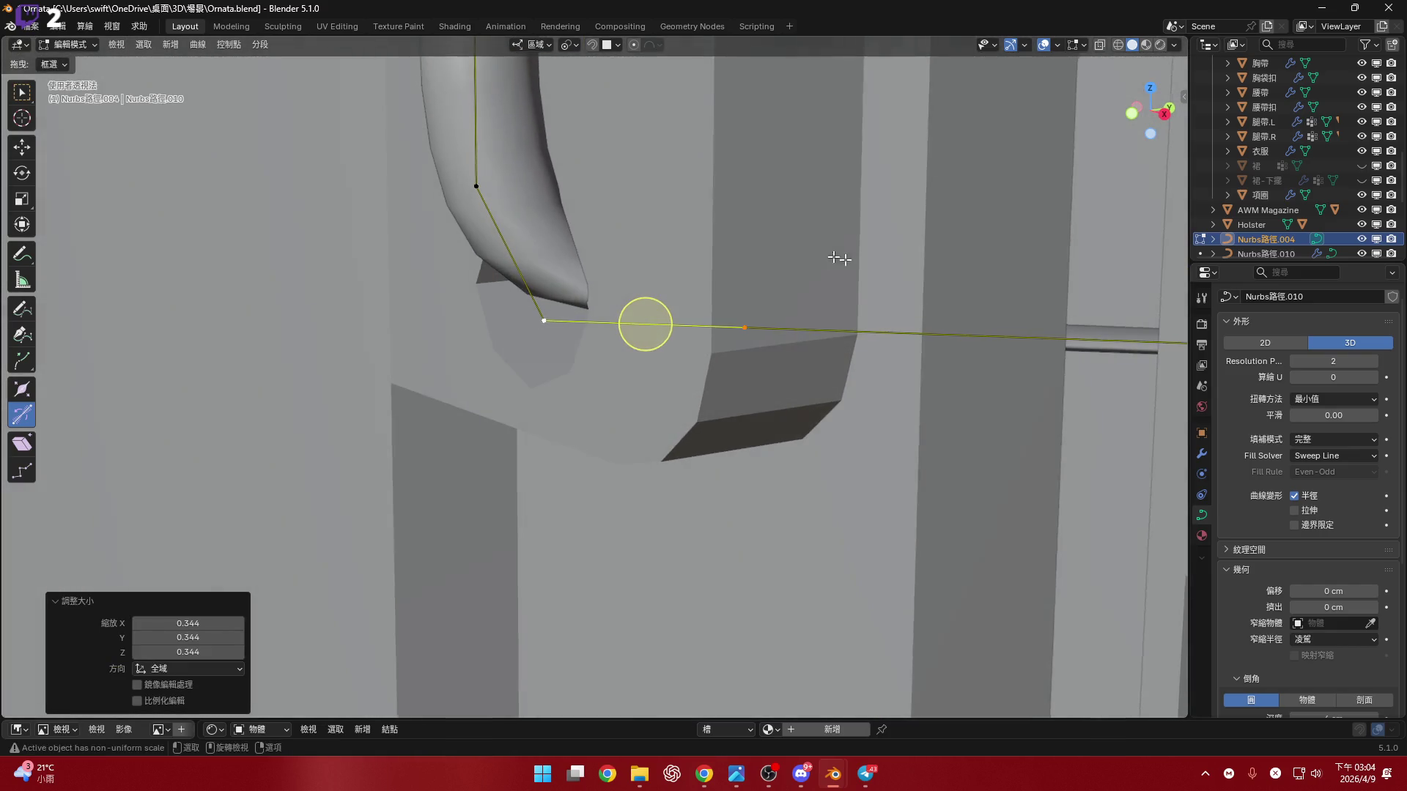
key("r")
key("y")
left_click(622, 380)
- Rotate the selected points 19.9° about the Z axis
mouse_move(622, 381)
middle_mouse_down()
mouse_move(660, 376)
mouse_move(634, 370)
mouse_move(660, 448)
middle_mouse_up()
middle_click_drag(780, 338, 787, 328)
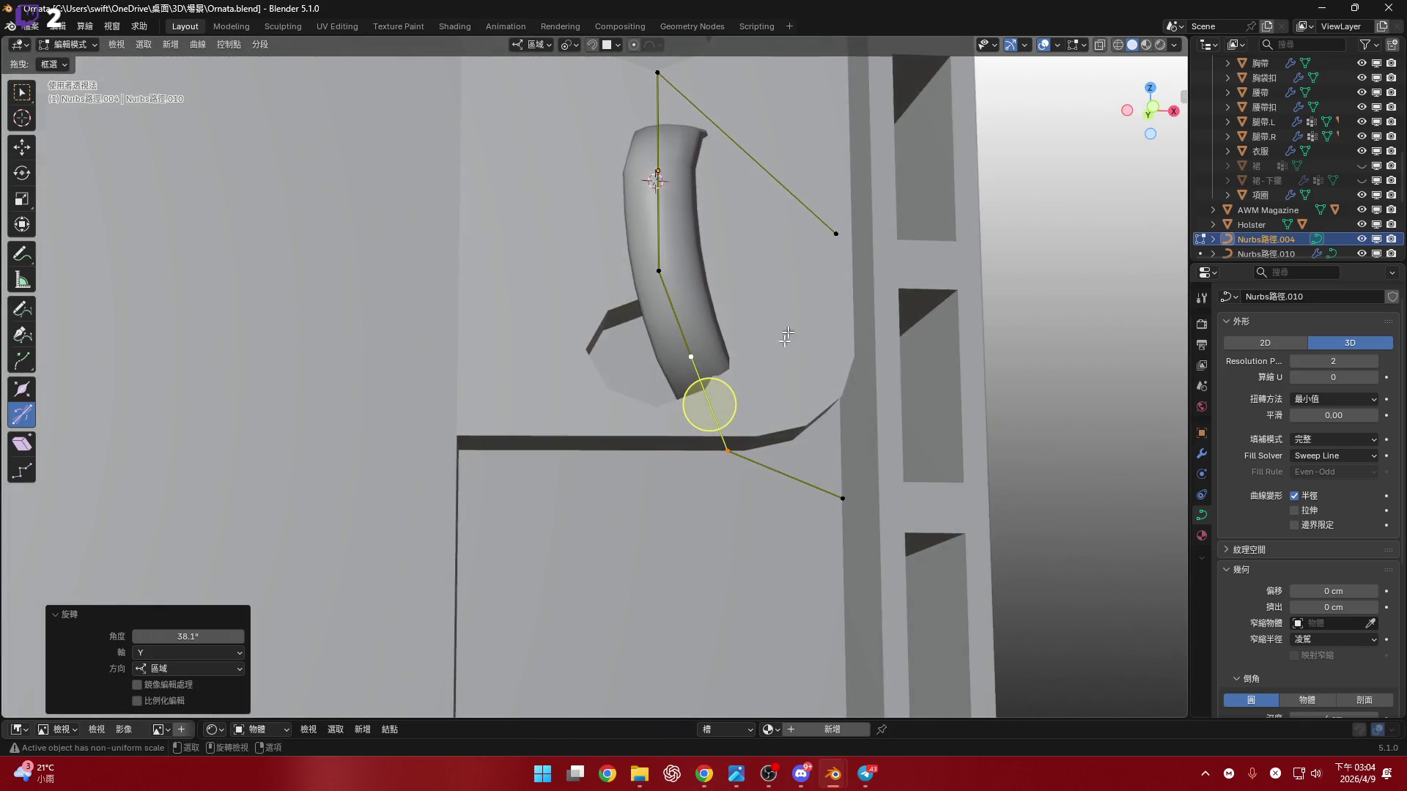
left_click_drag(694, 408, 684, 392)
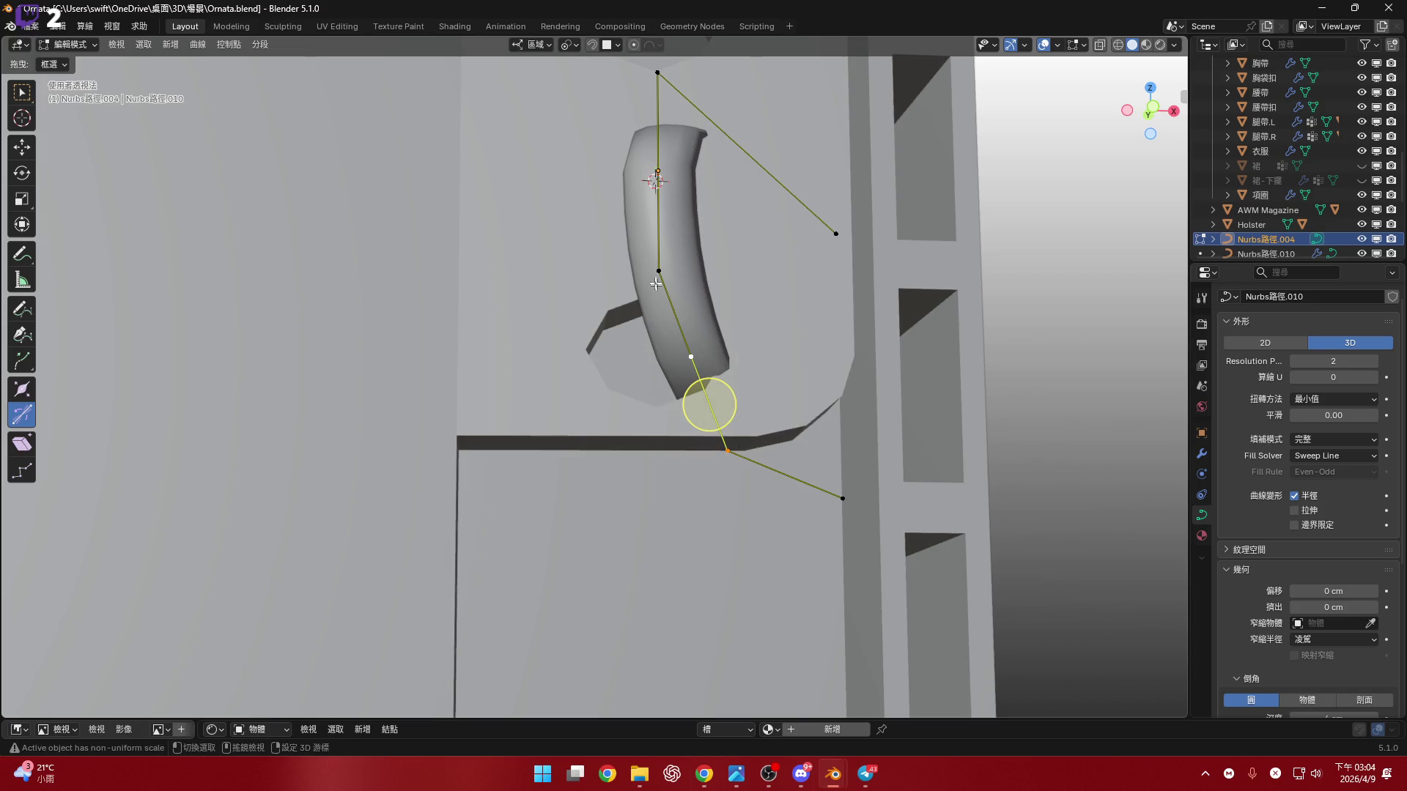
middle_click_drag(741, 291, 734, 264)
key("r")
key("z")
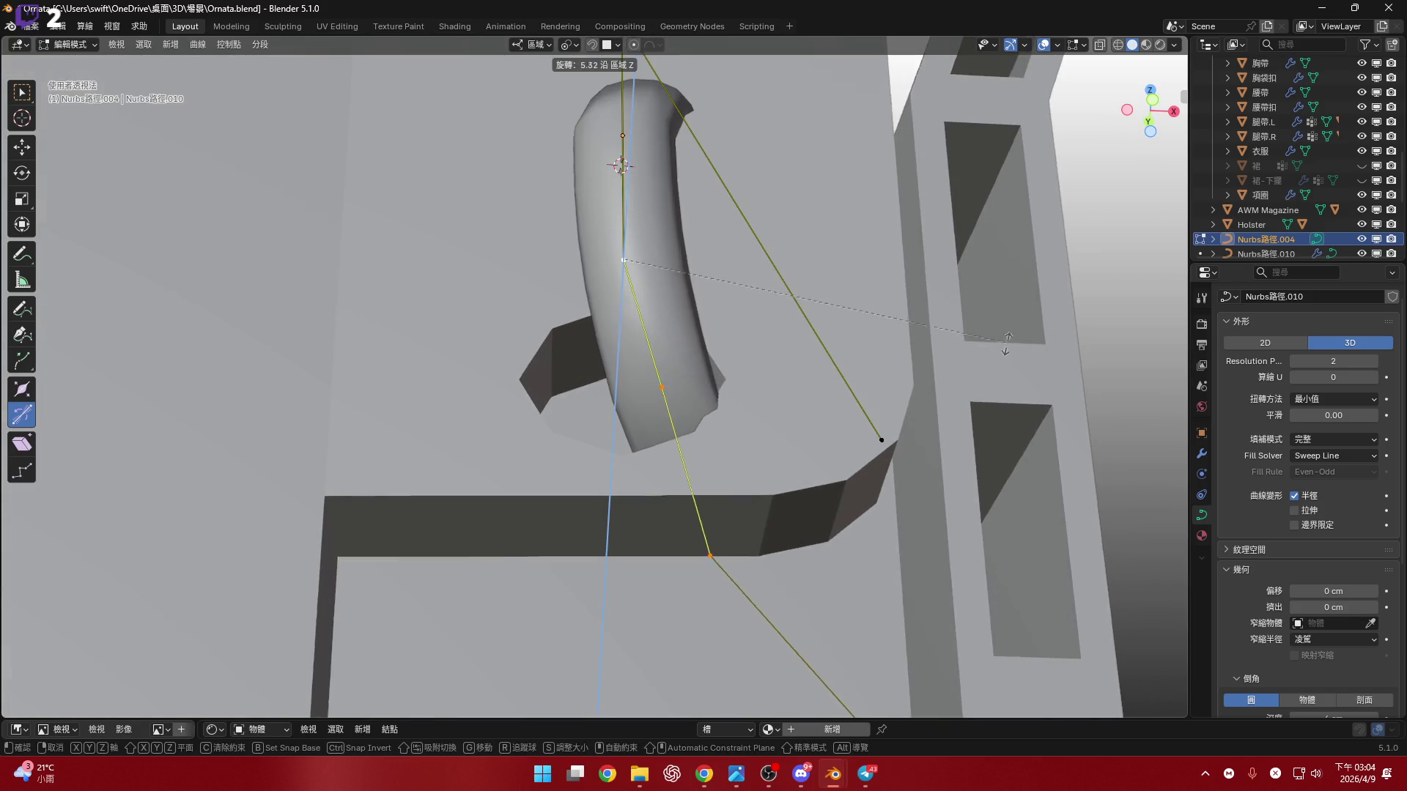
left_click(963, 398)
- Subdivide the long segment and scale its new midpoint to 0.417
mouse_move(810, 402)
middle_mouse_down()
mouse_move(638, 329)
mouse_move(583, 405)
middle_mouse_up()
left_click(537, 404)
left_click(1132, 329, "shift")
right_click(868, 303)
left_click(872, 302)
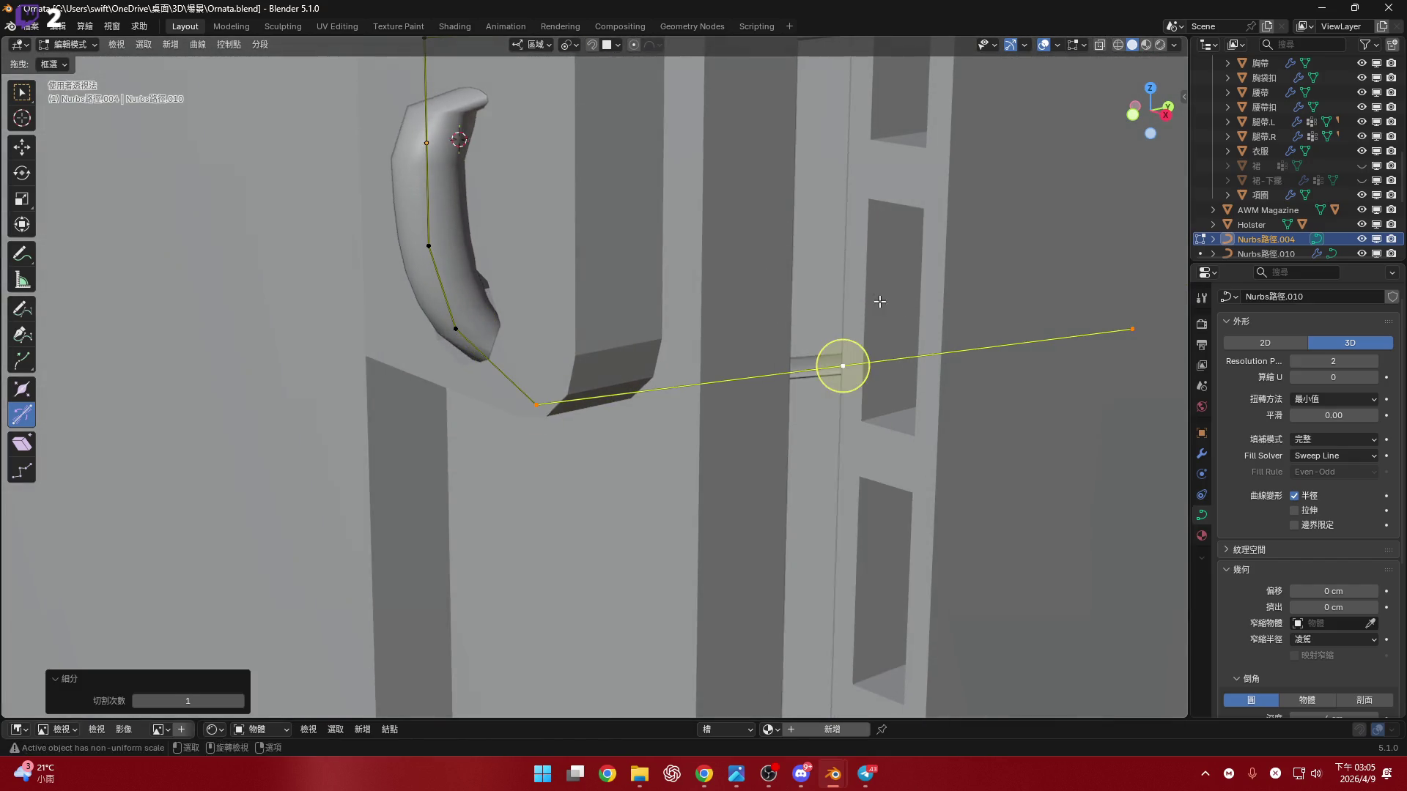
left_click(844, 350)
mouse_move(759, 361)
middle_mouse_down()
mouse_move(717, 383)
mouse_move(786, 358)
middle_mouse_up()
key("s")
left_click(668, 358)
- Rotate the new midpoint about the X axis
mouse_move(669, 358)
middle_mouse_down()
mouse_move(462, 352)
mouse_move(477, 298)
mouse_move(565, 329)
mouse_move(528, 442)
mouse_move(521, 393)
middle_mouse_up()
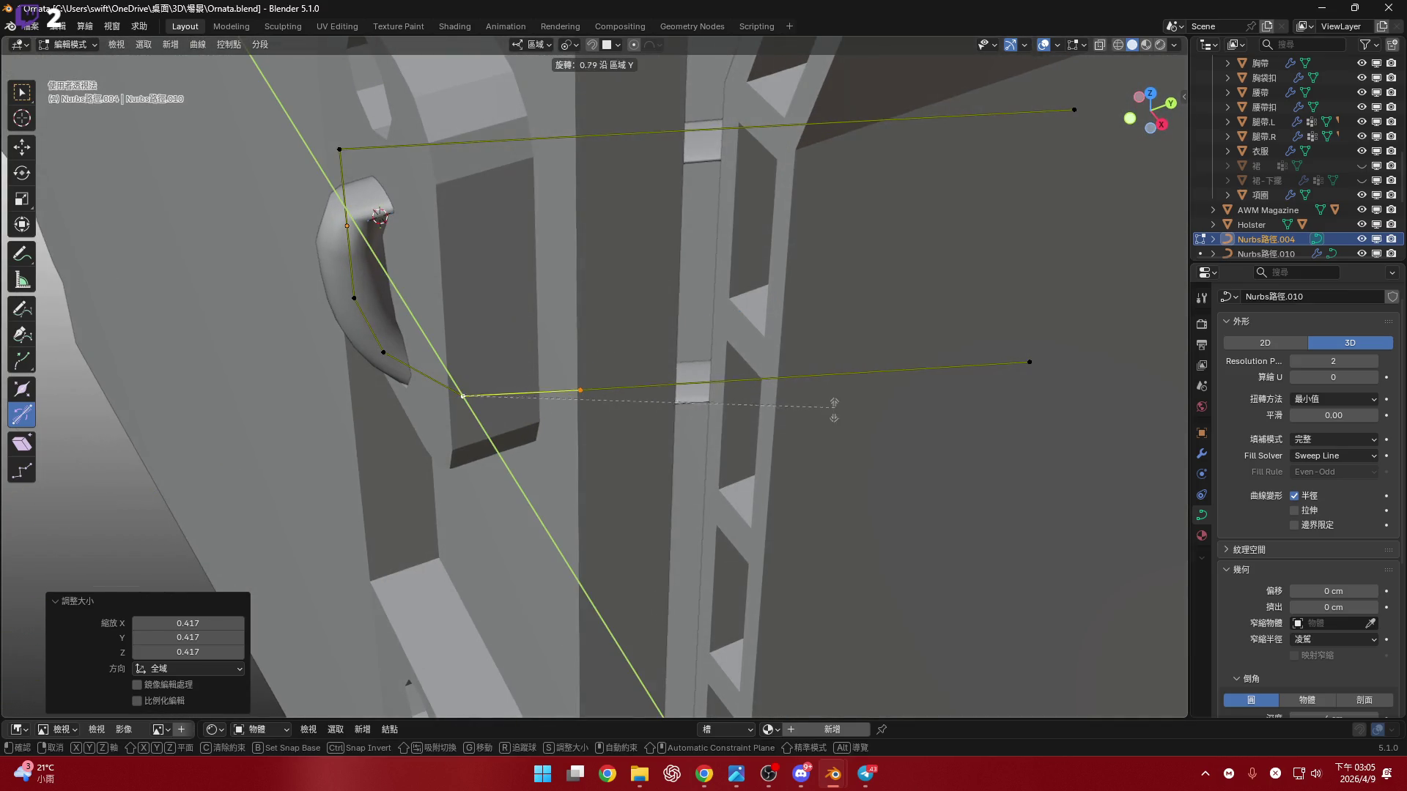
key("r")
key("x")
left_click(508, 415)
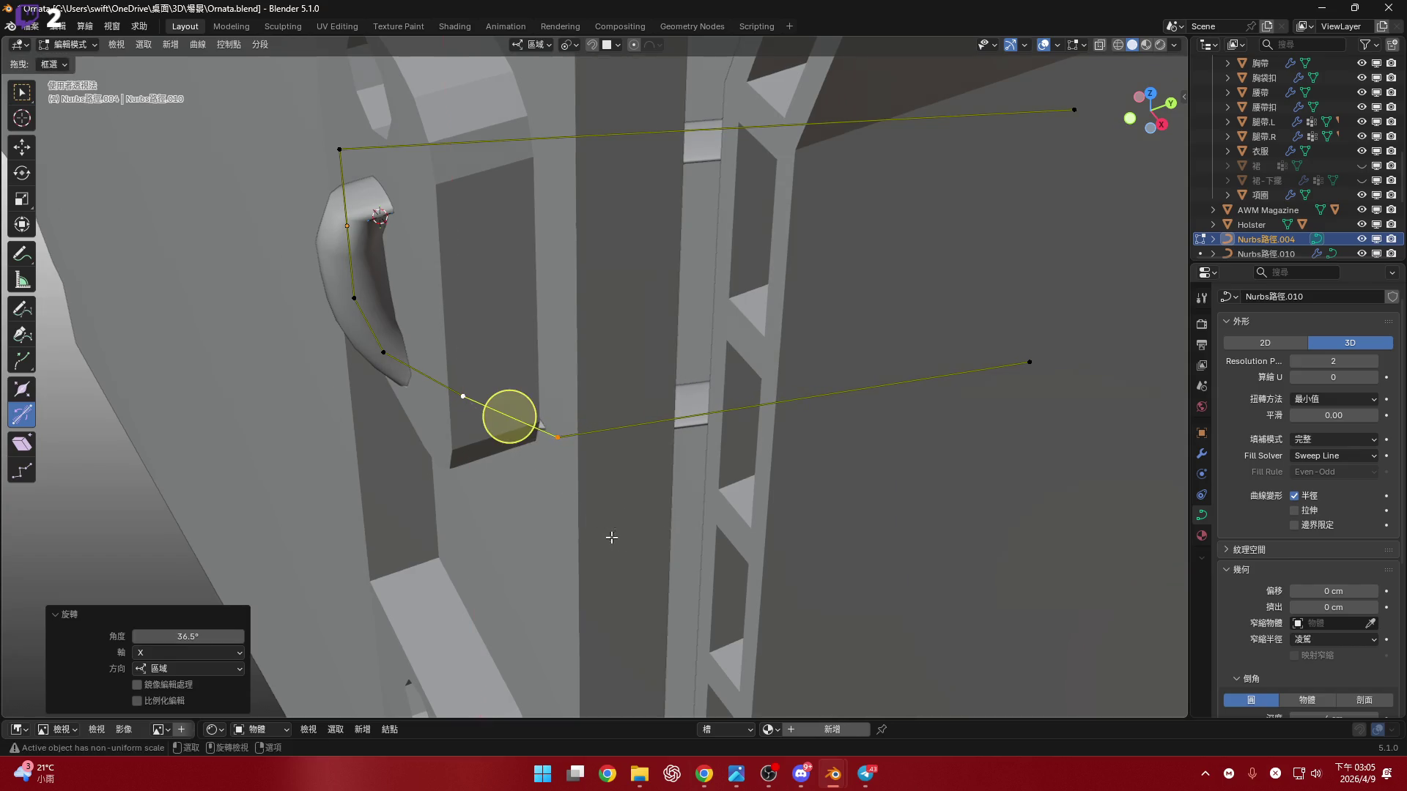
- Subdivide the segment to the far endpoint and scale the new midpoint to 0.3
left_click(1023, 358, "shift")
right_click(807, 322)
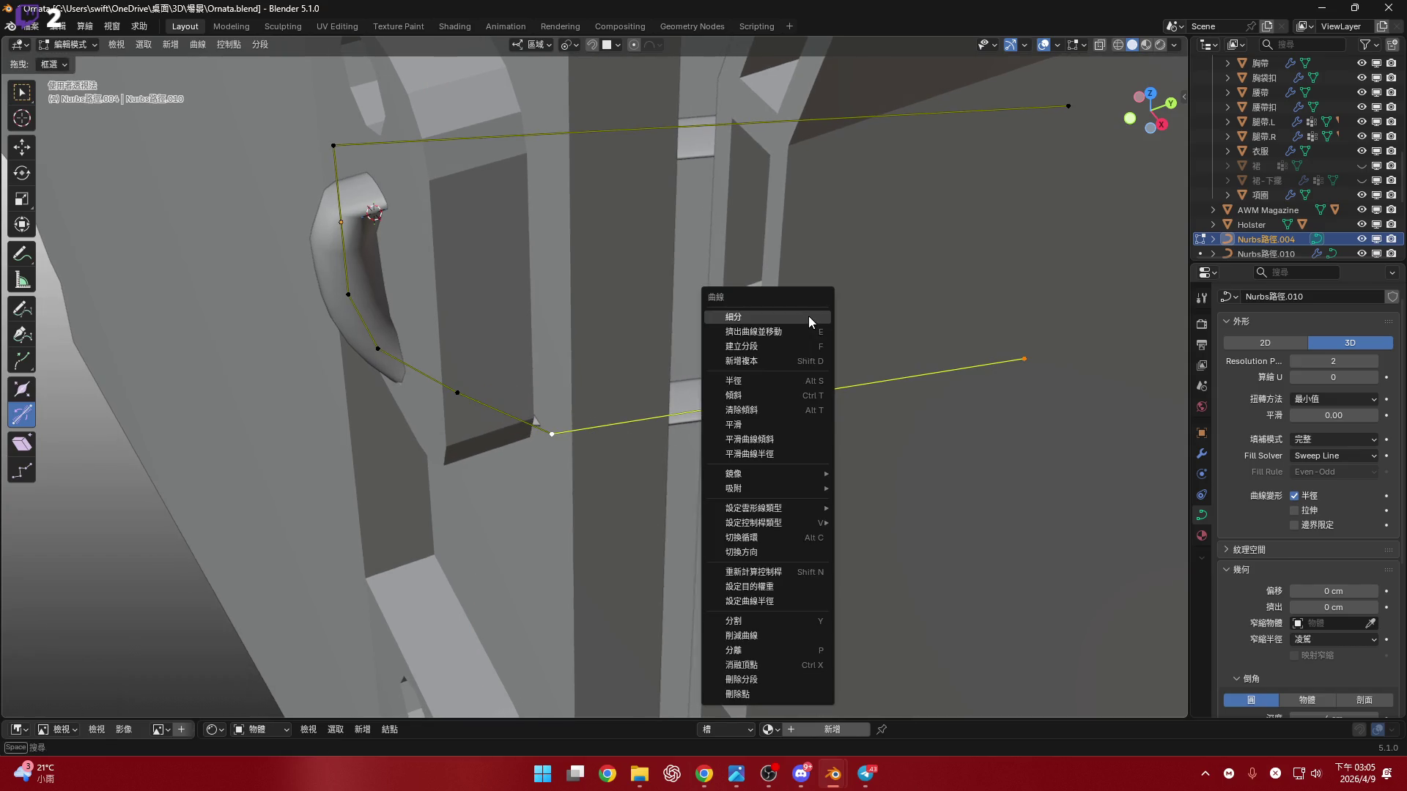
left_click(809, 318)
middle_click_drag(807, 322, 768, 385)
left_click(803, 446)
middle_click_drag(688, 439, 698, 412, "shift")
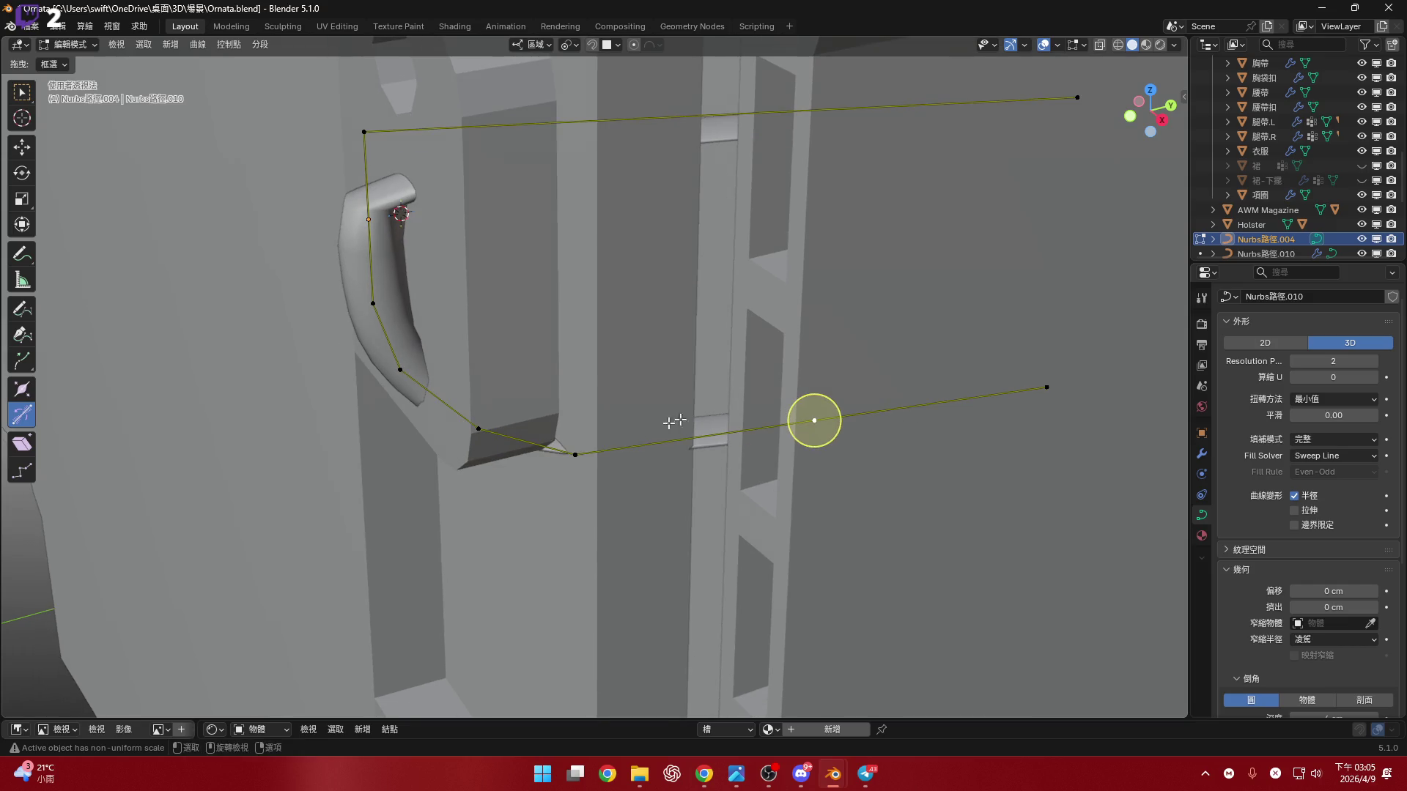
middle_click_drag(776, 361, 916, 402)
type("s")
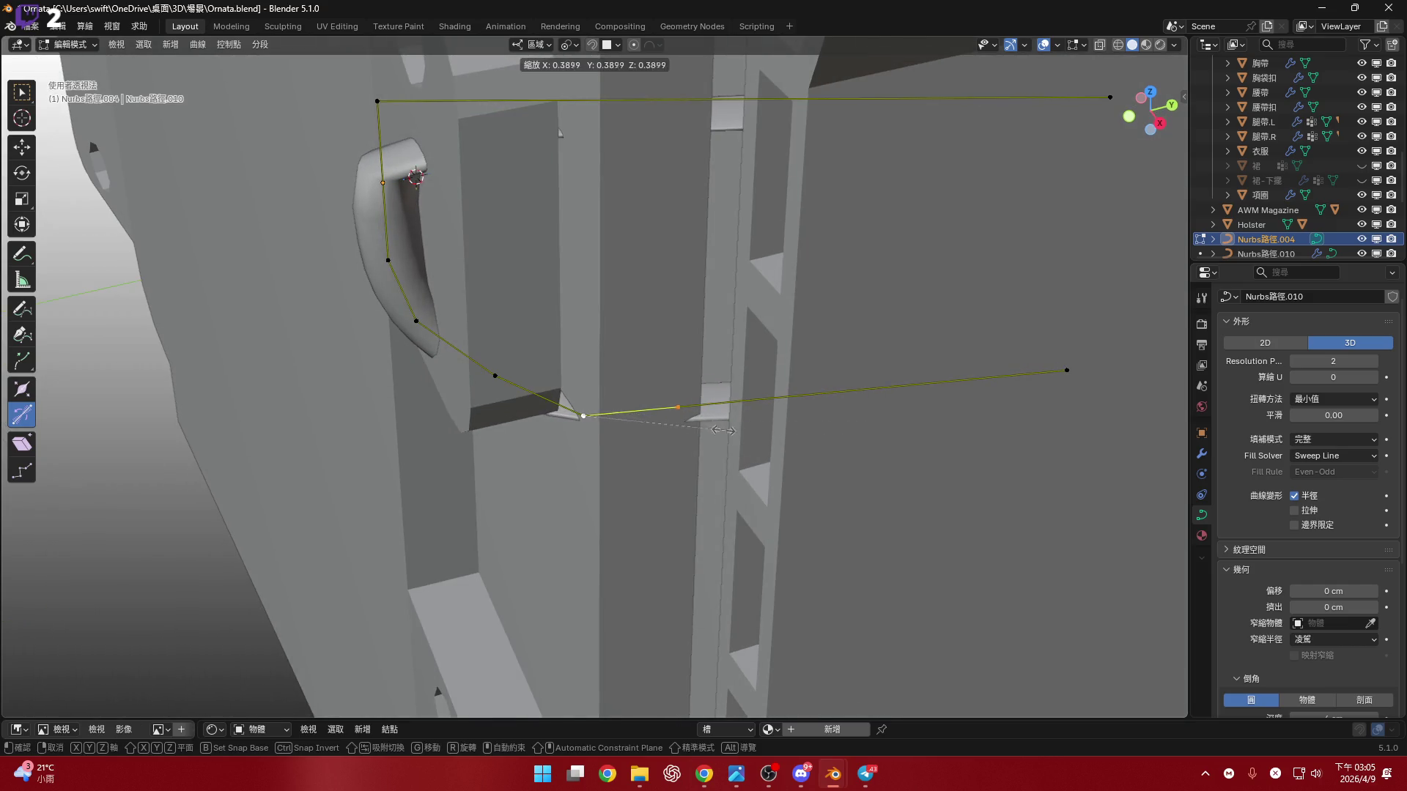
type("0.3")
key("Return")
- Rotate the curve point at the plate edge about the Z axis
mouse_move(703, 418)
middle_mouse_down()
mouse_move(628, 164)
mouse_move(693, 371)
mouse_move(1018, 172)
middle_mouse_up()
left_click(632, 451)
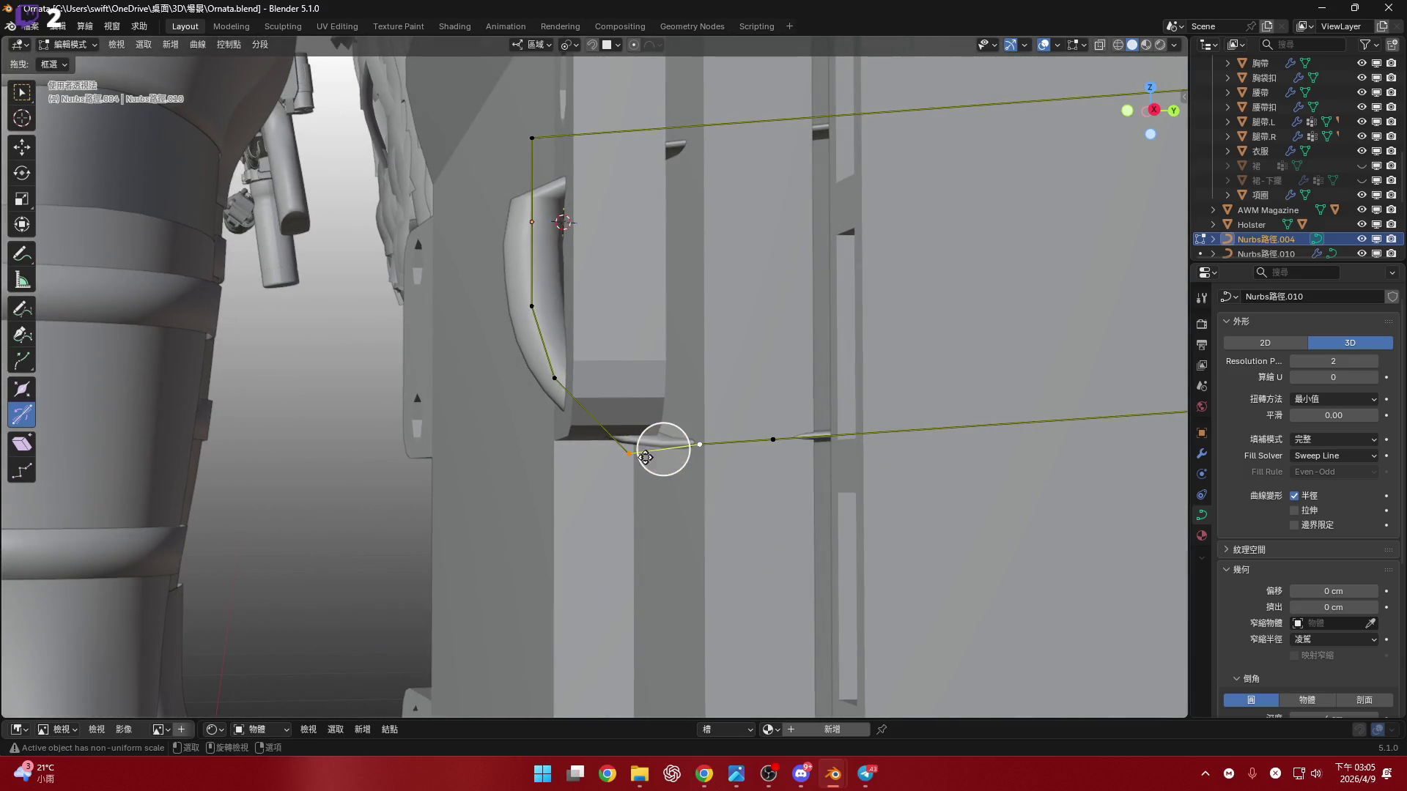
middle_click_drag(562, 379, 626, 428, "shift")
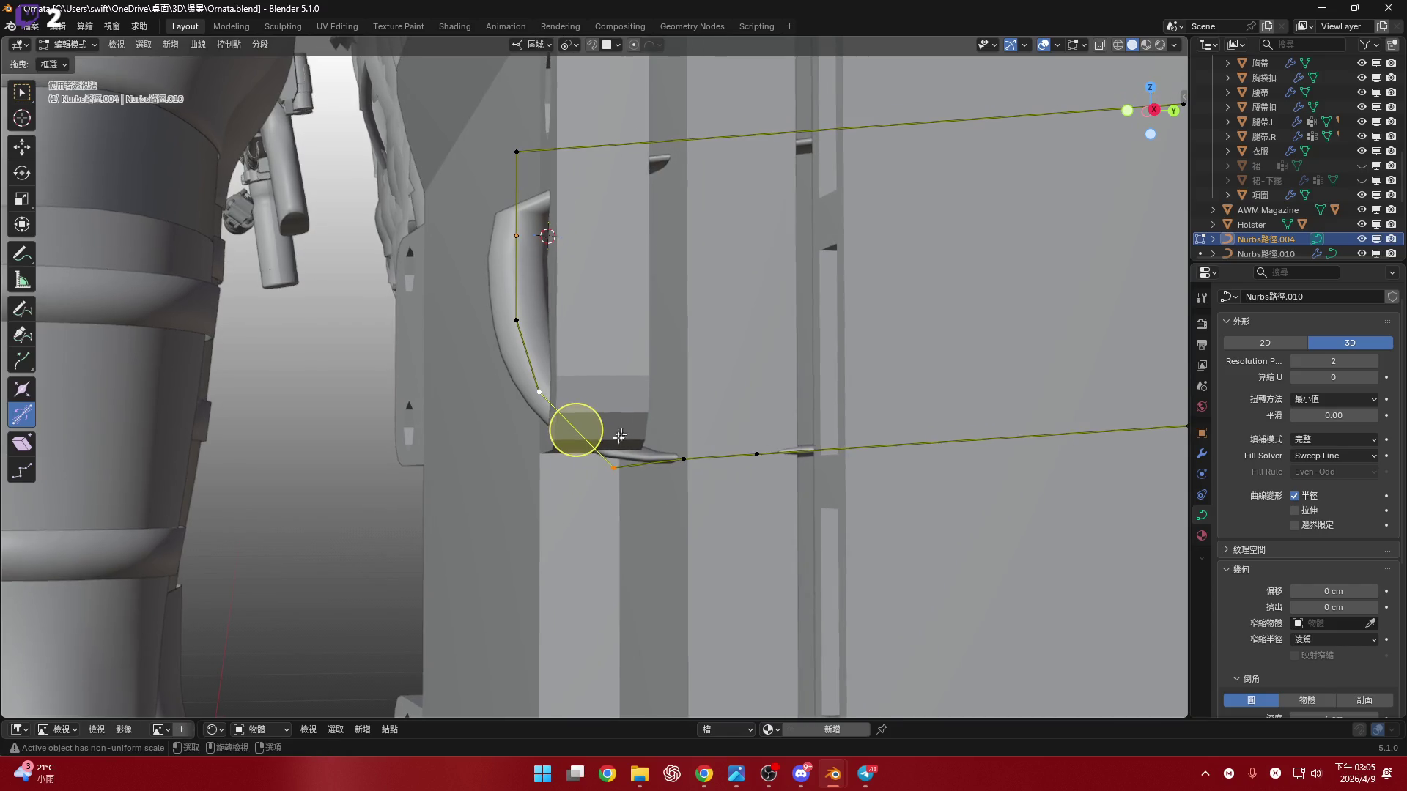
scroll(768, 421, "down", 2)
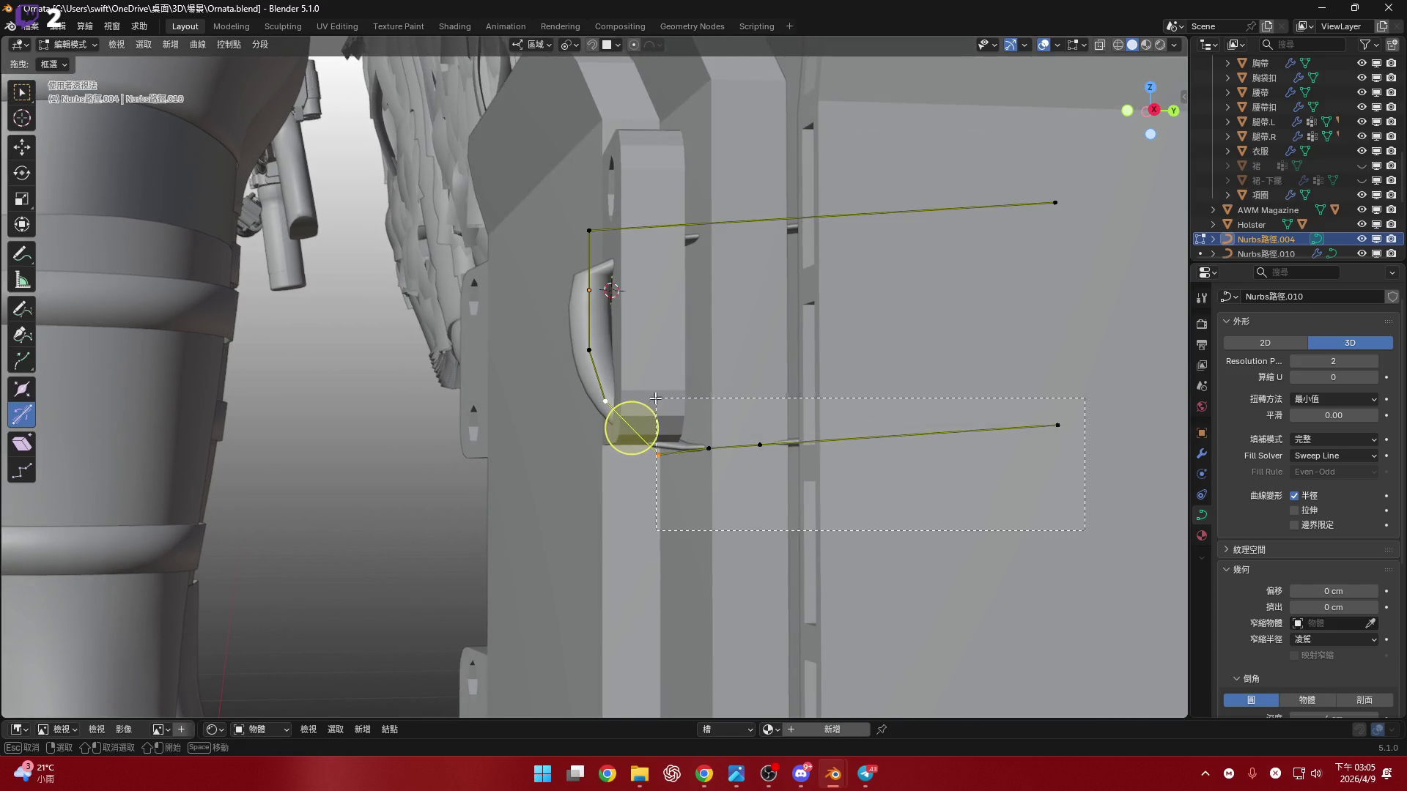
middle_click_drag(616, 411, 640, 420, "shift")
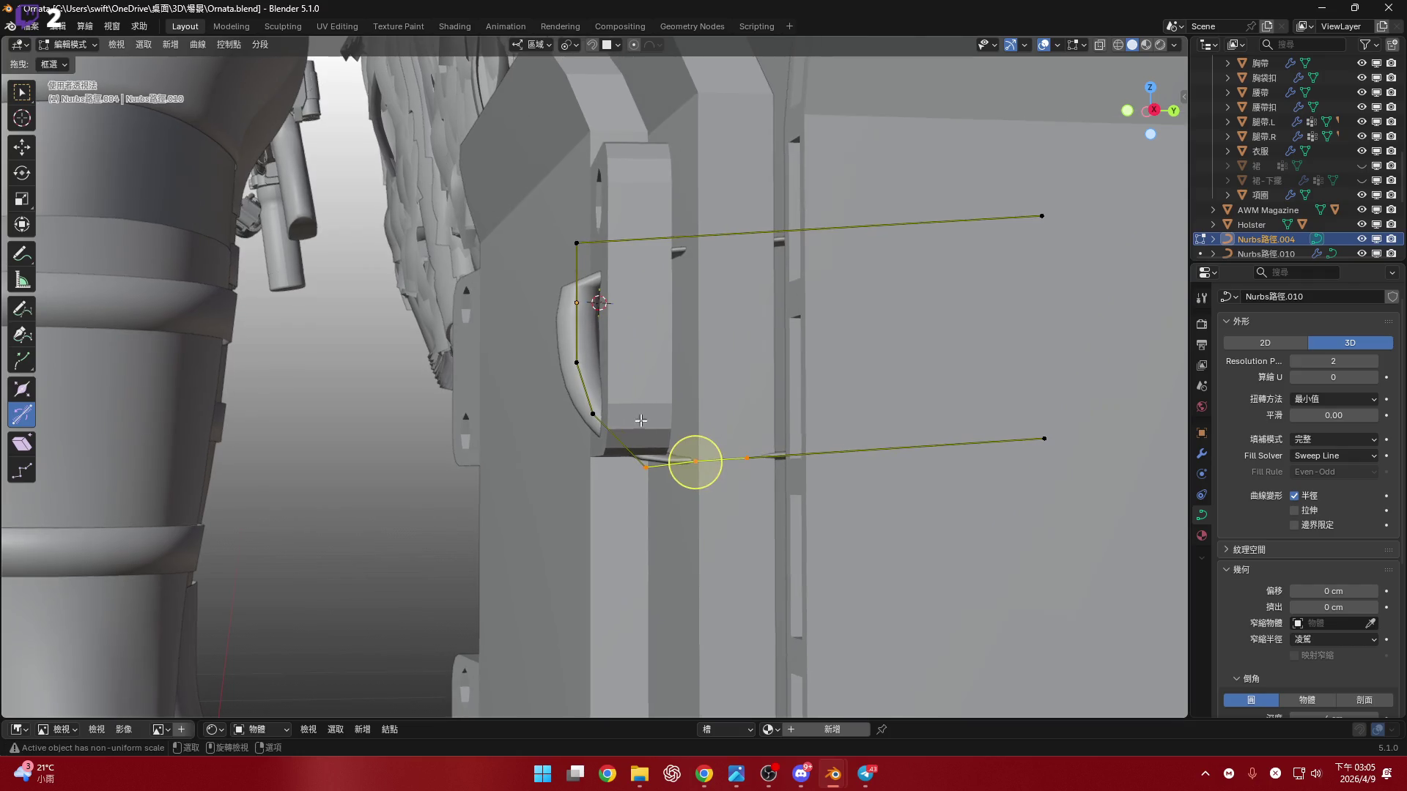
scroll(665, 410, "up", 3)
key("r")
key("z")
key("z")
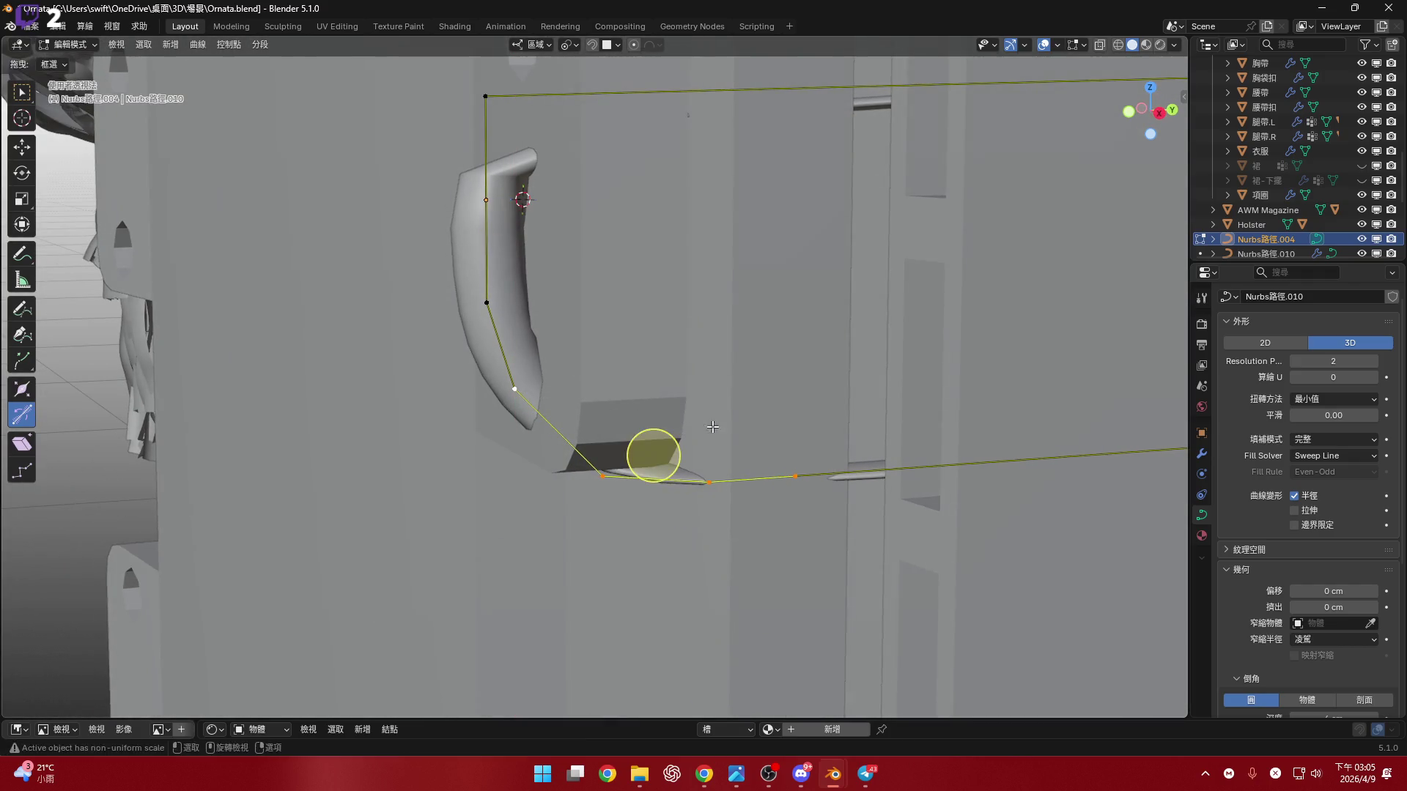
left_click(650, 455)
mouse_move(649, 455)
middle_mouse_down()
mouse_move(743, 395)
mouse_move(644, 455)
mouse_move(762, 329)
middle_mouse_up()
- Rotate the selected point about Y, ending at a 36° turn
key("r")
key("y")
key("y")
left_click(798, 244)
mouse_move(799, 244)
middle_mouse_down()
mouse_move(615, 377)
mouse_move(763, 403)
middle_mouse_up()
scroll(627, 409, "up", 3)
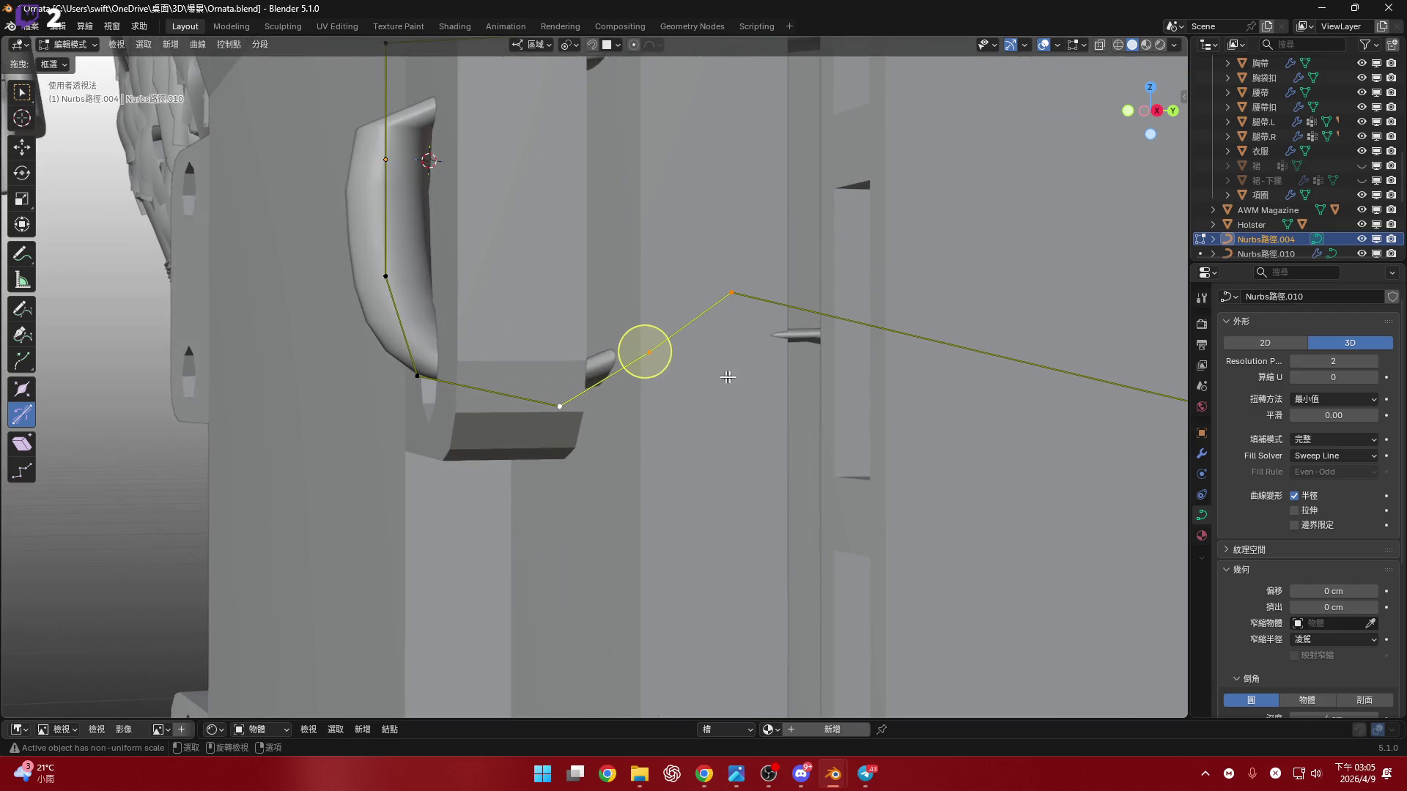
key("r")
key("y")
key("y")
left_click(783, 497)
- Reposition the active curve point up and to the right near the plate wall
mouse_move(783, 497)
middle_mouse_down()
mouse_move(648, 455)
mouse_move(635, 493)
mouse_move(635, 391)
middle_mouse_up()
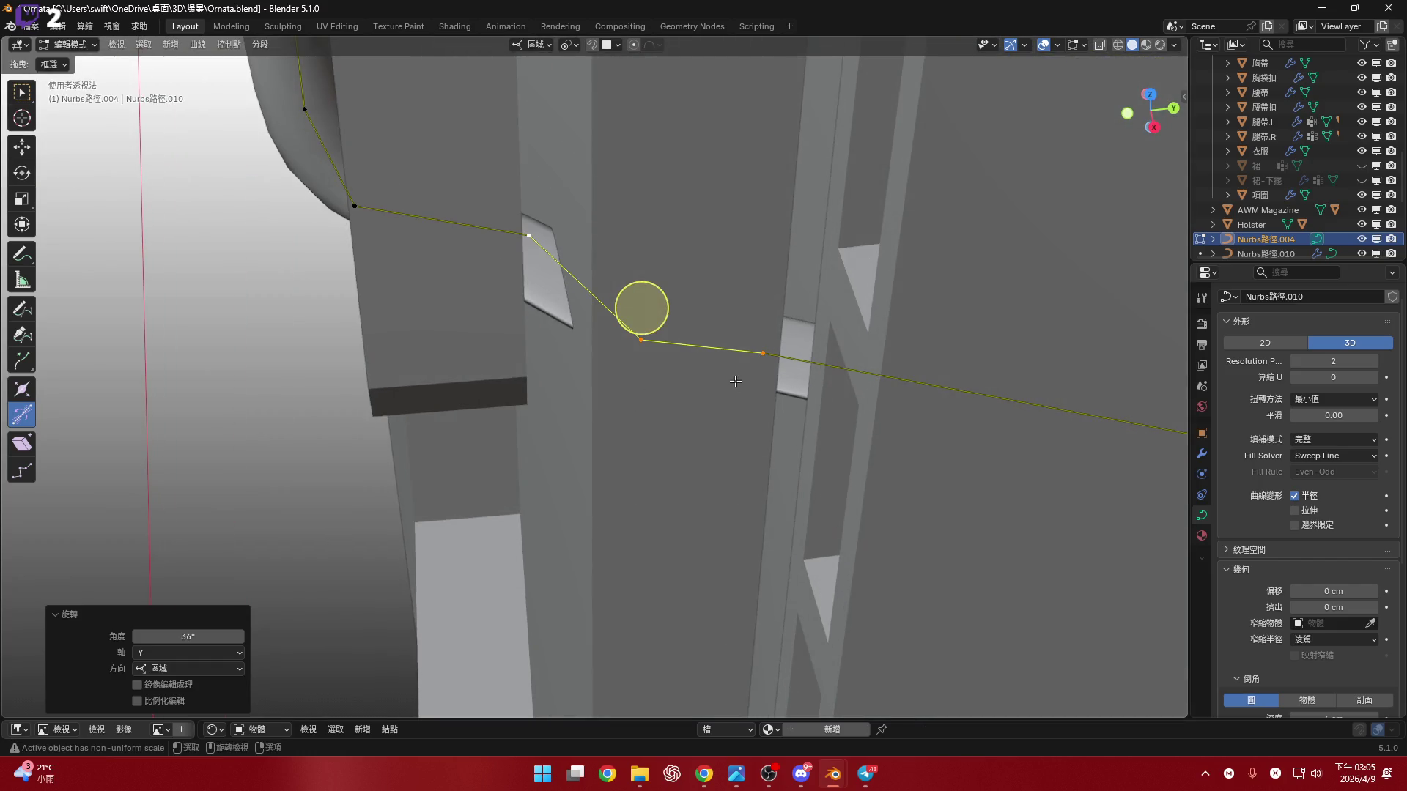
mouse_move(1007, 414)
middle_mouse_down()
mouse_move(757, 419)
mouse_move(901, 446)
mouse_move(1045, 537)
middle_mouse_up()
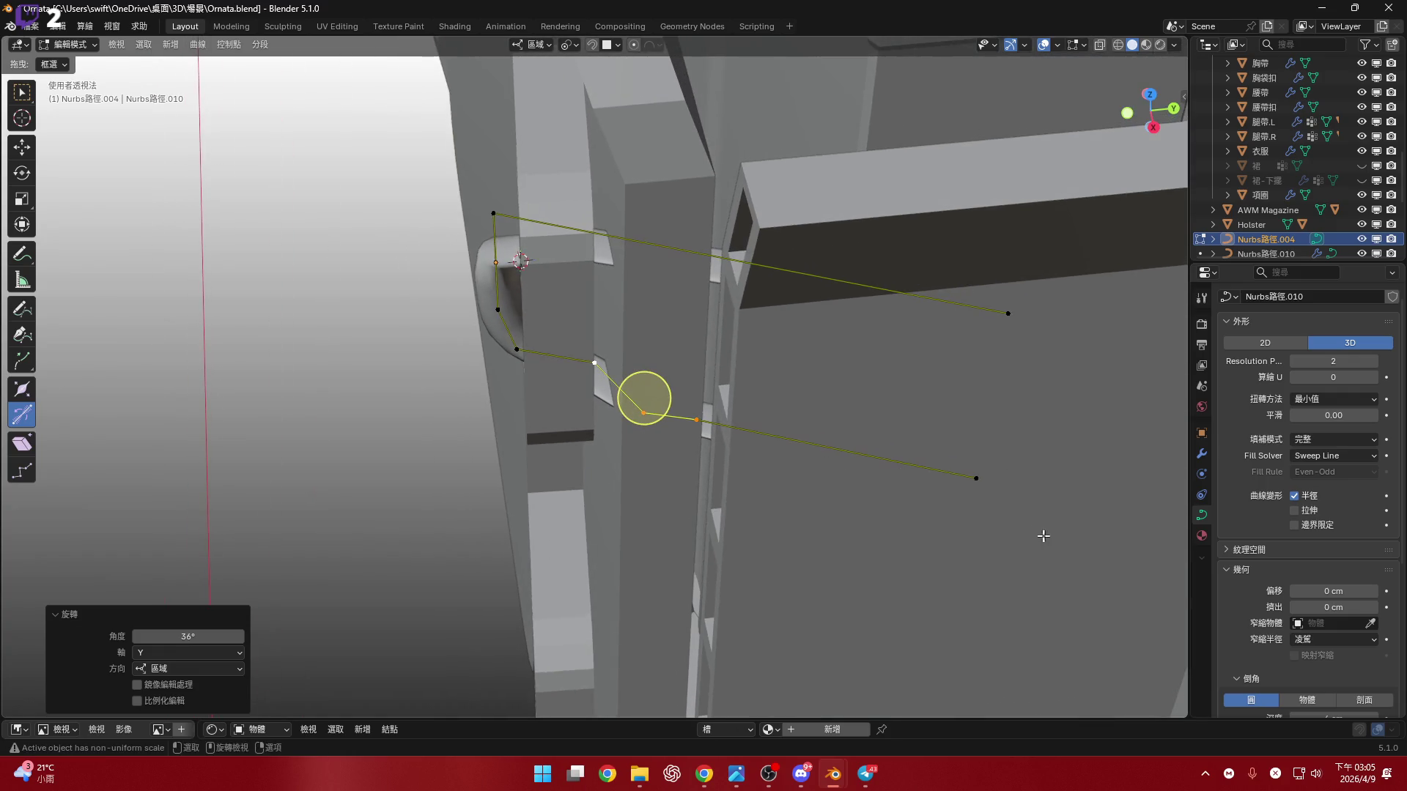
mouse_move(952, 493)
middle_mouse_down("shift")
mouse_move(675, 384)
mouse_move(703, 345)
middle_mouse_up("shift")
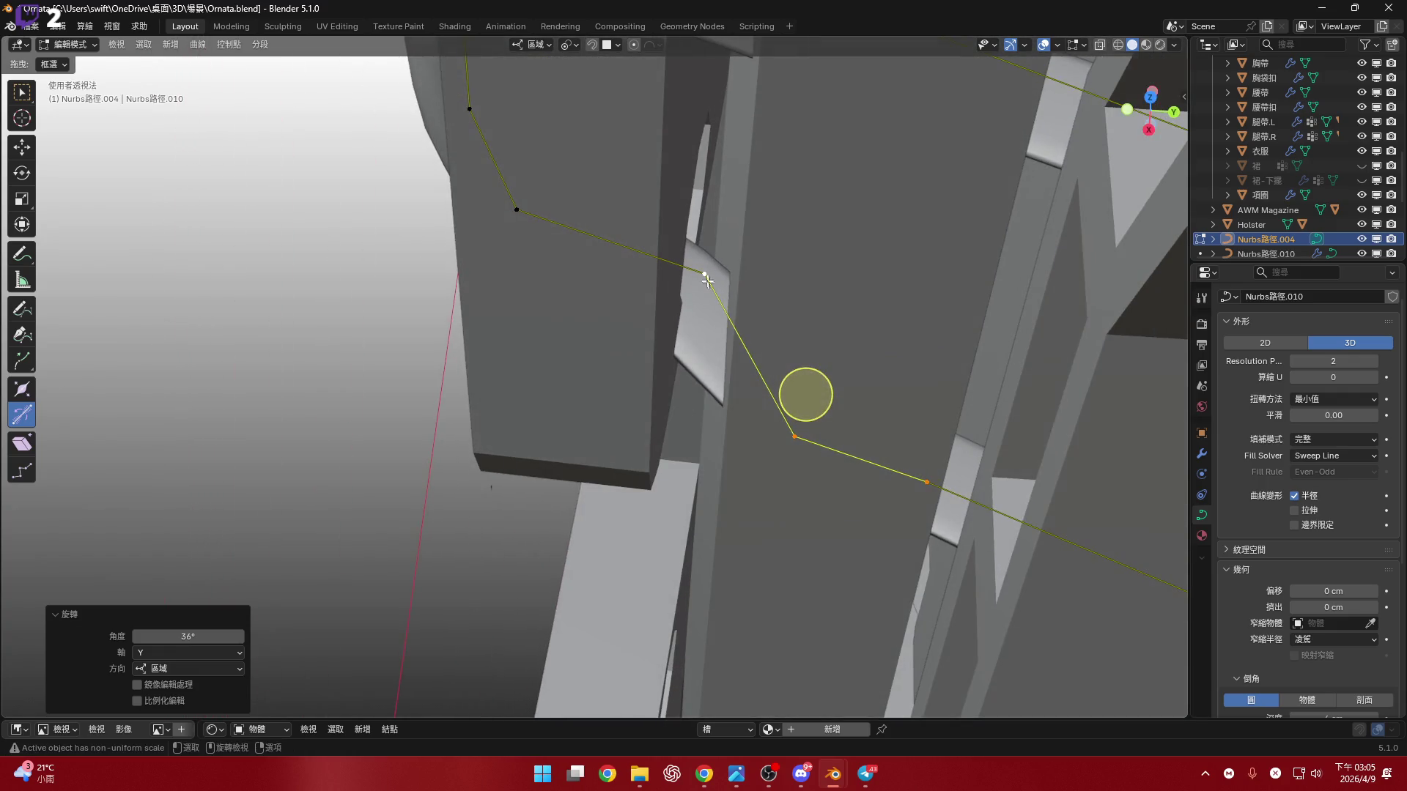
left_click(715, 334)
scroll(715, 333, "up", 2)
key("g")
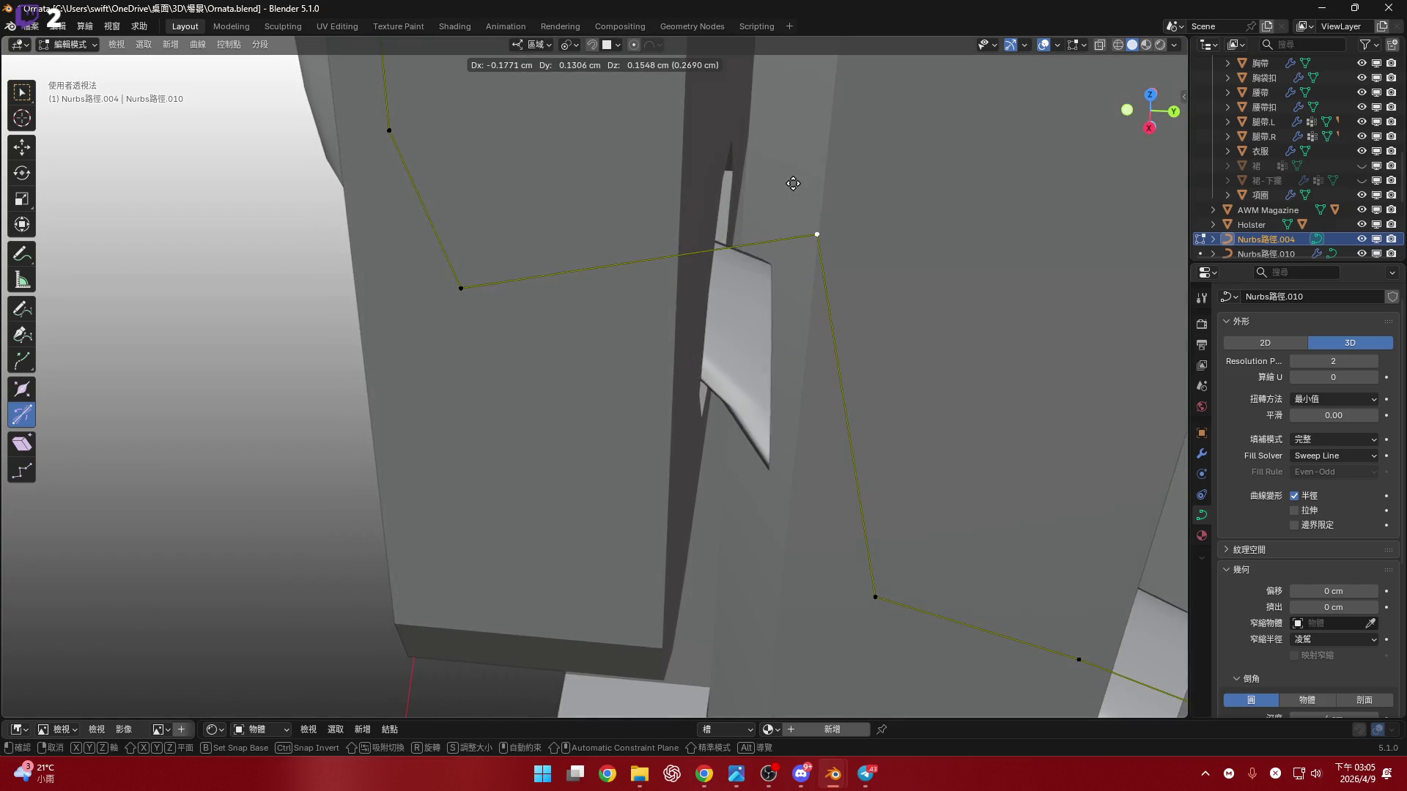
left_click(778, 475)
scroll(778, 475, "down", 3)
mouse_move(842, 508)
middle_mouse_down()
mouse_move(810, 450)
mouse_move(778, 494)
middle_mouse_up()
key("g")
left_click(632, 564)
- Box-select a span of curve points and subdivide it
mouse_move(632, 564)
middle_mouse_down()
mouse_move(735, 373)
mouse_move(676, 414)
middle_mouse_up()
left_click_drag(837, 518, 834, 513)
right_click(831, 423)
left_click(822, 363)
mouse_move(822, 363)
middle_mouse_down()
mouse_move(732, 396)
mouse_move(696, 381)
mouse_move(775, 374)
mouse_move(642, 426)
mouse_move(751, 282)
mouse_move(707, 451)
mouse_move(700, 421)
mouse_move(745, 477)
mouse_move(766, 451)
mouse_move(744, 461)
mouse_move(748, 405)
mouse_move(777, 440)
mouse_move(794, 293)
mouse_move(765, 294)
middle_mouse_up()
- Move the point beside the slot so the strap runs straight through the slots
scroll(757, 383, "up", 2)
key("g")
right_click(667, 431)
key("g")
left_click(713, 433)
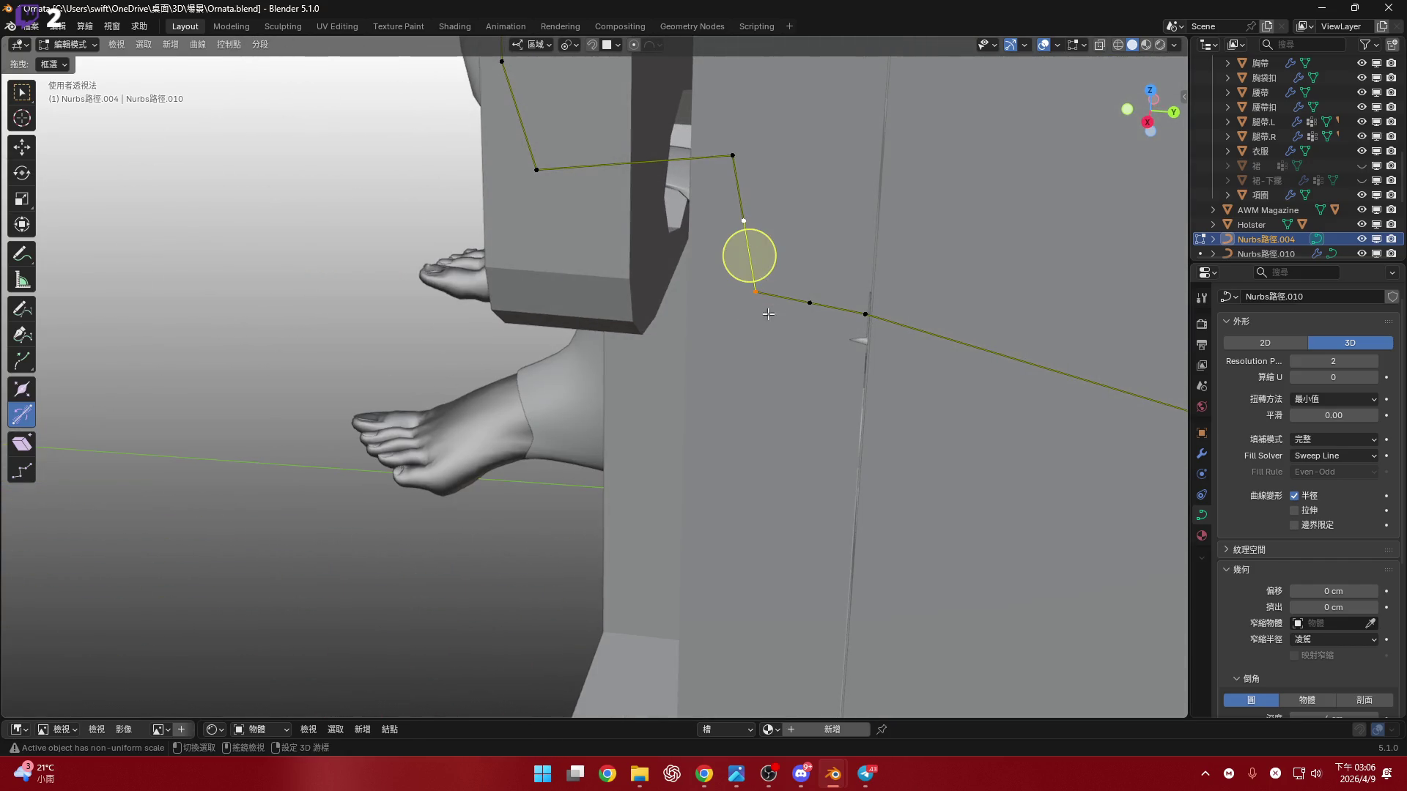
mouse_move(811, 313)
middle_mouse_down()
mouse_move(811, 332)
mouse_move(718, 408)
middle_mouse_up()
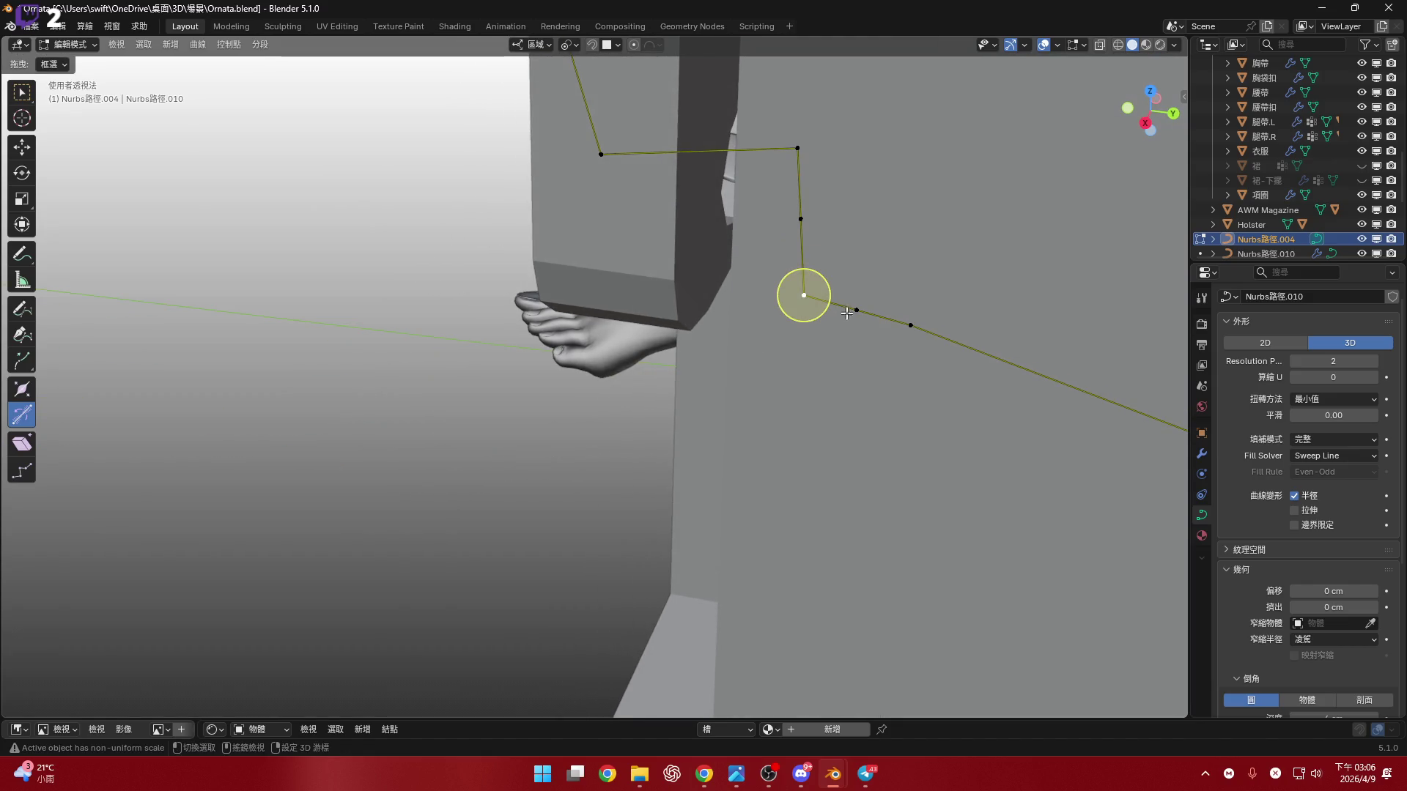
key("s")
key("Escape")
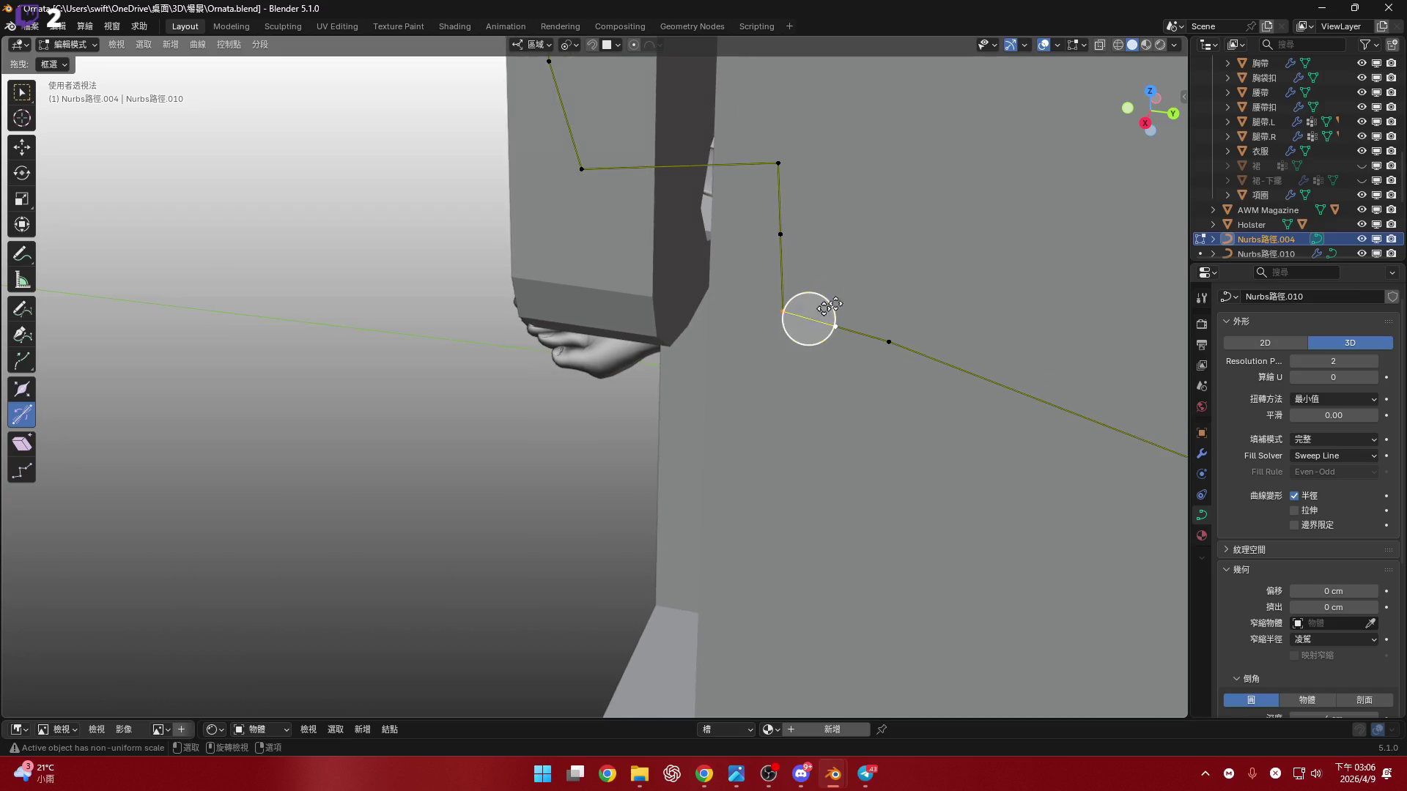
left_click(1128, 109)
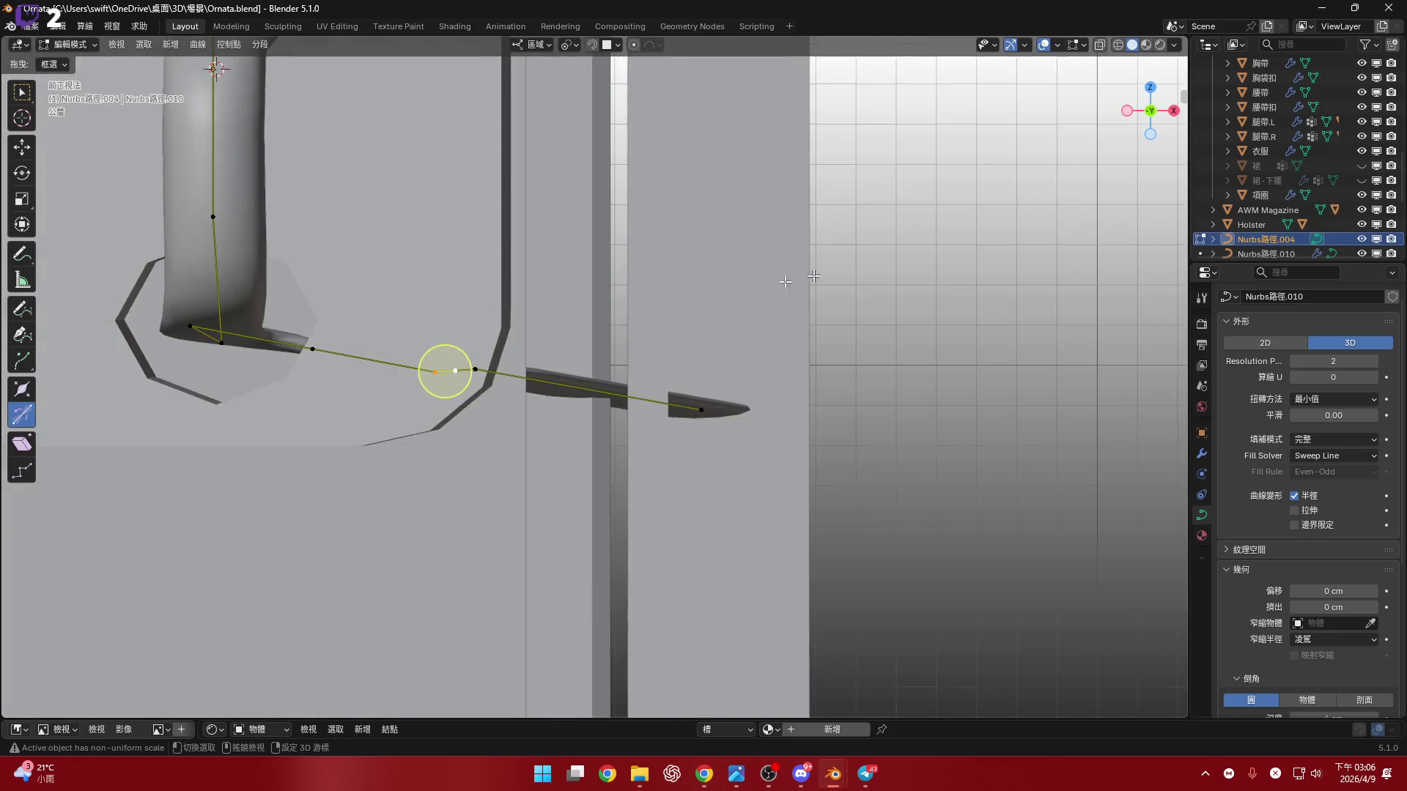
- Reposition the strap curve's control points so it bends through the lower hole
scroll(549, 355, "up", 5)
mouse_move(665, 381)
middle_mouse_down()
mouse_move(628, 433)
mouse_move(700, 311)
middle_mouse_up()
scroll(700, 311, "down", 4)
mouse_move(640, 383)
middle_mouse_down()
mouse_move(631, 378)
mouse_move(678, 371)
middle_mouse_up()
key("g")
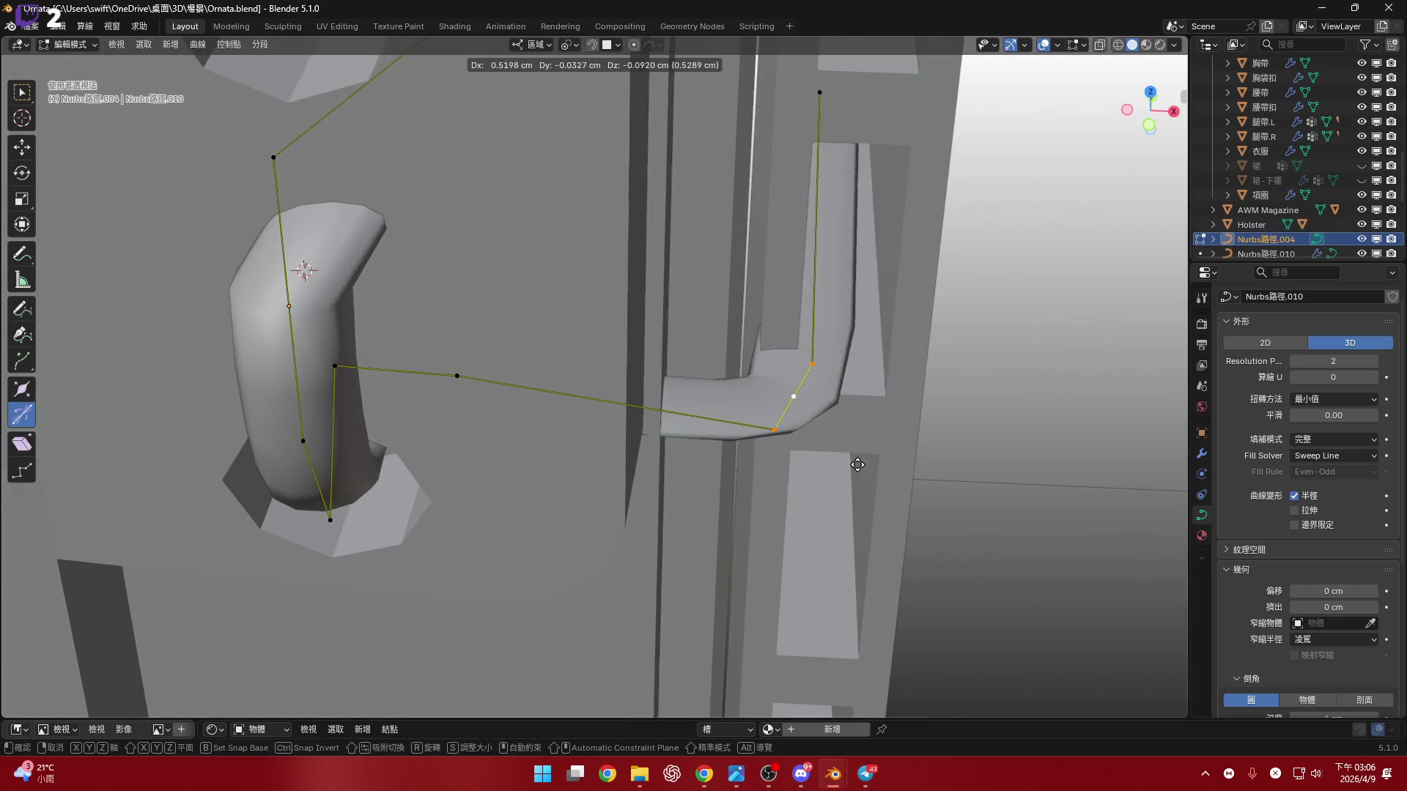
mouse_move(878, 454)
middle_mouse_down()
mouse_move(809, 371)
mouse_move(952, 282)
middle_mouse_up()
mouse_move(1140, 139)
middle_mouse_down()
mouse_move(889, 327)
mouse_move(1130, 168)
middle_mouse_up()
left_click(1139, 114)
scroll(628, 374, "up", 1)
scroll(796, 424, "down", 3)
mouse_move(796, 424)
middle_mouse_down()
mouse_move(640, 402)
mouse_move(458, 454)
mouse_move(754, 376)
mouse_move(754, 402)
mouse_move(721, 354)
mouse_move(766, 304)
middle_mouse_up()
scroll(766, 304, "up", 3)
left_click(761, 326)
key("g")
left_click(679, 496)
- Raise the curve's end point, subdivide its last segment and place the new middle point
mouse_move(681, 339)
middle_mouse_down()
mouse_move(723, 393)
mouse_move(669, 399)
mouse_move(733, 363)
middle_mouse_up()
scroll(732, 362, "up", 2)
key("g")
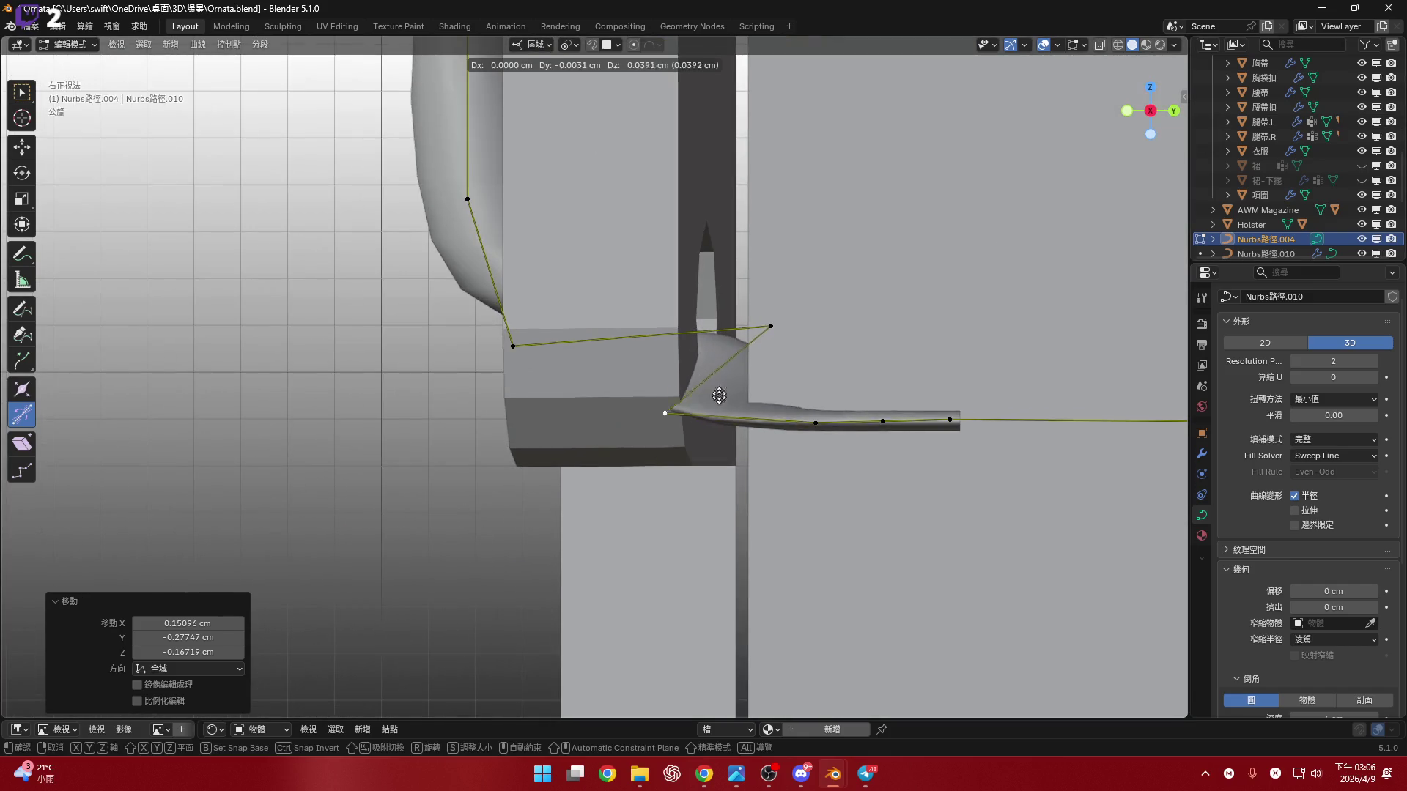
left_click(729, 321)
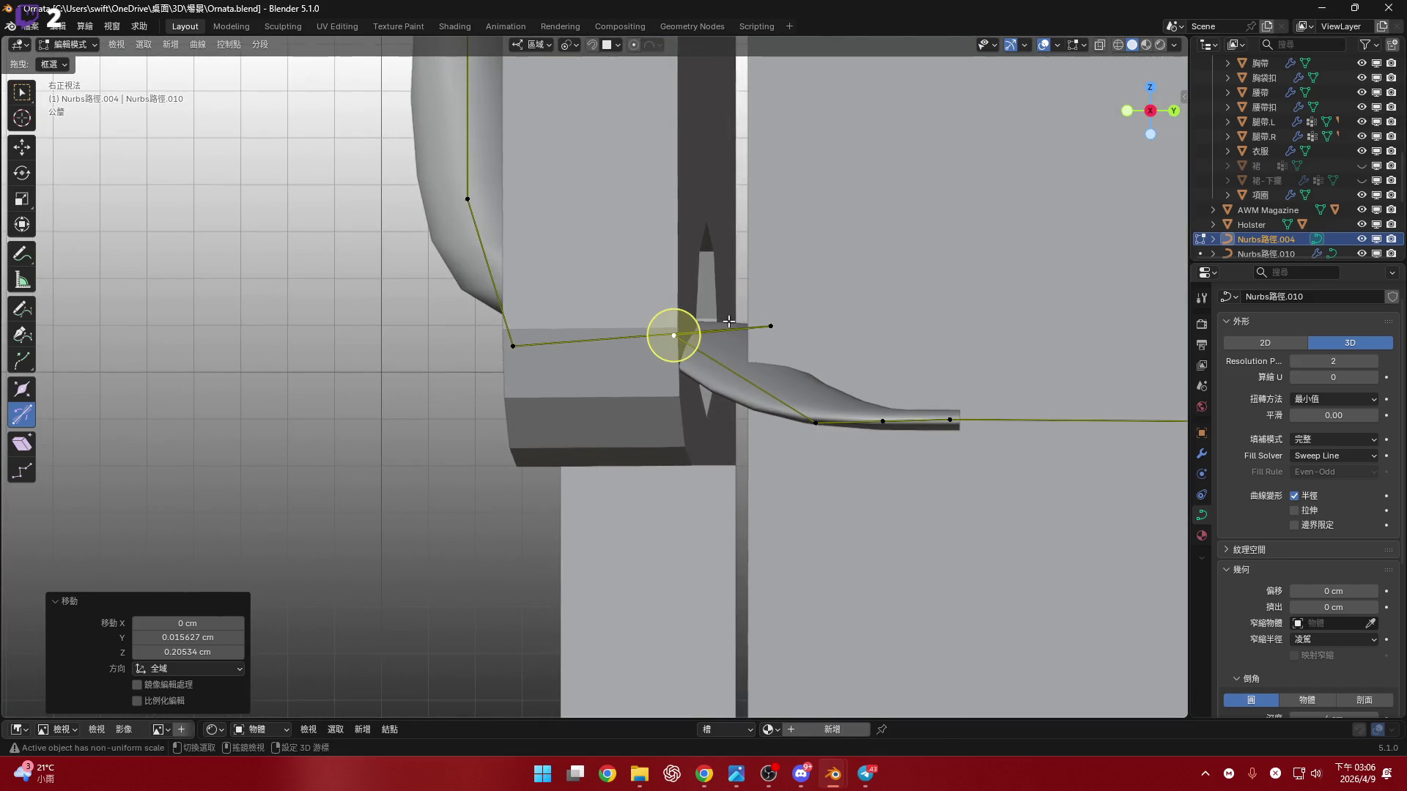
mouse_move(750, 352)
middle_mouse_down()
mouse_move(763, 376)
mouse_move(750, 383)
mouse_move(777, 395)
middle_mouse_up()
left_click(804, 536, "shift")
right_click(836, 377)
left_click(747, 369)
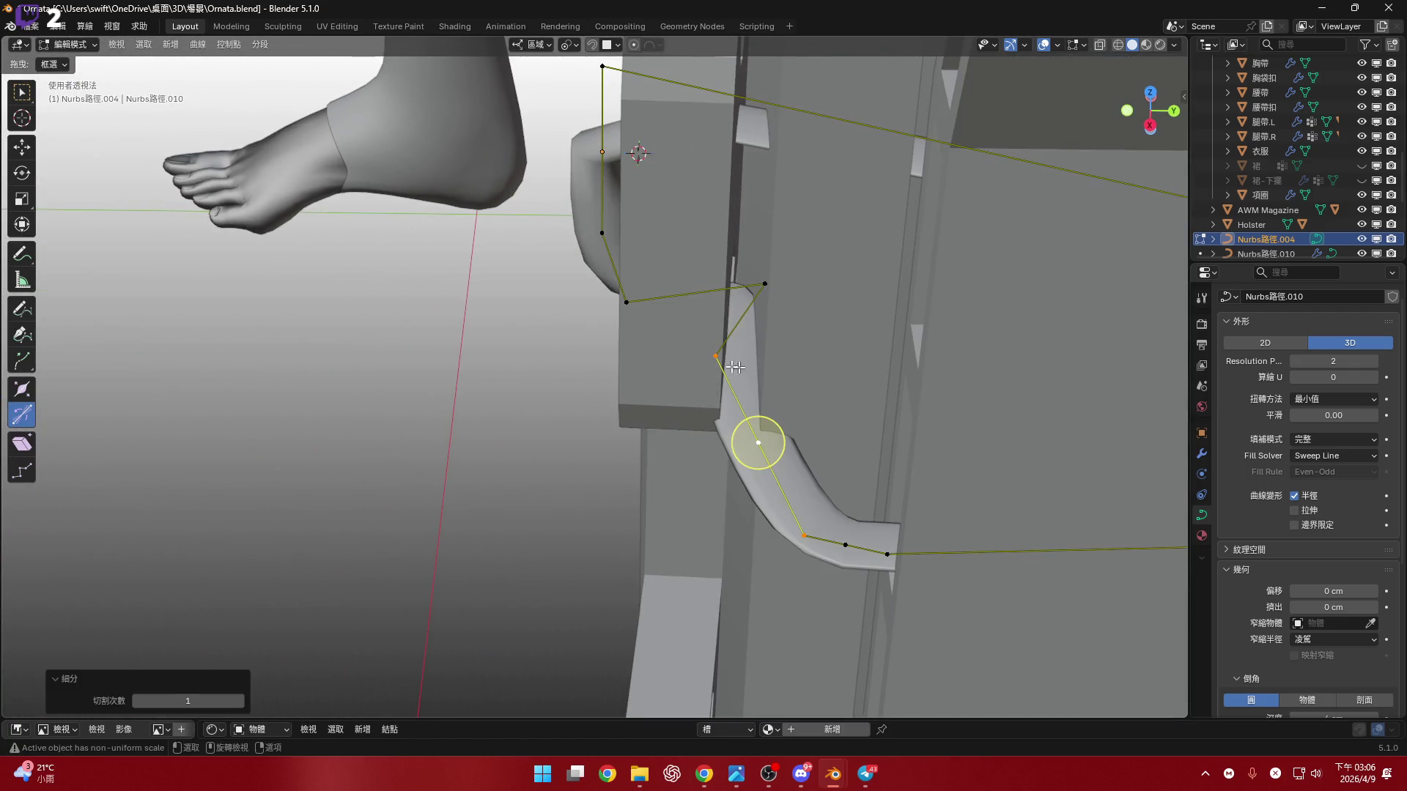
left_click(759, 360)
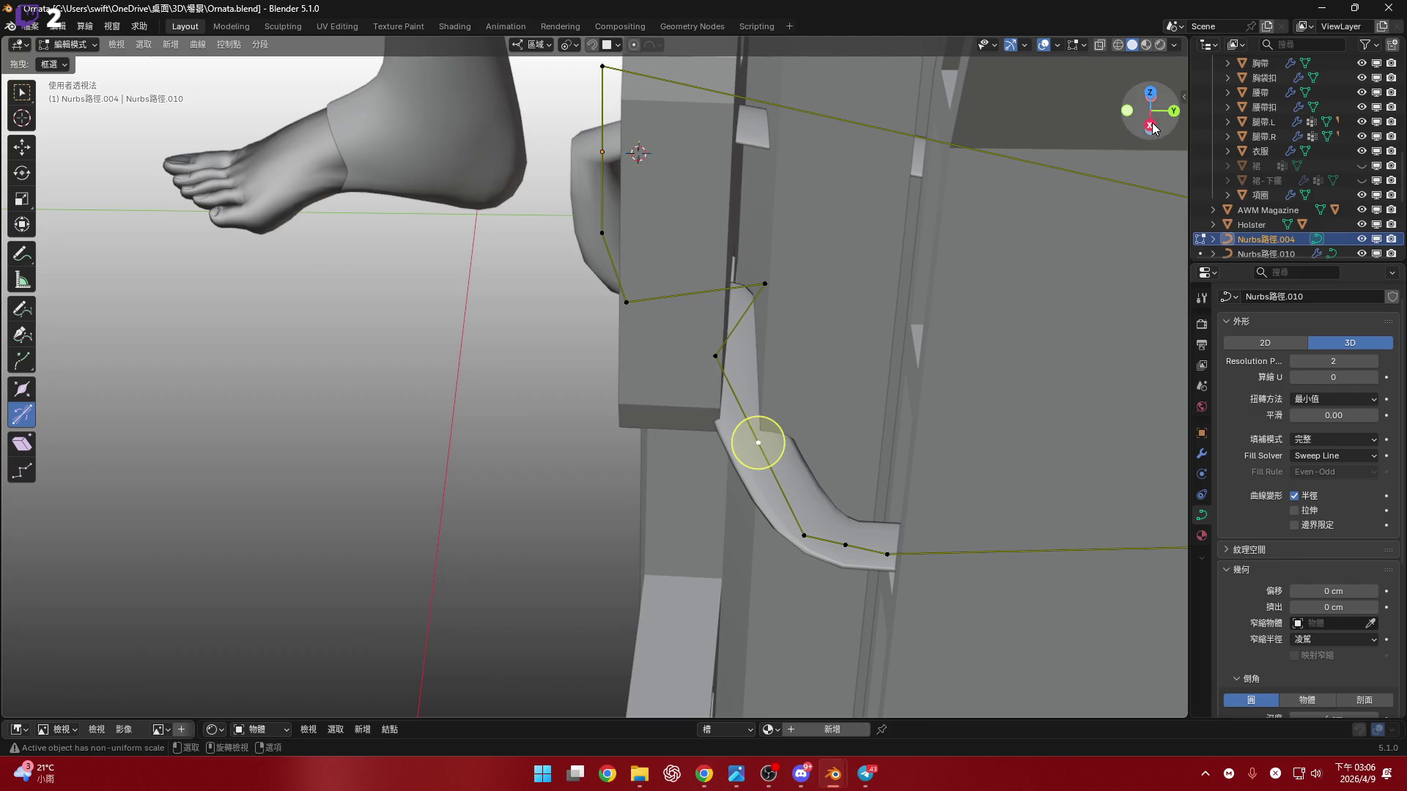
left_click(1153, 131)
left_click(1150, 92)
scroll(627, 361, "up", 5)
key("g")
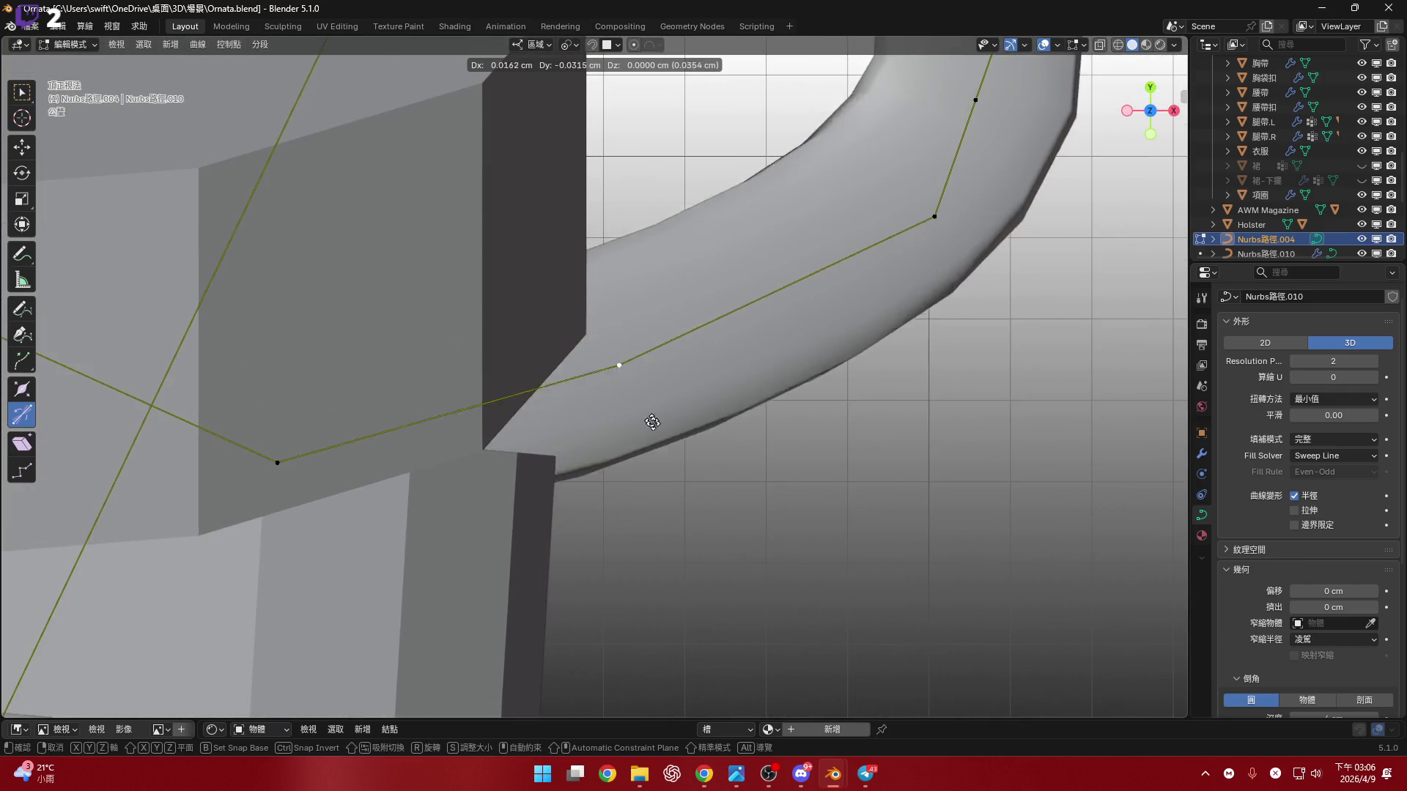
left_click(680, 567)
- Move another curve point, delete the extra point and scale the points at the bend
scroll(679, 567, "down", 2)
left_click(786, 469)
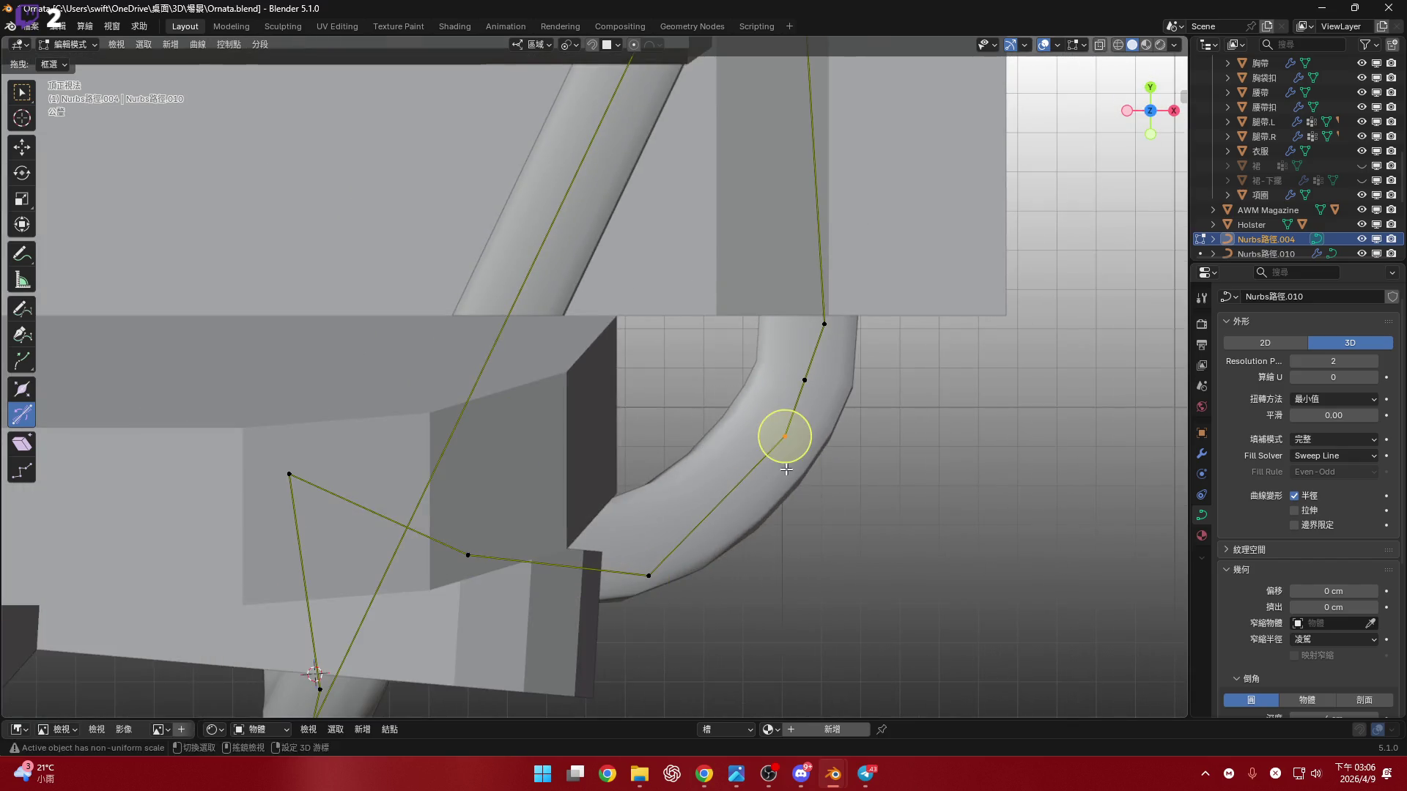
scroll(819, 397, "up", 4)
key("g")
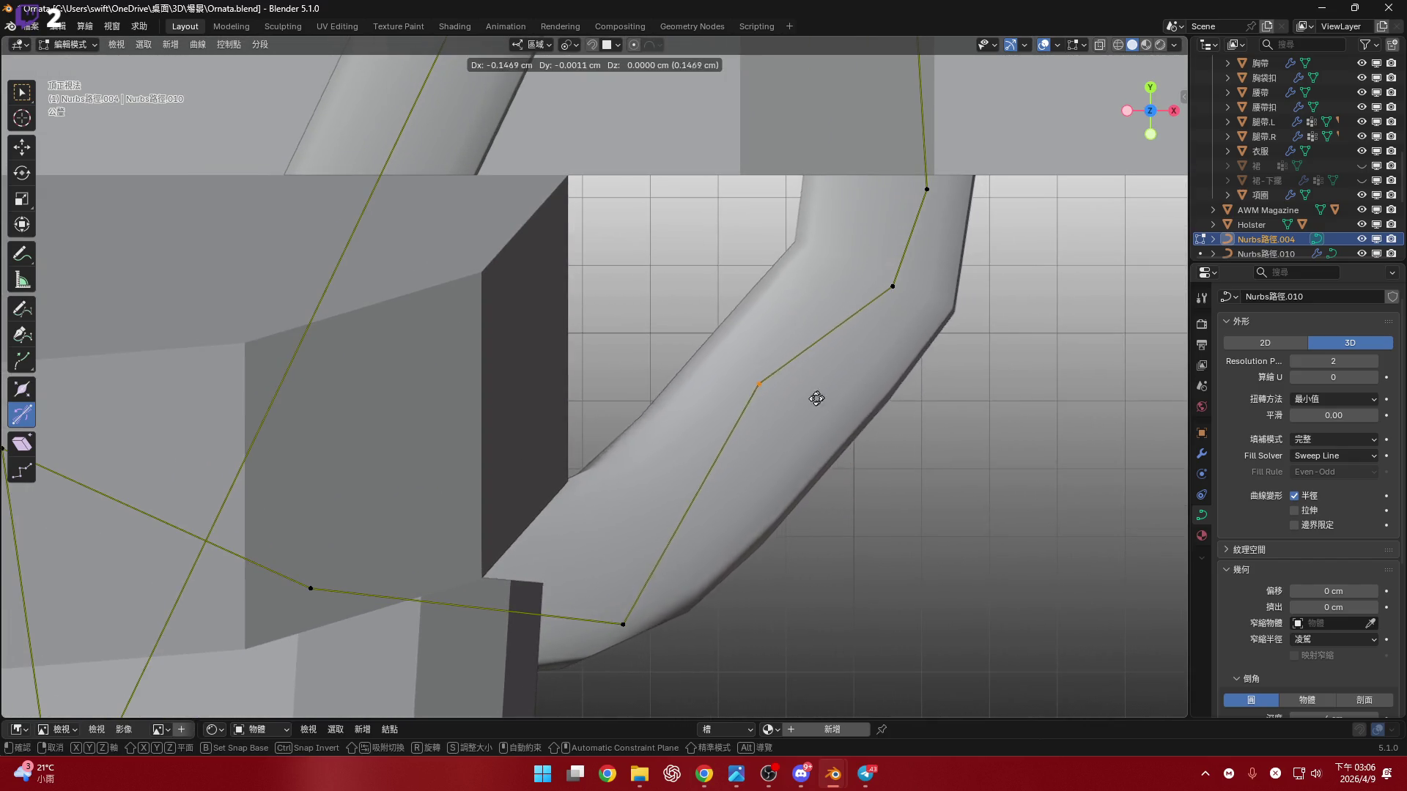
left_click(853, 385)
key("c")
key("Escape")
key("x")
left_click(1020, 434)
key("b")
left_click(892, 285)
key("g")
key("Escape")
key("s")
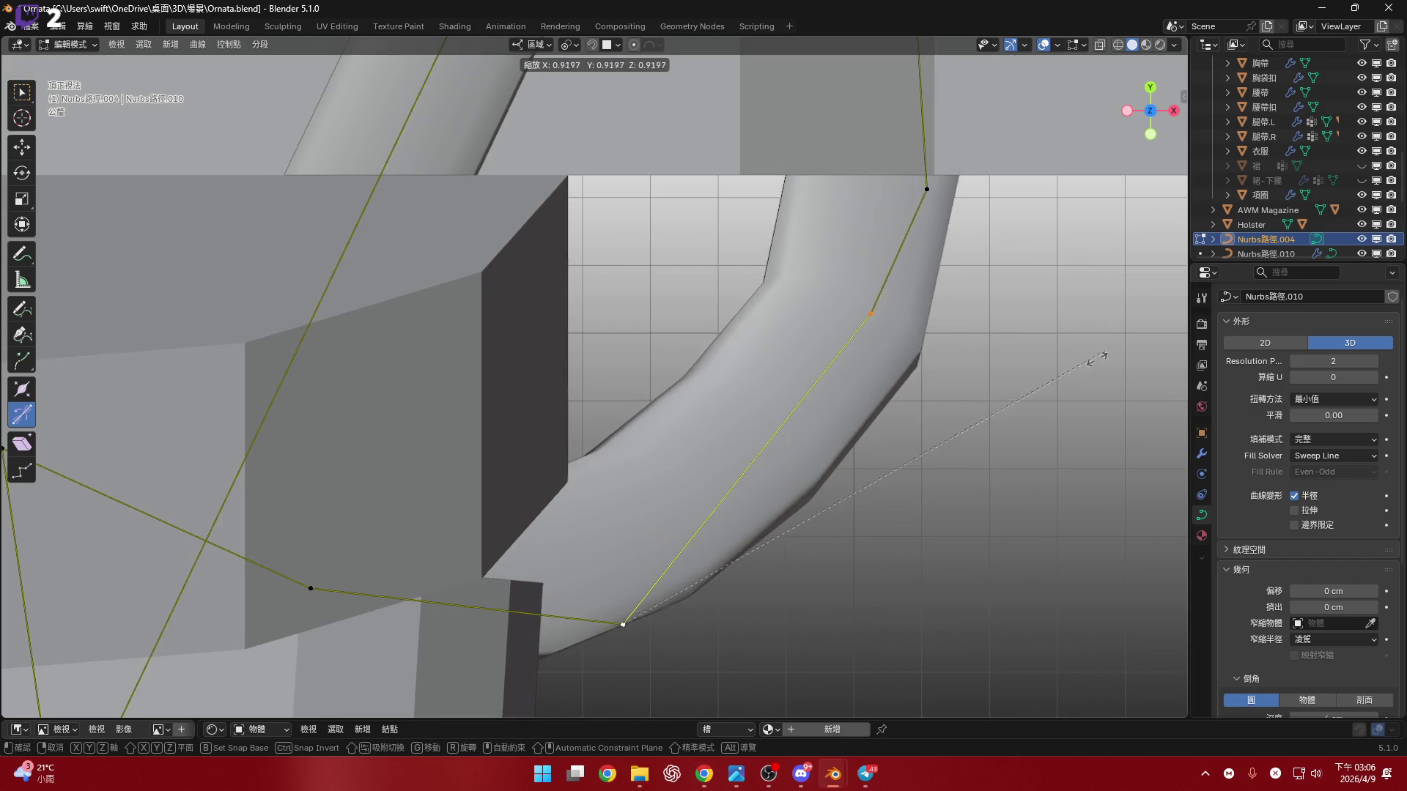
key("Return")
- Adjust nearby groups of curve points and scale the selected point to 0.636
key("c")
middle_click_drag(706, 518, 716, 512, "shift")
key("Escape")
key("g")
key("Return")
key("c")
mouse_move(756, 376)
middle_mouse_down("shift")
mouse_move(731, 335)
mouse_move(772, 293)
middle_mouse_up("shift")
scroll(710, 345, "down", 2)
key("Escape")
key("g")
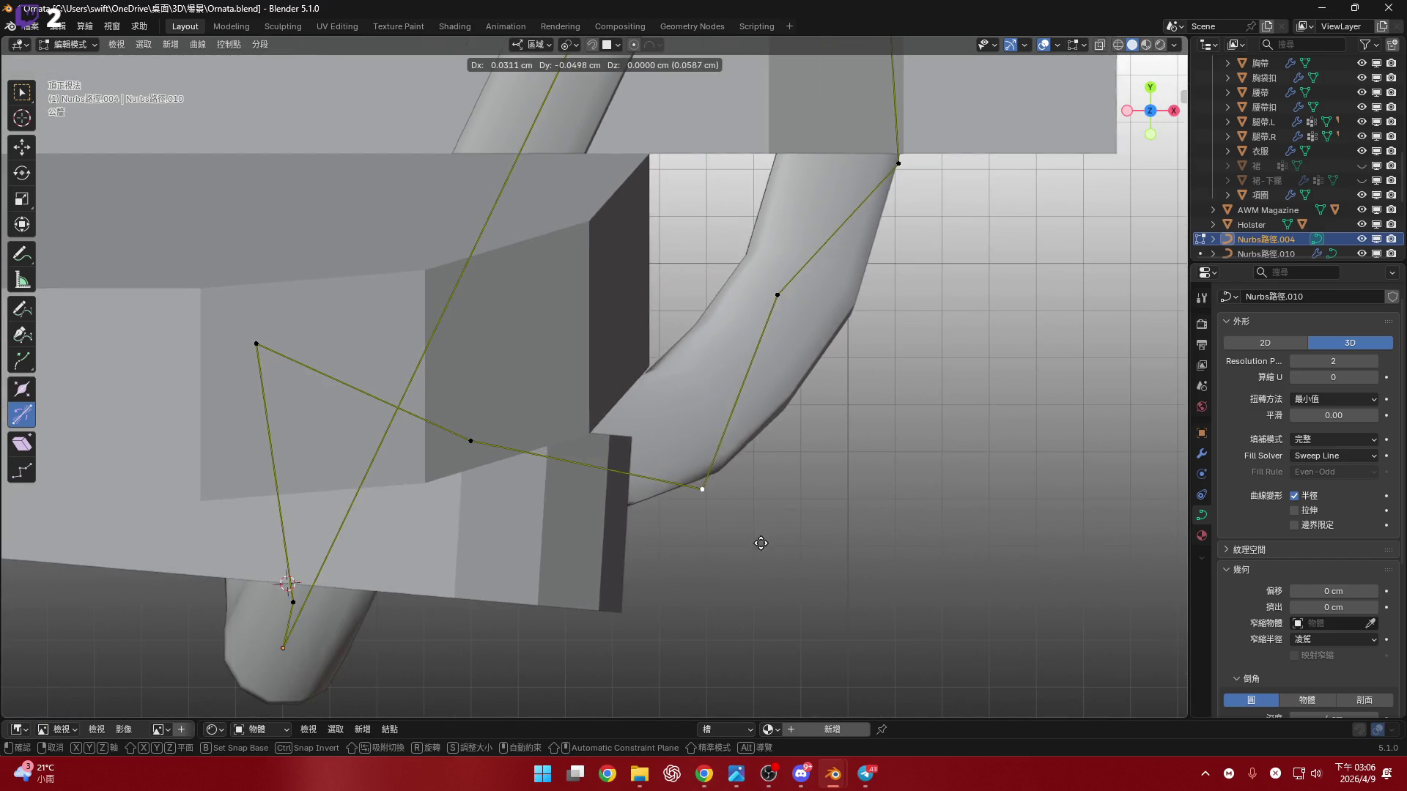
key("Return")
key("c")
mouse_move(756, 540)
middle_mouse_down("shift")
mouse_move(740, 437)
mouse_move(679, 315)
mouse_move(660, 307)
mouse_move(598, 301)
mouse_move(615, 322)
mouse_move(584, 361)
mouse_move(615, 440)
mouse_move(518, 590)
mouse_move(684, 547)
mouse_move(581, 542)
mouse_move(597, 417)
mouse_move(599, 448)
mouse_move(506, 467)
middle_mouse_up("shift")
scroll(634, 477, "up", 3)
key("s")
left_click(630, 517)
scroll(599, 448, "down", 6)
left_click_drag(1076, 667, 1076, 667)
mouse_move(1076, 667)
middle_mouse_down()
mouse_move(770, 513)
mouse_move(718, 513)
mouse_move(788, 518)
mouse_move(748, 515)
mouse_move(742, 494)
middle_mouse_up()
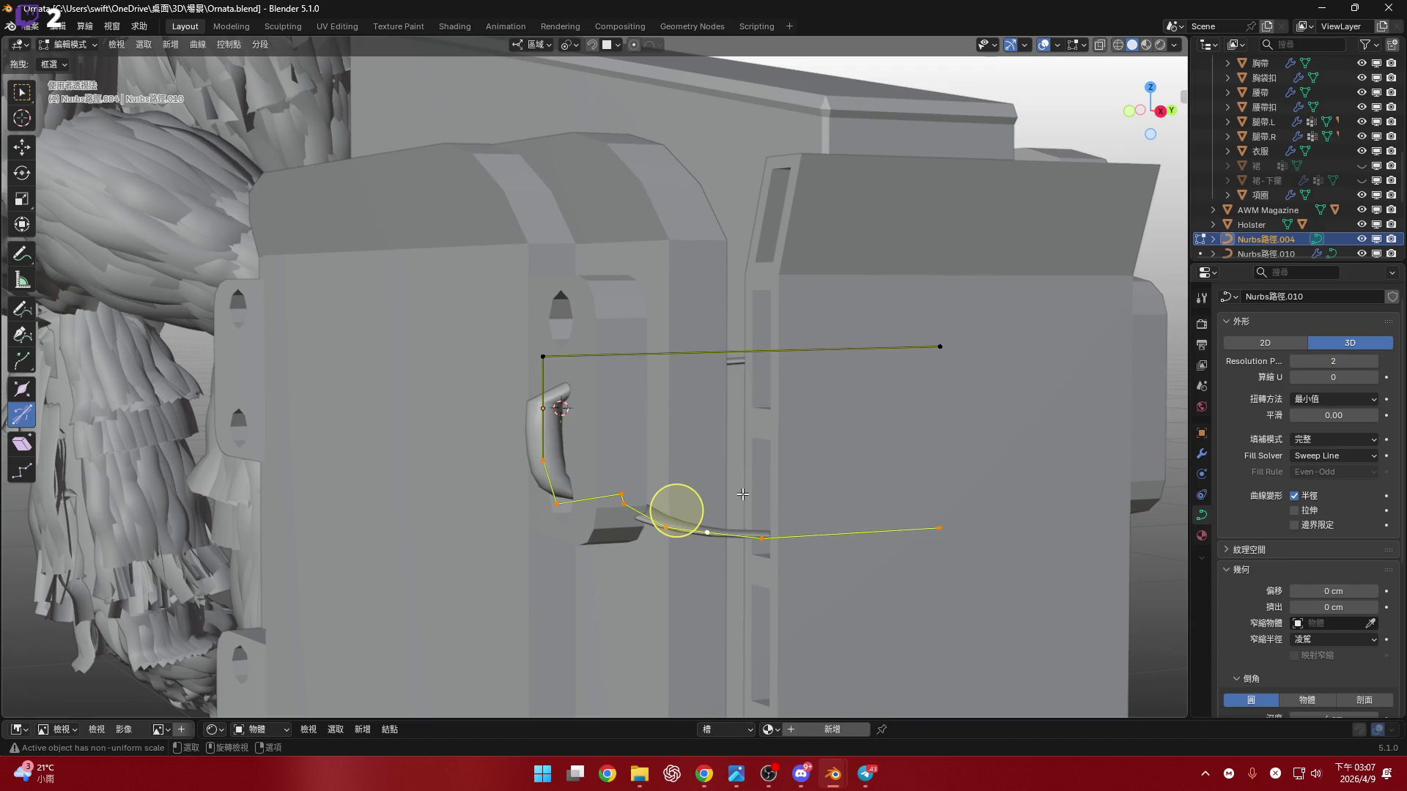
- Delete the top points of the strap curve
mouse_move(598, 468)
middle_mouse_down()
mouse_move(639, 399)
mouse_move(652, 407)
mouse_move(594, 412)
mouse_move(411, 317)
middle_mouse_up()
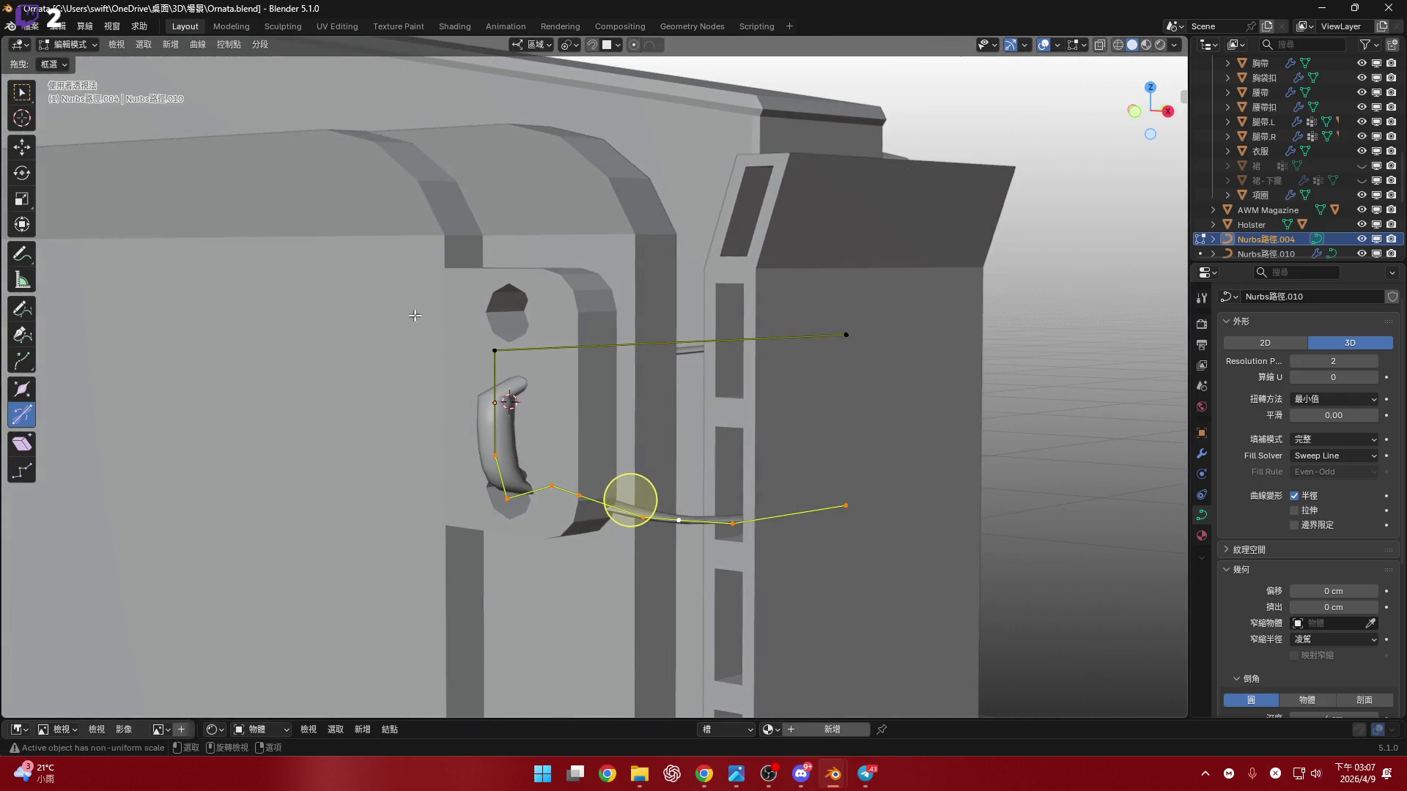
left_click_drag(906, 406, 848, 401)
key("x")
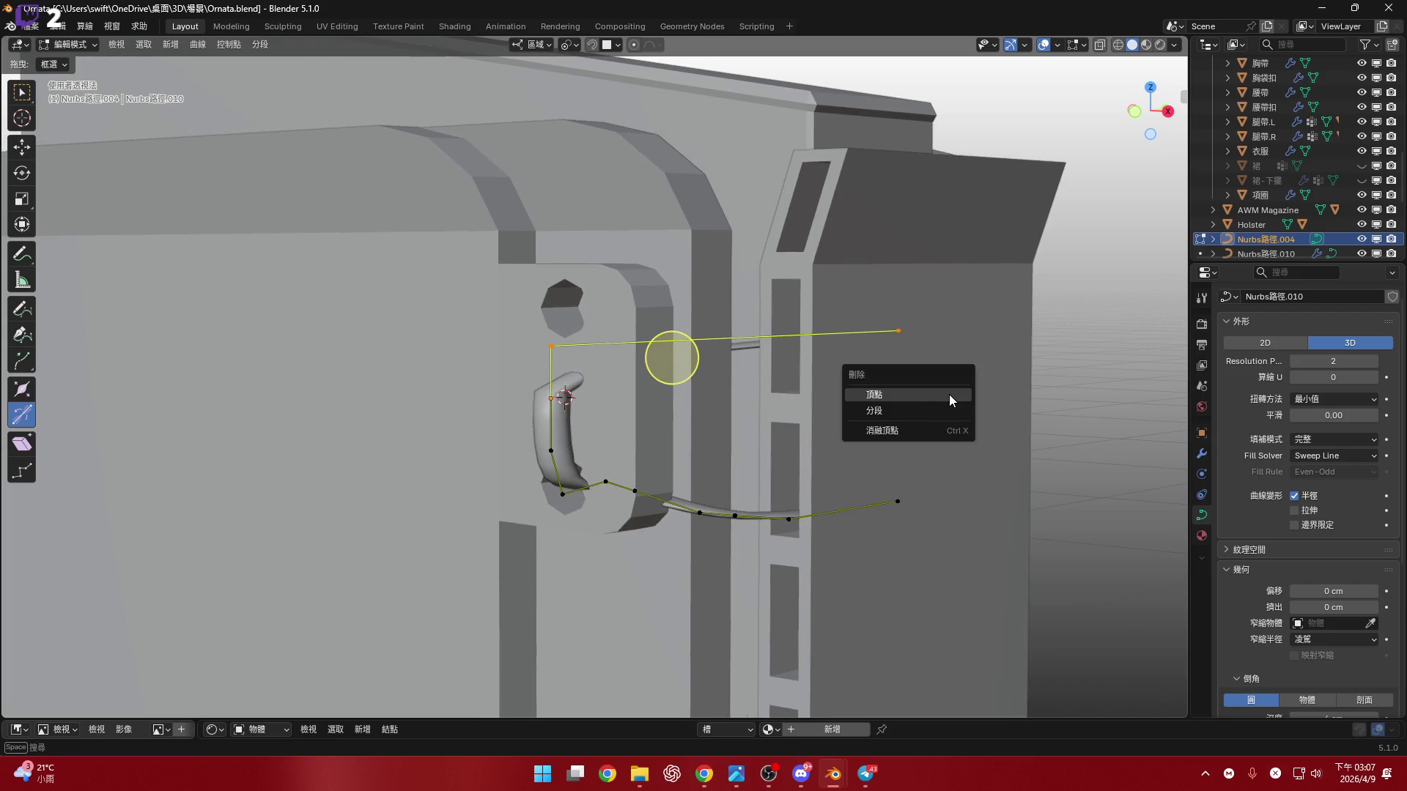
left_click(948, 399)
middle_click_drag(948, 399, 457, 420)
- Duplicate the whole curve, mirror the copy along Z and raise it about 1.33 cm
key("a")
key("shift+d")
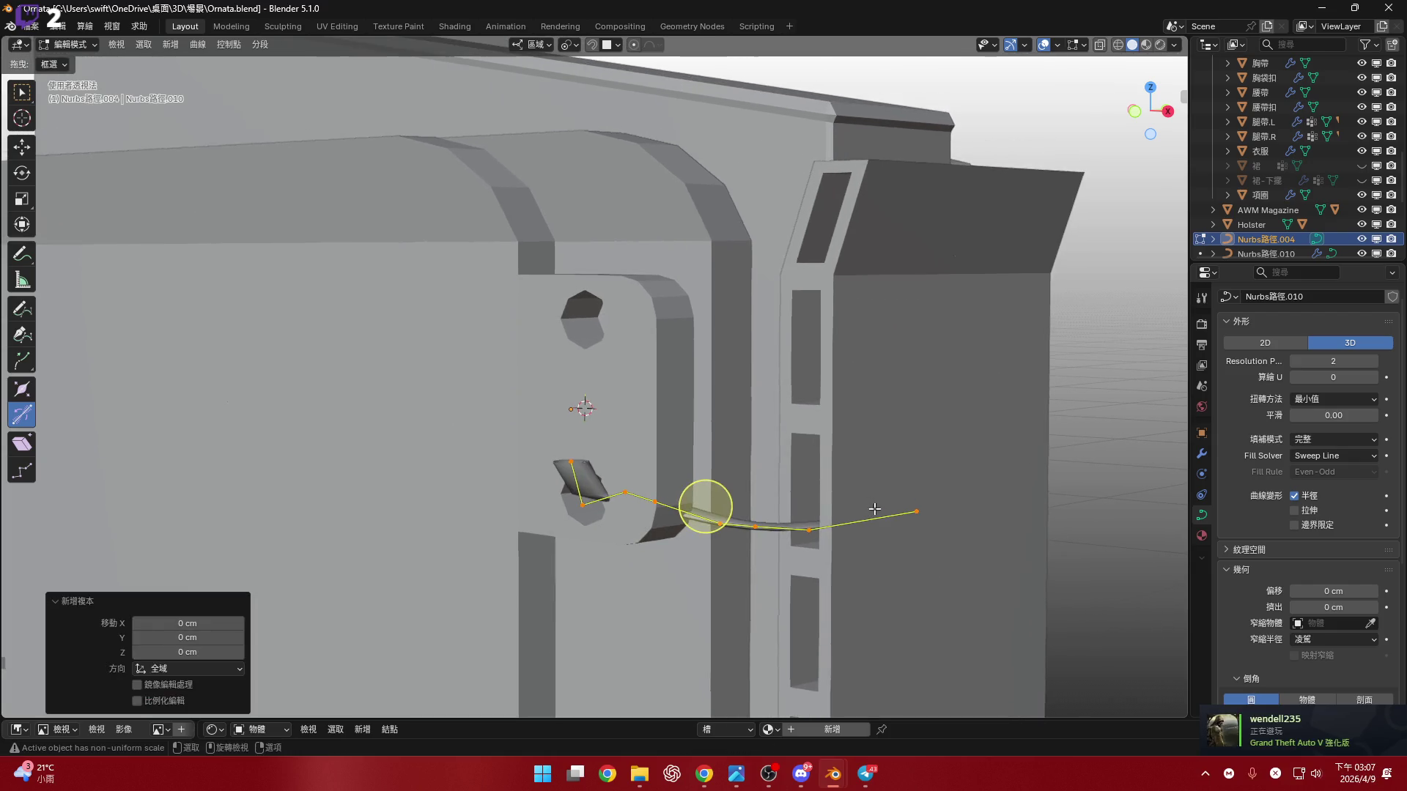
key("ctrl+m")
key("z")
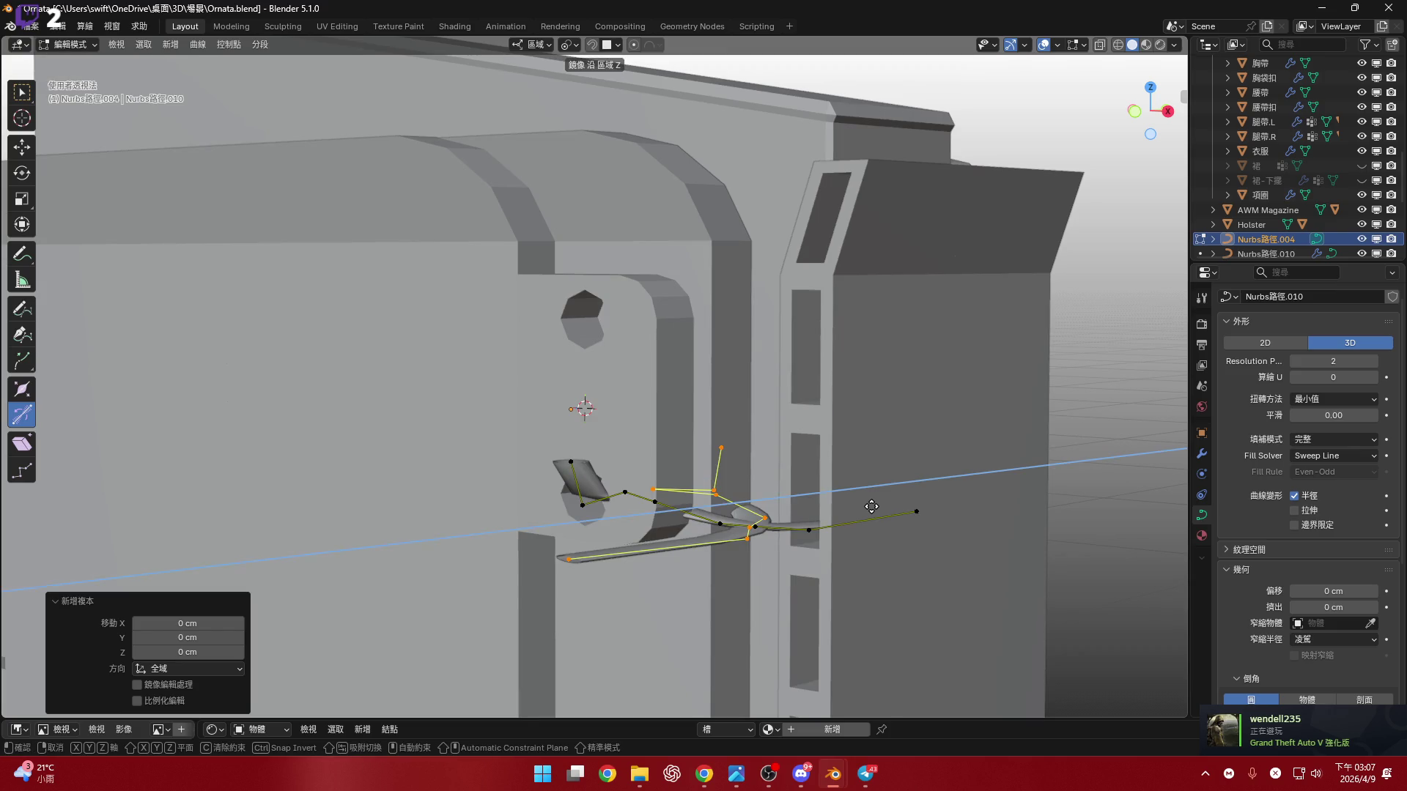
left_click(699, 504)
mouse_move(700, 504)
middle_mouse_down()
mouse_move(767, 495)
mouse_move(732, 498)
middle_mouse_up()
key("g")
key("z")
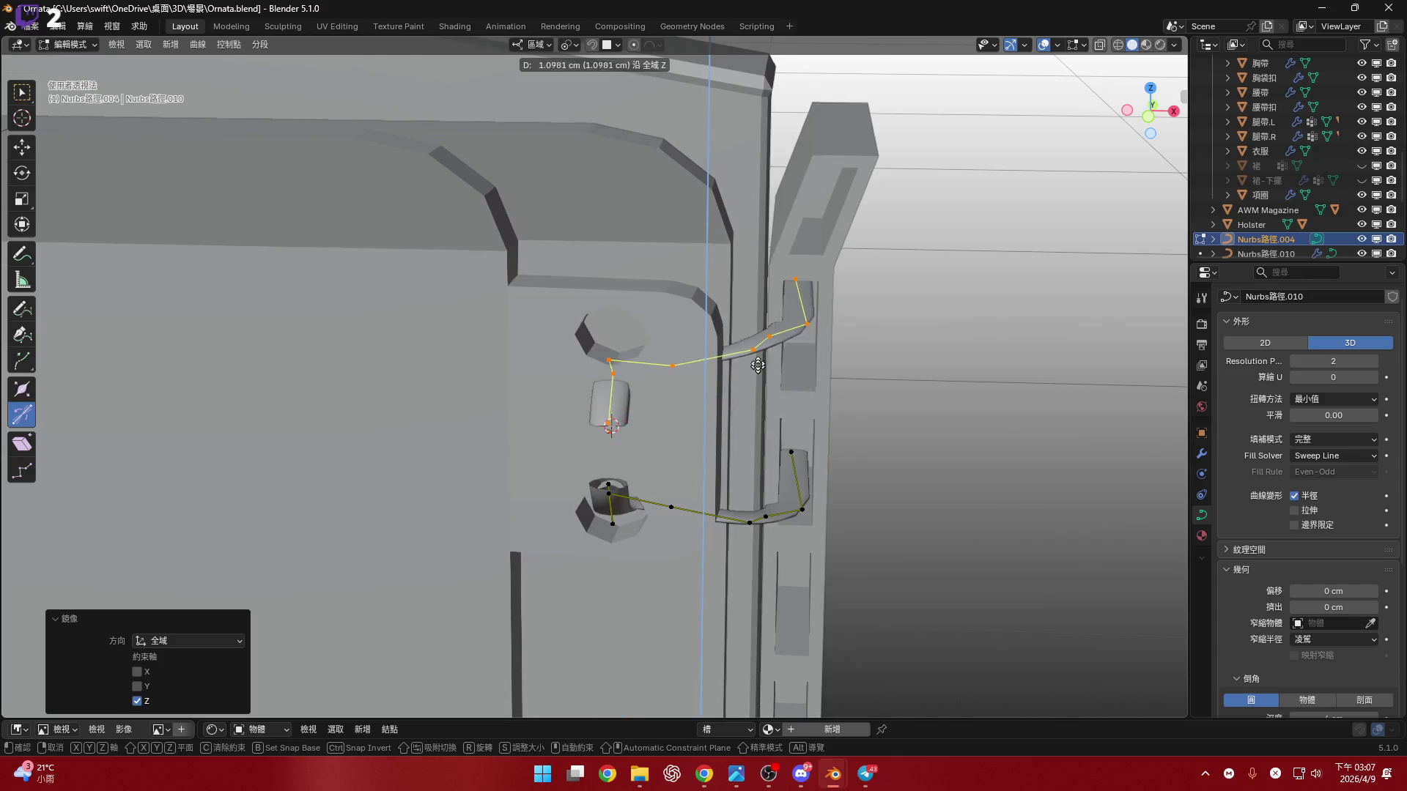
left_click(747, 336)
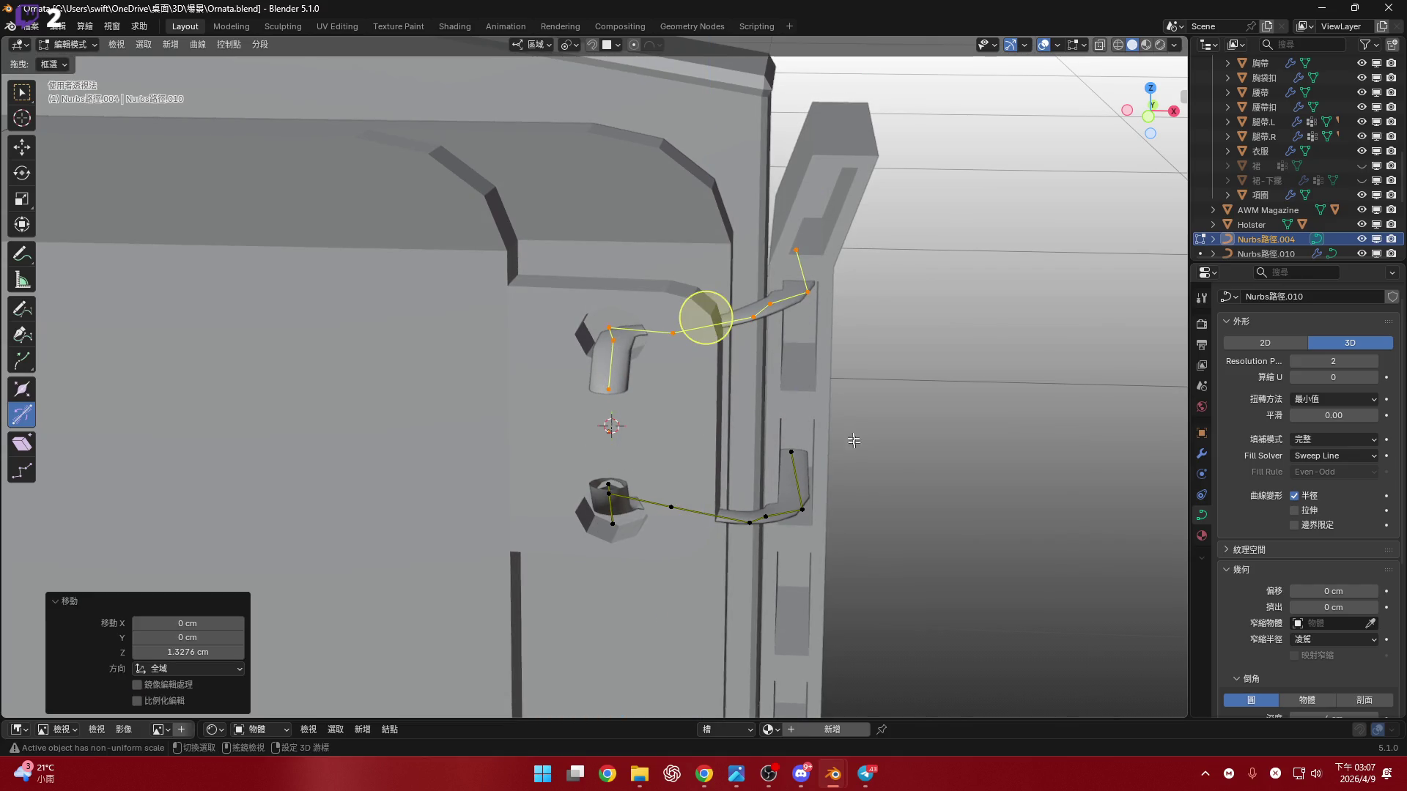
- Connect the lower curve's endpoint to the mirrored copy's end to close the loop
scroll(621, 375, "up", 3)
middle_click_drag(621, 374, 593, 300)
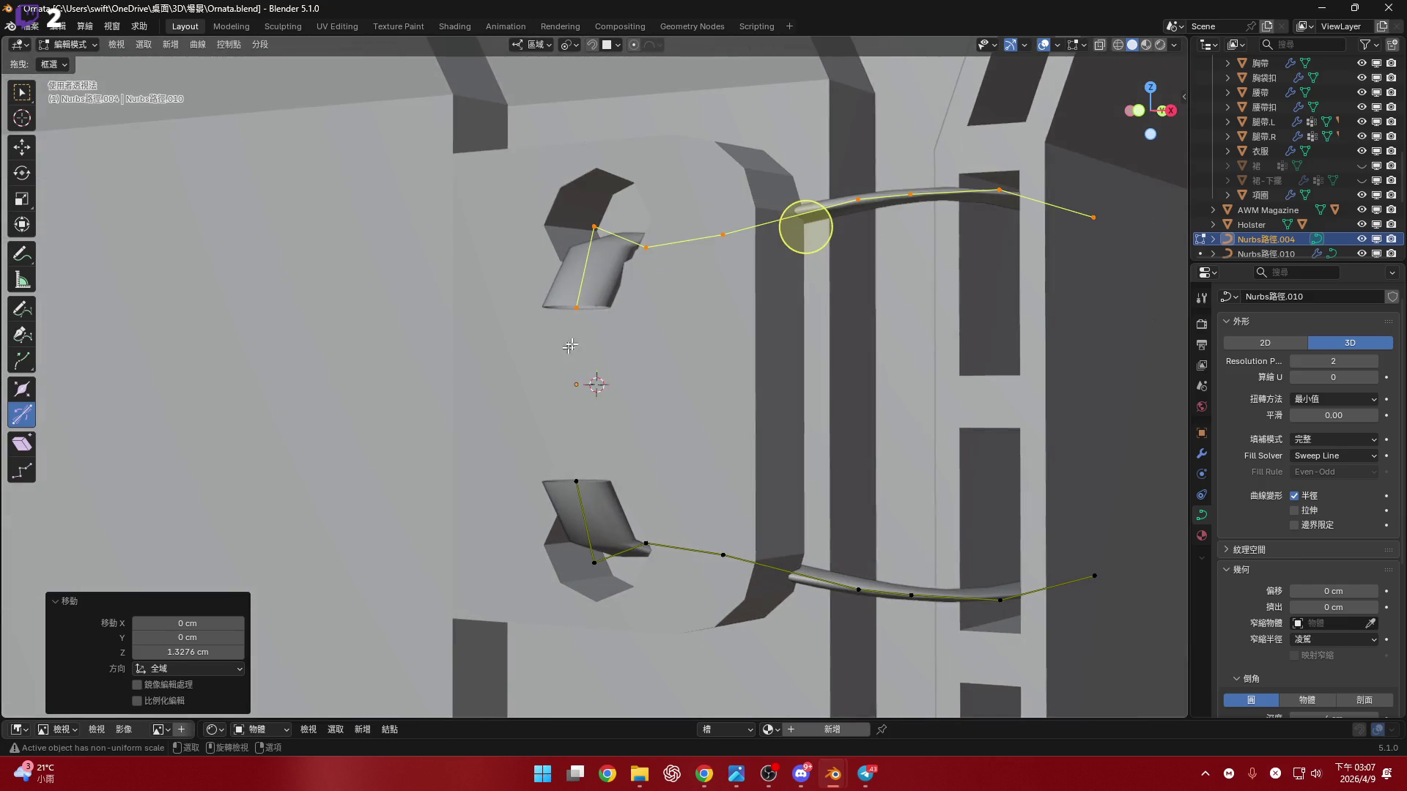
left_click(573, 307)
left_click(577, 482, "shift")
key("f")
mouse_move(579, 484)
middle_mouse_down()
mouse_move(655, 339)
mouse_move(600, 323)
middle_mouse_up()
- Set the strap curve's bevel depth to 0 cm and return to Object Mode for applying transforms
mouse_move(385, 399)
middle_mouse_down("shift")
mouse_move(430, 418)
mouse_move(447, 381)
middle_mouse_up("shift")
key("a")
scroll(1348, 542, "down", 3)
scroll(1348, 543, "down", 5)
key("Return")
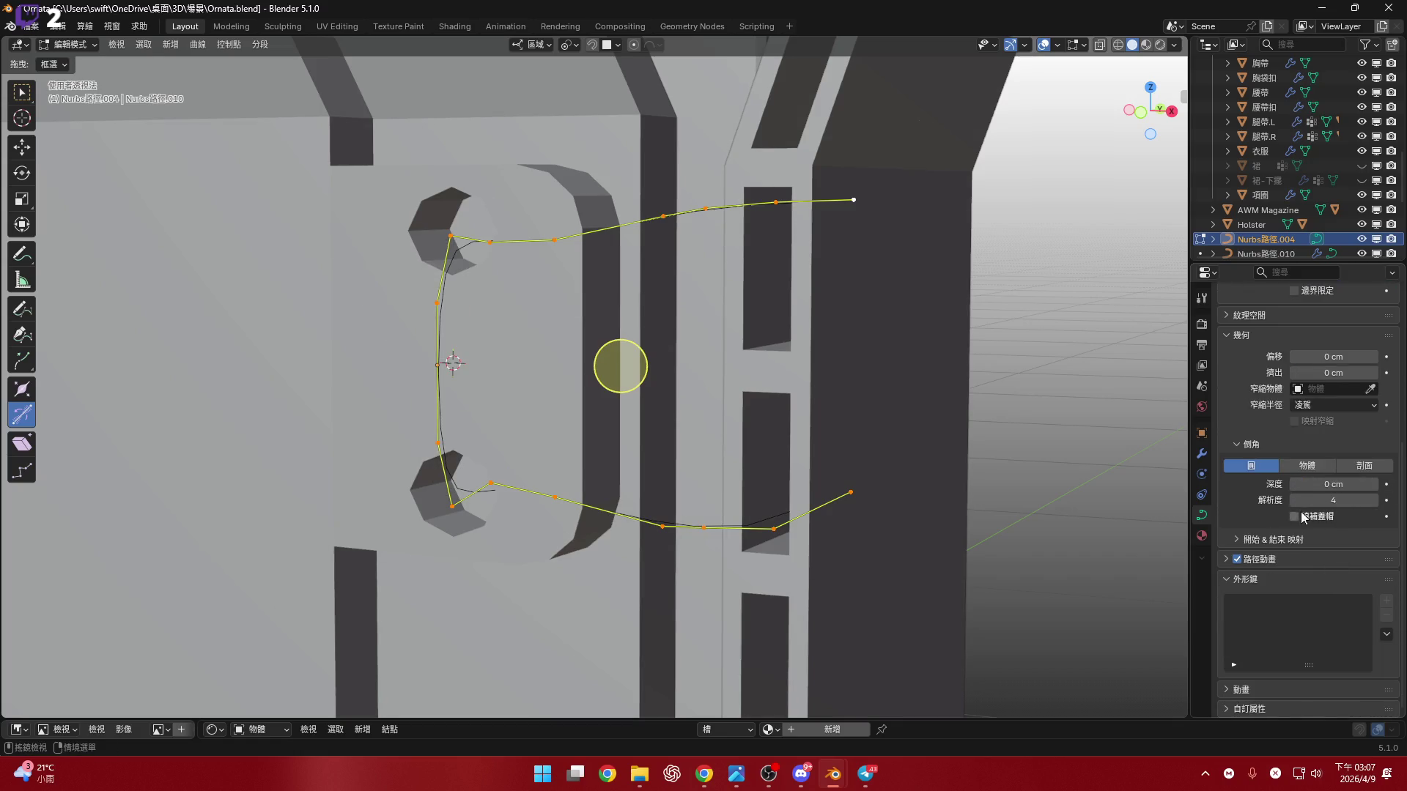
scroll(751, 418, "up", 3)
mouse_move(776, 411)
middle_mouse_down()
mouse_move(782, 354)
mouse_move(791, 383)
mouse_move(911, 382)
middle_mouse_up()
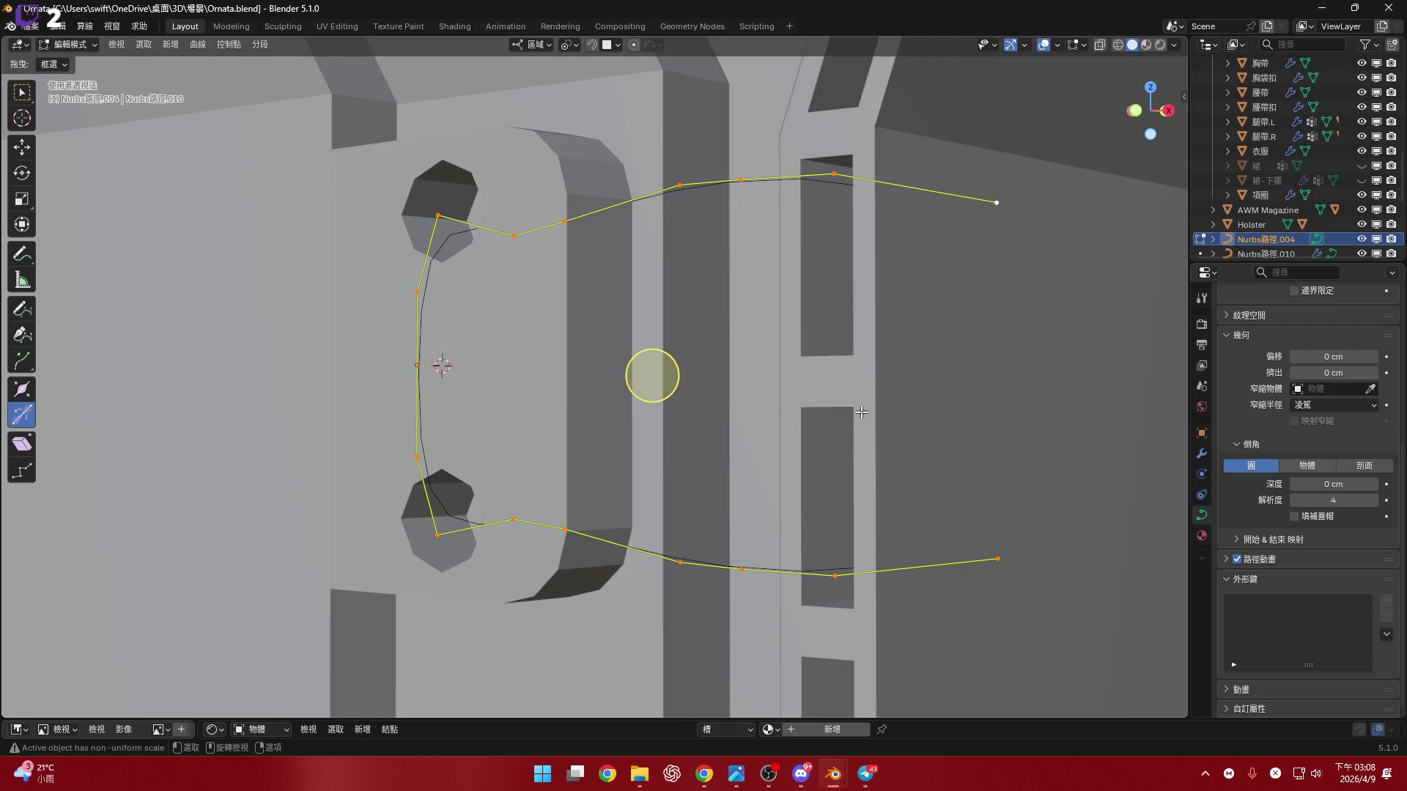
key("Tab")
middle_click_drag(860, 412, 867, 387)
key("ctrl+a")
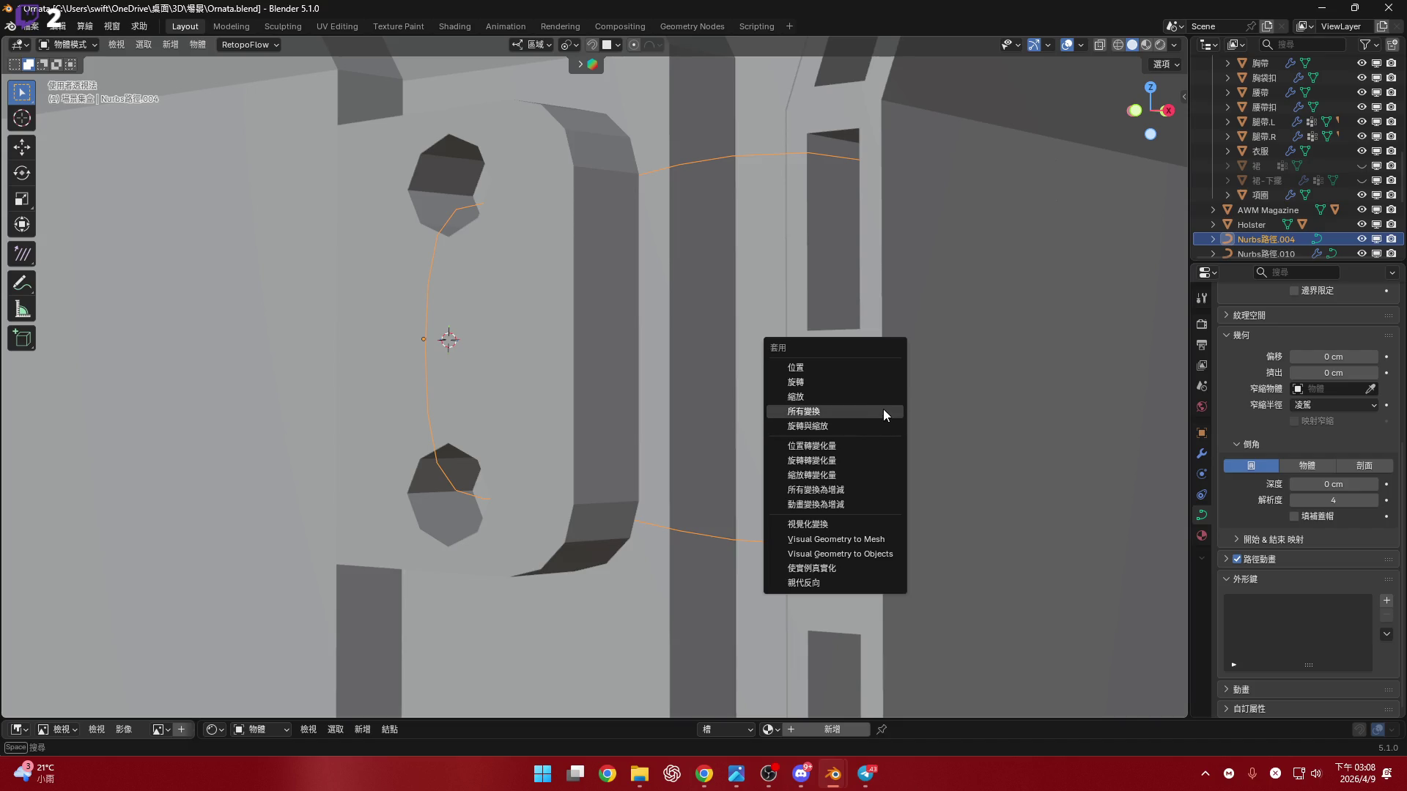
- Apply all transforms to the strap loop object
left_click(882, 411)
mouse_move(735, 461)
middle_mouse_down()
mouse_move(779, 440)
mouse_move(694, 408)
mouse_move(621, 405)
middle_mouse_up()
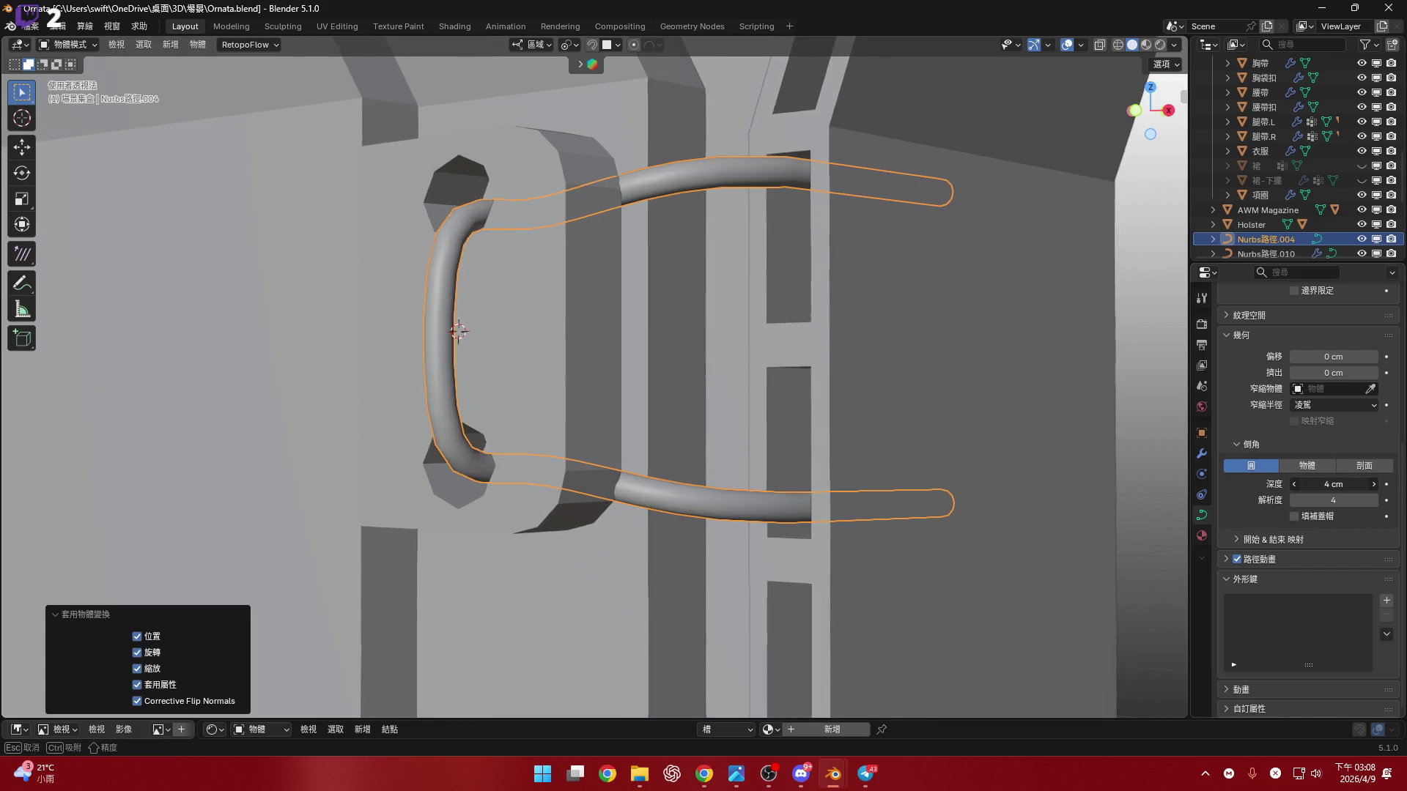
middle_click_drag(395, 351, 439, 359)
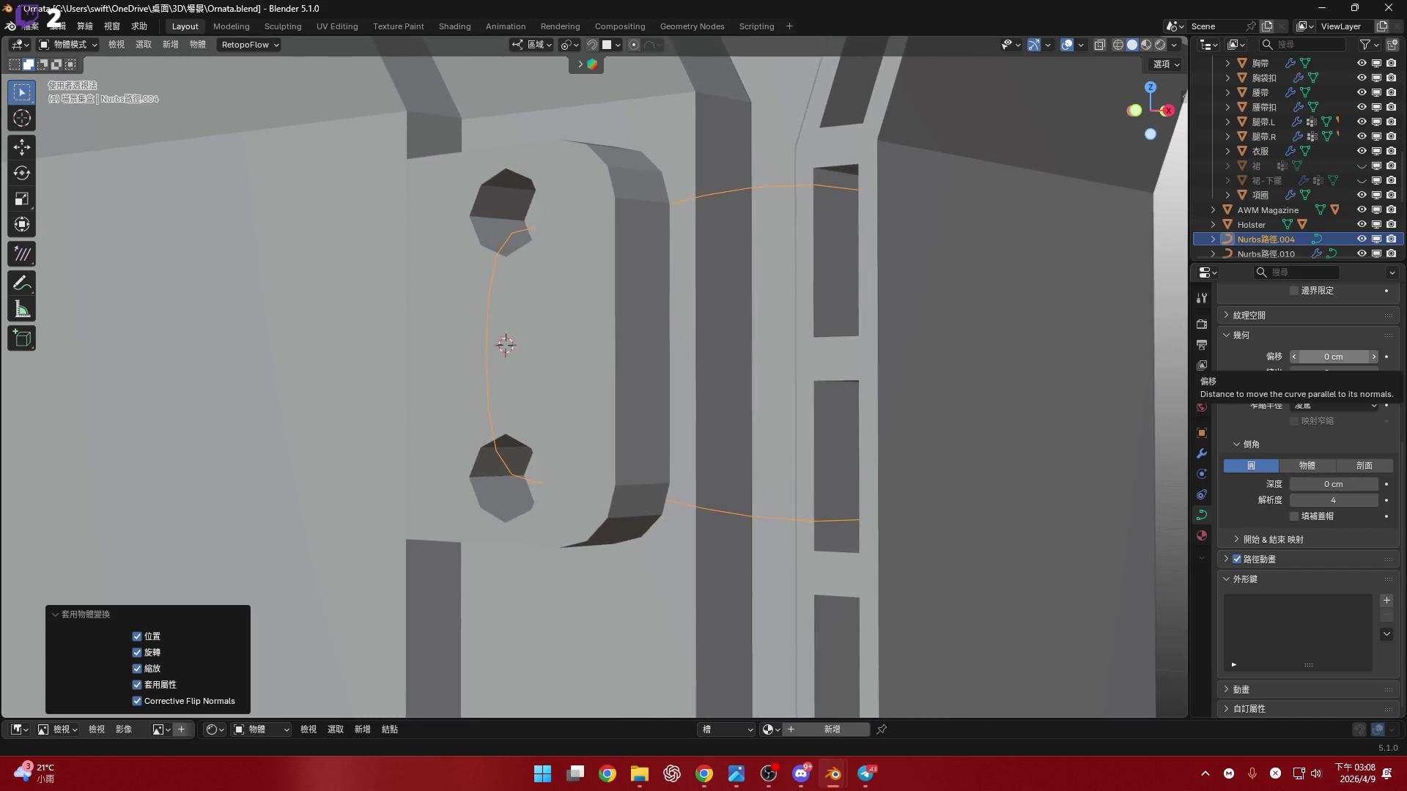
key("alt+Tab")
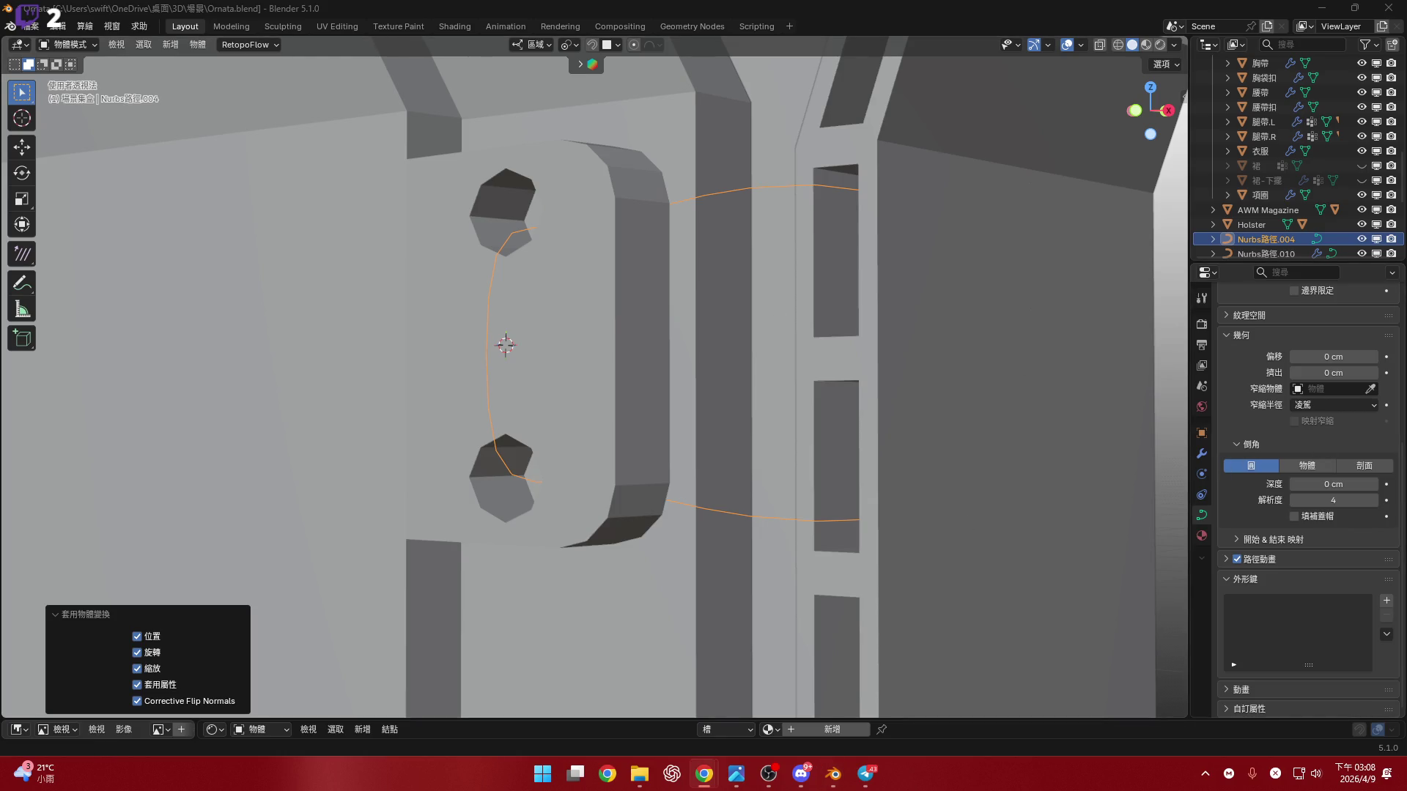
mouse_move(689, 307)
middle_mouse_down()
mouse_move(723, 289)
mouse_move(776, 312)
mouse_move(1134, 139)
middle_mouse_up()
left_click(1140, 116)
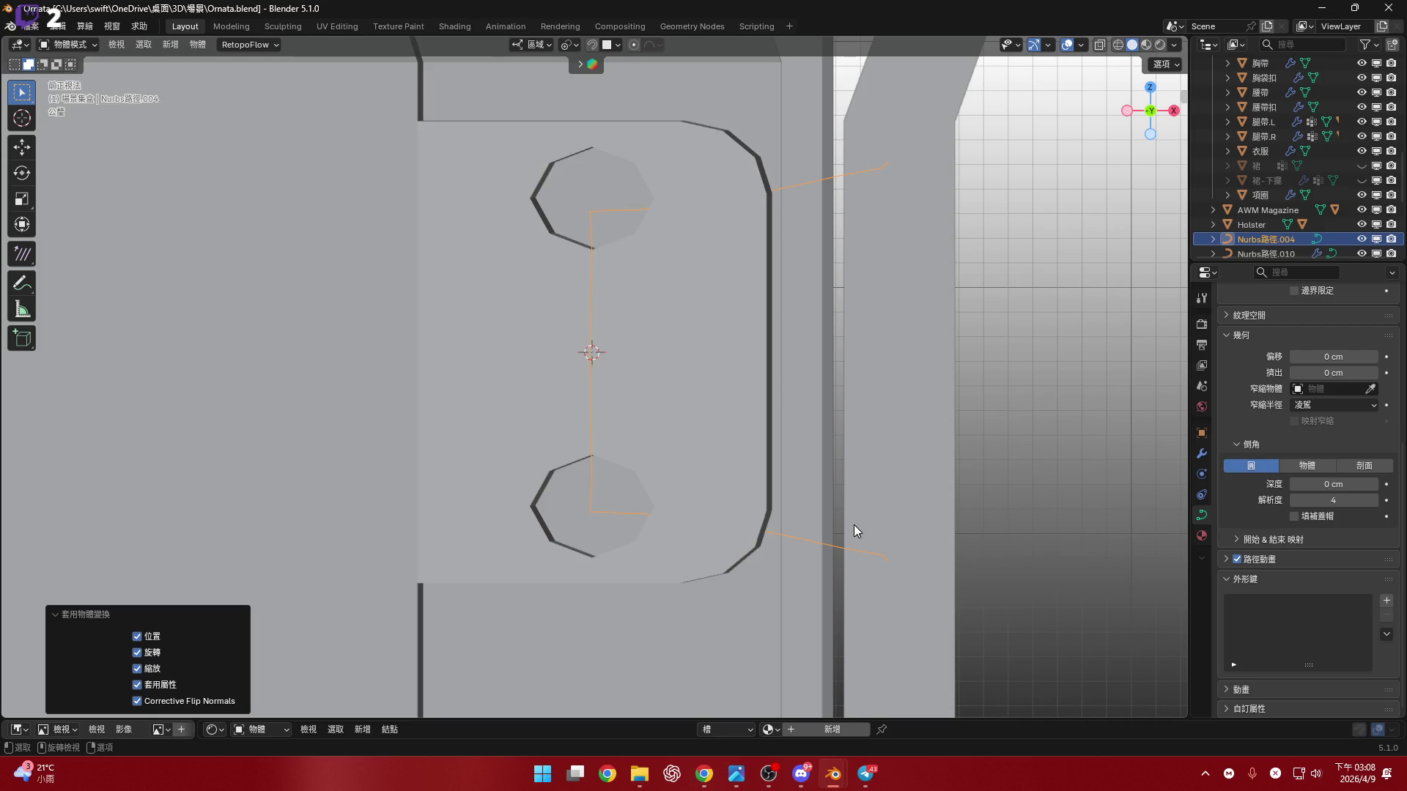
- Set the strap curve's bevel depth to 6 cm for a round tube
left_click_drag(1332, 484, 1403, 485)
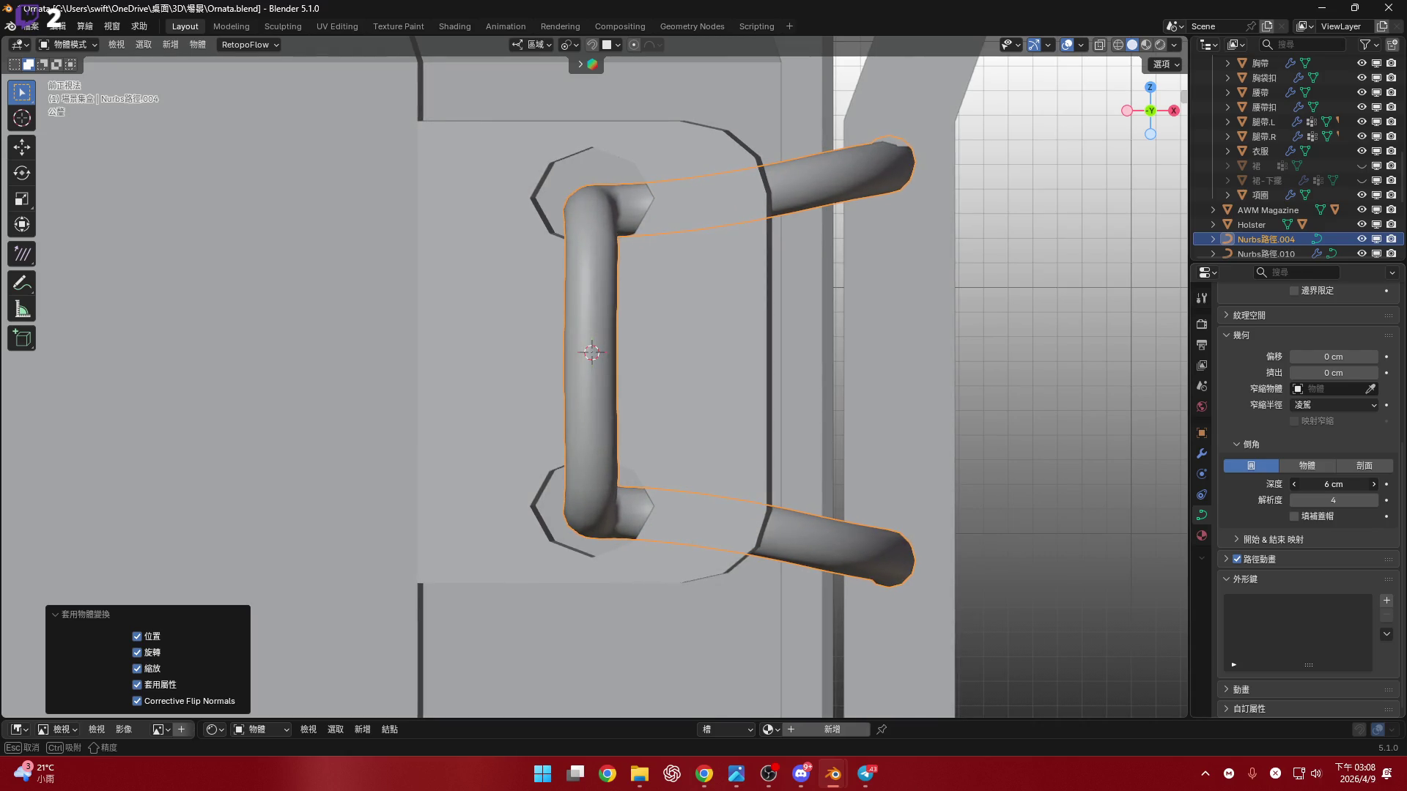
left_click(1326, 482)
key("Return")
mouse_move(828, 333)
middle_mouse_down()
mouse_move(653, 371)
mouse_move(602, 409)
mouse_move(779, 323)
mouse_move(747, 389)
mouse_move(745, 364)
mouse_move(771, 397)
mouse_move(668, 469)
mouse_move(719, 442)
mouse_move(697, 429)
mouse_move(700, 462)
mouse_move(707, 371)
mouse_move(717, 399)
mouse_move(684, 479)
mouse_move(710, 418)
mouse_move(684, 403)
mouse_move(692, 369)
mouse_move(816, 410)
mouse_move(637, 383)
mouse_move(734, 286)
mouse_move(762, 330)
mouse_move(888, 287)
middle_mouse_up()
key("Tab")
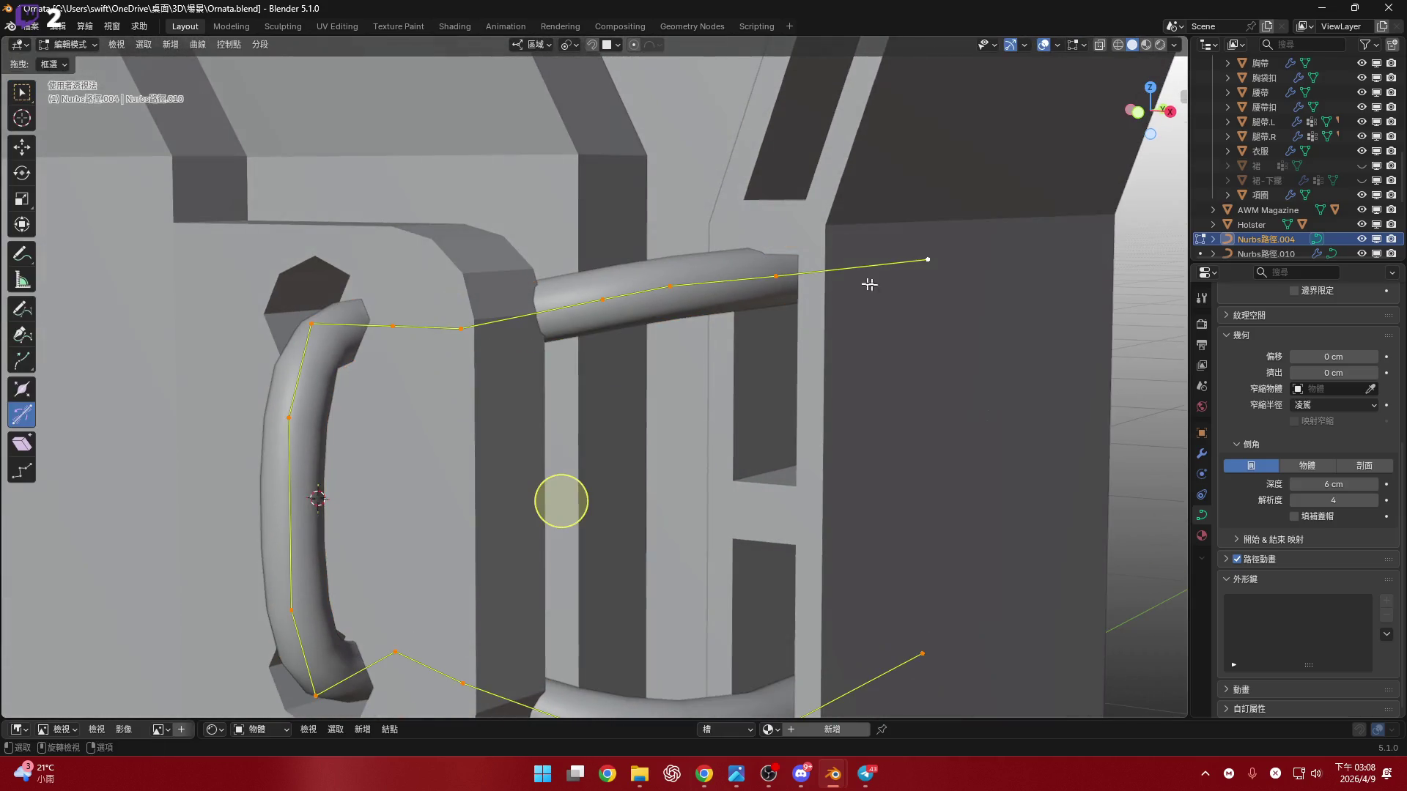
- Select the three points of the upper bar and lower them slightly along Z
left_click_drag(822, 223, 1025, 366)
left_click_drag(775, 302, 753, 279)
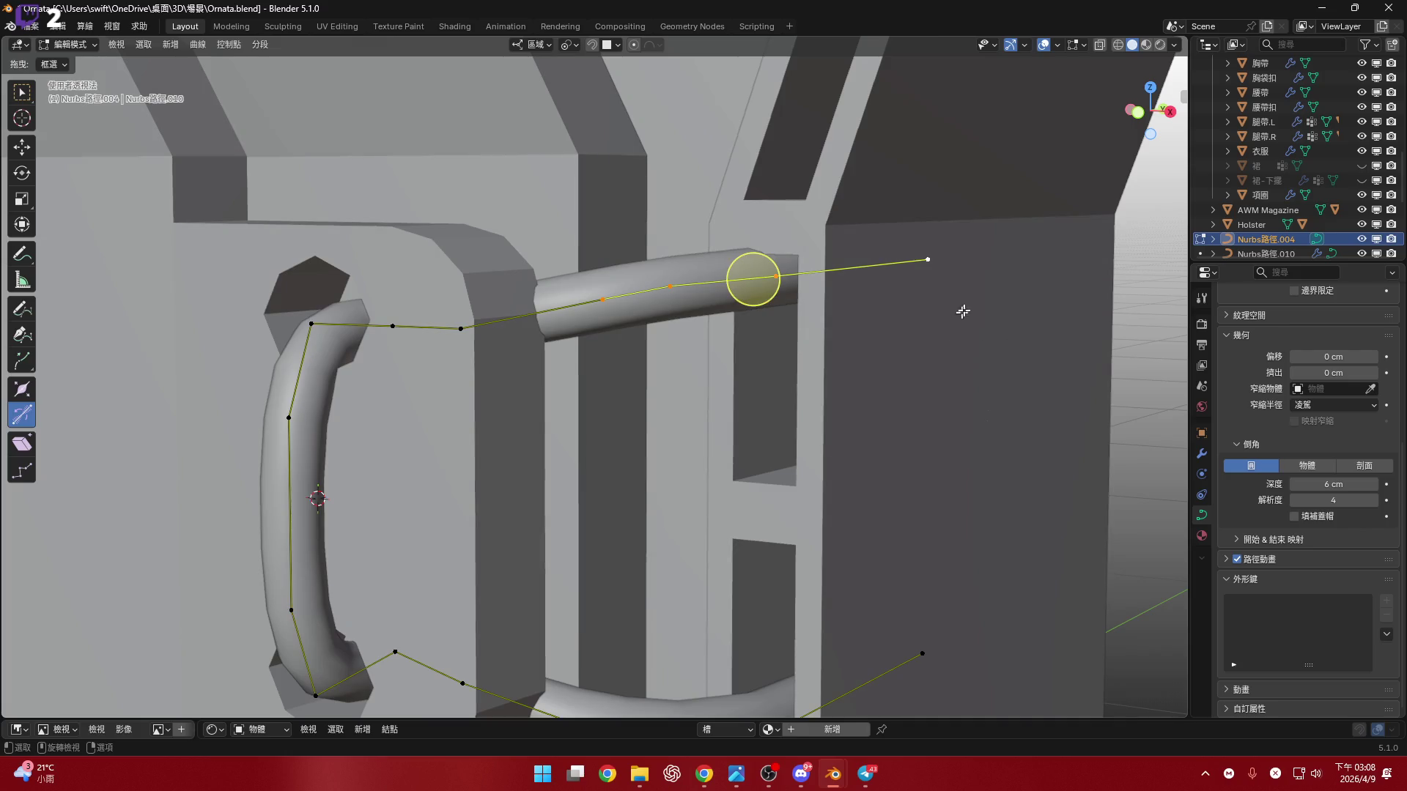
left_click(1170, 114)
scroll(858, 354, "up", 2)
key("g")
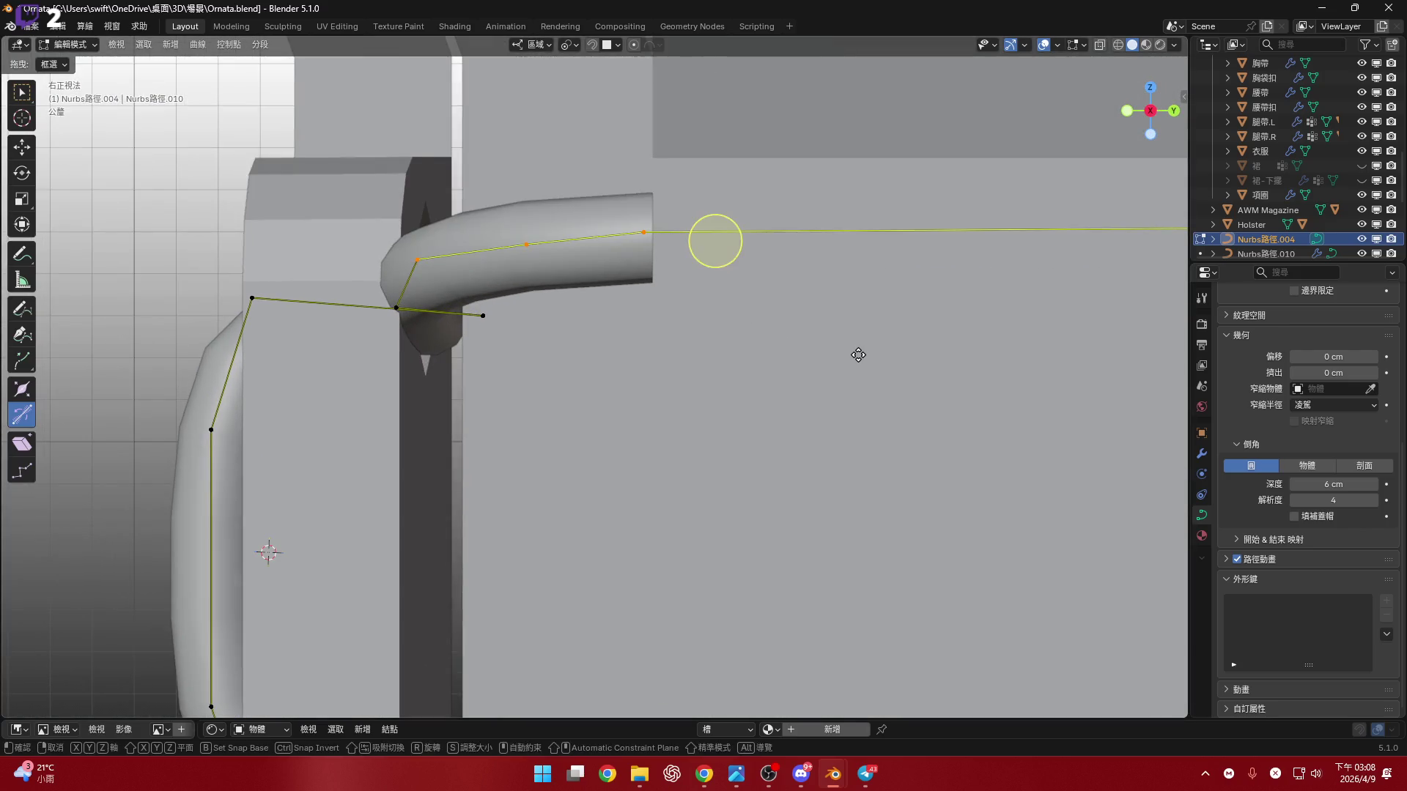
key("z")
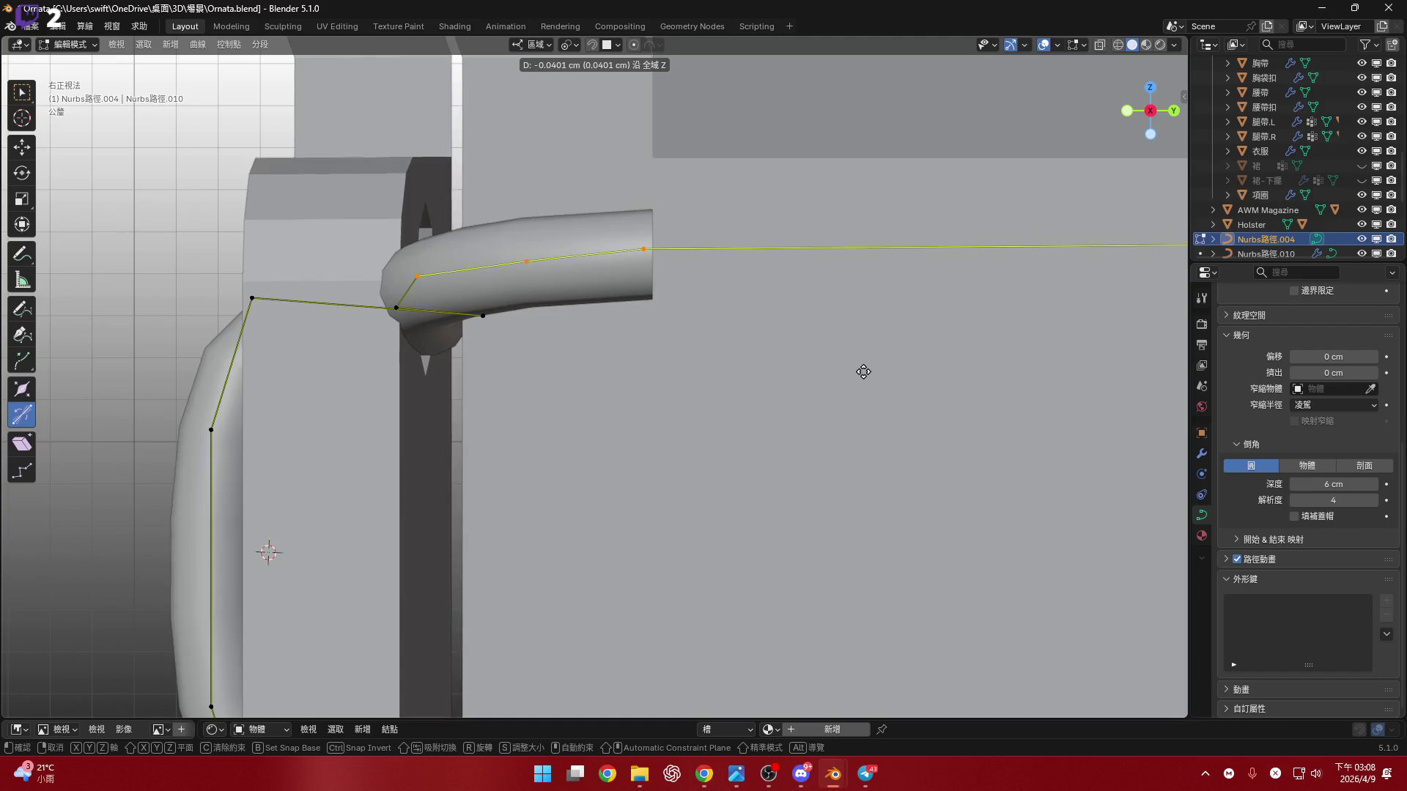
left_click(716, 238)
mouse_move(716, 238)
middle_mouse_down()
mouse_move(902, 230)
mouse_move(442, 296)
middle_mouse_up()
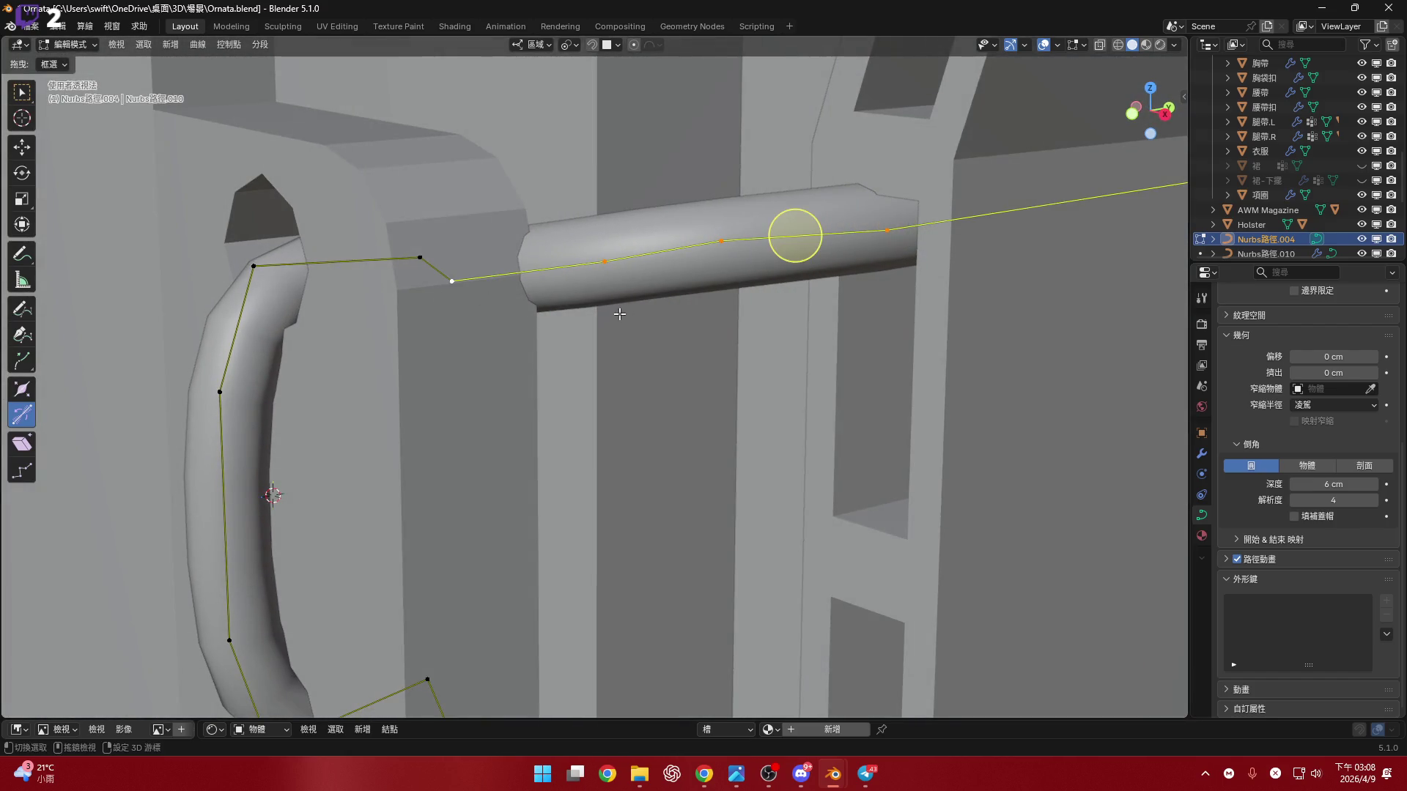
middle_click_drag(752, 351, 788, 336)
- Nudge the bar points a bit further down along Z, then select the holster plate in Object Mode
key("g")
key("z")
key("z")
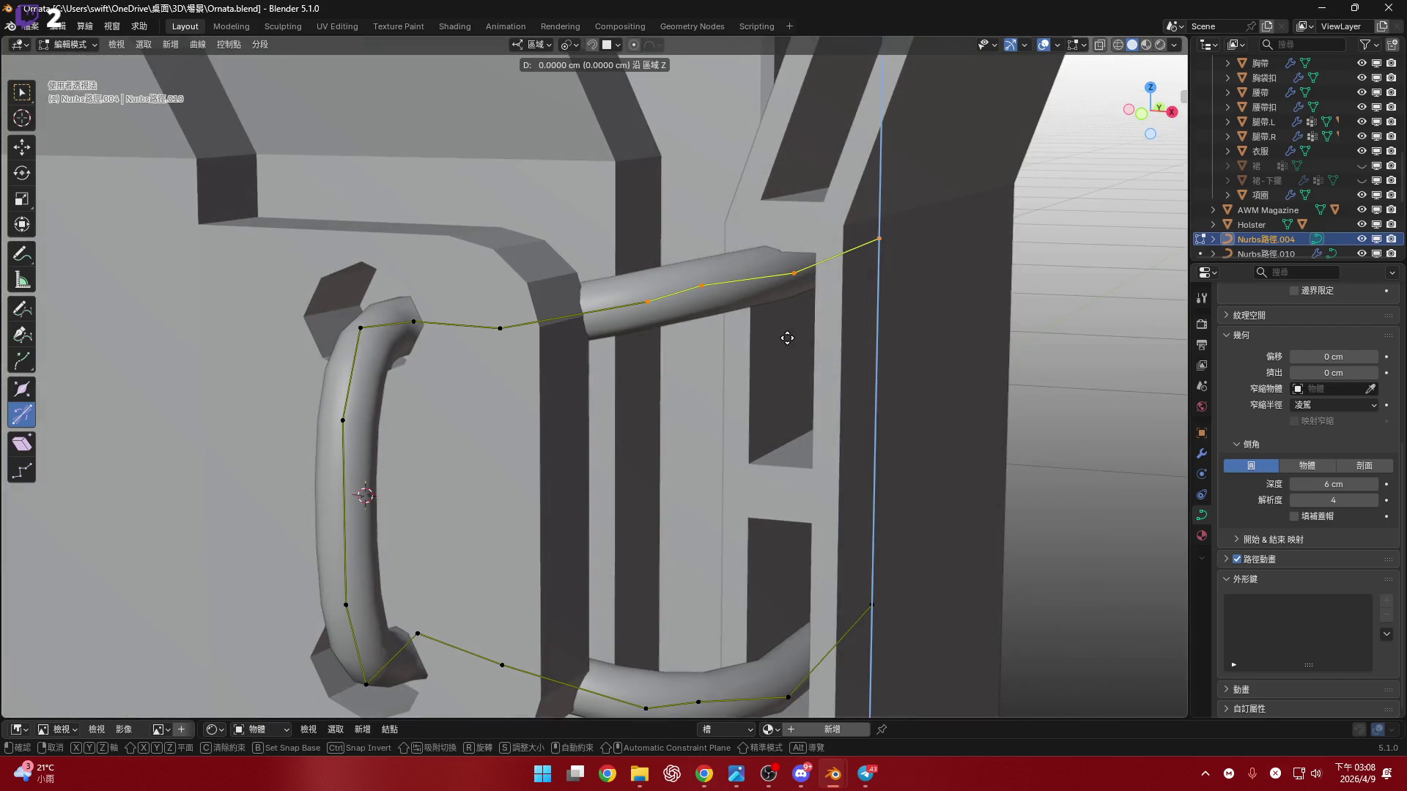
left_click(791, 349)
scroll(784, 348, "down", 4)
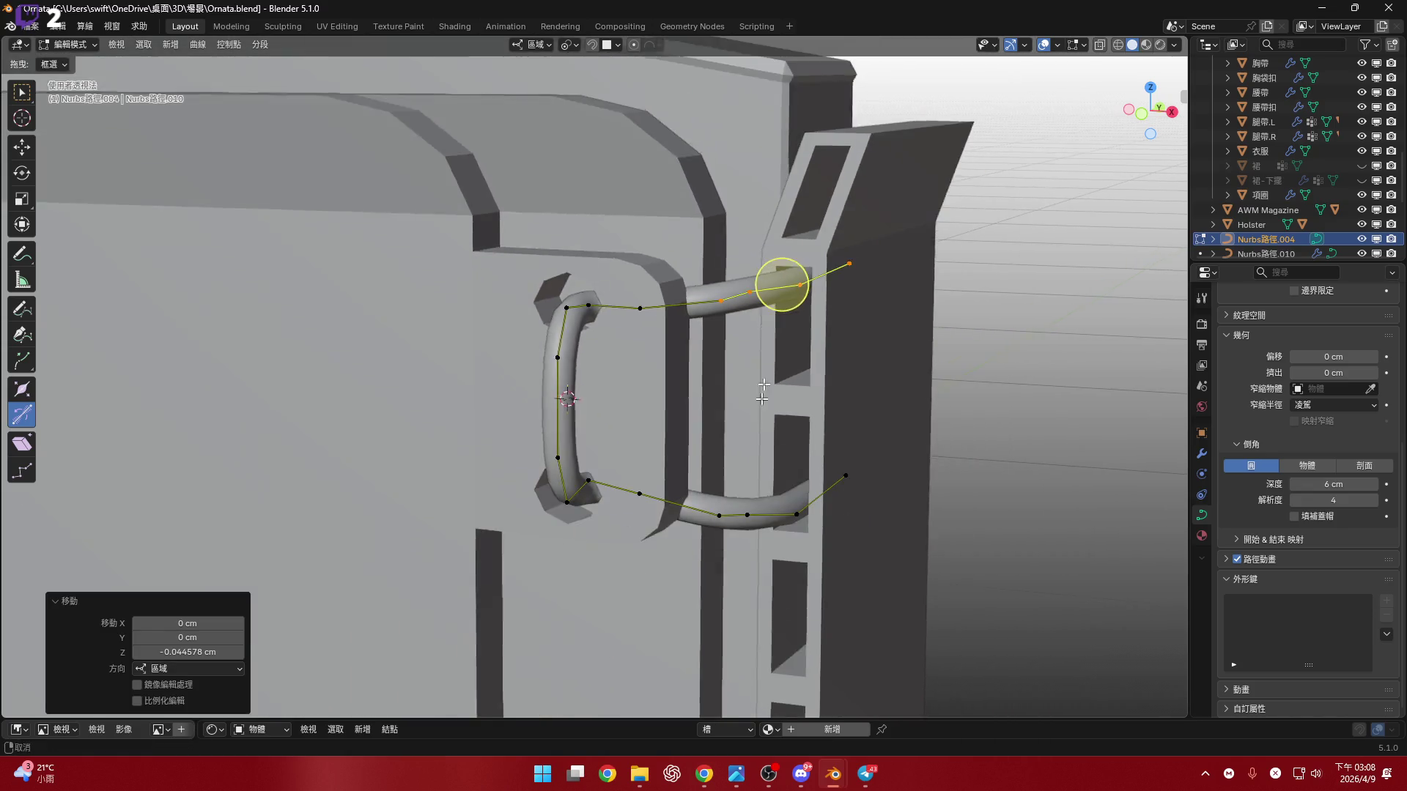
mouse_move(815, 361)
middle_mouse_down()
mouse_move(765, 309)
mouse_move(776, 257)
mouse_move(762, 245)
middle_mouse_up()
key("Tab")
scroll(757, 243, "down", 3)
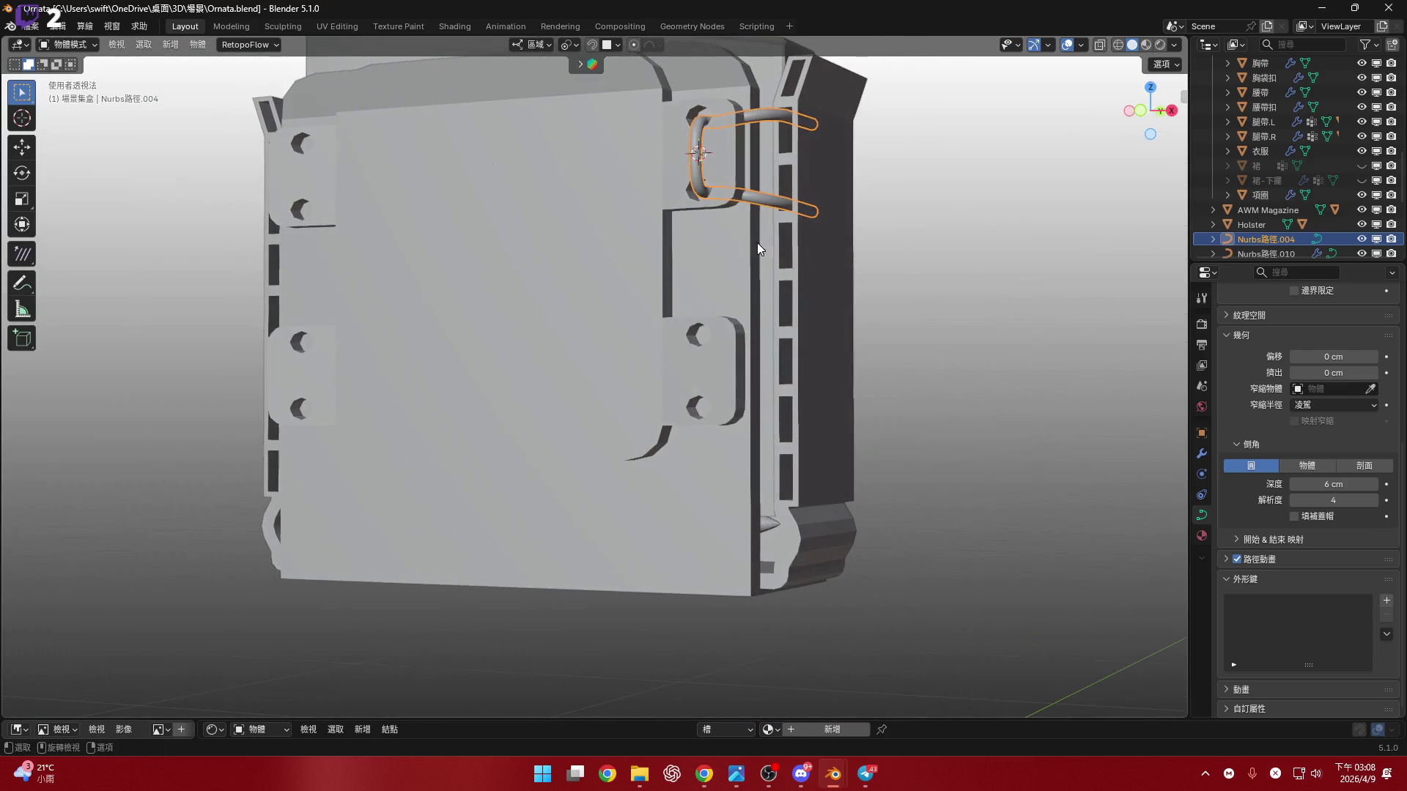
left_click(705, 387)
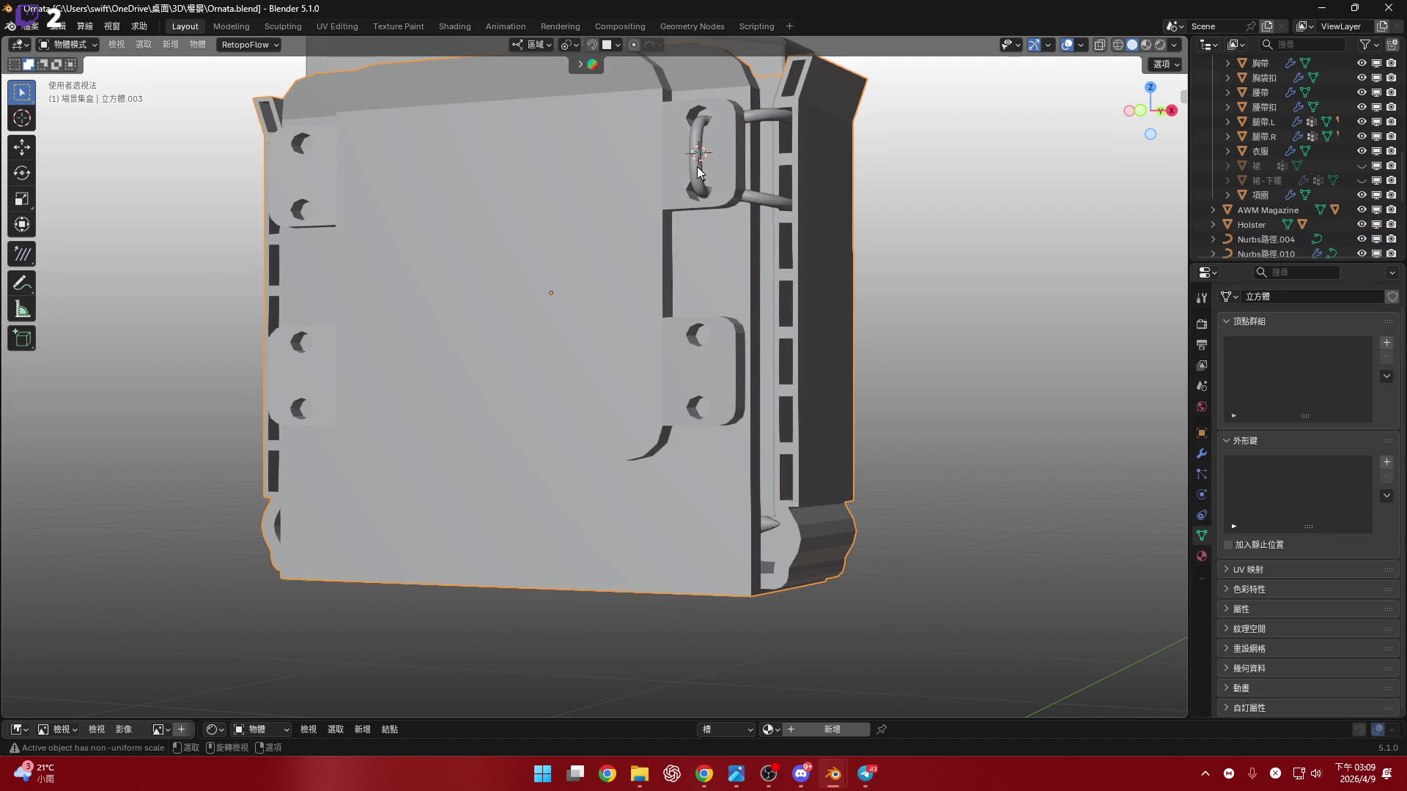
- Select the upper strap loop and set its origin to the 3D cursor
scroll(697, 167, "up", 3)
scroll(674, 261, "up", 2)
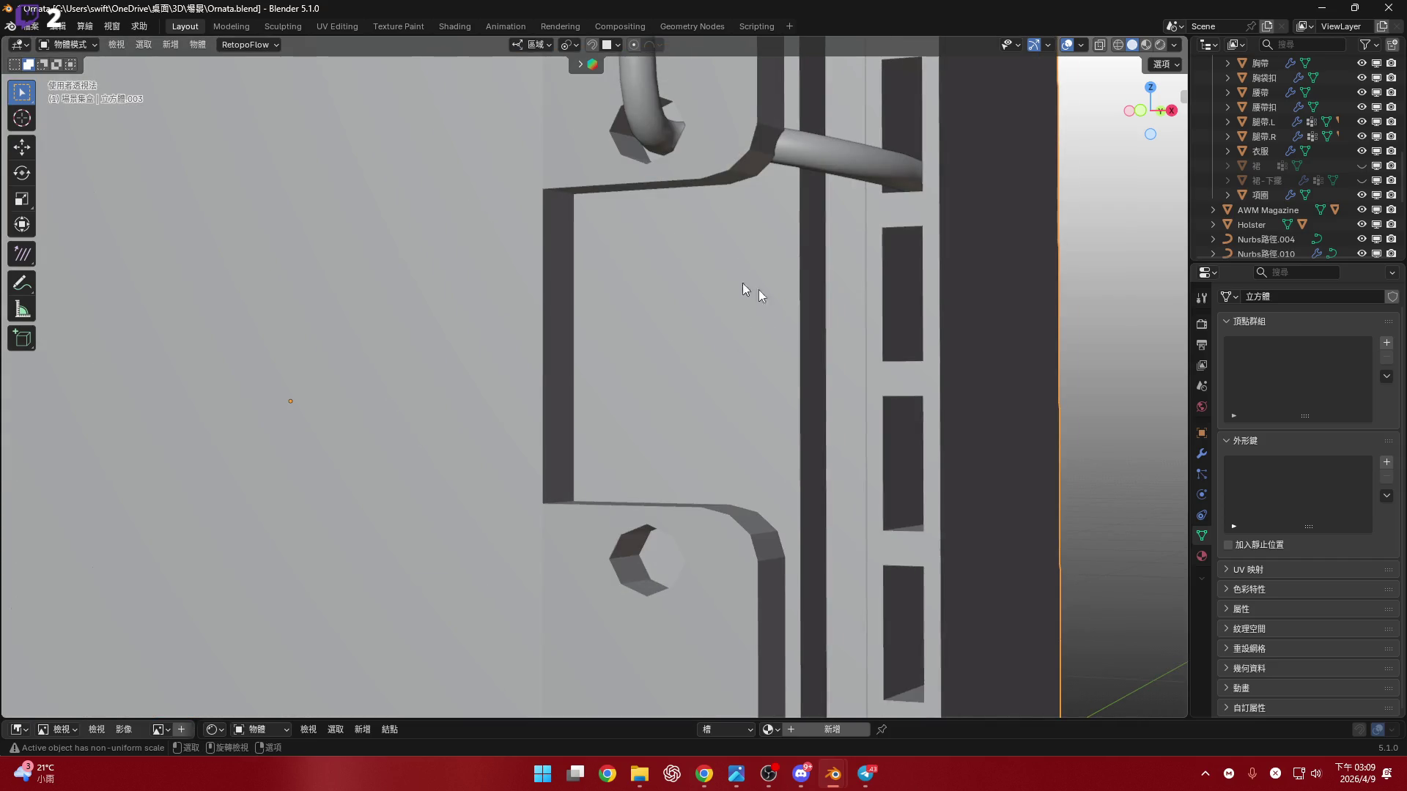
middle_click_drag(668, 213, 658, 275, "shift")
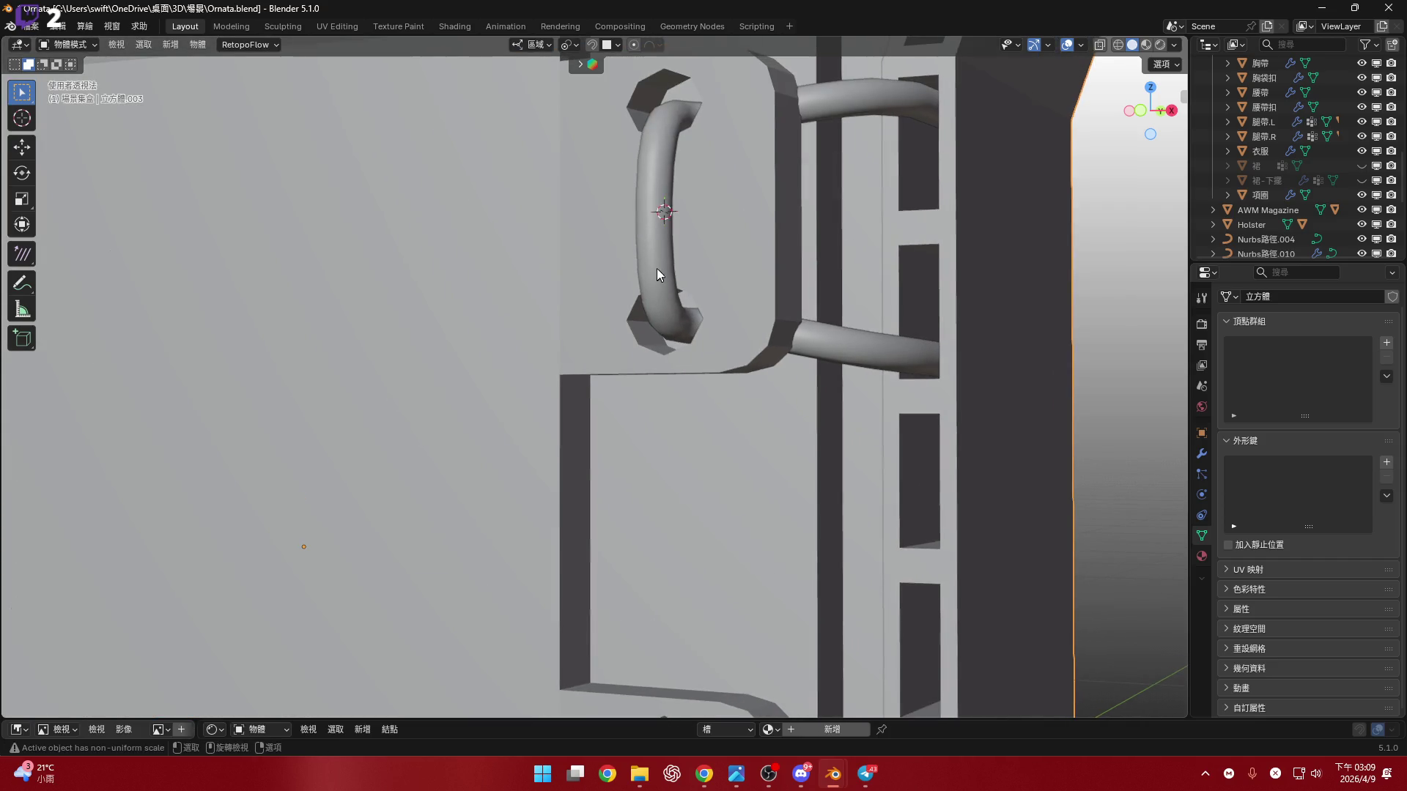
left_click(689, 266)
right_click(689, 265)
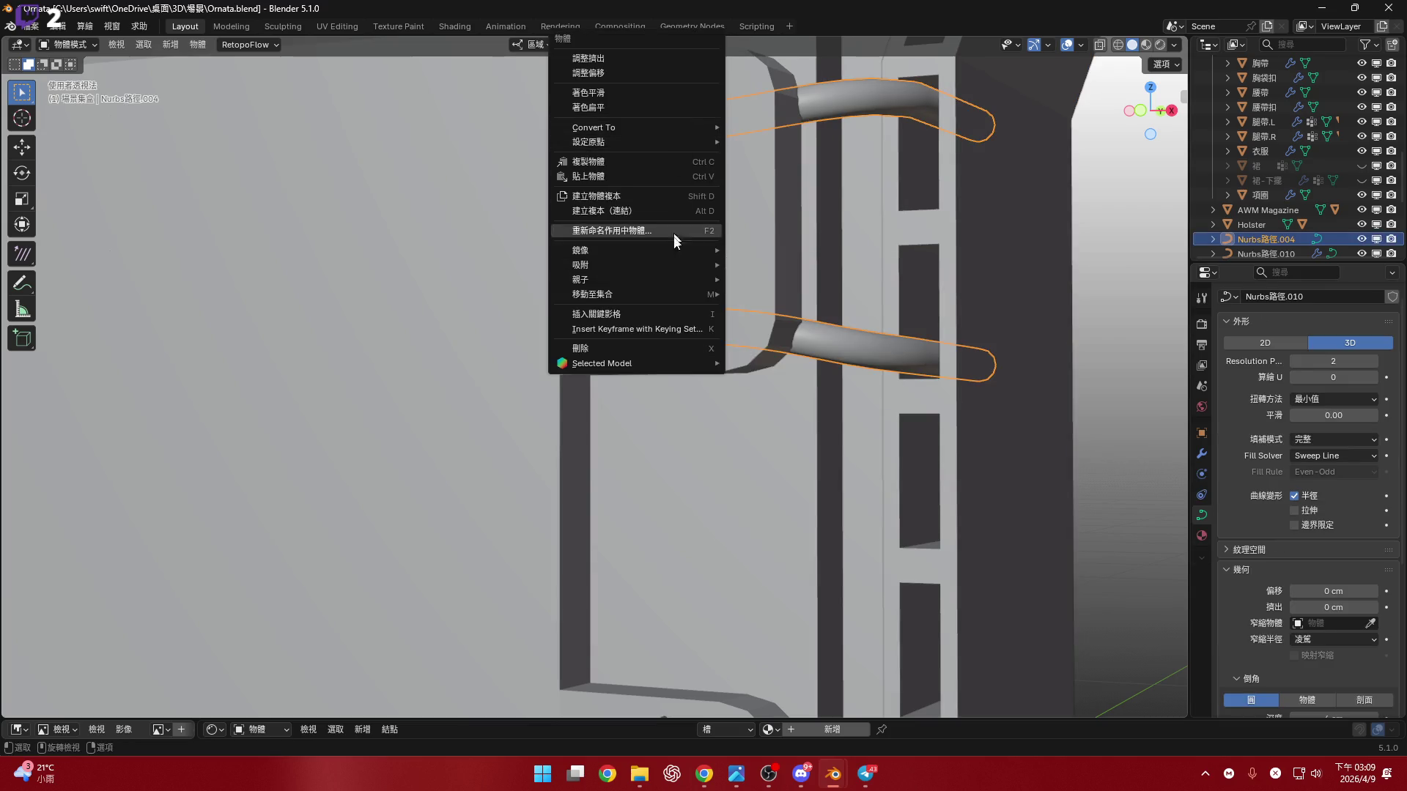
mouse_move(685, 143)
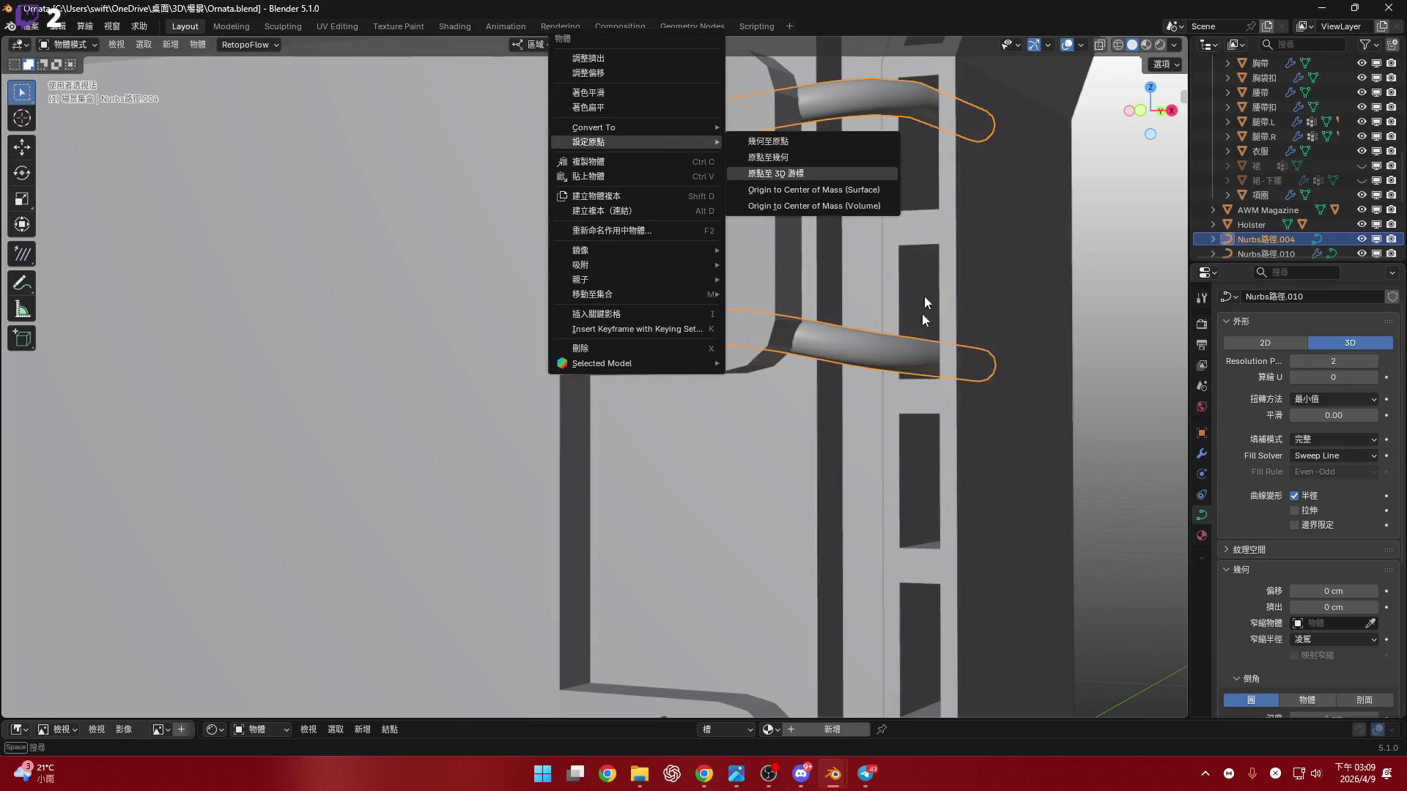
key("Return")
- Select the holster plate and briefly check its mesh in Edit Mode
scroll(723, 407, "down", 5)
middle_click_drag(696, 335, 698, 416)
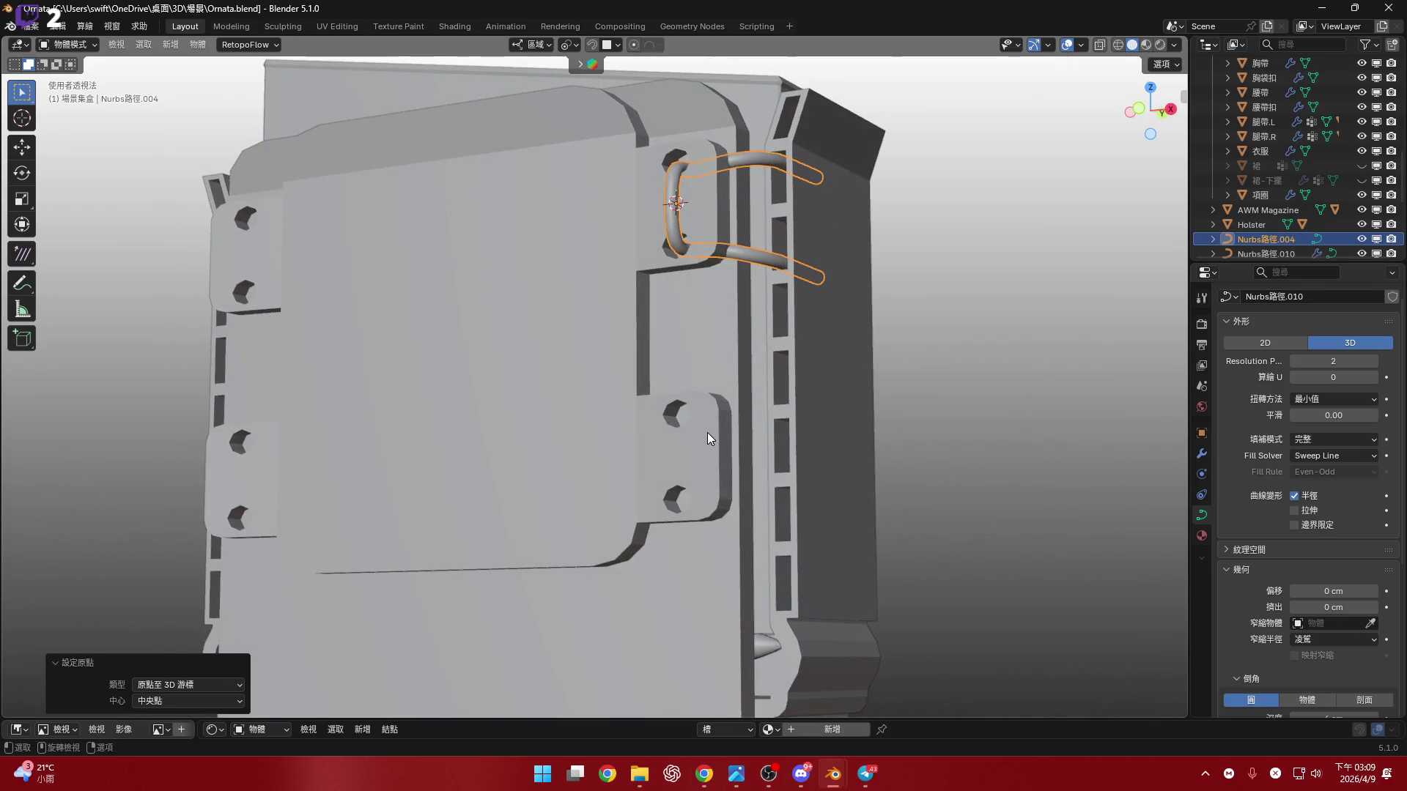
left_click(707, 438)
scroll(710, 359, "up", 3)
key("Tab")
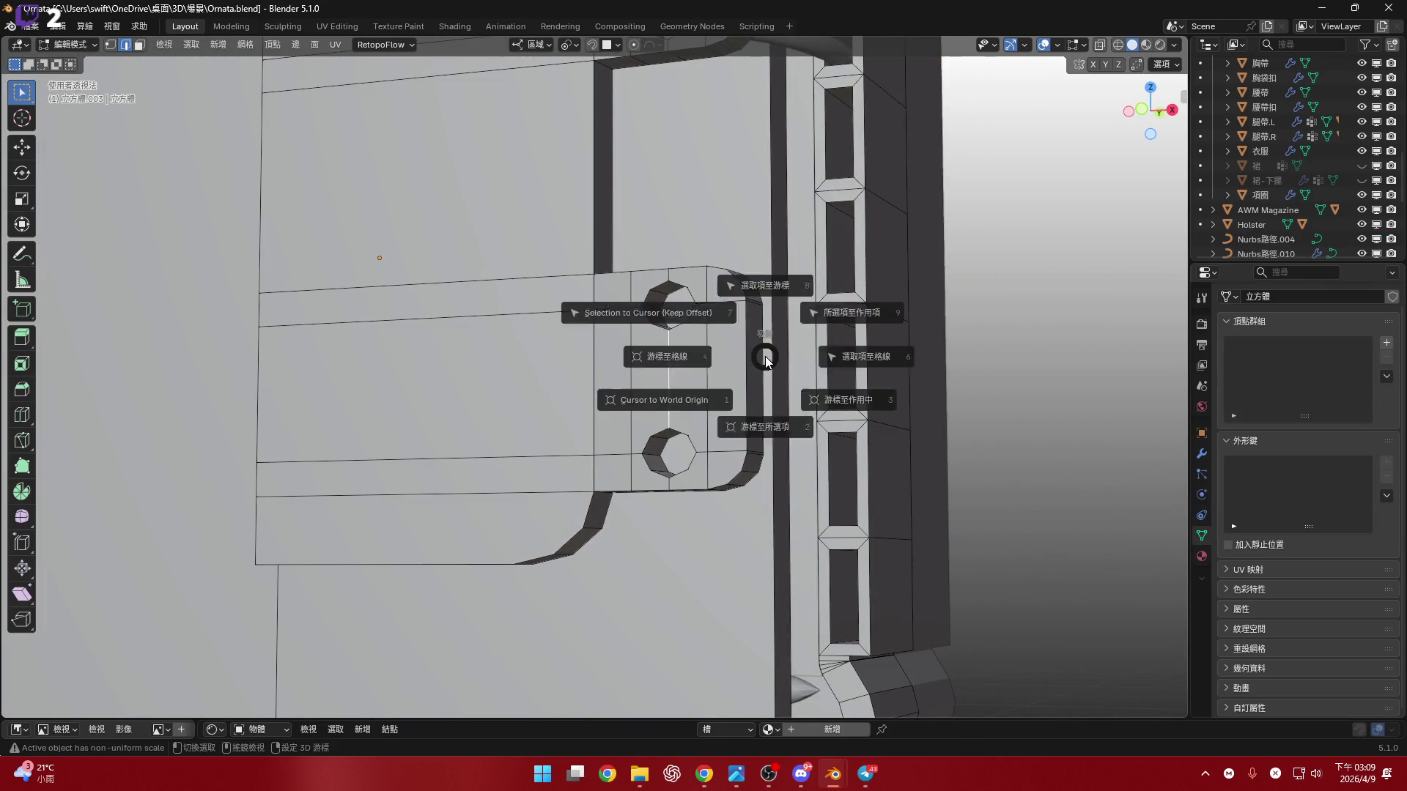
scroll(662, 380, "down", 4)
middle_click_drag(662, 381, 755, 306)
key("Tab")
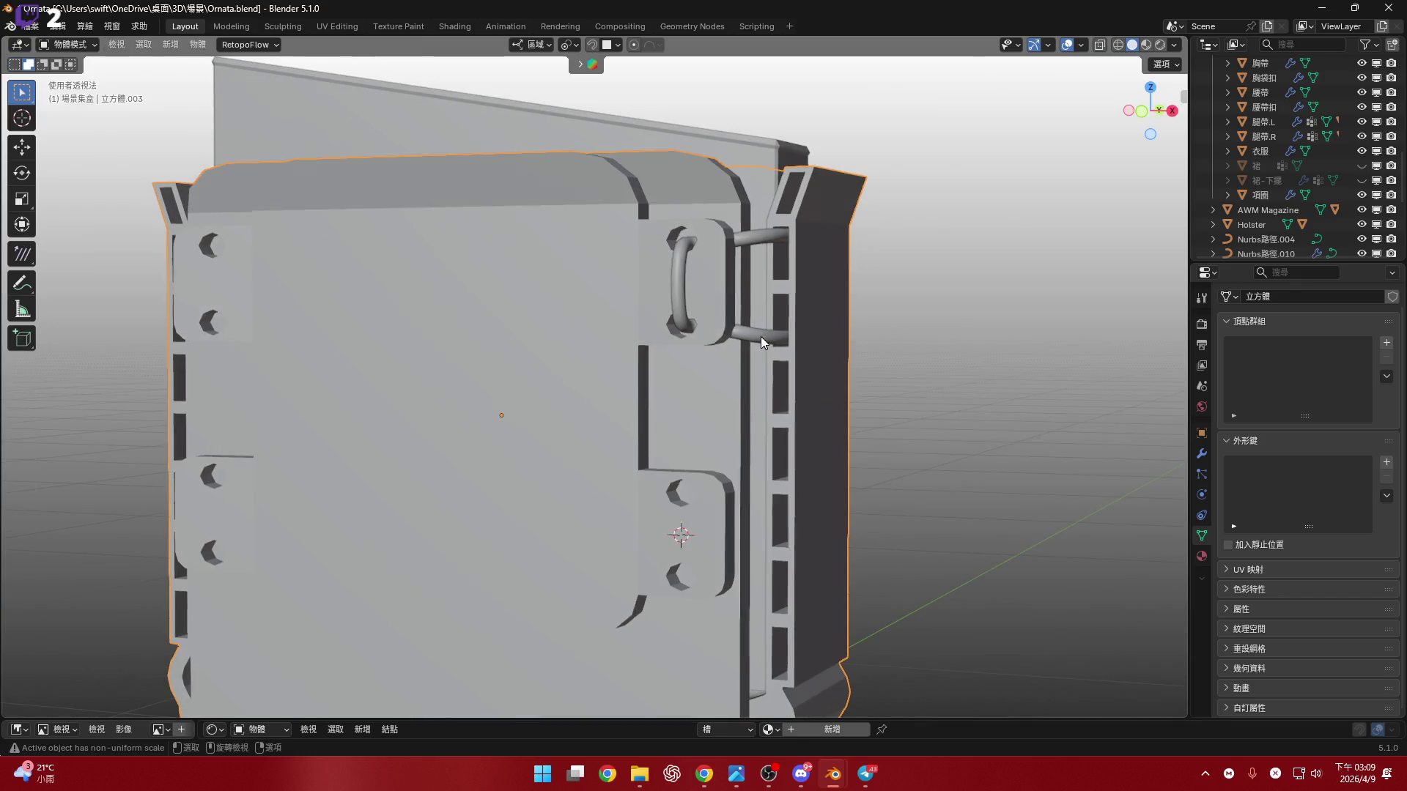
- Duplicate the strap loop and snap the copy to the 3D cursor at the lower holes
right_click(759, 336)
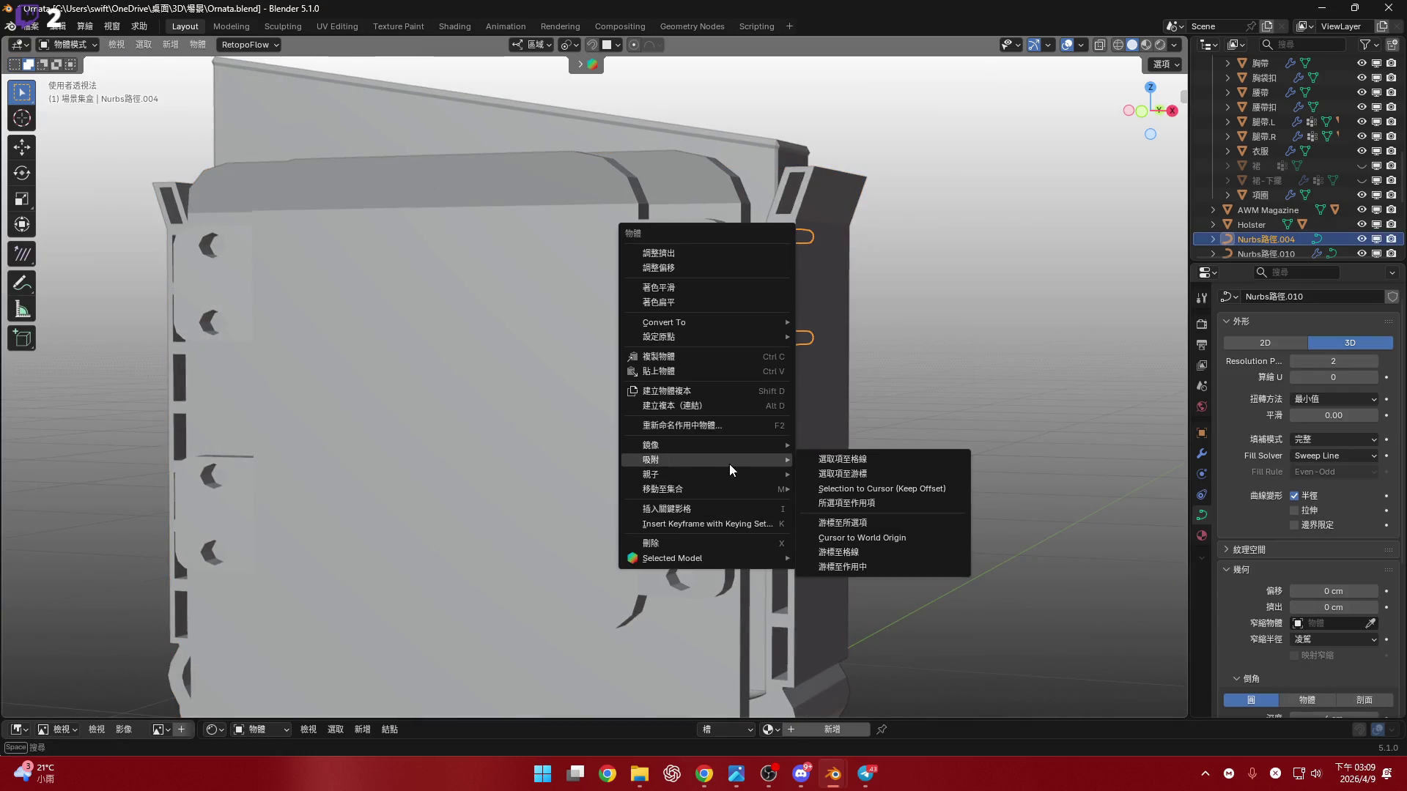
key("shift+d")
right_click(913, 332)
right_click(913, 333)
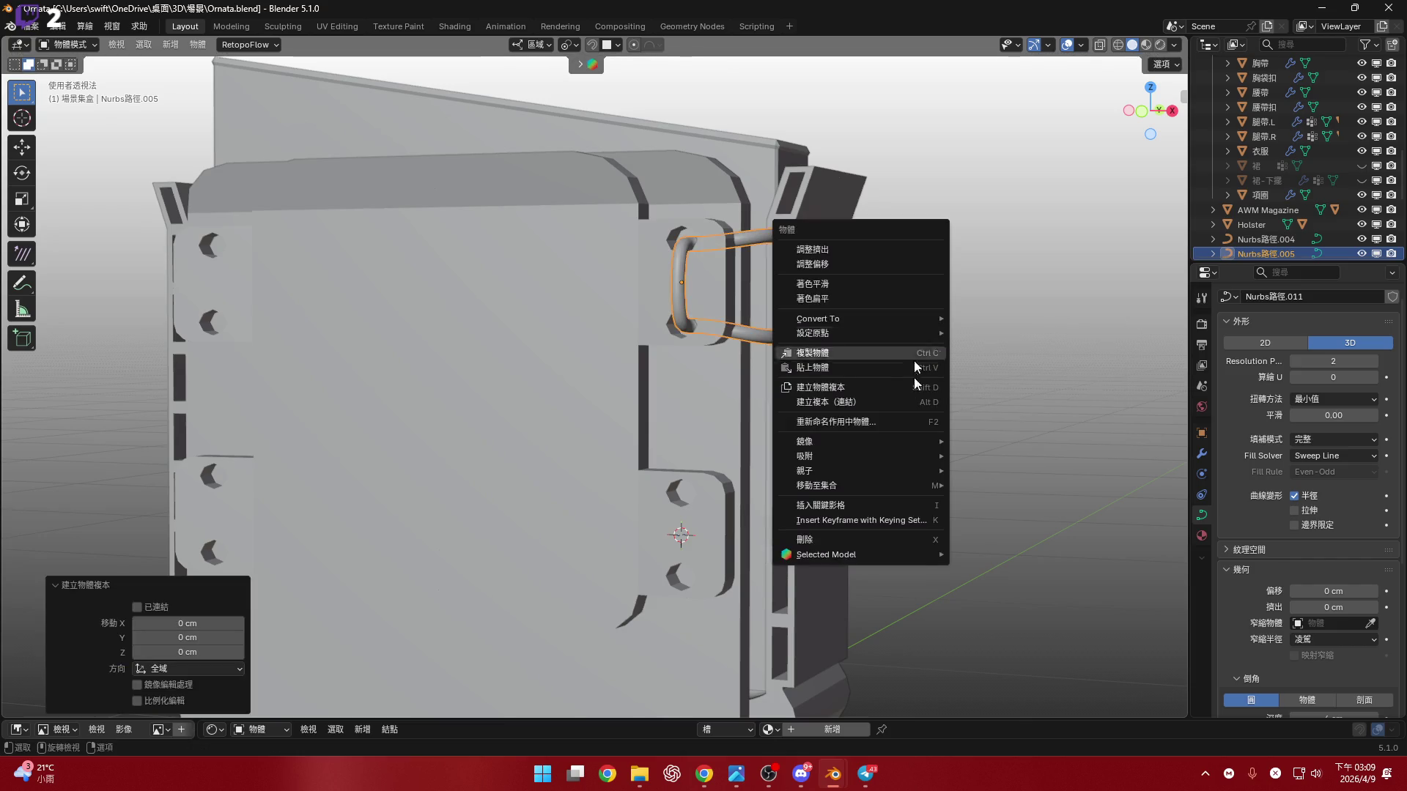
mouse_move(927, 462)
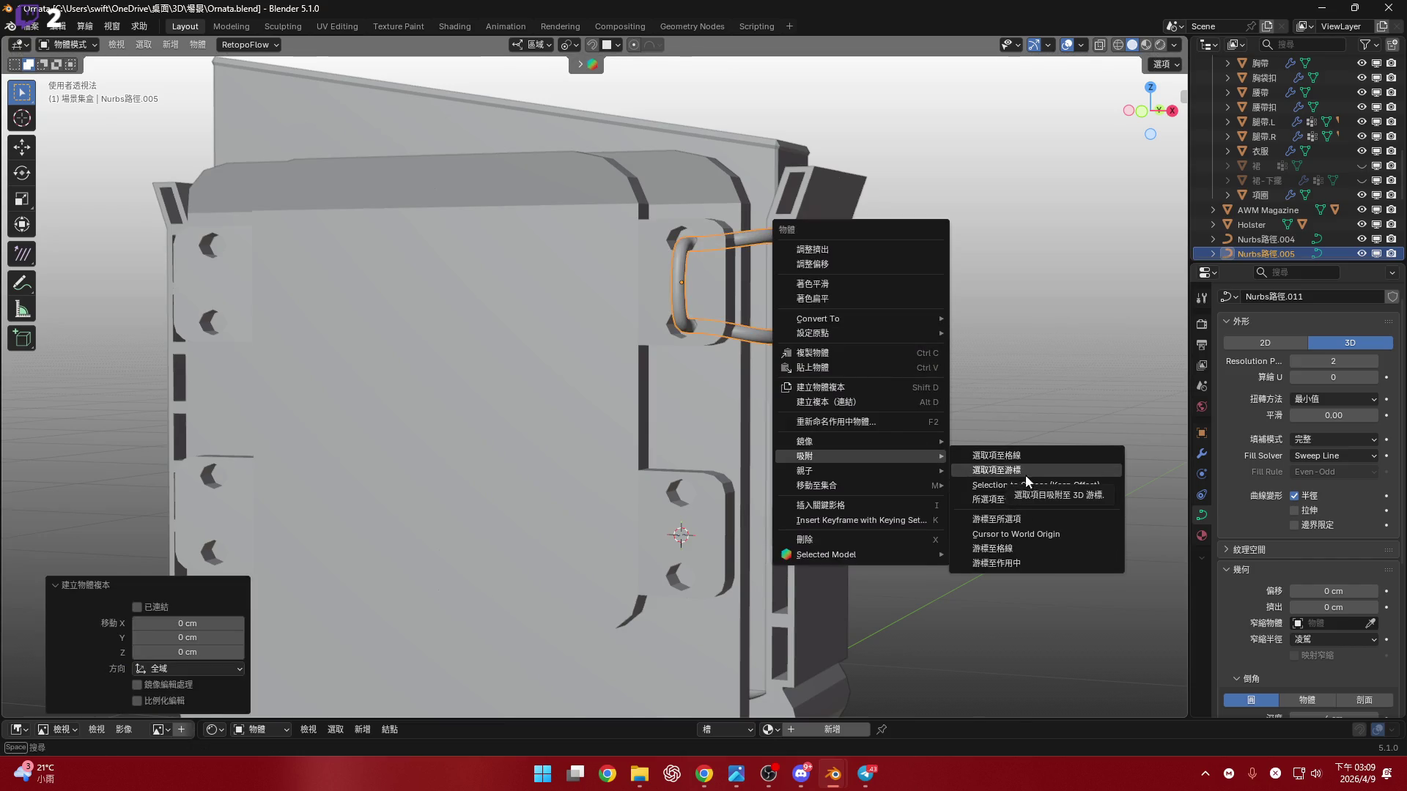
left_click(1004, 477)
mouse_move(1003, 478)
middle_mouse_down()
mouse_move(703, 363)
mouse_move(801, 380)
middle_mouse_up()
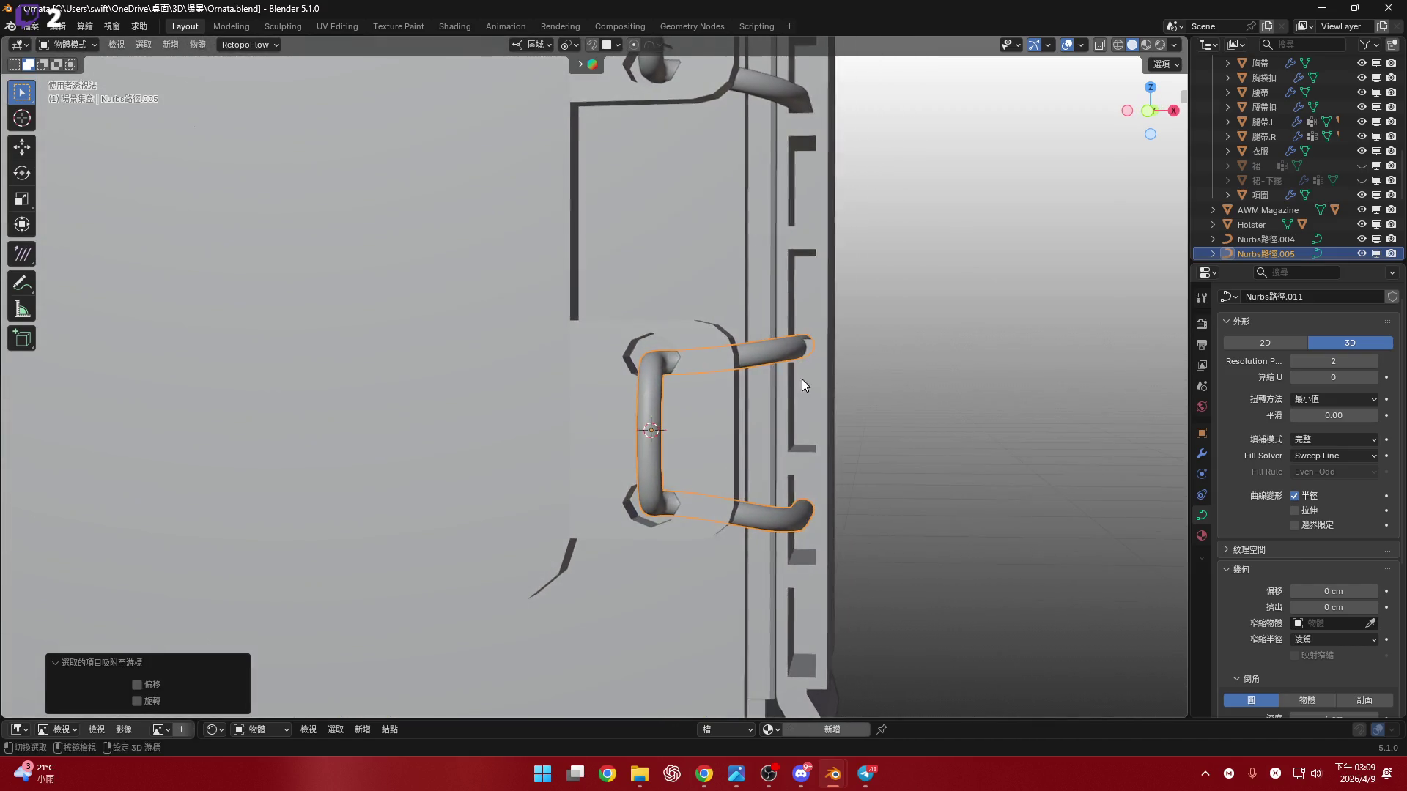
scroll(784, 482, "down", 4)
mouse_move(788, 512)
middle_mouse_down("shift")
mouse_move(785, 379)
mouse_move(802, 273)
mouse_move(807, 455)
middle_mouse_up("shift")
- Inspect the copied loop at the lower holes and select it
left_click_drag(1156, 130, 1148, 129)
mouse_move(843, 381)
middle_mouse_down("shift")
mouse_move(846, 310)
mouse_move(802, 370)
middle_mouse_up("shift")
scroll(845, 310, "up", 2)
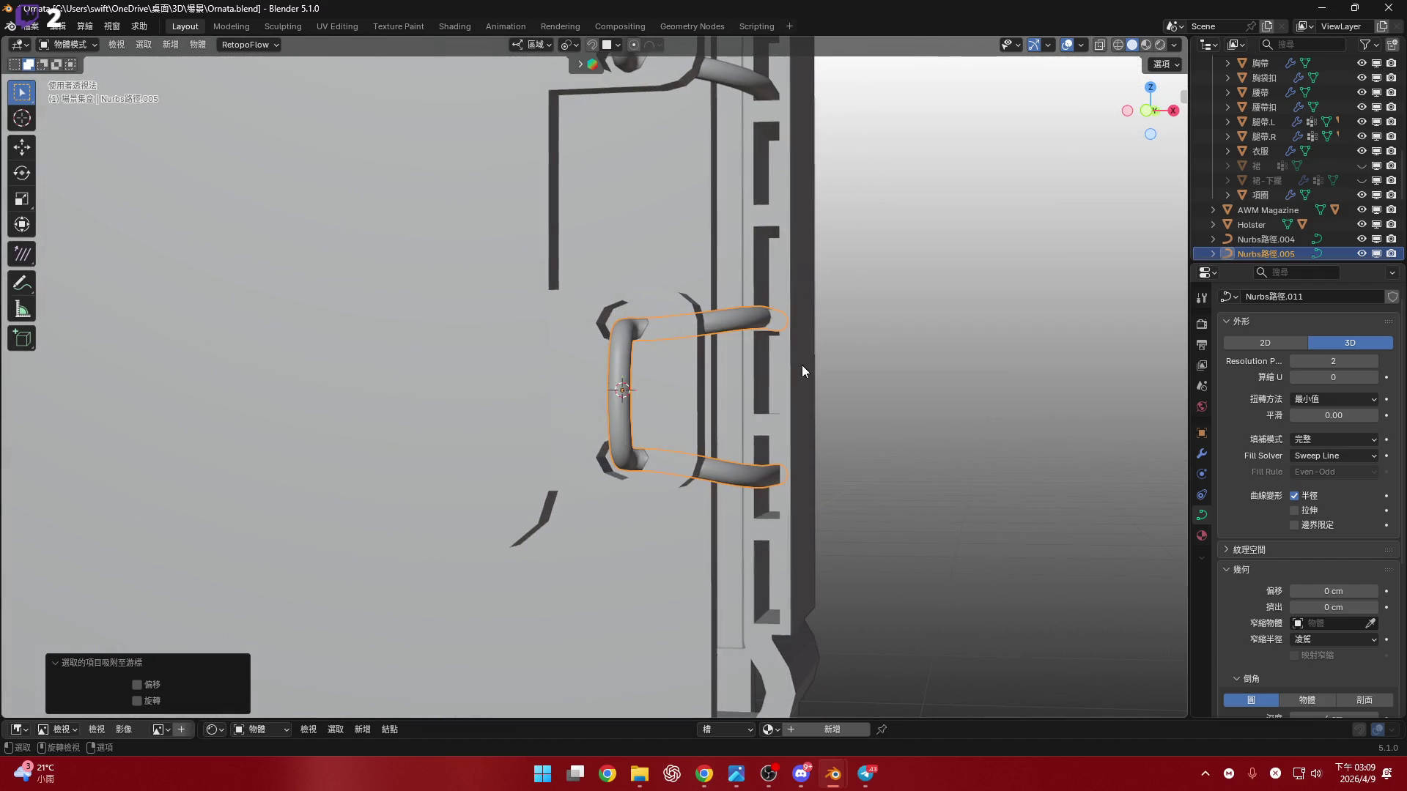
left_click(801, 365)
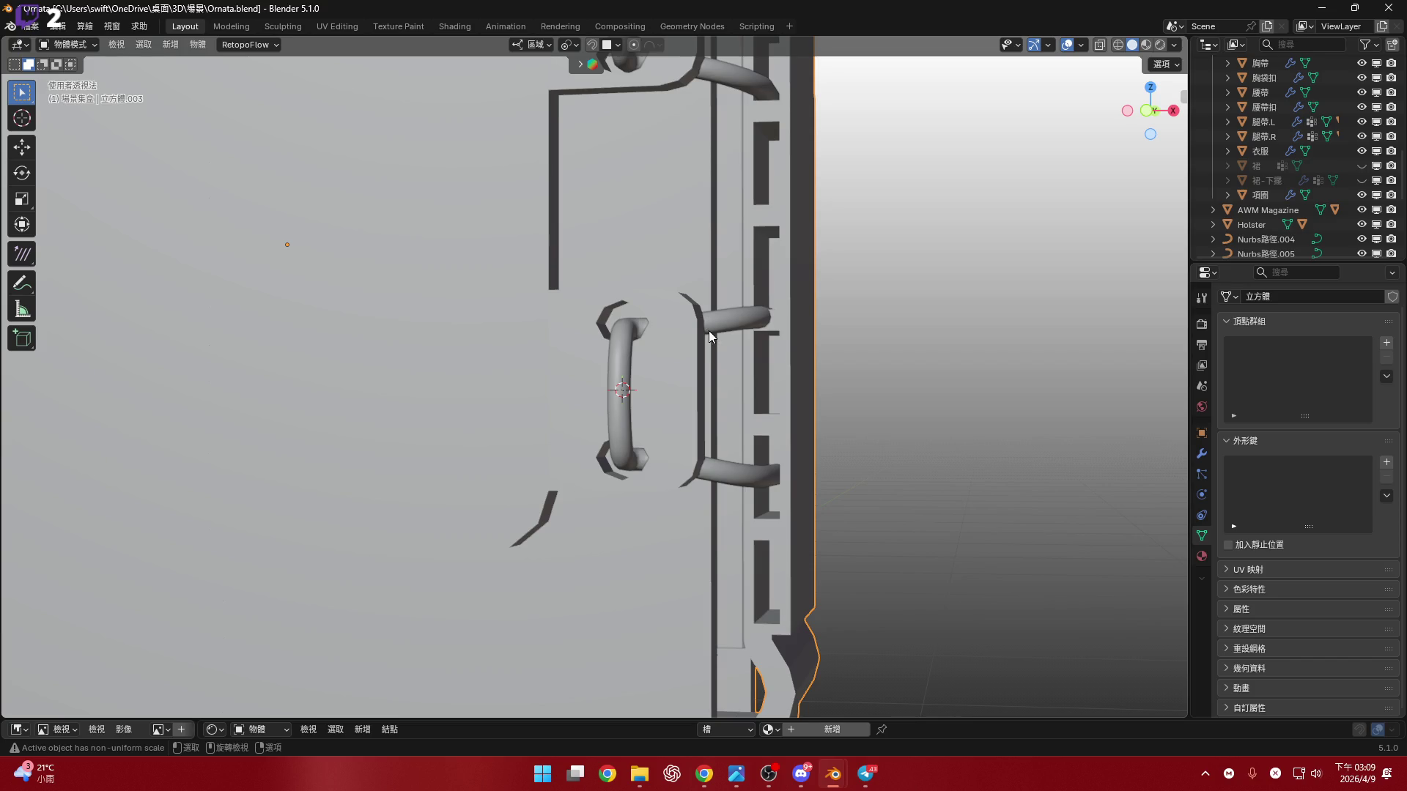
scroll(710, 331, "down", 3)
middle_click_drag(721, 325, 709, 461)
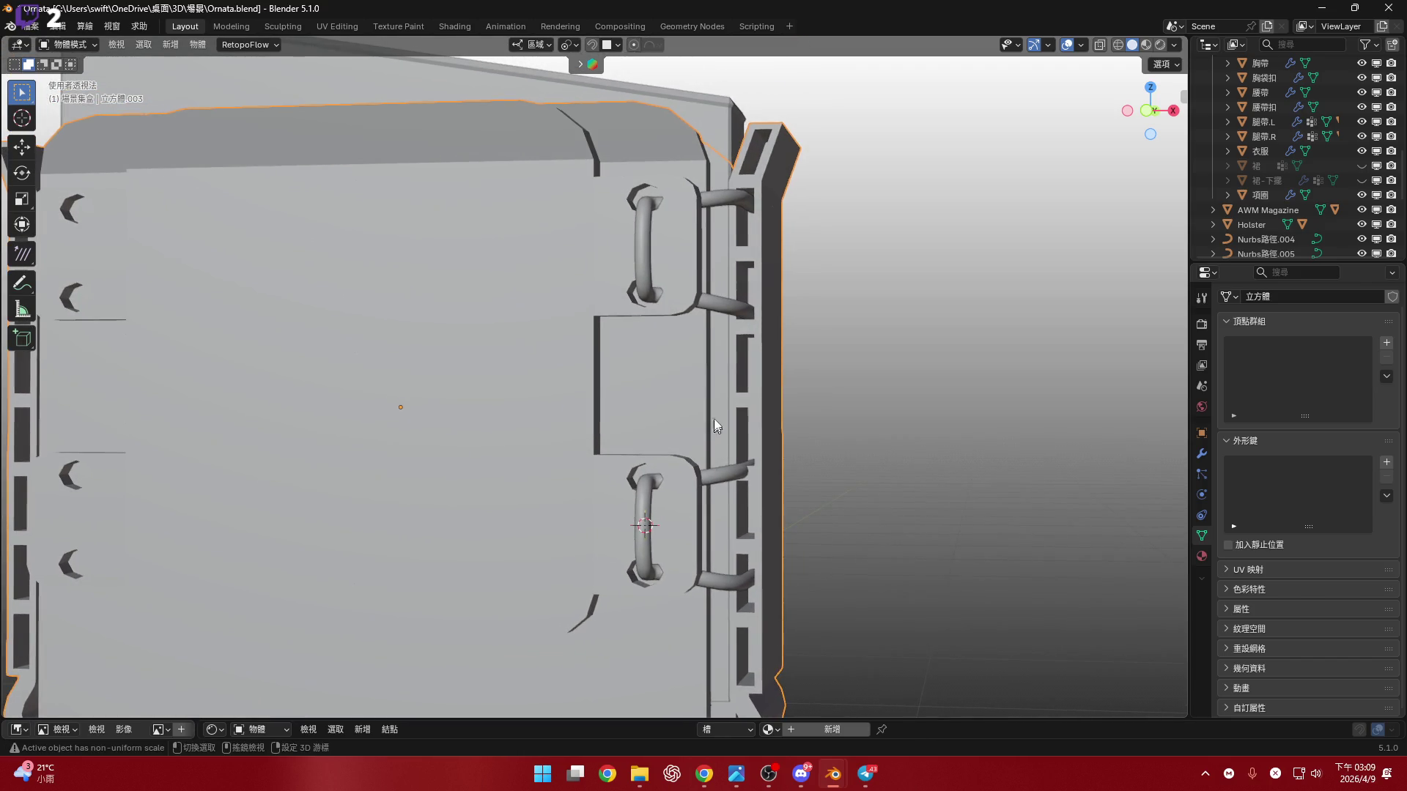
scroll(742, 354, "up", 4)
left_click(808, 353)
mouse_move(794, 352)
middle_mouse_down()
mouse_move(748, 355)
mouse_move(791, 326)
middle_mouse_up()
- Move the lower loop's endpoint along Z to the tube end
key("Tab")
scroll(782, 308, "up", 3)
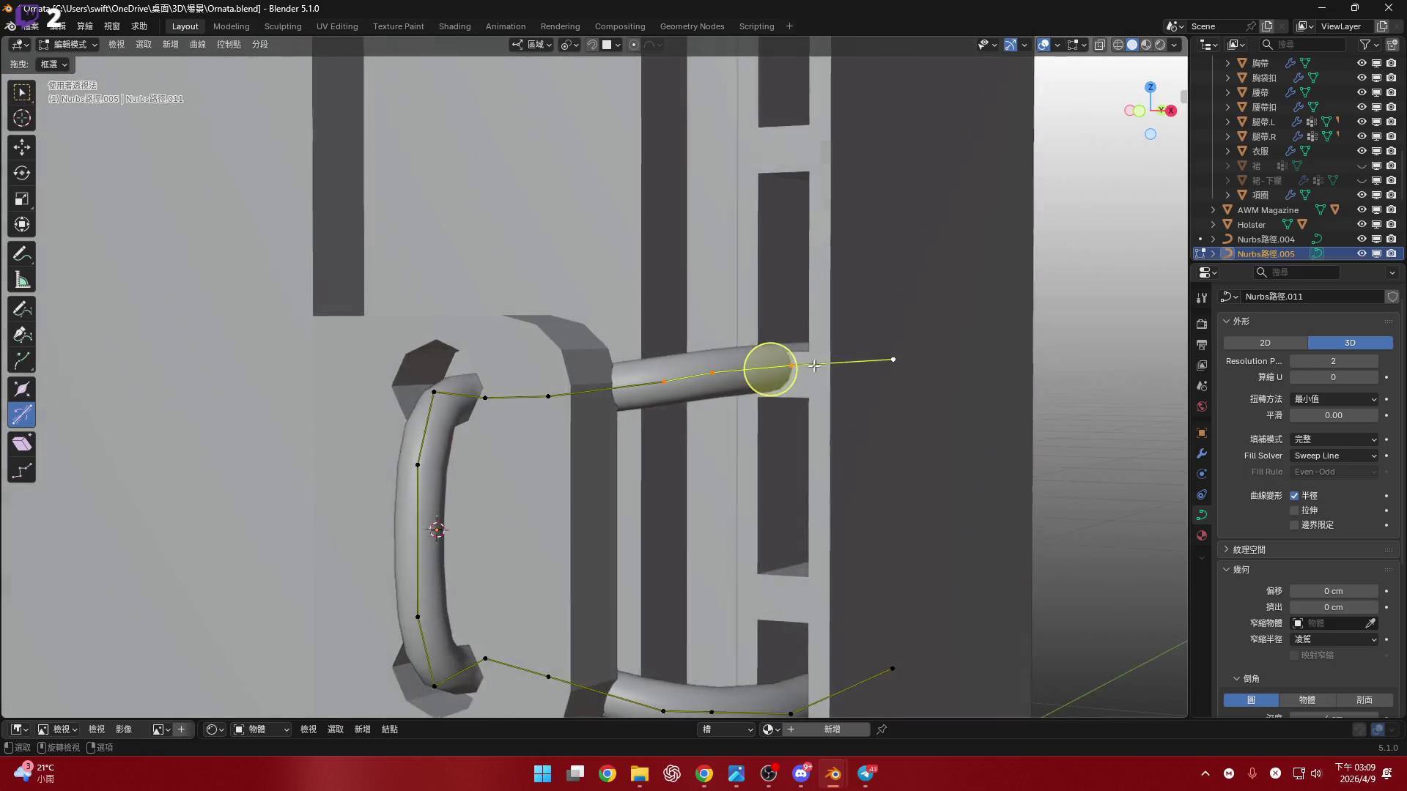
key("g")
key("z")
key("z")
left_click(838, 333)
mouse_move(837, 333)
middle_mouse_down()
mouse_move(782, 331)
mouse_move(767, 280)
mouse_move(763, 351)
mouse_move(843, 329)
mouse_move(782, 365)
mouse_move(732, 307)
mouse_move(711, 366)
mouse_move(715, 418)
middle_mouse_up()
key("g")
key("z")
left_click(855, 327)
- Pick a single control point and rotate it around Z
left_click(704, 385)
left_click(1152, 117)
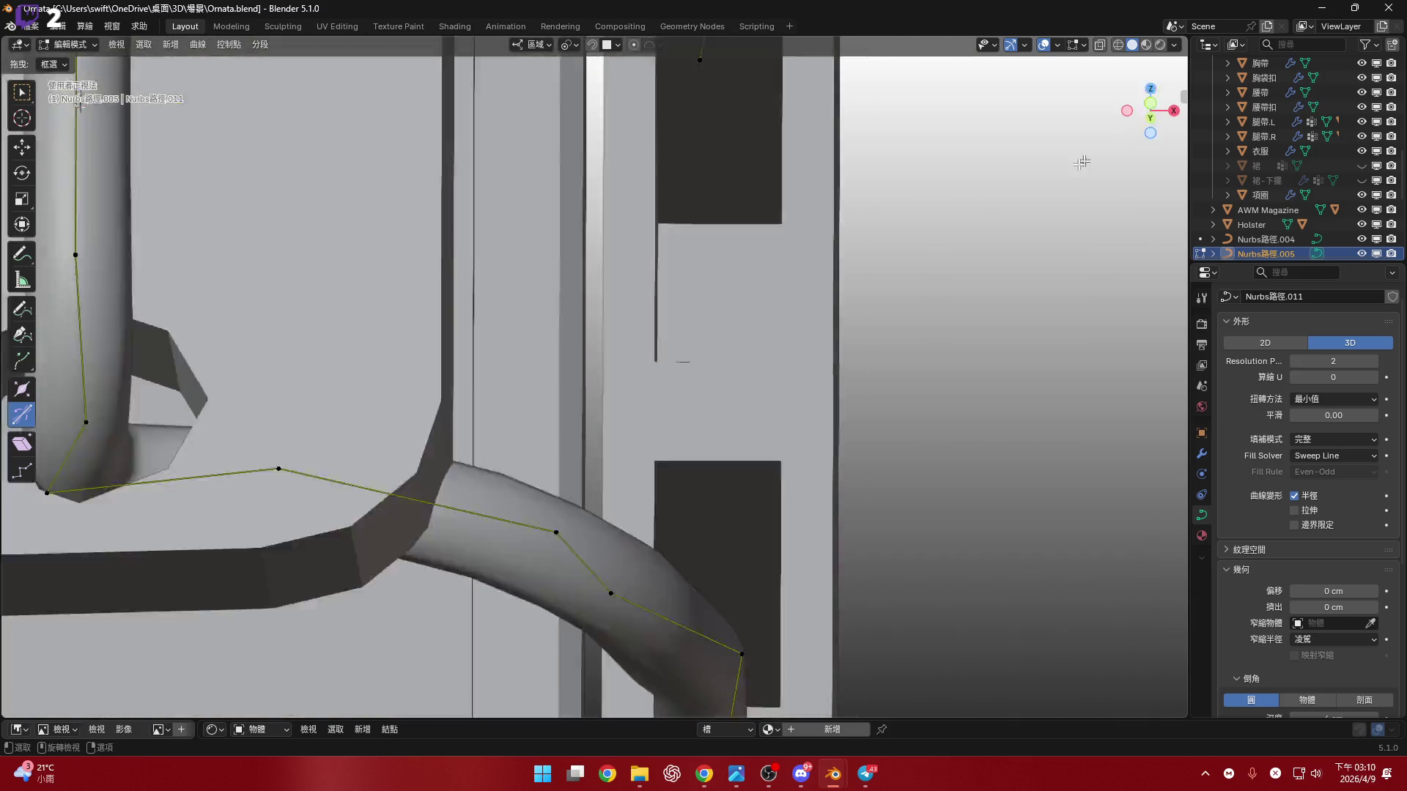
mouse_move(1153, 111)
middle_mouse_down()
mouse_move(760, 314)
mouse_move(685, 242)
mouse_move(769, 574)
mouse_move(643, 473)
middle_mouse_up()
scroll(643, 472, "down", 3)
scroll(659, 415, "up", 4)
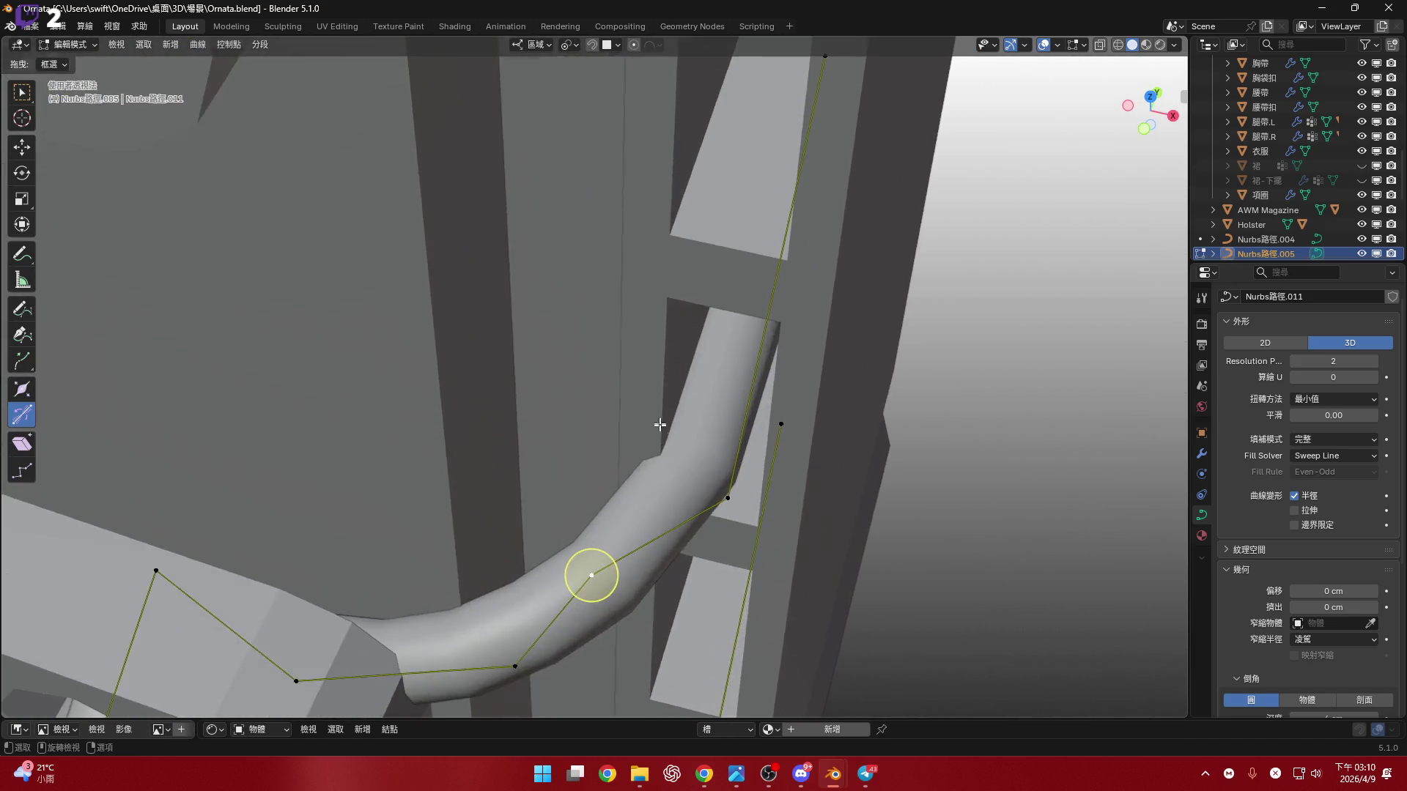
middle_click_drag(680, 579, 680, 497, "shift")
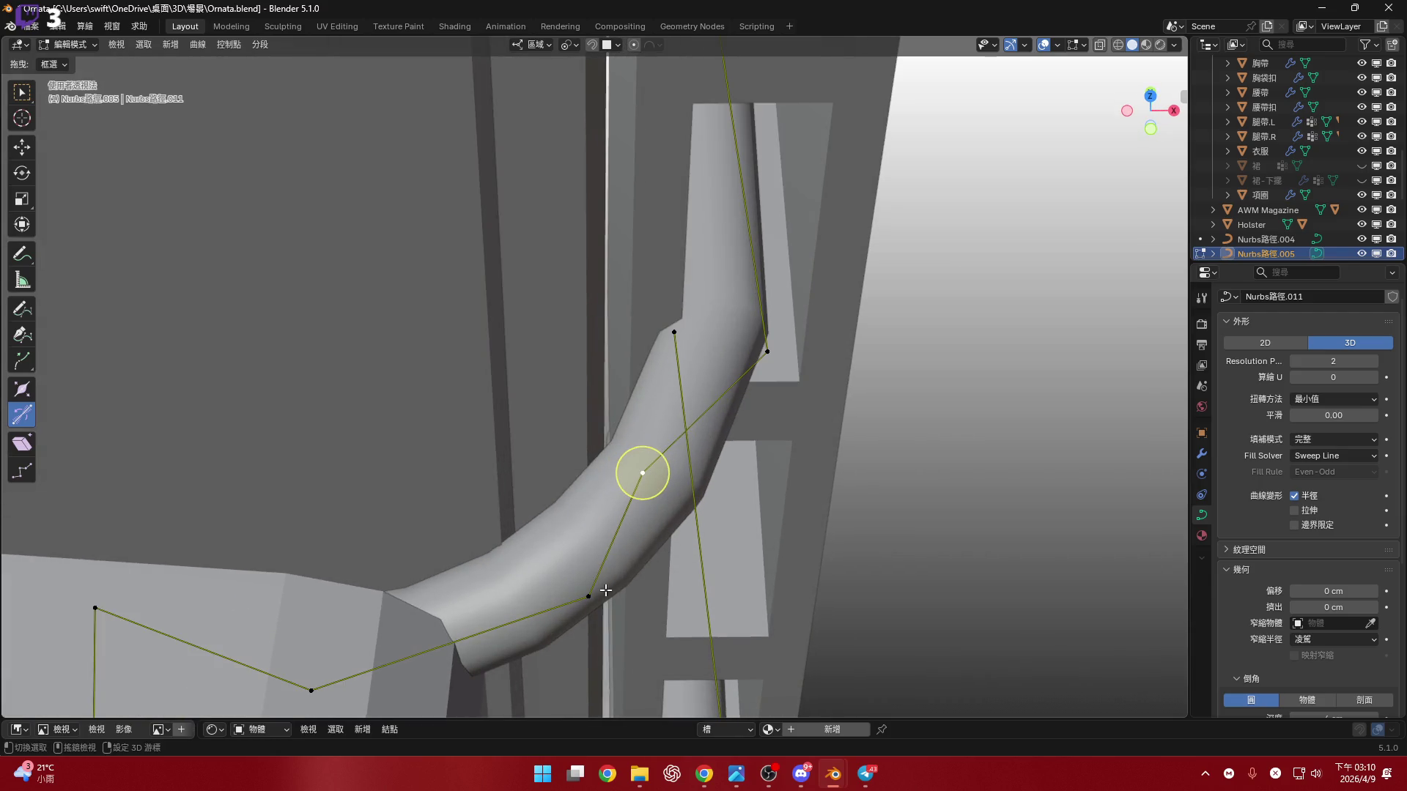
key("r")
key("z")
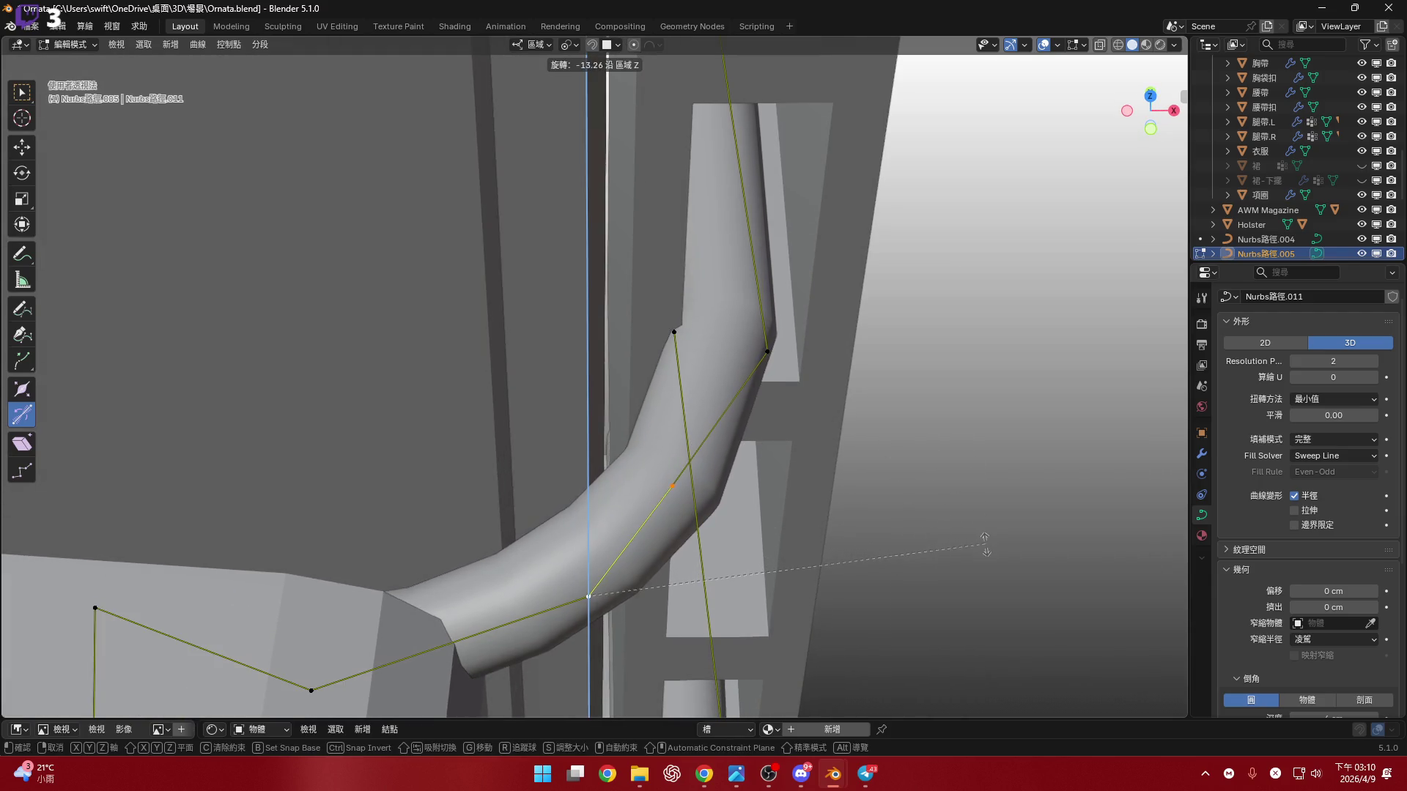
left_click(986, 544)
- Scale the selected control point to reshape the bend
mouse_move(614, 535)
middle_mouse_down()
mouse_move(607, 493)
mouse_move(628, 507)
middle_mouse_up()
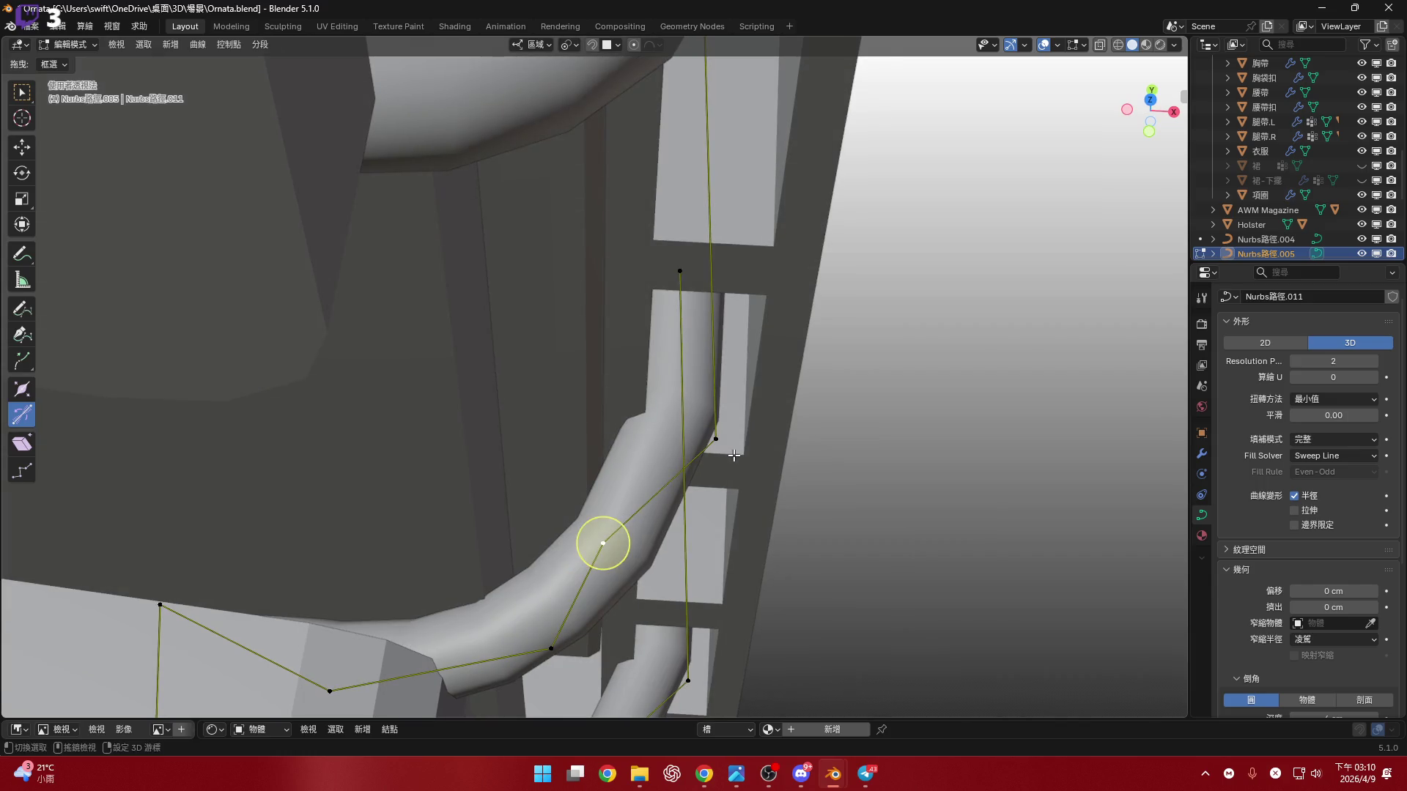
scroll(734, 456, "up", 2)
key("s")
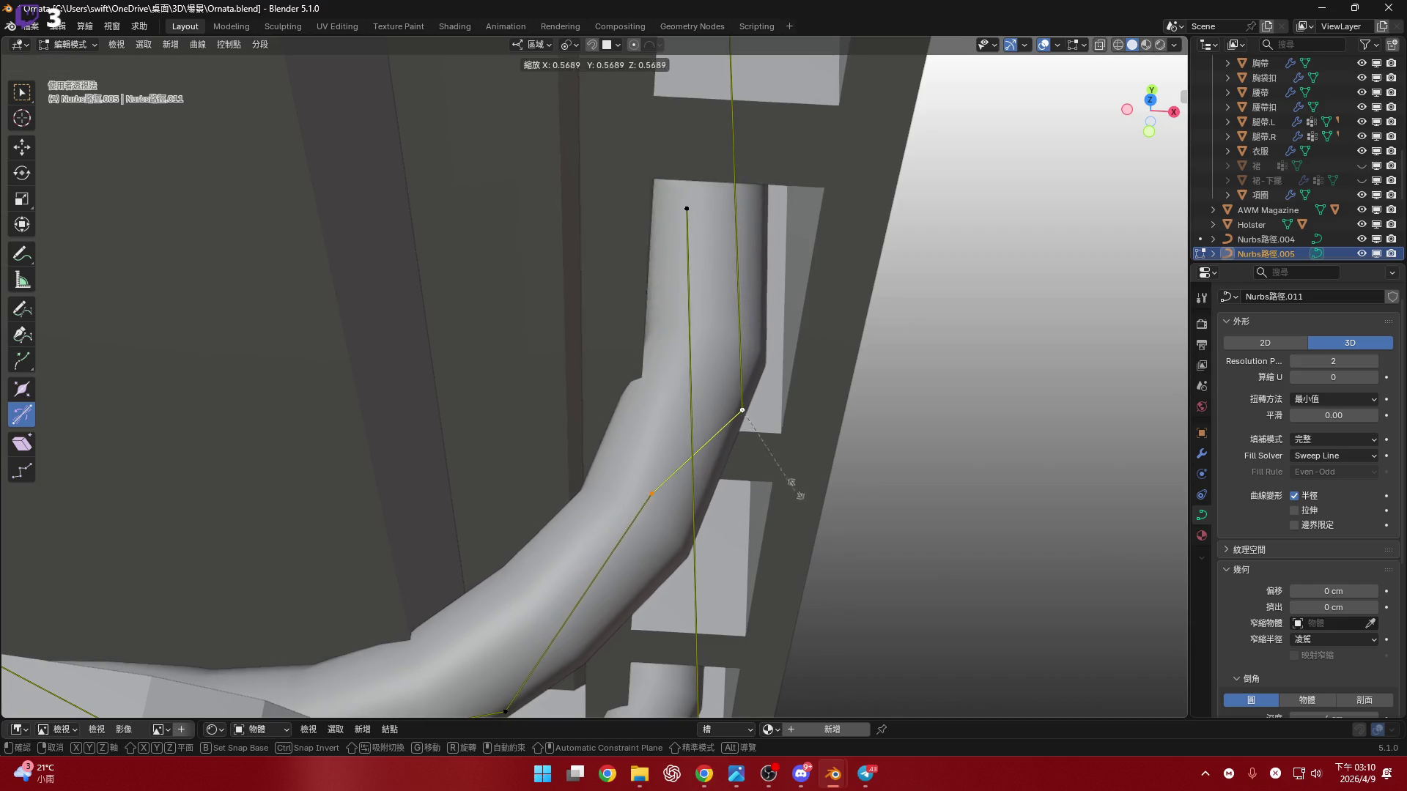
left_click(754, 443)
mouse_move(754, 443)
middle_mouse_down()
mouse_move(663, 263)
mouse_move(700, 395)
middle_mouse_up()
- Delete part of the curve and thin the tube at the selected point
key("x")
mouse_move(702, 318)
middle_mouse_down()
mouse_move(733, 362)
mouse_move(728, 351)
middle_mouse_up()
mouse_move(612, 293)
middle_mouse_down()
mouse_move(732, 327)
mouse_move(753, 377)
mouse_move(741, 398)
middle_mouse_up()
key("x")
left_click(749, 357)
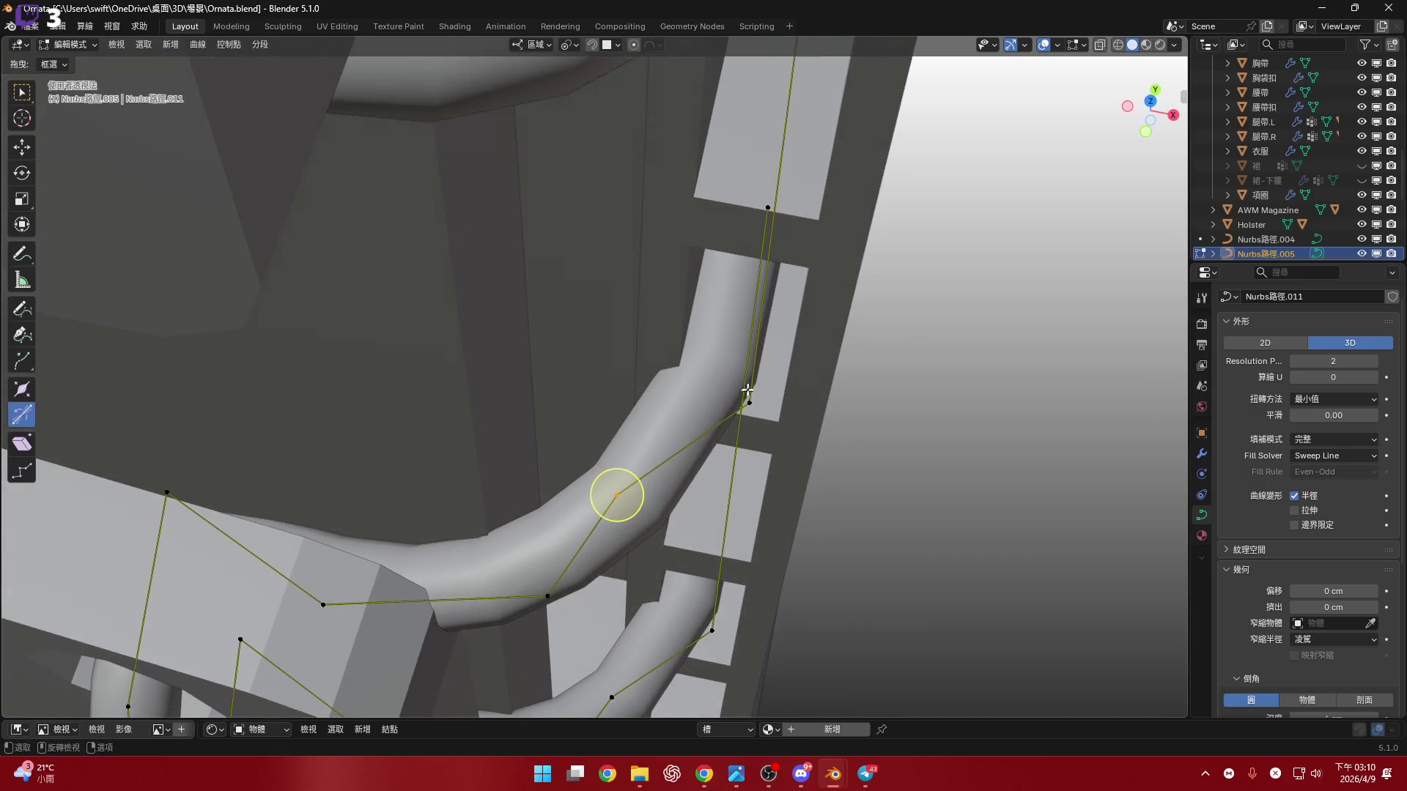
mouse_move(759, 427)
left_mouse_down()
mouse_move(748, 470)
mouse_move(768, 441)
left_mouse_up()
mouse_move(769, 442)
middle_mouse_down()
mouse_move(864, 528)
mouse_move(731, 400)
middle_mouse_up()
scroll(863, 528, "down", 5)
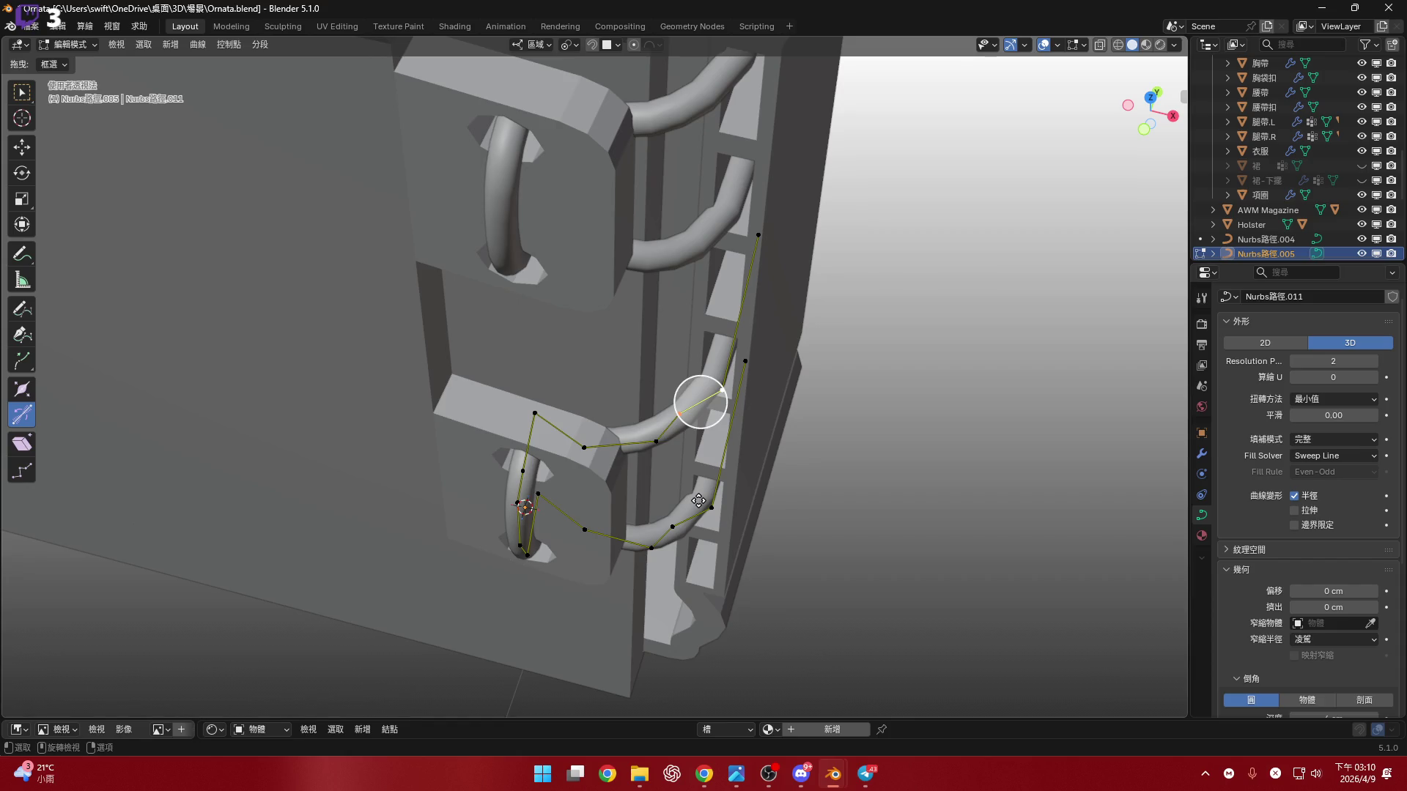
- Edit both strap loops together in top view, toggling X-ray to see the holes
key("Tab")
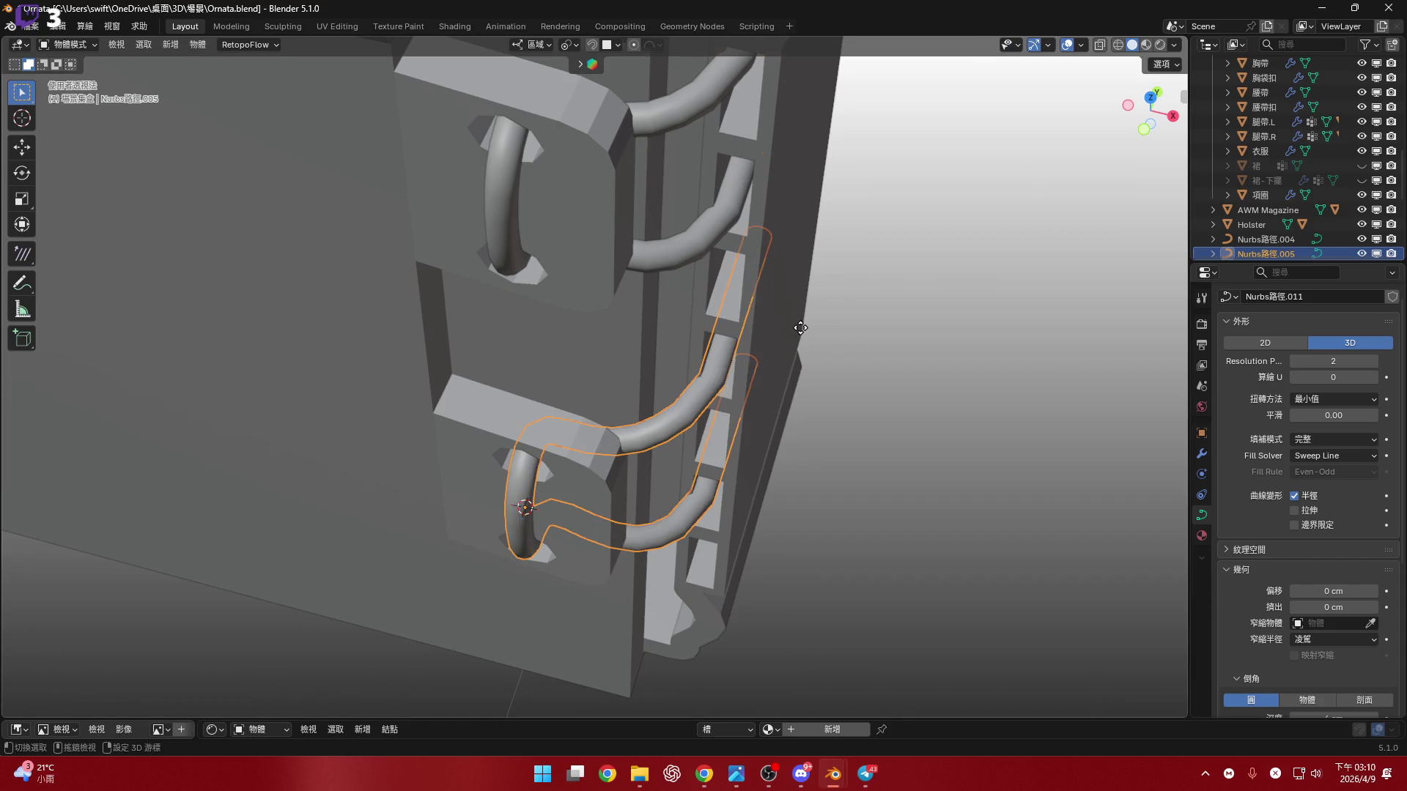
left_click(801, 328, "shift")
key("Tab")
middle_click_drag(782, 333, 697, 321)
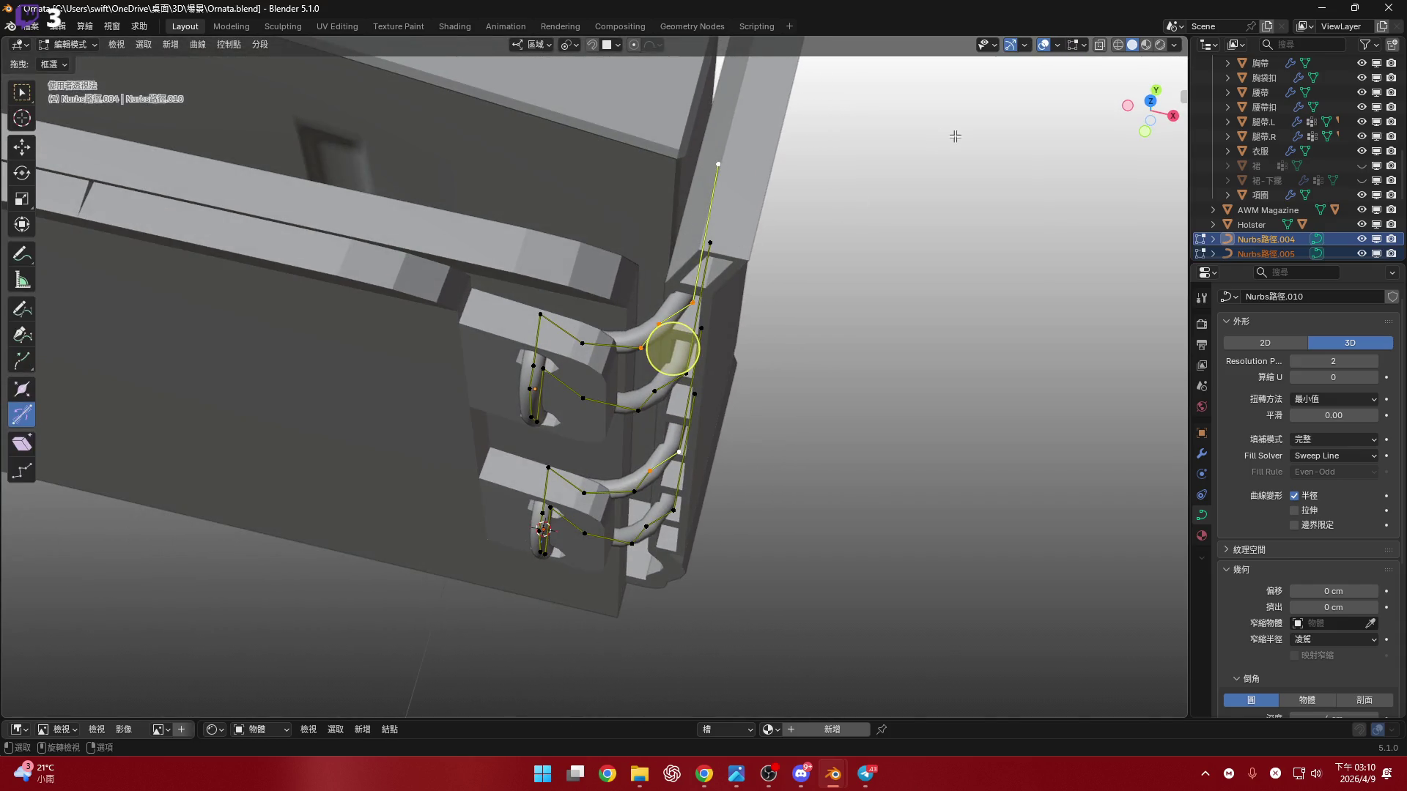
left_click(1159, 102)
scroll(622, 134, "up", 3)
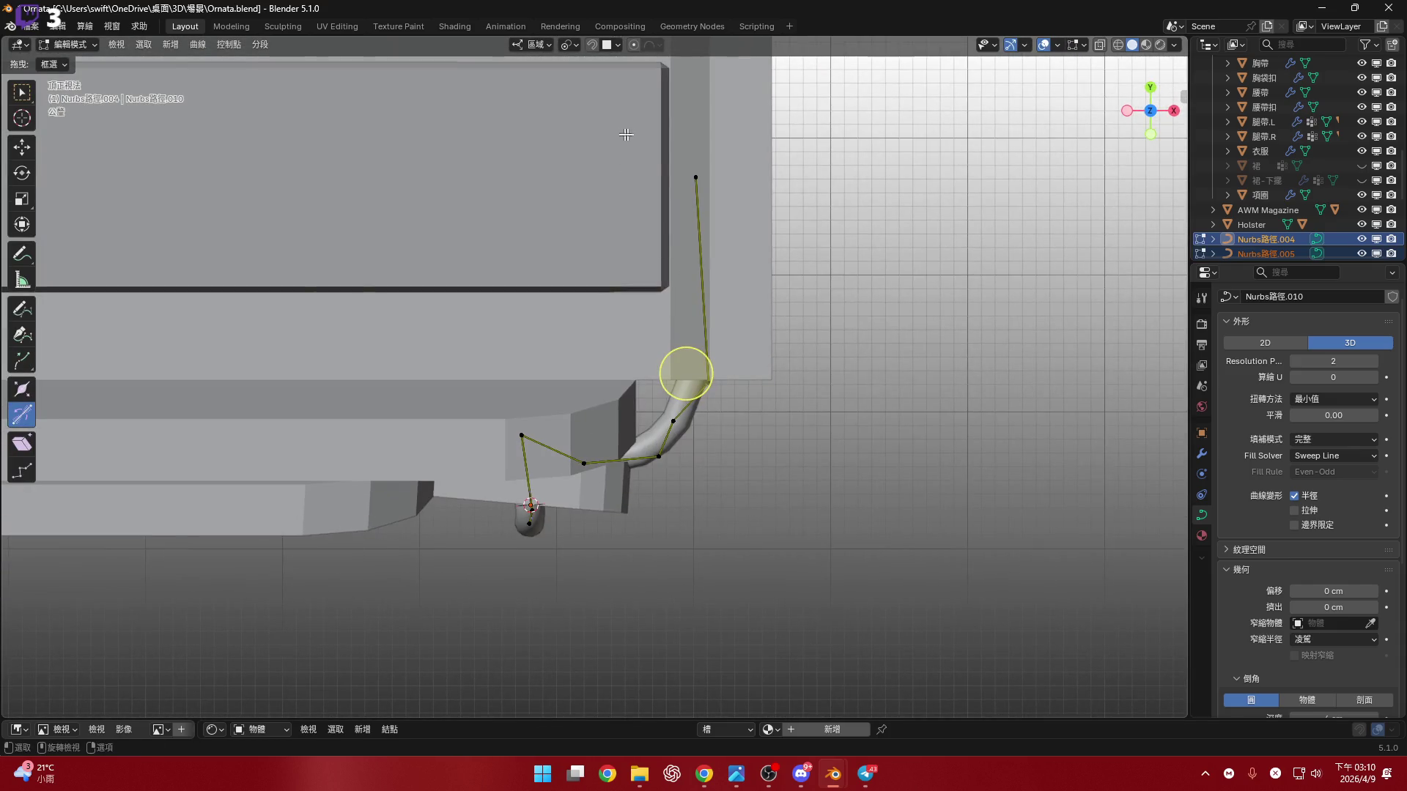
middle_click_drag(872, 408, 979, 167, "shift")
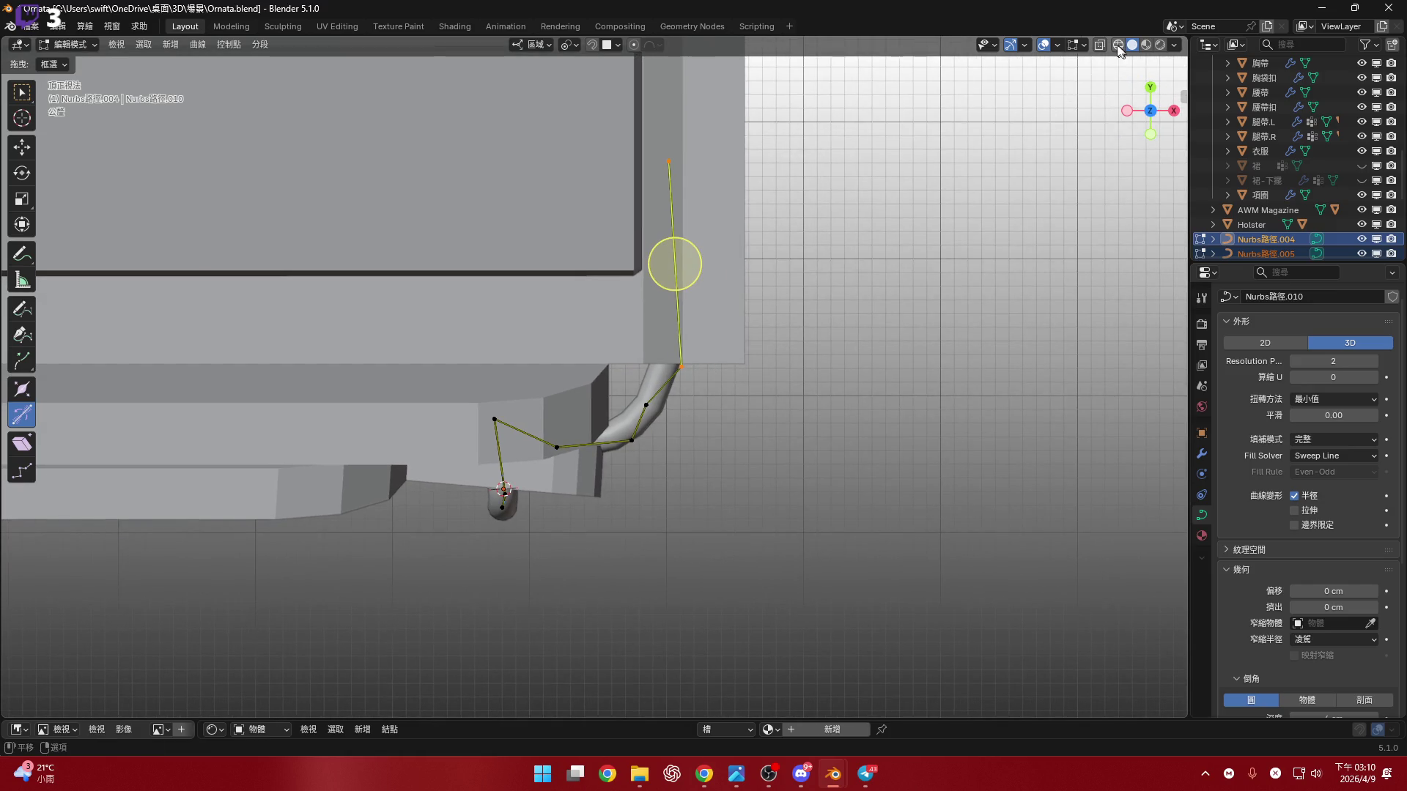
left_click(1099, 46)
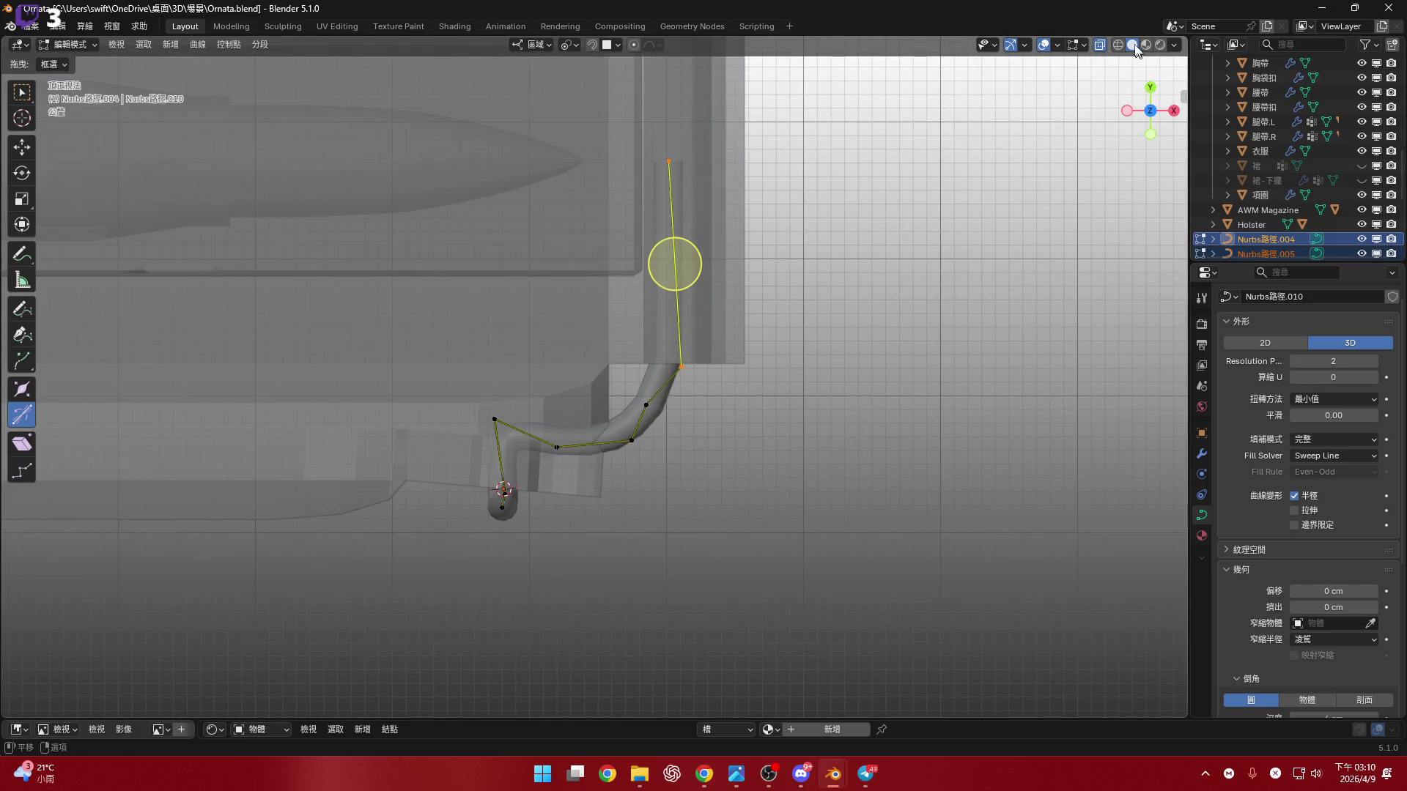
left_click(1100, 46)
- Move an upper-loop control point through the hole, then open the plate mesh for editing
mouse_move(732, 294)
middle_mouse_down()
mouse_move(644, 343)
mouse_move(655, 366)
middle_mouse_up()
scroll(656, 366, "up", 2)
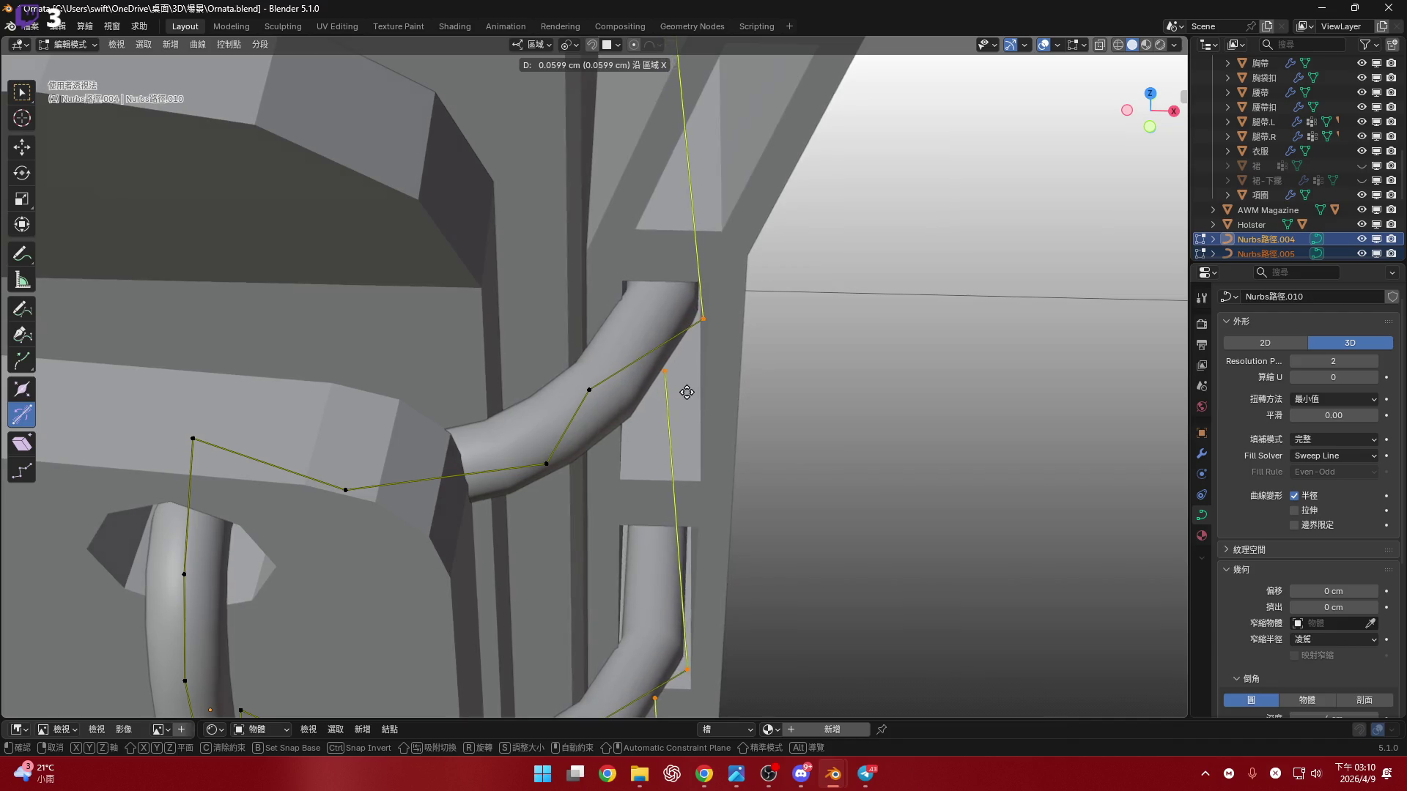
left_click(689, 393)
mouse_move(689, 392)
middle_mouse_down()
mouse_move(666, 569)
mouse_move(679, 418)
mouse_move(697, 566)
mouse_move(701, 113)
mouse_move(669, 354)
mouse_move(678, 481)
mouse_move(681, 393)
mouse_move(703, 418)
middle_mouse_up()
key("Tab")
mouse_move(648, 307)
middle_mouse_down()
mouse_move(716, 259)
mouse_move(653, 275)
mouse_move(657, 375)
mouse_move(759, 353)
mouse_move(812, 306)
mouse_move(779, 293)
mouse_move(583, 309)
mouse_move(776, 212)
middle_mouse_up()
scroll(716, 259, "up", 3)
left_click(688, 288)
key("Tab")
- Select the separate edge strip on the plate with Ctrl+L and hide it
scroll(732, 357, "up", 3)
scroll(759, 353, "down", 5)
scroll(787, 208, "up", 3)
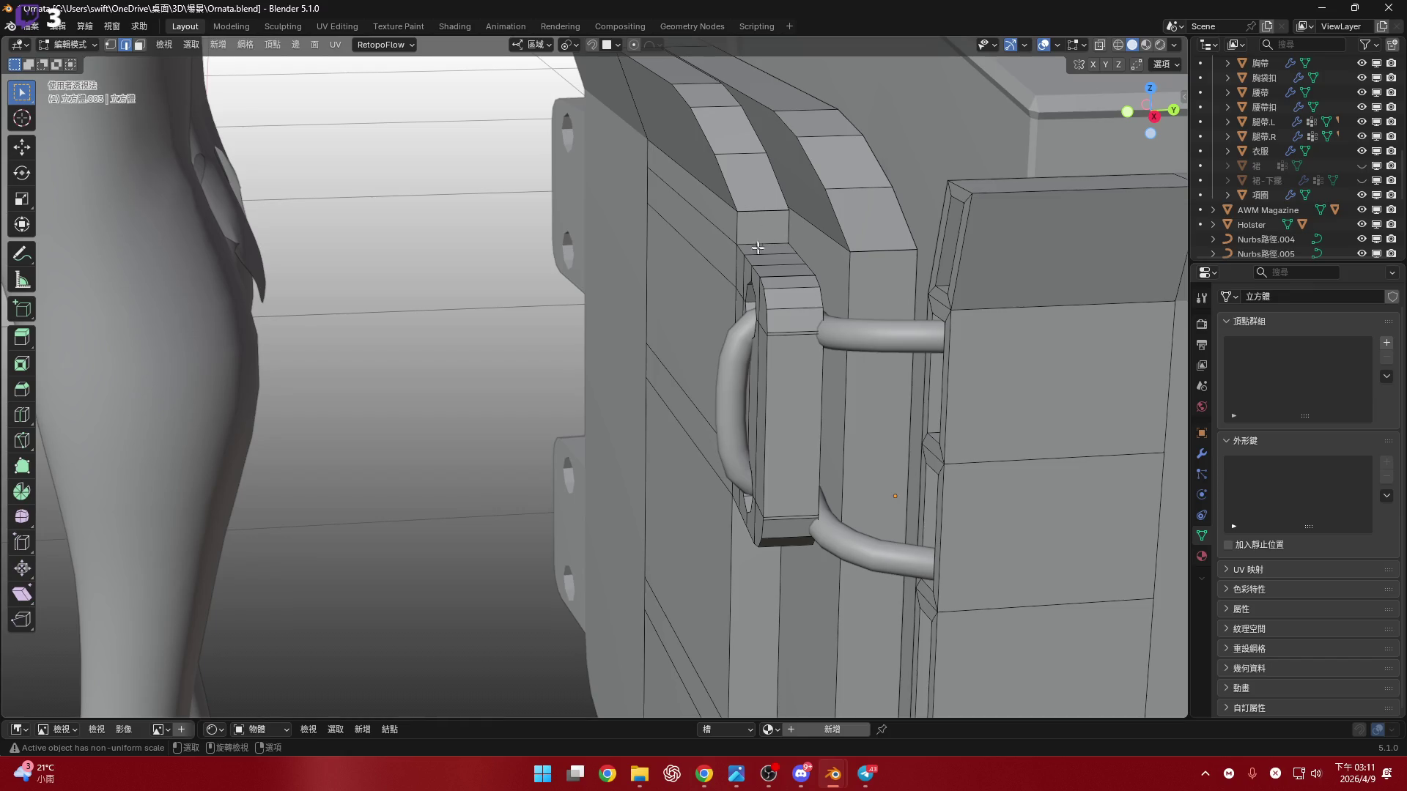
scroll(757, 247, "up", 5)
scroll(923, 229, "down", 5)
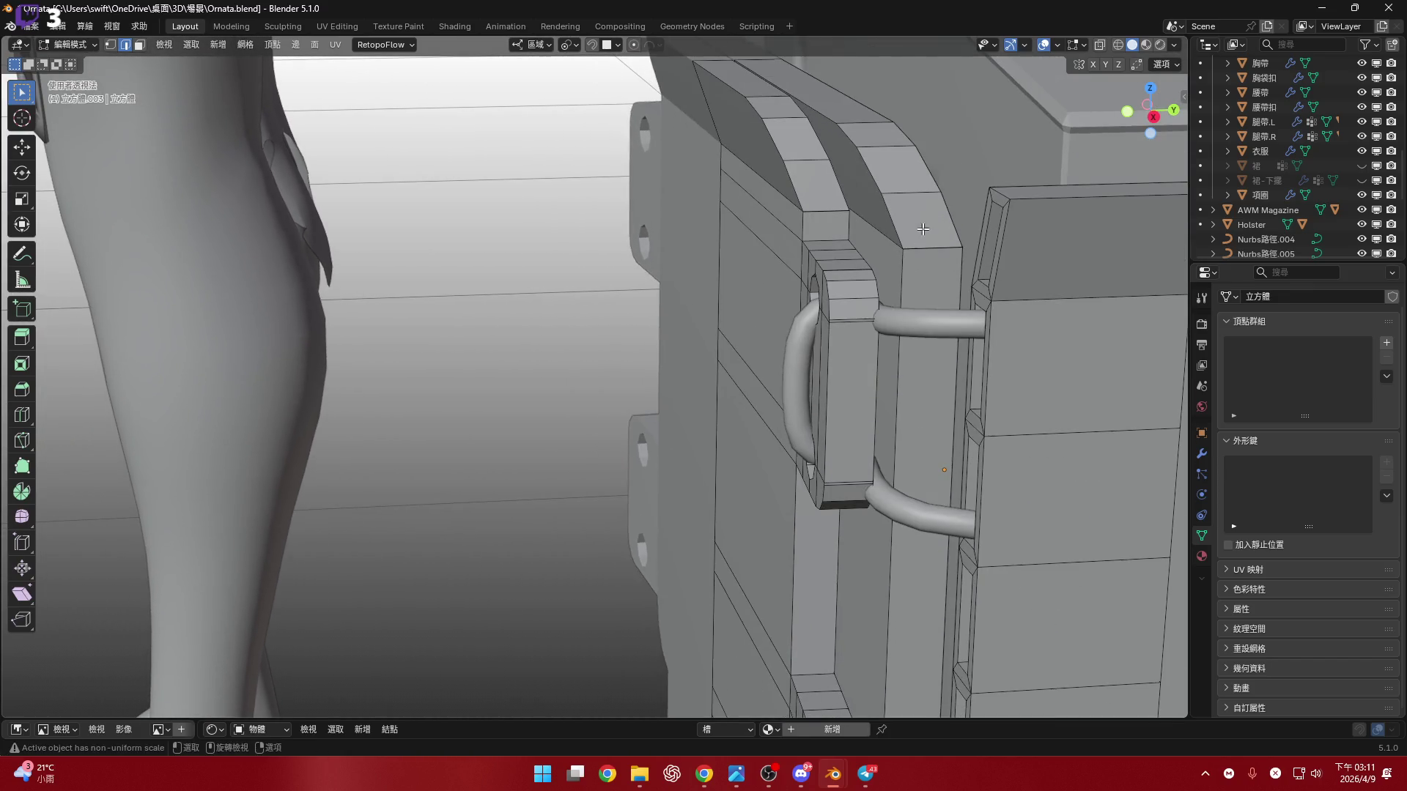
key("ctrl+l")
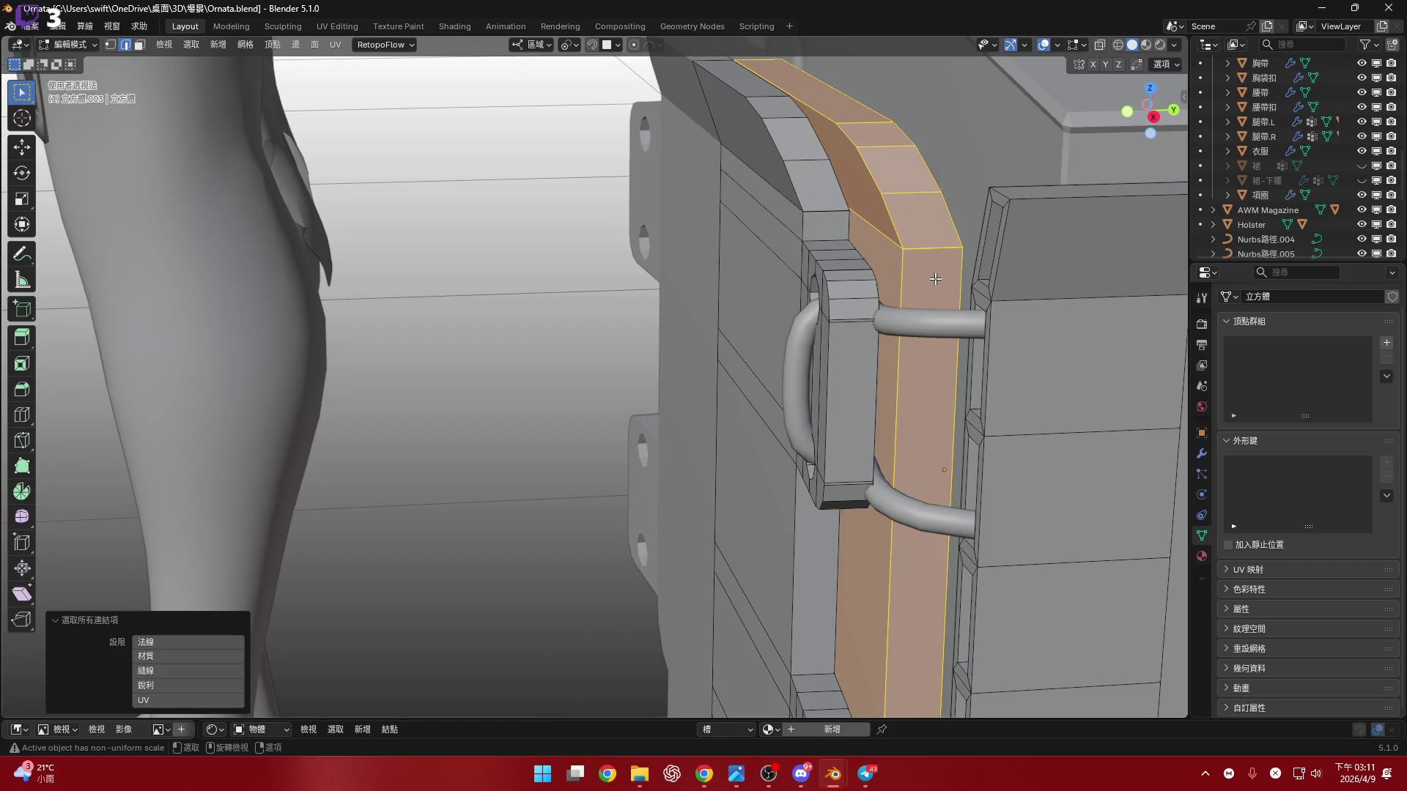
key("h")
- Begin selecting the column of faces where the strap channel goes
middle_click_drag(935, 279, 780, 252)
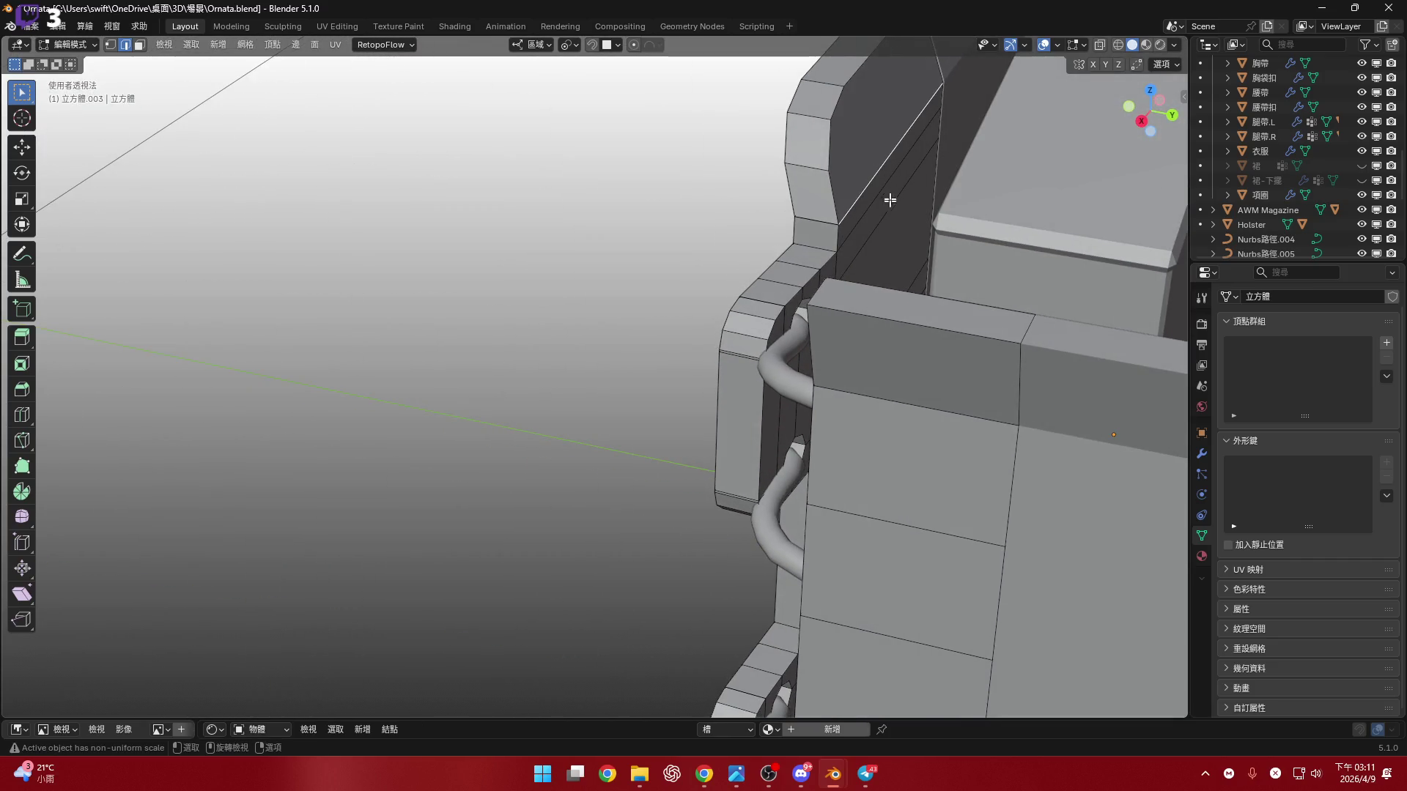
mouse_move(876, 151)
middle_mouse_down()
mouse_move(869, 327)
mouse_move(873, 282)
mouse_move(841, 317)
mouse_move(841, 261)
mouse_move(845, 305)
middle_mouse_up()
scroll(845, 305, "down", 10)
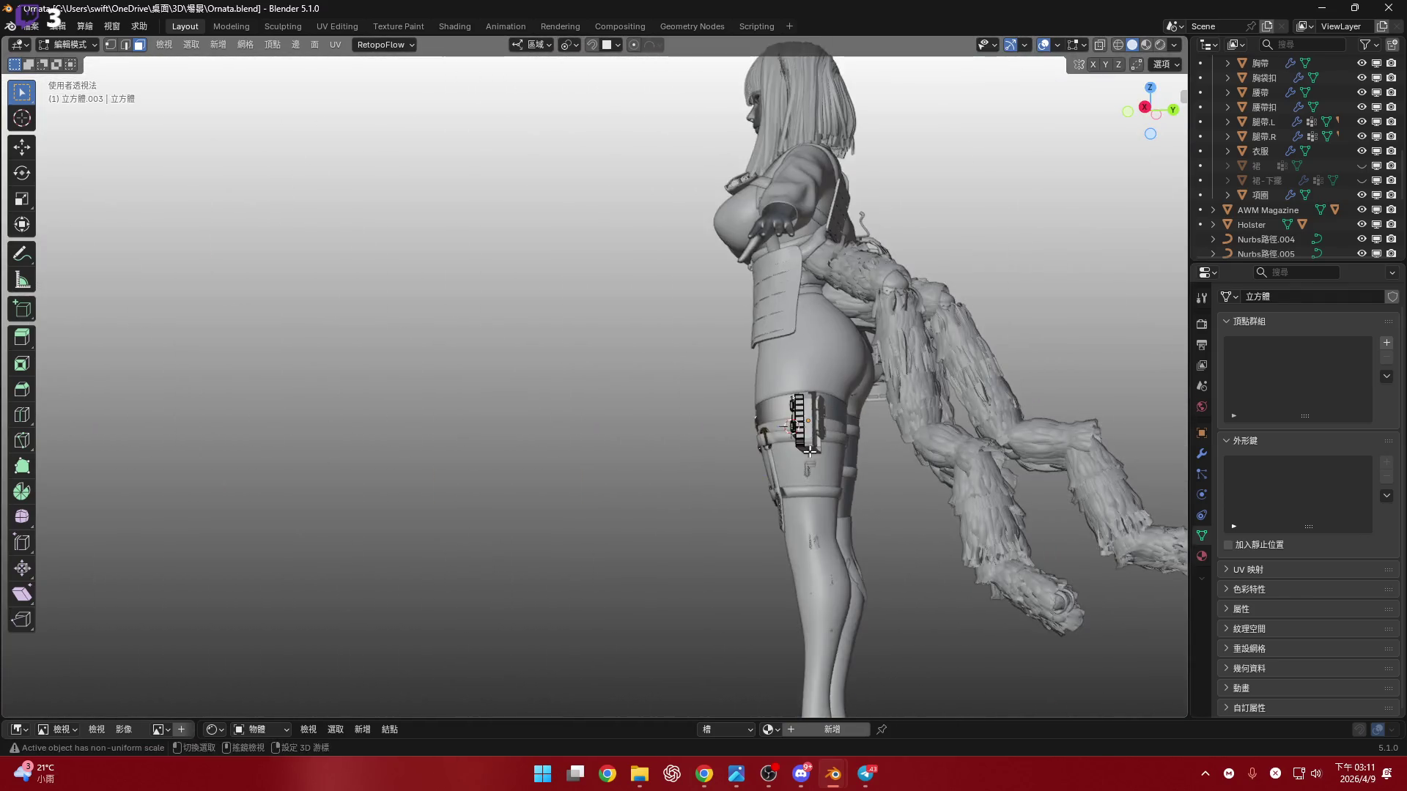
scroll(808, 411, "up", 10)
scroll(808, 411, "up", 10)
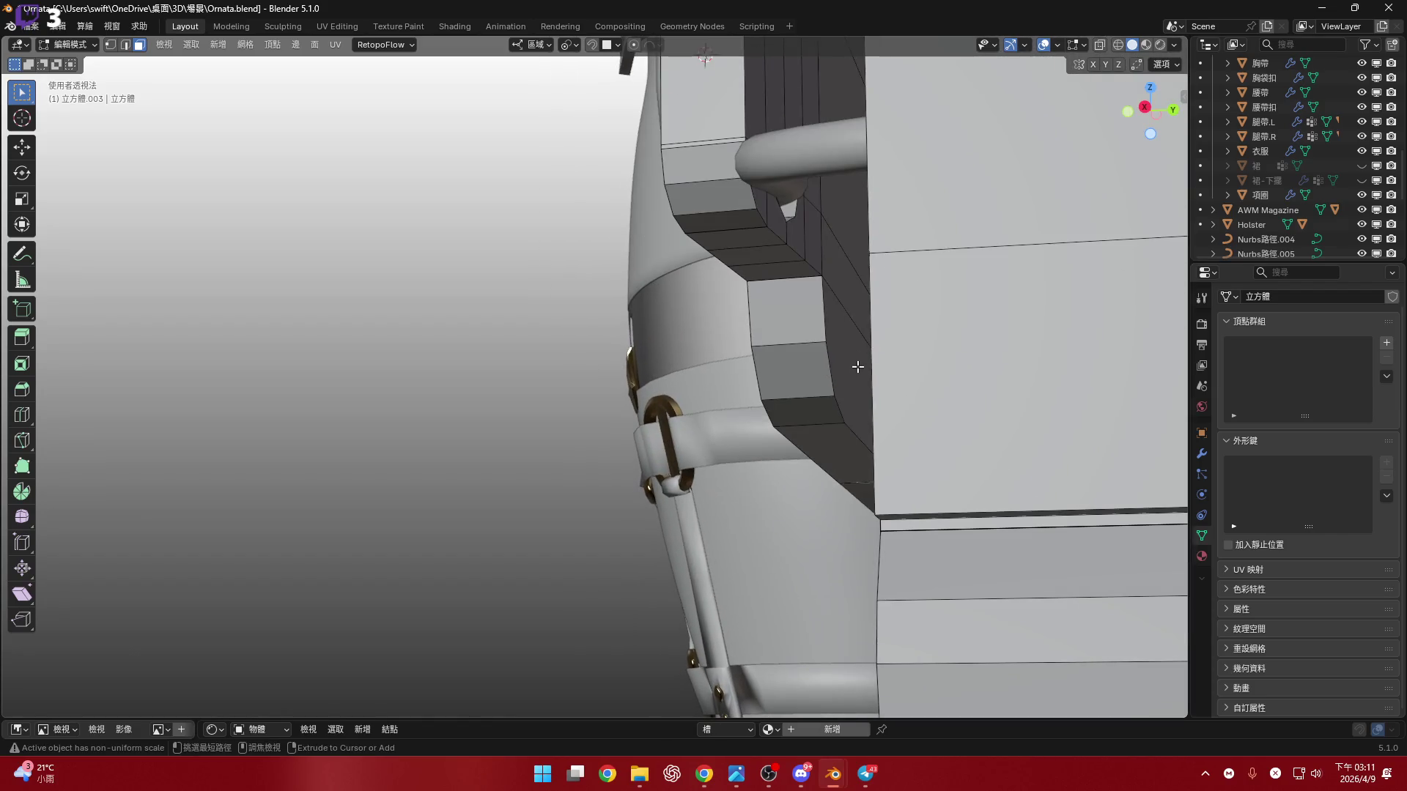
left_click(823, 372, "ctrl")
left_click(822, 373, "shift")
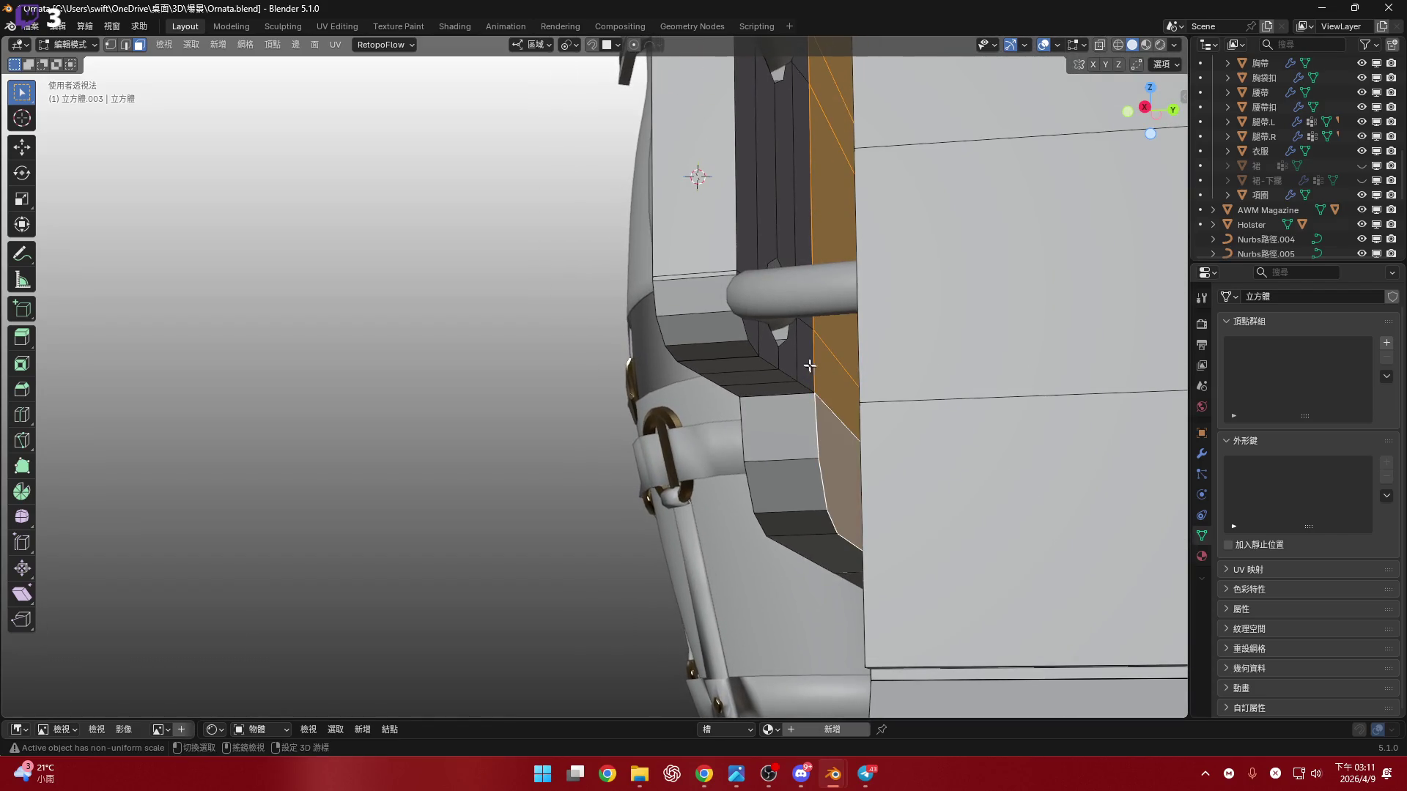
scroll(811, 367, "up", 5, "shift")
left_click(779, 398, "ctrl")
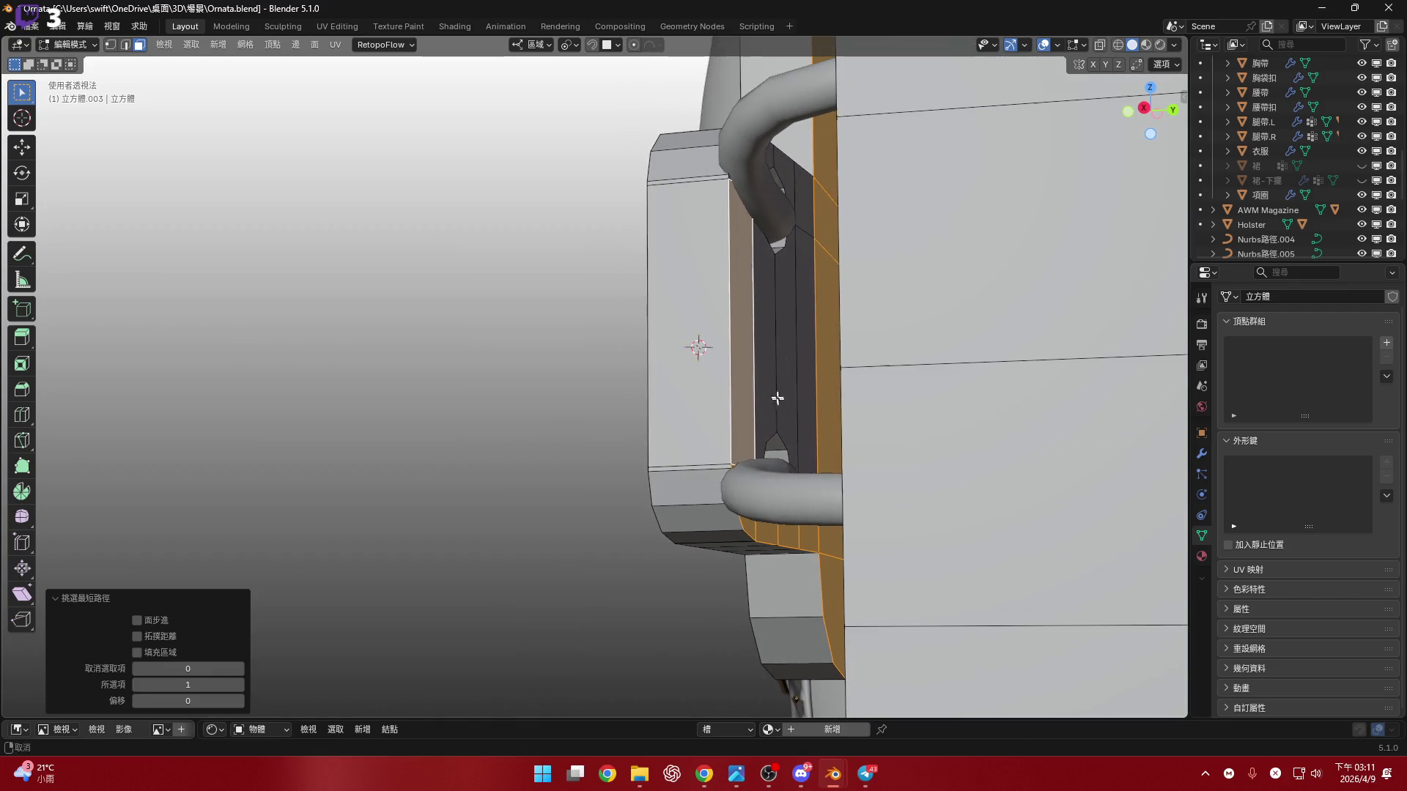
- Extend the channel's face column with shortest-path picks
scroll(742, 350, "up", 3)
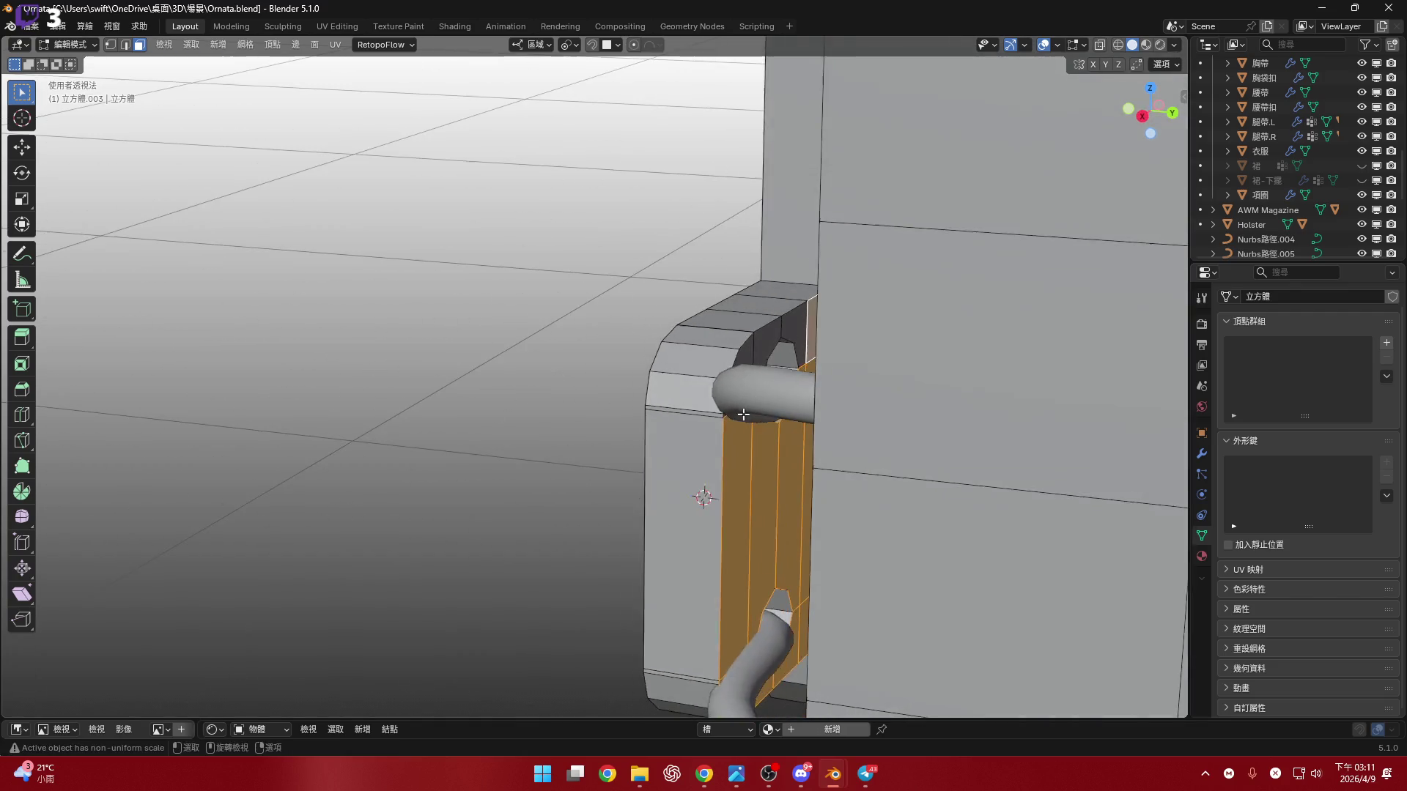
left_click(742, 350, "ctrl")
scroll(755, 347, "down", 8, "shift")
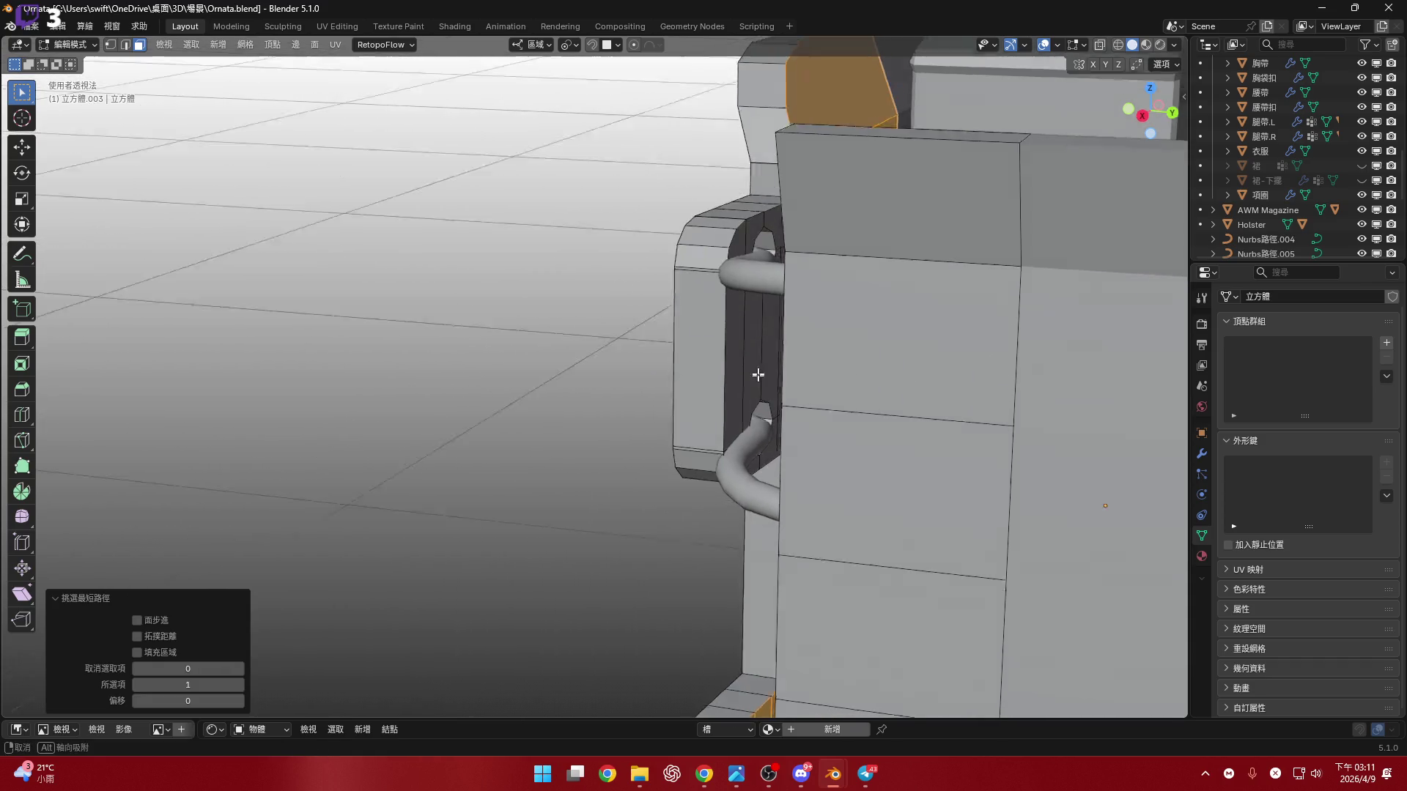
left_click(780, 334, "shift")
left_click(740, 341, "ctrl")
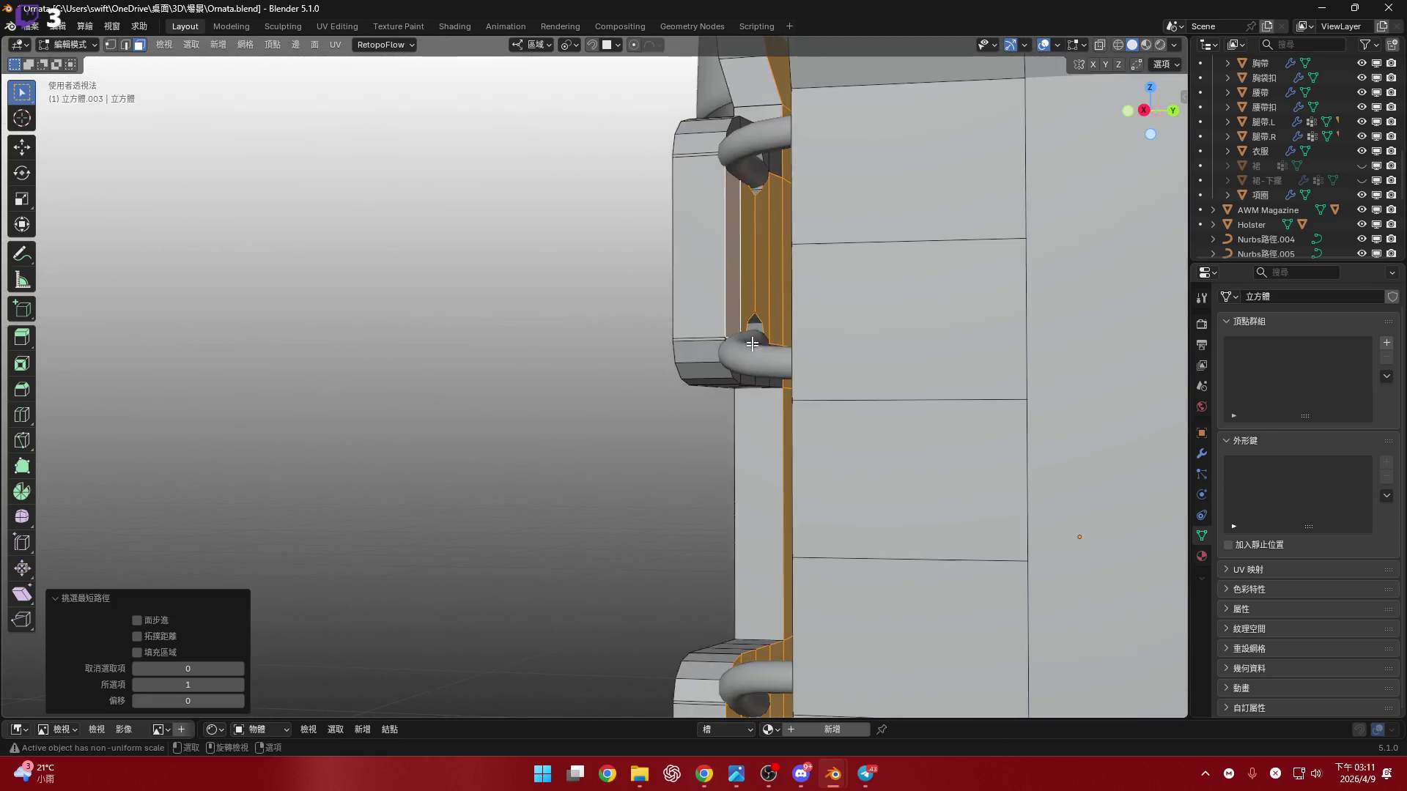
middle_click_drag(740, 341, 782, 452)
left_click(796, 460, "shift")
scroll(730, 417, "up", 5)
- Extend the face strip and push it about -0.055 cm into the plate along Y
left_click(725, 412, "ctrl")
mouse_move(724, 412)
middle_mouse_down()
mouse_move(756, 475)
mouse_move(697, 288)
mouse_move(761, 319)
mouse_move(850, 332)
mouse_move(829, 295)
middle_mouse_up()
scroll(888, 330, "down", 3)
scroll(829, 295, "up", 6)
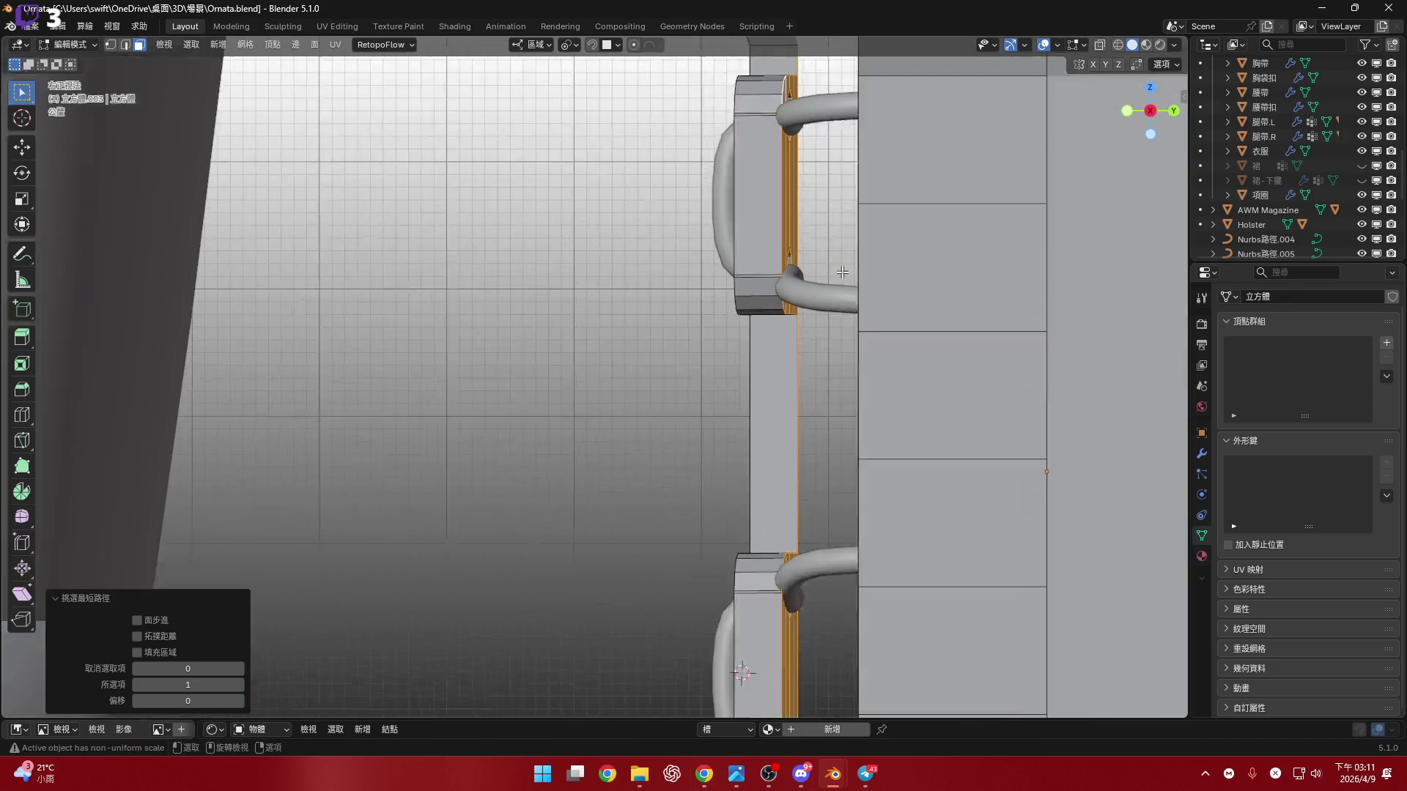
mouse_move(808, 371)
middle_mouse_down()
mouse_move(820, 361)
mouse_move(799, 371)
mouse_move(798, 419)
mouse_move(787, 414)
middle_mouse_up()
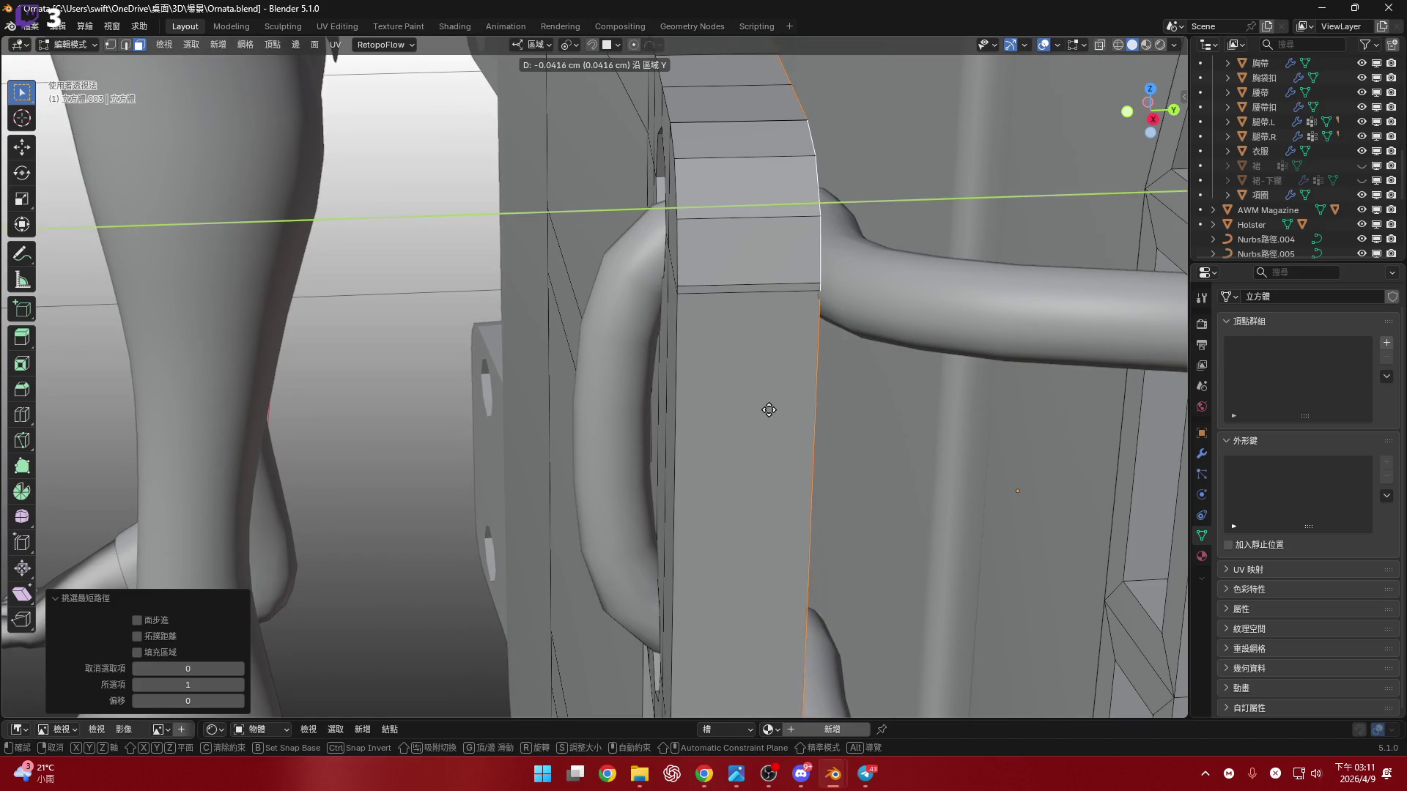
left_click(764, 409)
mouse_move(764, 409)
middle_mouse_down()
mouse_move(733, 367)
mouse_move(728, 389)
mouse_move(674, 425)
middle_mouse_up()
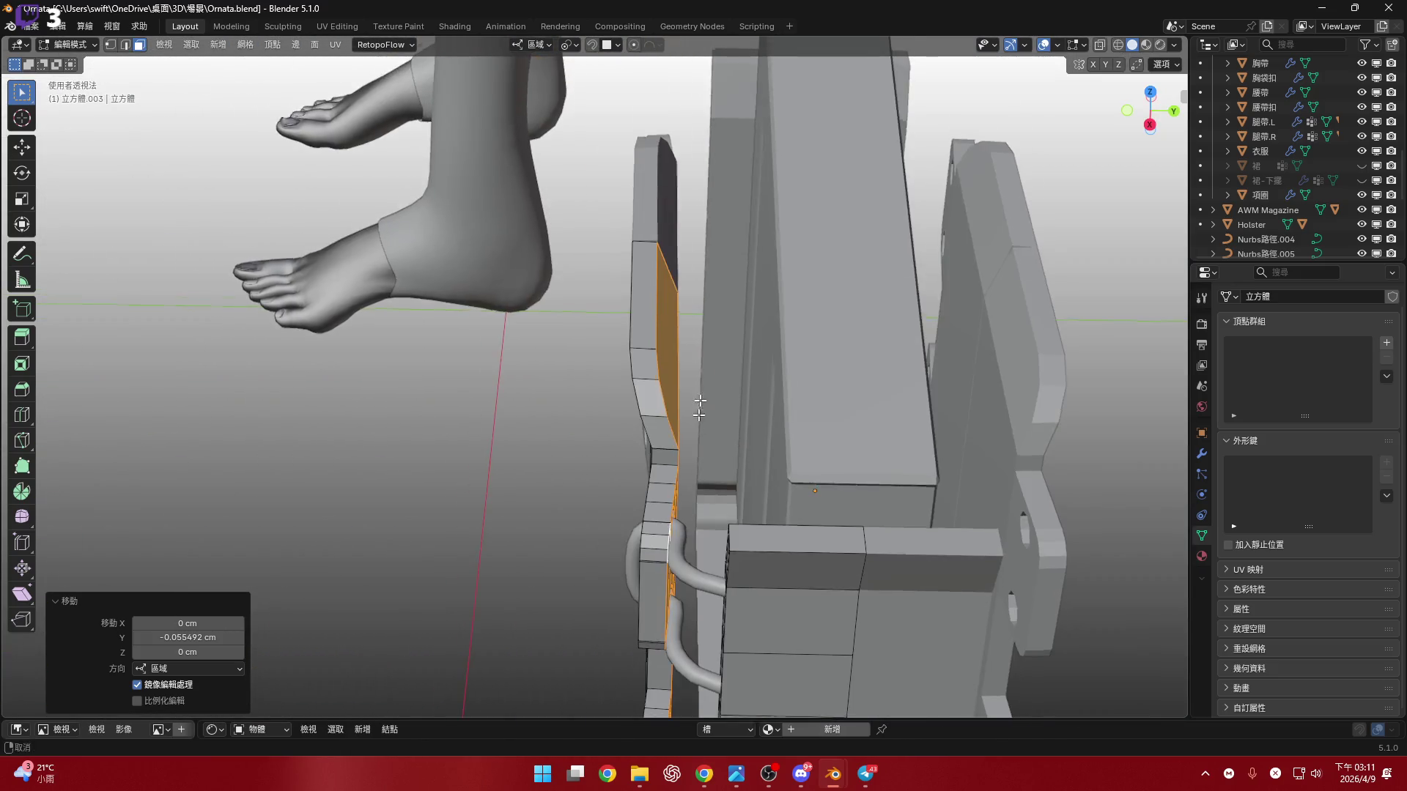
- Undo and redo the Y edge move, then reveal the hidden edge strip
scroll(668, 433, "up", 2)
scroll(667, 432, "up", 2)
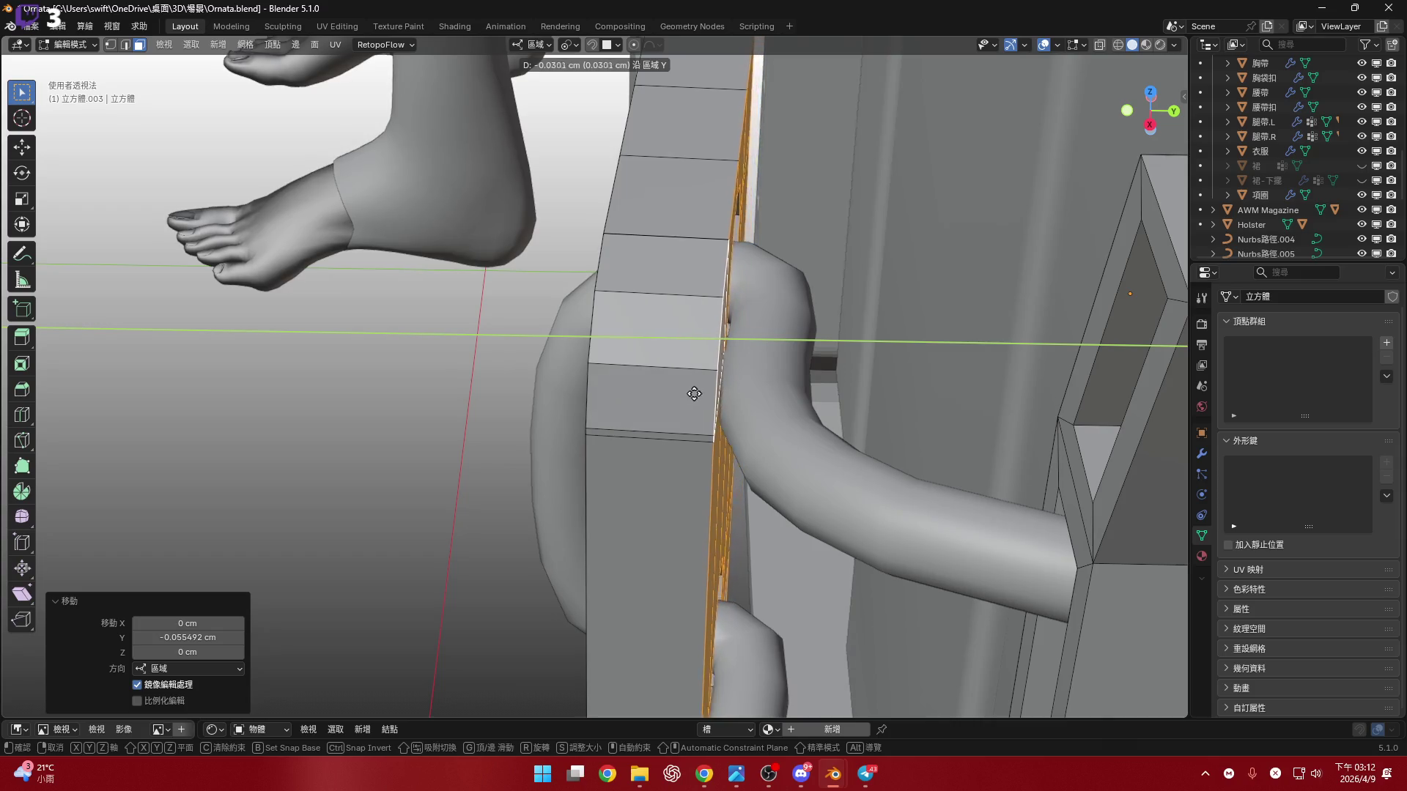
scroll(689, 394, "down", 3)
mouse_move(689, 393)
middle_mouse_down()
mouse_move(727, 297)
mouse_move(755, 444)
mouse_move(773, 378)
middle_mouse_up()
key("ctrl+z")
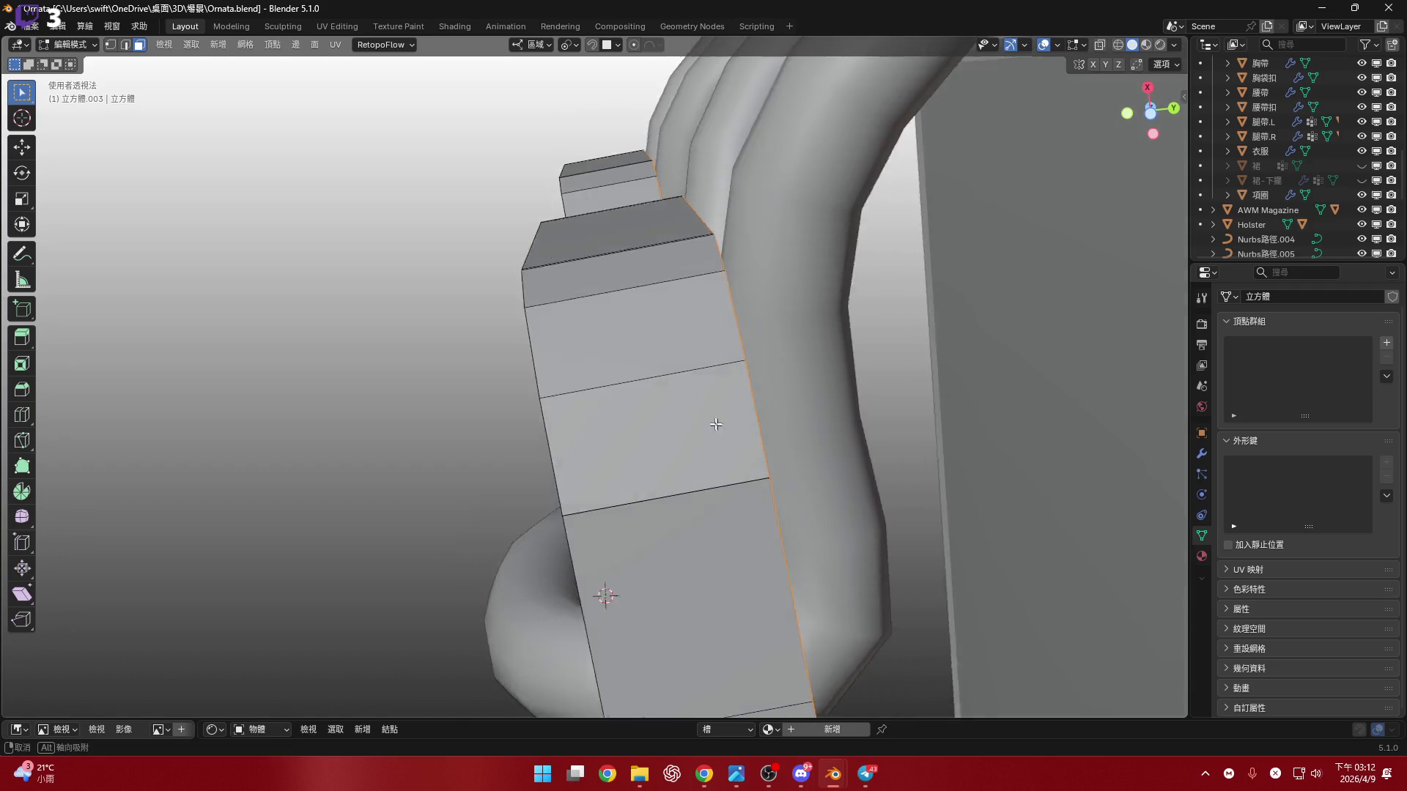
middle_click_drag(718, 425, 697, 440)
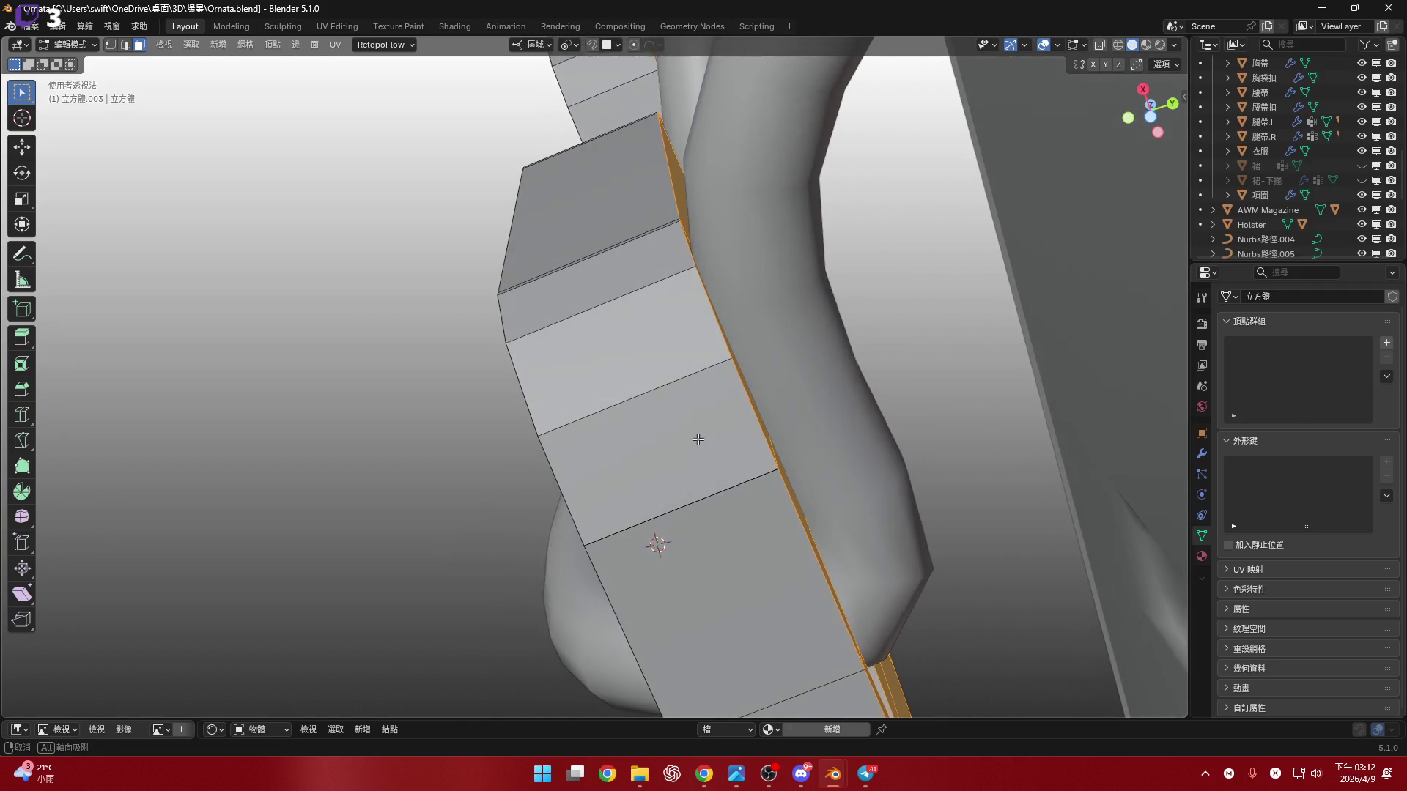
left_click(891, 414)
mouse_move(753, 307)
middle_mouse_down()
mouse_move(808, 368)
mouse_move(778, 374)
mouse_move(725, 534)
mouse_move(706, 505)
mouse_move(776, 506)
mouse_move(708, 518)
mouse_move(869, 522)
mouse_move(723, 424)
mouse_move(573, 425)
mouse_move(591, 399)
mouse_move(715, 418)
mouse_move(693, 377)
mouse_move(947, 419)
middle_mouse_up()
key("alt+h")
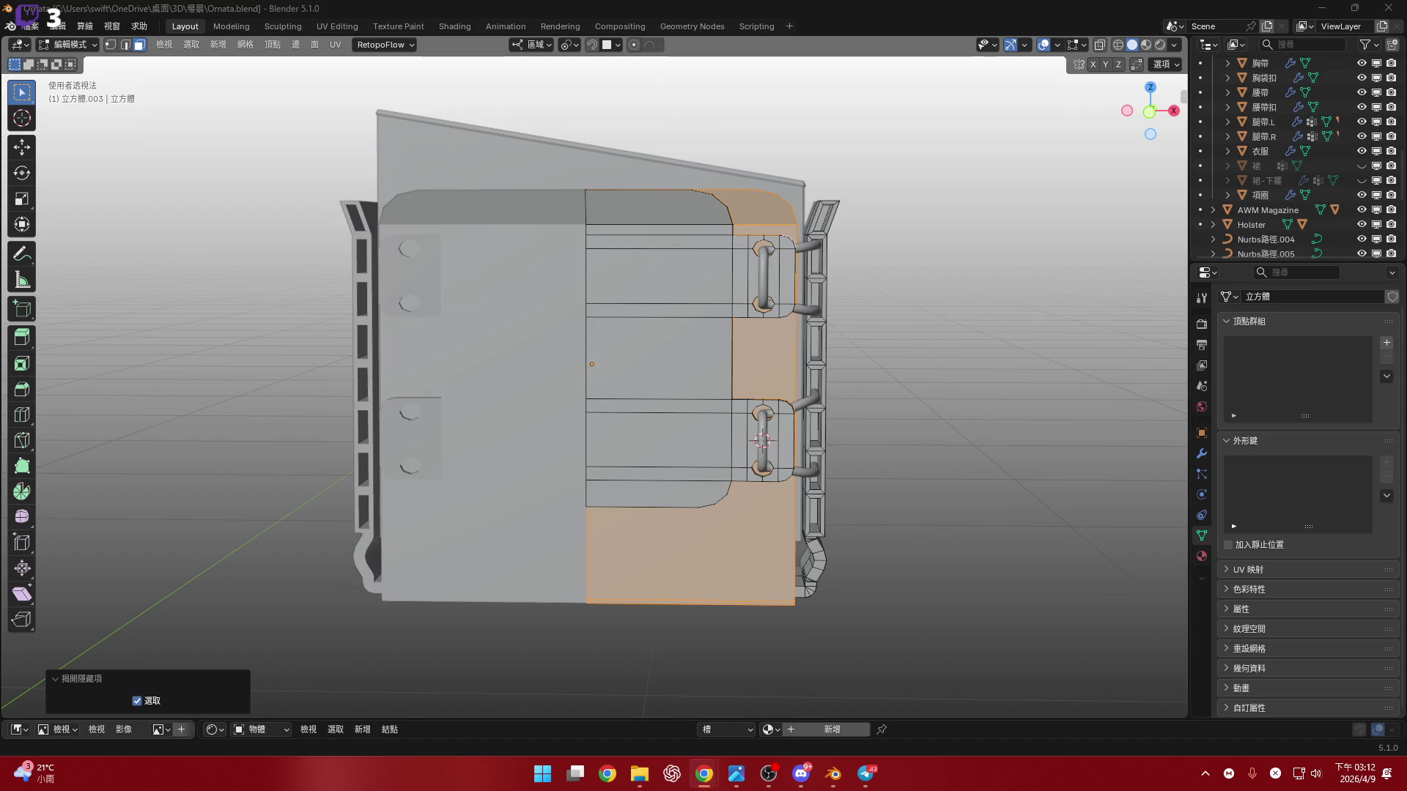
- In Object Mode, add a Mirror modifier to the strap curve Nurbs路徑.004
middle_click_drag(907, 214, 880, 187)
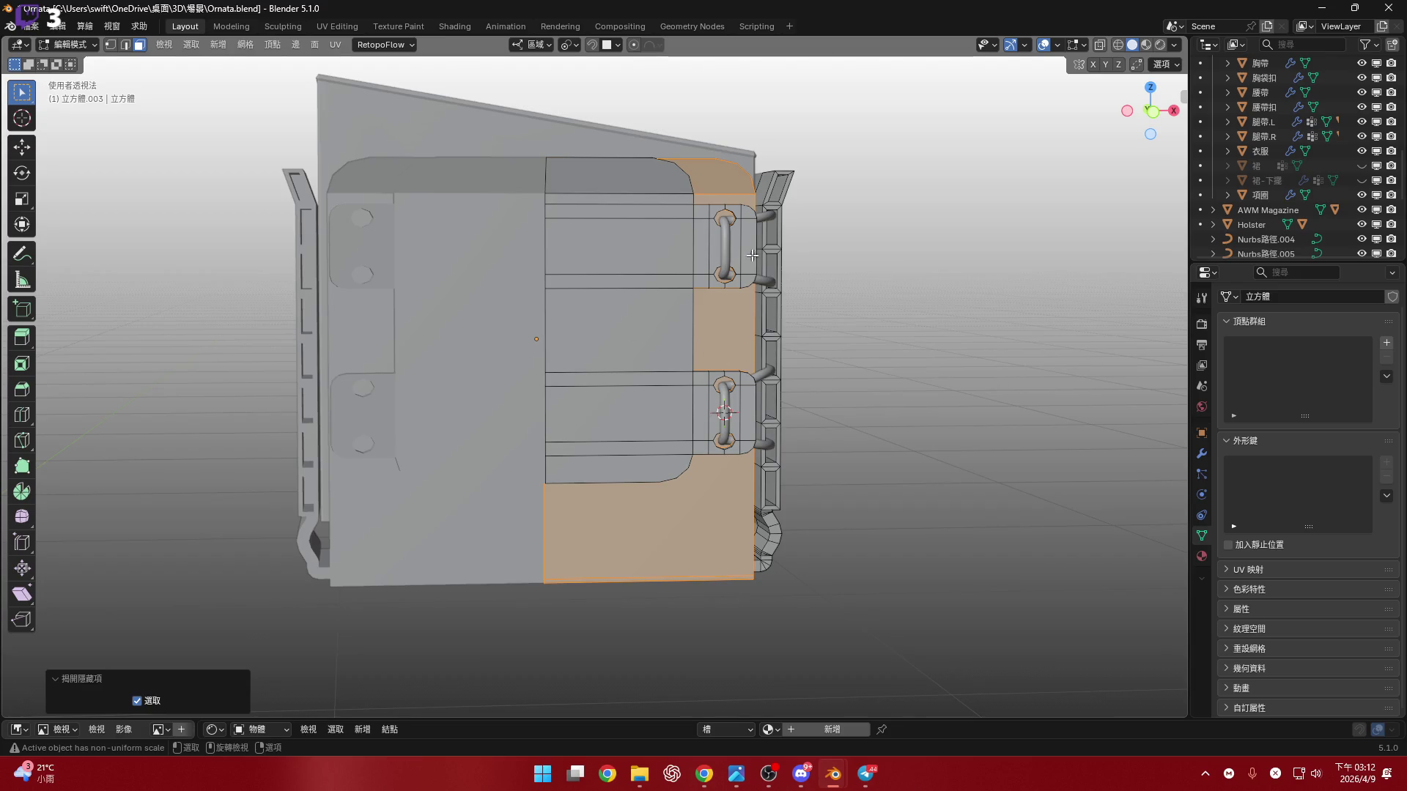
key("Tab")
left_click(748, 432)
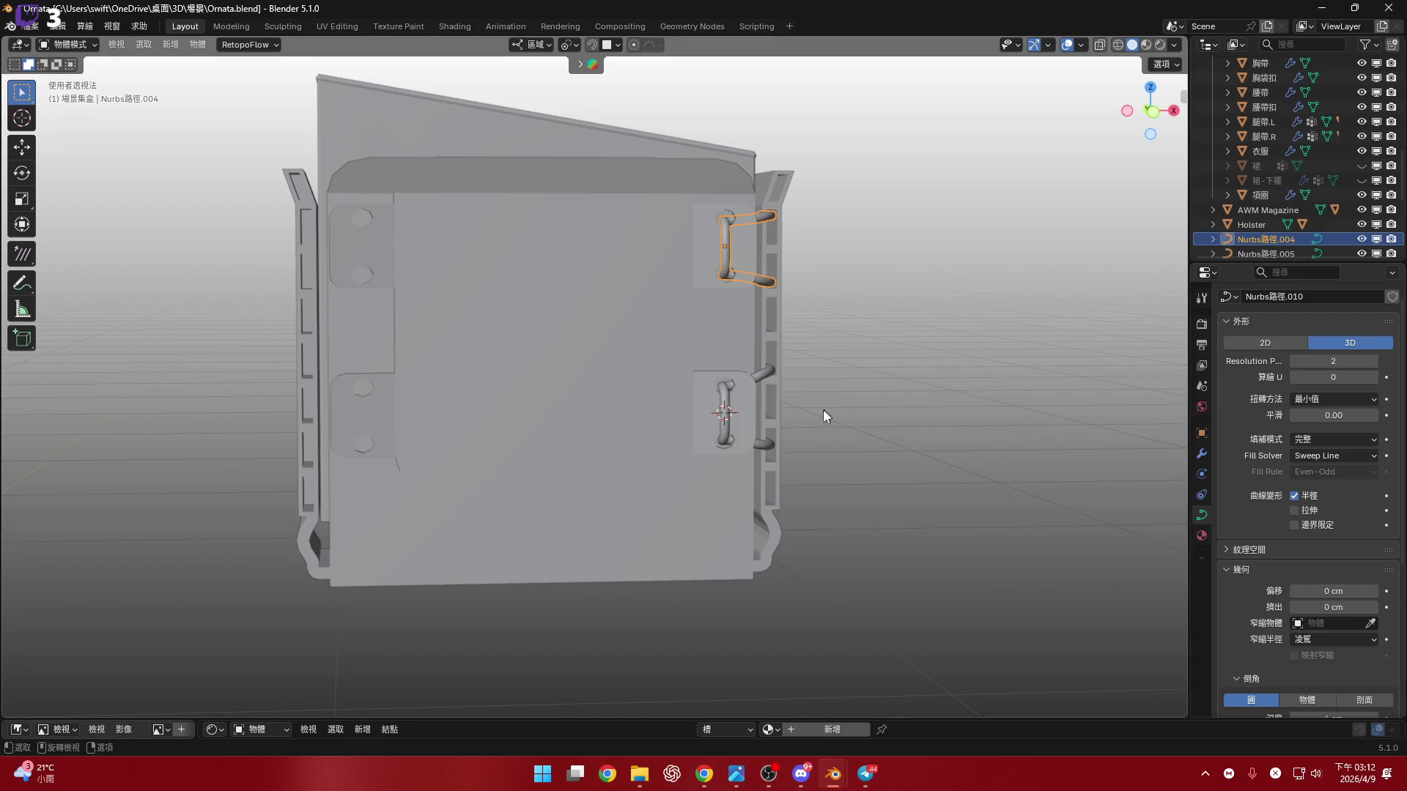
mouse_move(849, 431)
middle_mouse_down()
mouse_move(709, 360)
mouse_move(800, 363)
mouse_move(785, 354)
mouse_move(871, 381)
mouse_move(1207, 357)
middle_mouse_up()
left_click(1202, 454)
left_click(1326, 321)
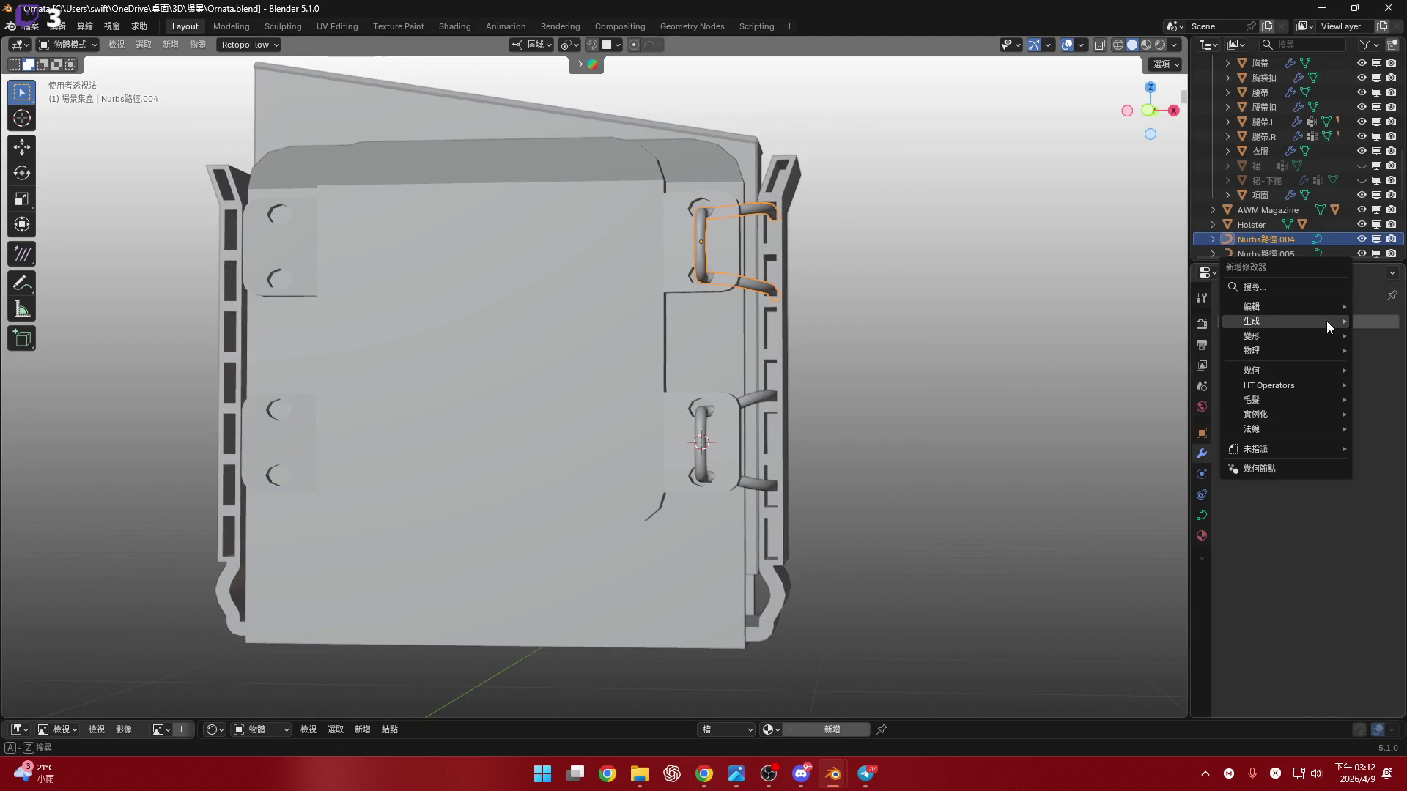
mouse_move(1326, 321)
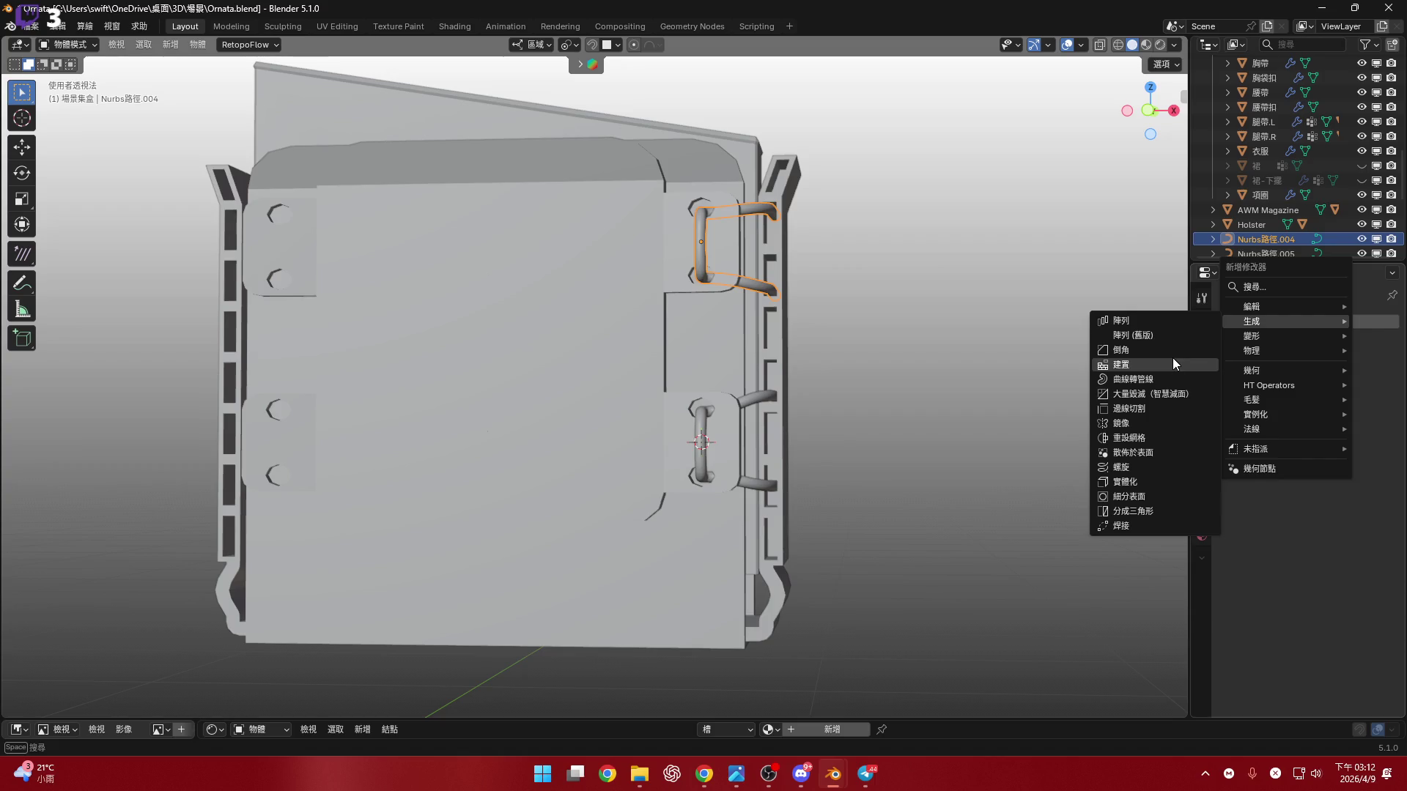
left_click(1172, 424)
- Set the mirror object to 立方體.003 and enable the Y axis
middle_click_drag(755, 337, 844, 349)
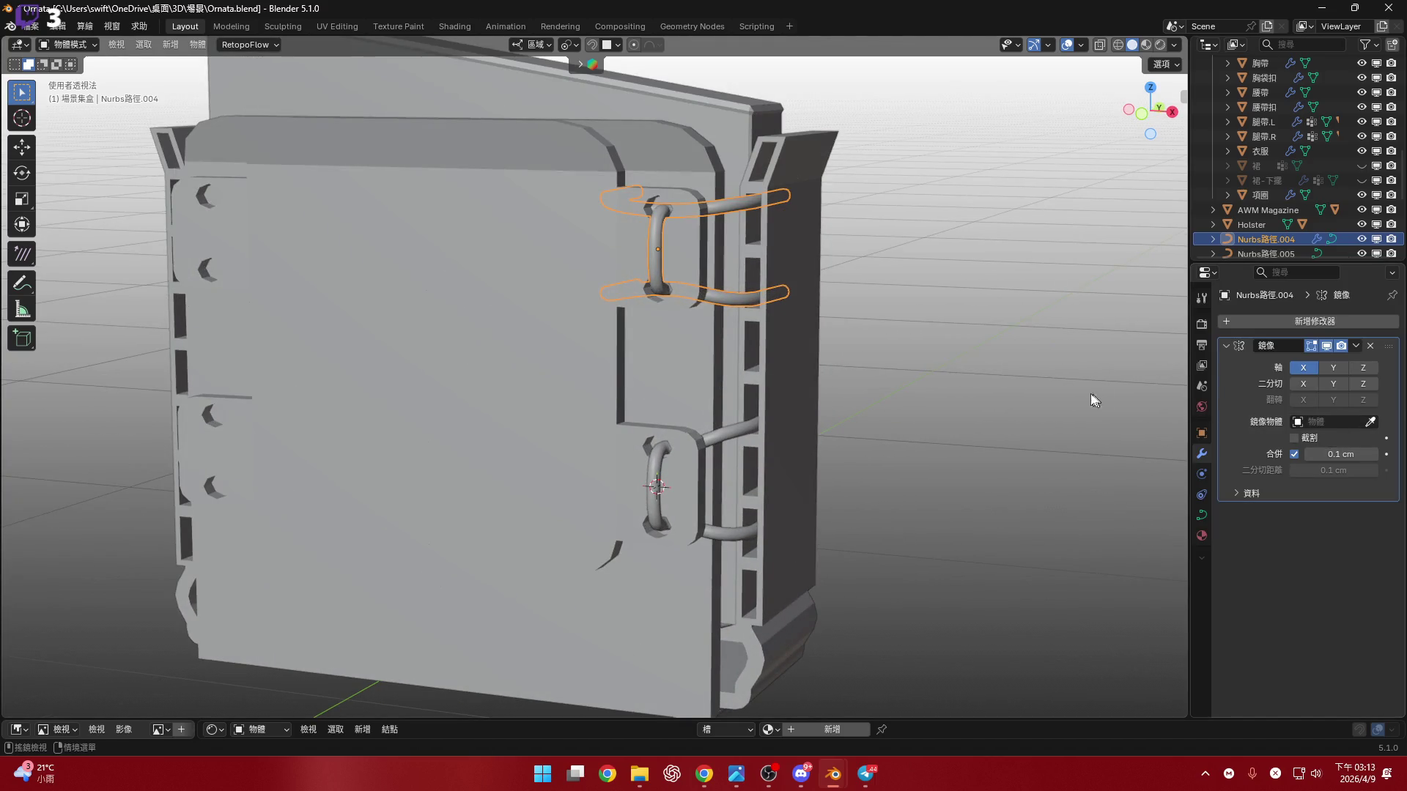
left_click(575, 420)
middle_click_drag(567, 413, 762, 419)
mouse_move(604, 393)
middle_mouse_down()
mouse_move(409, 411)
mouse_move(890, 370)
mouse_move(637, 380)
mouse_move(801, 341)
mouse_move(776, 208)
middle_mouse_up()
left_click(1333, 367)
- Select both strap loops and apply a Ctrl+L link option between them
left_click(787, 307)
left_click(776, 208, "shift")
key("ctrl+l")
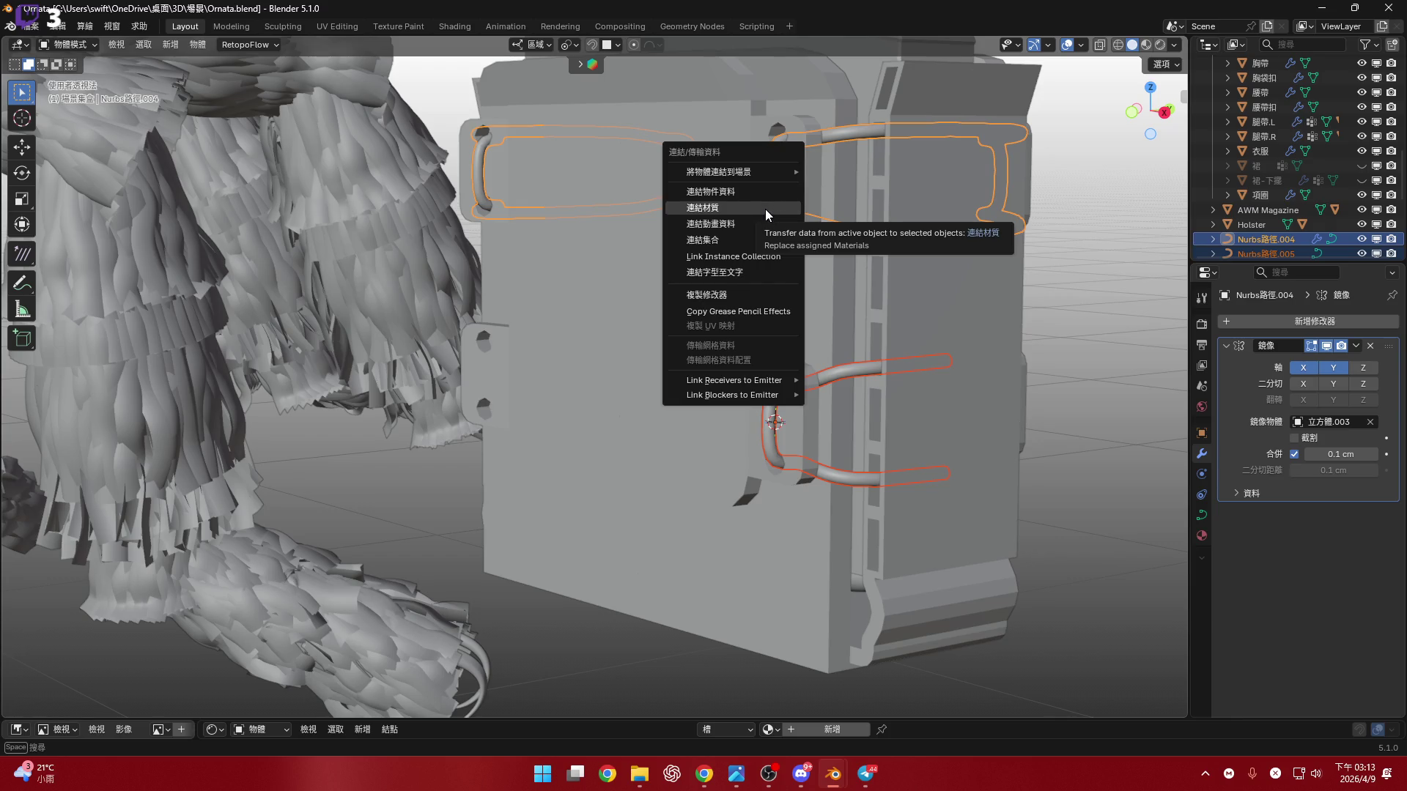
key("Return")
- Copy the upper strap's Mirror modifier onto the lower strap, then switch to Material Preview shading
middle_click_drag(846, 324, 837, 319, "shift")
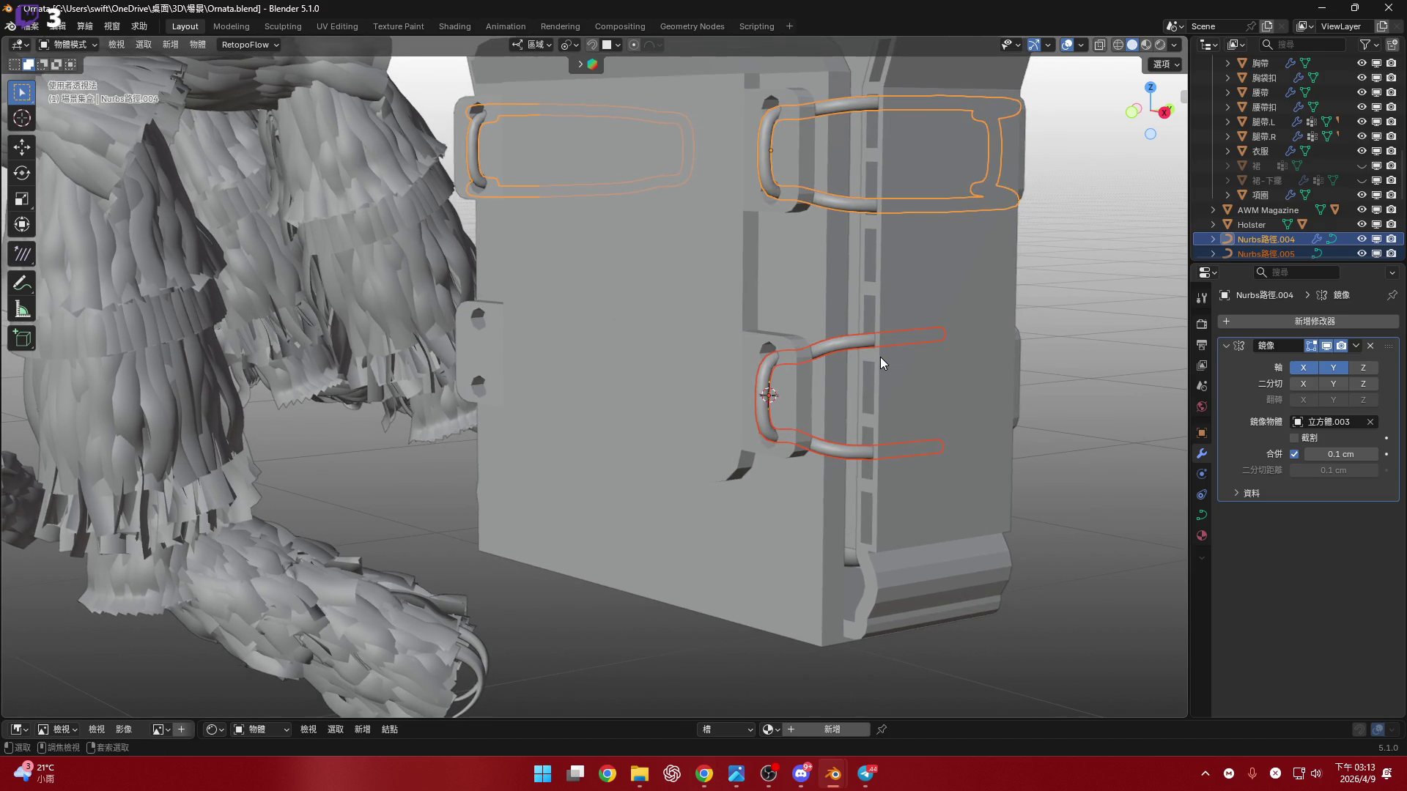
middle_click_drag(880, 357, 829, 392)
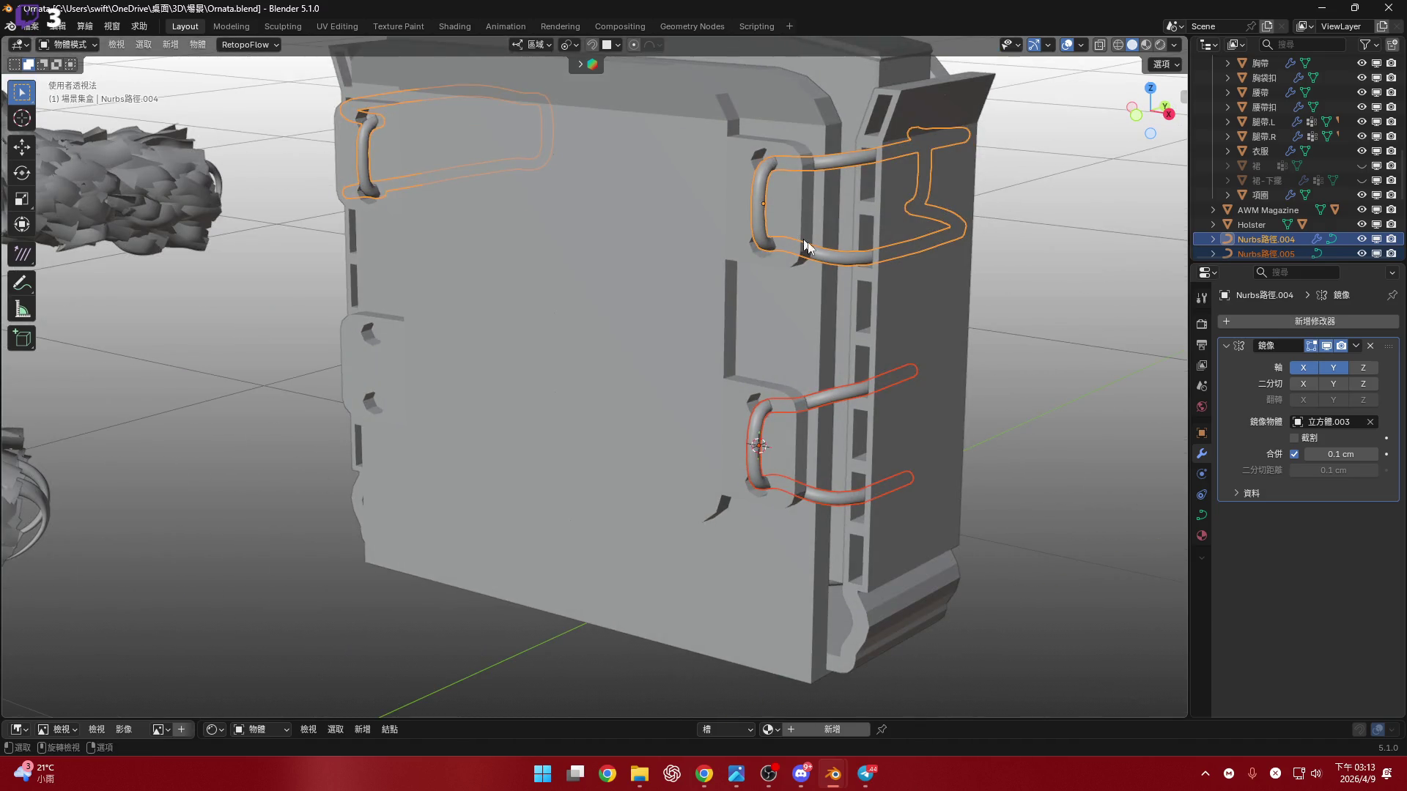
left_click(829, 253)
left_click(828, 253, "shift")
key("ctrl+l")
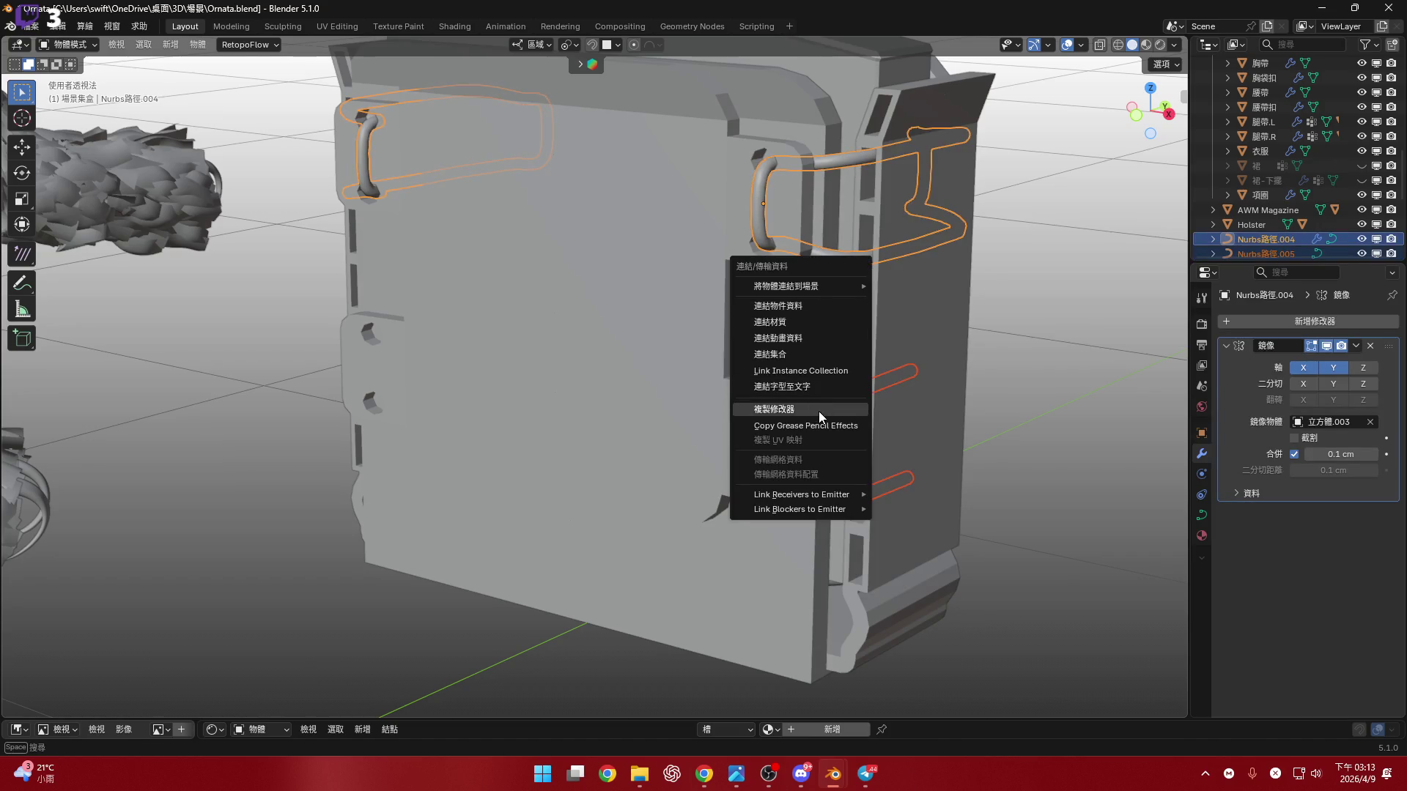
left_click(783, 410)
mouse_move(803, 388)
middle_mouse_down()
mouse_move(709, 301)
mouse_move(710, 360)
mouse_move(556, 367)
mouse_move(775, 362)
mouse_move(449, 386)
mouse_move(432, 364)
mouse_move(835, 359)
mouse_move(696, 349)
middle_mouse_up()
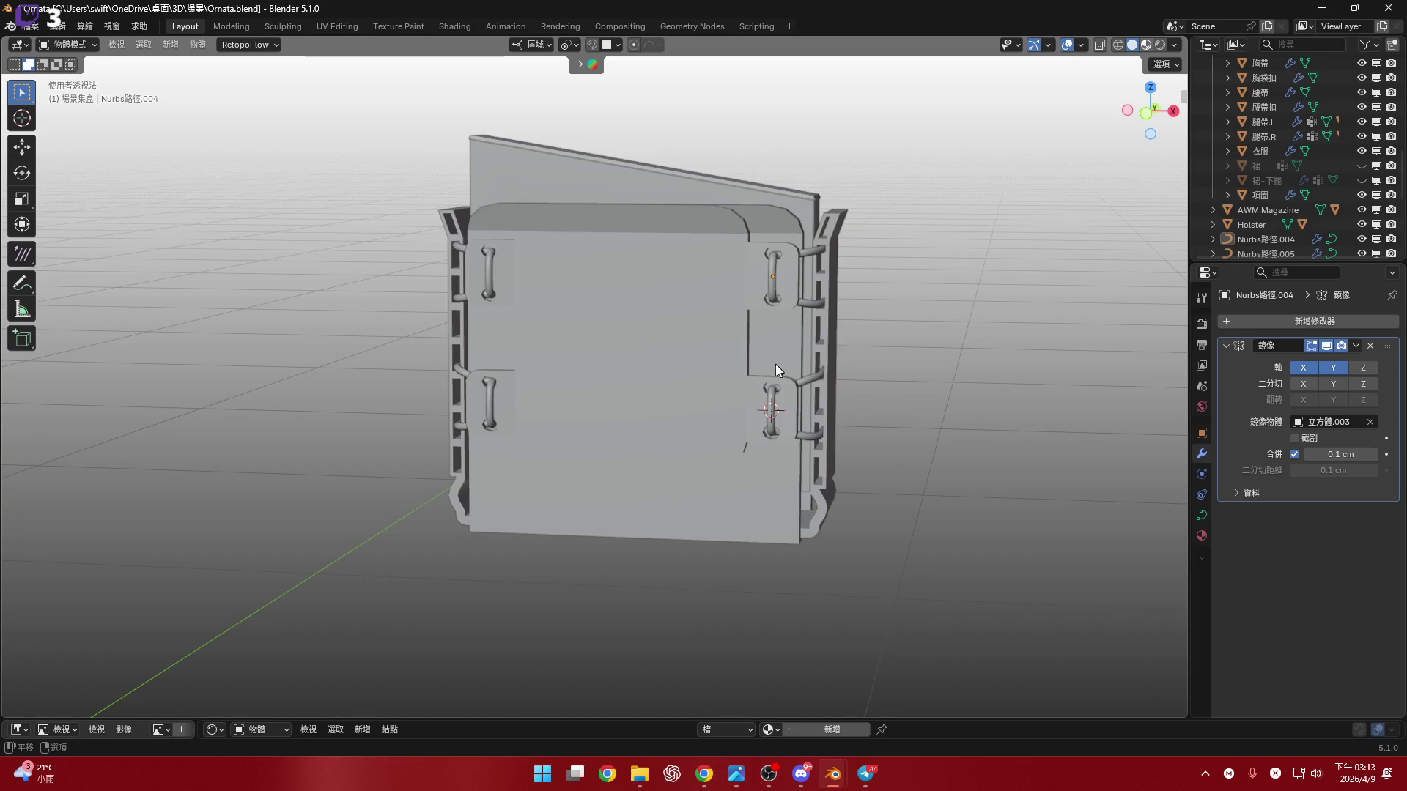
key("z")
mouse_move(775, 364)
middle_mouse_down()
mouse_move(728, 375)
mouse_move(718, 389)
mouse_move(762, 389)
mouse_move(703, 424)
mouse_move(751, 438)
mouse_move(579, 429)
mouse_move(800, 435)
mouse_move(776, 415)
middle_mouse_up()
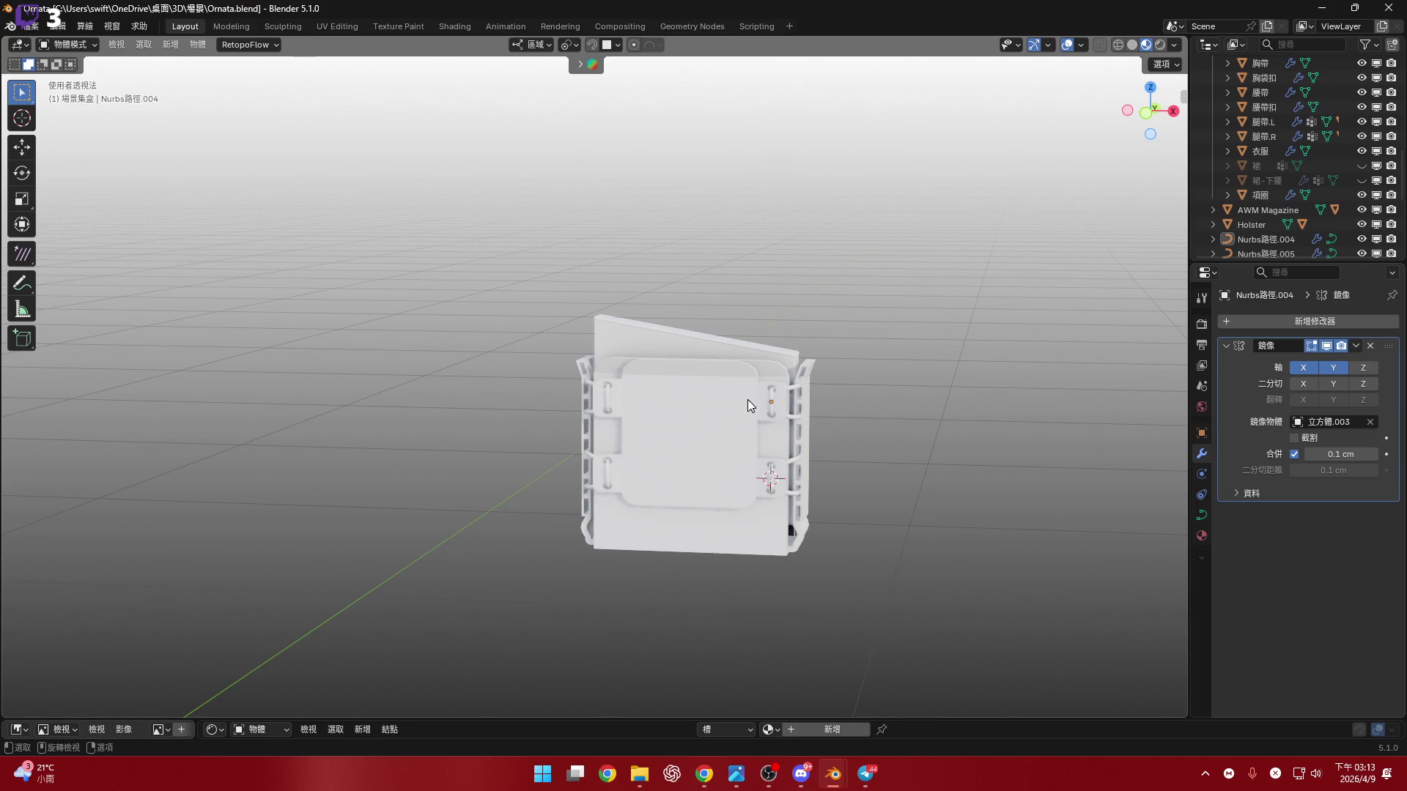
- Select the plate 立方體.003 and orbit around it to view the strap loops from each side
scroll(748, 405, "up", 3)
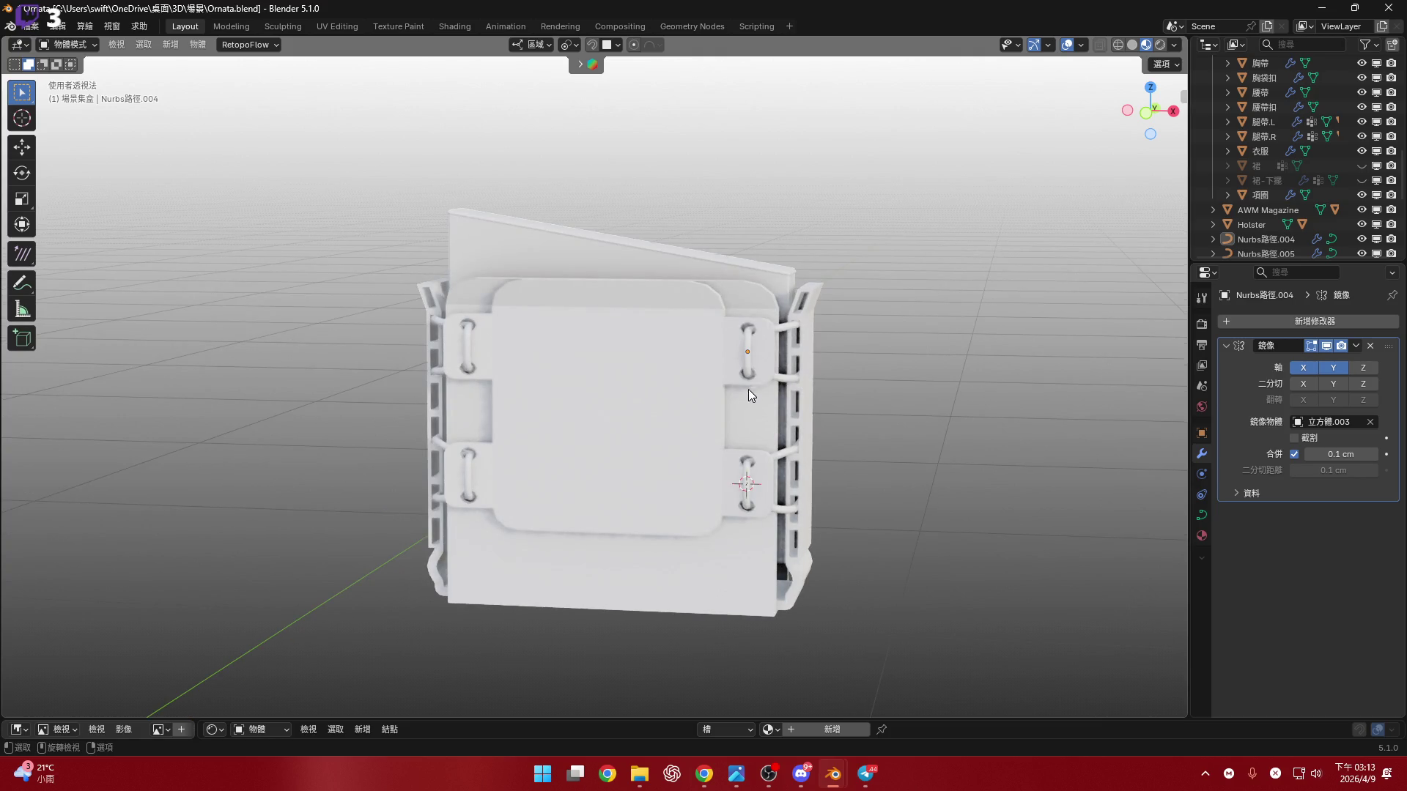
mouse_move(747, 390)
middle_mouse_down()
mouse_move(664, 340)
mouse_move(554, 318)
mouse_move(573, 314)
middle_mouse_up()
scroll(719, 353, "up", 2)
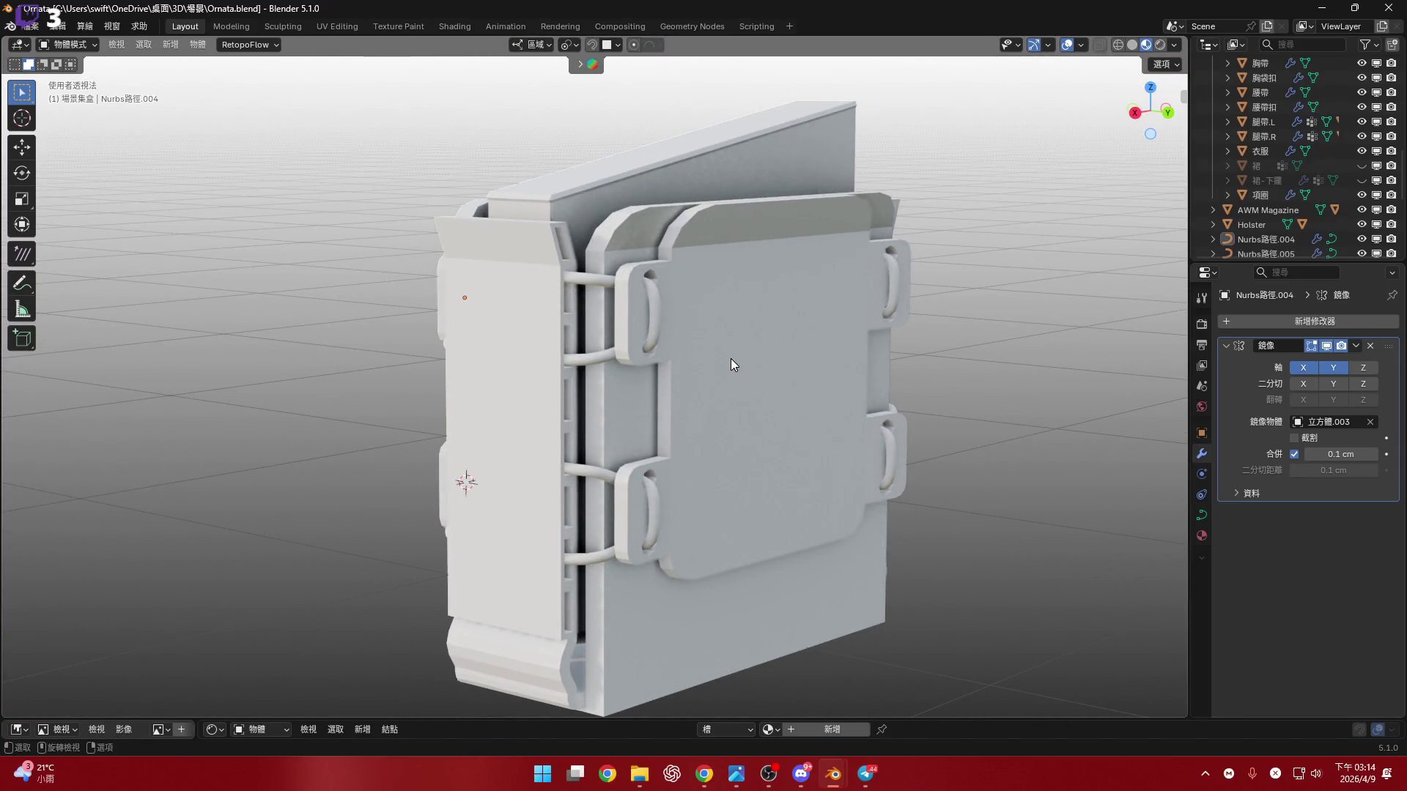
left_click(778, 359)
mouse_move(778, 359)
middle_mouse_down()
mouse_move(581, 403)
mouse_move(524, 392)
mouse_move(636, 389)
middle_mouse_up()
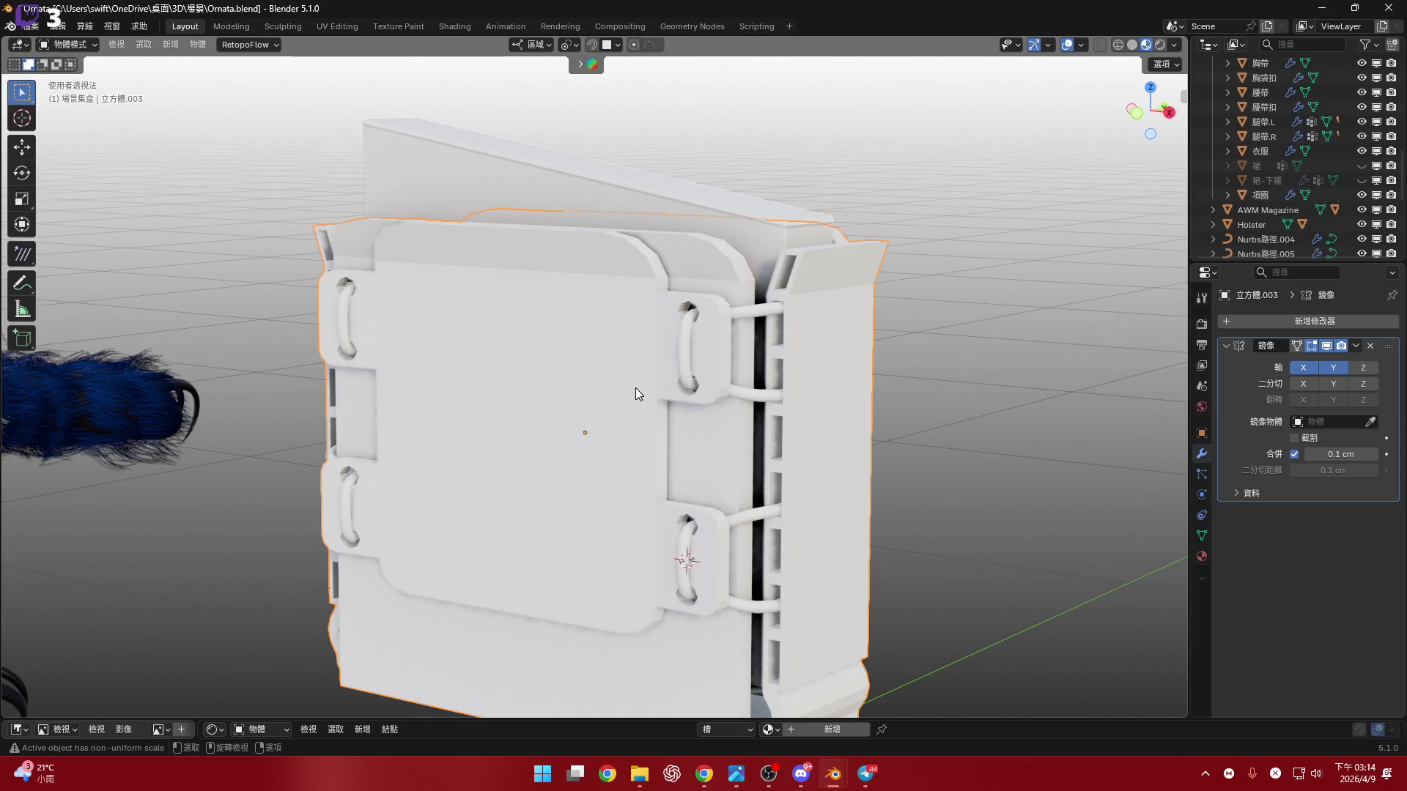
left_click(1137, 112)
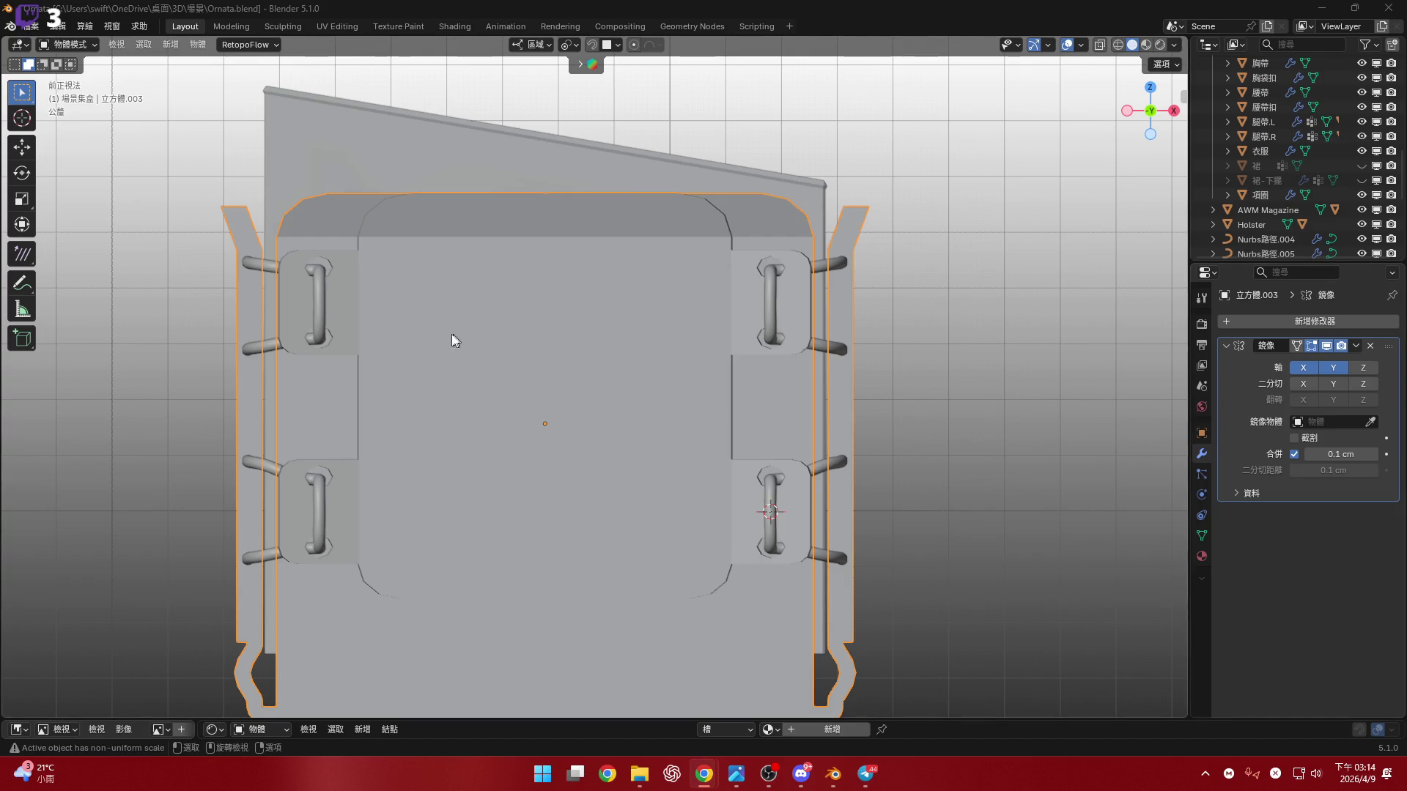
- Enter Edit Mode on the plate and take a first Measure reading of 1.25141 cm
middle_click_drag(457, 338, 489, 326, "shift")
key("Tab")
scroll(689, 300, "up", 2)
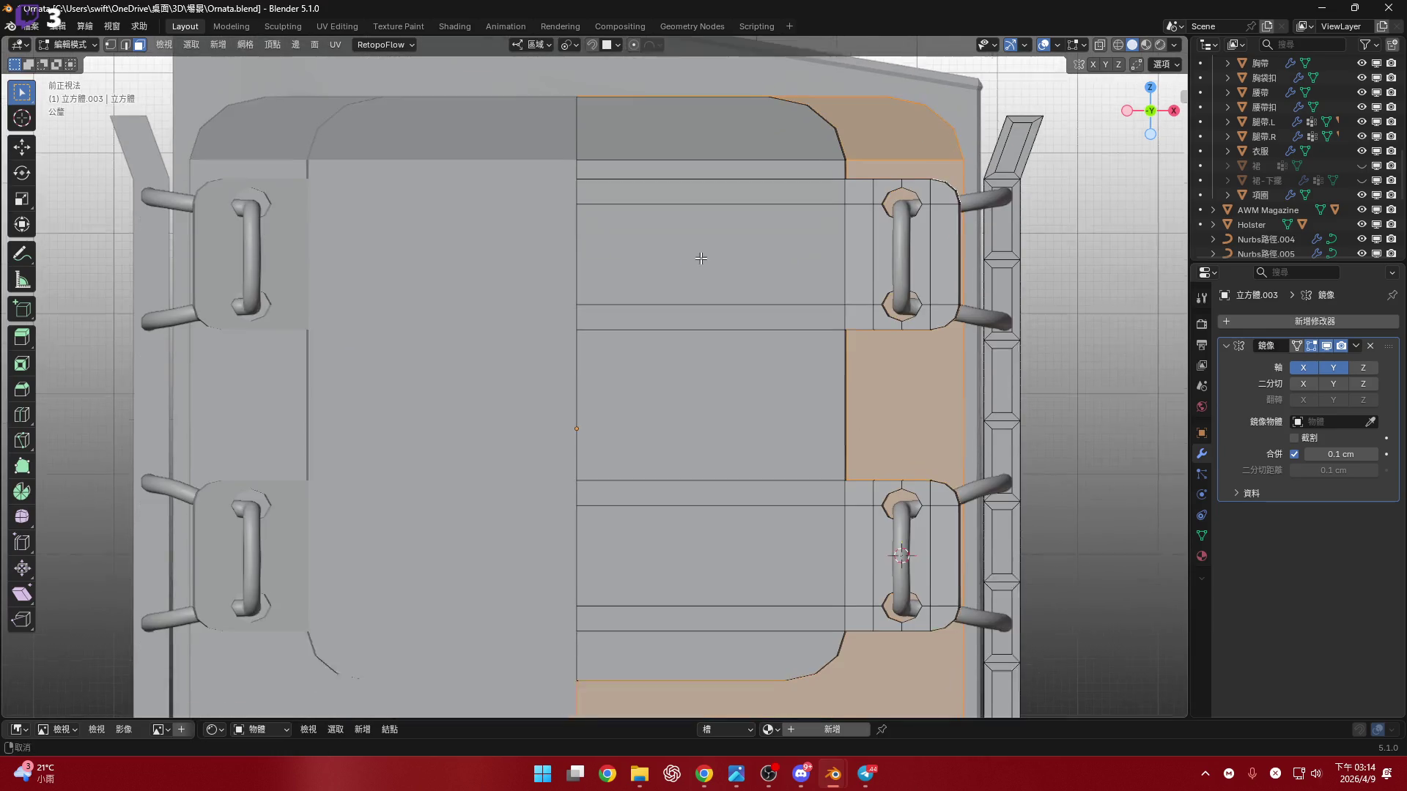
middle_click_drag(701, 256, 673, 286, "shift")
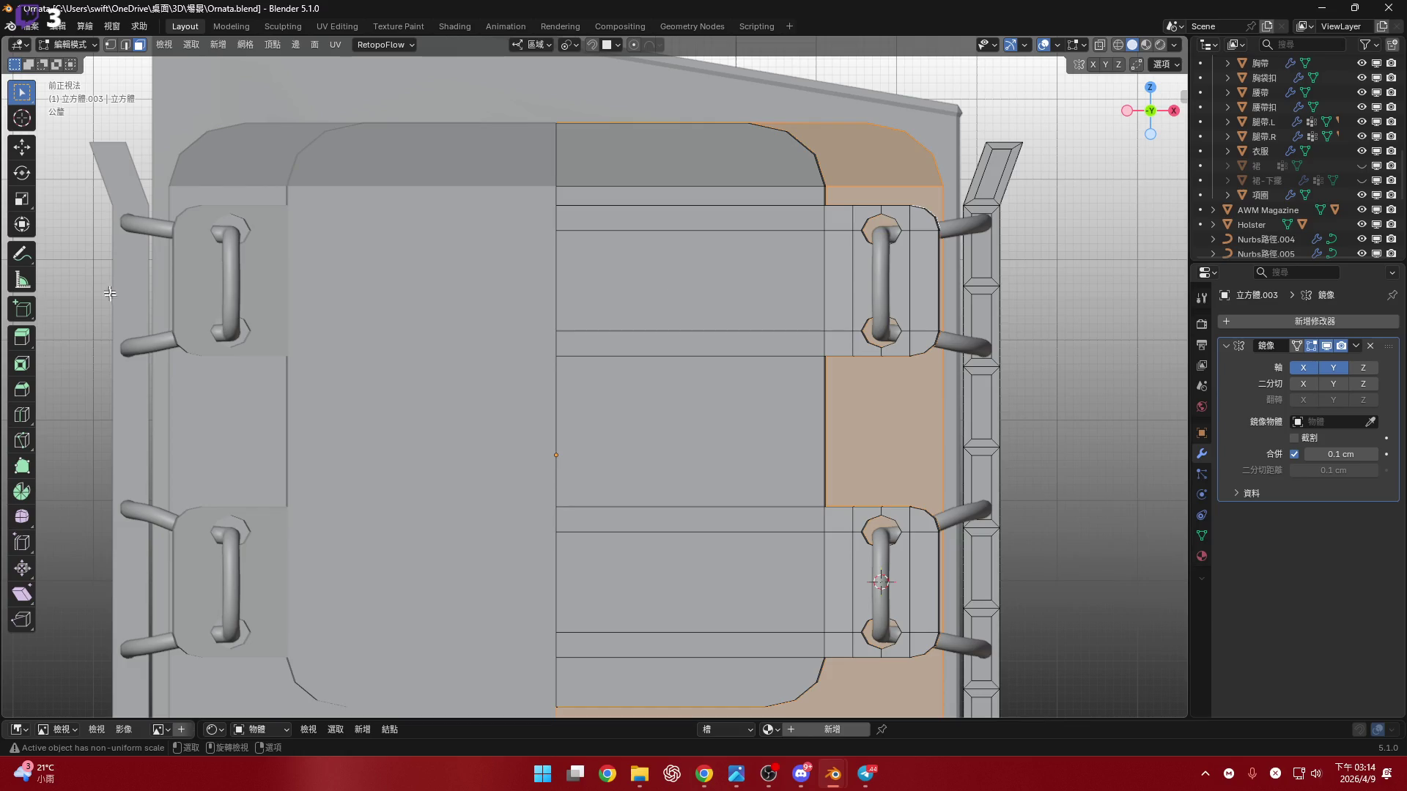
left_click(24, 288)
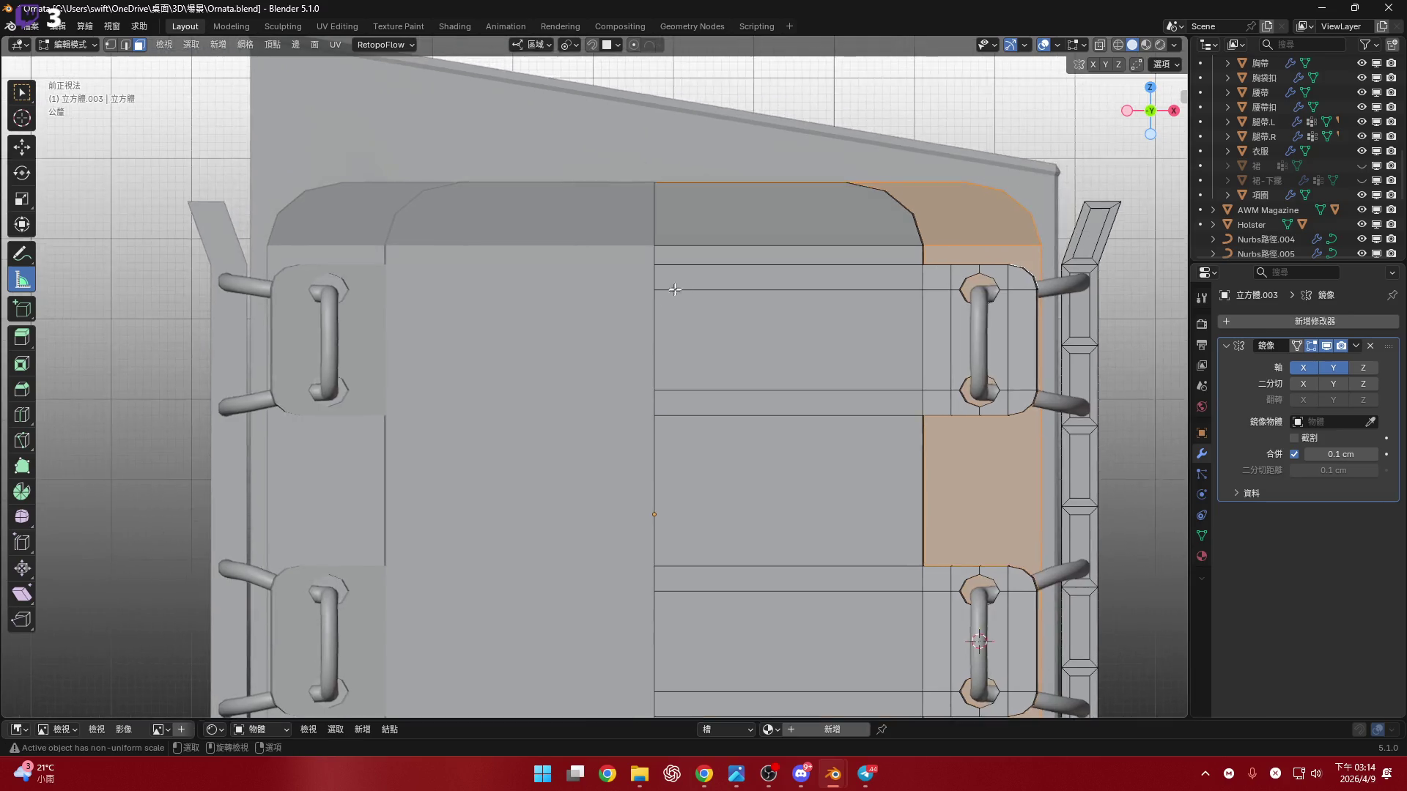
scroll(645, 263, "up", 2)
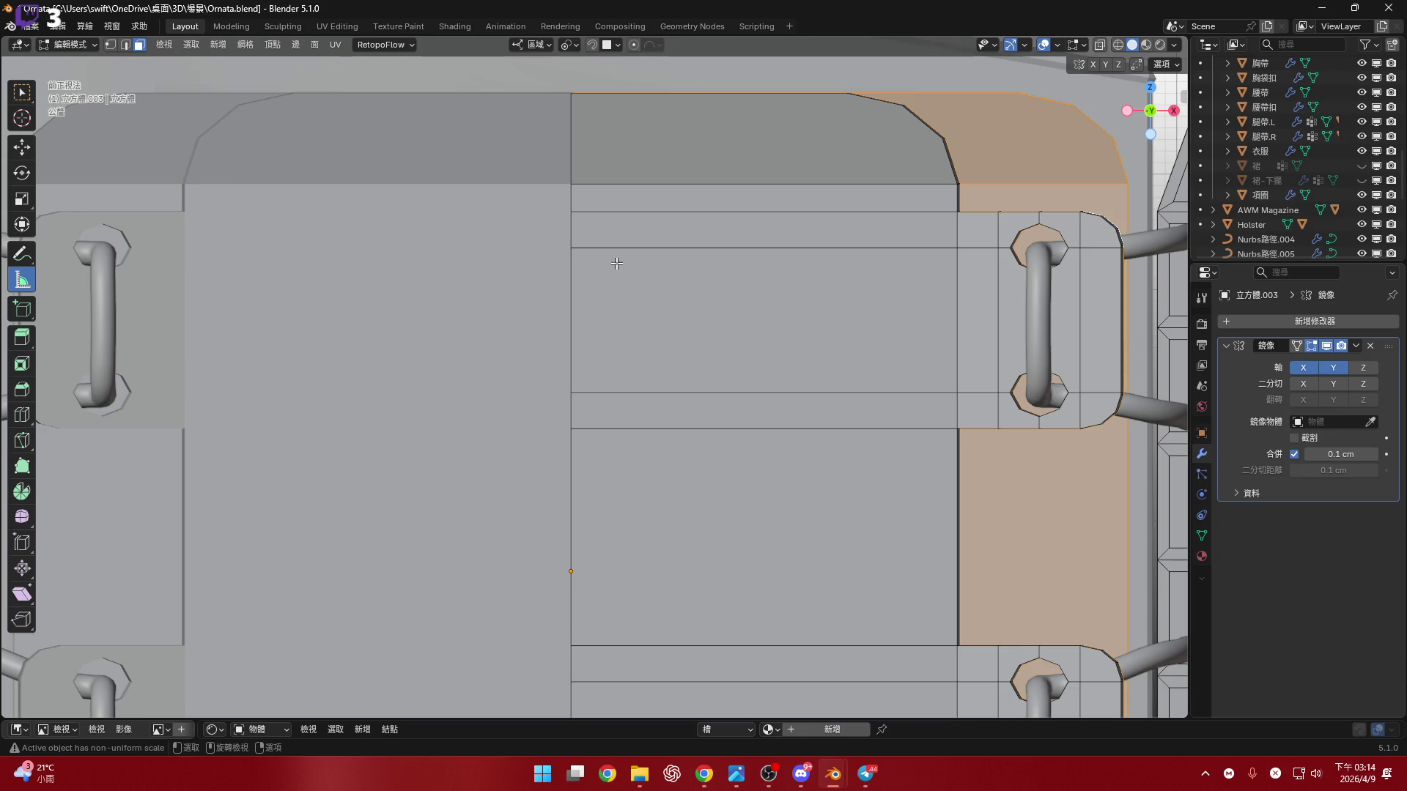
key("ctrl")
left_click_drag(570, 248, 571, 393)
- Re-measure the channel spacing at 1.87711 cm, then about 2.76 cm from the panel's top edge
key("Delete")
middle_click_drag(570, 212, 570, 212)
left_click_drag(570, 213, 569, 467)
mouse_move(603, 393)
middle_mouse_down("shift")
mouse_move(659, 302)
mouse_move(580, 294)
middle_mouse_up("shift")
key("Delete")
key("KP_1")
left_click_drag(628, 106, 630, 364)
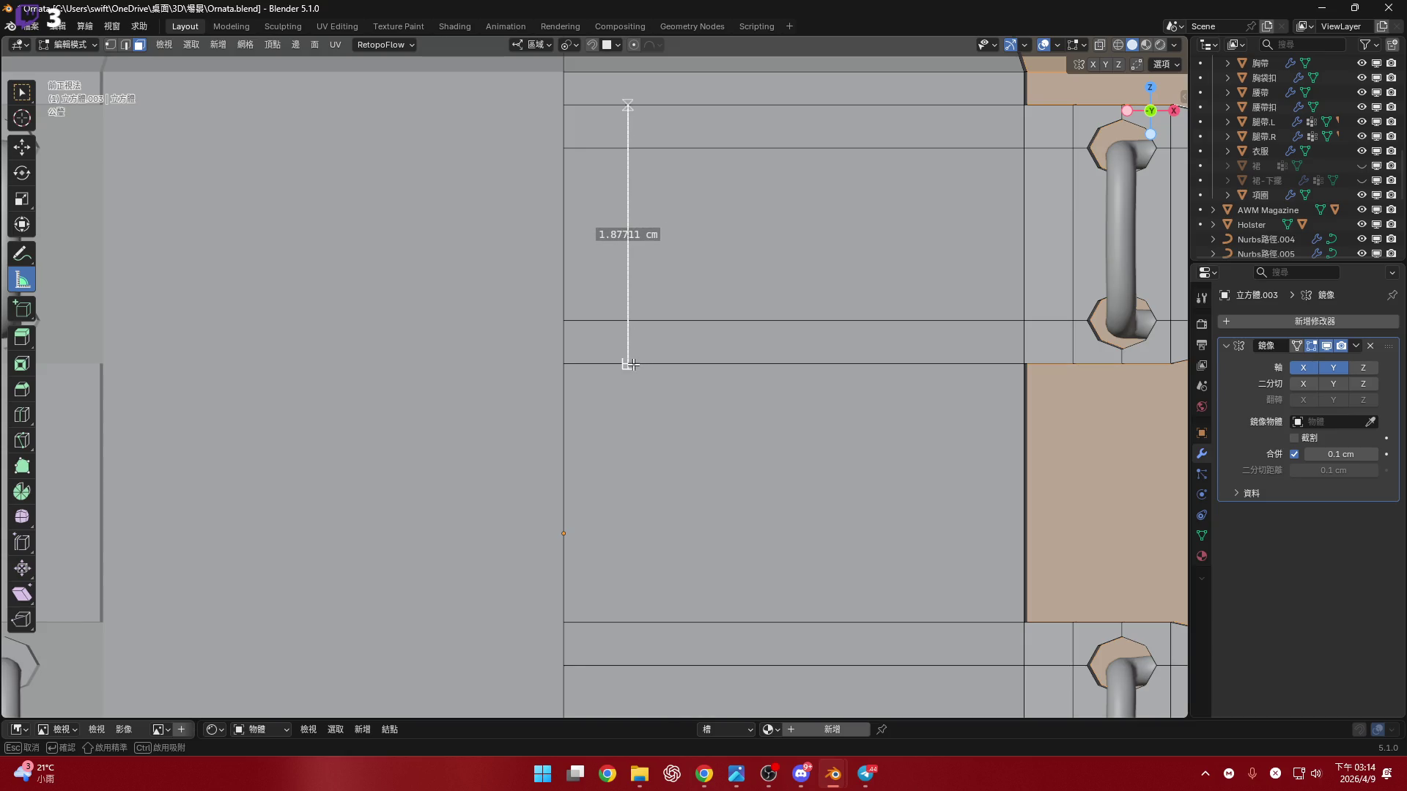
mouse_move(628, 364)
left_mouse_down()
mouse_move(634, 485)
mouse_move(630, 452)
left_mouse_up()
middle_click_drag(631, 452, 639, 458, "shift")
- In vertex select and Front Ortho view, measure 0.971198 cm down from a vertex
key("Delete")
mouse_move(631, 358)
middle_mouse_down()
mouse_move(620, 412)
mouse_move(634, 384)
middle_mouse_up()
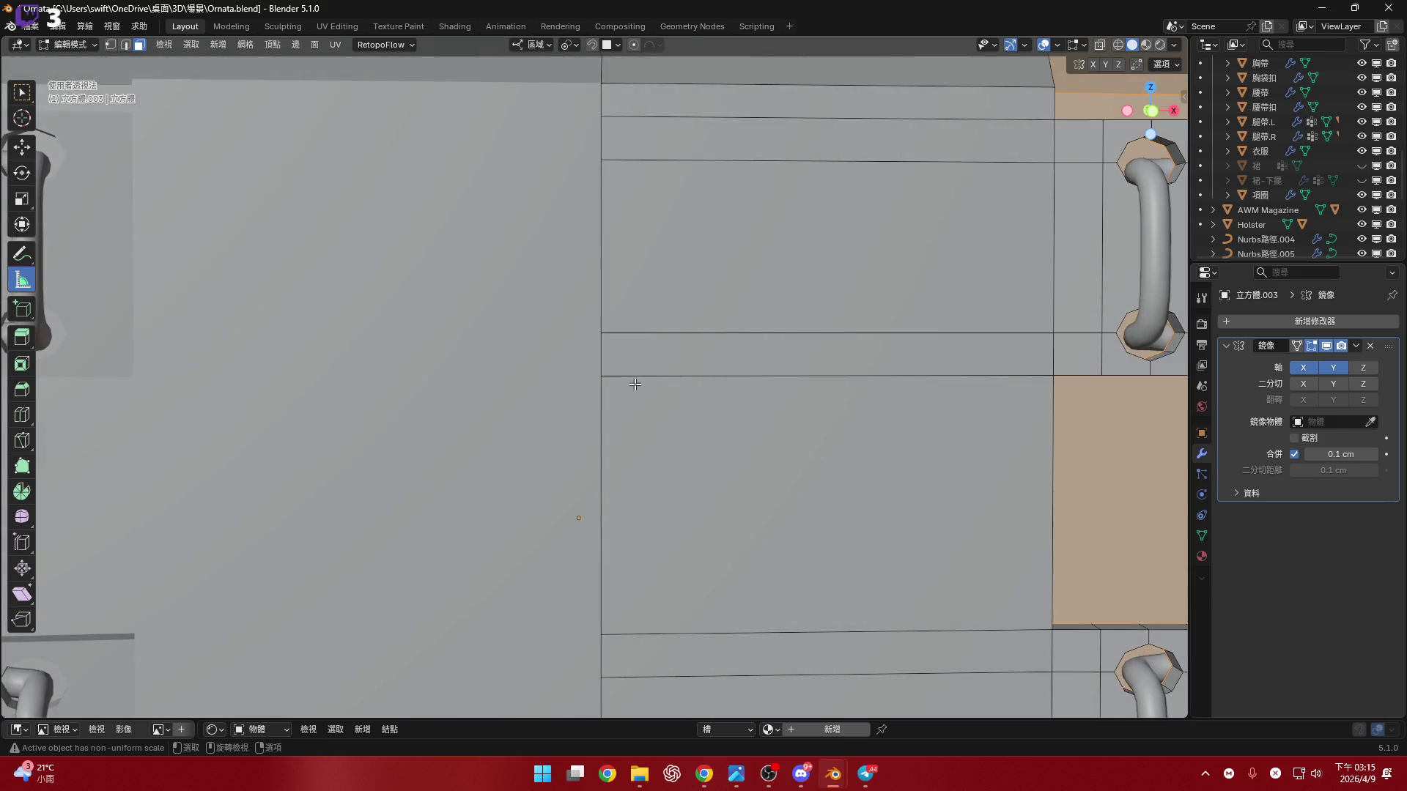
scroll(634, 384, "down", 3)
left_click(1151, 110)
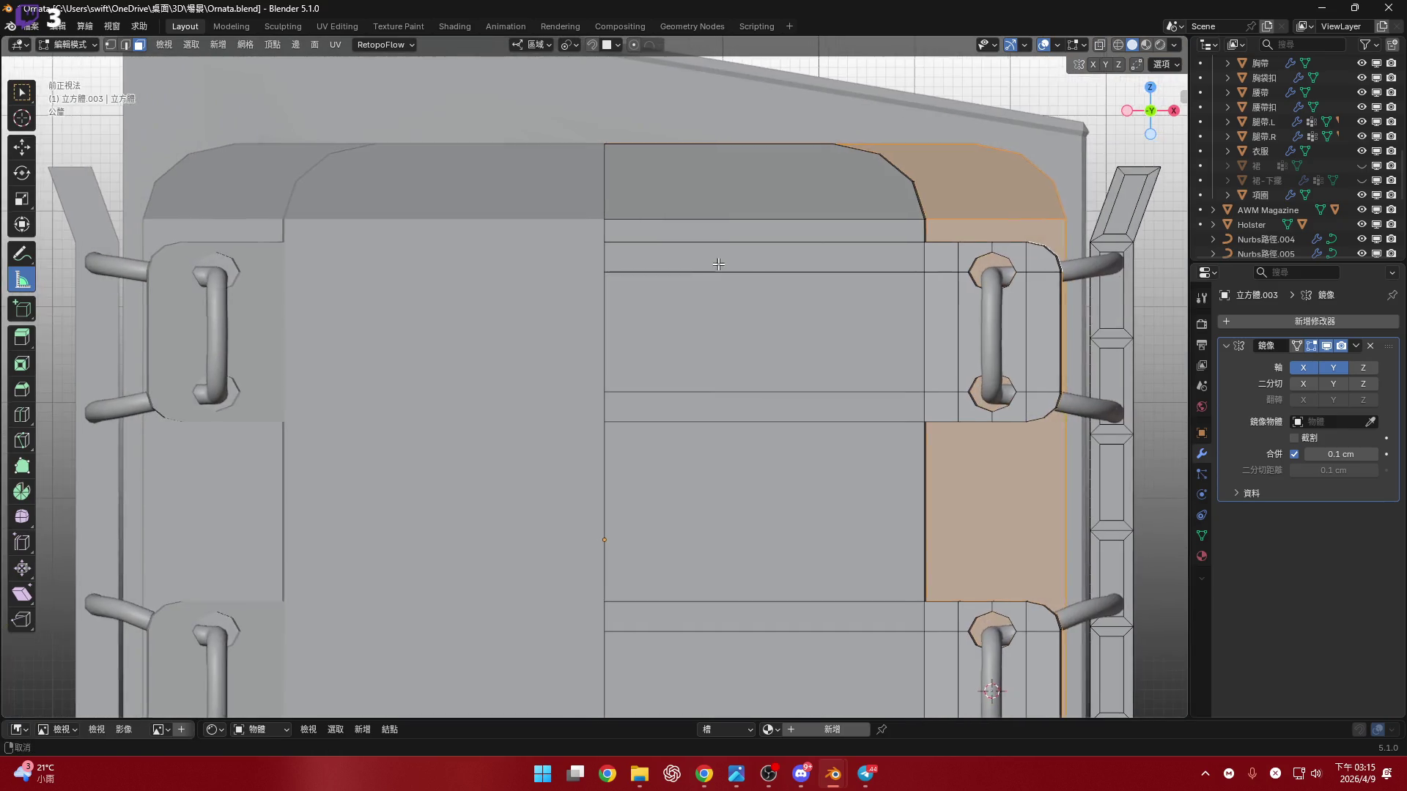
scroll(638, 265, "up", 2)
key("1")
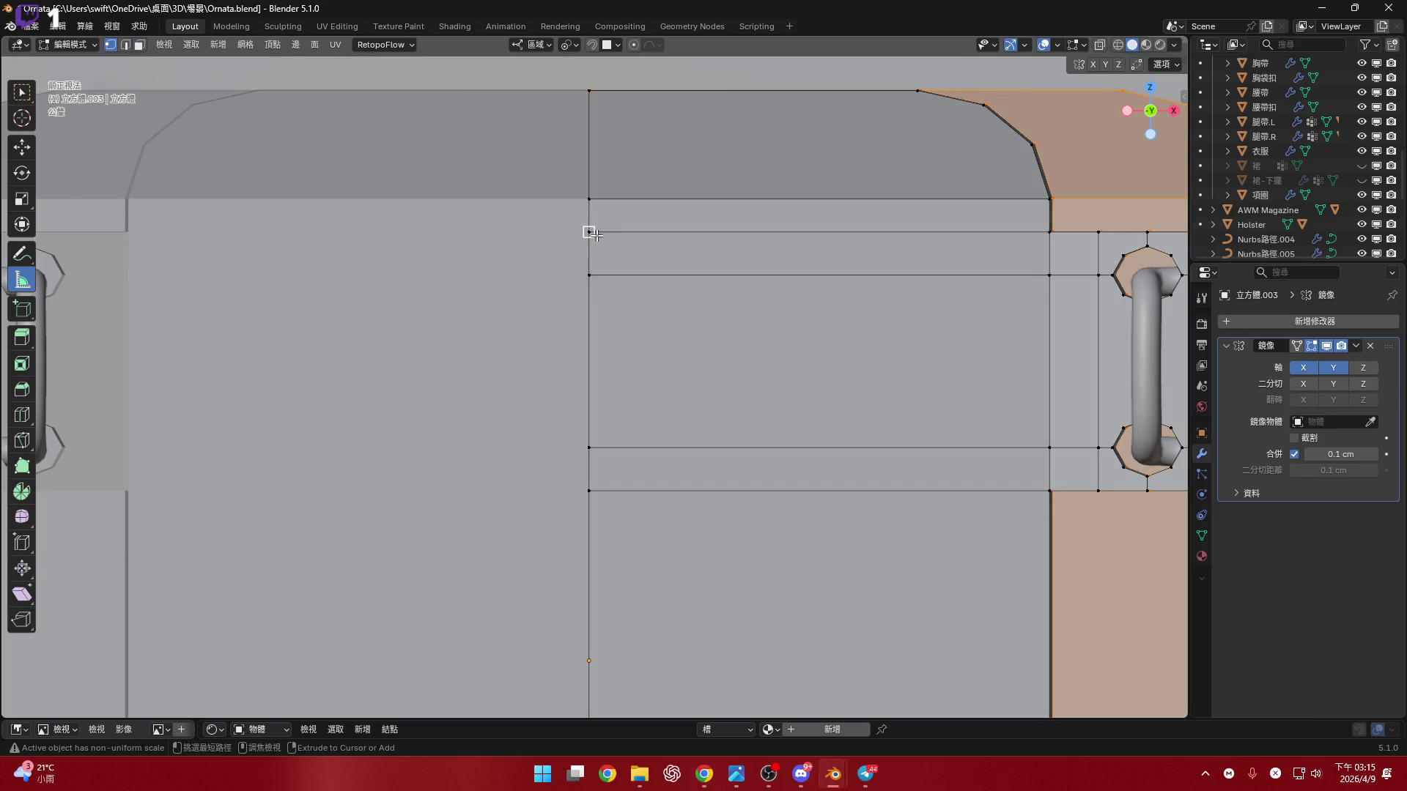
left_click_drag(590, 233, 589, 578)
- Replace the 2.50393 cm ruler with a 2.32589 cm measurement down from a vertex
mouse_move(603, 561)
middle_mouse_down()
mouse_move(608, 513)
mouse_move(716, 339)
mouse_move(659, 366)
middle_mouse_up()
scroll(622, 387, "down", 4)
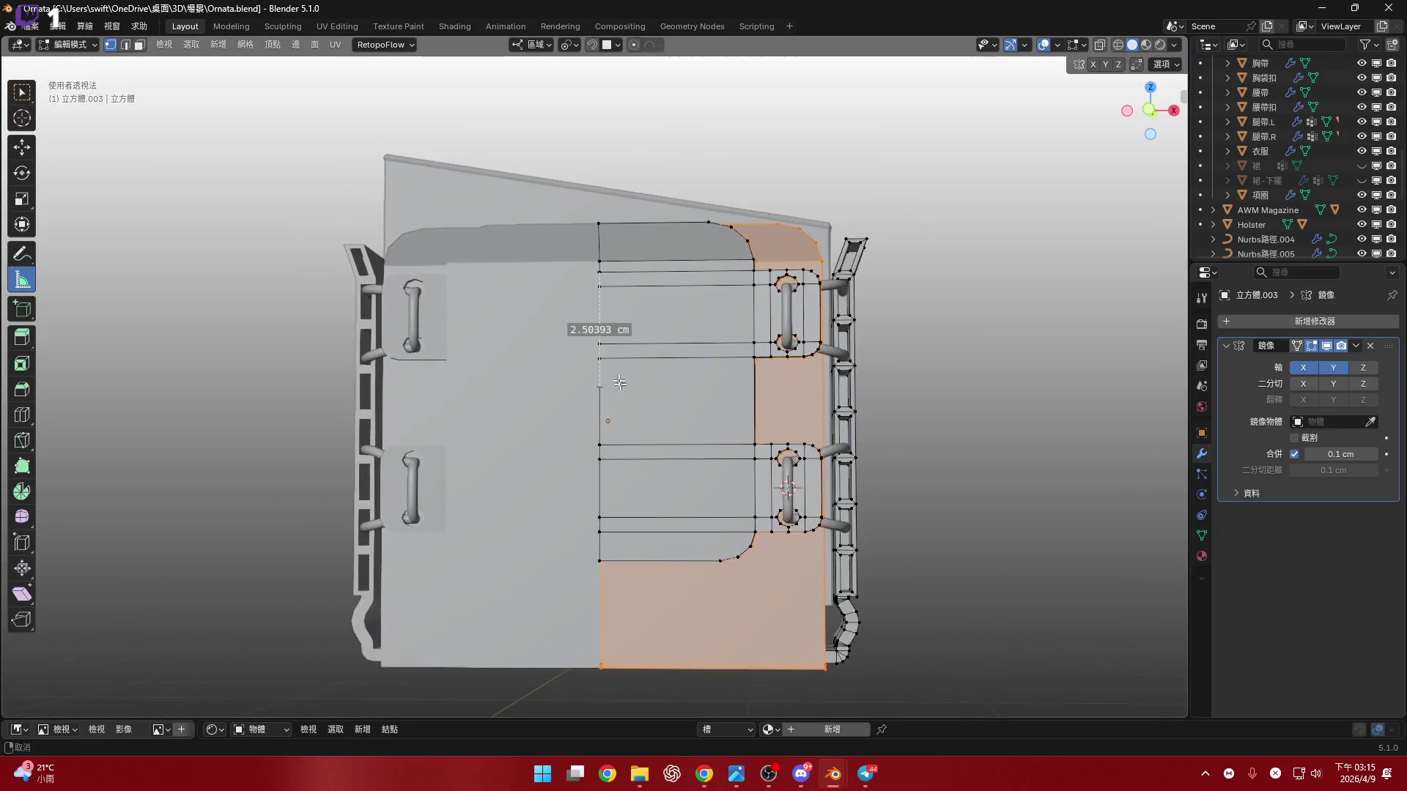
scroll(622, 387, "up", 5)
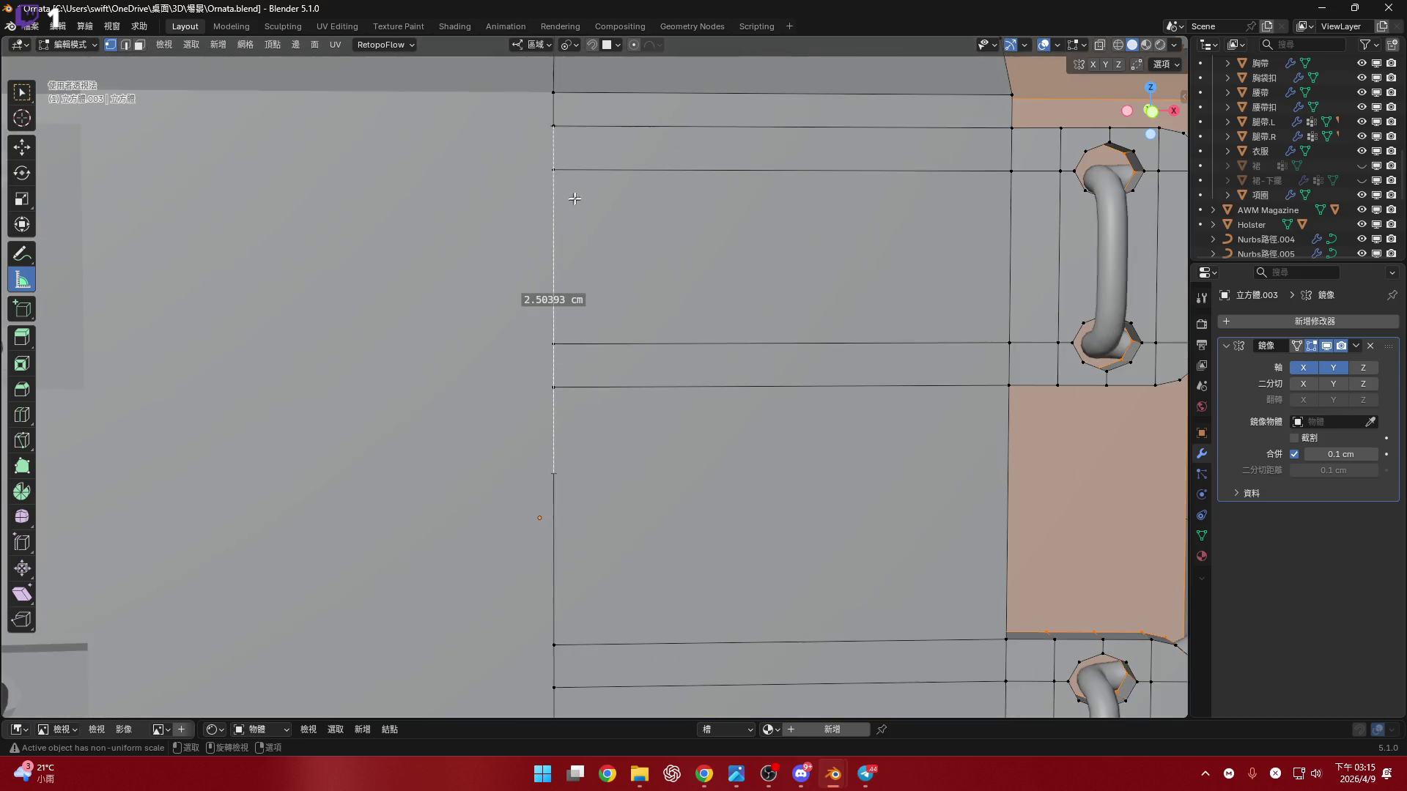
scroll(566, 220, "up", 3)
key("Delete")
middle_click_drag(557, 183, 557, 131, "shift")
left_click_drag(557, 130, 574, 443)
- Settle on a final vertical ruler of 2.50281 cm across the panel in Front view
mouse_move(570, 411)
middle_mouse_down()
mouse_move(620, 266)
mouse_move(579, 220)
middle_mouse_up()
key("Delete")
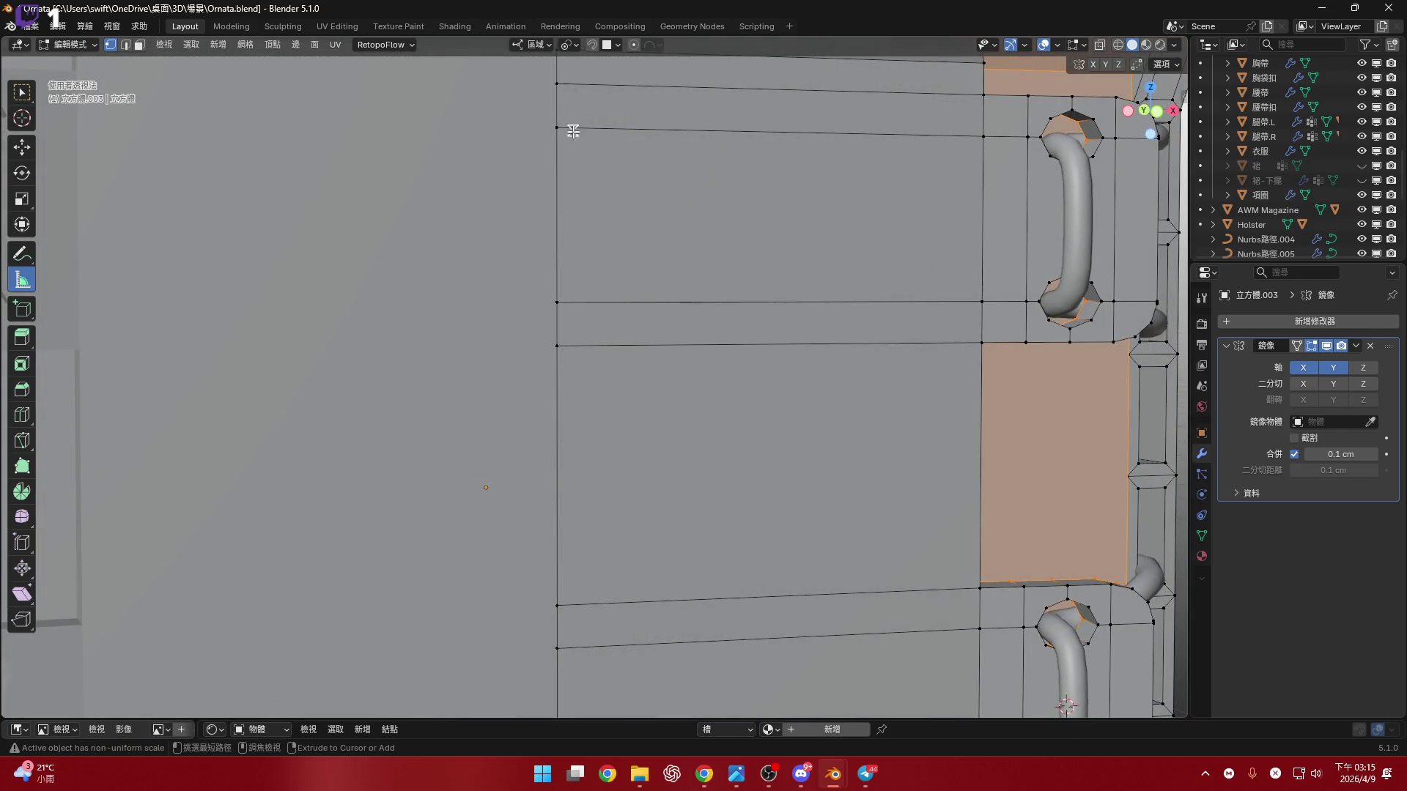
left_click_drag(557, 128, 562, 473)
mouse_move(562, 473)
middle_mouse_down()
mouse_move(627, 339)
mouse_move(684, 320)
mouse_move(640, 304)
middle_mouse_up()
key("KP_1")
scroll(598, 372, "up", 3)
scroll(598, 372, "up", 2)
mouse_move(597, 372)
middle_mouse_down("shift")
mouse_move(446, 437)
mouse_move(535, 387)
mouse_move(531, 368)
middle_mouse_up("shift")
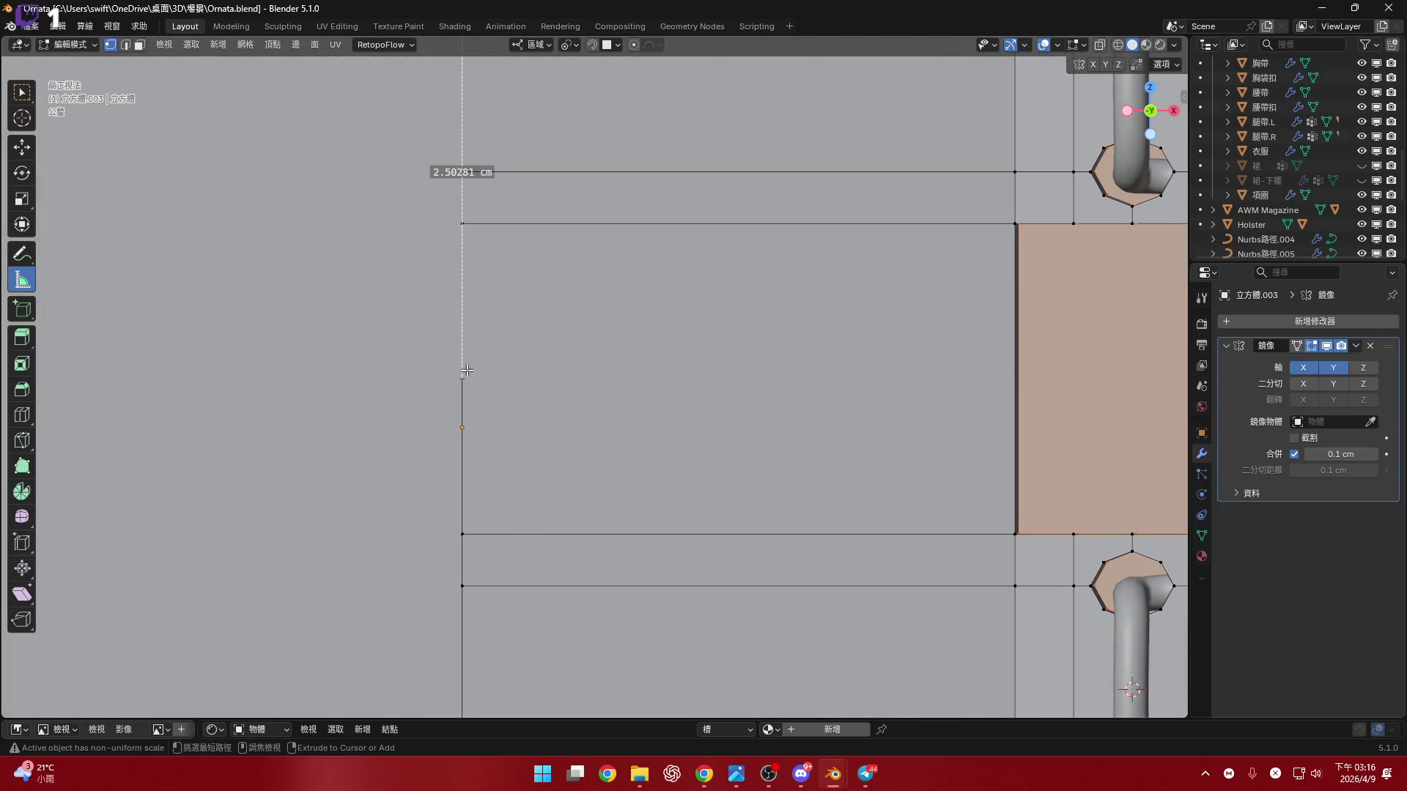
- Loop cut across the panel at the 2.5 cm ruler mark and measure from the new loop
key("ctrl+r")
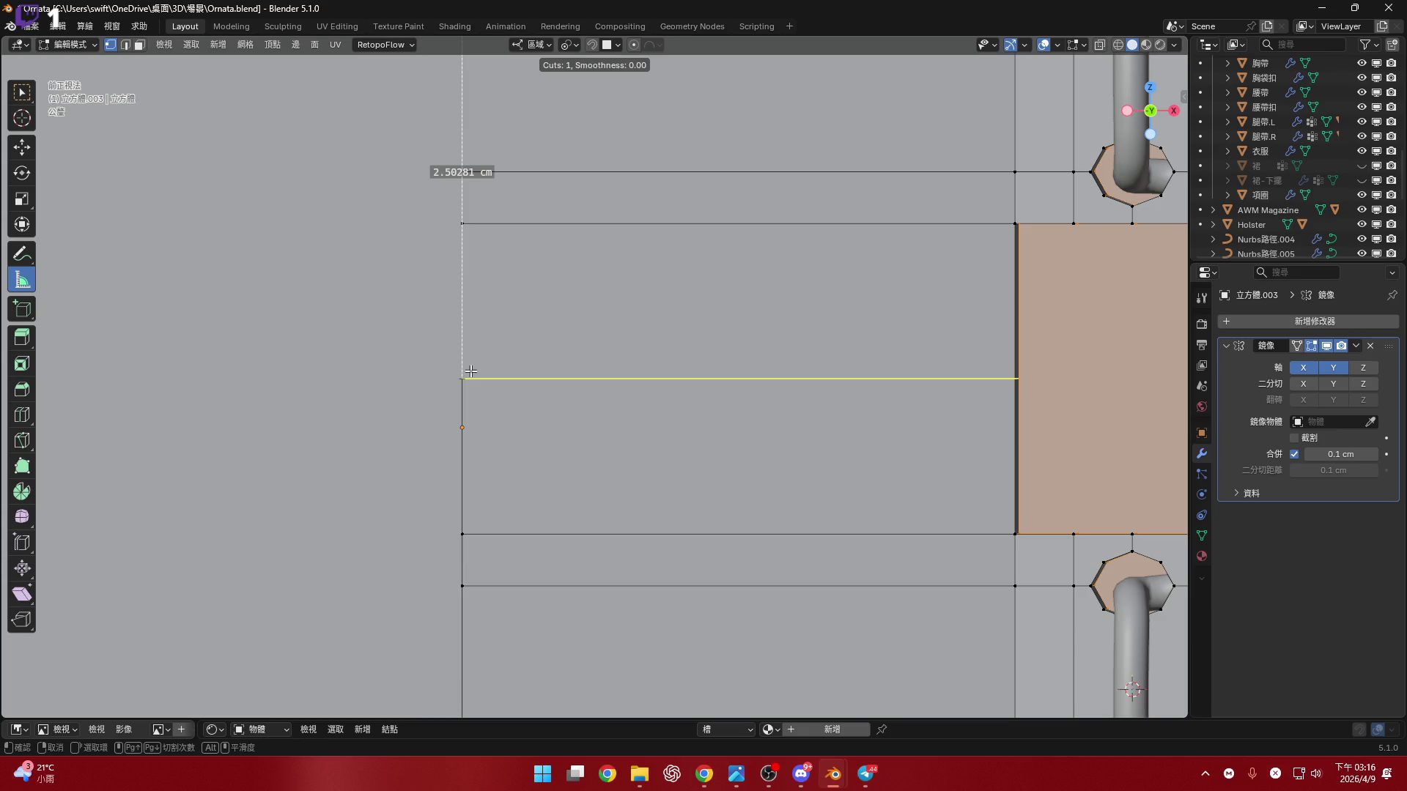
left_click(471, 371)
scroll(597, 298, "down", 4)
middle_click_drag(597, 298, 635, 256)
scroll(601, 214, "up", 3)
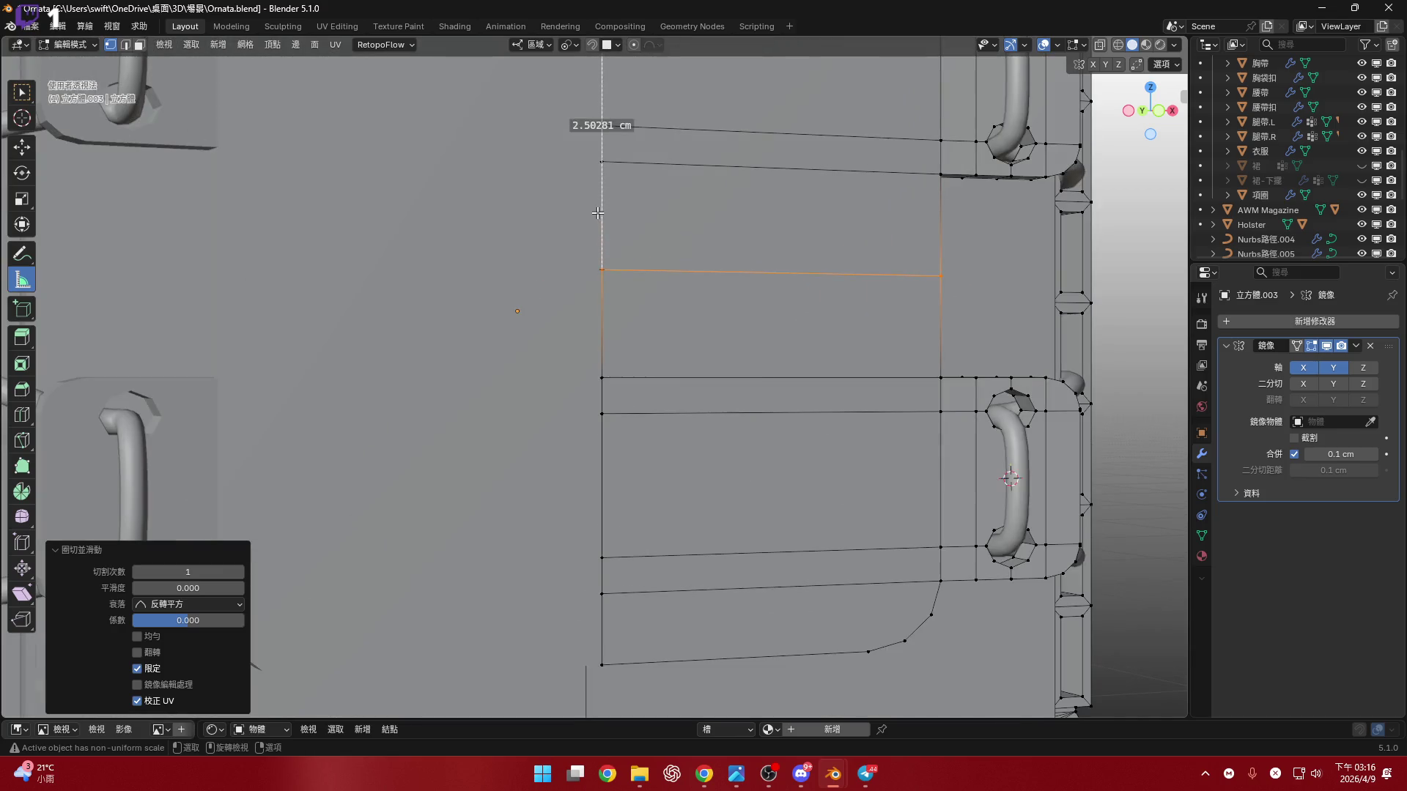
key("ctrl+z")
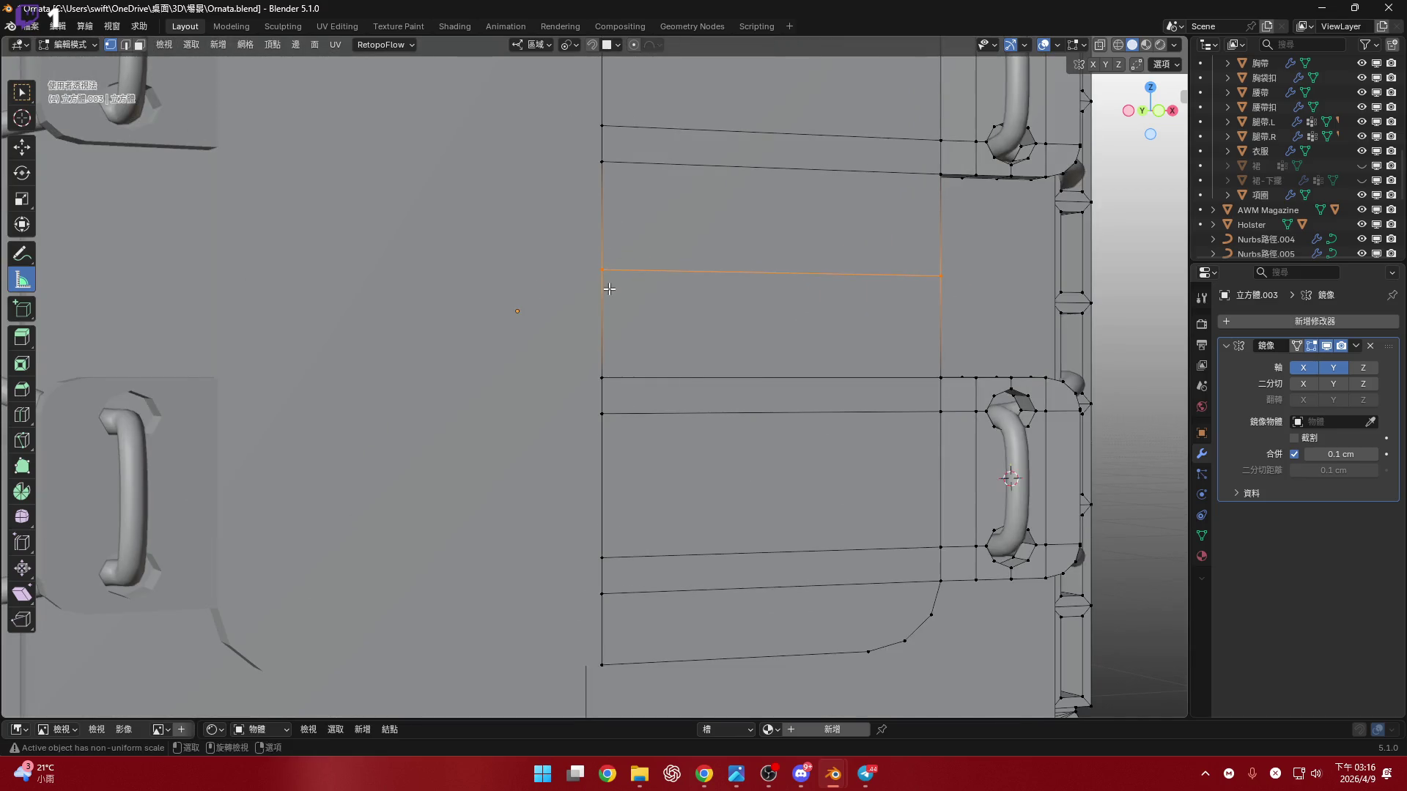
scroll(589, 246, "up", 4)
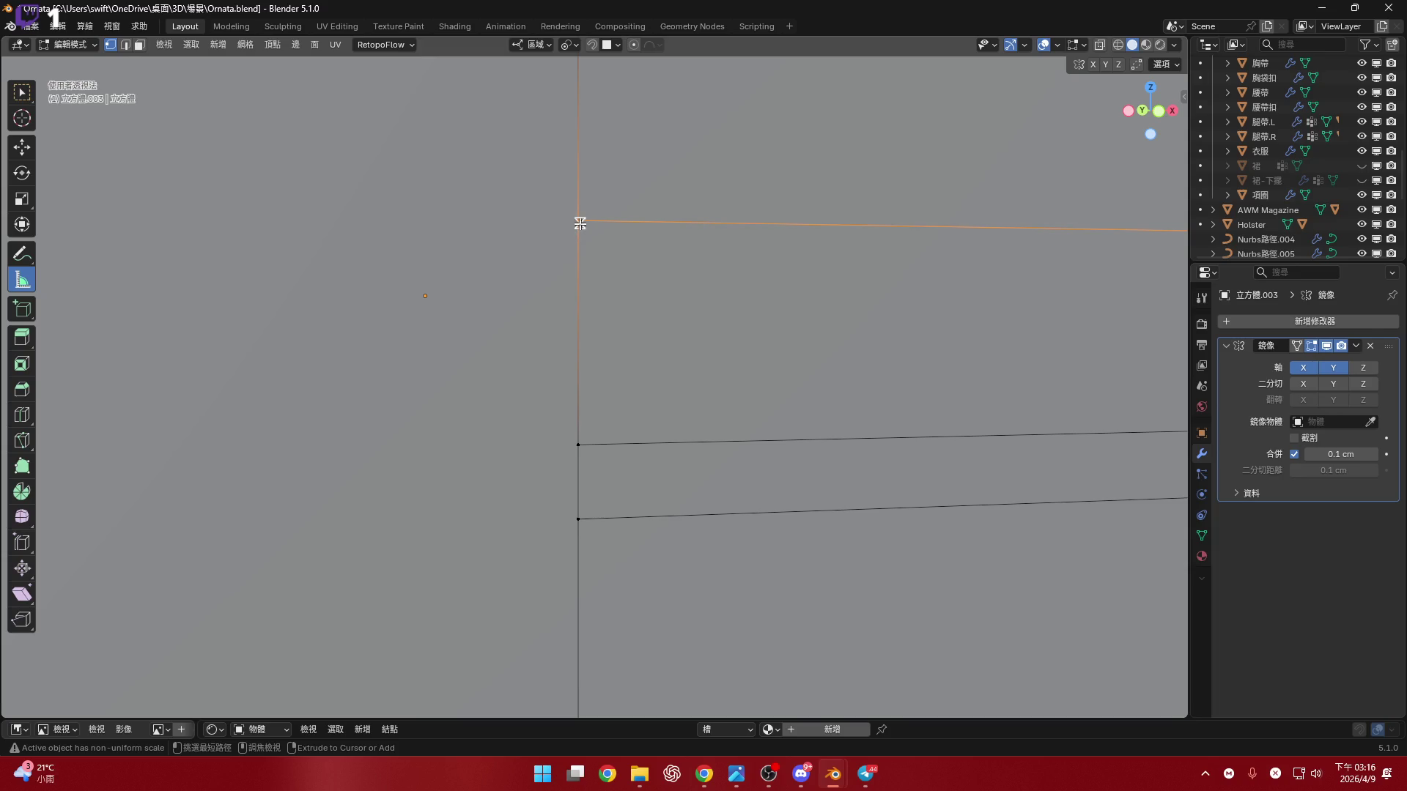
mouse_move(581, 220)
middle_mouse_down()
mouse_move(594, 227)
mouse_move(581, 222)
middle_mouse_up()
mouse_move(581, 222)
left_mouse_down()
mouse_move(582, 345)
mouse_move(622, 336)
mouse_move(581, 289)
mouse_move(573, 303)
left_mouse_up()
scroll(581, 289, "down", 6)
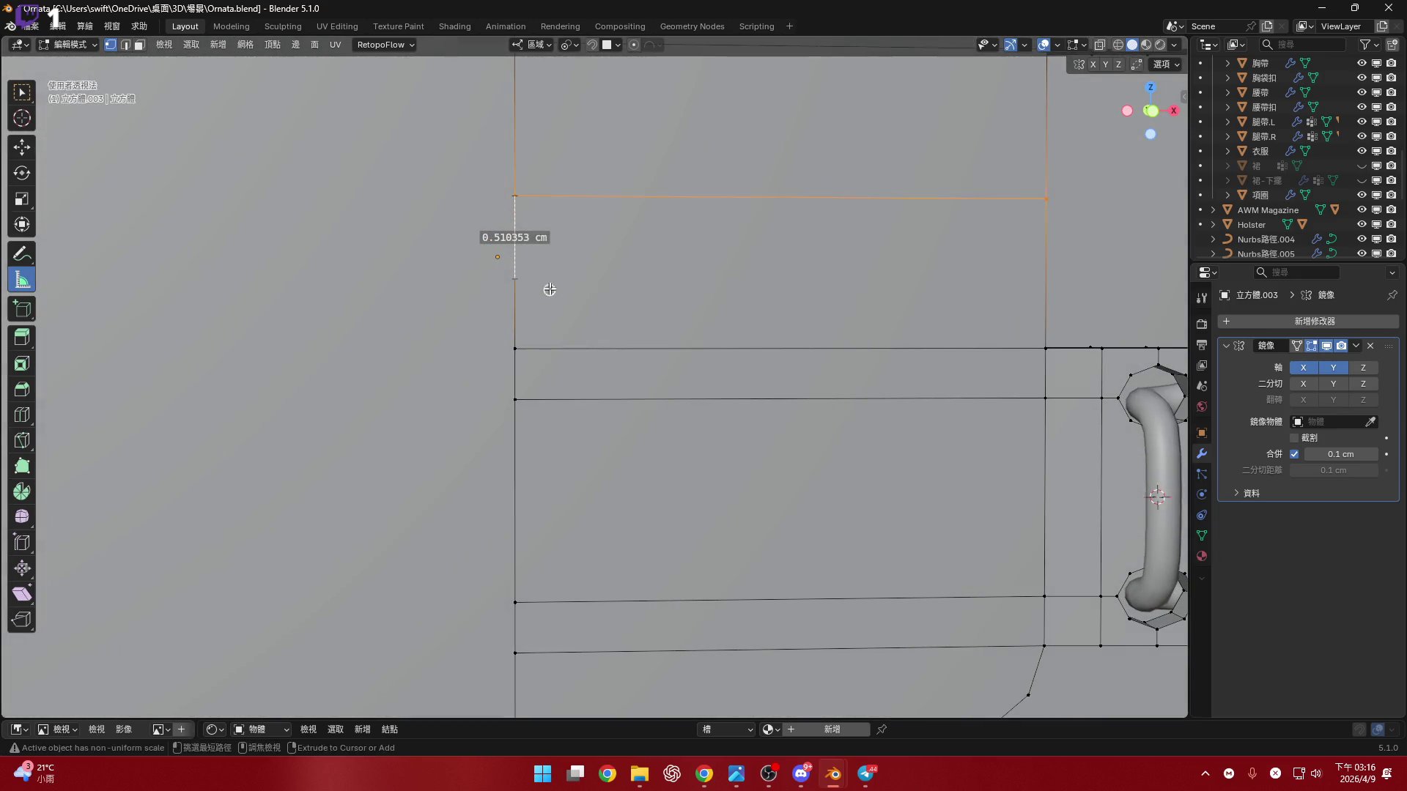
- Add a second loop cut about 0.51 cm below the first and verify it with a measurement
key("ctrl+r")
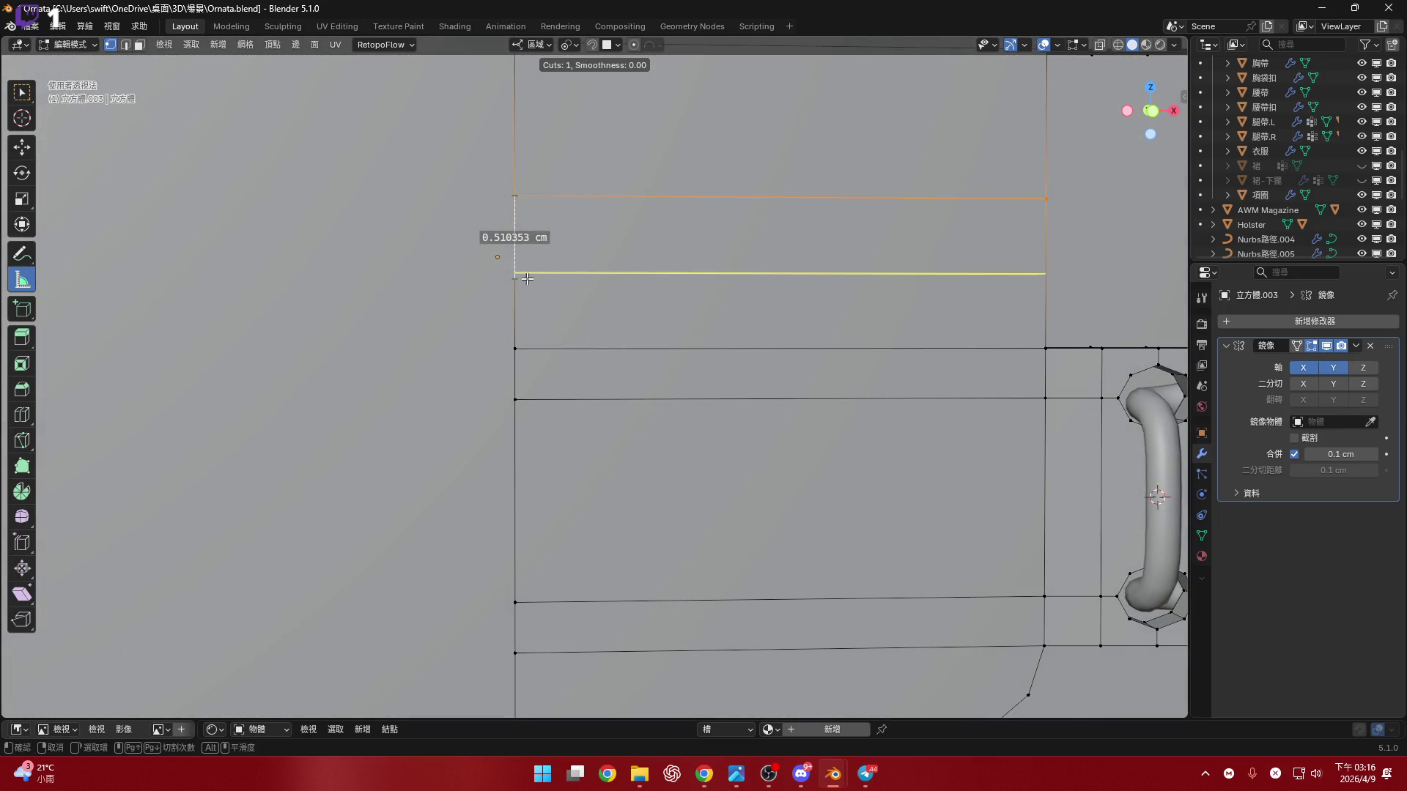
left_click(526, 279)
middle_click_drag(527, 280, 582, 200)
left_click_drag(579, 189, 581, 493)
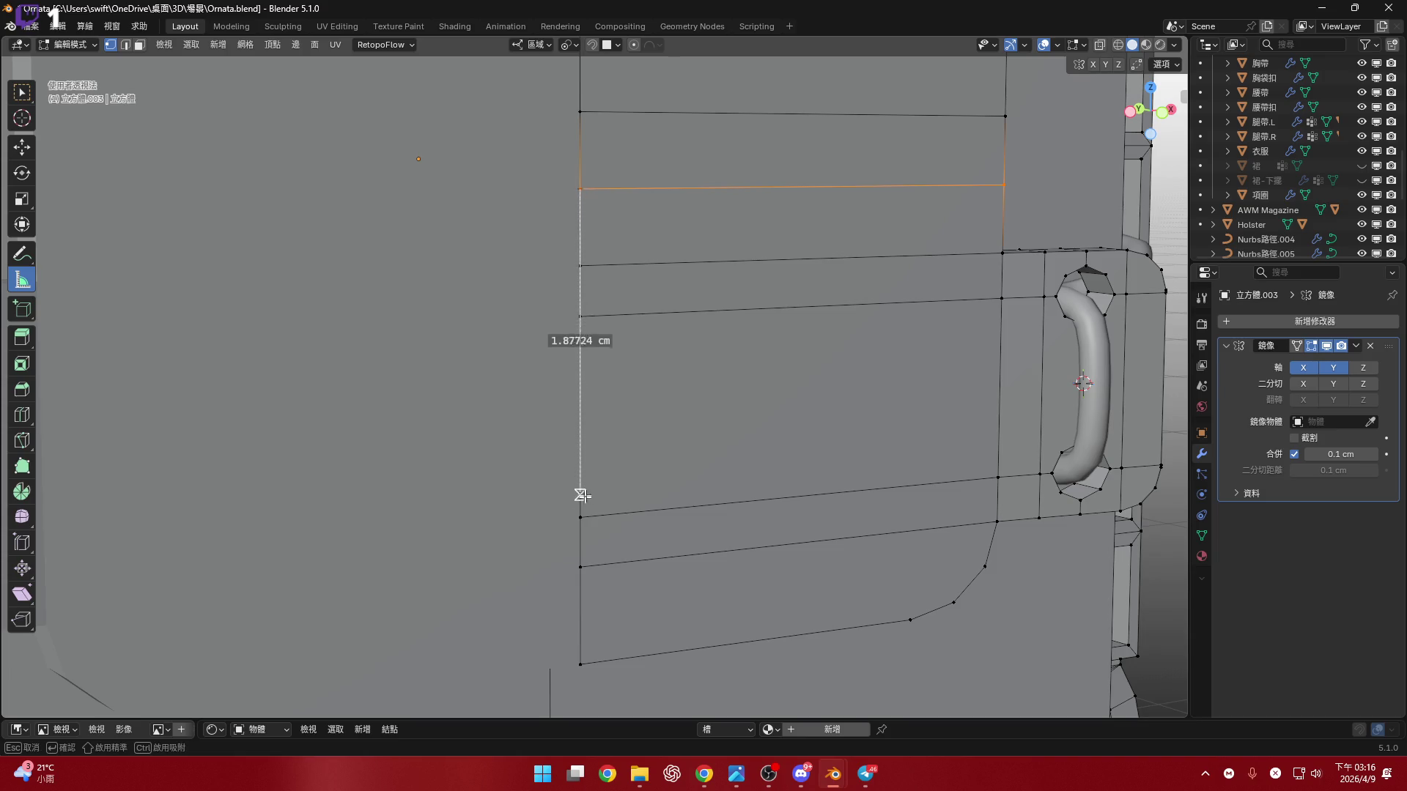
left_click_drag(581, 542, 580, 565)
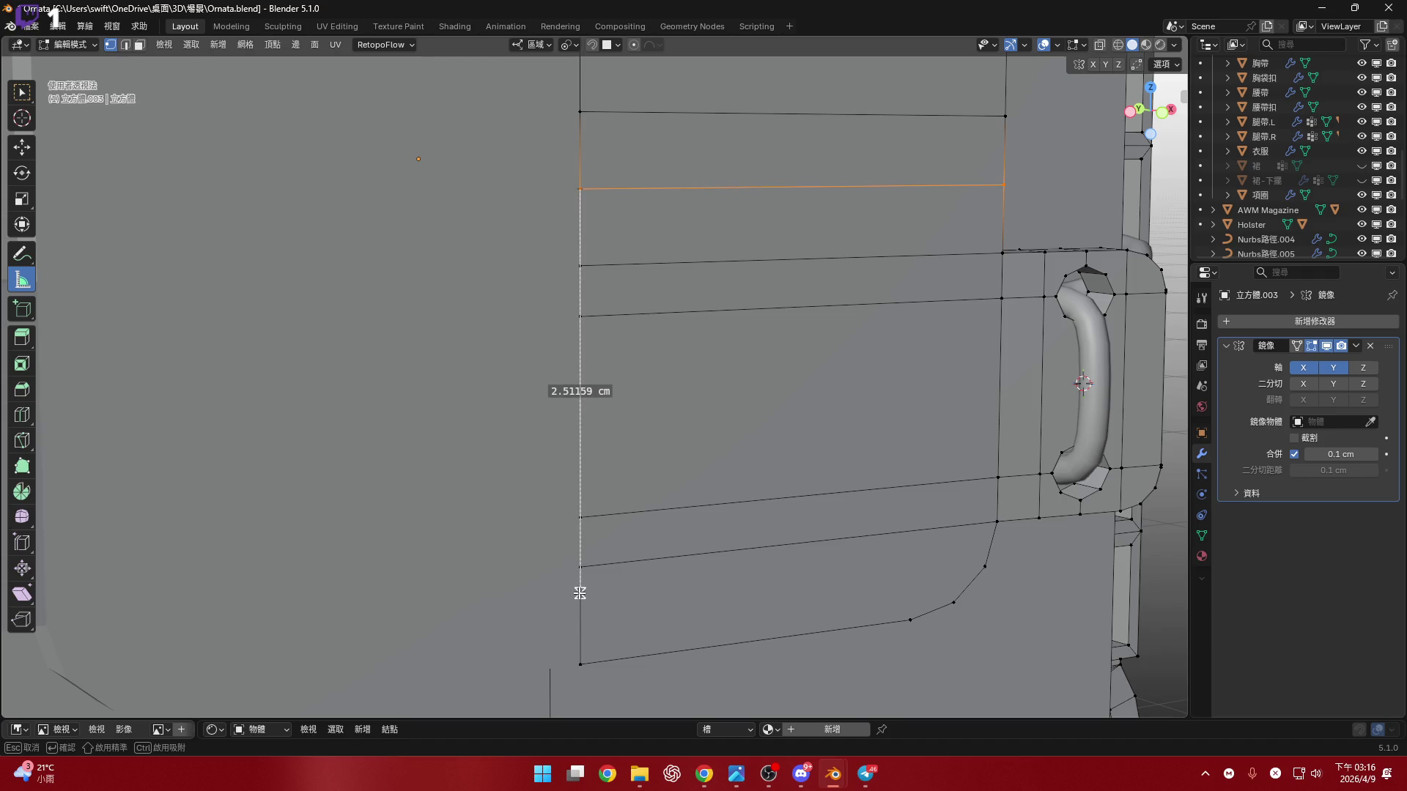
left_click_drag(579, 593, 579, 593)
scroll(594, 430, "down", 3)
middle_click_drag(587, 411, 542, 402)
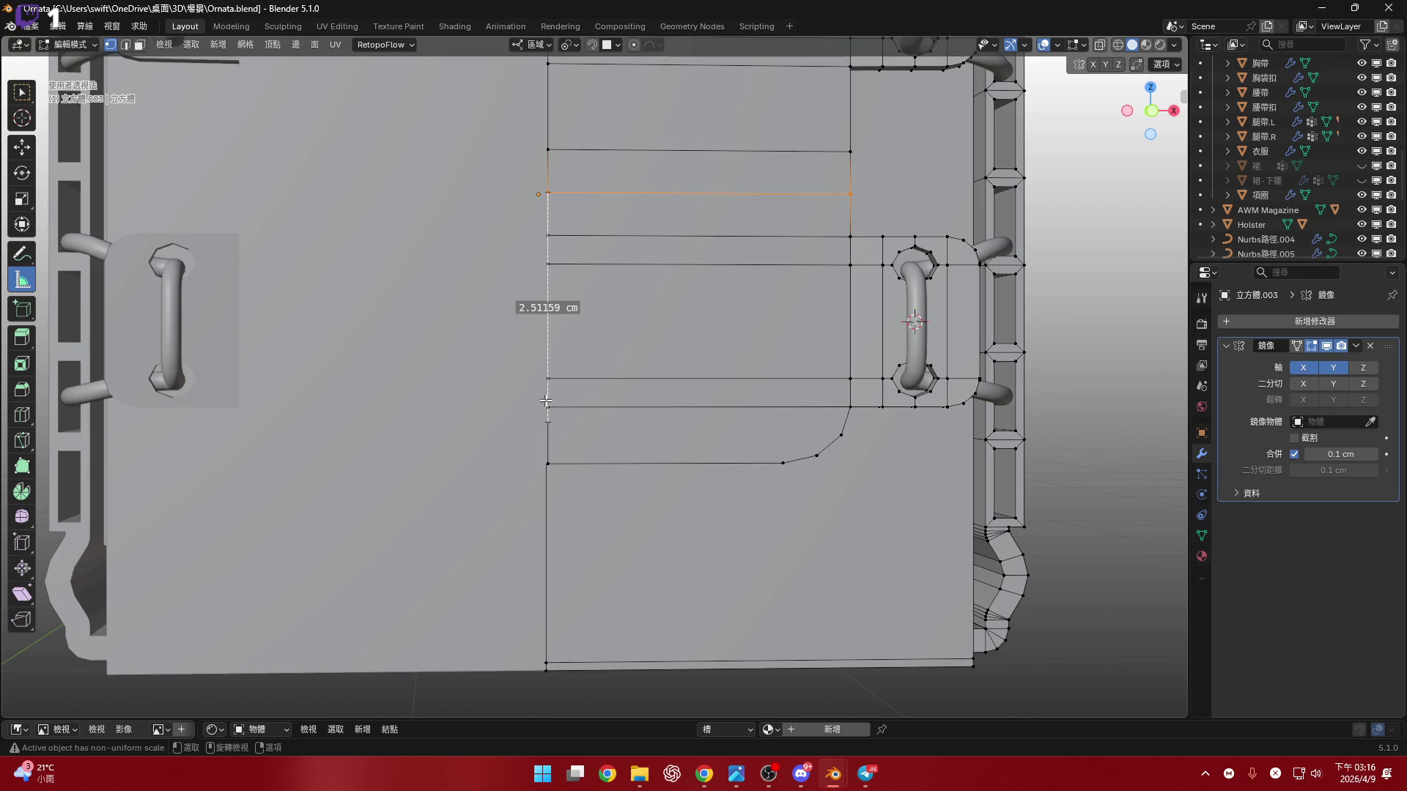
scroll(626, 401, "up", 4)
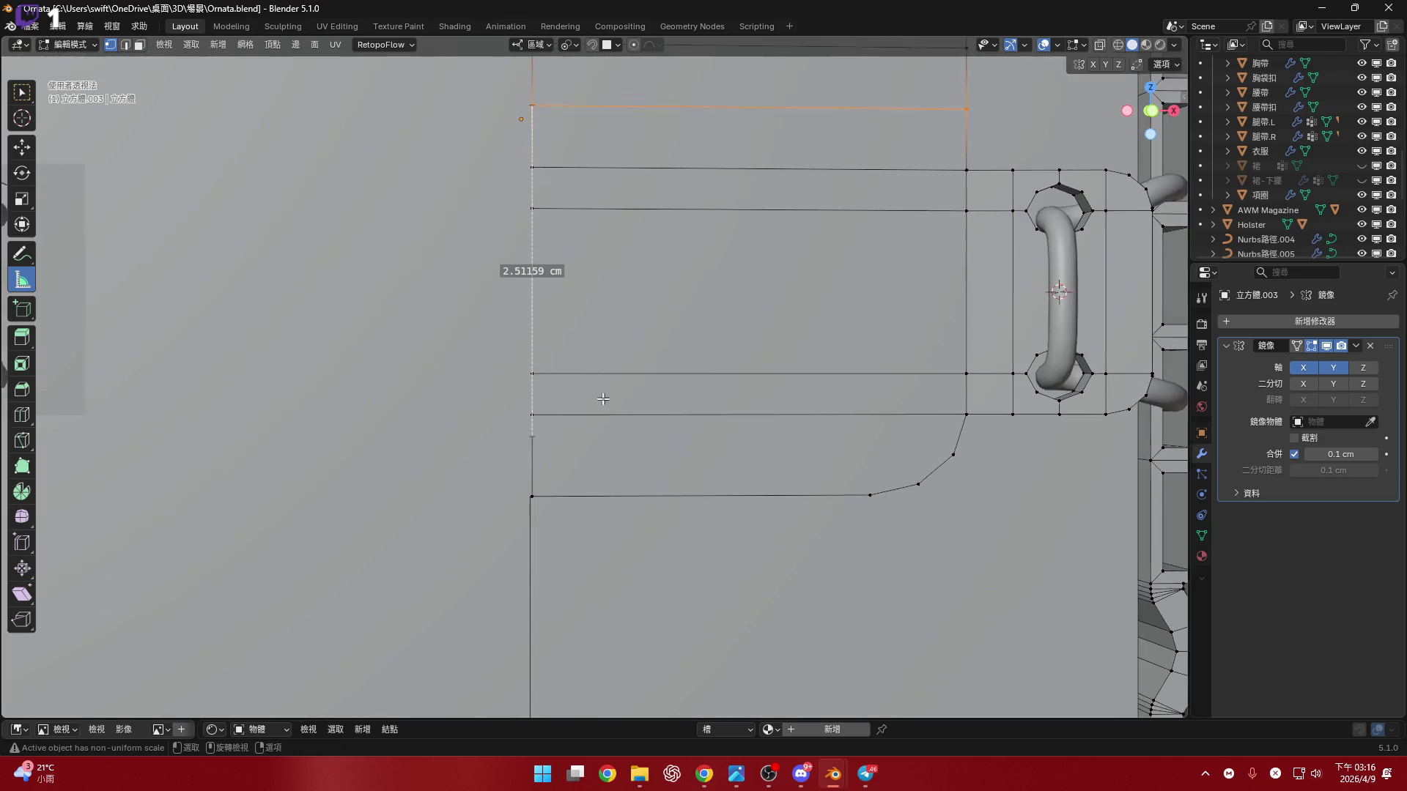
scroll(585, 431, "down", 5)
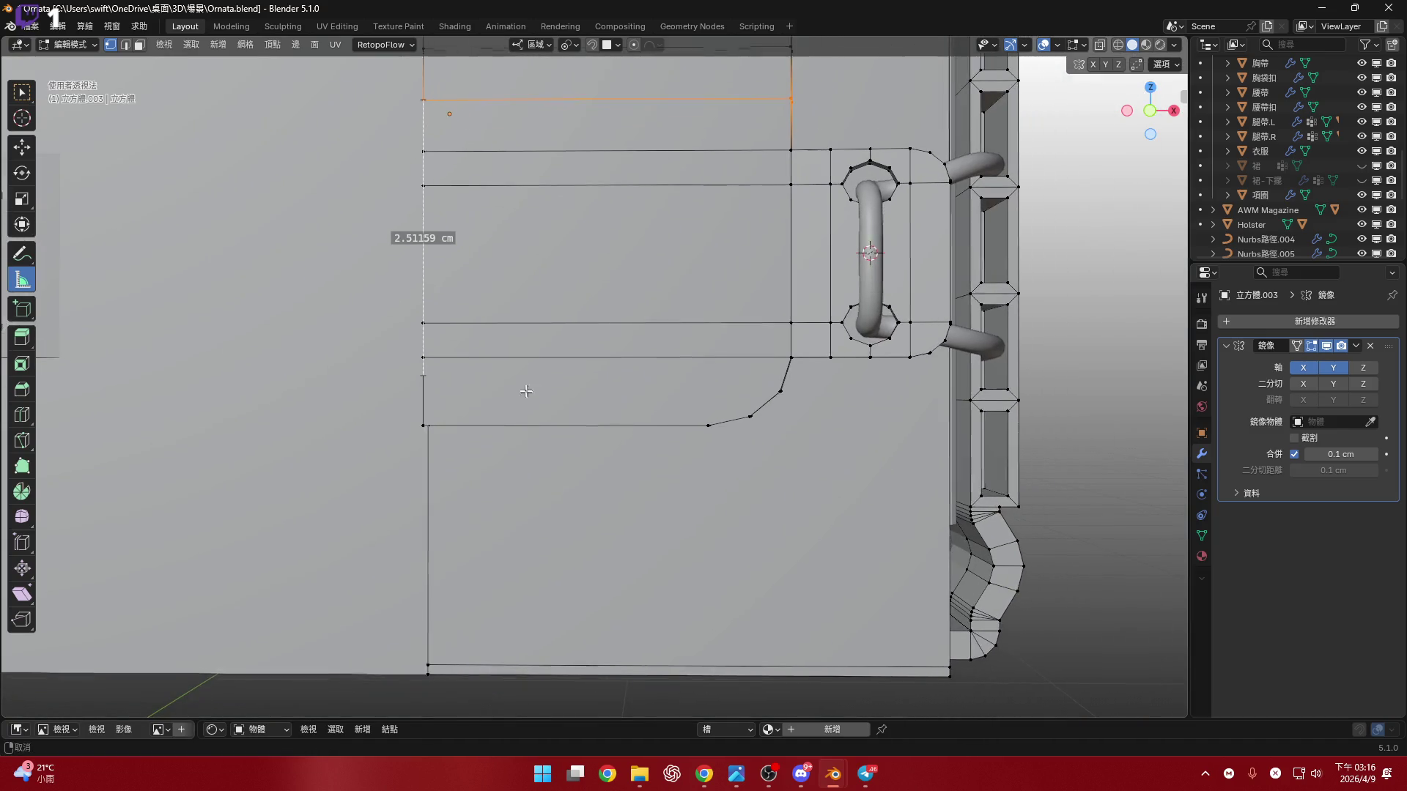
mouse_move(519, 389)
middle_mouse_down()
mouse_move(557, 392)
mouse_move(73, 90)
middle_mouse_up()
left_click(22, 90)
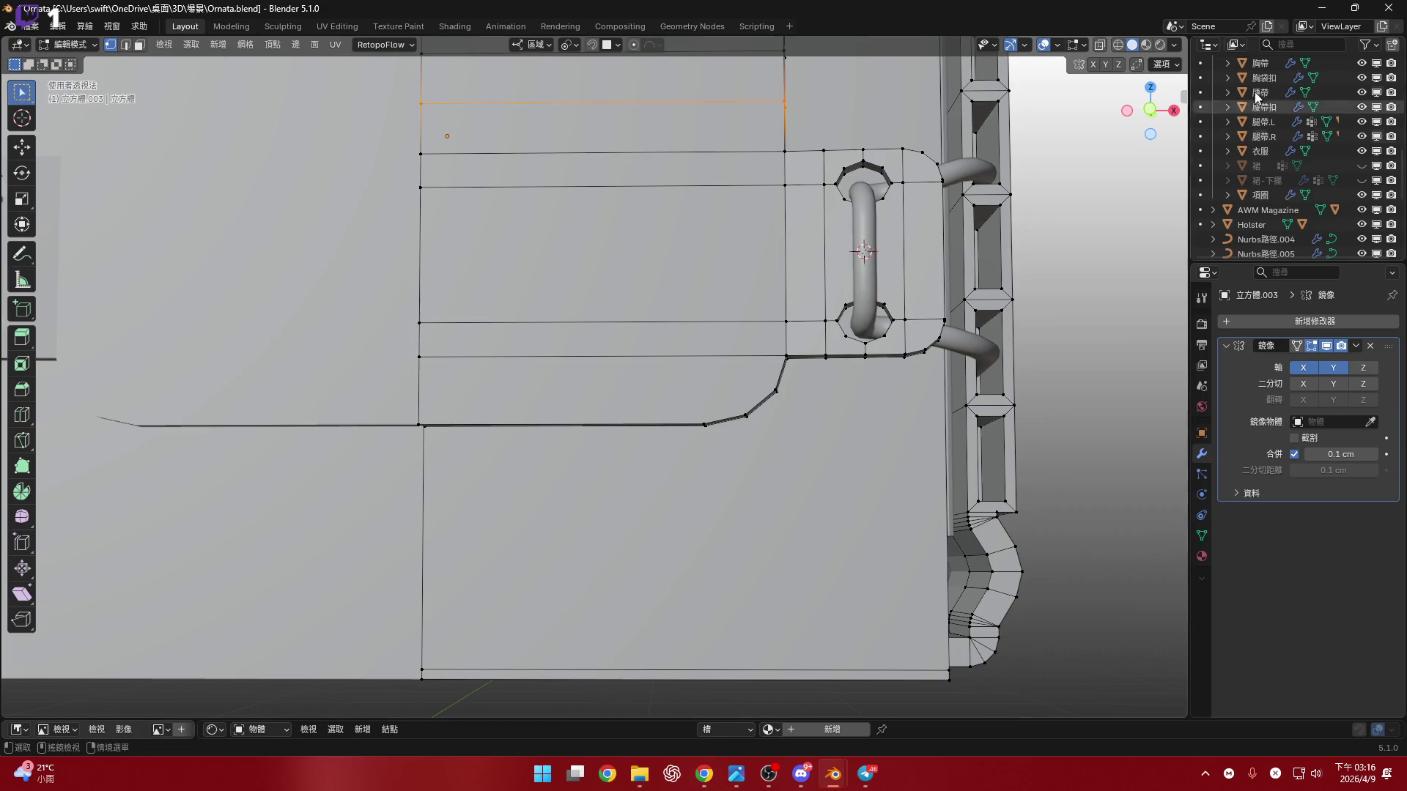
- With X-ray on, box-select the panel's lower edge and delete its vertices
left_click(1099, 44)
middle_click_drag(751, 429, 834, 479, "shift")
left_click_drag(834, 478, 634, 430)
left_click_drag(358, 394, 353, 393)
scroll(749, 389, "up", 2)
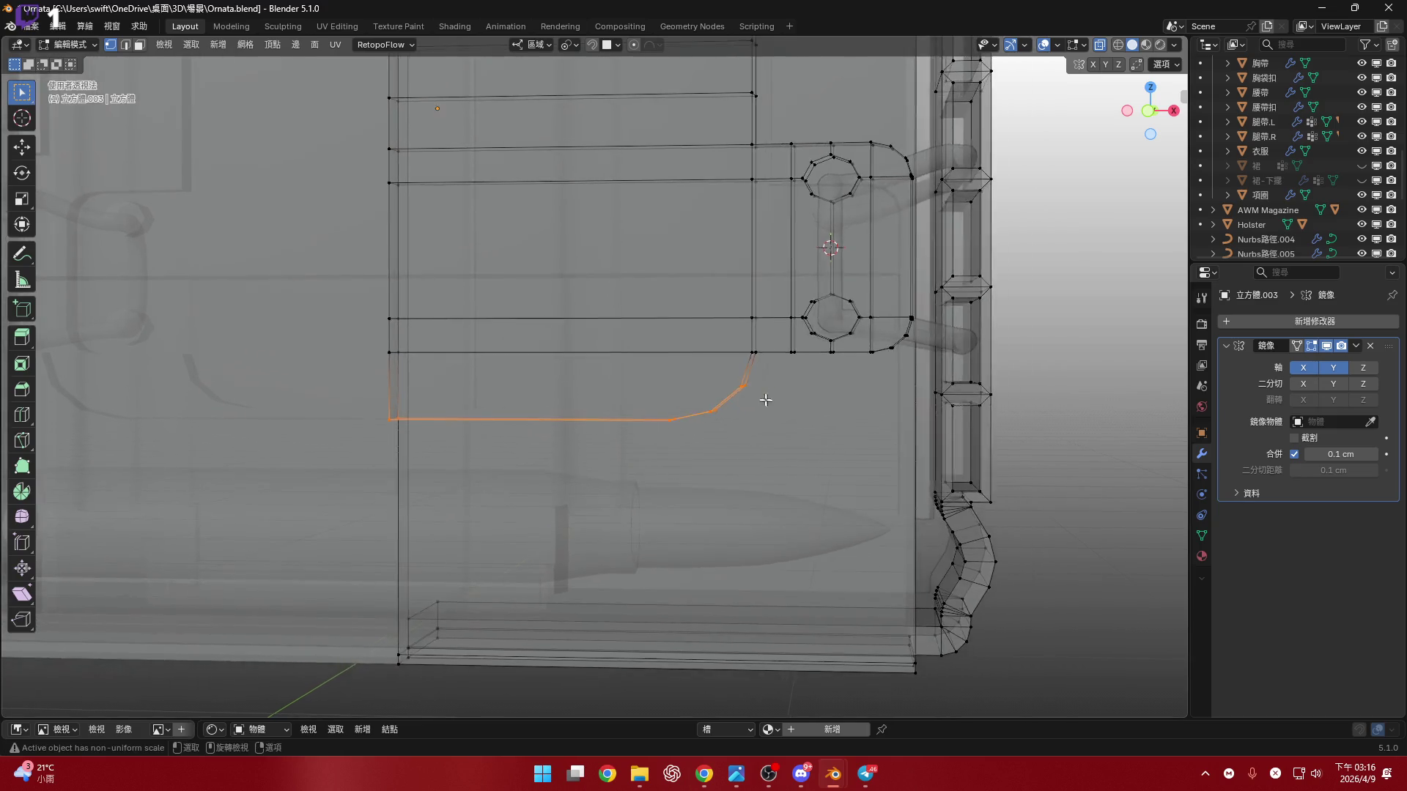
key("x")
left_click(748, 389)
- Bridge the two selected edges into a new face strip, then turn X-ray off
key("3")
mouse_move(684, 377)
middle_mouse_down()
mouse_move(675, 345)
mouse_move(759, 315)
middle_mouse_up()
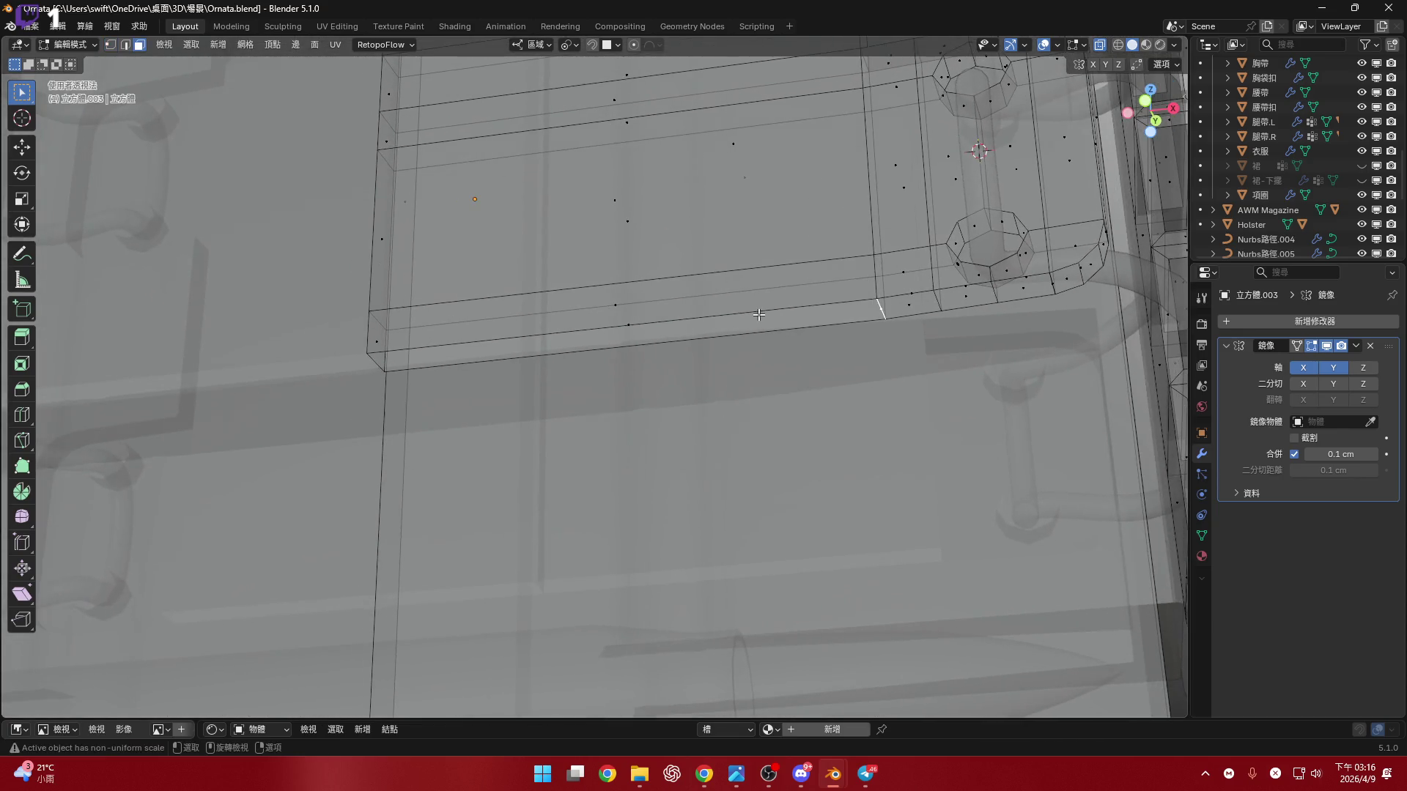
key("2")
left_click(670, 339, "shift")
key("ctrl+e")
left_click(735, 328)
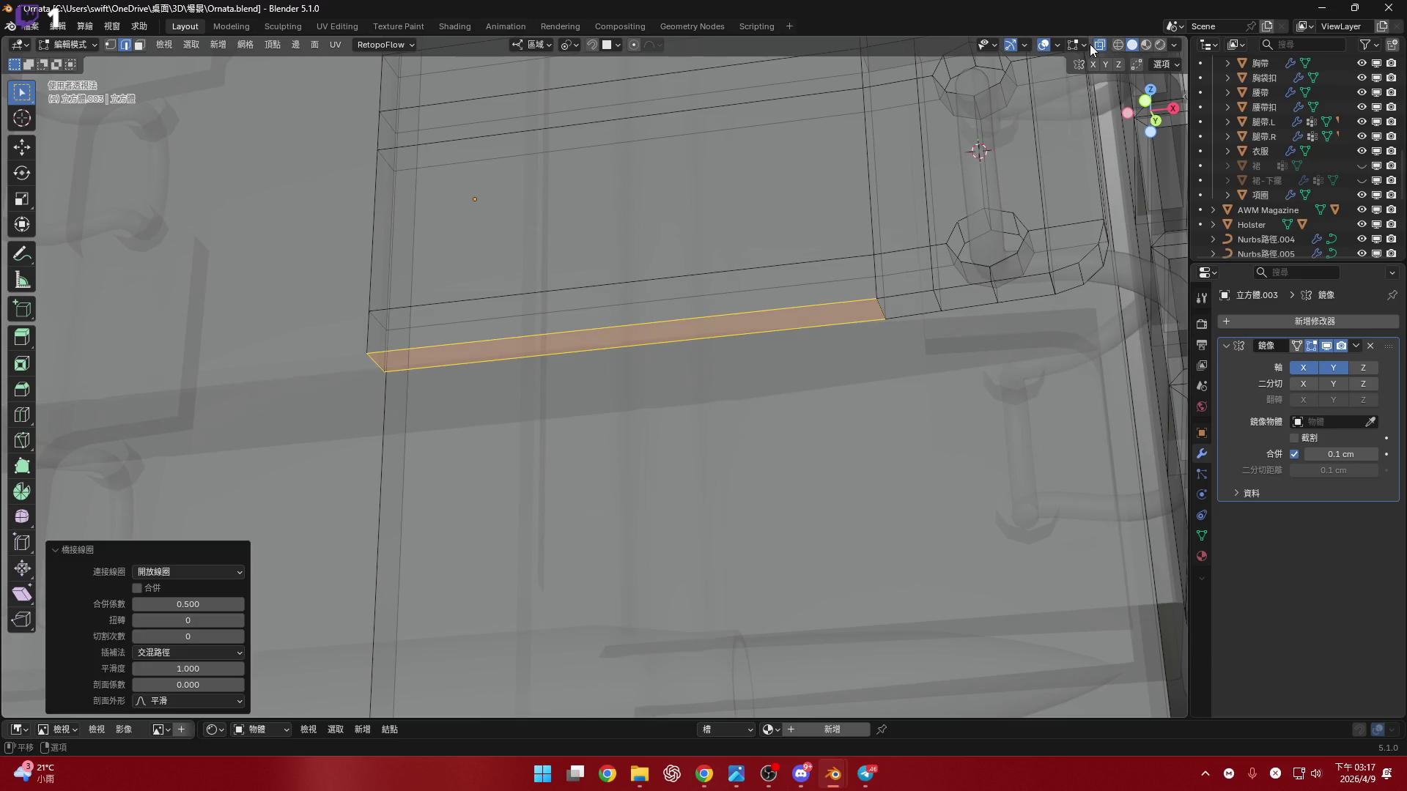
left_click(1098, 45)
- Select the new face strip and, in Front view, extrude it about 1.97 cm downward
left_click(792, 300)
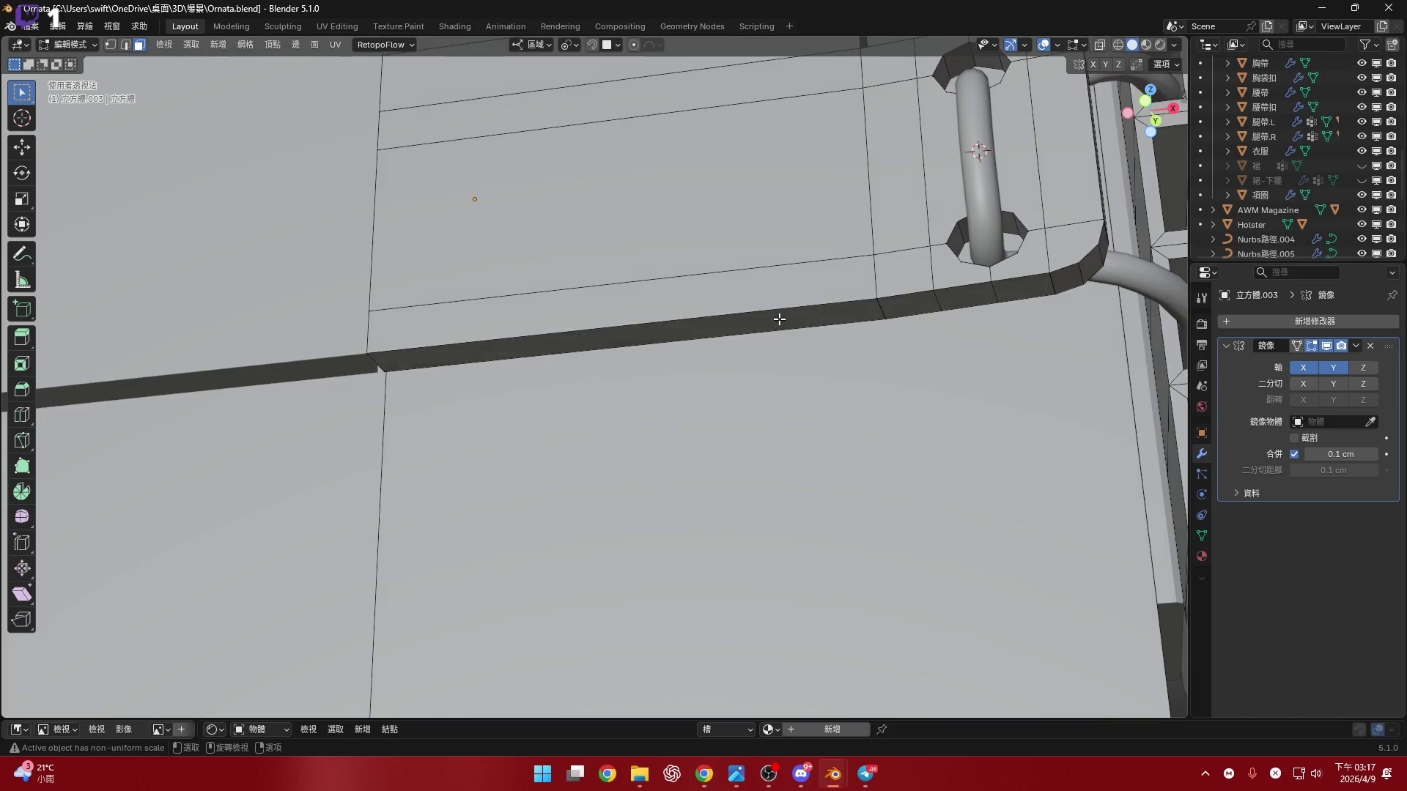
left_click(779, 319)
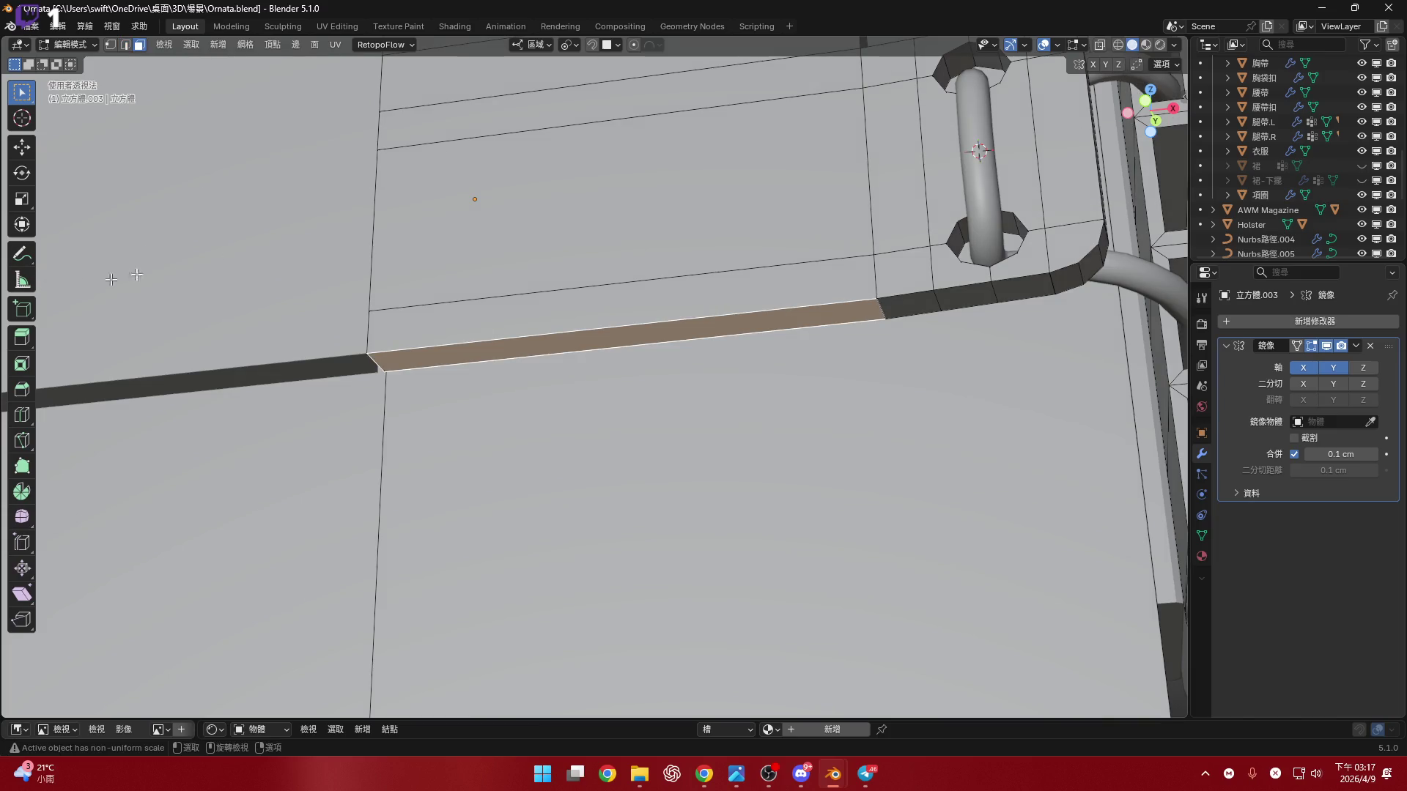
left_click(1144, 100)
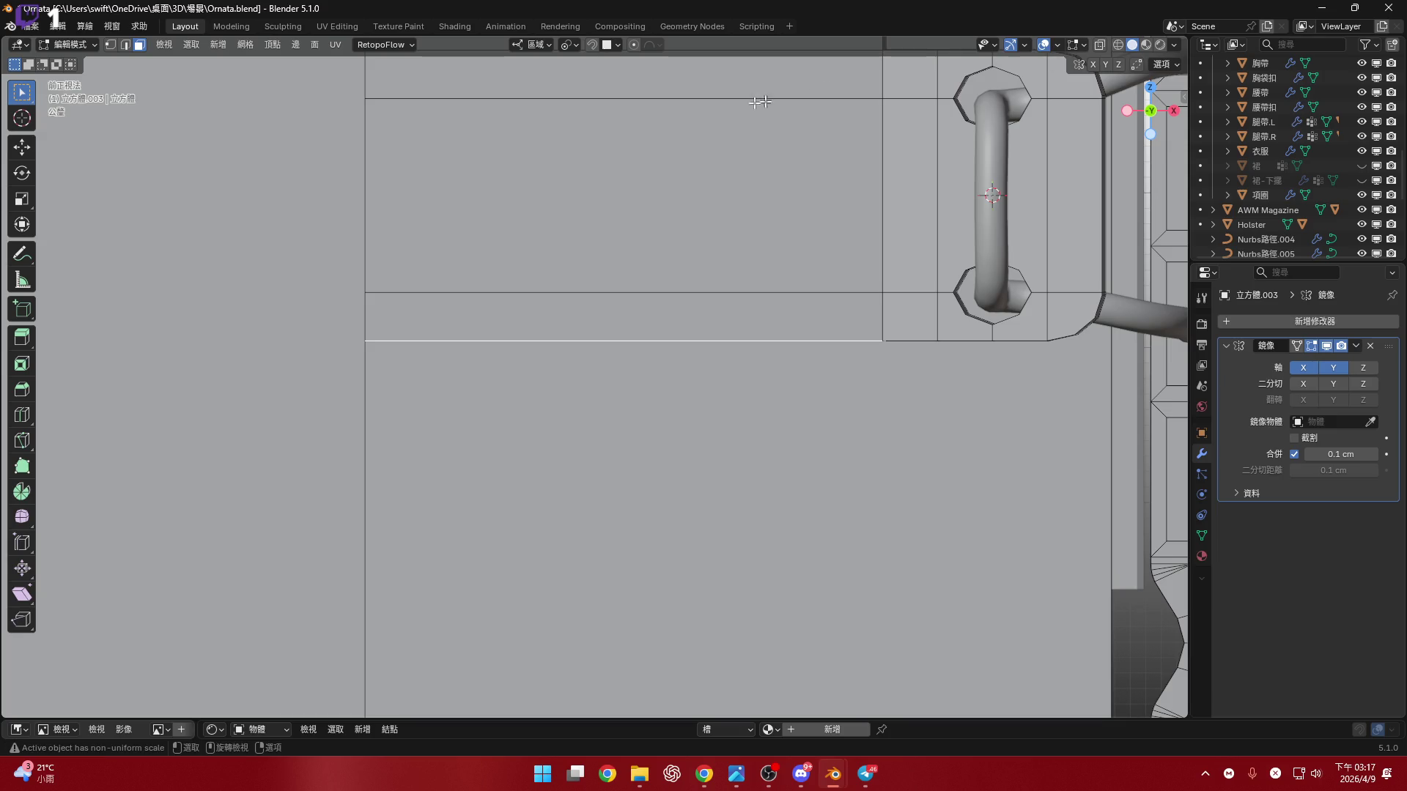
left_click(22, 279)
scroll(706, 336, "down", 3)
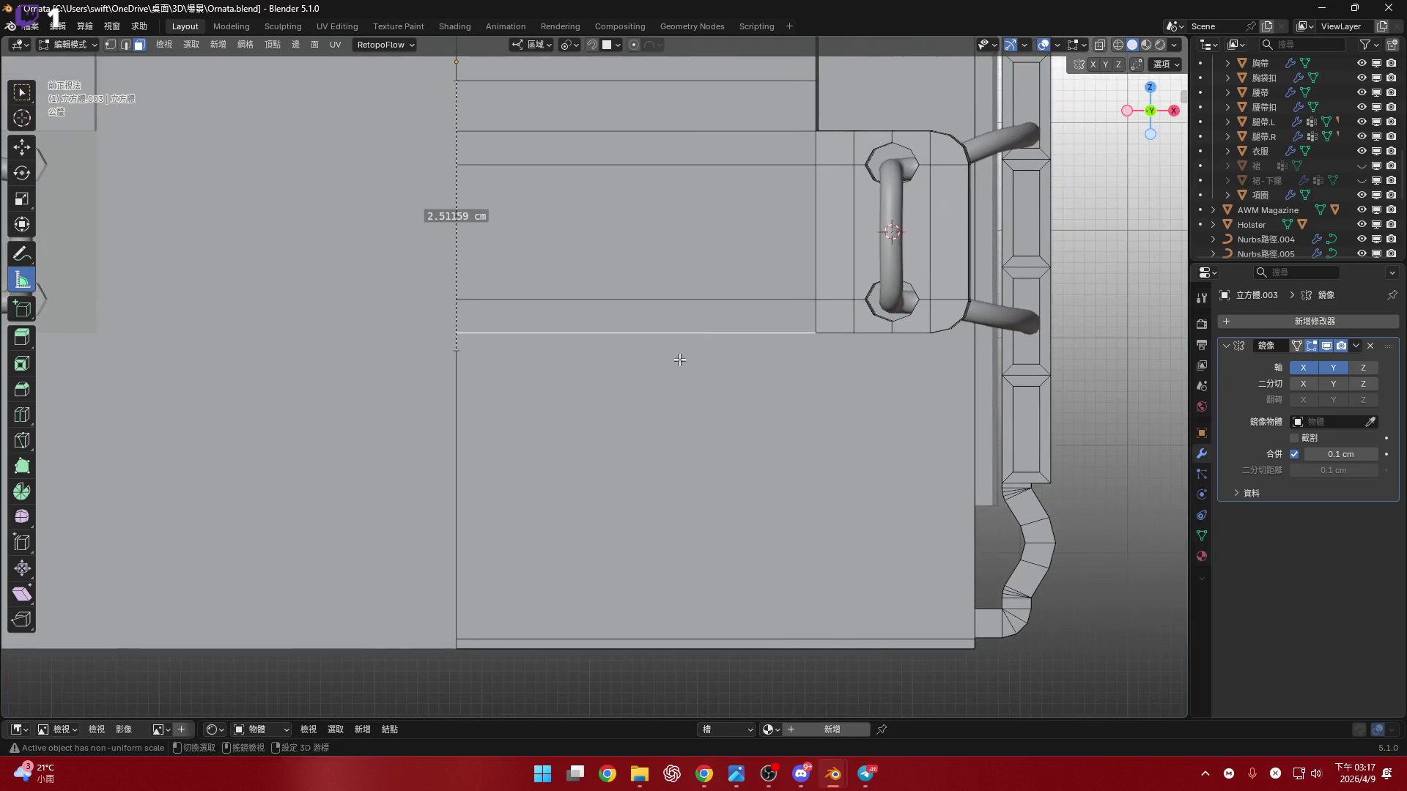
key("e")
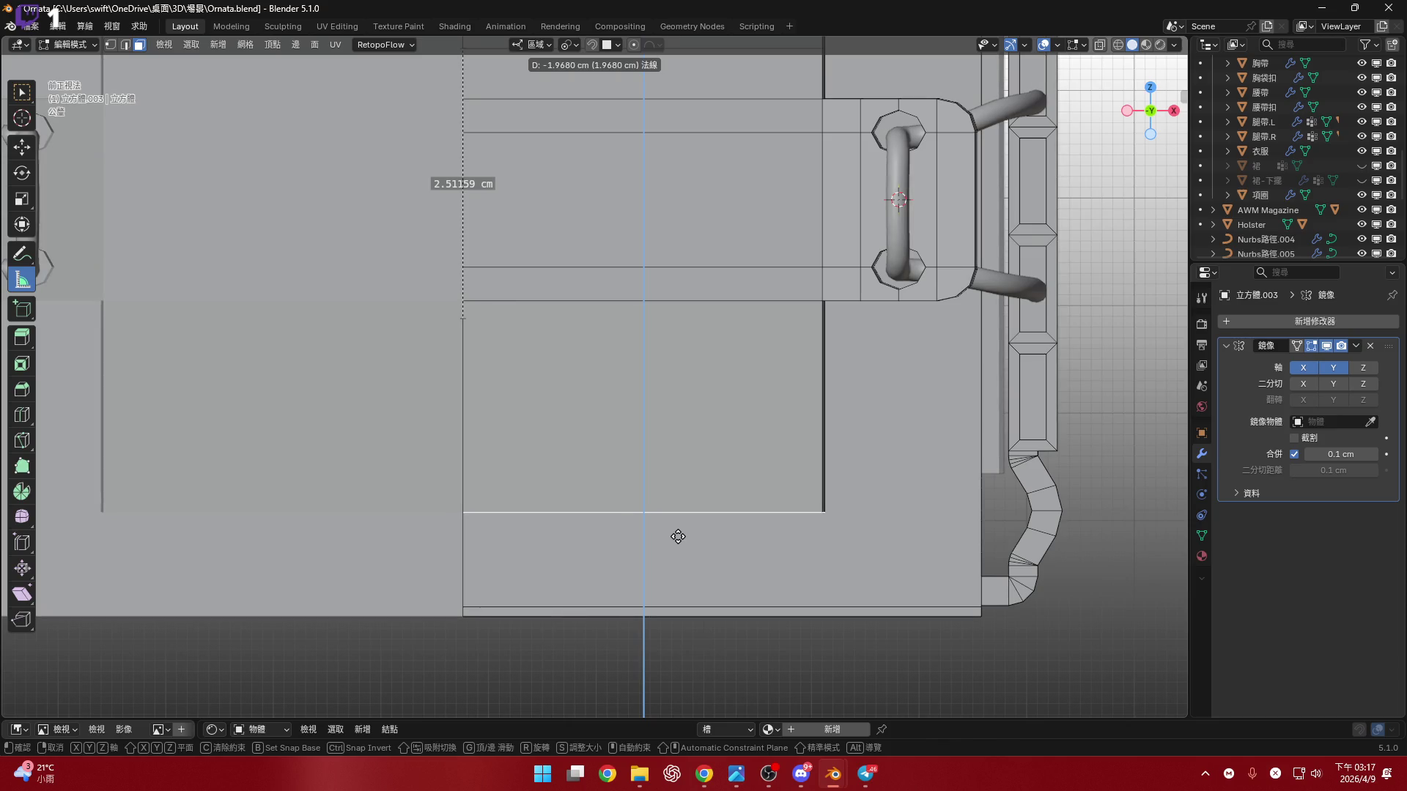
- Confirm the -1.968 cm extrusion and orbit to inspect the recessed block
left_click(678, 537)
mouse_move(669, 342)
middle_mouse_down()
mouse_move(741, 383)
mouse_move(778, 380)
mouse_move(786, 423)
mouse_move(854, 410)
mouse_move(879, 370)
mouse_move(799, 378)
mouse_move(797, 433)
mouse_move(472, 467)
mouse_move(879, 433)
mouse_move(662, 393)
mouse_move(586, 416)
middle_mouse_up()
scroll(583, 418, "down", 3)
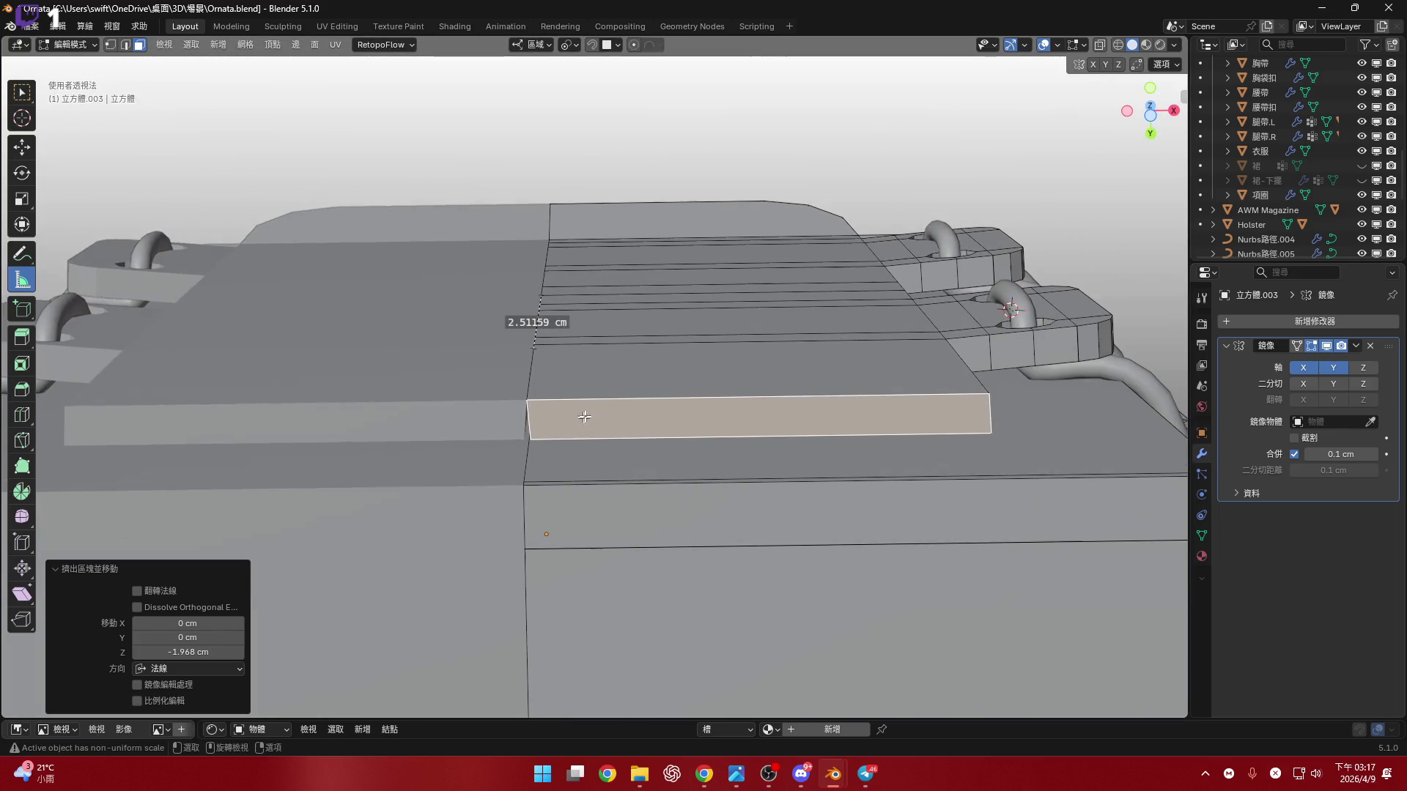
middle_click_drag(895, 452, 926, 481)
- Bevel the block's outer corner edge with 3 segments
key("2")
left_click(943, 385)
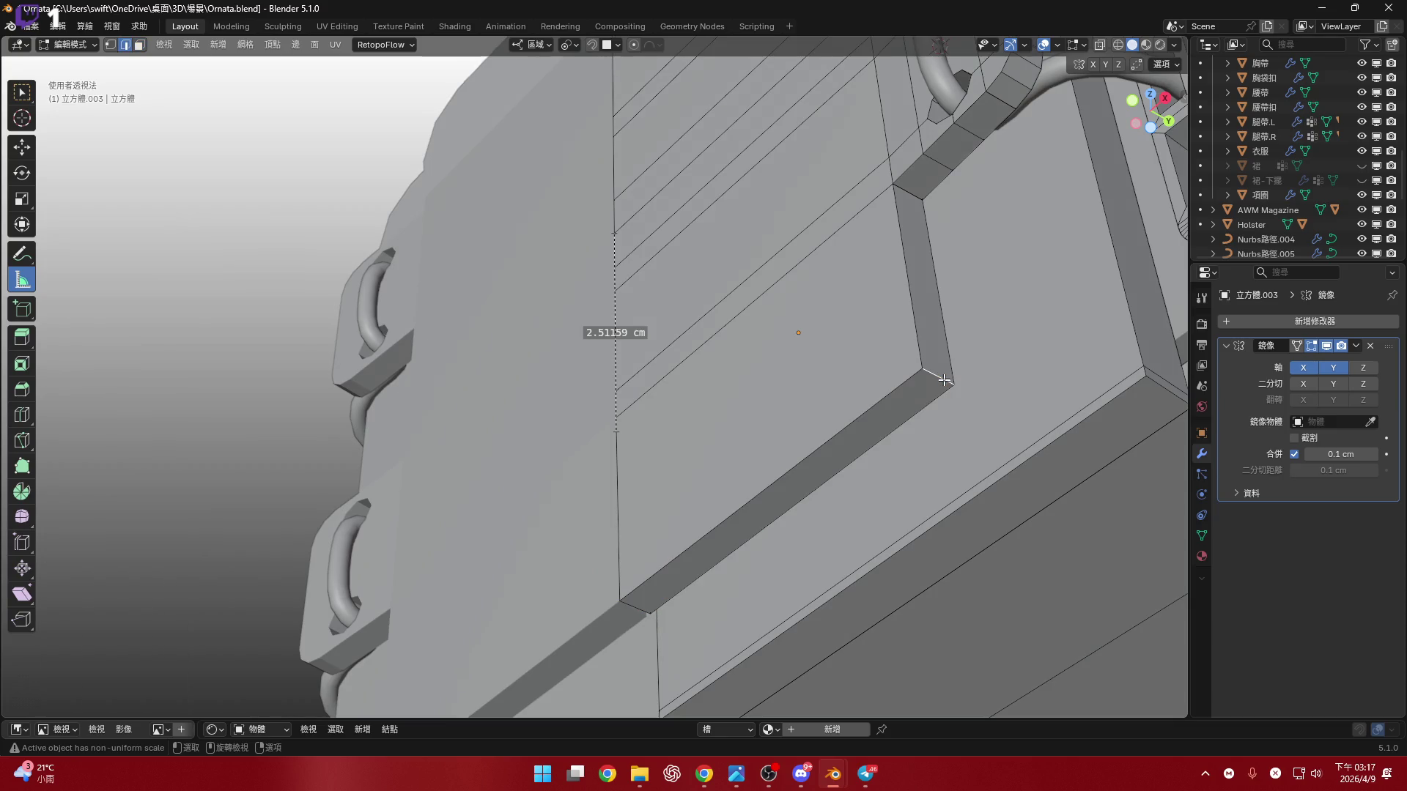
key("ctrl+b")
scroll(1048, 432, "up", 2)
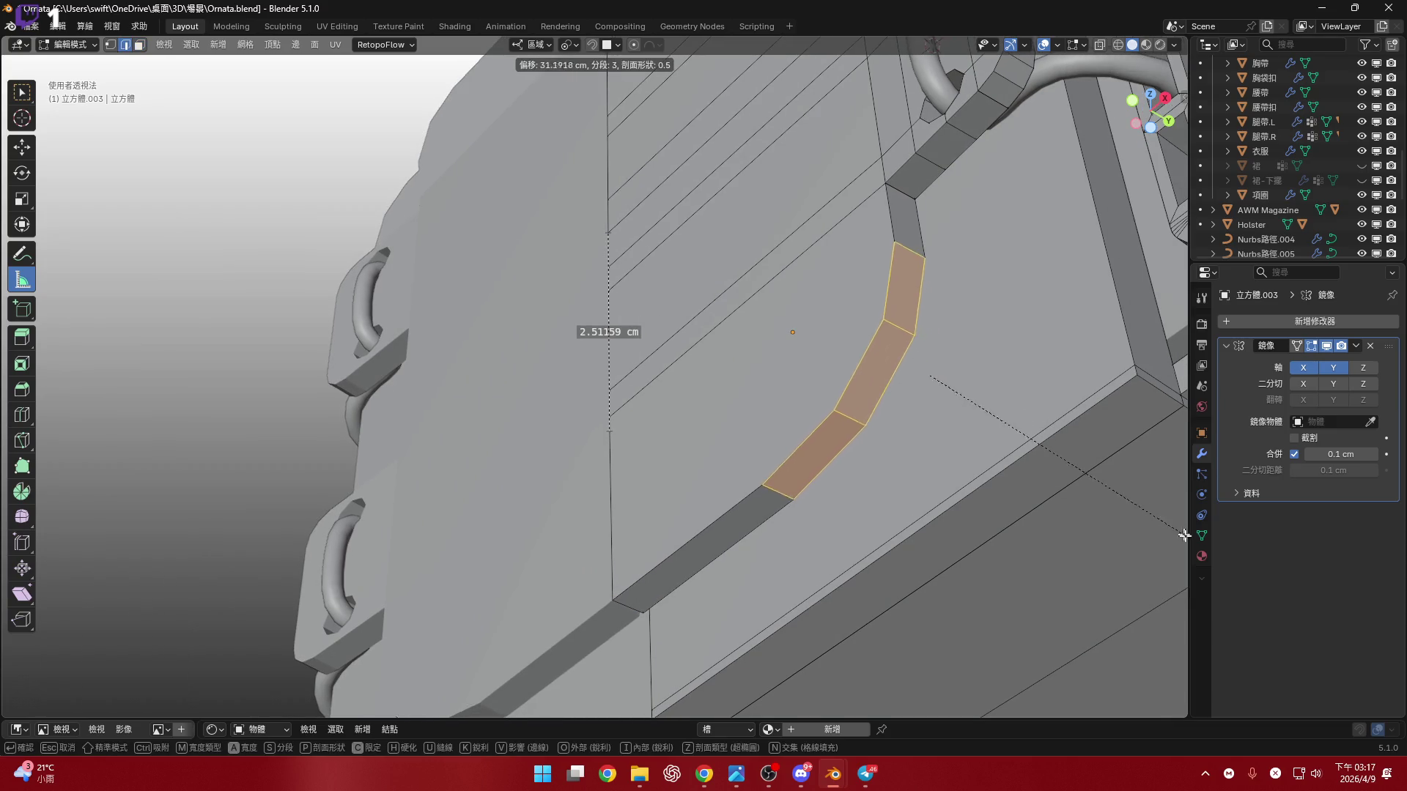
left_click(86, 586)
mouse_move(665, 420)
middle_mouse_down()
mouse_move(715, 495)
mouse_move(684, 443)
middle_mouse_up()
scroll(659, 436, "up", 5)
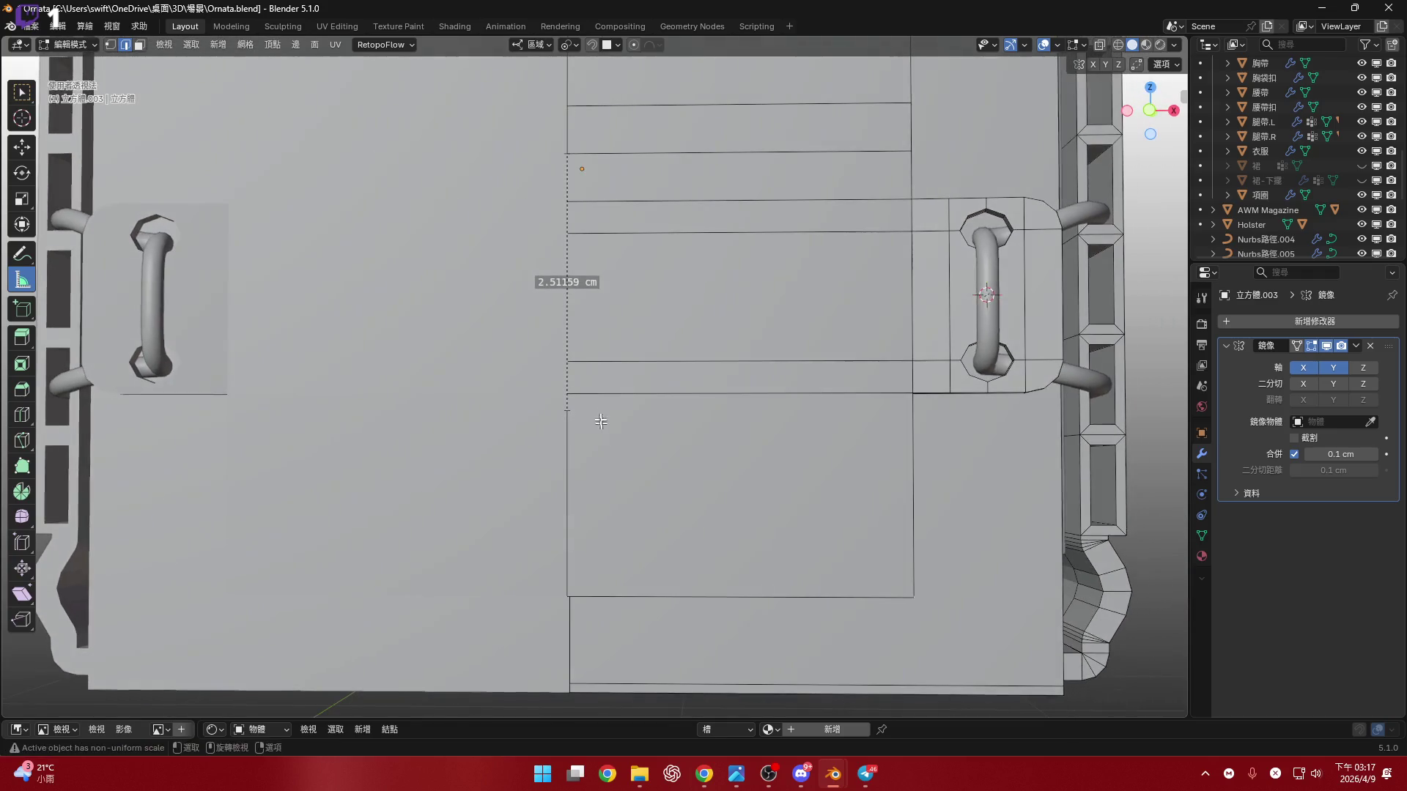
- In Front view, add a horizontal loop cut slid to 0.83 near the strap channel
left_click(1150, 110)
key("ctrl+r")
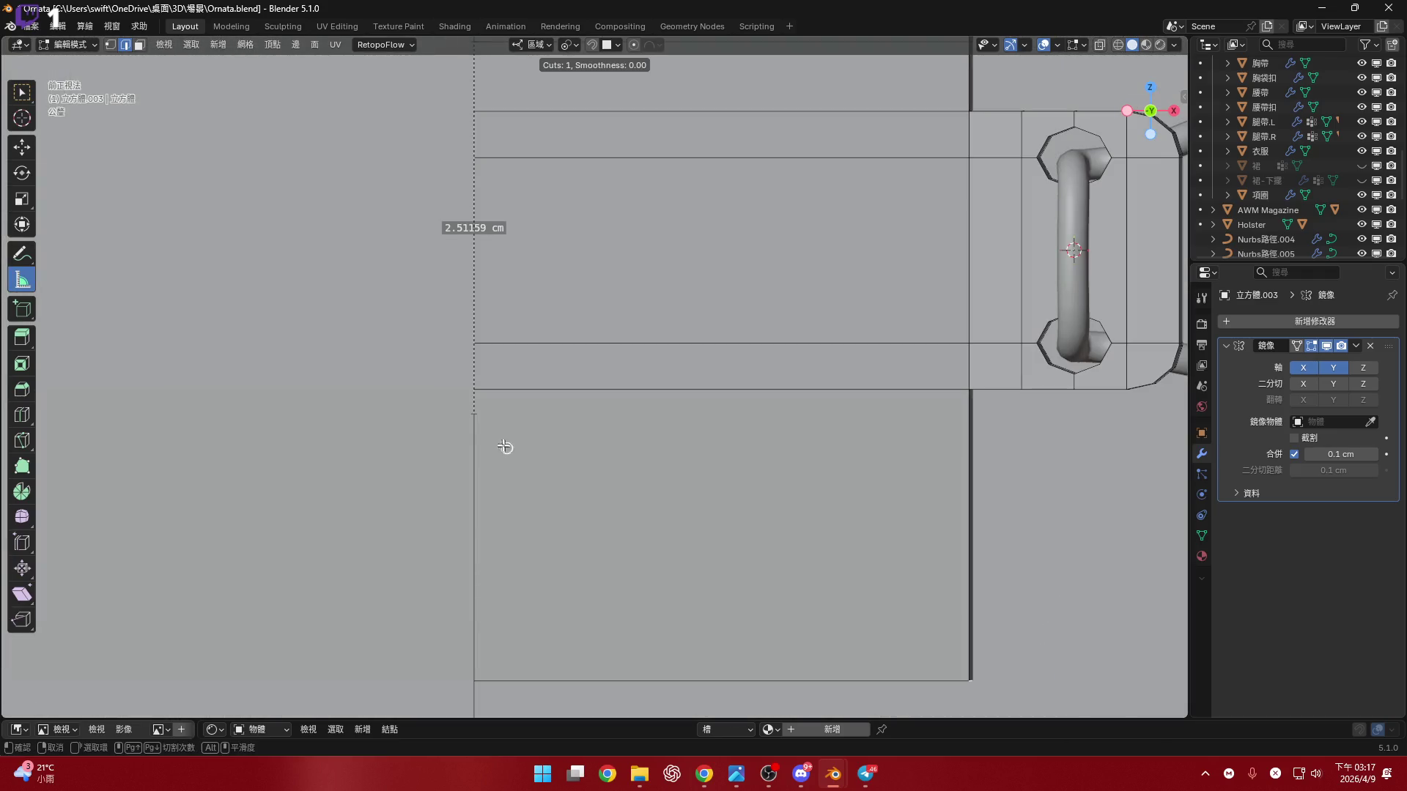
left_click(484, 435)
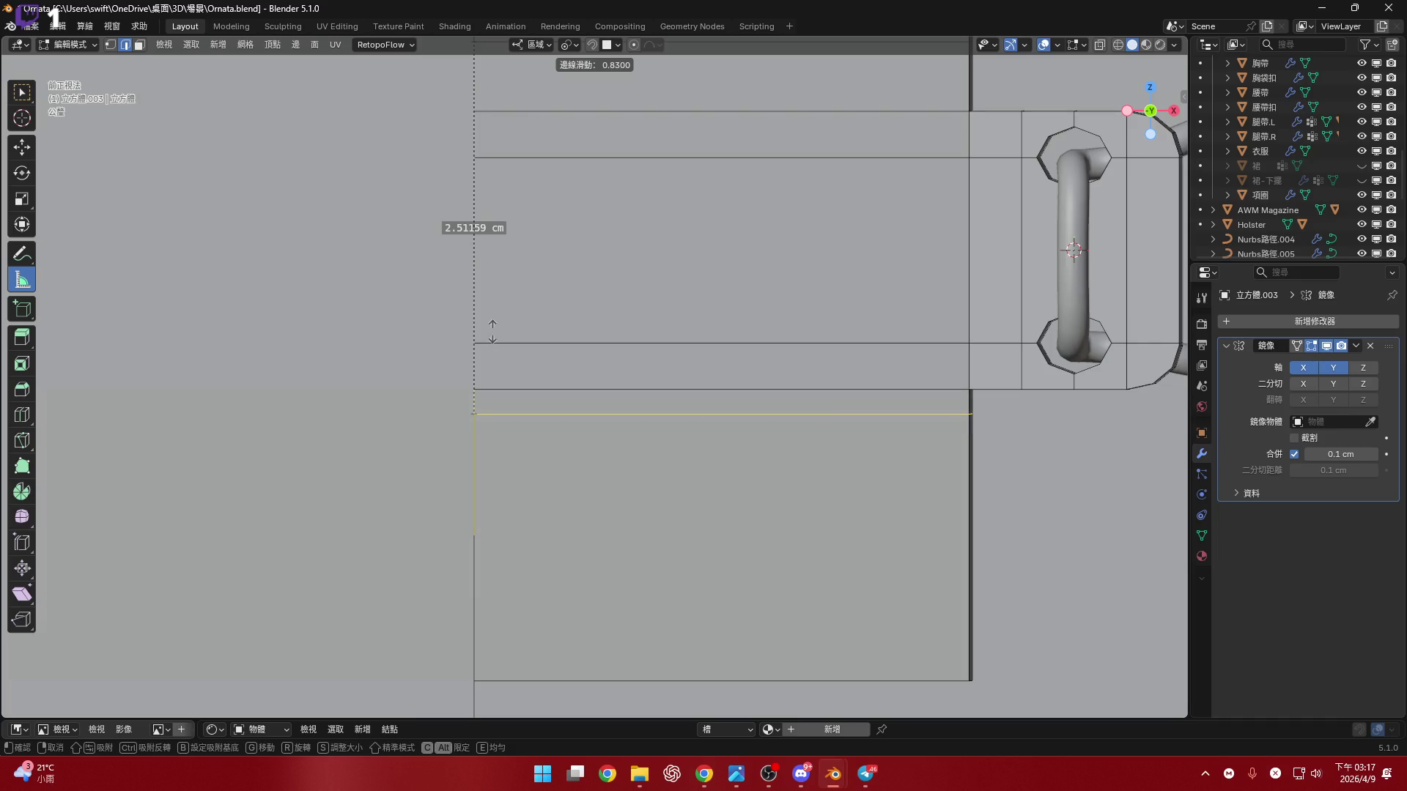
left_click(492, 331)
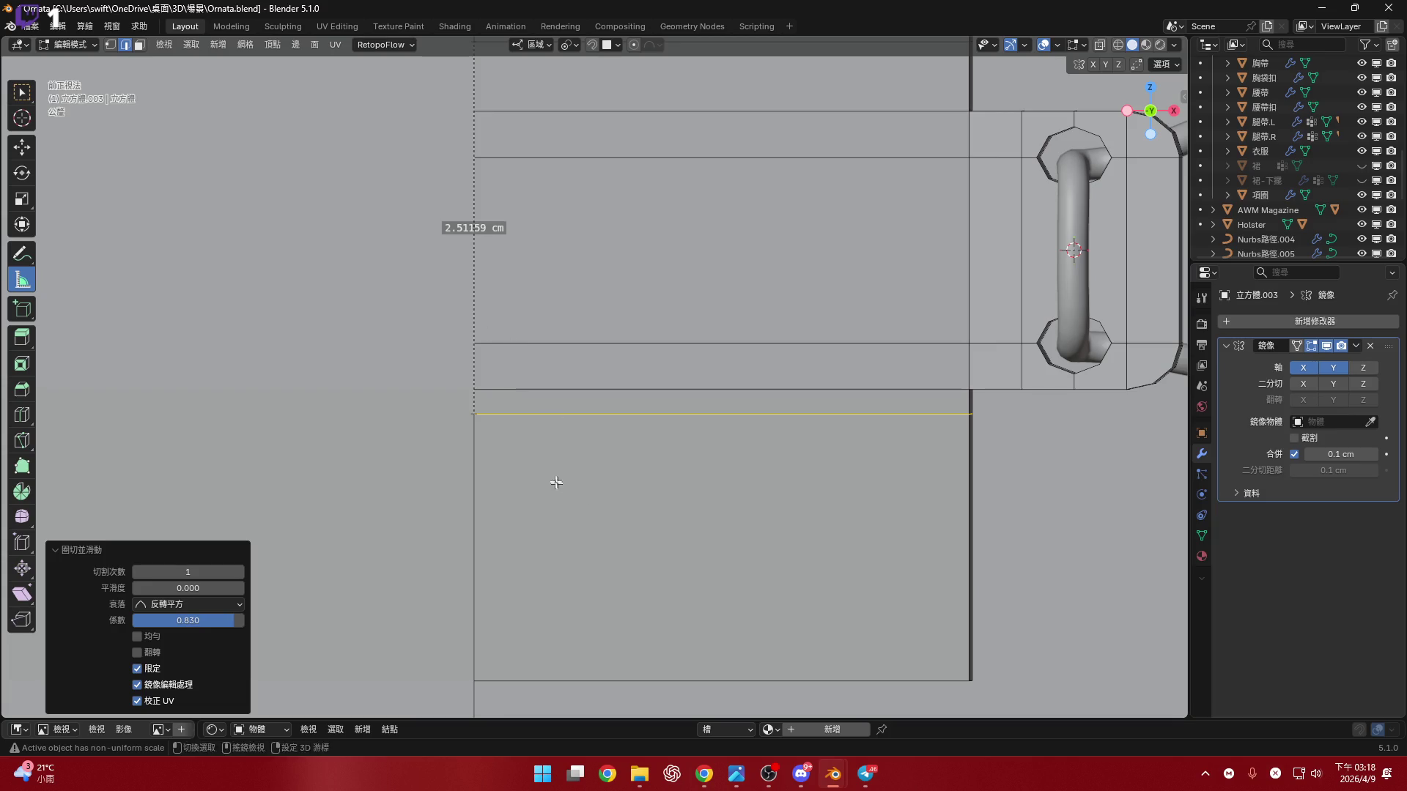
scroll(558, 484, "down", 6)
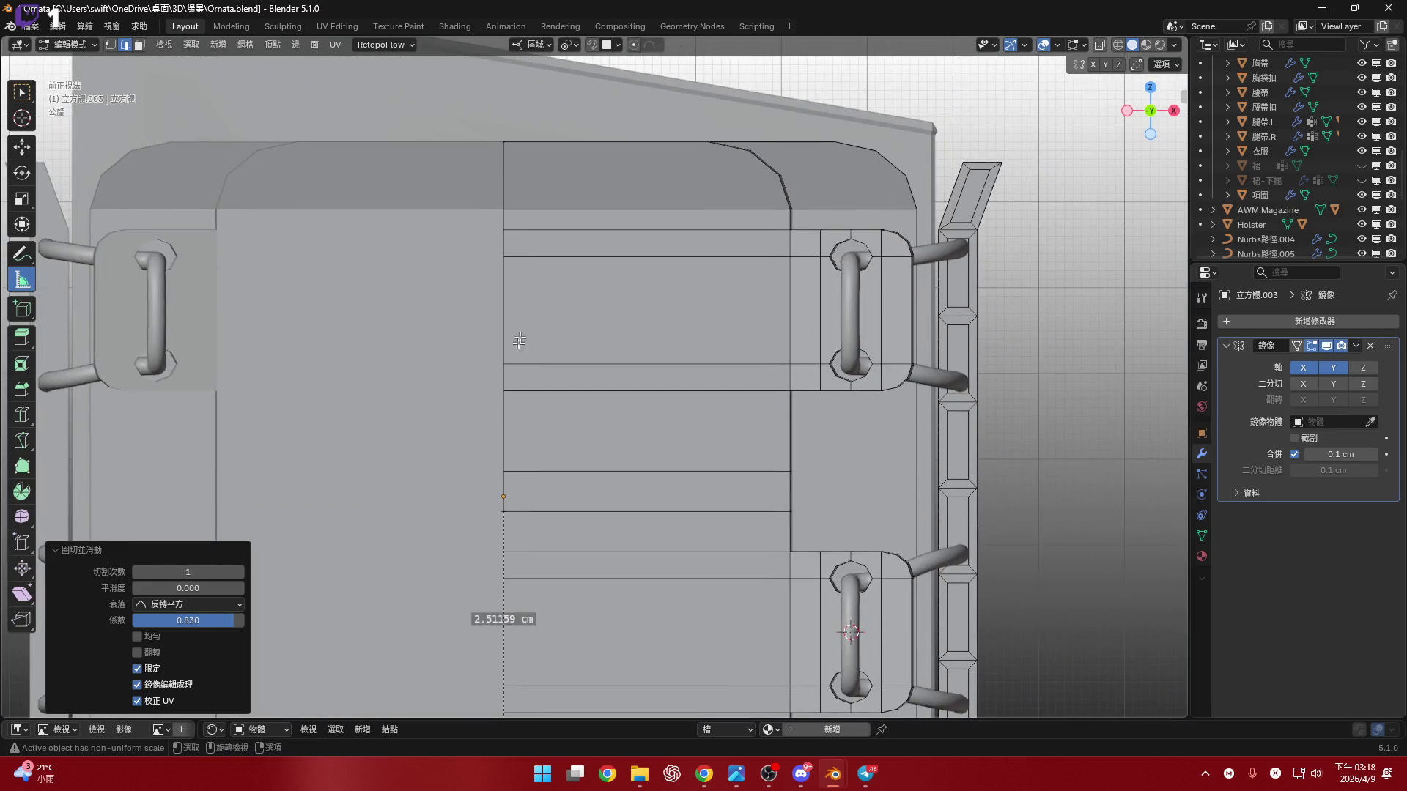
scroll(542, 381, "down", 2)
scroll(524, 508, "up", 2)
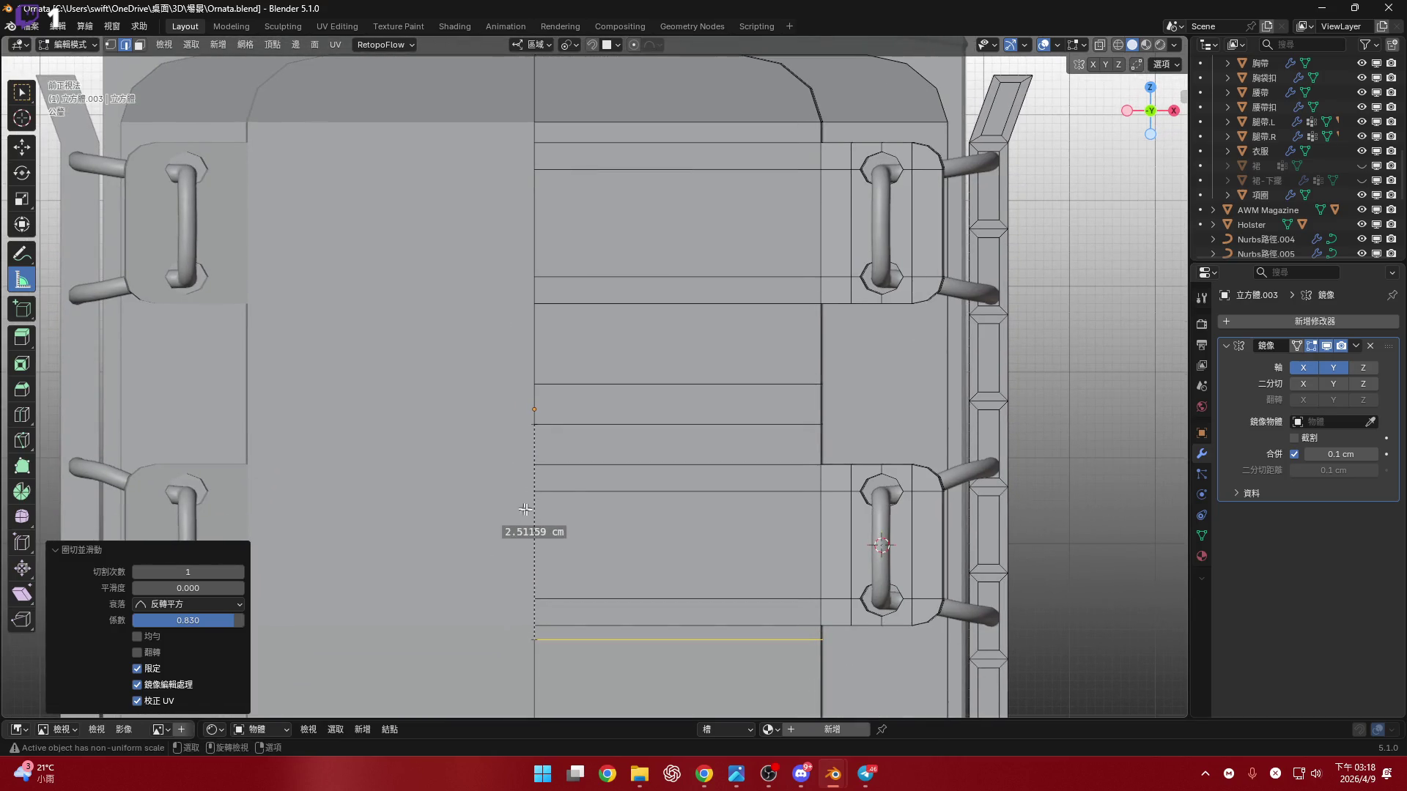
key("ctrl+z")
scroll(558, 423, "down", 3, "shift")
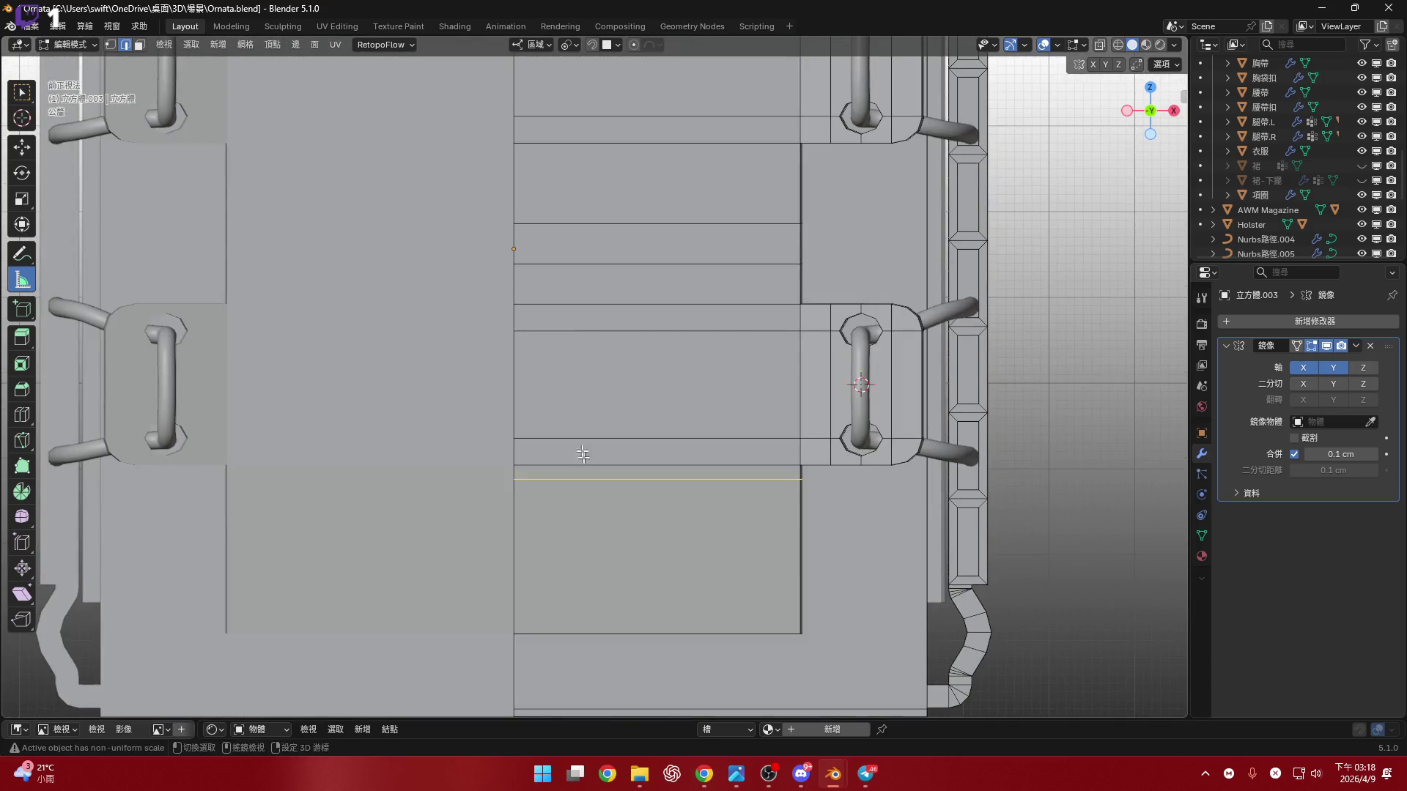
scroll(618, 425, "up", 2)
- Mark the new loop edge as sharp
right_click(618, 425)
left_click(602, 594)
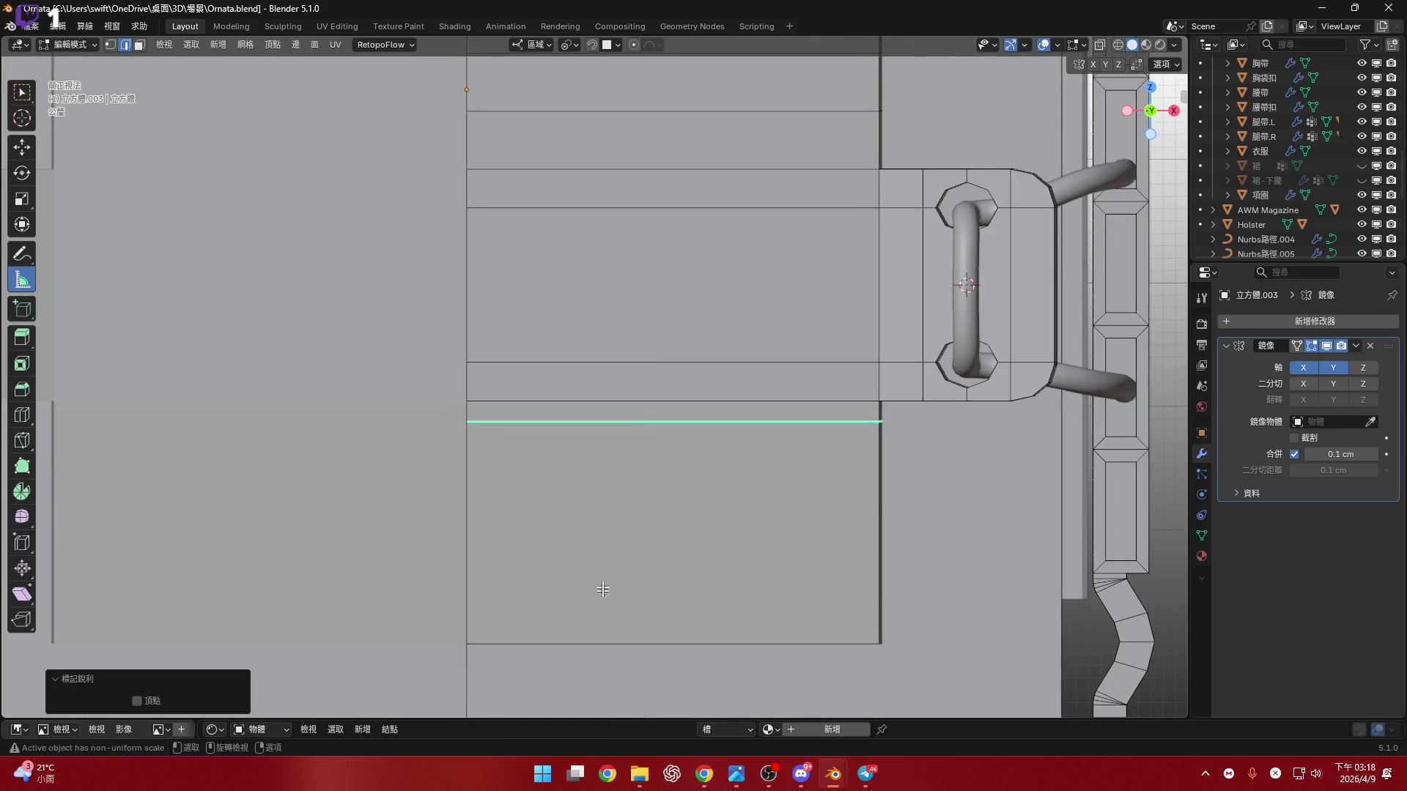
scroll(641, 502, "up", 2, "shift")
scroll(628, 432, "down", 2)
scroll(628, 432, "up", 1, "shift")
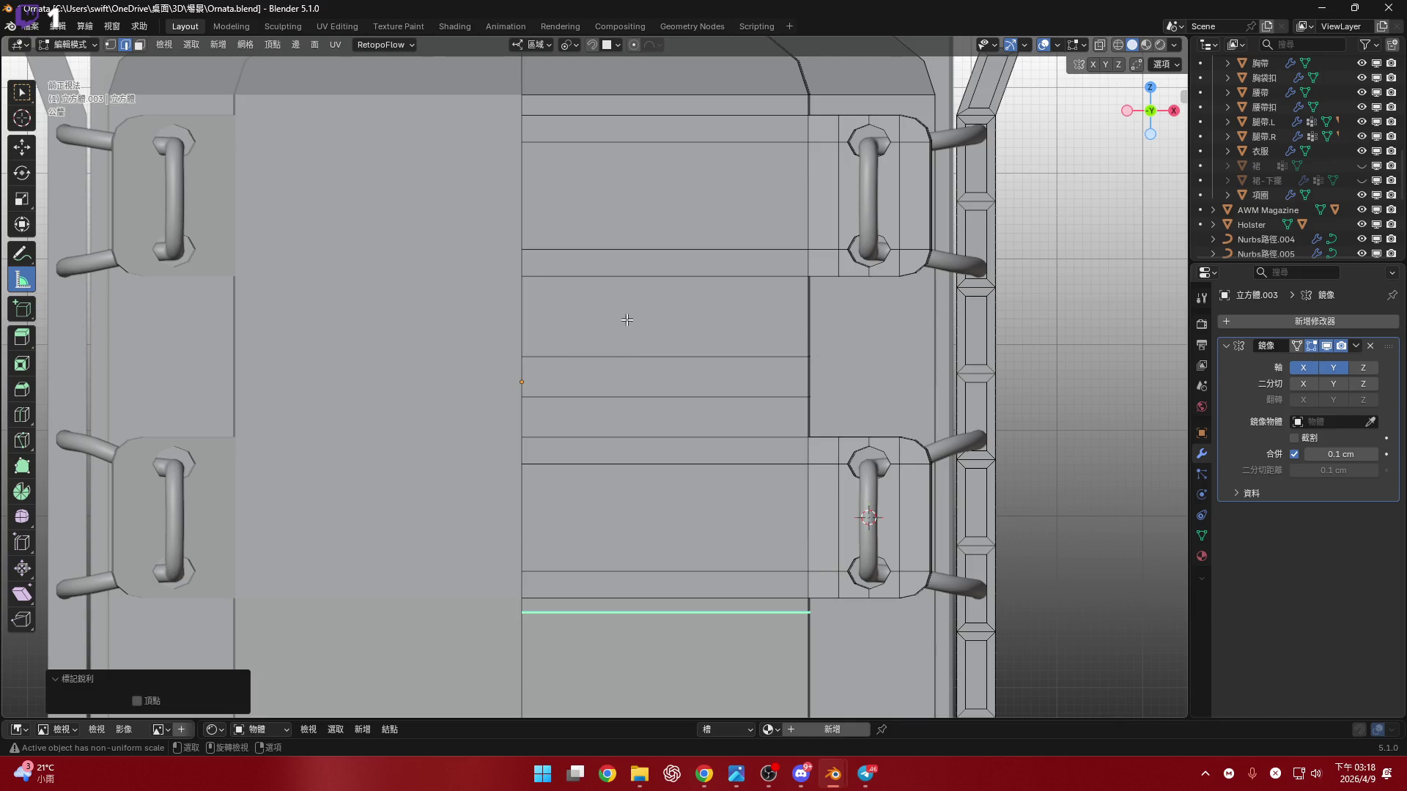
scroll(330, 446, "down", 1, "shift")
scroll(330, 446, "left", 1, "ctrl")
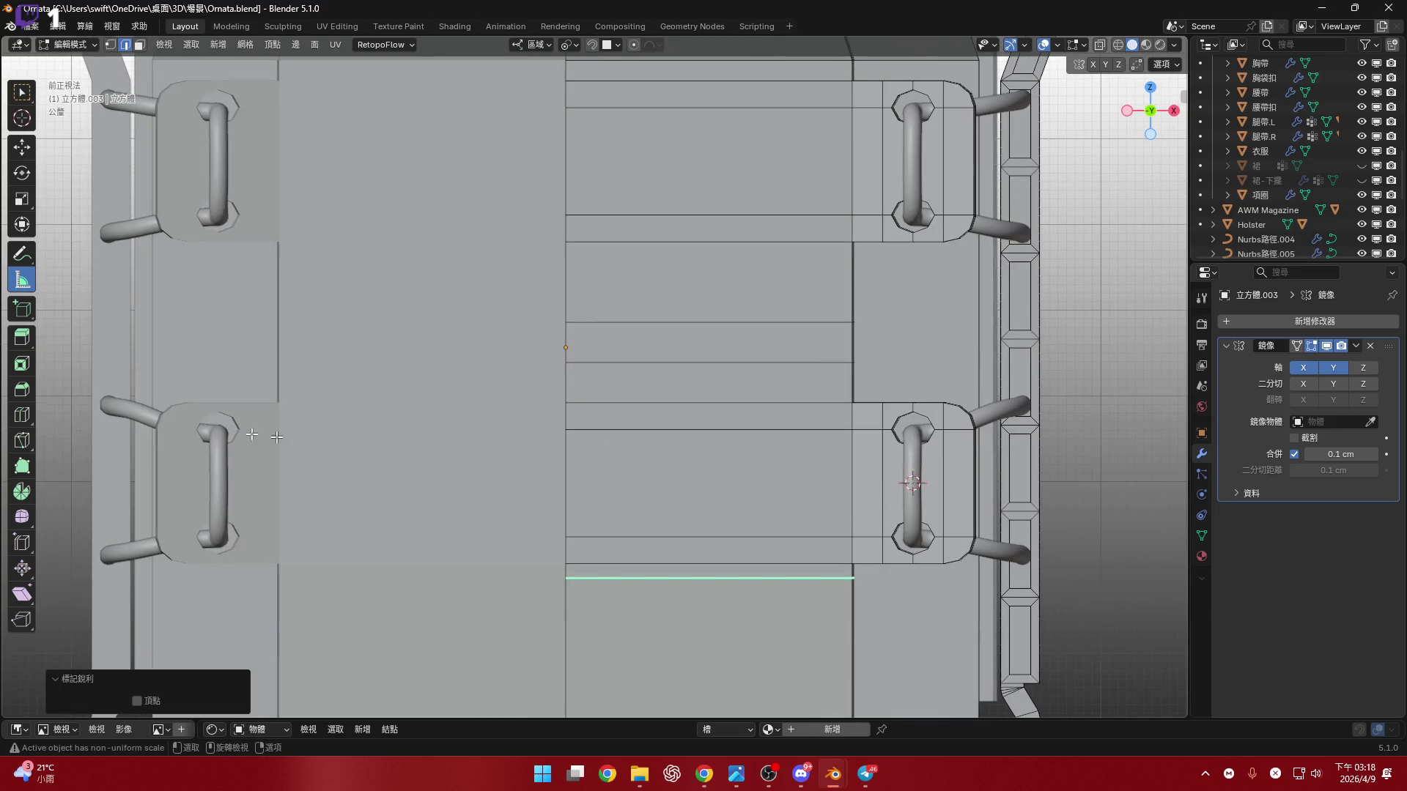
- Measure about 2.53 cm from the sharp edge up to the recessed channel
left_click_drag(569, 577, 568, 362)
middle_click_drag(569, 362, 589, 423)
mouse_move(617, 575)
left_mouse_down()
mouse_move(613, 366)
mouse_move(627, 375)
left_mouse_up()
mouse_move(627, 376)
middle_mouse_down()
mouse_move(703, 450)
mouse_move(692, 452)
middle_mouse_up()
left_click(1159, 112)
- Measure the spacing up from the sharp edge, then delete the measuring rulers
left_click_drag(622, 577, 625, 358)
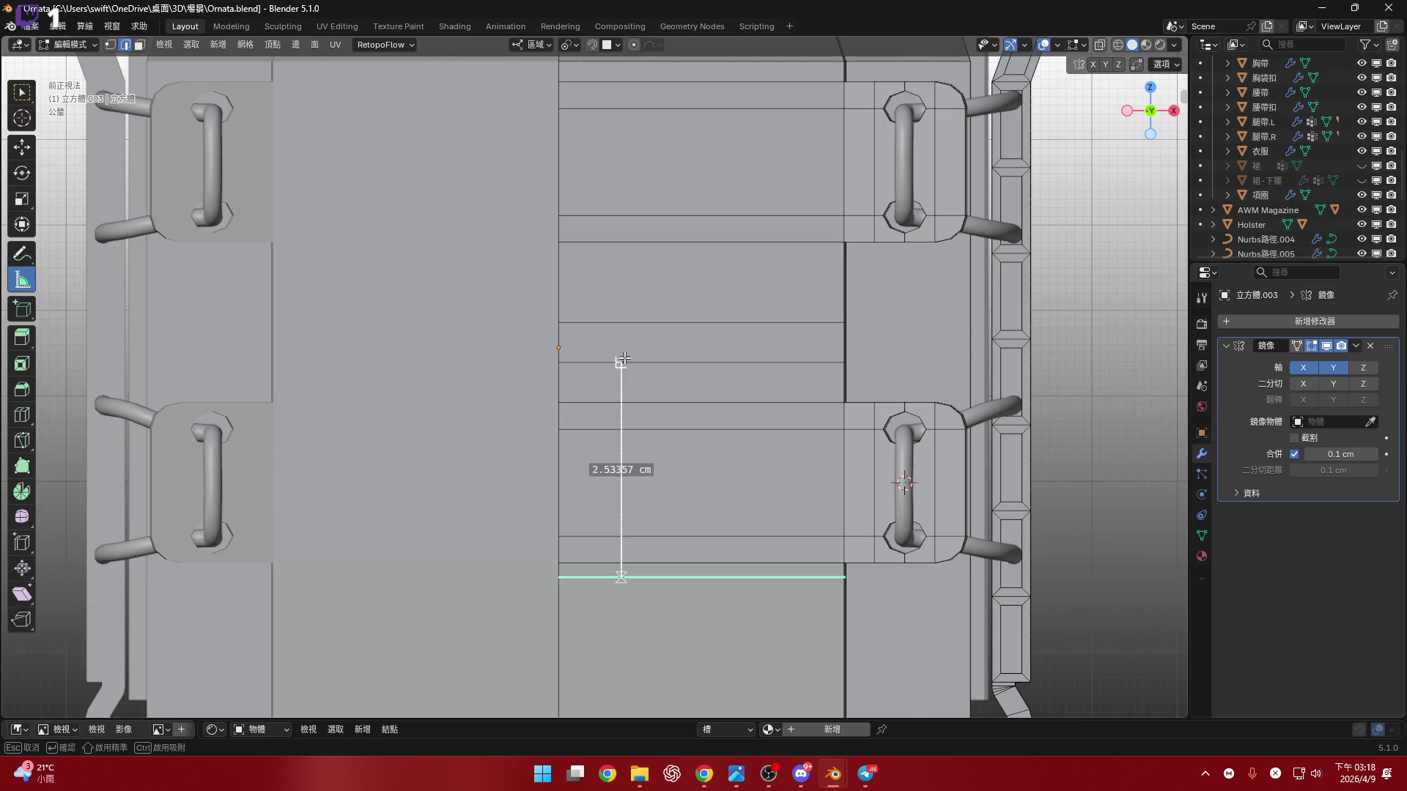
mouse_move(619, 360)
middle_mouse_down()
mouse_move(728, 389)
mouse_move(714, 374)
mouse_move(641, 418)
mouse_move(674, 417)
mouse_move(625, 418)
mouse_move(642, 443)
middle_mouse_up()
key("Delete")
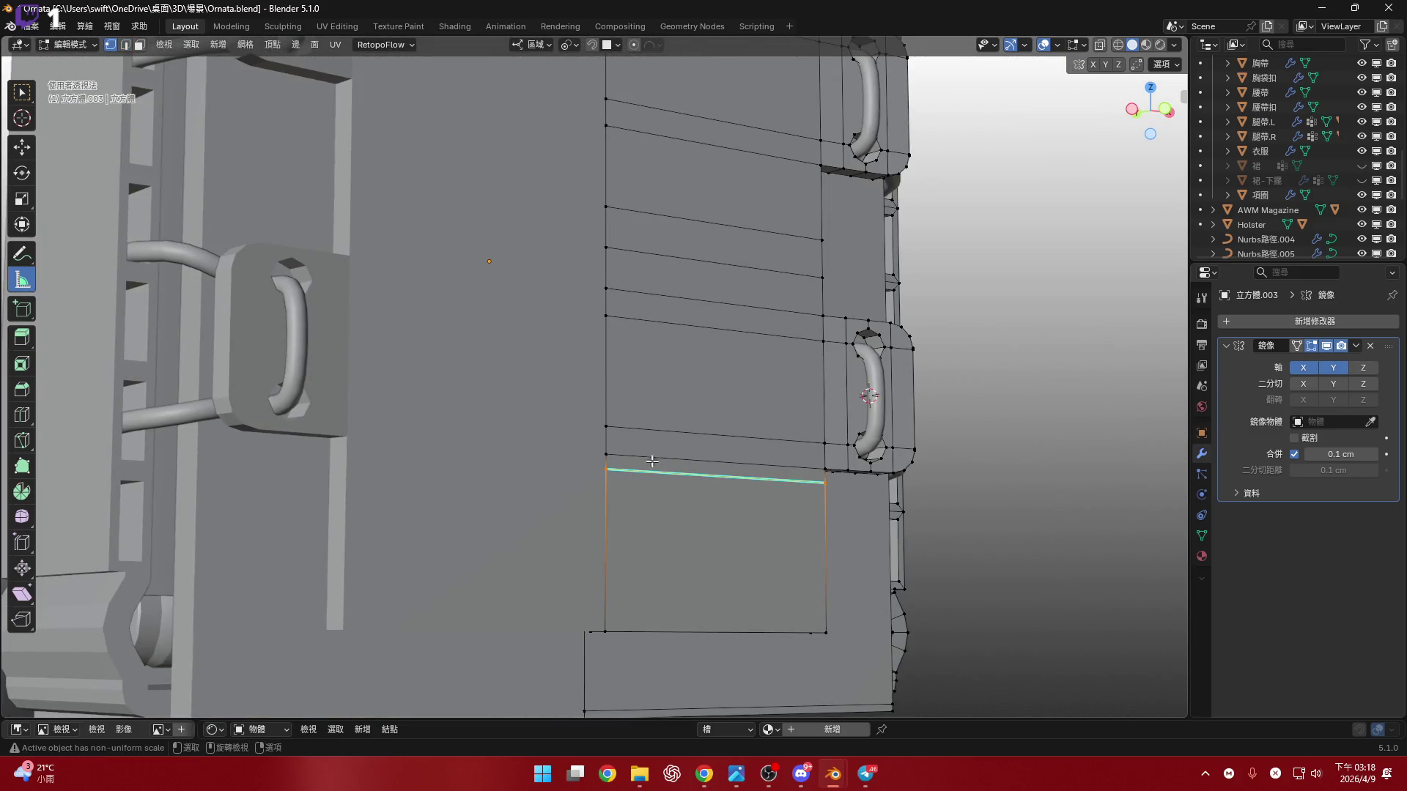
scroll(605, 557, "up", 2)
left_click_drag(605, 560, 603, 237)
mouse_move(604, 238)
middle_mouse_down()
mouse_move(716, 320)
mouse_move(662, 310)
mouse_move(688, 291)
middle_mouse_up()
key("Delete")
- In front orthographic view, mark the selected edge sharp
left_click(1158, 111)
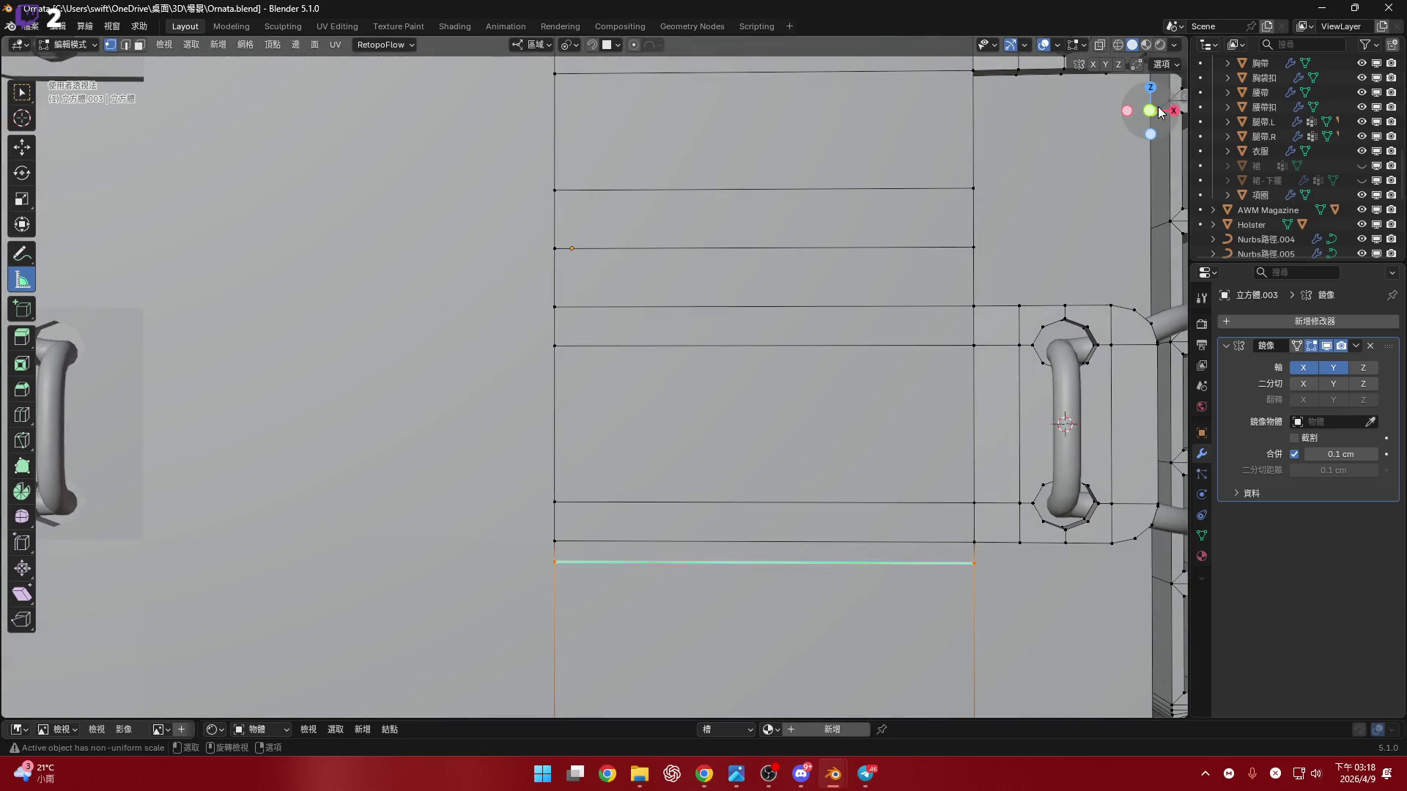
left_click(1161, 112)
left_click(1150, 110)
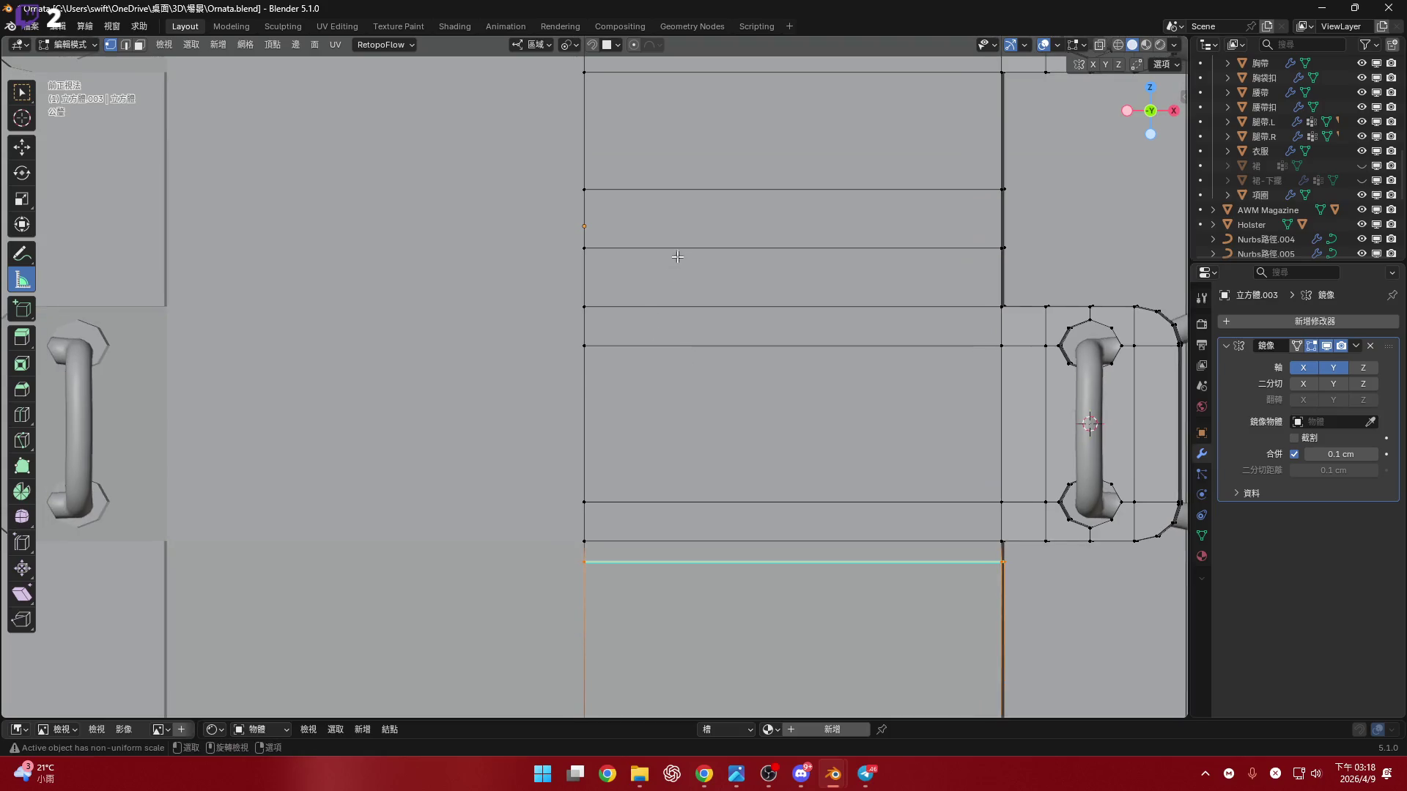
key("ctrl+e")
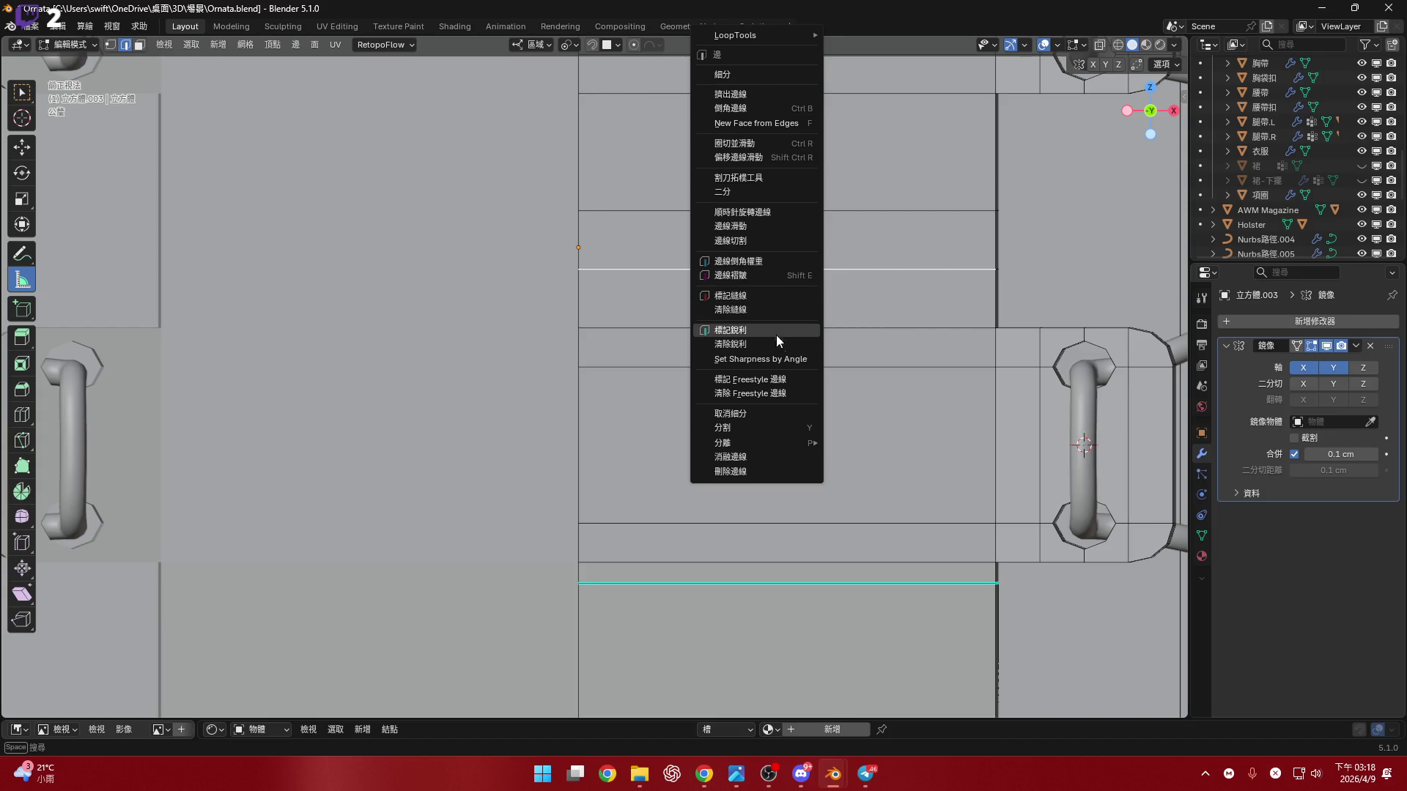
left_click(776, 330)
scroll(733, 392, "down", 4)
scroll(733, 393, "up", 3)
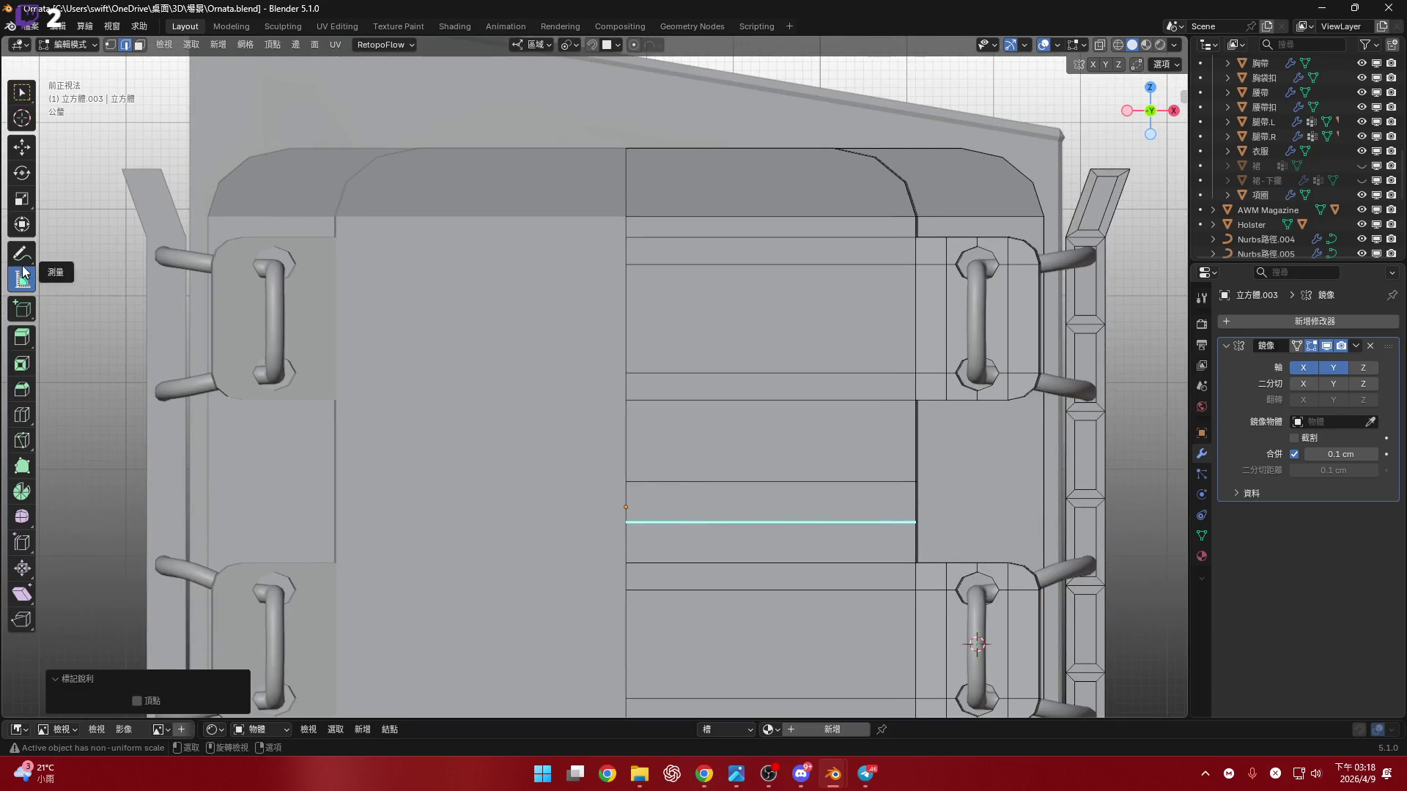
- Mark the edge above it sharp and re-measure the spacing, reading 2.50281 cm
left_click(681, 481)
middle_click_drag(719, 471, 697, 421, "shift")
key("ctrl+e")
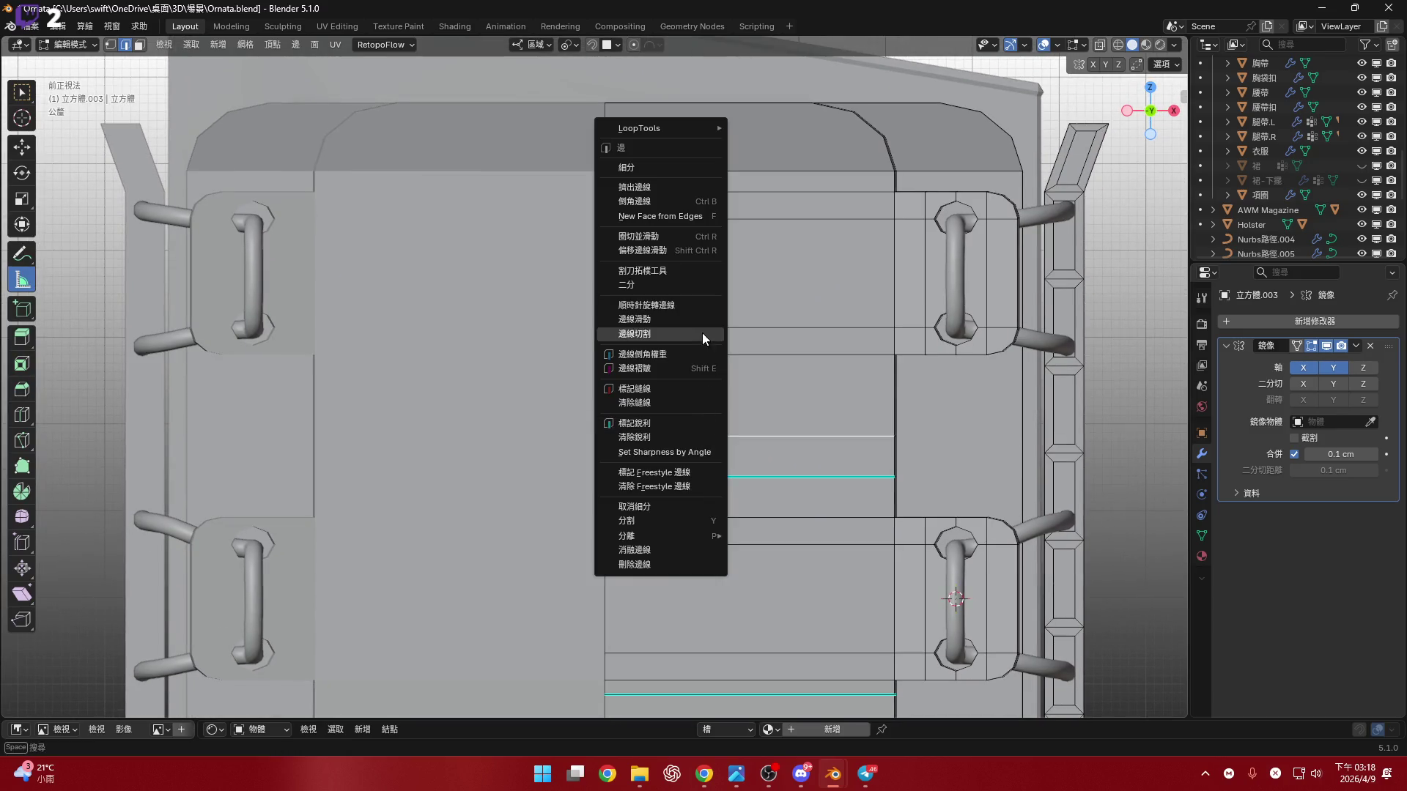
left_click(706, 423)
middle_click_drag(637, 367, 650, 413, "shift")
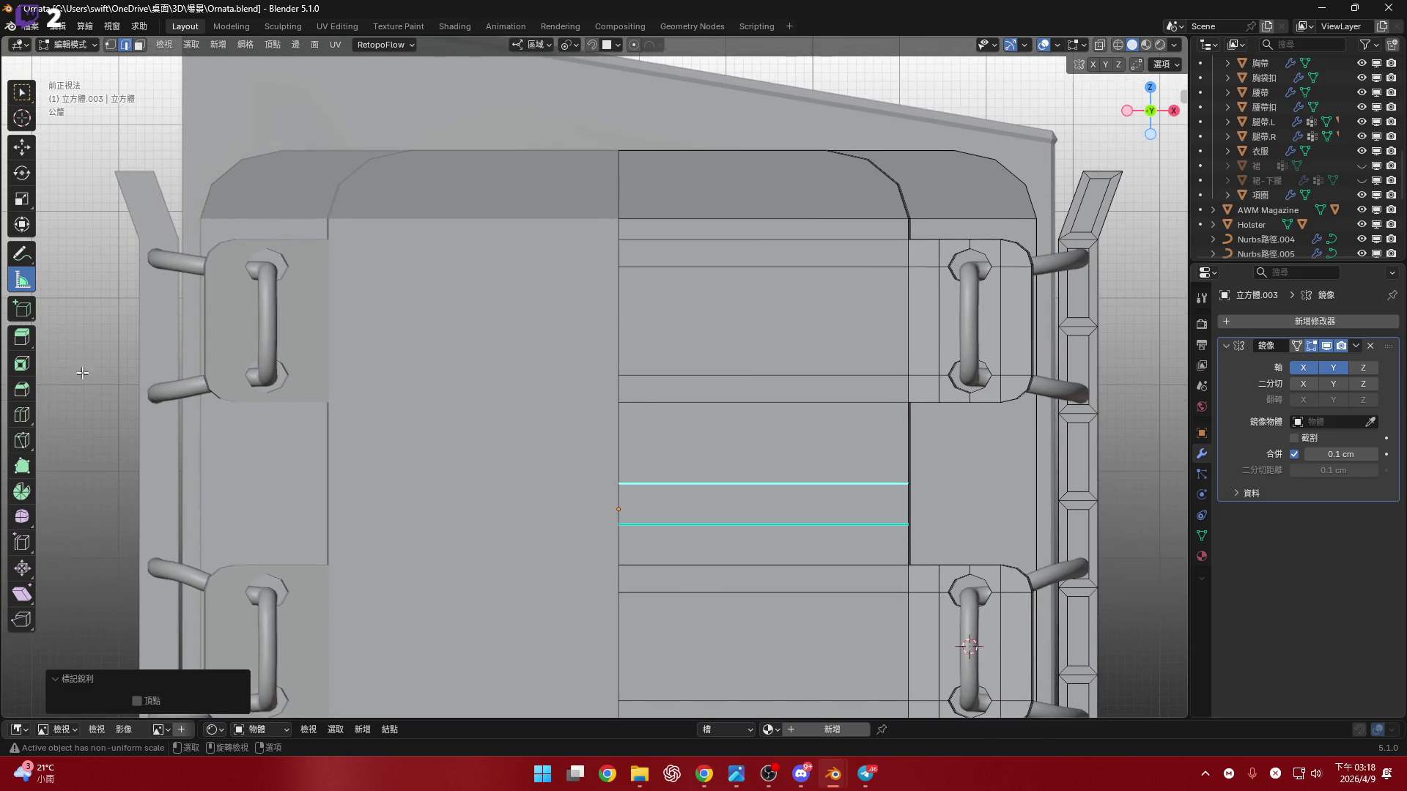
middle_click_drag(721, 457, 616, 479)
left_click_drag(623, 487, 622, 268)
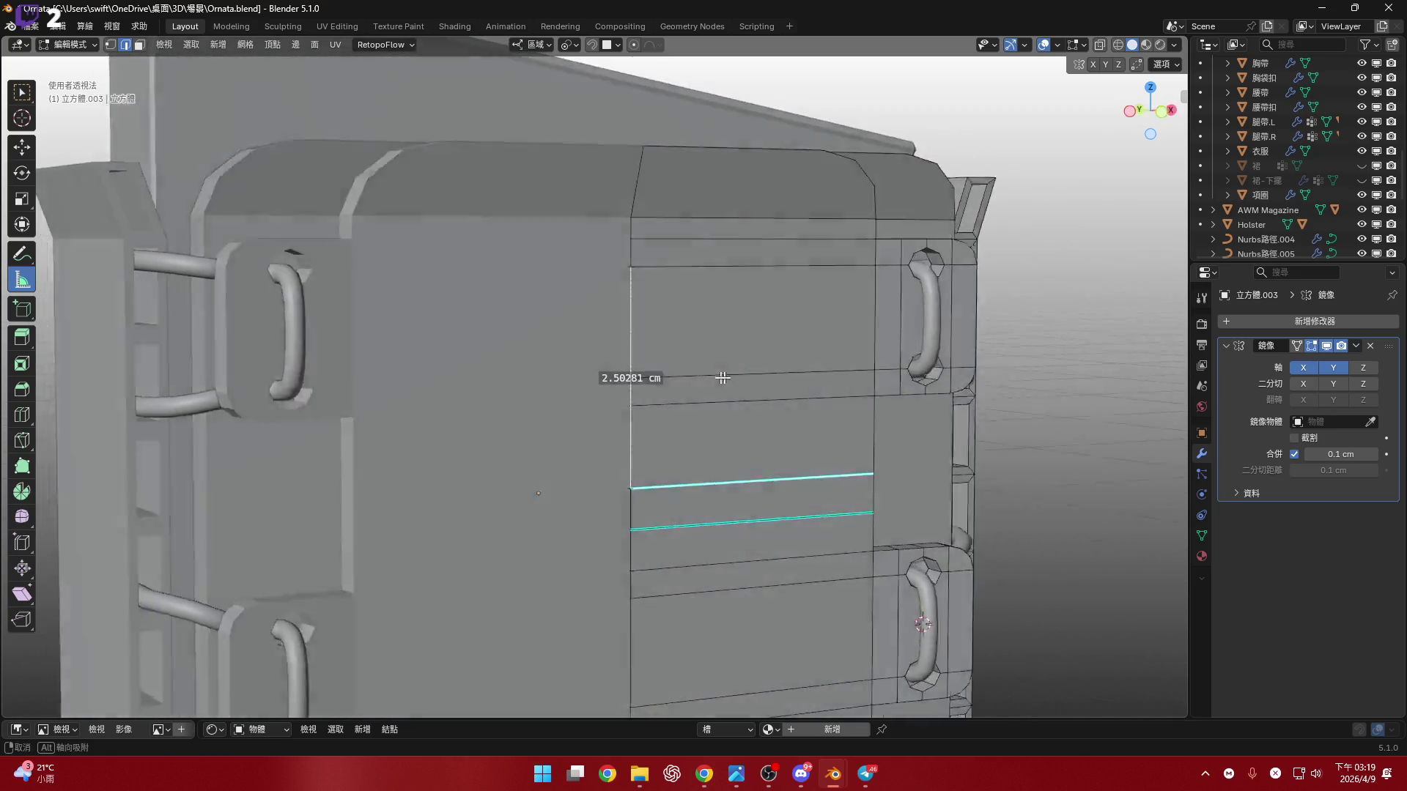